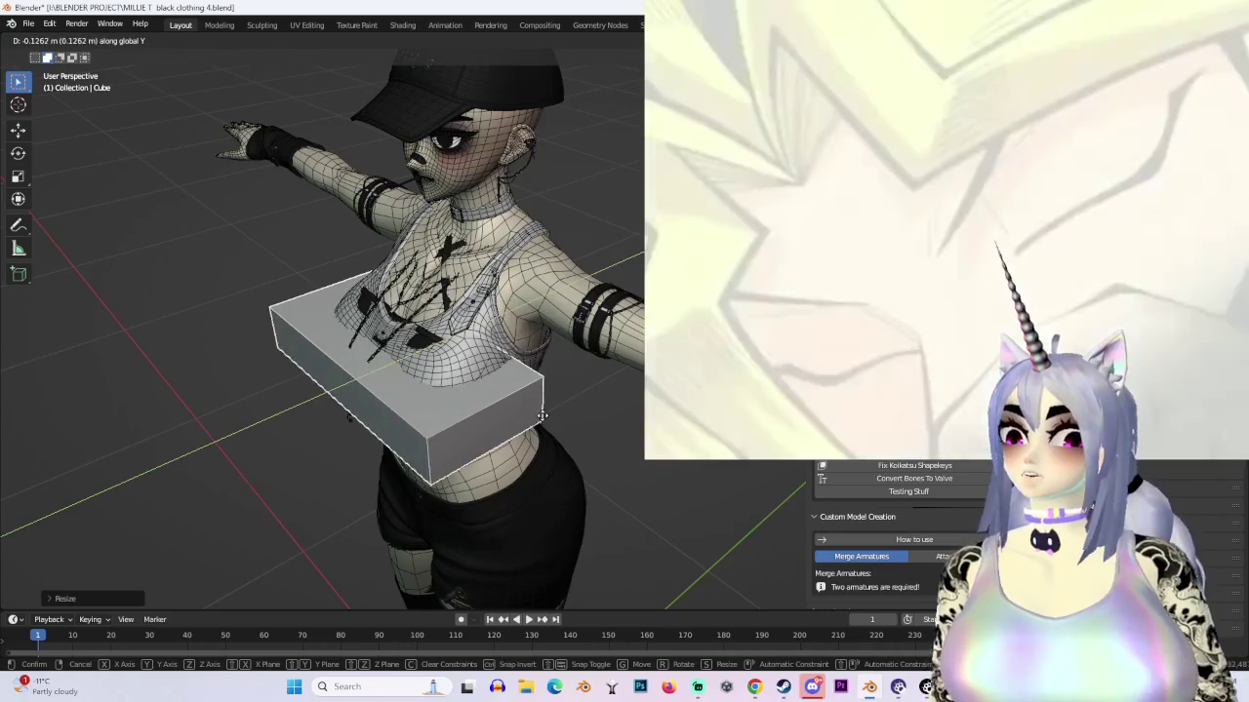
Step: Confirm the enlarged grey box and move it across the avatar's chest
left_click(477, 303)
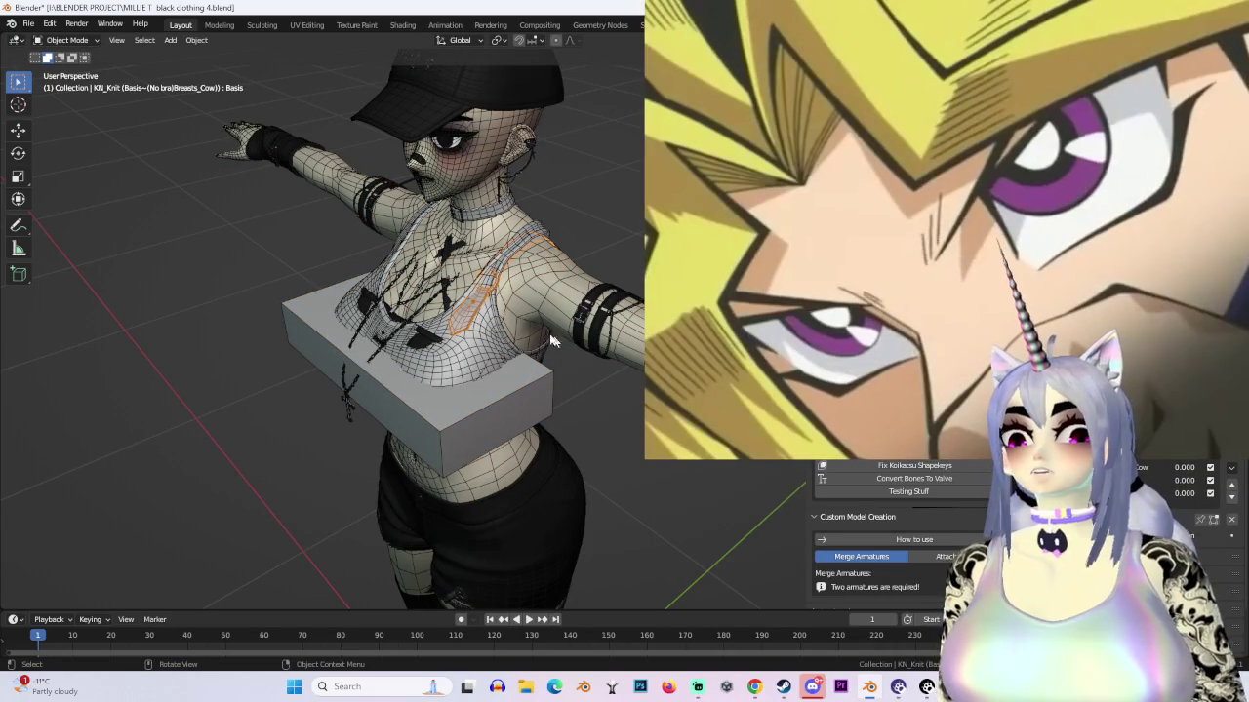
left_click(454, 365)
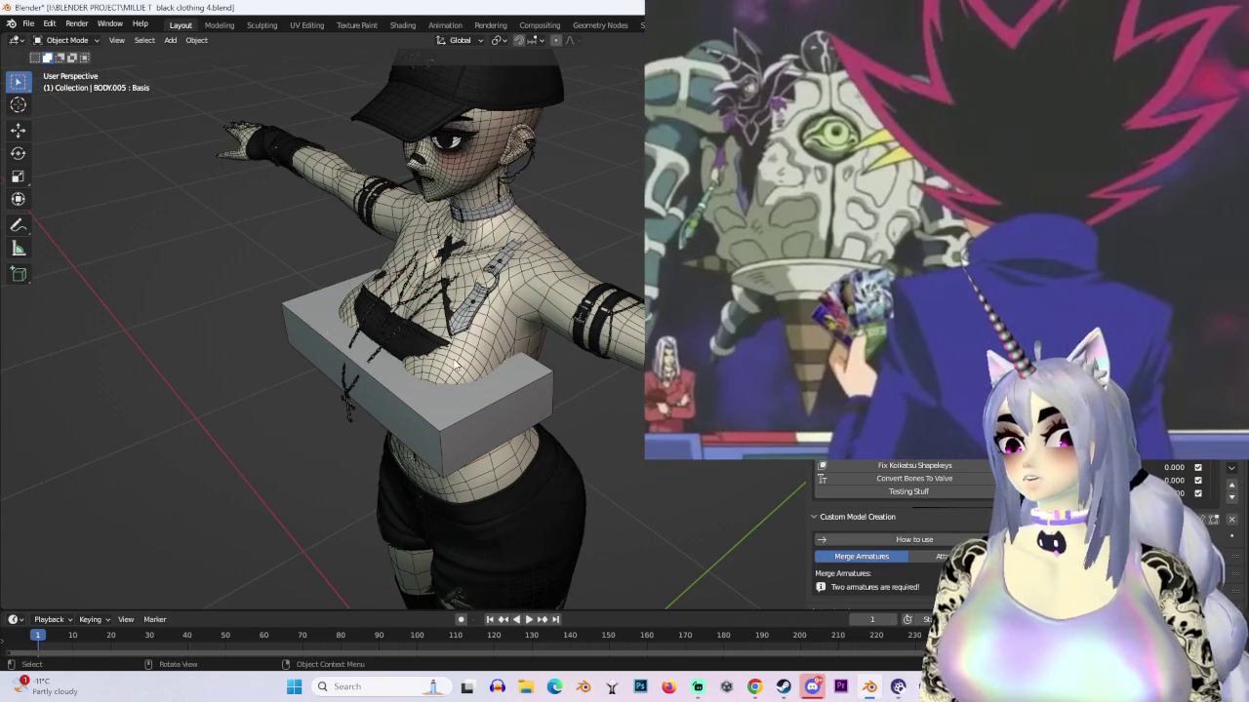
middle_click_drag(454, 365, 459, 321)
left_click(449, 341)
key("g")
left_click(448, 337)
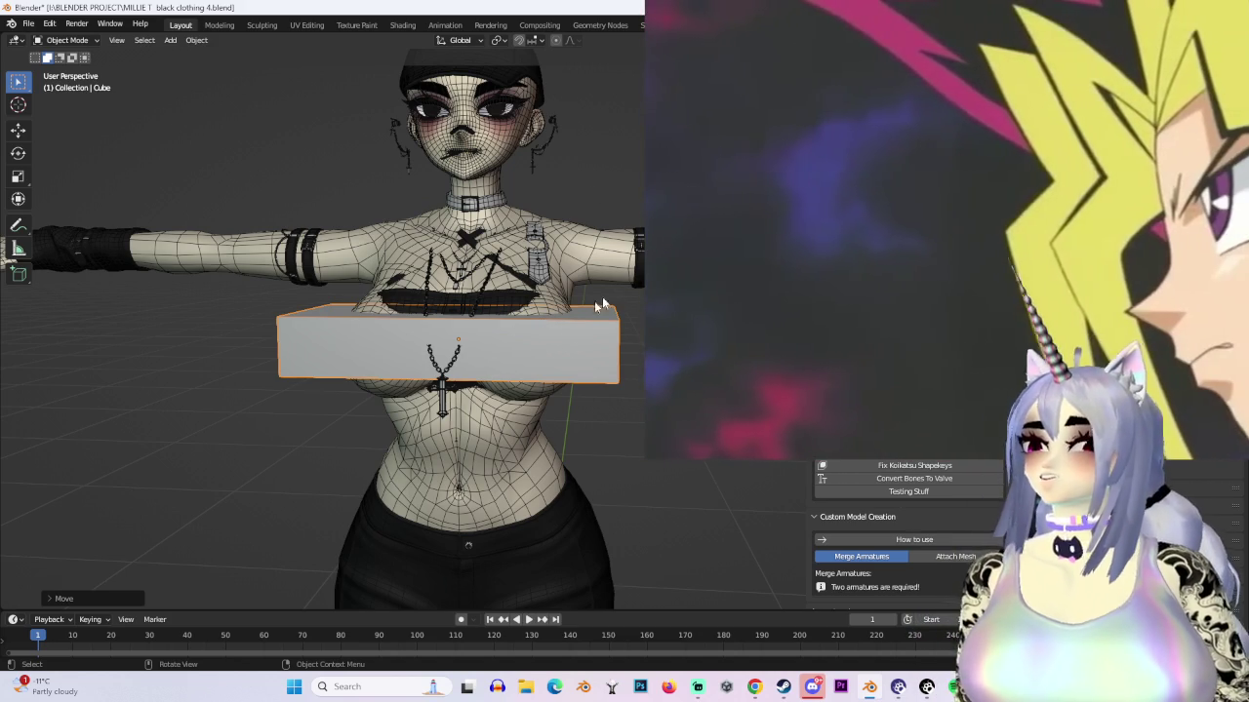
Step: Switch KN_Inner_Knit to Sculpt Mode with the Grab brush at radius 152 px, strength 0.400
key("ctrl+KP_3")
middle_click_drag(546, 312, 617, 309)
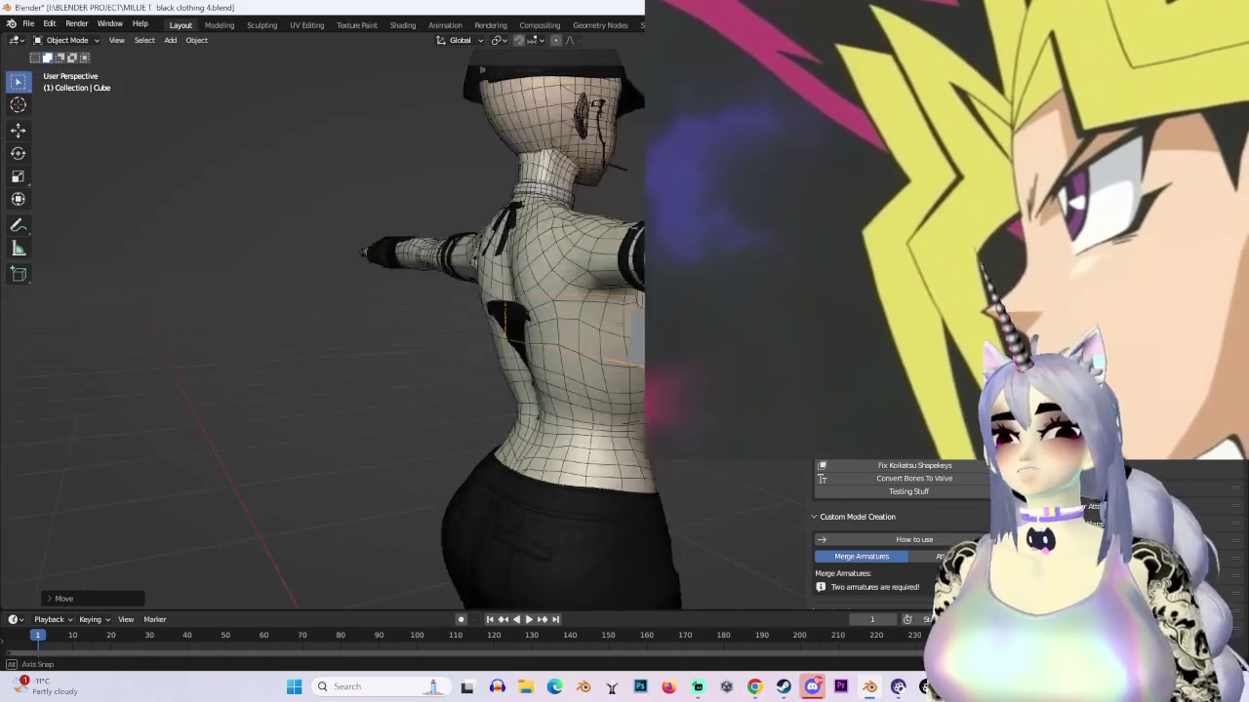
mouse_move(477, 370)
middle_mouse_down()
mouse_move(555, 416)
mouse_move(407, 320)
mouse_move(524, 297)
mouse_move(534, 327)
mouse_move(576, 280)
middle_mouse_up()
scroll(534, 326, "up", 2)
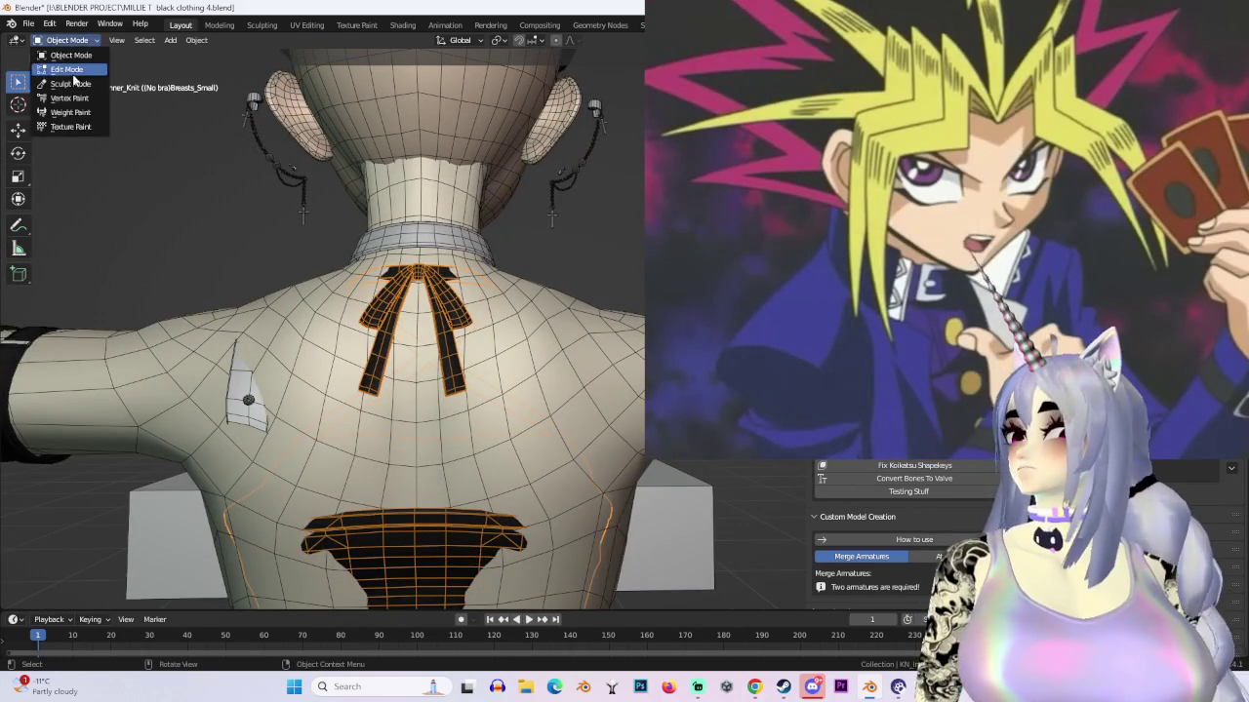
left_click(70, 83)
scroll(535, 289, "down", 3)
mouse_move(488, 293)
middle_mouse_down()
mouse_move(534, 289)
mouse_move(402, 296)
mouse_move(600, 402)
mouse_move(436, 361)
middle_mouse_up()
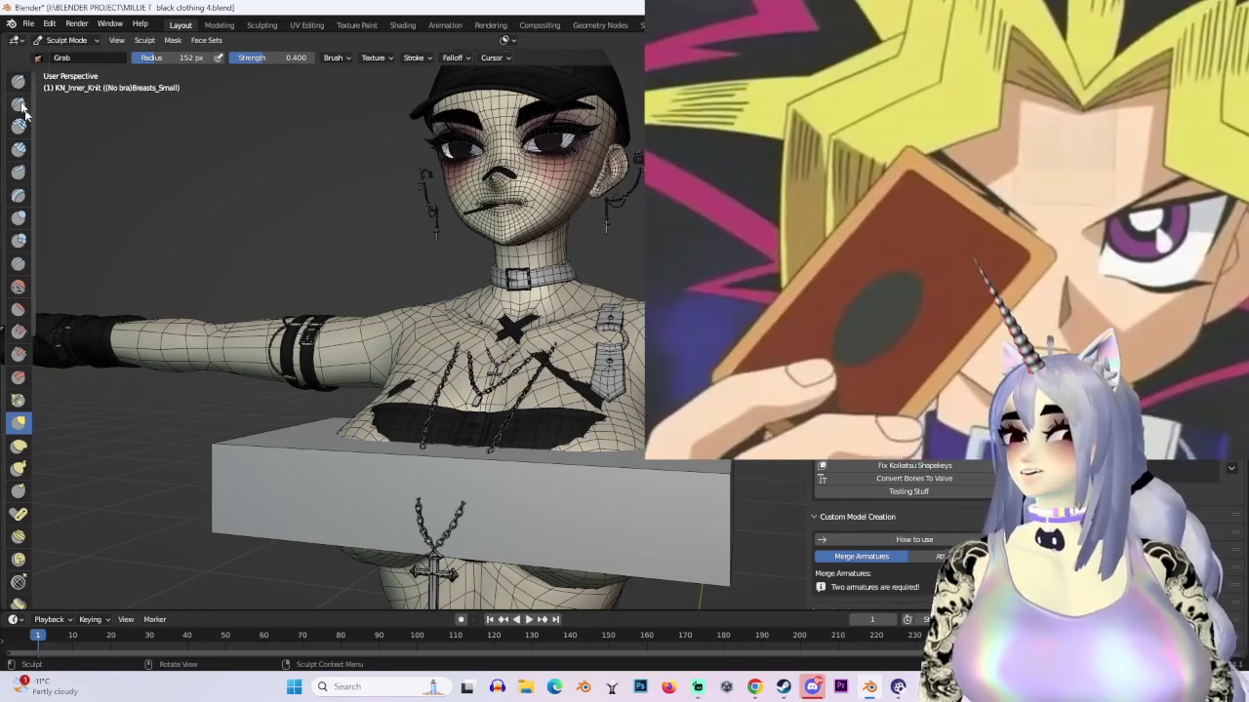
Step: Return to Object Mode and select the KN_Necklace2, then KN_Necklace3 chains
left_click(80, 41)
left_click(68, 58)
left_click(420, 429)
middle_click_drag(419, 430, 459, 322, "shift")
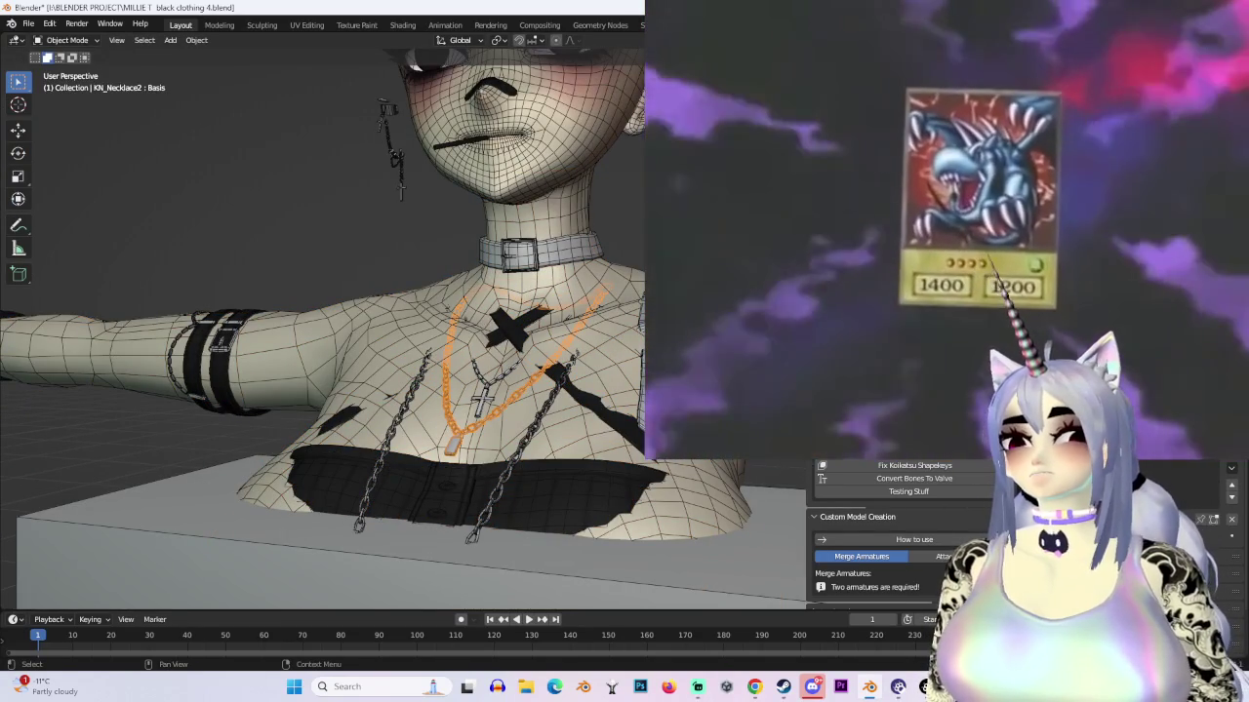
left_click(554, 398)
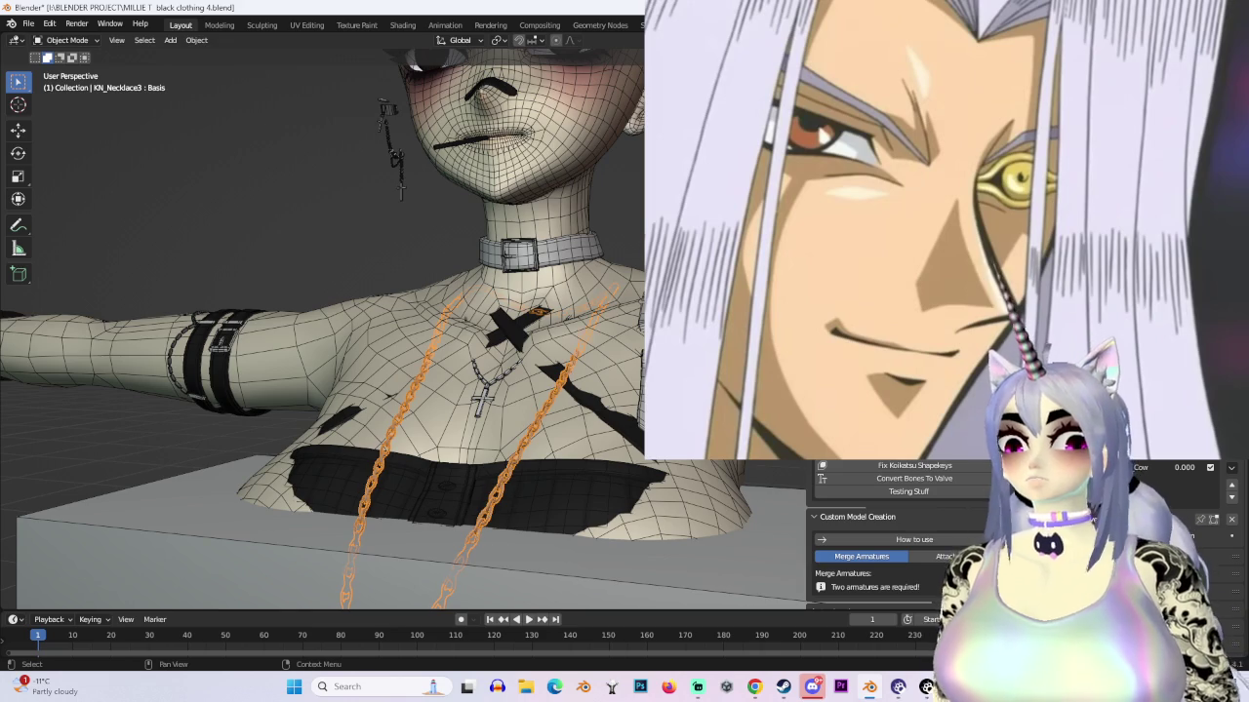
middle_click_drag(515, 322, 258, 162)
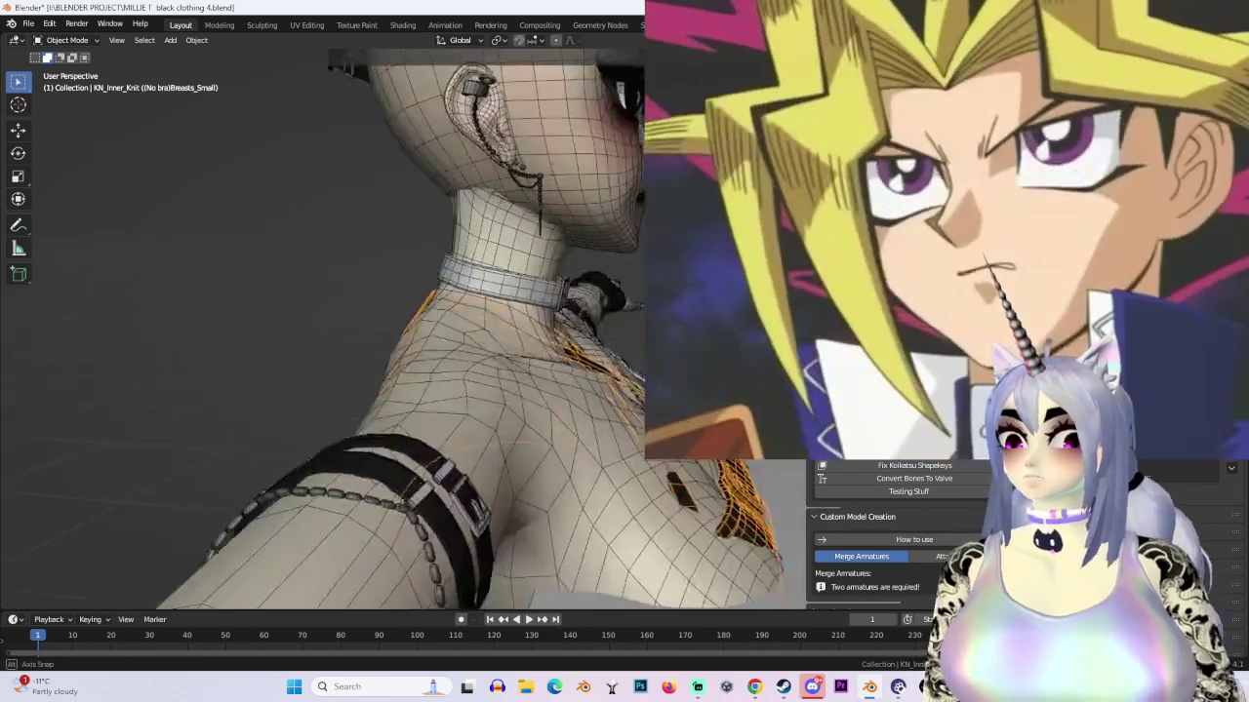
Step: Select KN_Inner_Knit and enter Edit Mode with see-through wireframe display
left_click(81, 44)
left_click(68, 70)
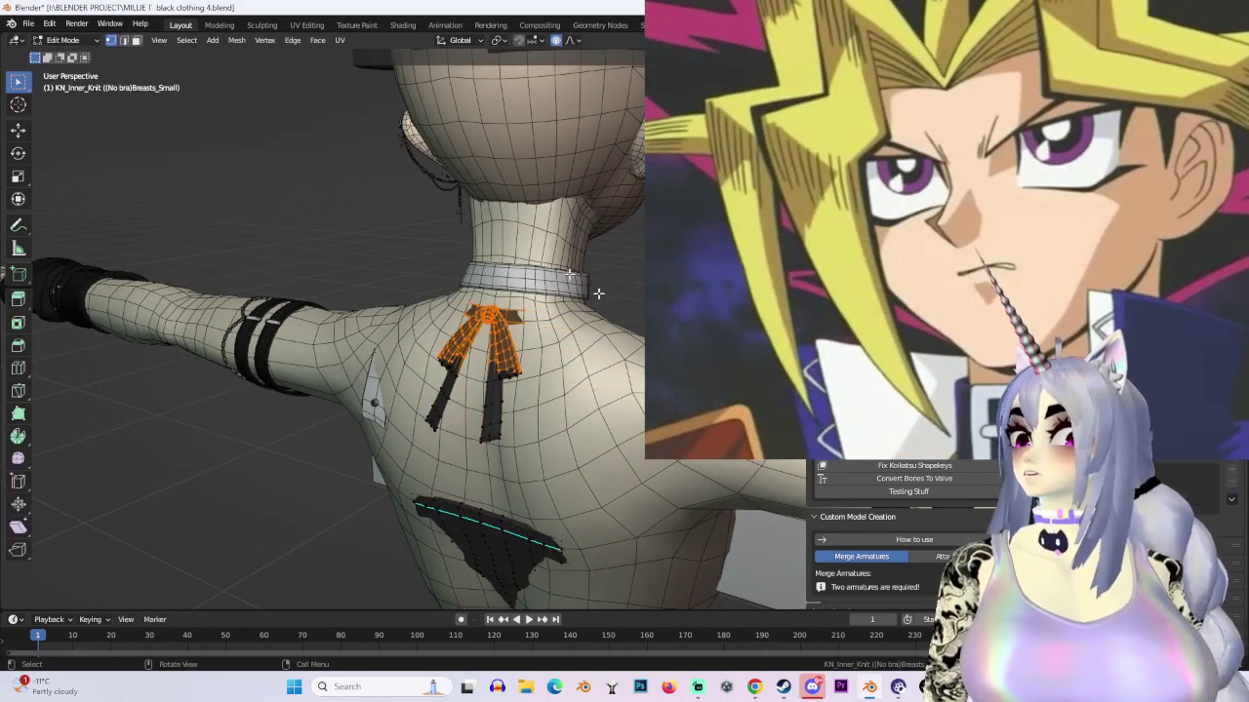
middle_click_drag(438, 209, 390, 253)
key("shift+z")
mouse_move(479, 340)
middle_mouse_down()
mouse_move(438, 333)
mouse_move(379, 290)
mouse_move(412, 297)
middle_mouse_up()
key("Tab")
left_click(69, 69)
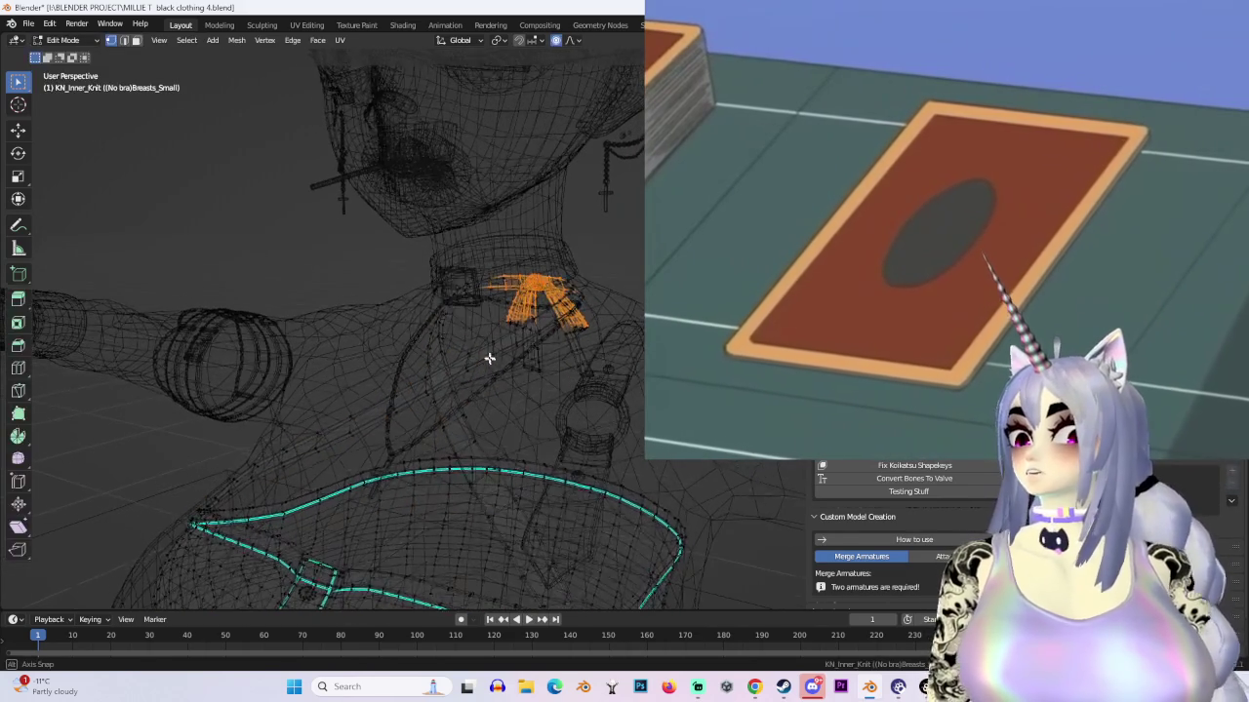
Step: Nudge the strap piece at the neck with a soft-falloff move
left_click(429, 298)
key("g")
left_click(430, 306)
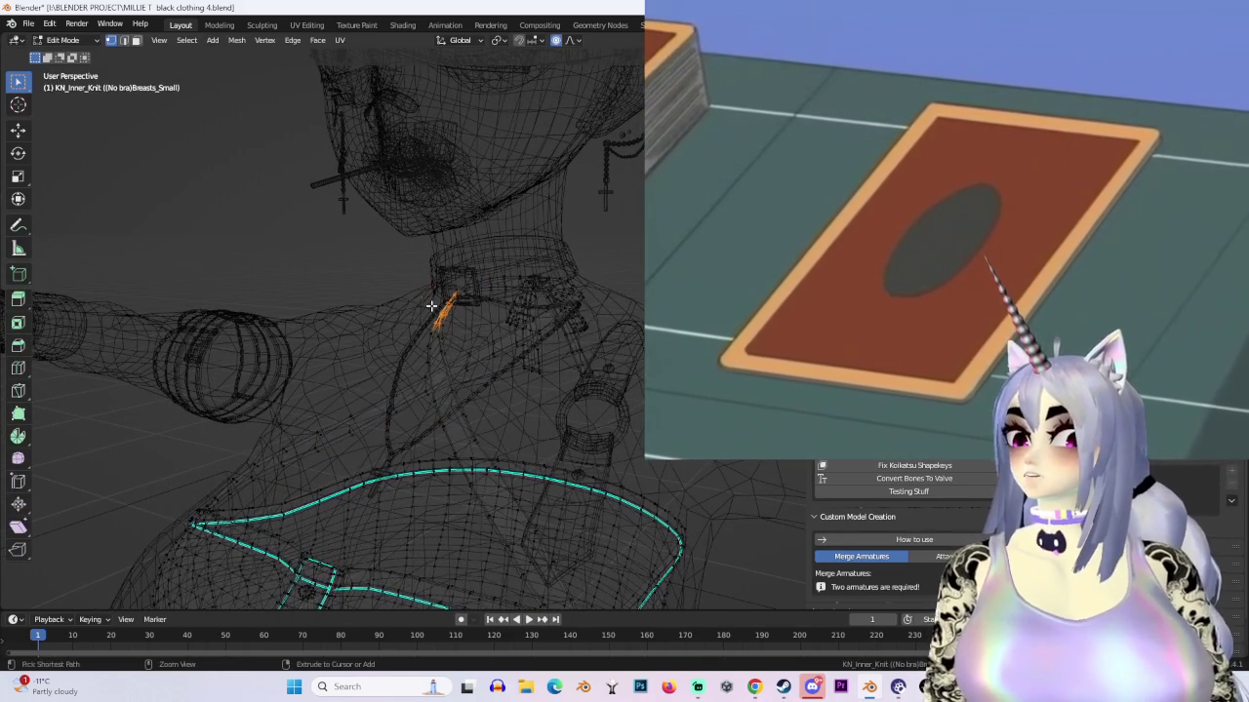
mouse_move(397, 297)
middle_mouse_down()
mouse_move(440, 301)
mouse_move(504, 351)
mouse_move(454, 351)
mouse_move(446, 333)
mouse_move(488, 286)
middle_mouse_up()
left_click(487, 286)
Step: Box-select the bow at the back of the neck and return to solid display
mouse_move(364, 217)
left_mouse_down()
mouse_move(644, 380)
mouse_move(618, 360)
left_mouse_up()
key("g")
key("Escape")
mouse_move(585, 331)
middle_mouse_down()
mouse_move(519, 271)
mouse_move(572, 293)
mouse_move(507, 284)
middle_mouse_up()
key("alt+z")
Step: Move the selected strap part vertically along Z, then sideways along X, with proportional falloff
key("g")
key("z")
left_click(573, 293)
mouse_move(436, 312)
middle_mouse_down()
mouse_move(437, 289)
mouse_move(535, 310)
mouse_move(579, 279)
mouse_move(488, 278)
mouse_move(535, 266)
mouse_move(579, 271)
mouse_move(469, 274)
middle_mouse_up()
key("g")
left_click(511, 315)
scroll(535, 267, "down", 3)
key("g")
left_click(535, 266)
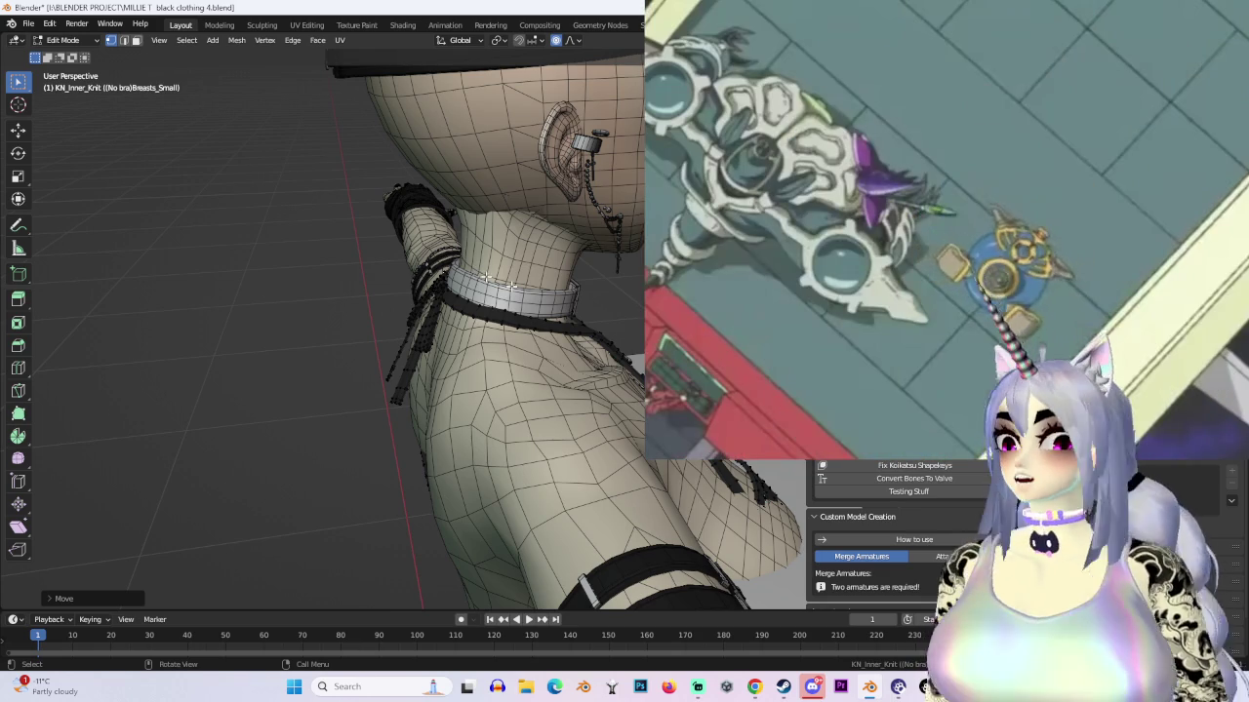
Step: Select a strap edge beside the collar and rotate it slightly
middle_click_drag(473, 274, 575, 325)
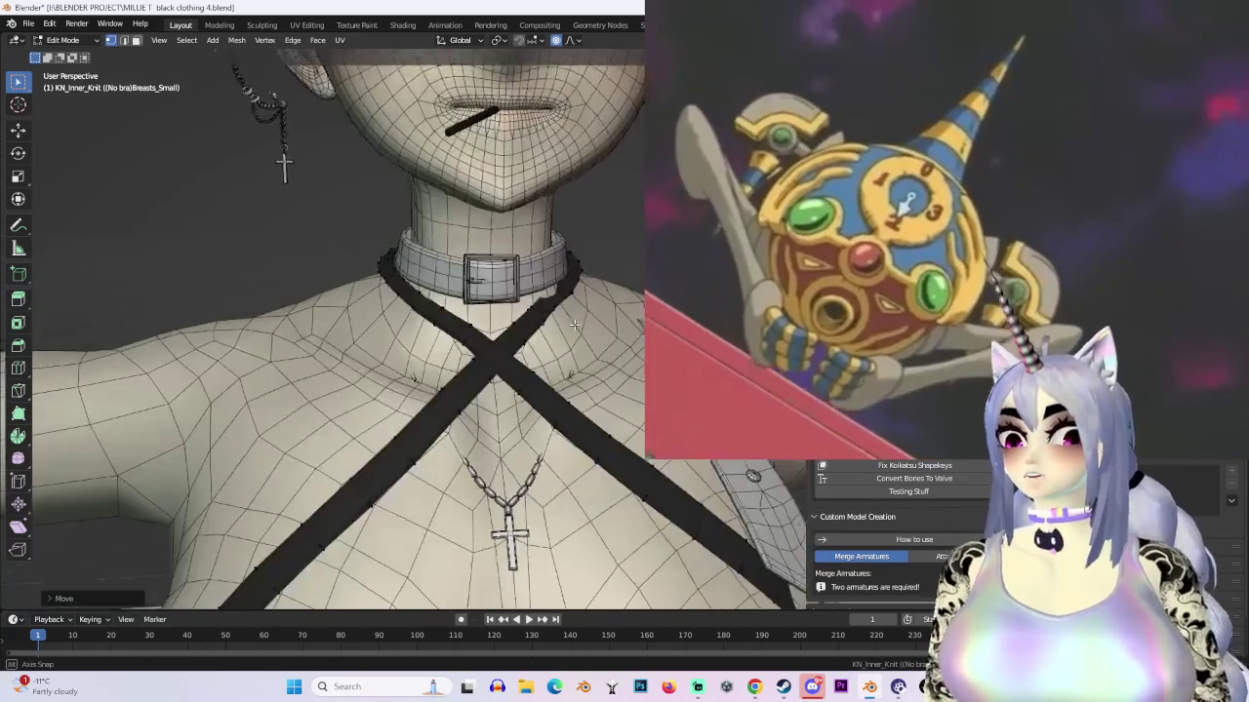
left_click(575, 312)
mouse_move(574, 313)
middle_mouse_down()
mouse_move(591, 338)
mouse_move(459, 317)
mouse_move(577, 380)
mouse_move(561, 317)
middle_mouse_up()
key("r")
left_click(440, 319)
Step: Pull the strap in against the collar with a soft-falloff move in wireframe
key("shift+z")
key("g")
mouse_move(509, 351)
middle_mouse_down()
mouse_move(563, 350)
mouse_move(602, 367)
mouse_move(169, 70)
middle_mouse_up()
left_click(557, 371)
key("shift+z")
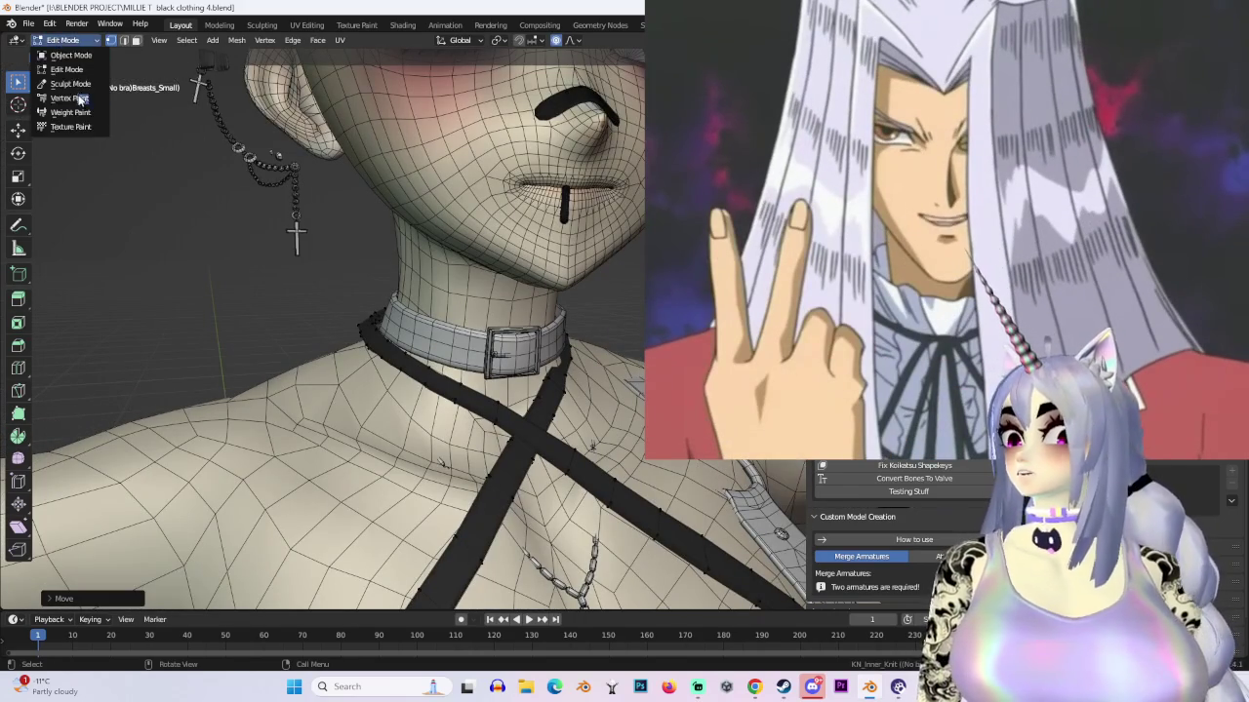
Step: Switch the knit top to Sculpt Mode and work around the collar and shoulder
left_click(70, 85)
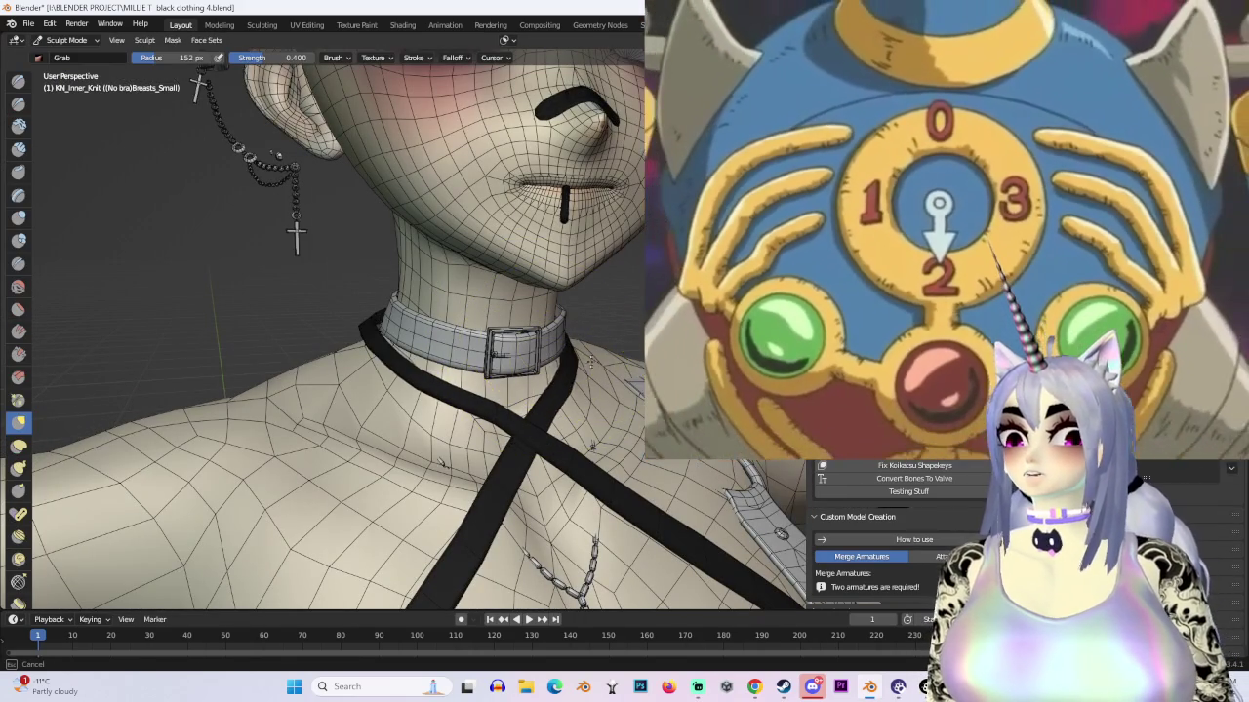
mouse_move(593, 360)
middle_mouse_down()
mouse_move(553, 374)
mouse_move(561, 363)
mouse_move(540, 359)
mouse_move(446, 390)
mouse_move(508, 348)
mouse_move(559, 348)
middle_mouse_up()
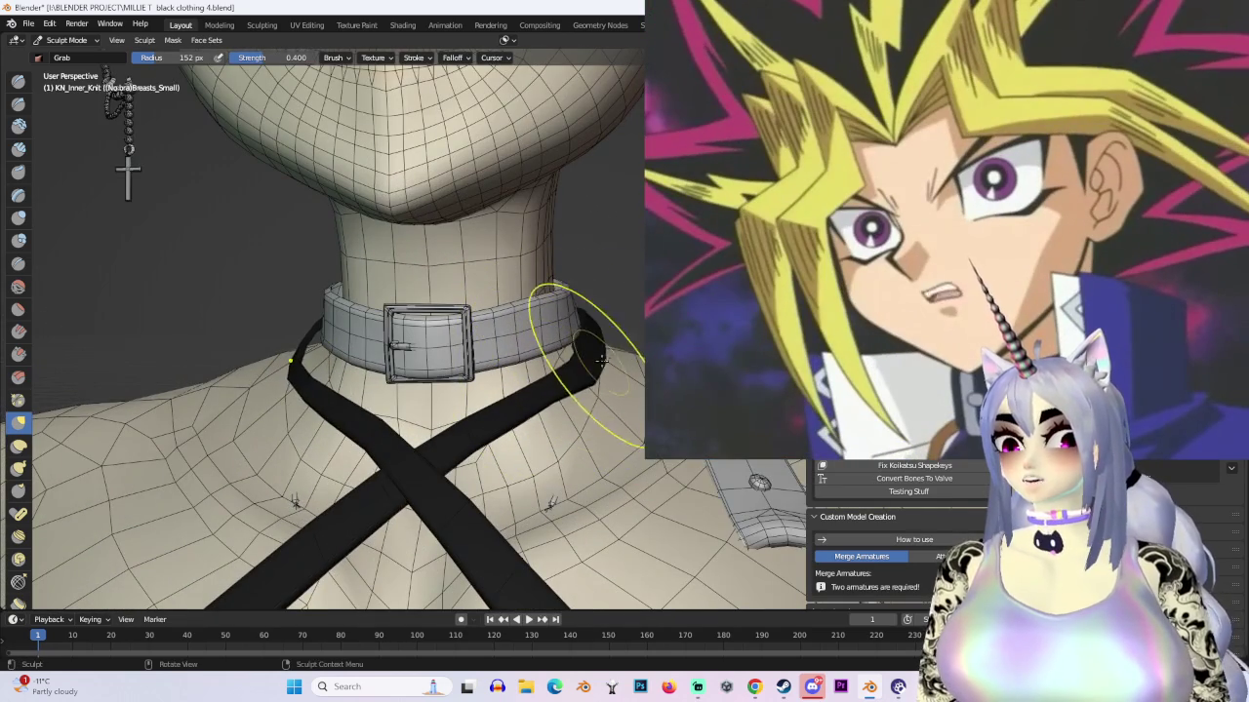
middle_click_drag(601, 361, 447, 357)
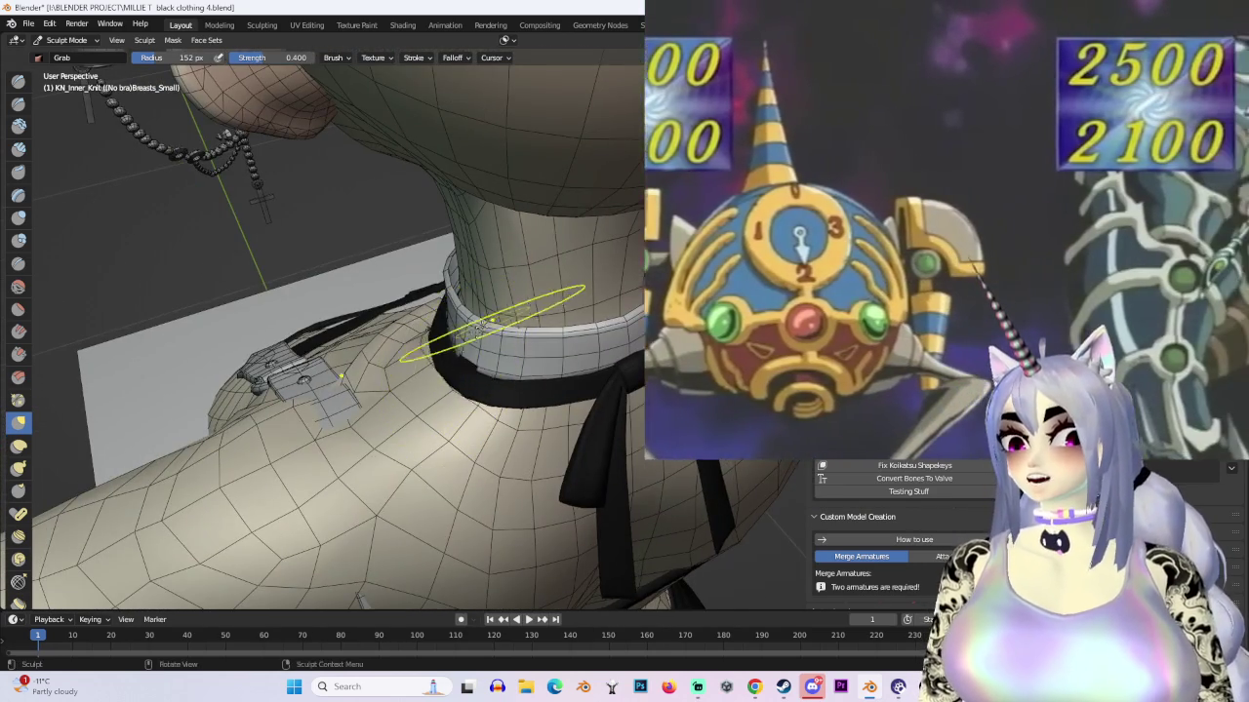
scroll(446, 348, "up", 3)
Step: Return to Edit Mode and inspect the straps closely around the collar
key("Tab")
scroll(593, 345, "up", 2)
mouse_move(593, 345)
middle_mouse_down()
mouse_move(451, 415)
mouse_move(430, 384)
middle_mouse_up()
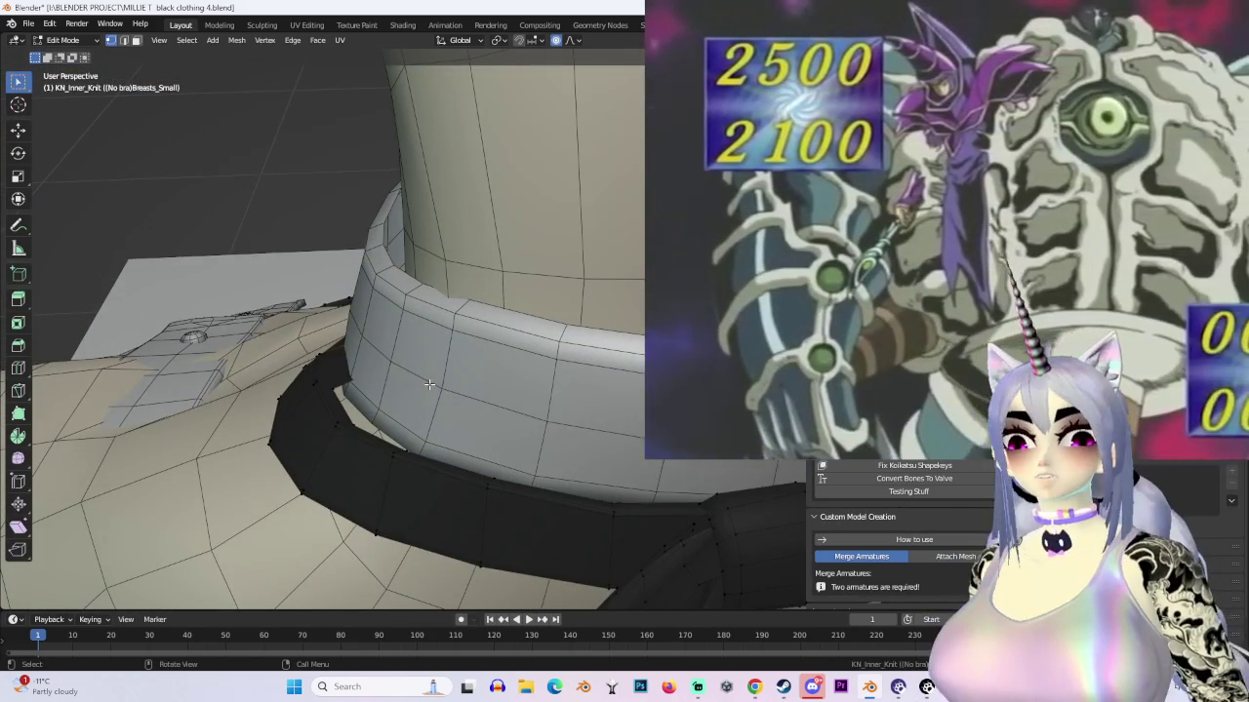
scroll(430, 384, "down", 4)
mouse_move(430, 384)
middle_mouse_down()
mouse_move(530, 390)
mouse_move(585, 355)
middle_mouse_up()
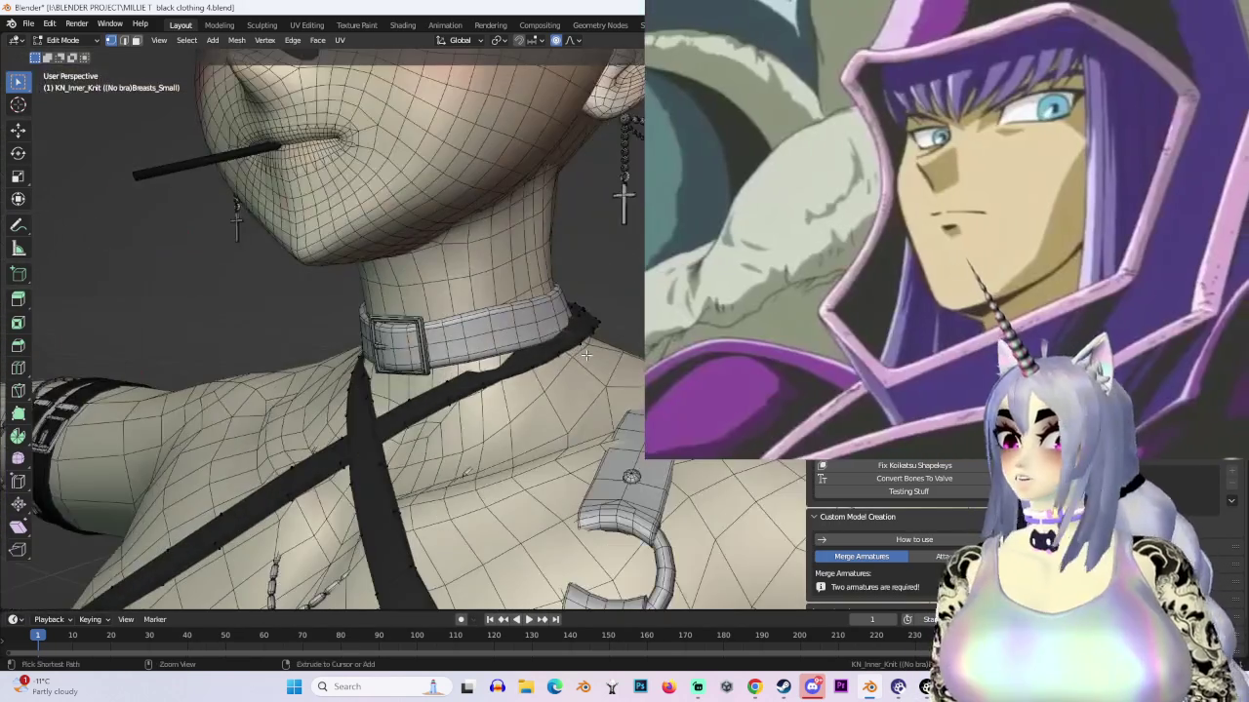
middle_click_drag(400, 349, 482, 338)
middle_click_drag(635, 359, 529, 362)
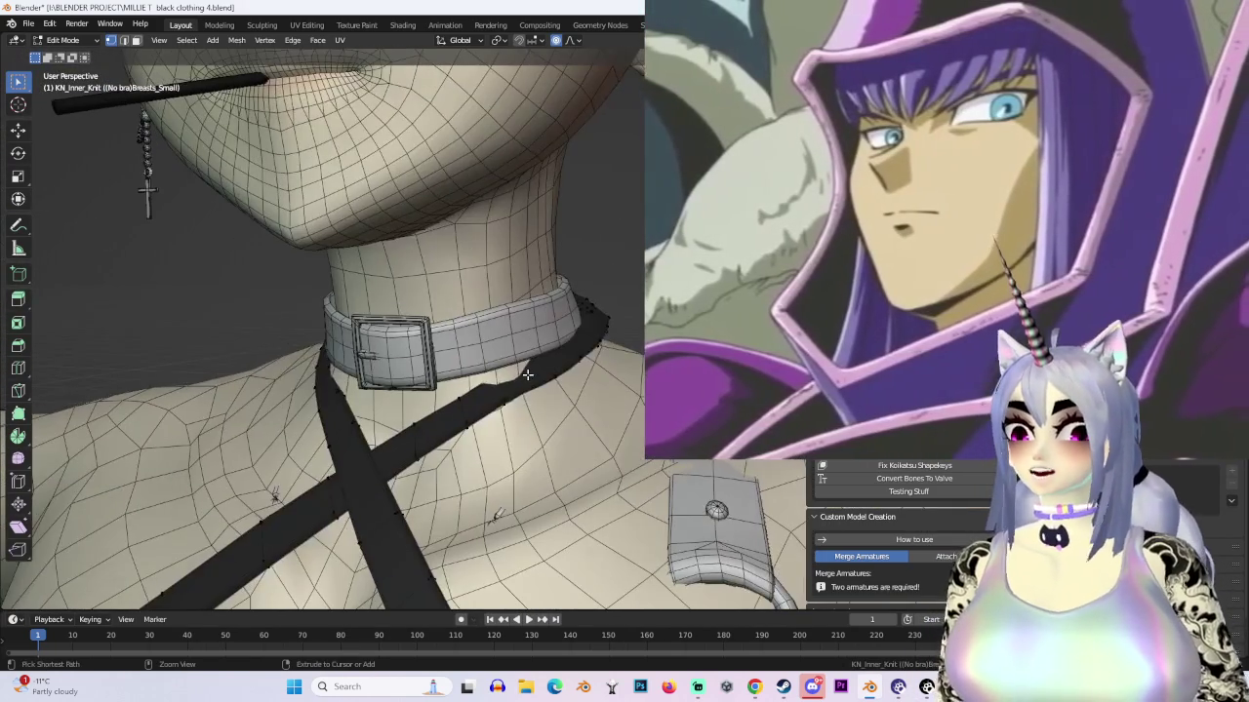
scroll(530, 362, "down", 4)
scroll(573, 374, "up", 1)
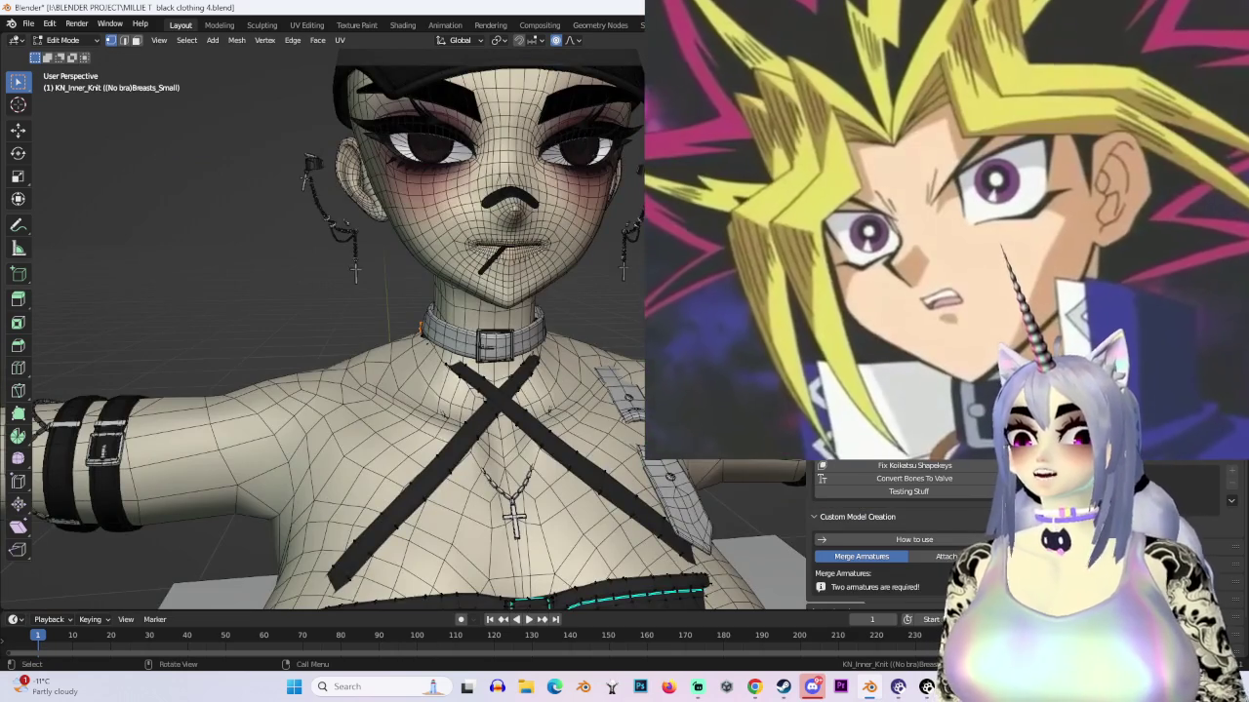
Step: Check the straps from a straight front orthographic view in wireframe, then solid
key("KP_1")
key("shift+z")
scroll(580, 324, "up", 3)
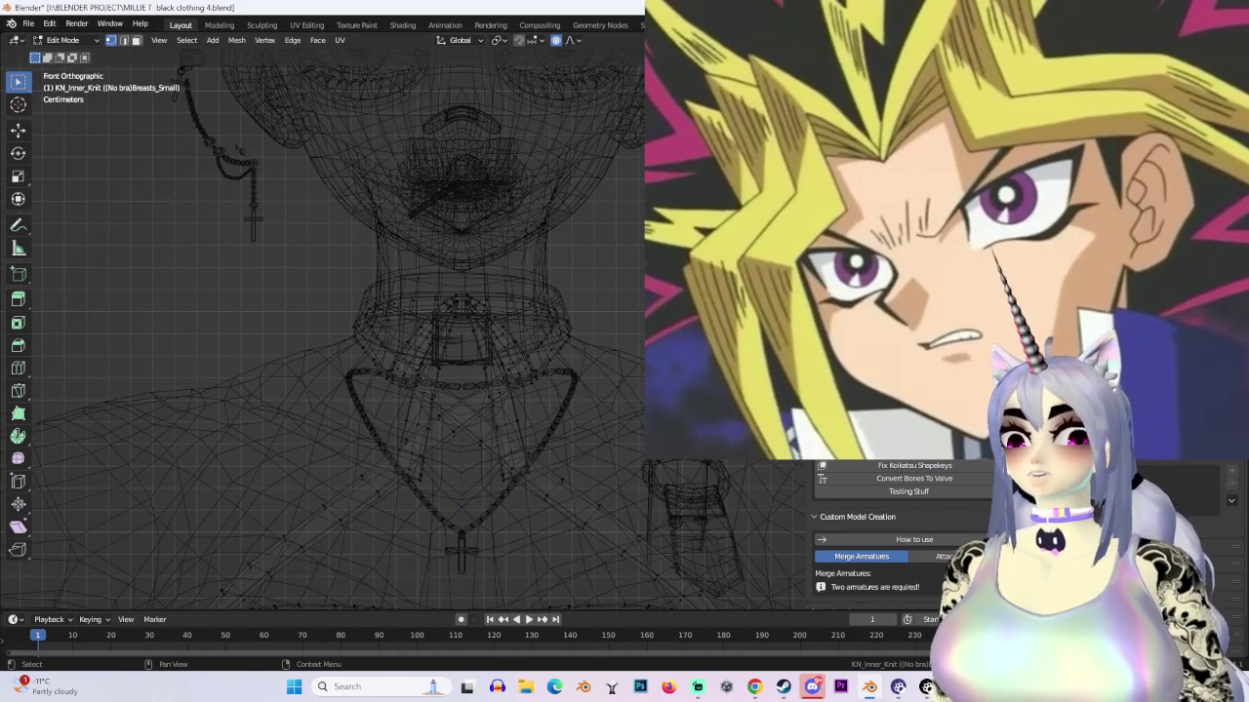
scroll(571, 284, "down", 2)
scroll(571, 284, "down", 2)
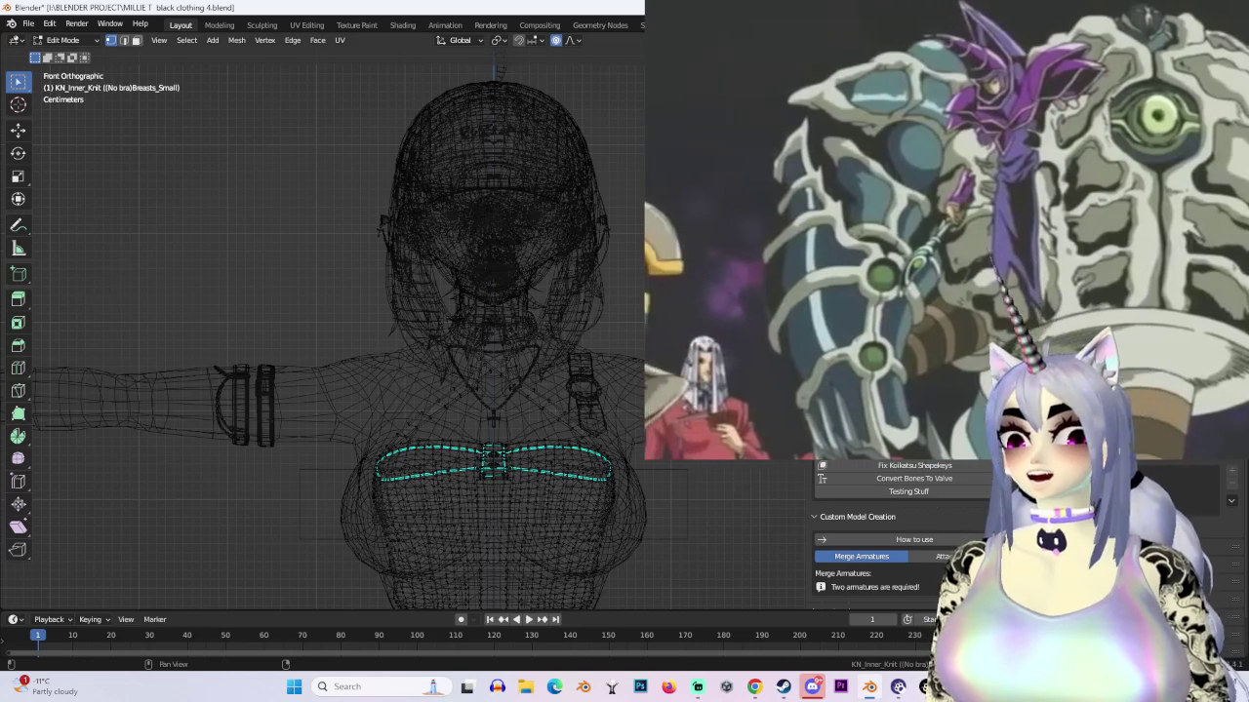
key("shift+z")
Step: Hide overlays and preview the shaded outfit from the chest up to the face
middle_click_drag(527, 332, 586, 341)
scroll(553, 333, "down", 3)
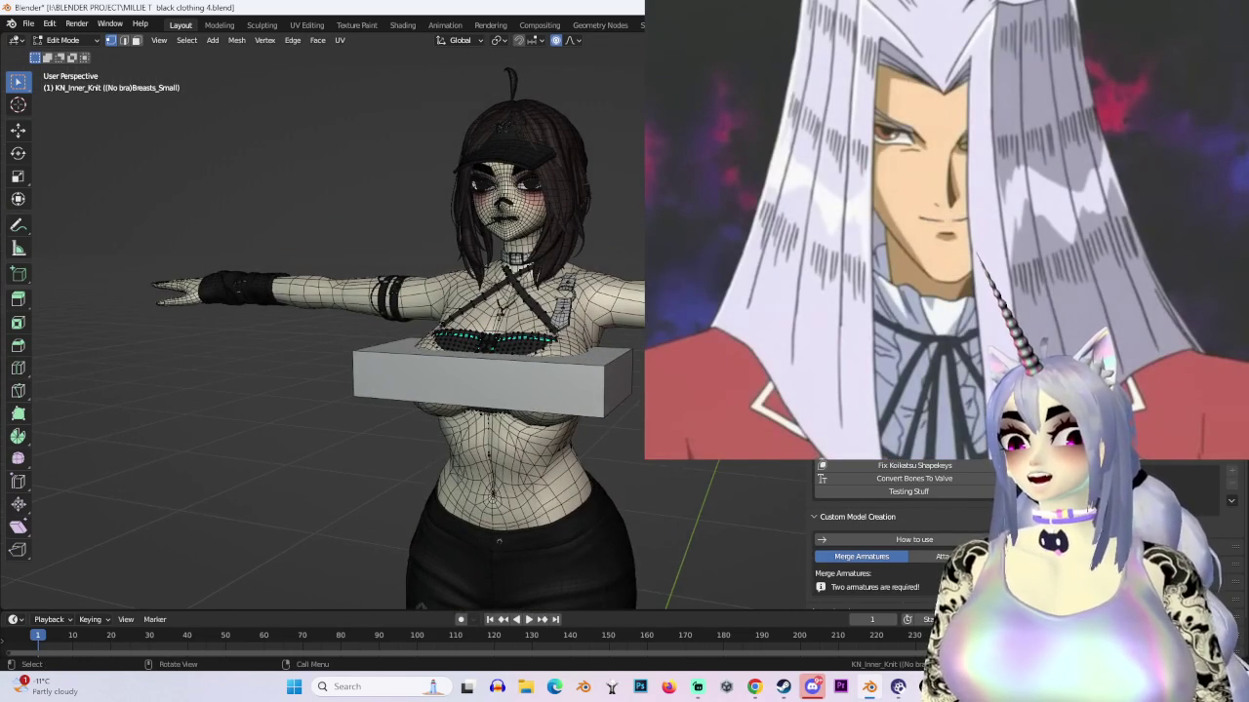
key("shift+alt+z")
scroll(322, 332, "up", 2)
scroll(322, 332, "up", 4)
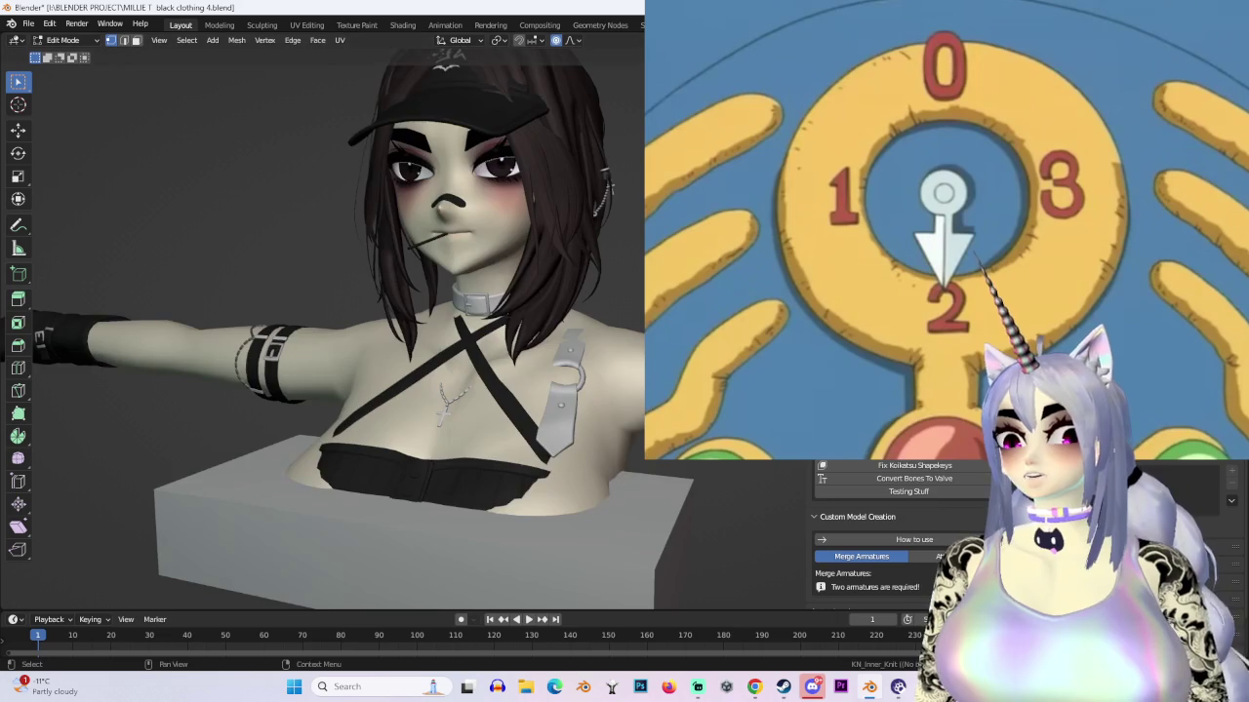
middle_click_drag(497, 390, 398, 143)
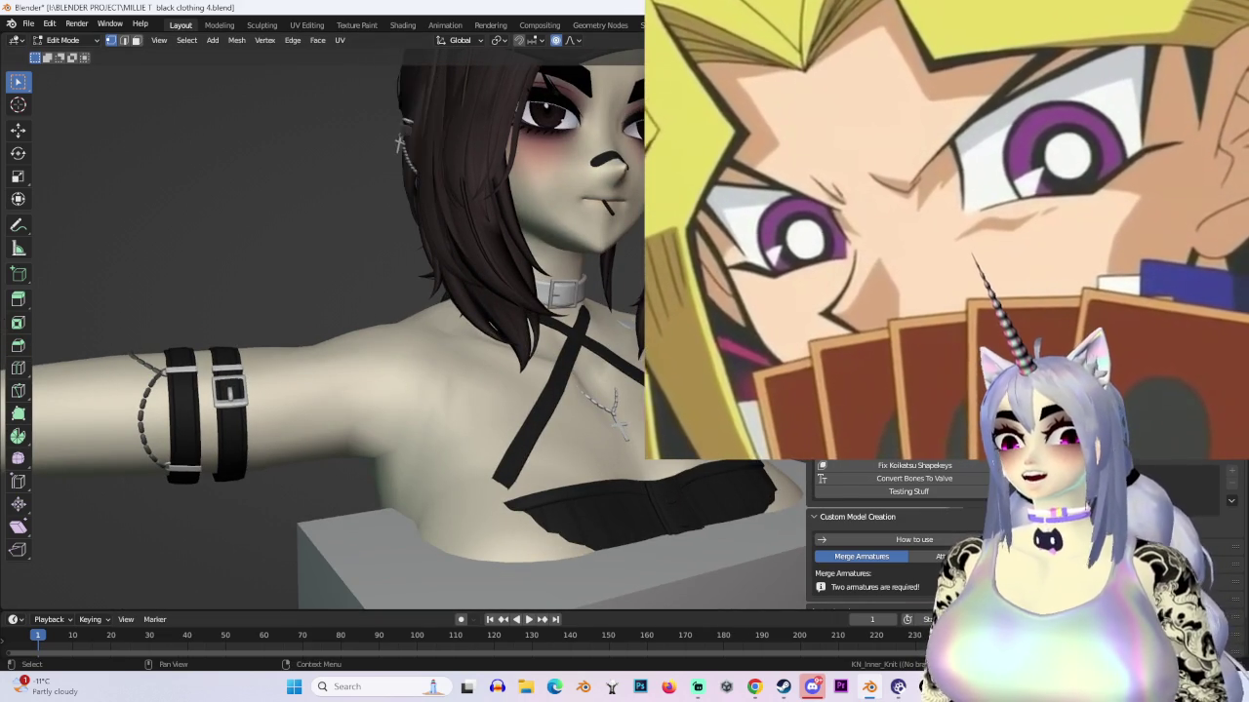
middle_click_drag(390, 332, 487, 312)
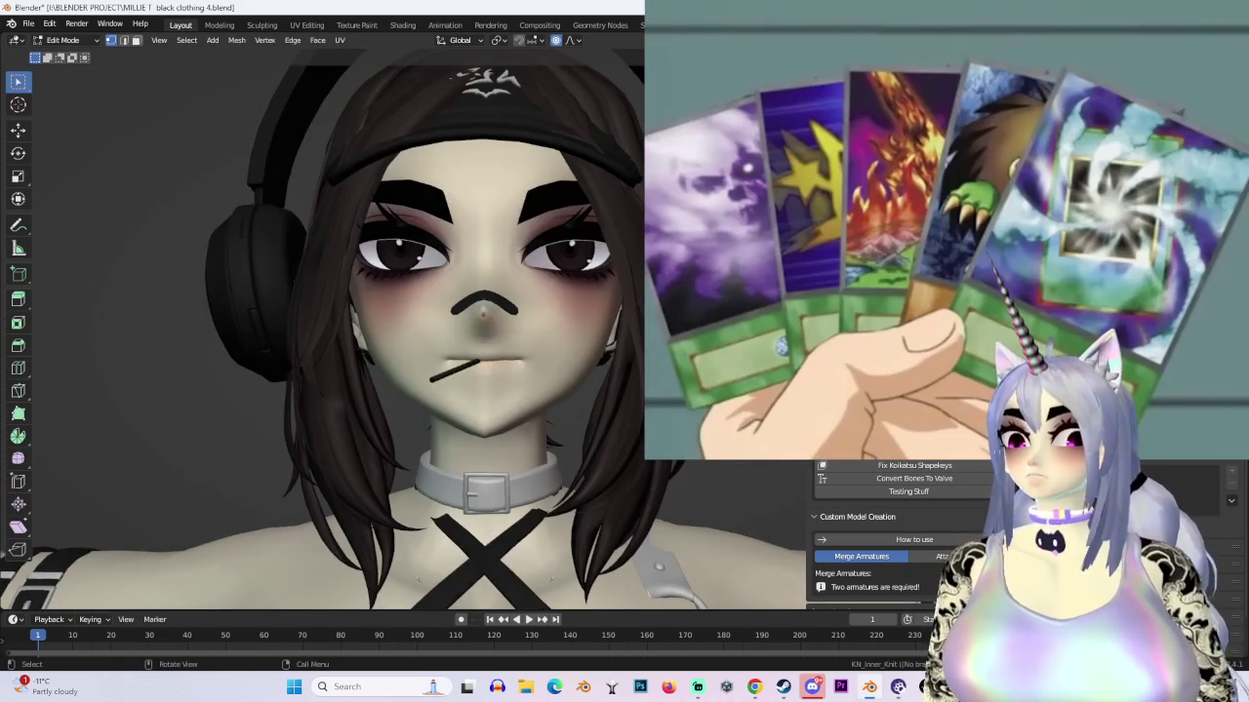
scroll(391, 303, "down", 2)
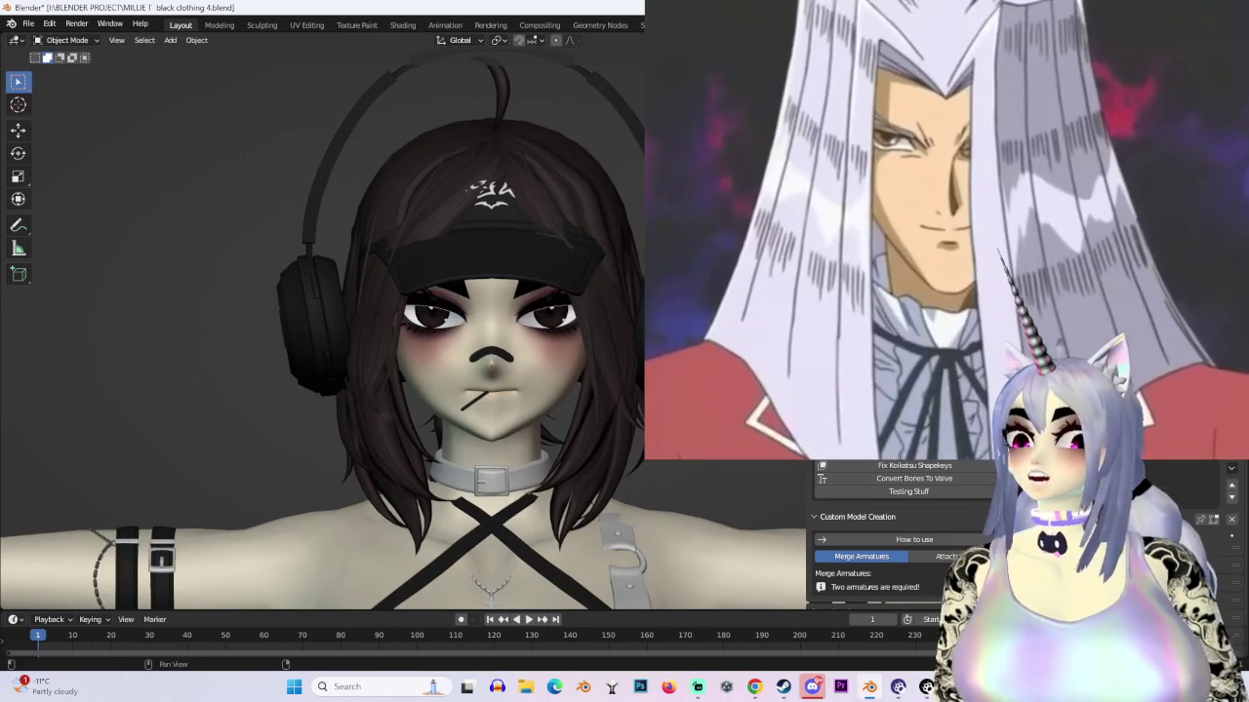
Step: Show overlays, enter Edit Mode on the headset and scale it down to about 0.77
key("shift+alt+z")
left_click(67, 40)
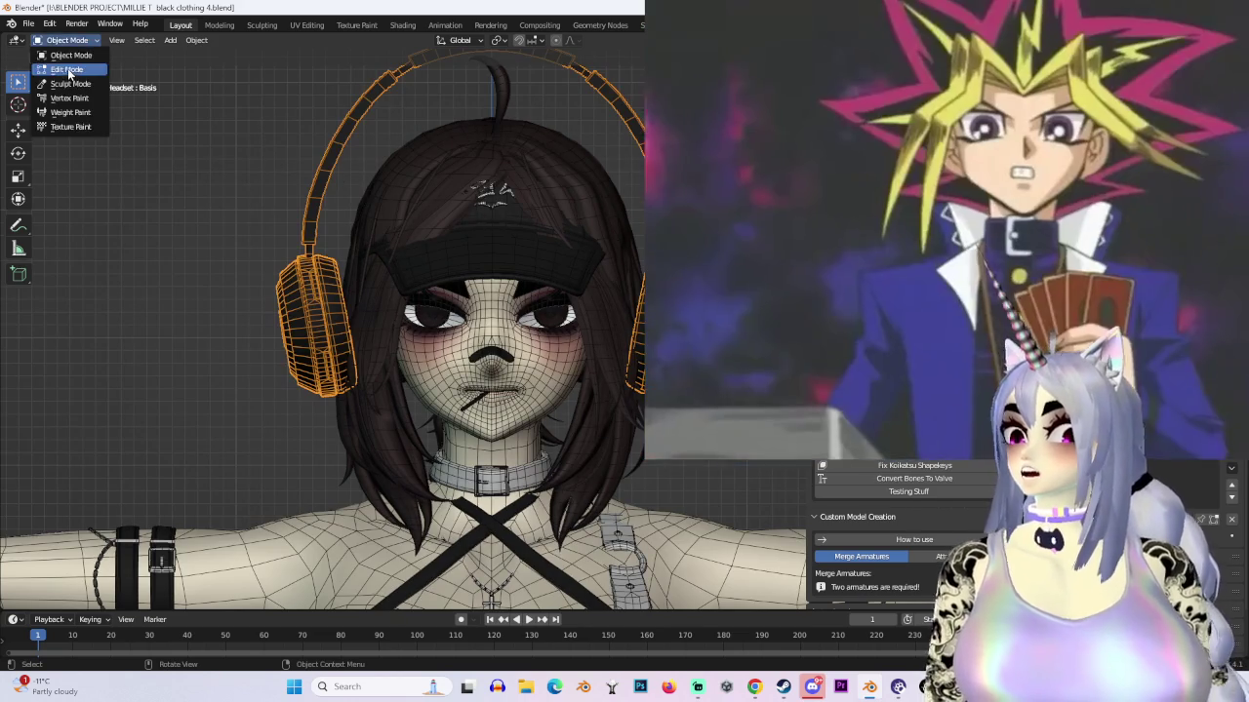
left_click(59, 66)
scroll(390, 322, "down", 2)
key("s")
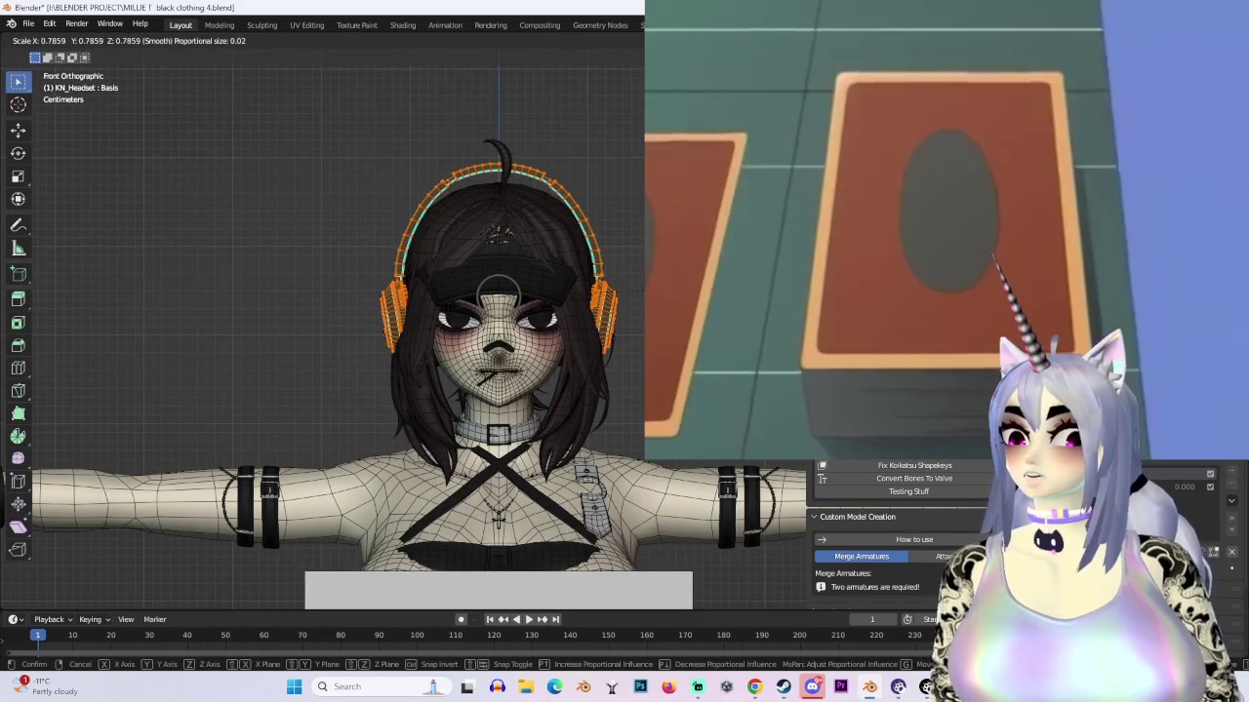
left_click(387, 330)
Step: Move the headset vertically along Z so it sits closer around the head
middle_click_drag(386, 329, 599, 293)
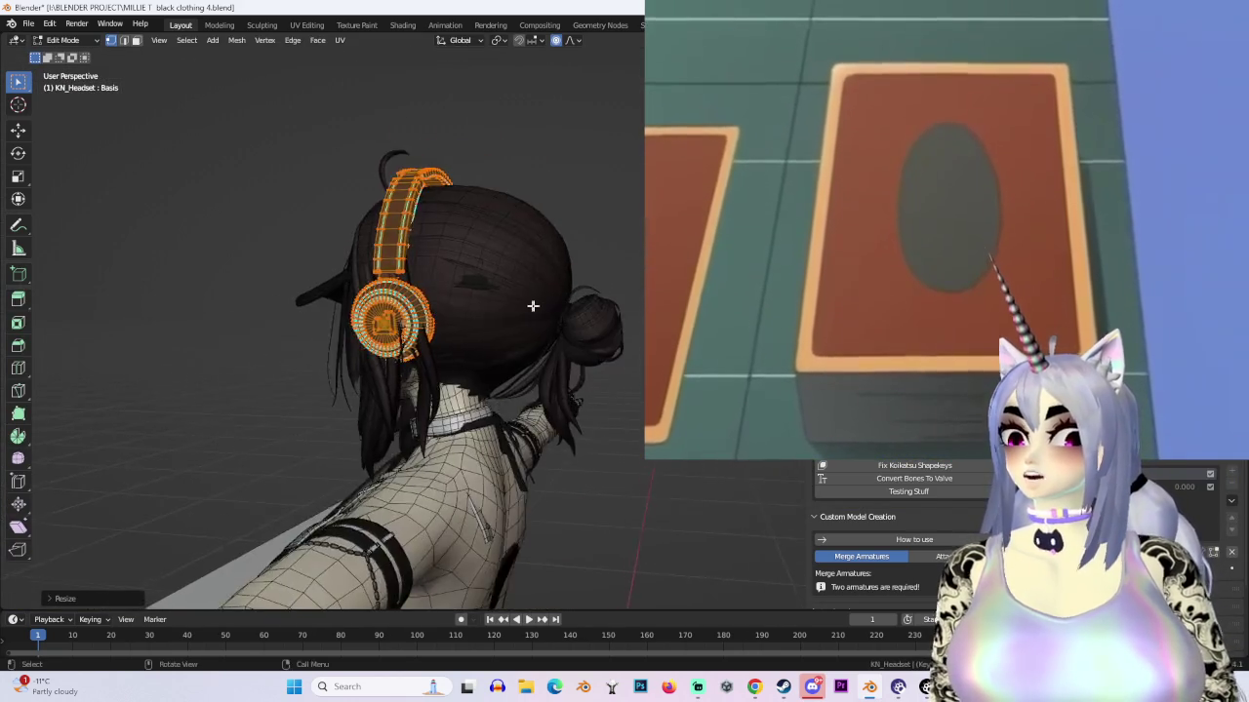
key("g")
key("z")
left_click(342, 289)
mouse_move(343, 289)
middle_mouse_down()
mouse_move(491, 311)
mouse_move(436, 312)
mouse_move(566, 351)
mouse_move(553, 281)
middle_mouse_up()
scroll(445, 308, "up", 3)
Step: Hide overlays and check the headset fit from three-quarter, front and rear views
key("shift+alt+z")
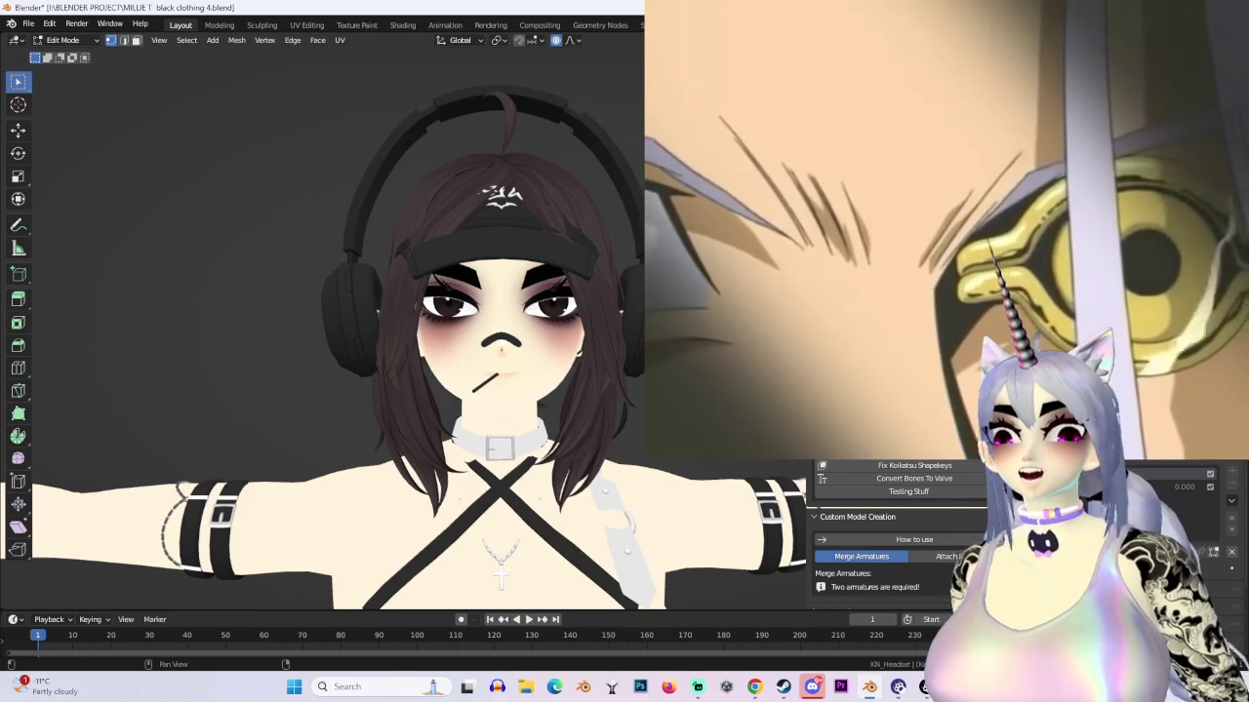
scroll(631, 291, "down", 2)
scroll(632, 291, "down", 2)
middle_click_drag(631, 290, 568, 57)
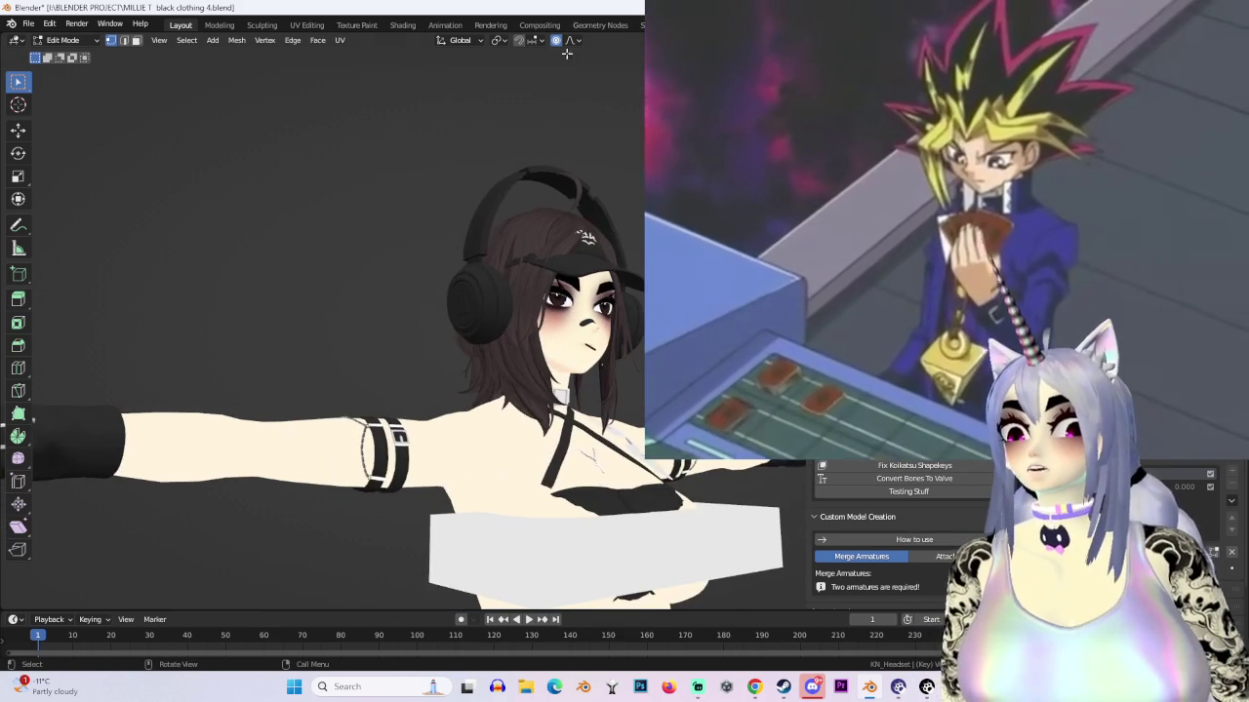
scroll(390, 322, "up", 2)
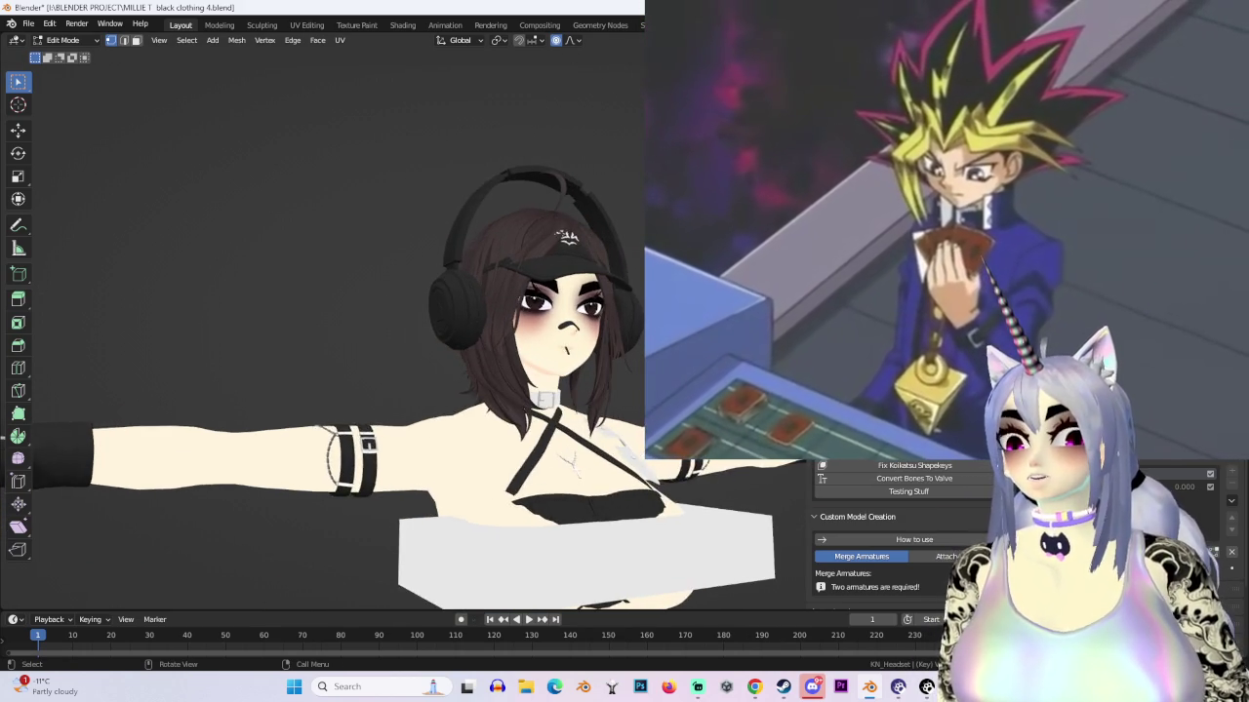
scroll(391, 322, "up", 2)
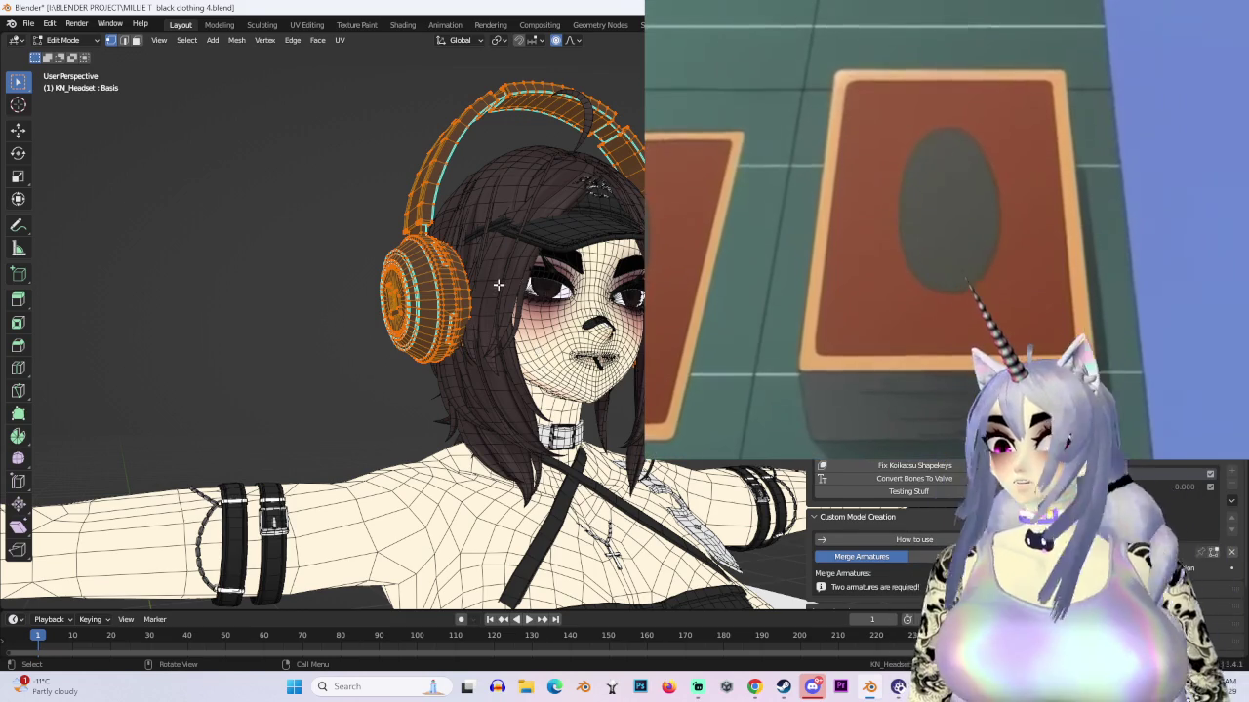
key("KP_1")
scroll(509, 177, "up", 3)
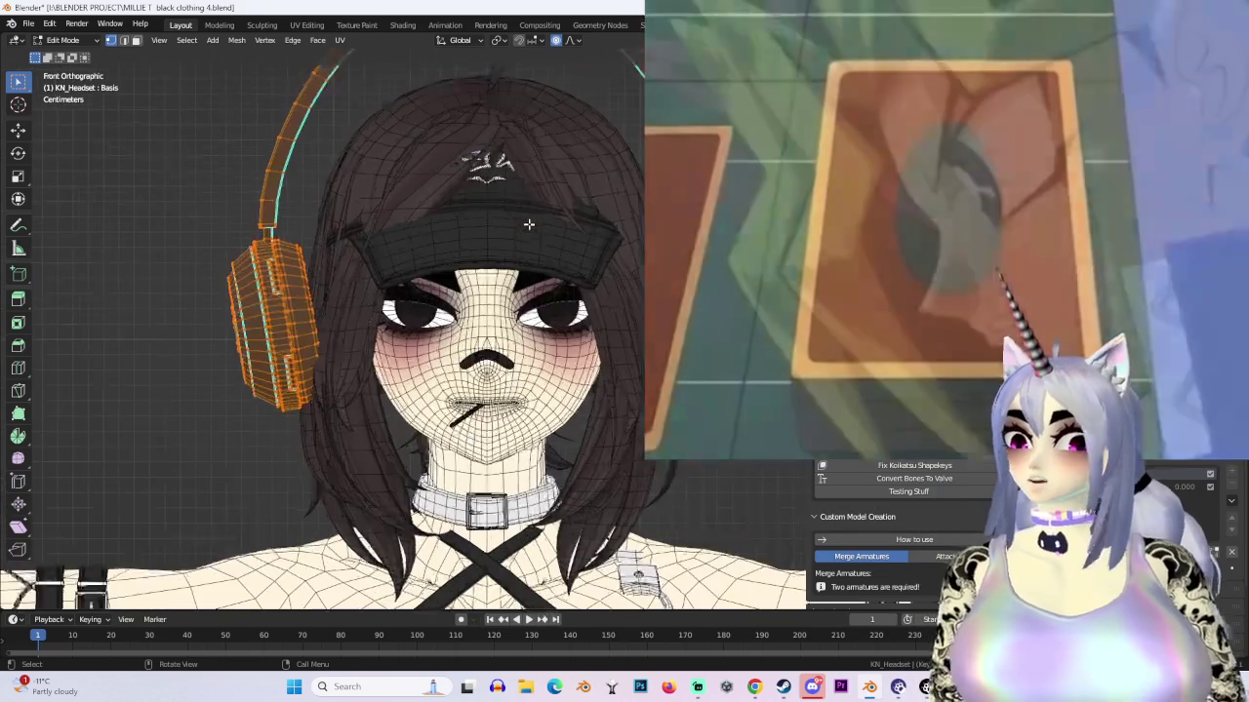
scroll(509, 177, "down", 2)
middle_click_drag(587, 517, 420, 507)
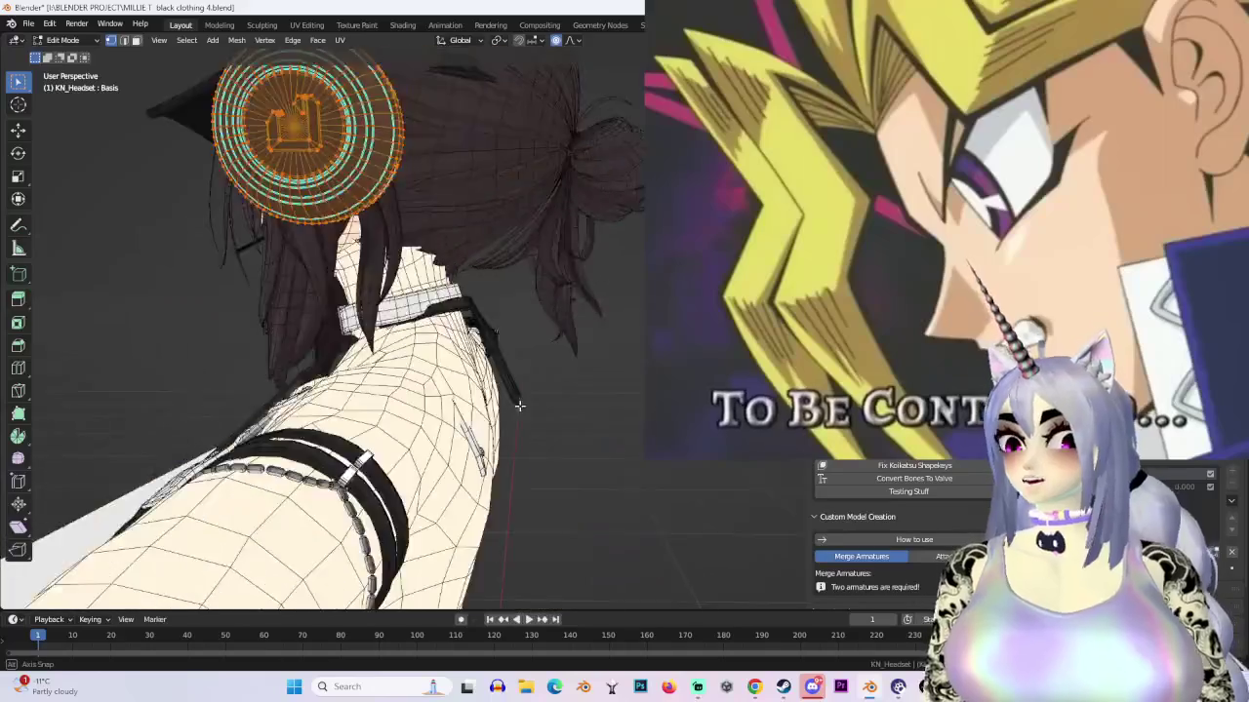
middle_click_drag(446, 385, 597, 408)
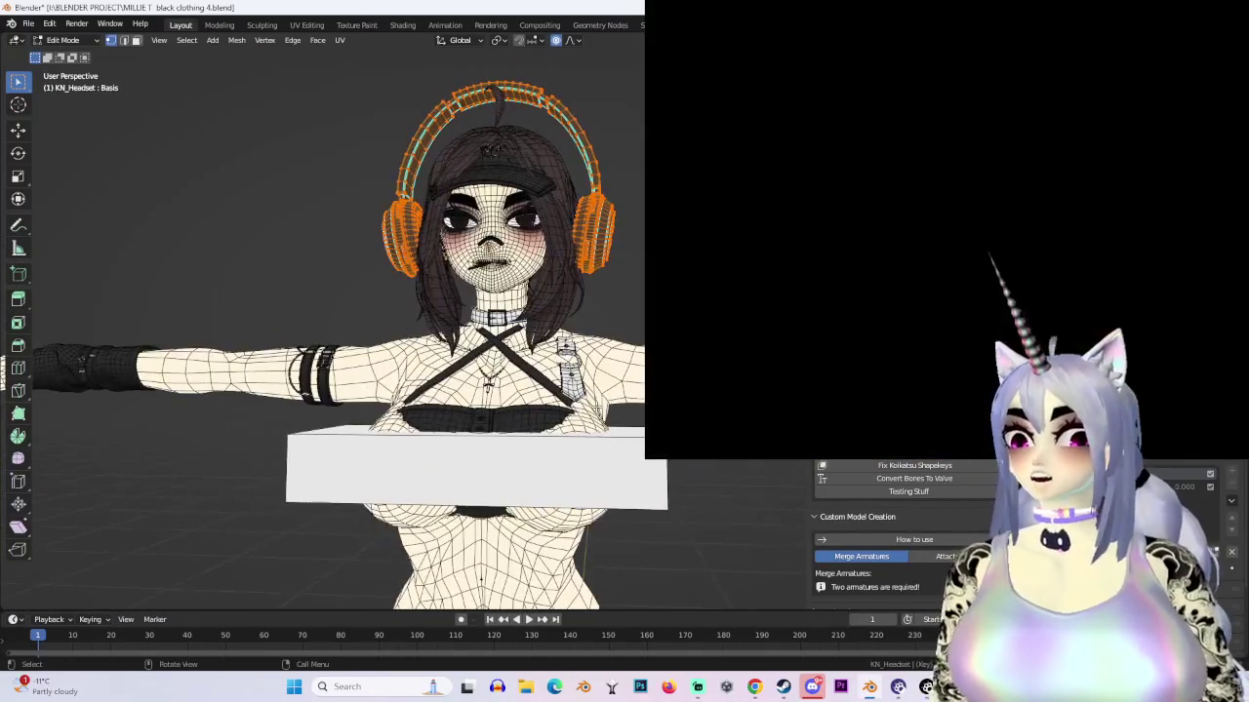
Step: Return to Object Mode and check the headset from the side and front with overlays shown
left_click(63, 40)
left_click(64, 49)
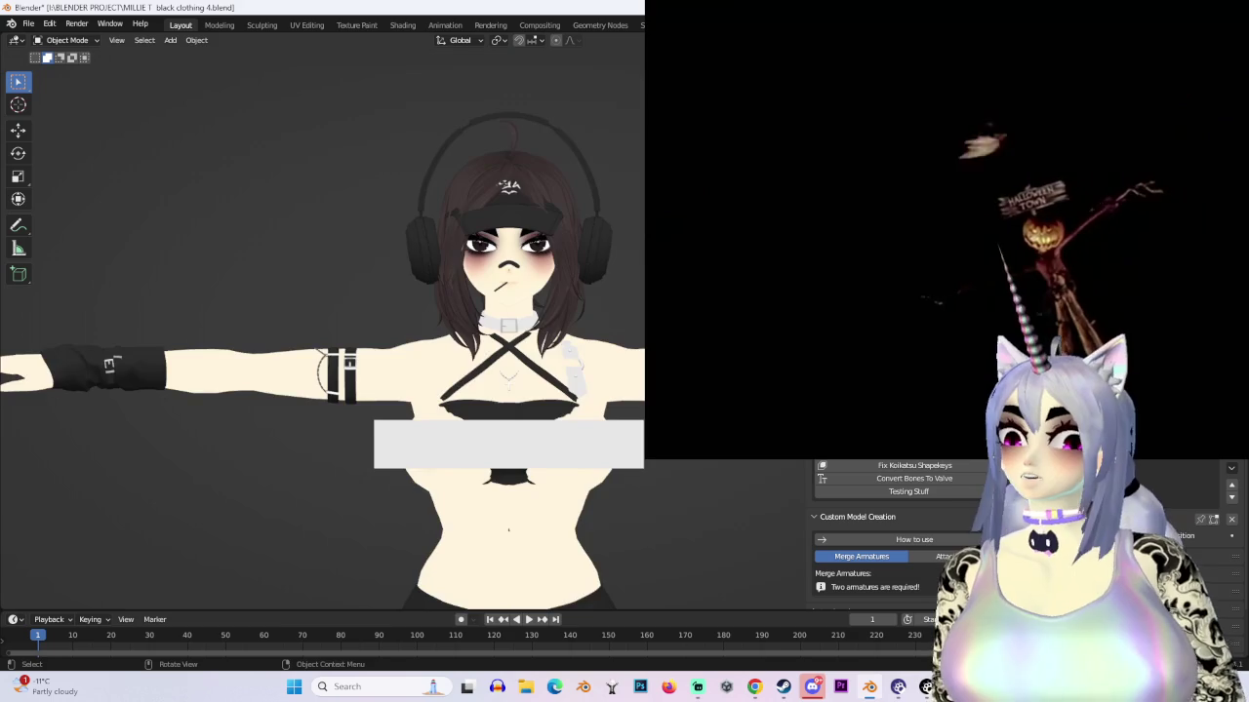
scroll(562, 304, "up", 3)
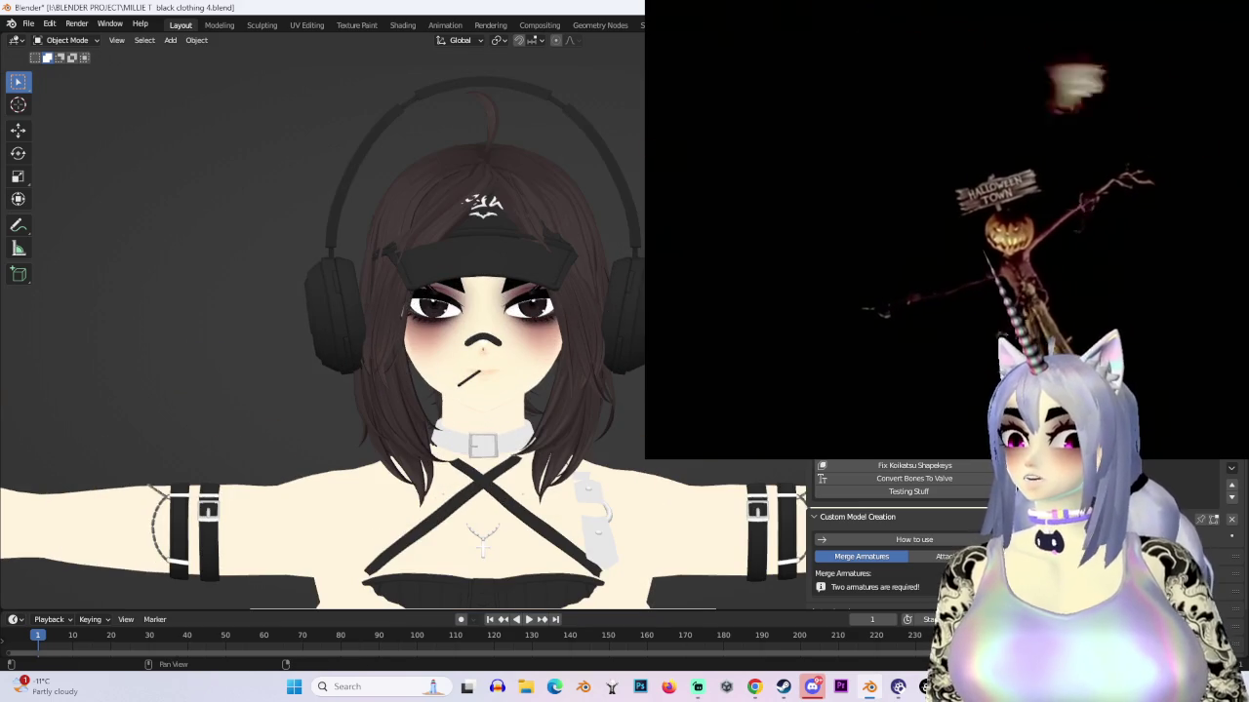
key("shift+alt+z")
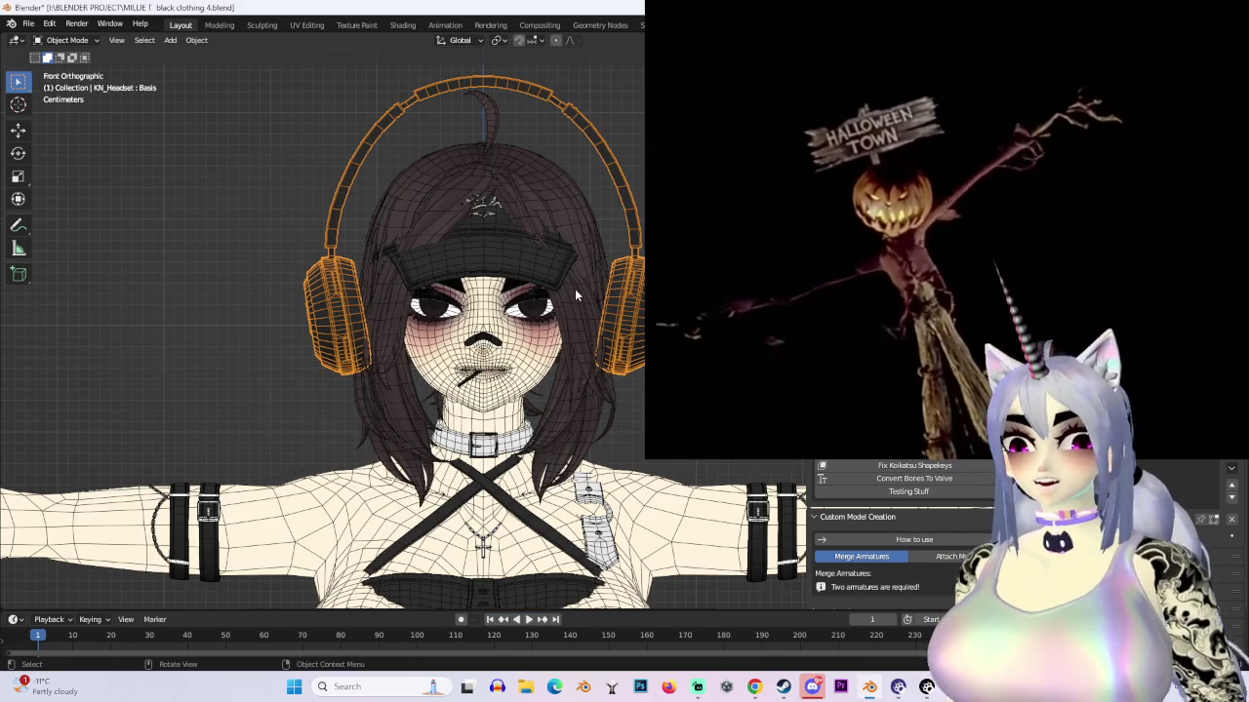
middle_click_drag(575, 289, 482, 390)
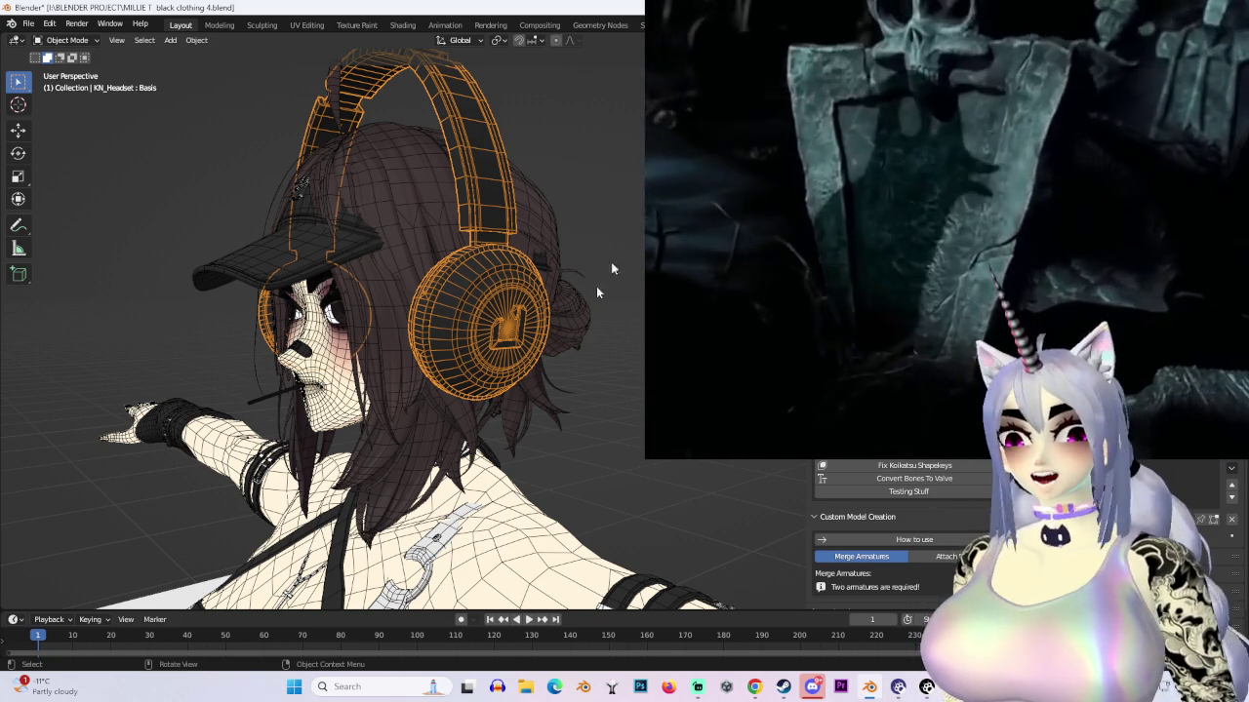
key("KP_1")
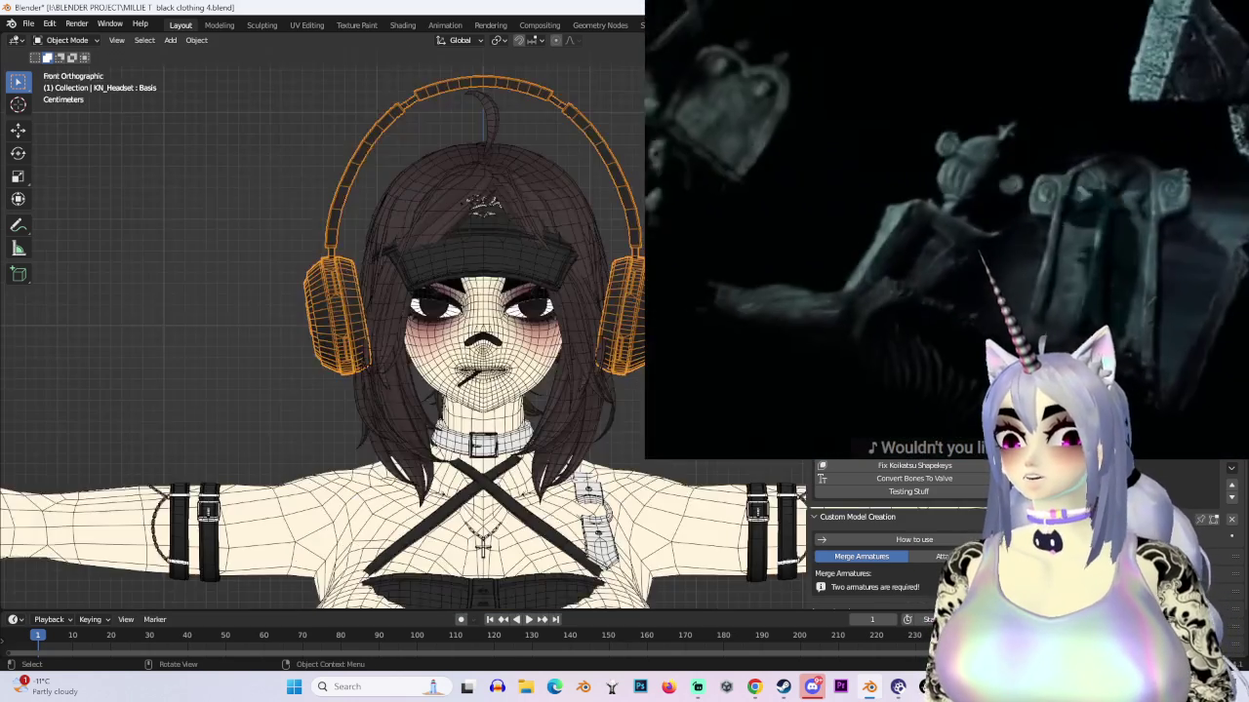
Step: Bring the hips and legs into view and select the KN_Leg_Strap3 double thigh strap
middle_click_drag(390, 342, 390, 244, "shift")
scroll(391, 341, "down", 3)
middle_click_drag(390, 341, 448, 312)
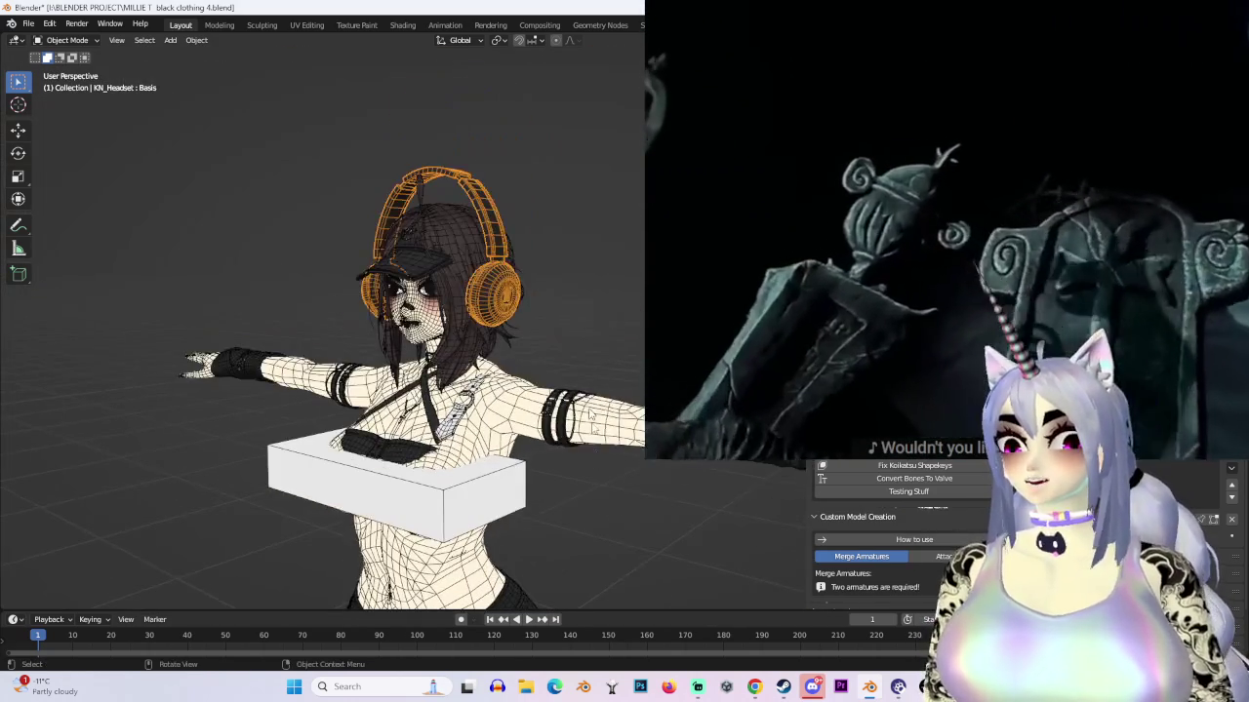
mouse_move(569, 605)
middle_mouse_down("shift")
mouse_move(569, 330)
mouse_move(528, 374)
mouse_move(624, 371)
mouse_move(507, 384)
middle_mouse_up("shift")
scroll(570, 329, "up", 2)
left_click(546, 366)
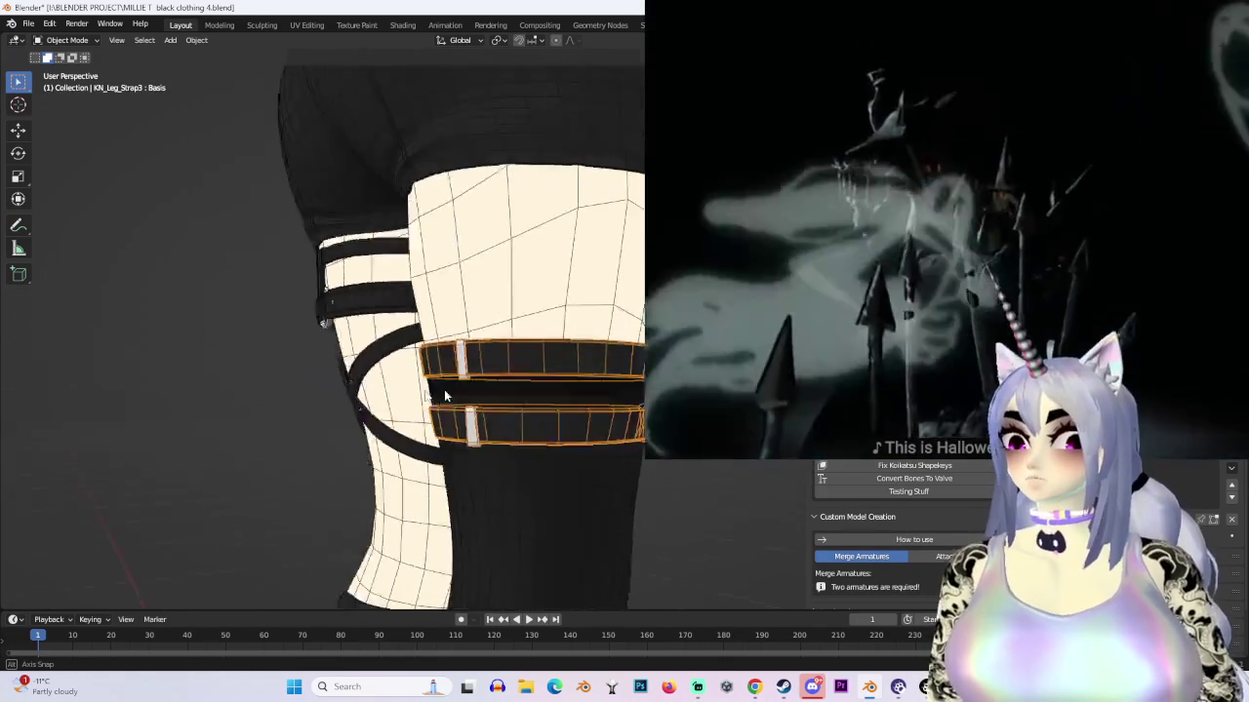
Step: Enter Edit Mode on KN_Leg_Strap3 and view the leg from the side in wireframe
mouse_move(507, 383)
middle_mouse_down()
mouse_move(397, 381)
mouse_move(439, 293)
mouse_move(586, 293)
middle_mouse_up()
left_click(71, 76)
key("ctrl+KP_3")
key("shift+z")
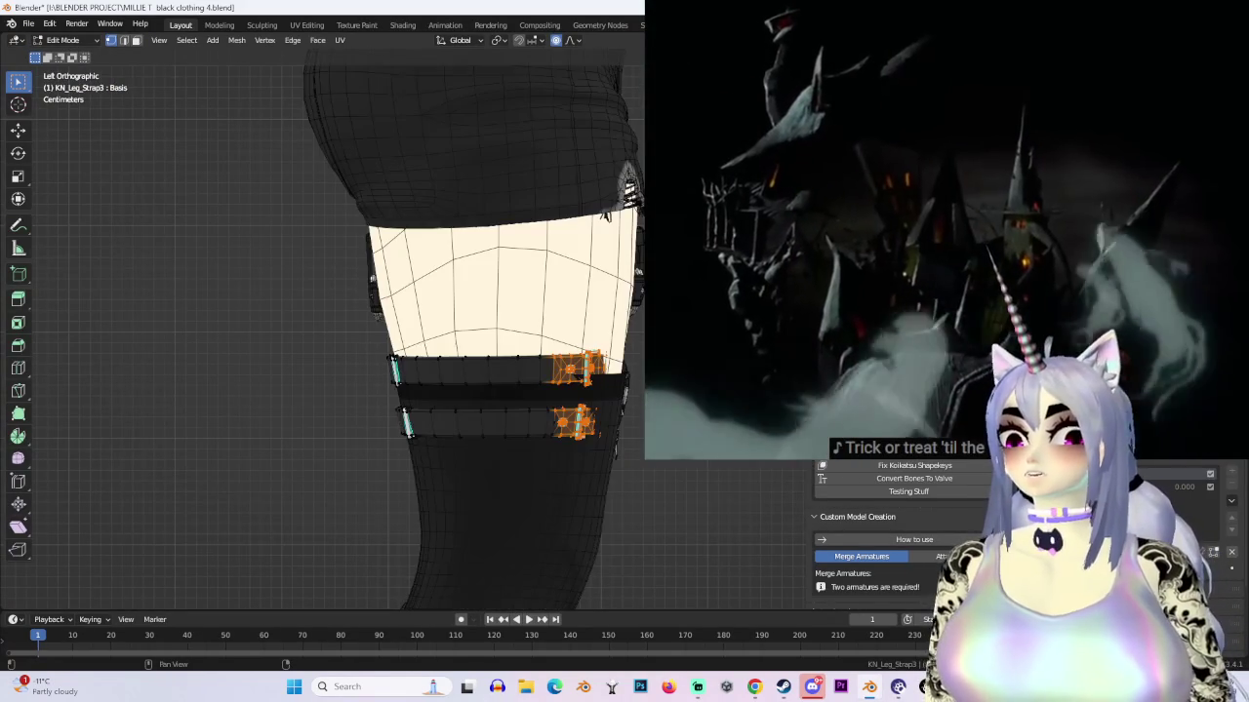
key("shift+z")
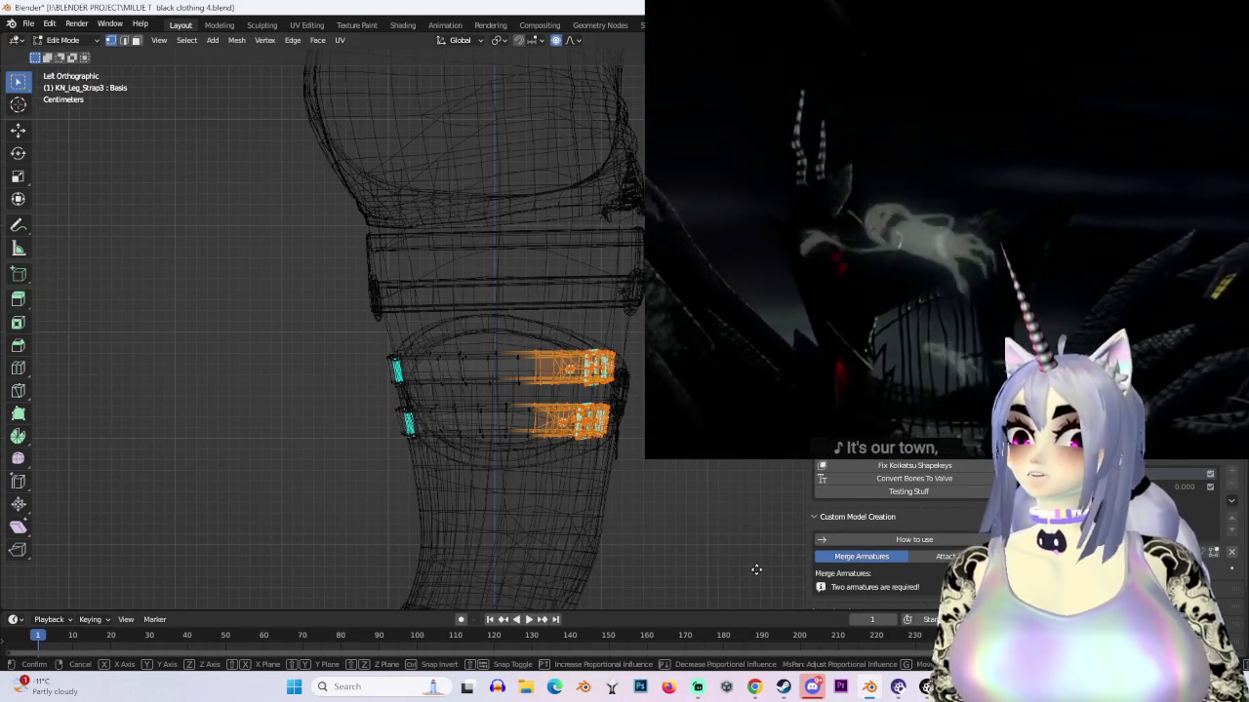
scroll(756, 570, "down", 9)
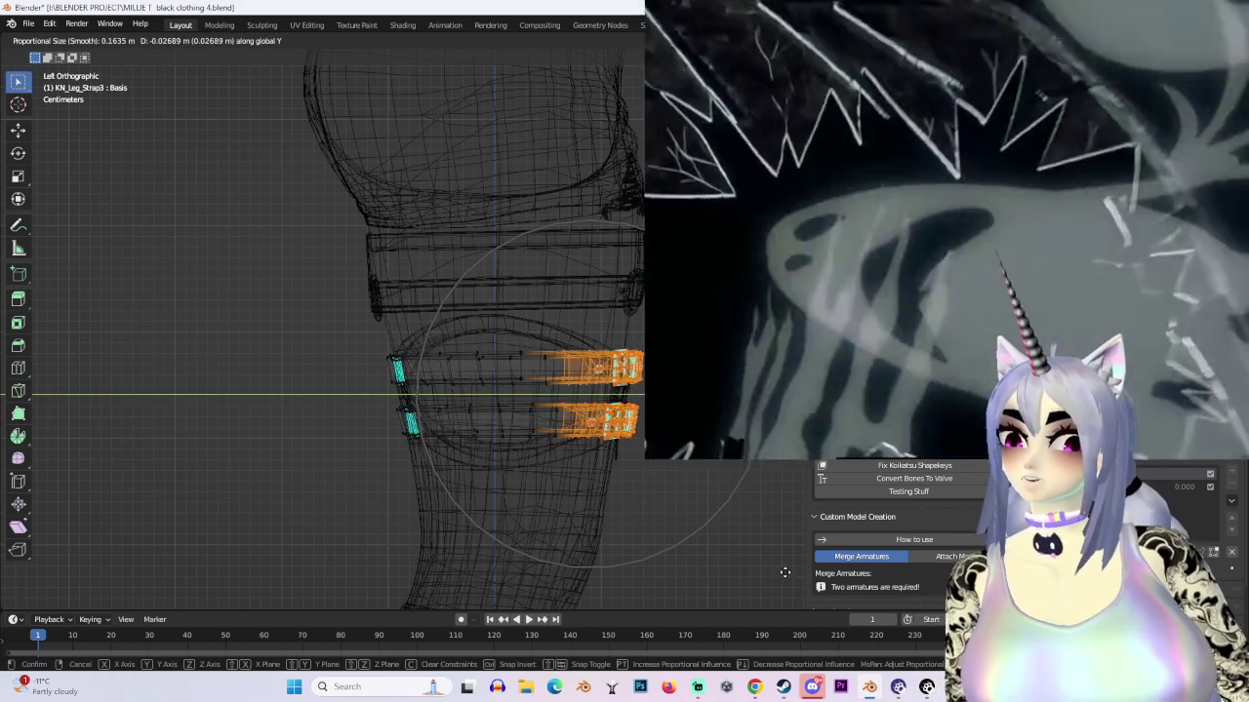
Step: Move the strap ends along Y with proportional editing and check the fit in solid shading
left_click(784, 572)
middle_click_drag(771, 556, 692, 463)
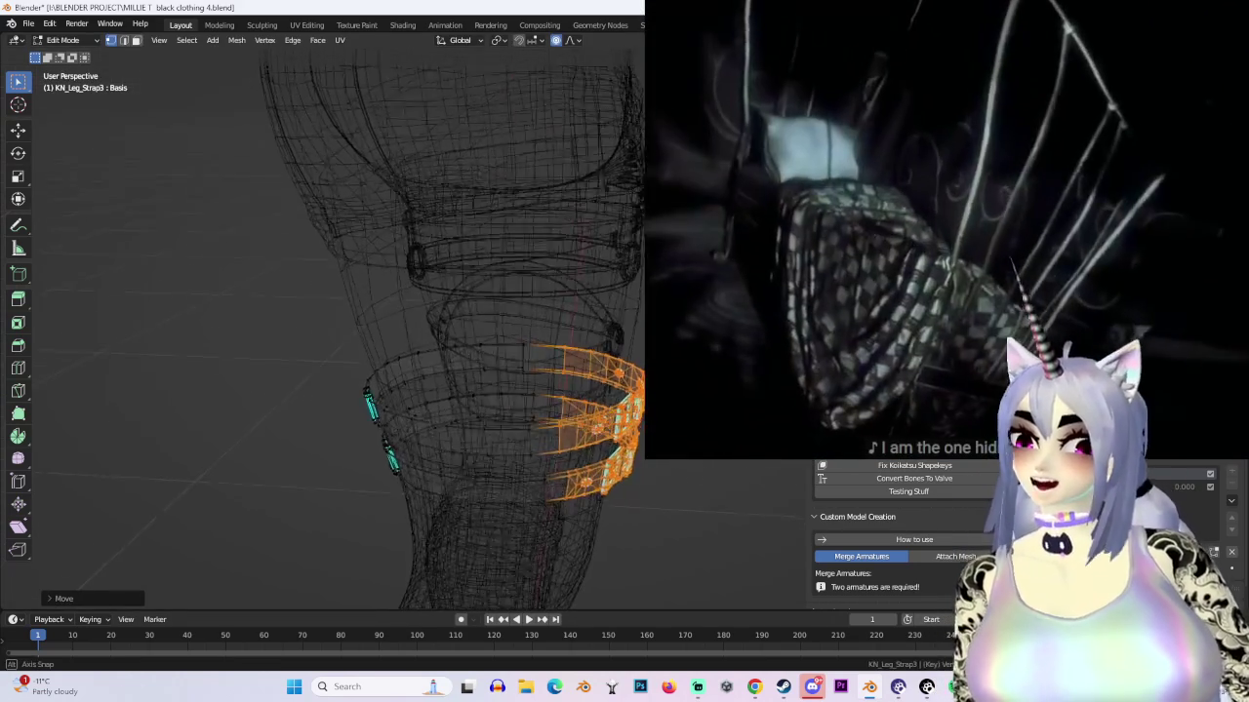
key("g")
key("y")
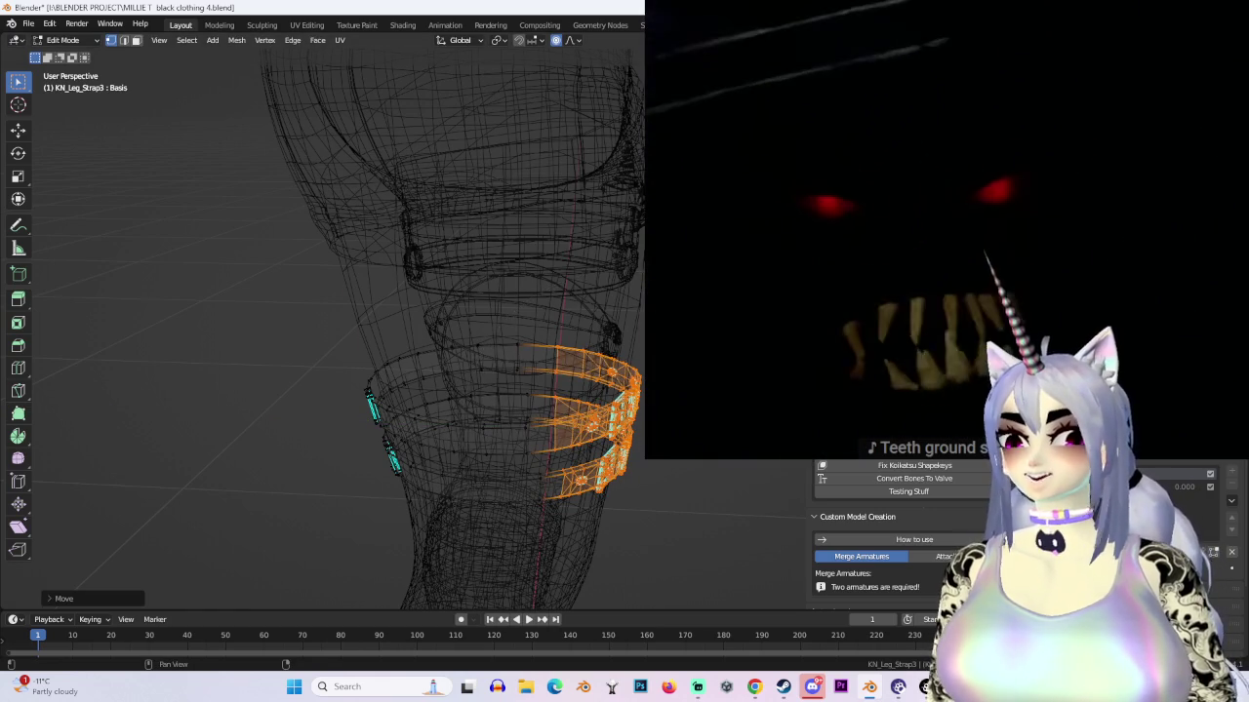
key("shift+z")
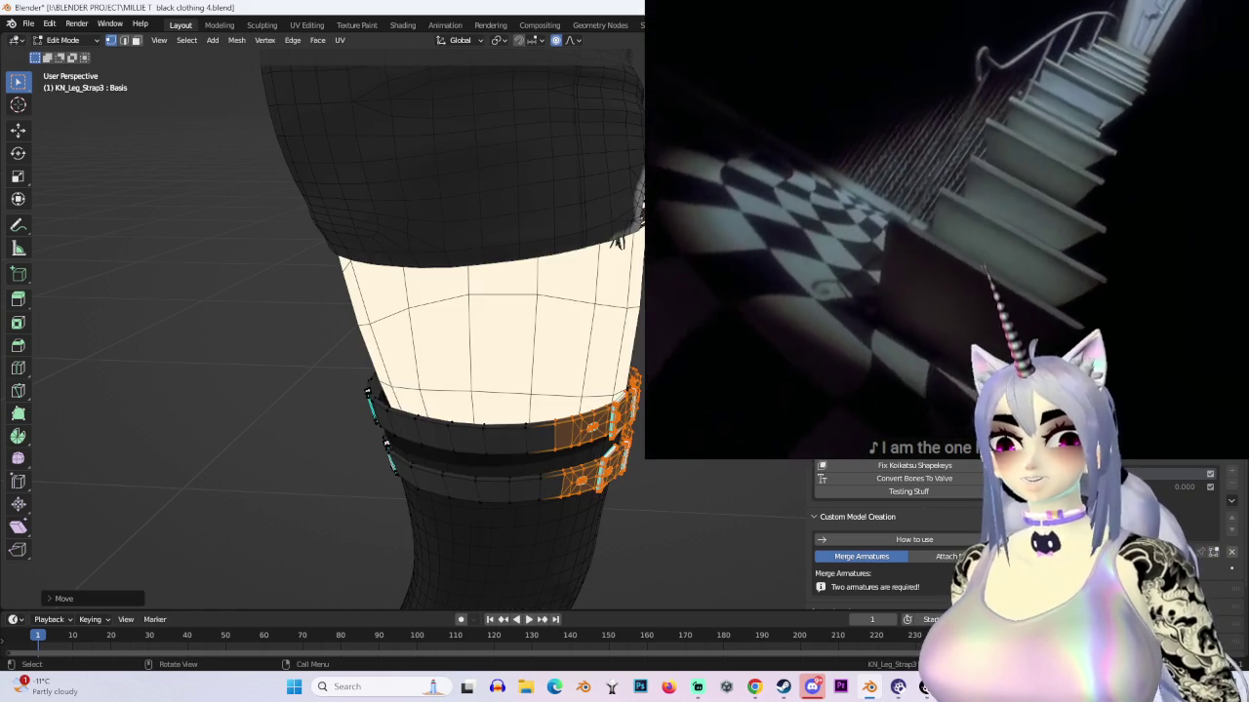
mouse_move(552, 472)
middle_mouse_down()
mouse_move(552, 419)
mouse_move(722, 459)
mouse_move(515, 396)
mouse_move(529, 399)
mouse_move(504, 404)
mouse_move(536, 409)
mouse_move(573, 312)
middle_mouse_up()
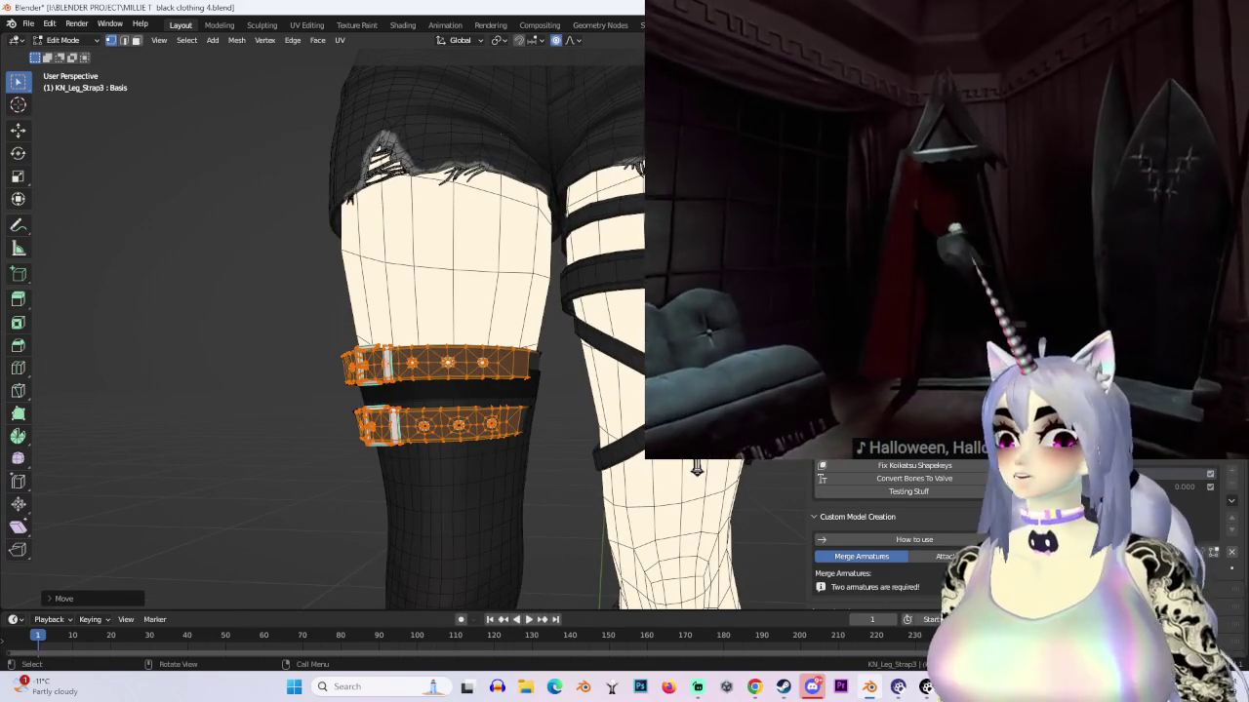
Step: Select the strap's outer ends in front view and pull them inward to hug the thigh
middle_click_drag(696, 470, 524, 456, "alt")
key("shift+z")
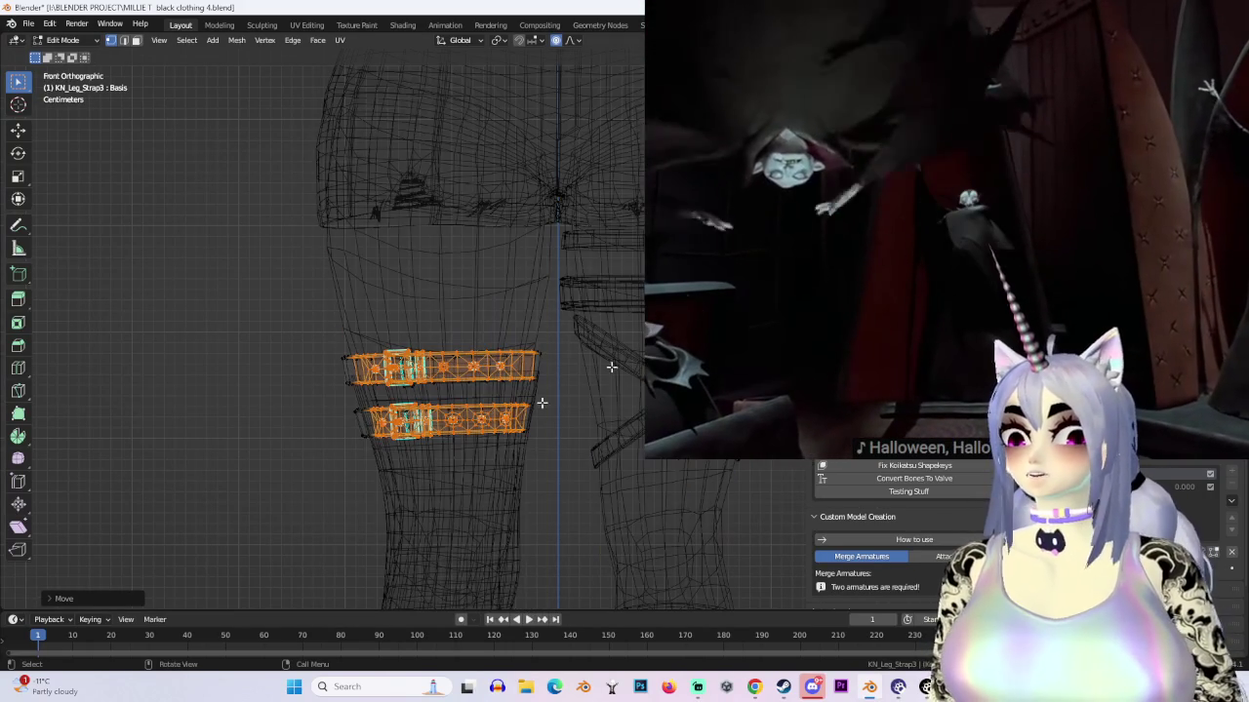
left_click_drag(492, 294, 612, 554)
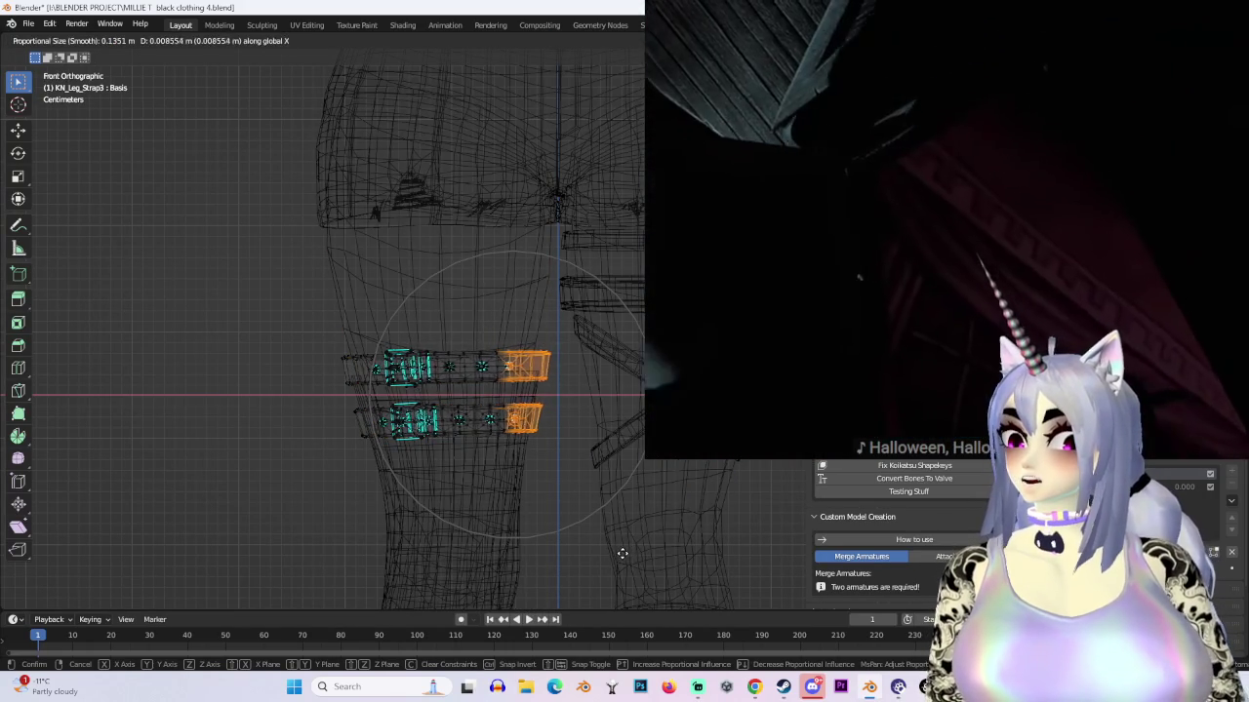
left_click(623, 553)
mouse_move(618, 521)
middle_mouse_down()
mouse_move(588, 502)
mouse_move(621, 498)
middle_mouse_up()
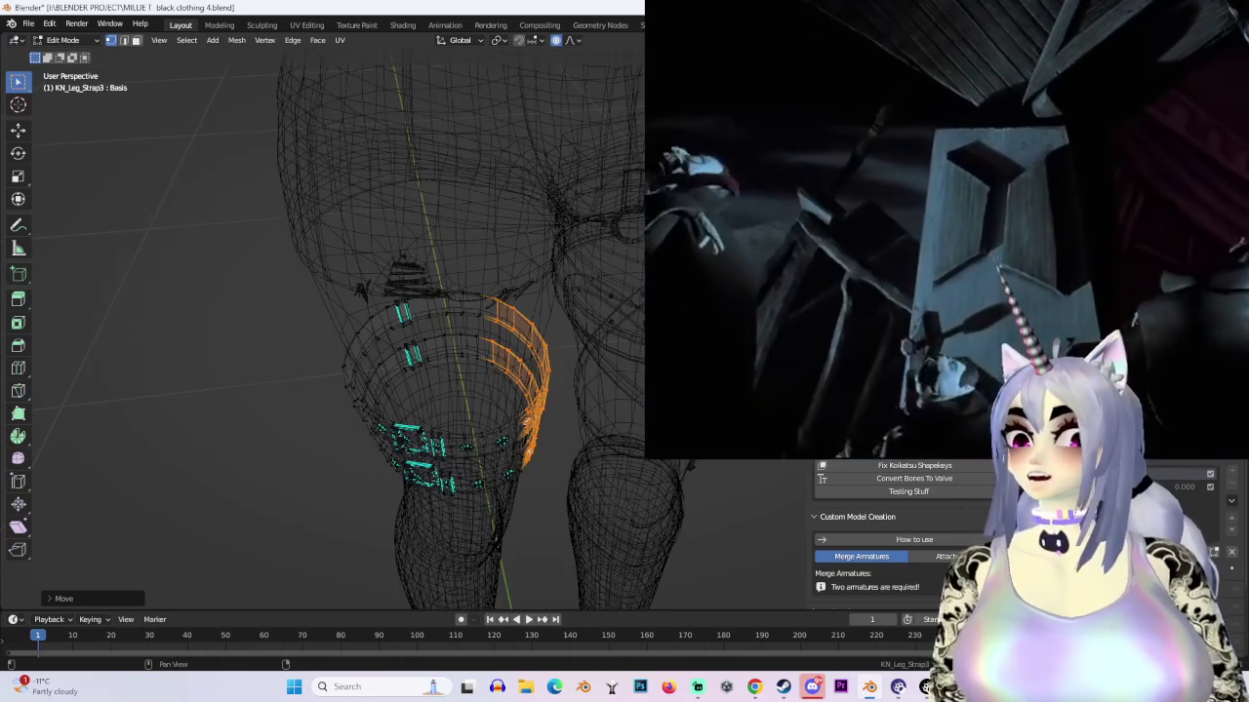
key("shift+z")
scroll(509, 304, "up", 4)
scroll(508, 303, "up", 3)
mouse_move(468, 322)
middle_mouse_down()
mouse_move(508, 304)
mouse_move(598, 409)
mouse_move(636, 414)
mouse_move(527, 387)
mouse_move(351, 377)
mouse_move(390, 382)
middle_mouse_up()
scroll(597, 410, "down", 4)
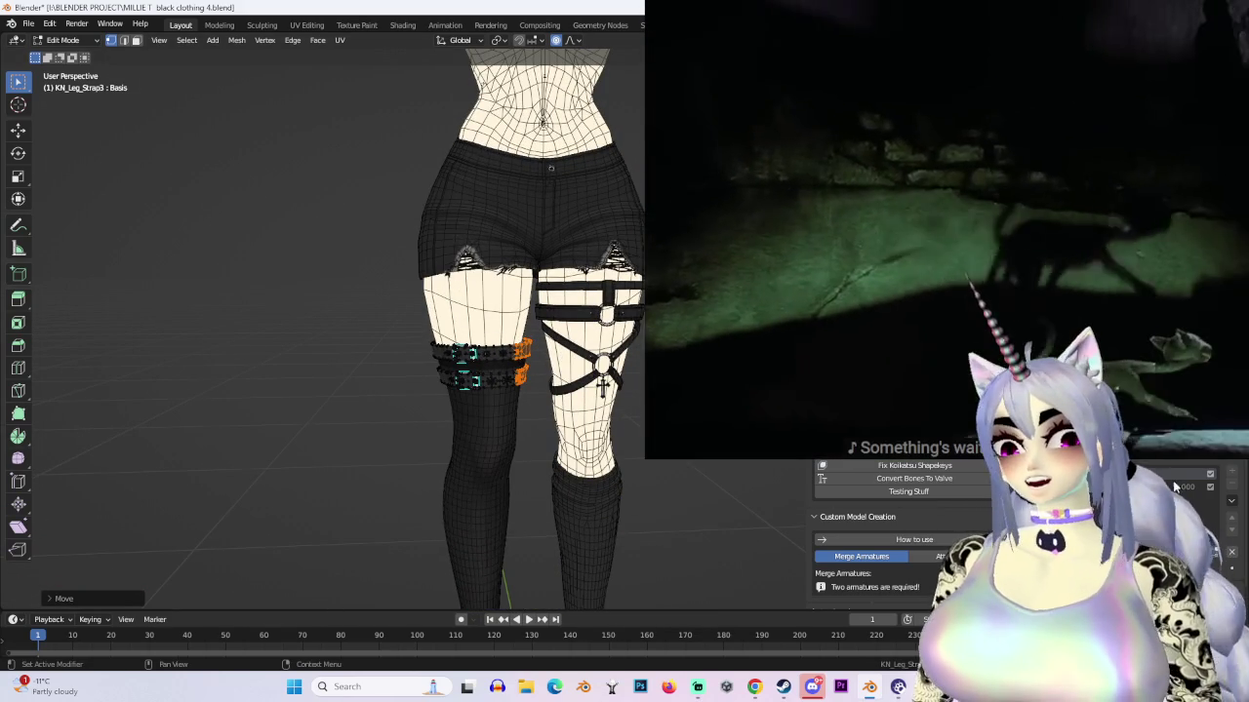
left_click(64, 40)
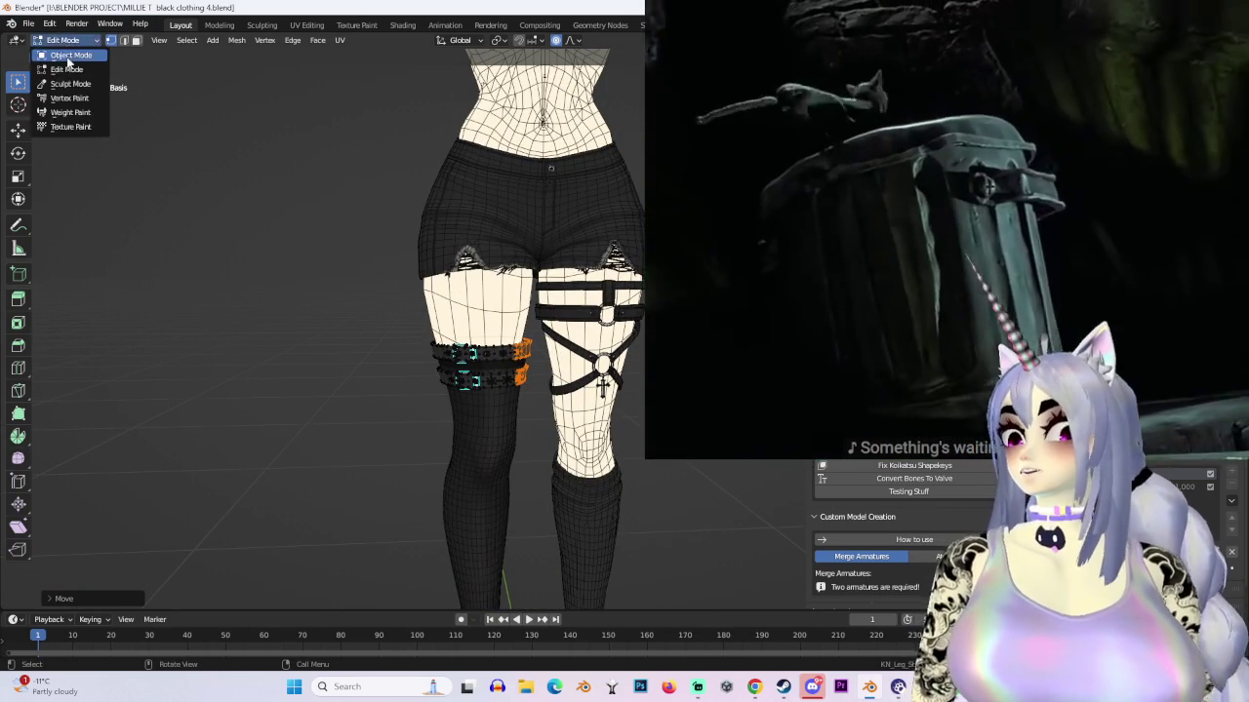
Step: Return to Object Mode and orbit to an angled, higher view of the leg straps
left_click(68, 56)
scroll(587, 247, "down", 5)
scroll(622, 385, "up", 5)
middle_click_drag(621, 384, 585, 390)
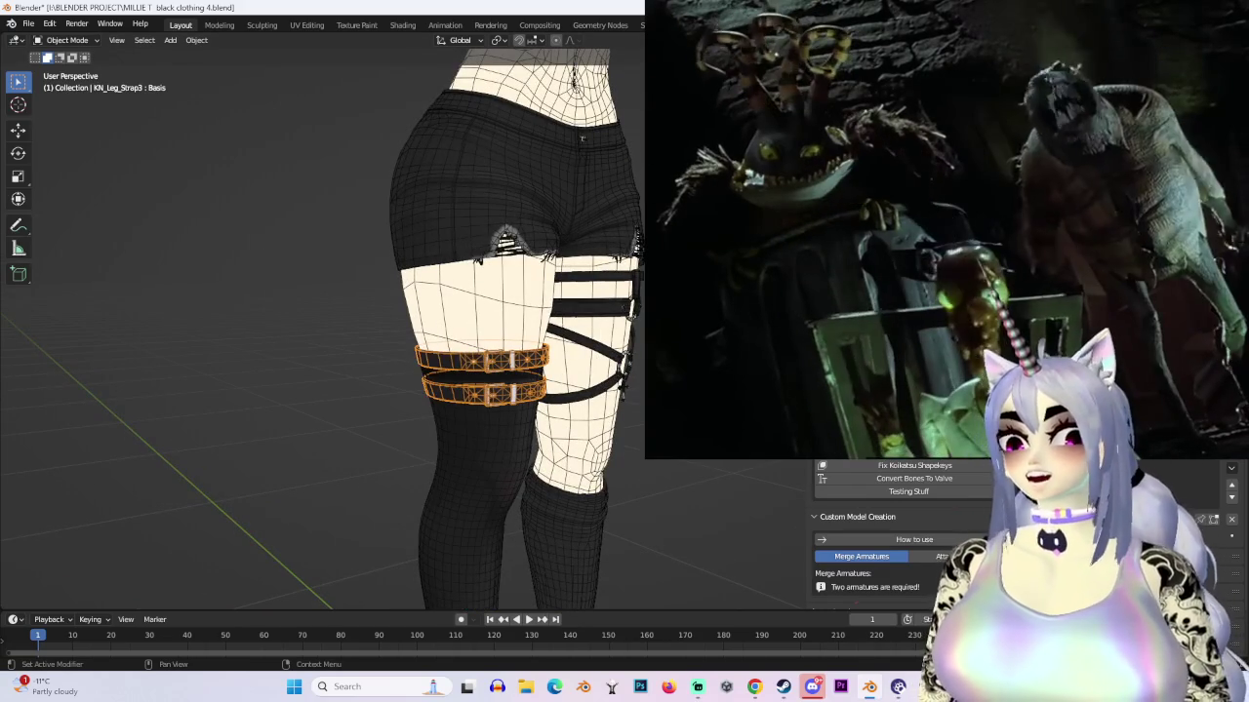
scroll(502, 308, "up", 3)
mouse_move(581, 140)
middle_mouse_down()
mouse_move(502, 308)
mouse_move(101, 324)
middle_mouse_up()
scroll(102, 324, "down", 3)
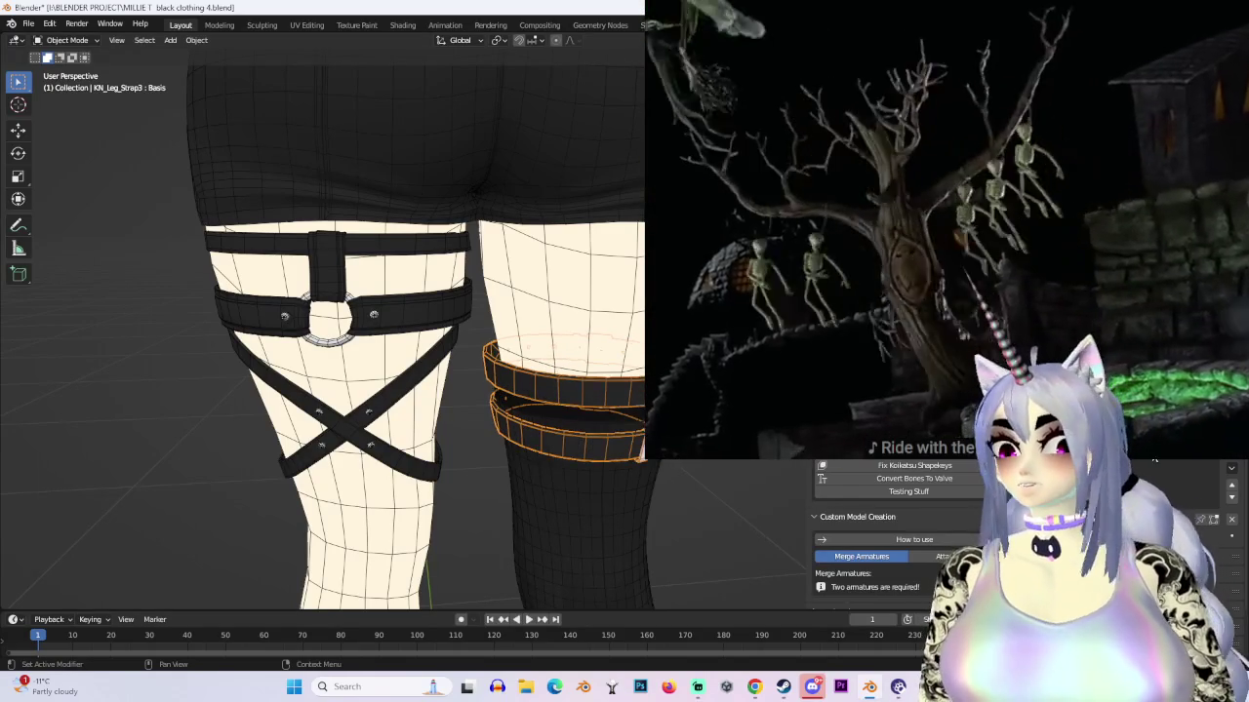
scroll(557, 460, "up", 5)
Step: Orbit around the other leg, inspecting the thigh strap from below
mouse_move(557, 459)
middle_mouse_down()
mouse_move(509, 466)
mouse_move(603, 441)
mouse_move(470, 427)
middle_mouse_up()
scroll(471, 427, "down", 3)
scroll(470, 426, "down", 4)
scroll(627, 375, "up", 6)
mouse_move(627, 374)
middle_mouse_down()
mouse_move(595, 293)
mouse_move(557, 445)
middle_mouse_up()
scroll(566, 420, "up", 5)
mouse_move(514, 247)
middle_mouse_down()
mouse_move(596, 446)
mouse_move(106, 123)
middle_mouse_up()
Step: Put the strap back in Edit Mode, orbit to a front view of the legs, and open the File menu
left_click(89, 44)
left_click(68, 74)
mouse_move(459, 370)
middle_mouse_down()
mouse_move(527, 405)
mouse_move(423, 413)
middle_mouse_up()
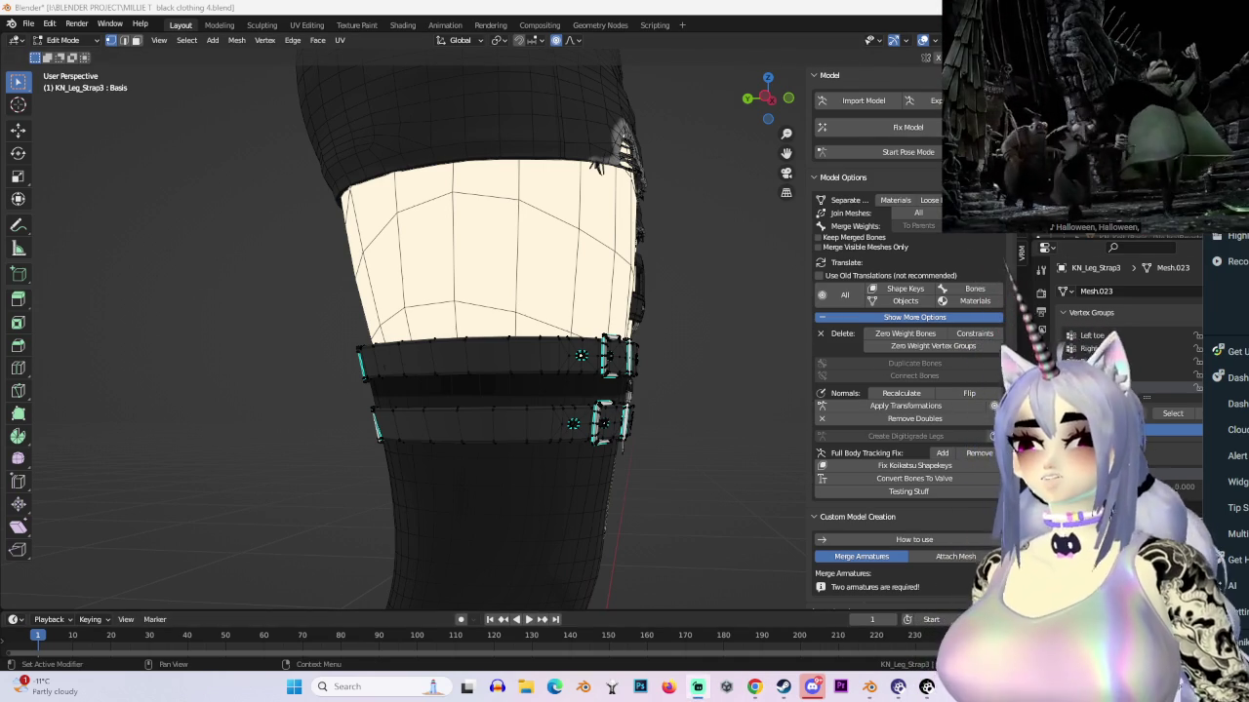
scroll(667, 239, "down", 2)
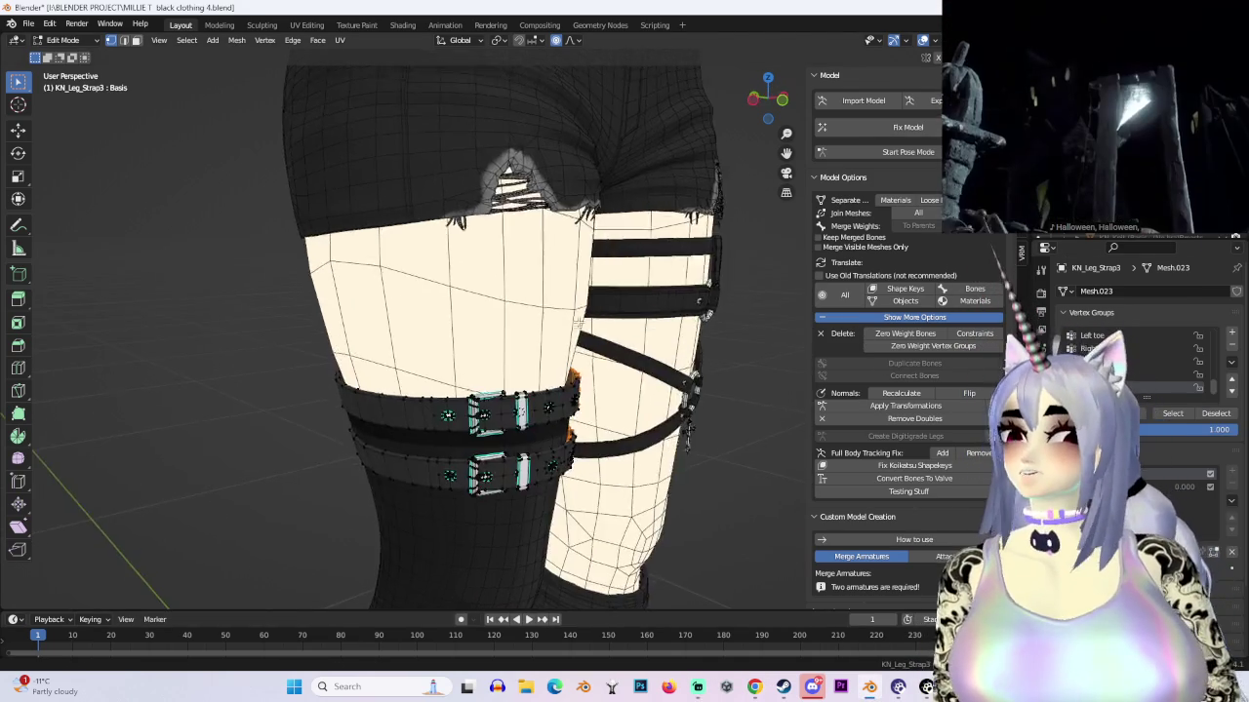
middle_click_drag(667, 239, 529, 370)
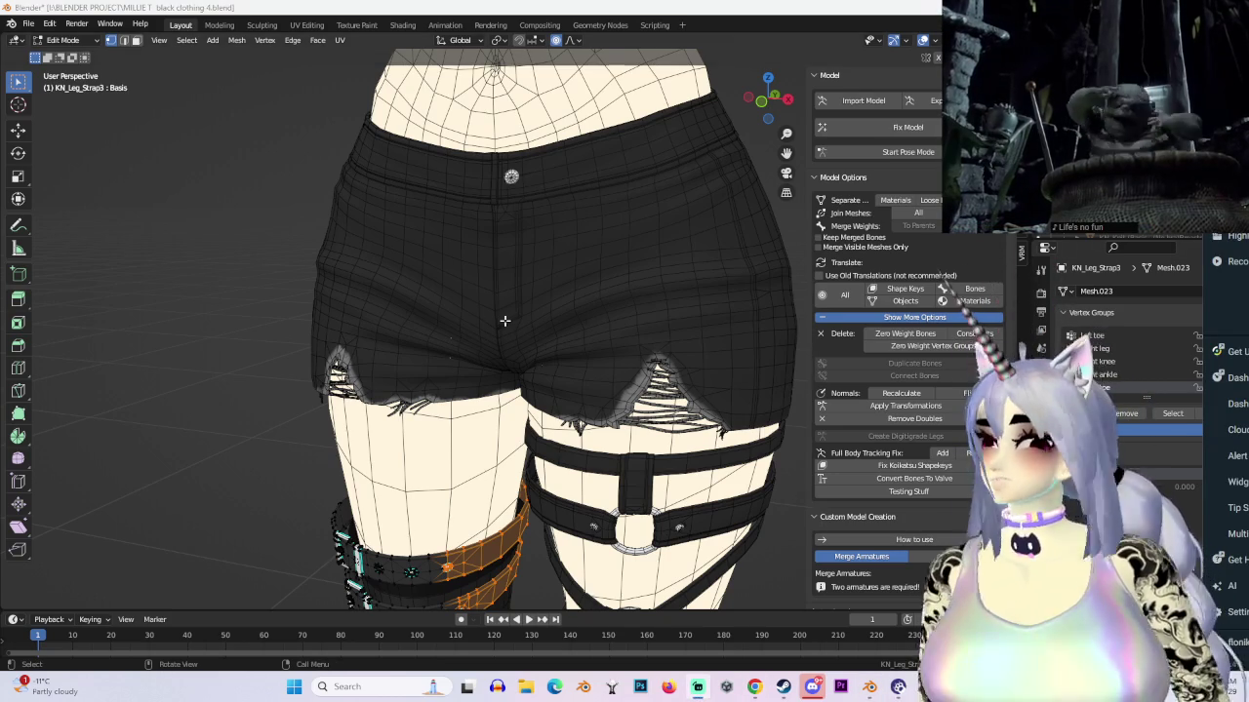
scroll(559, 344, "down", 4)
left_click(37, 25)
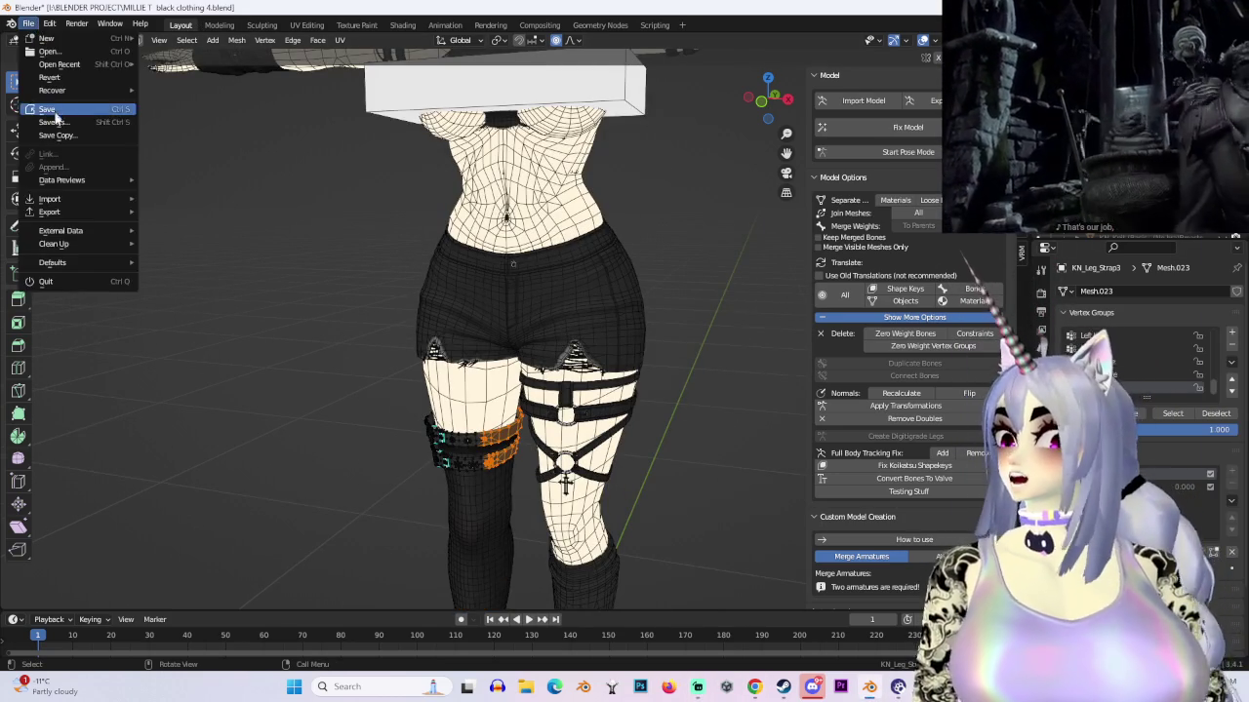
Step: Save the project as the new numbered version 'MILLIE T black clothing 5.blend'
left_click(64, 119)
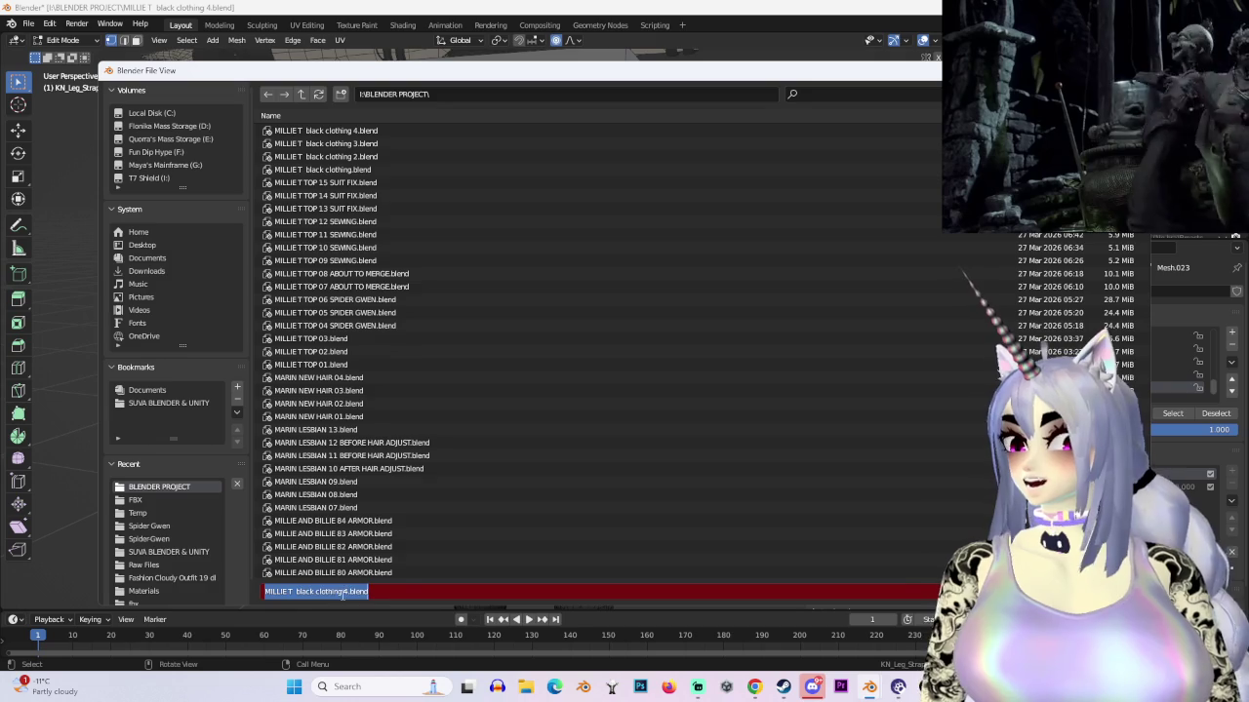
key("Return")
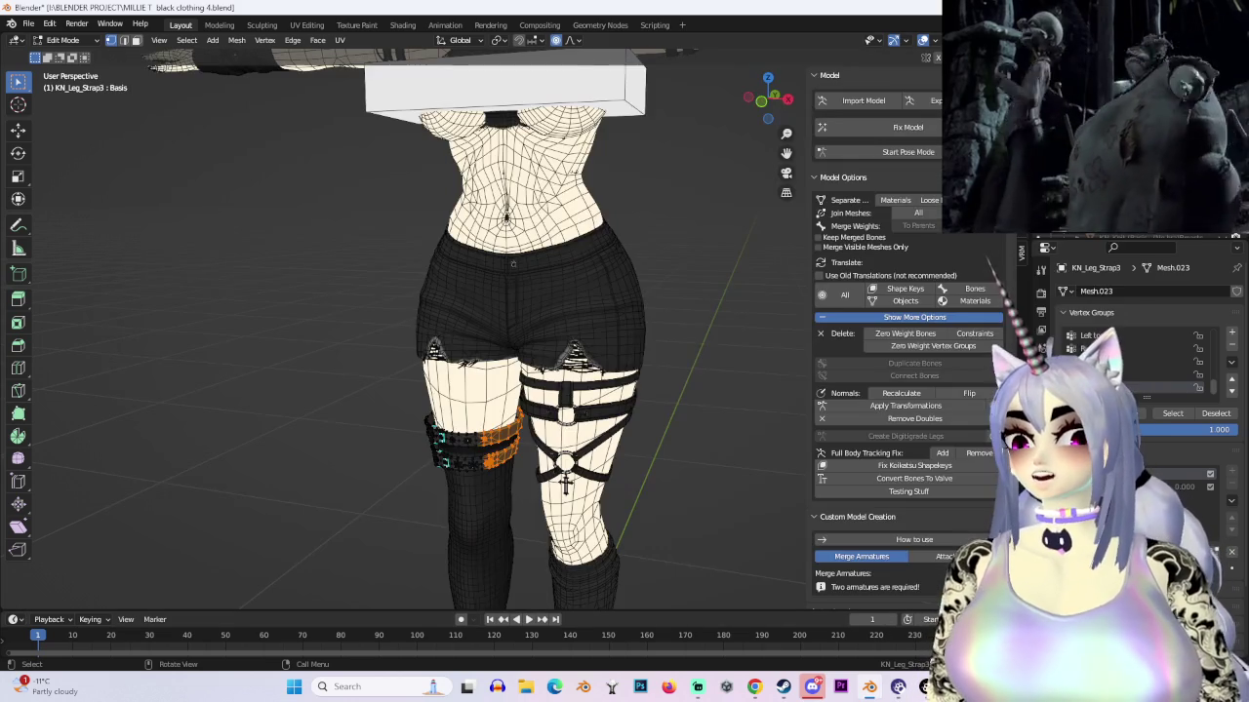
middle_click_drag(646, 143, 766, 119, "shift")
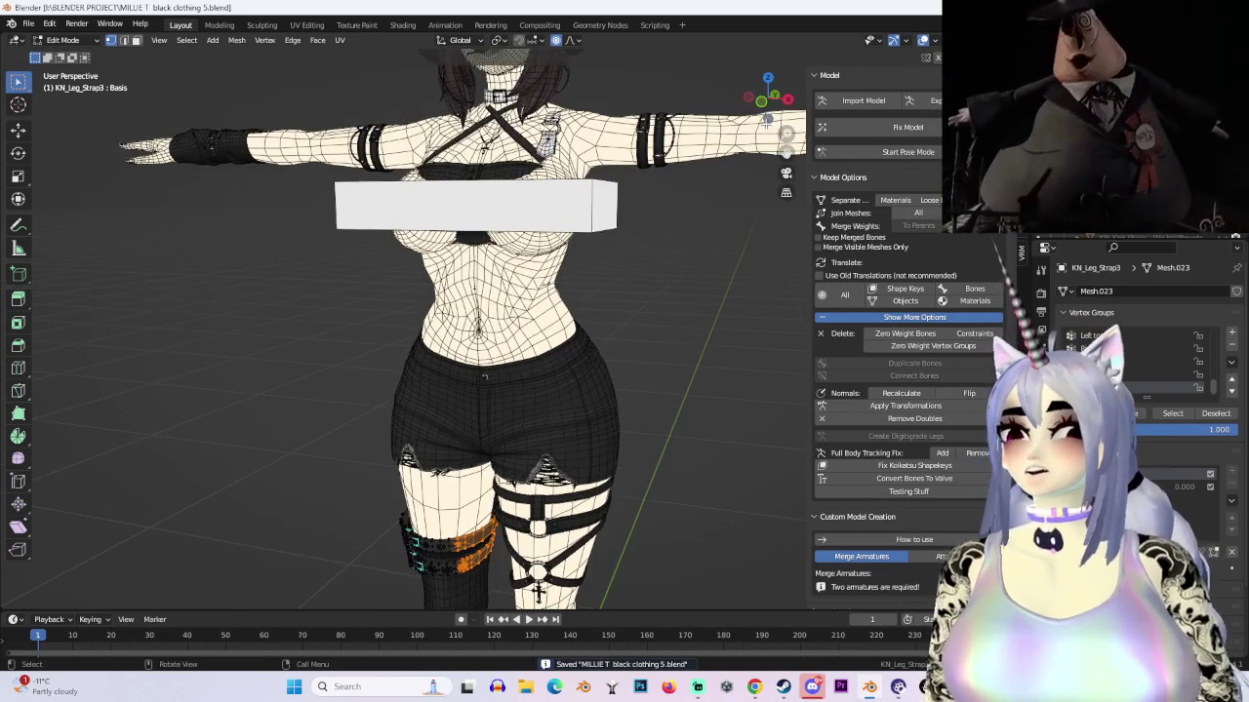
scroll(635, 354, "down", 2)
scroll(635, 354, "up", 5)
Step: Orbit to a side view of the torso and return to Object Mode
mouse_move(635, 354)
middle_mouse_down()
mouse_move(611, 360)
mouse_move(3, 54)
middle_mouse_up()
scroll(592, 329, "up", 3)
scroll(592, 329, "down", 3)
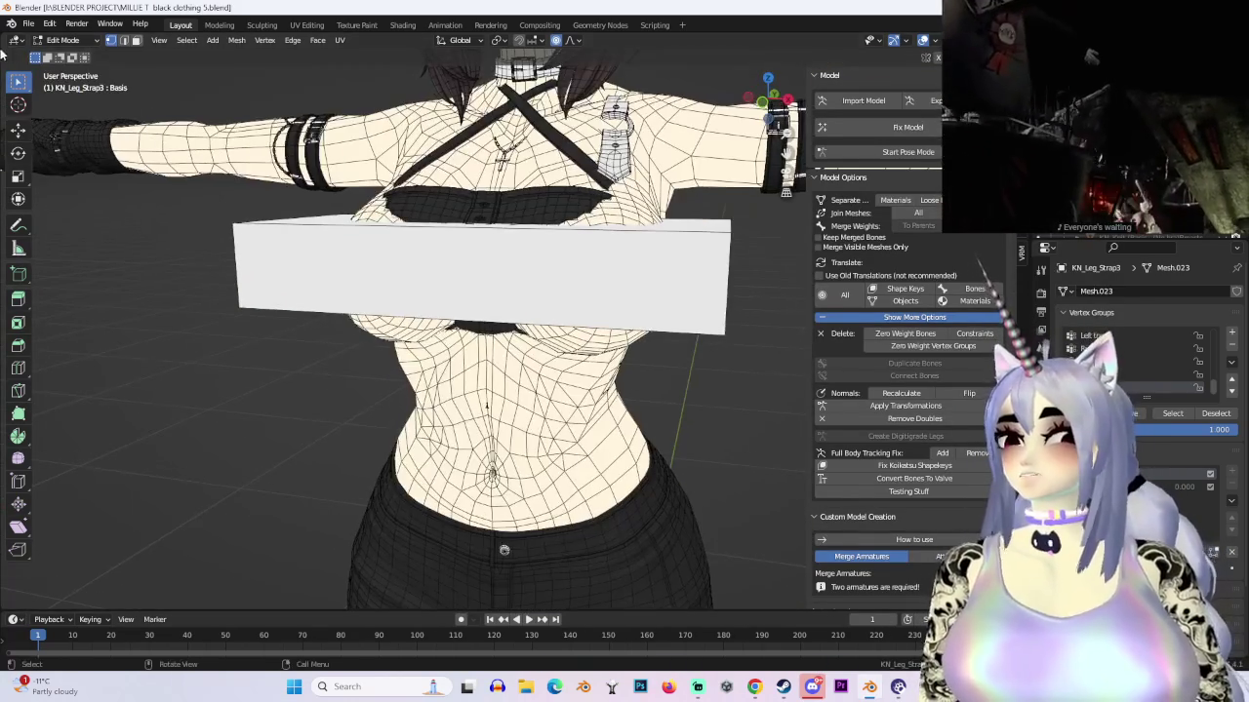
left_click(70, 54)
Step: Select the small knit top KN_Inner_Knit, enter Edit Mode, and switch on see-through wireframe
left_click(524, 243)
middle_click_drag(523, 243, 571, 276)
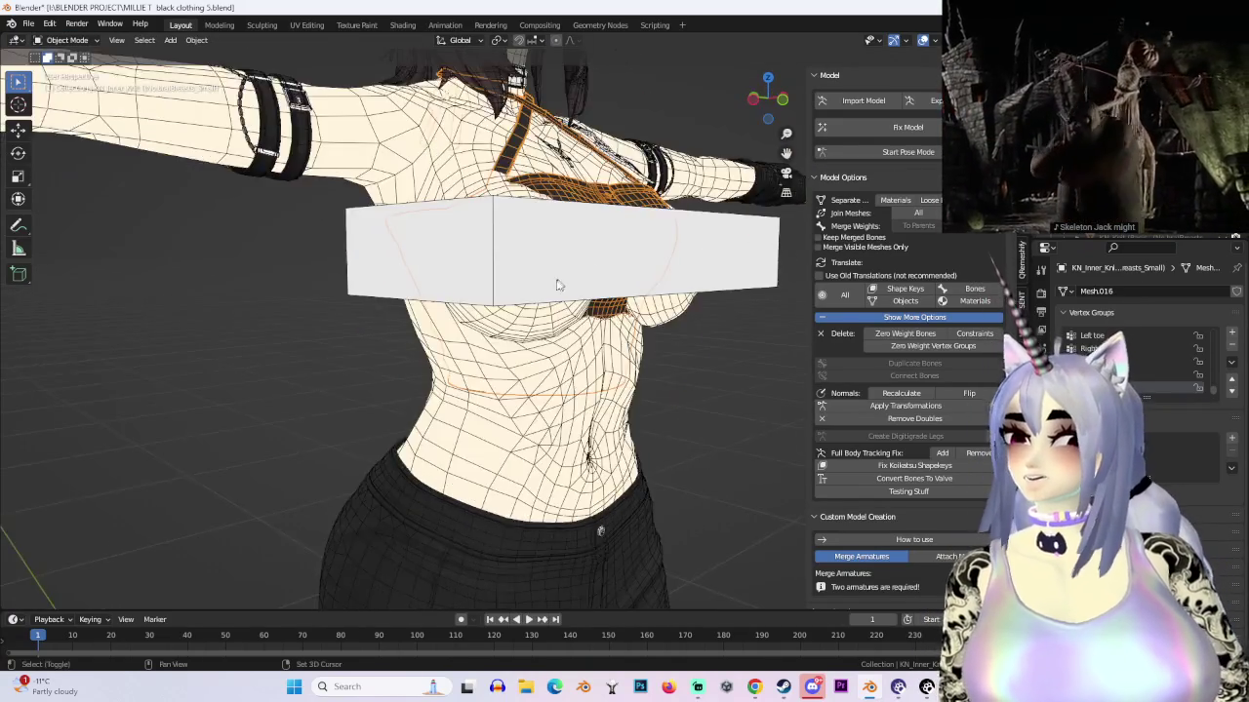
scroll(432, 296, "up", 2)
middle_click_drag(432, 295, 293, 195)
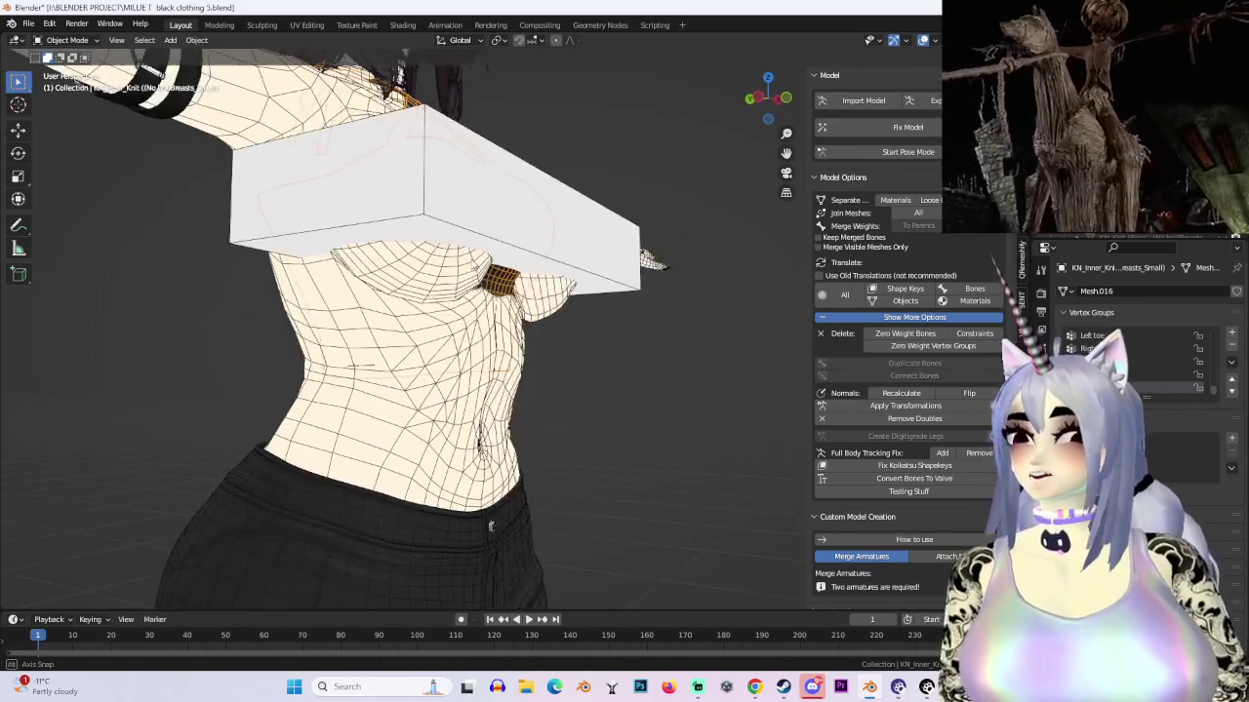
left_click(67, 69)
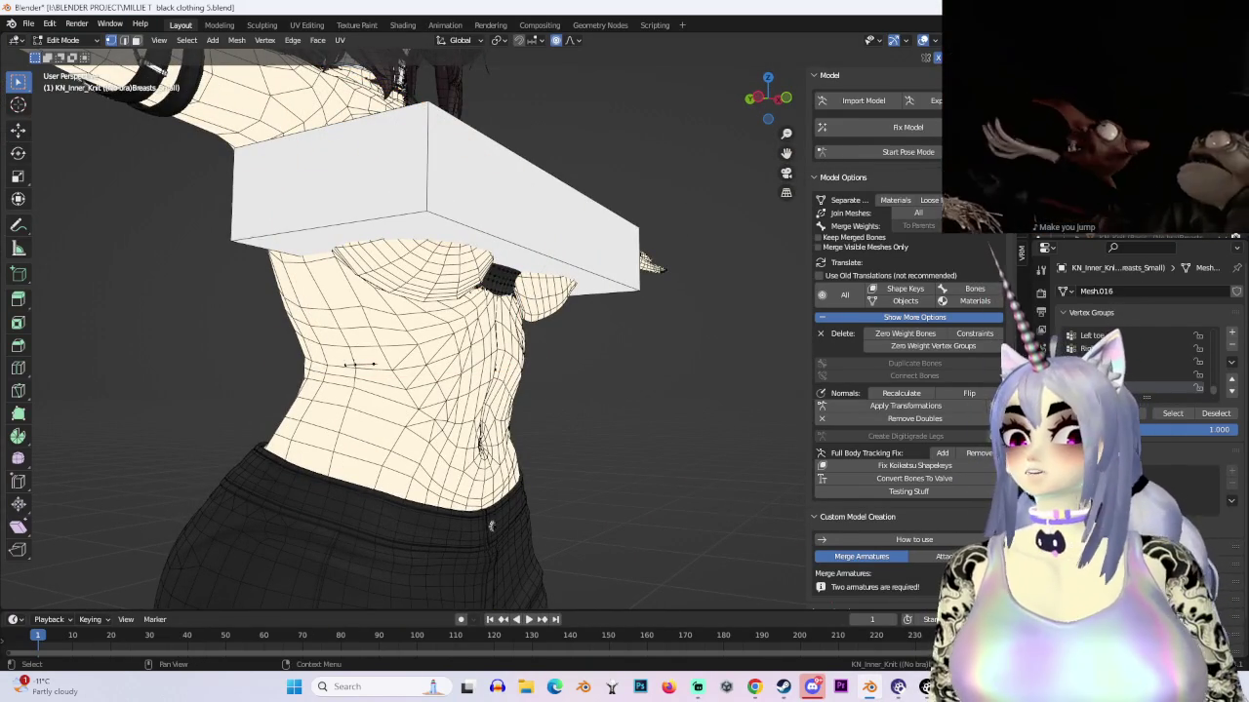
key("shift+z")
Step: Move the top's edge loops about -0.025 along Y toward the torso with proportional falloff
mouse_move(491, 524)
middle_mouse_down()
mouse_move(167, 348)
mouse_move(501, 334)
mouse_move(454, 374)
mouse_move(602, 370)
mouse_move(475, 388)
middle_mouse_up()
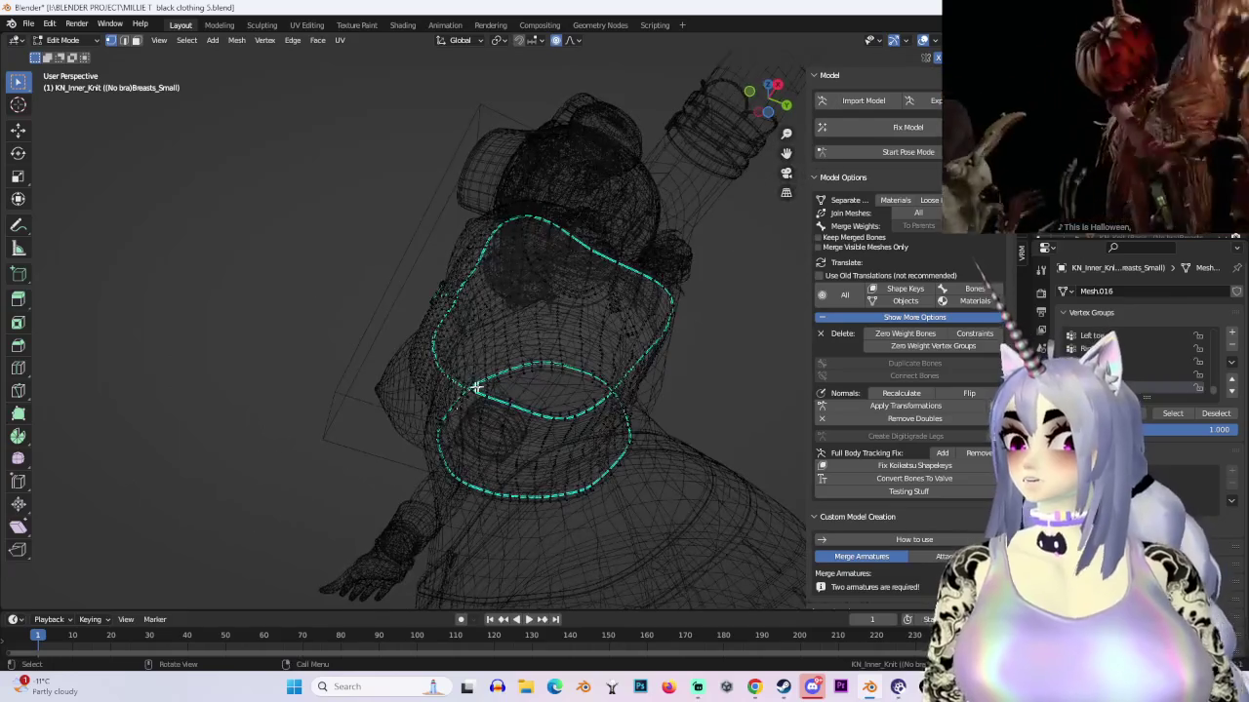
right_click(567, 376)
mouse_move(566, 375)
middle_mouse_down()
mouse_move(594, 368)
mouse_move(747, 438)
mouse_move(566, 379)
mouse_move(515, 383)
middle_mouse_up()
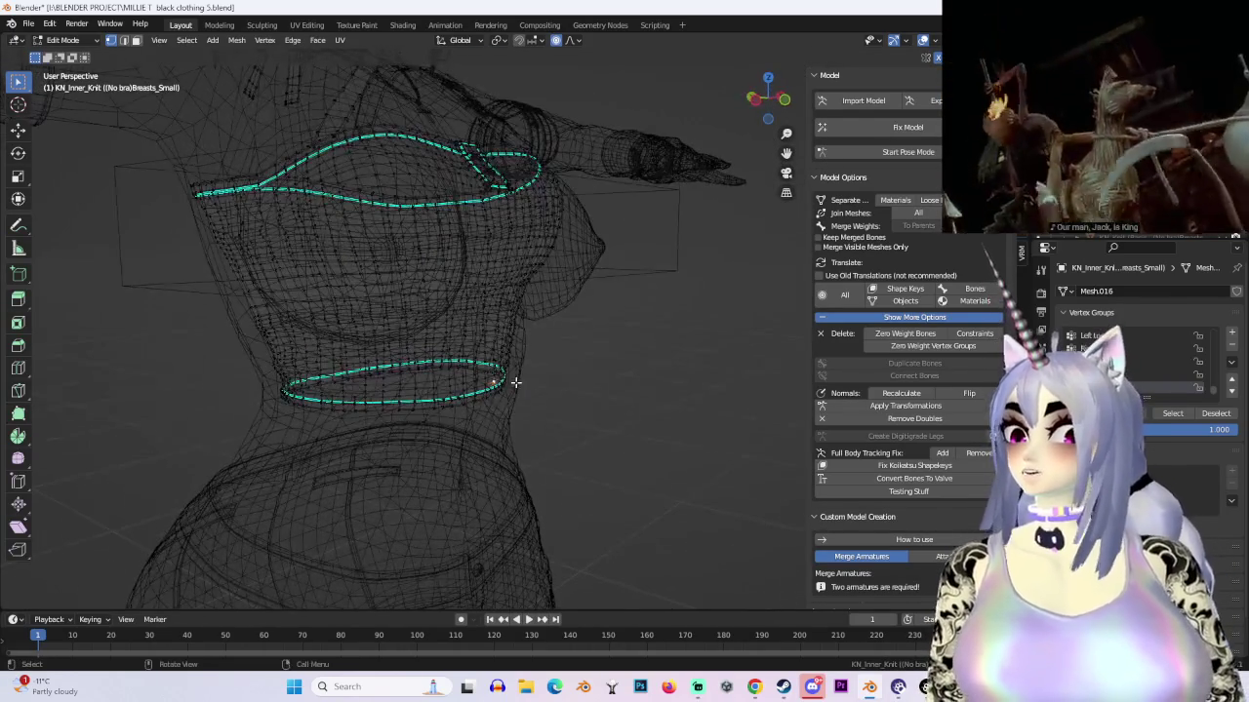
left_click(674, 432)
mouse_move(674, 431)
middle_mouse_down()
mouse_move(664, 371)
mouse_move(680, 380)
mouse_move(633, 337)
mouse_move(607, 277)
mouse_move(475, 186)
middle_mouse_up()
Step: Leave Edit Mode and hide the knit top
key("Tab")
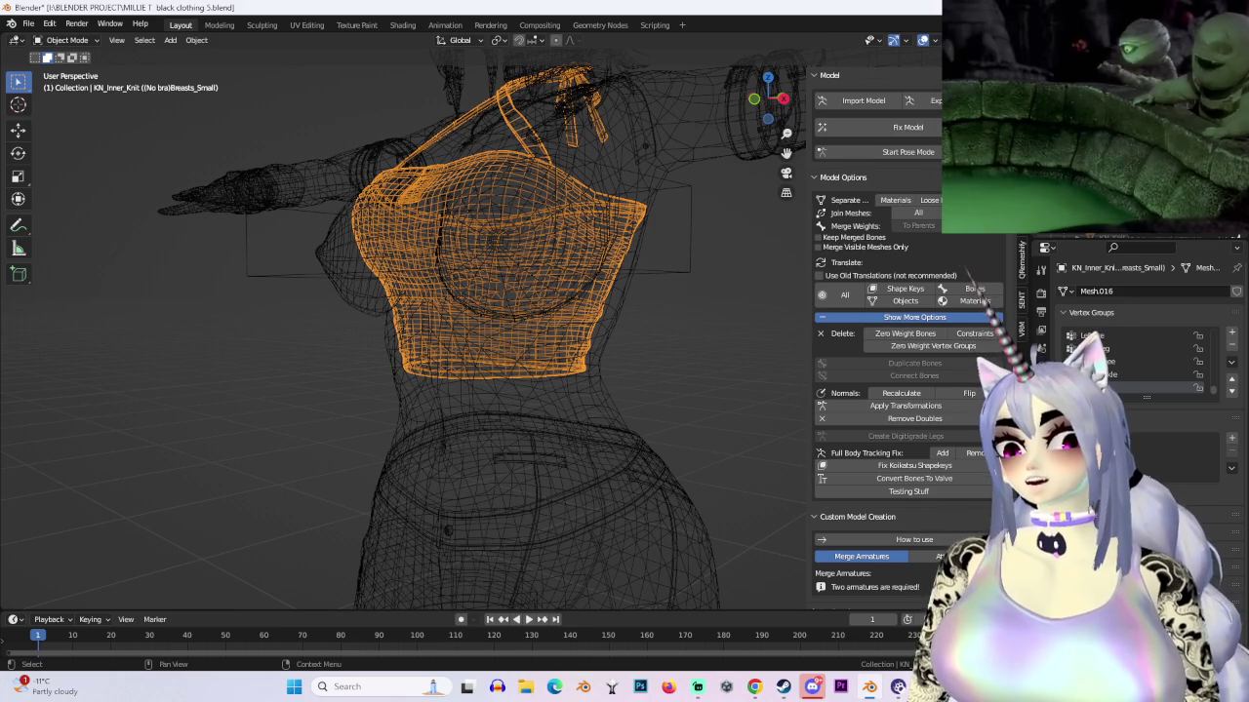
key("h")
middle_click_drag(625, 263, 470, 290)
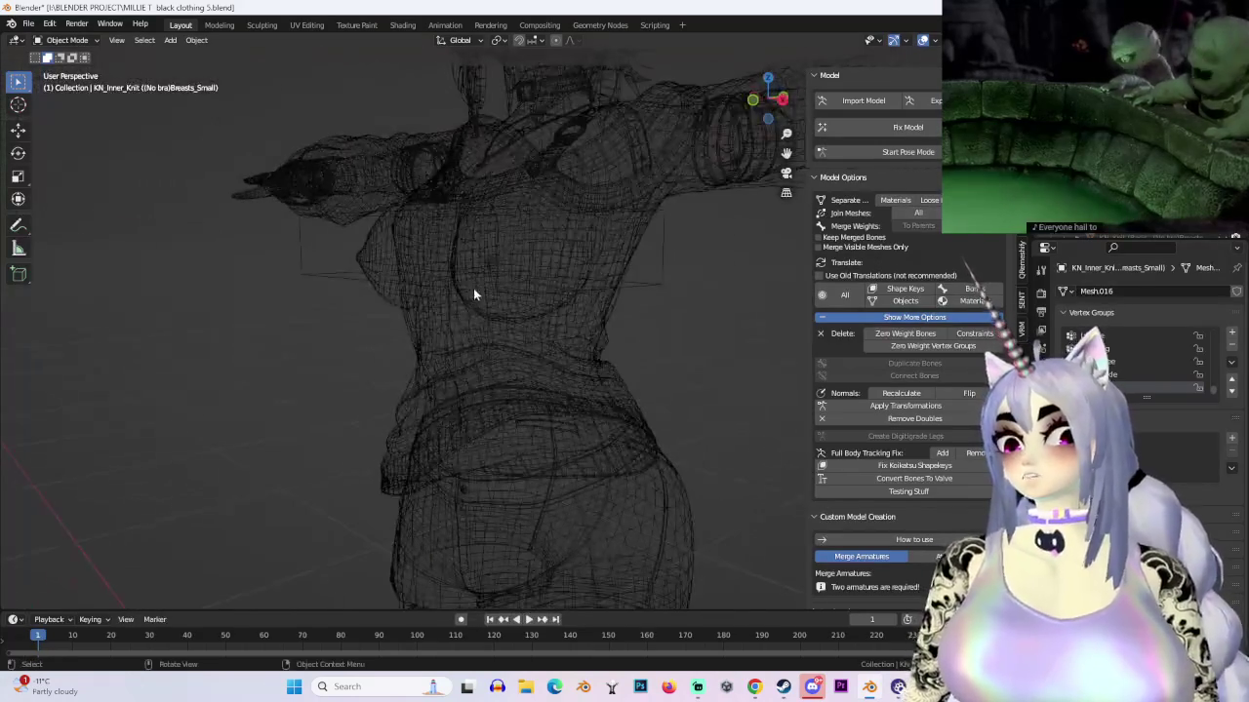
Step: Return the viewport to solid shading, with the chest Cube selected
left_click(470, 290)
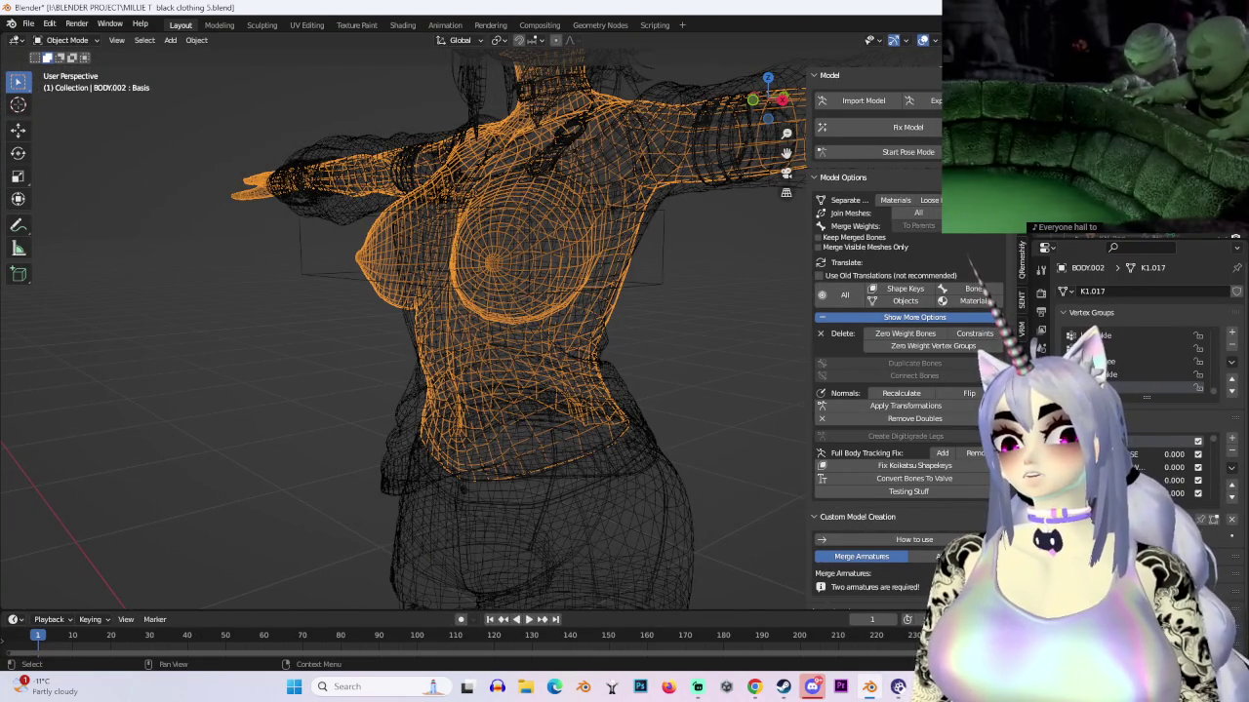
key("alt+a")
left_click(975, 90)
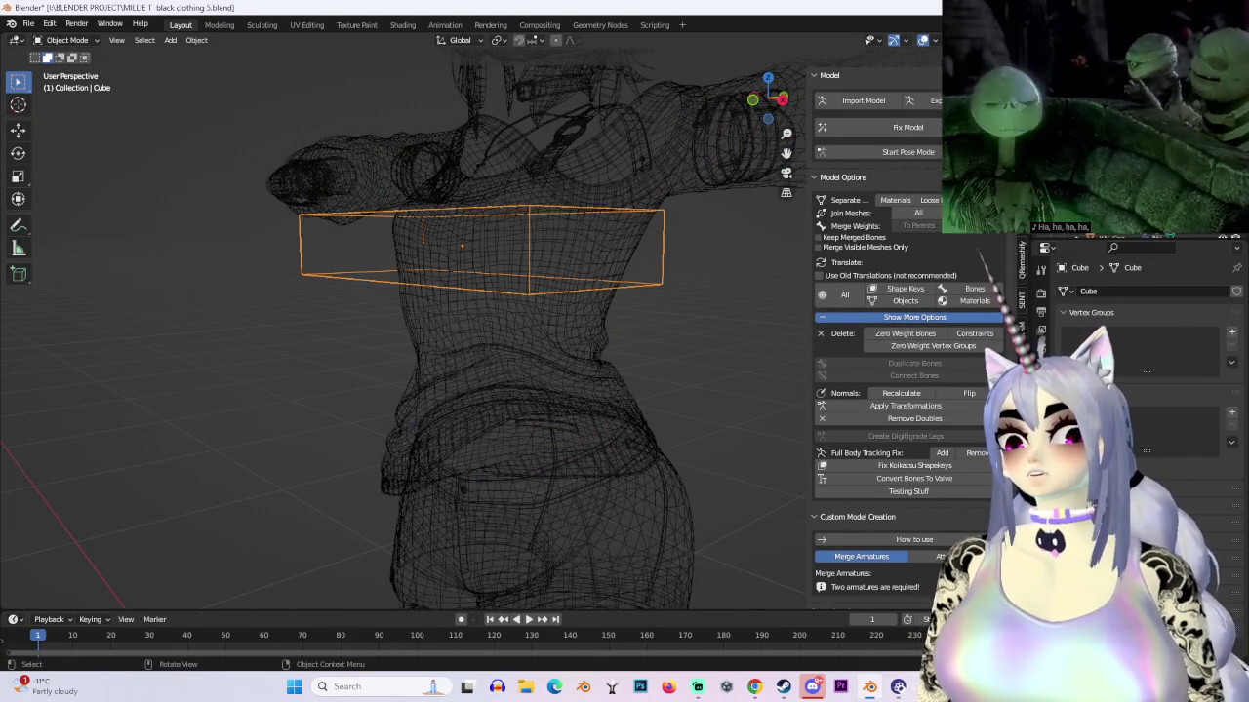
key("shift+z")
Step: Inspect the knit sweater and its Breasts_Cow variant by selecting each in turn
left_click(532, 339)
middle_click_drag(612, 331, 590, 332)
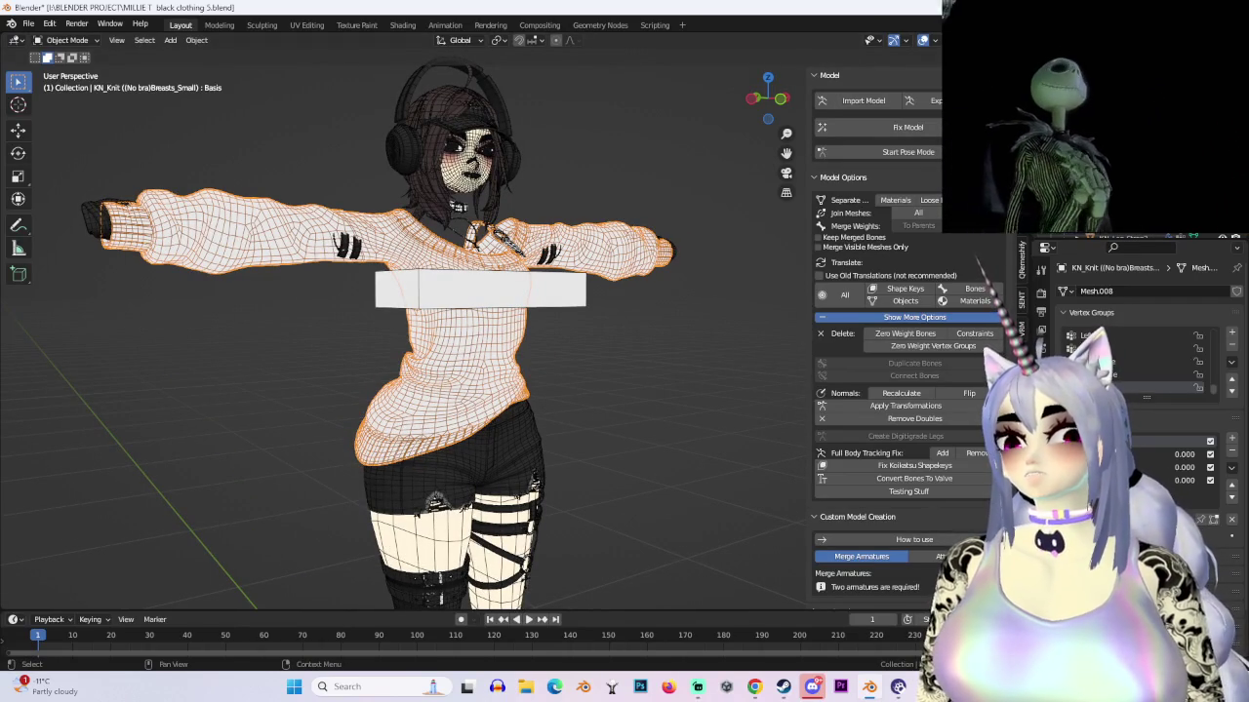
left_click(730, 295)
scroll(731, 296, "up", 2)
mouse_move(730, 295)
middle_mouse_down()
mouse_move(476, 305)
mouse_move(624, 322)
middle_mouse_up()
left_click(476, 305)
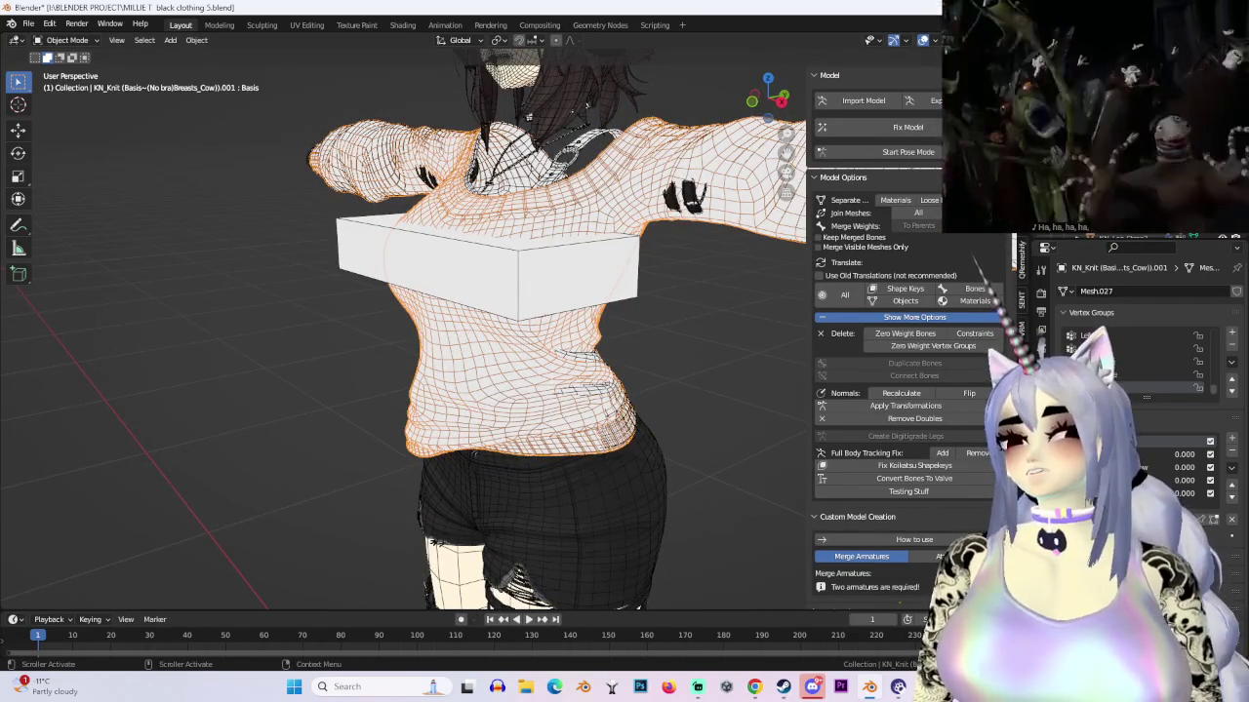
left_click(722, 332)
mouse_move(683, 337)
middle_mouse_down()
mouse_move(563, 341)
mouse_move(692, 329)
mouse_move(530, 351)
middle_mouse_up()
Step: Select KN_Inner_Knit, the Breasts_Small piece, and the knit sweater to inspect them
left_click(564, 341)
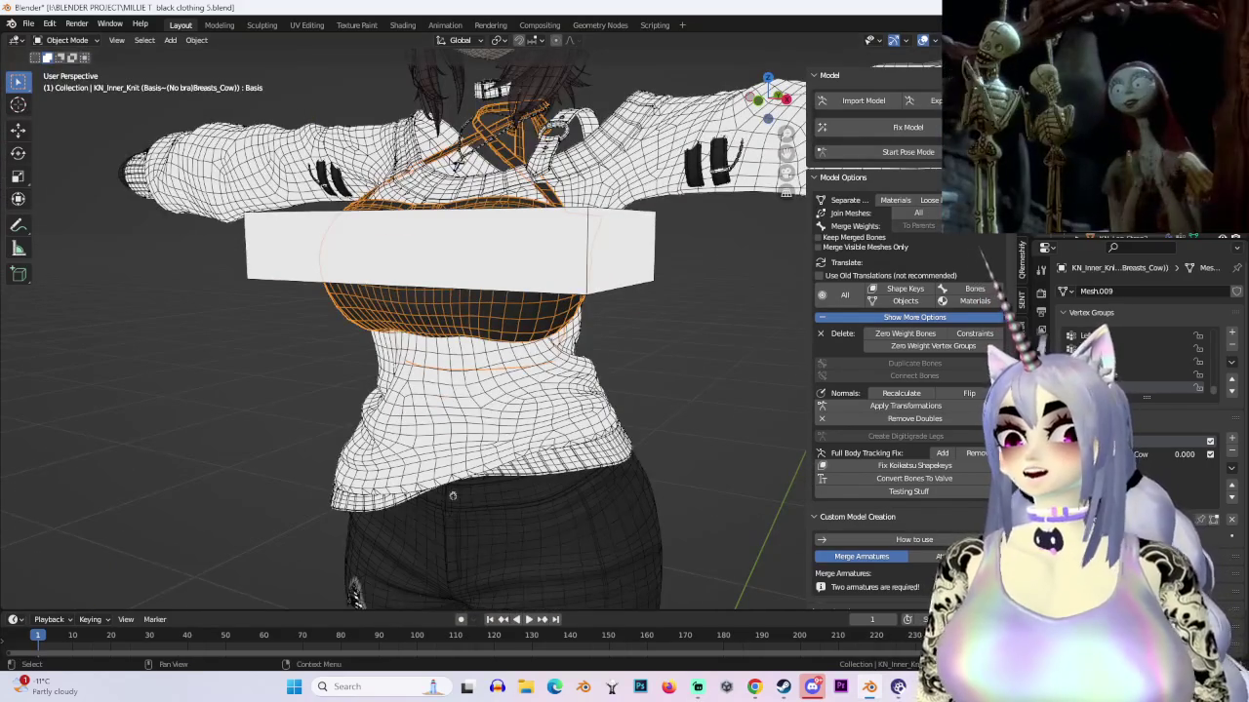
mouse_move(778, 322)
middle_mouse_down()
mouse_move(536, 306)
mouse_move(507, 244)
middle_mouse_up()
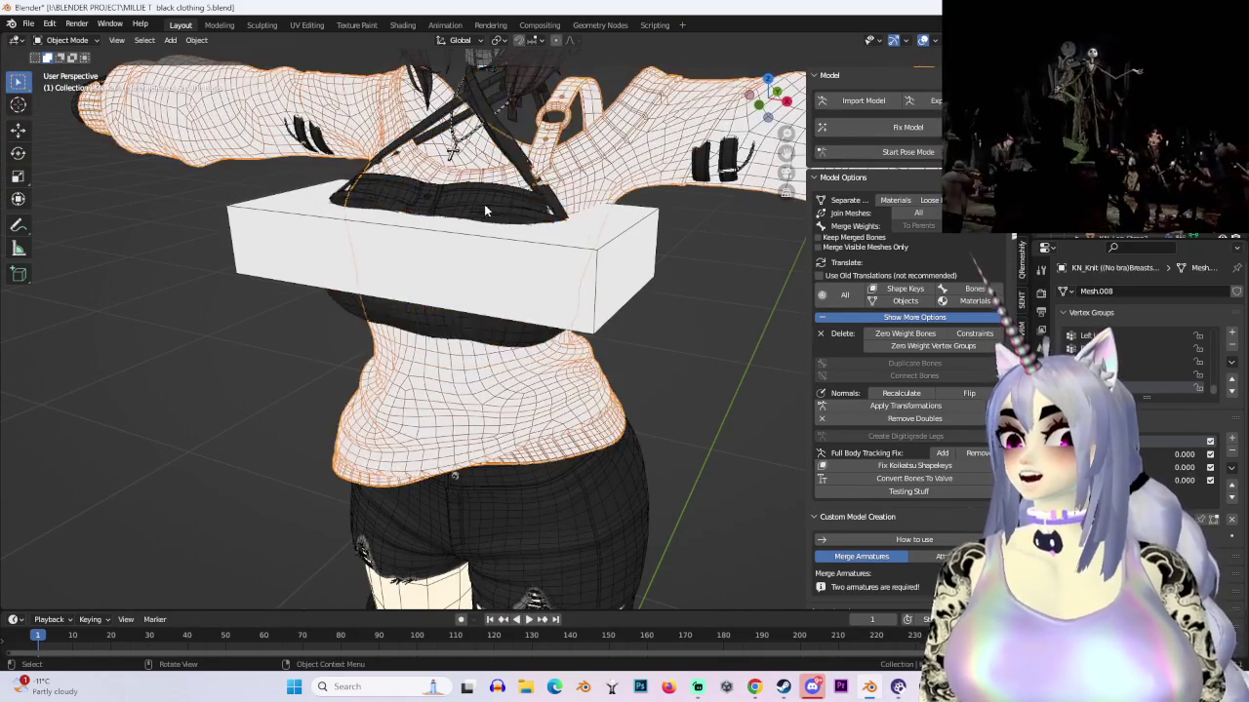
left_click(505, 196)
middle_click_drag(505, 196, 505, 196)
scroll(503, 191, "down", 3)
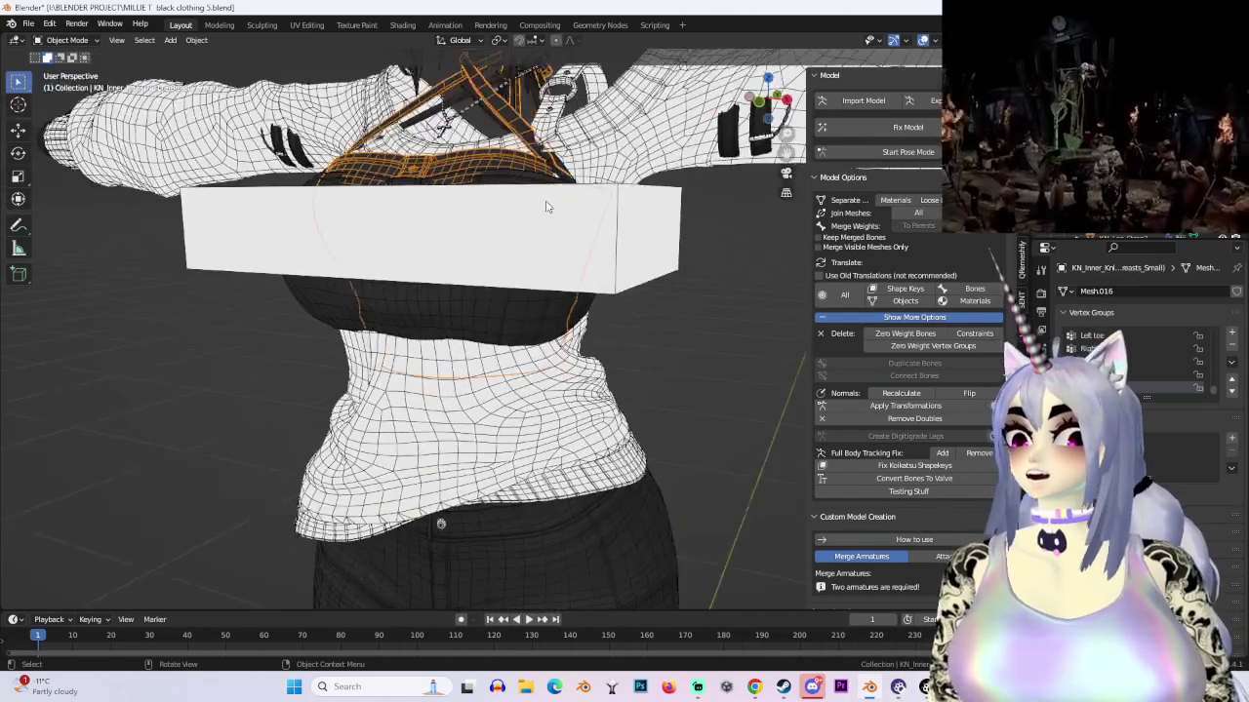
scroll(503, 190, "down", 2)
scroll(458, 286, "up", 3)
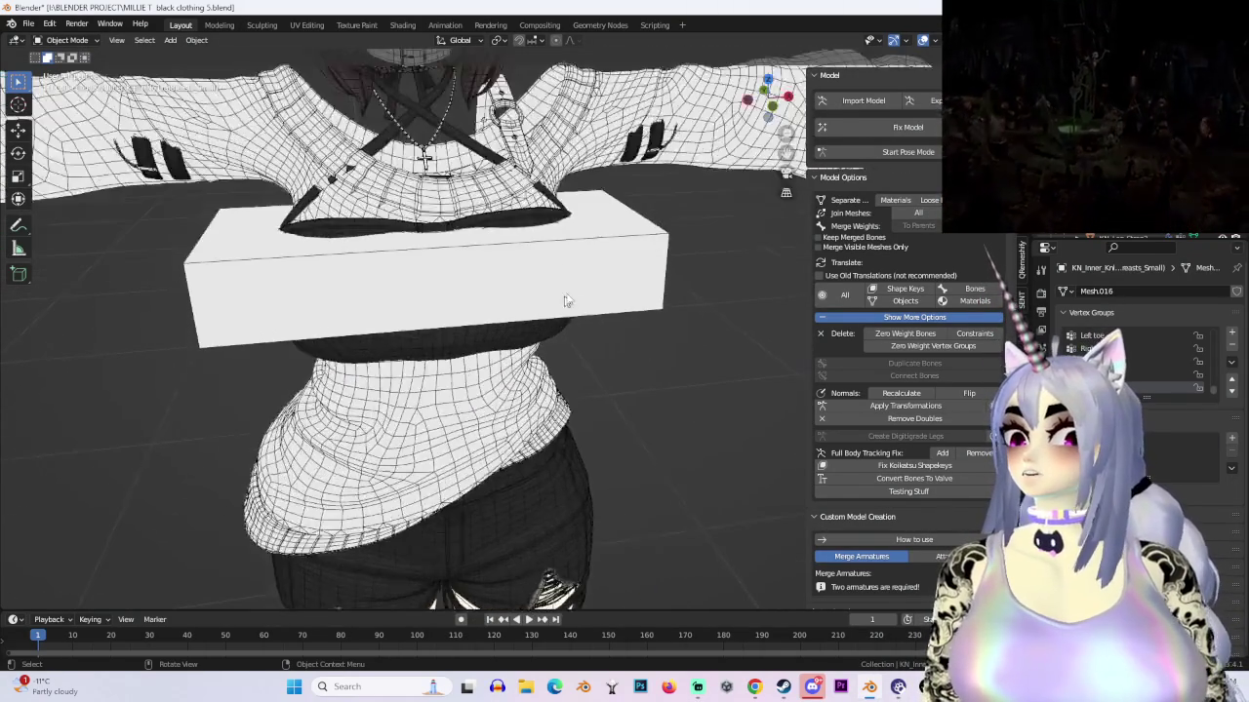
left_click(390, 410)
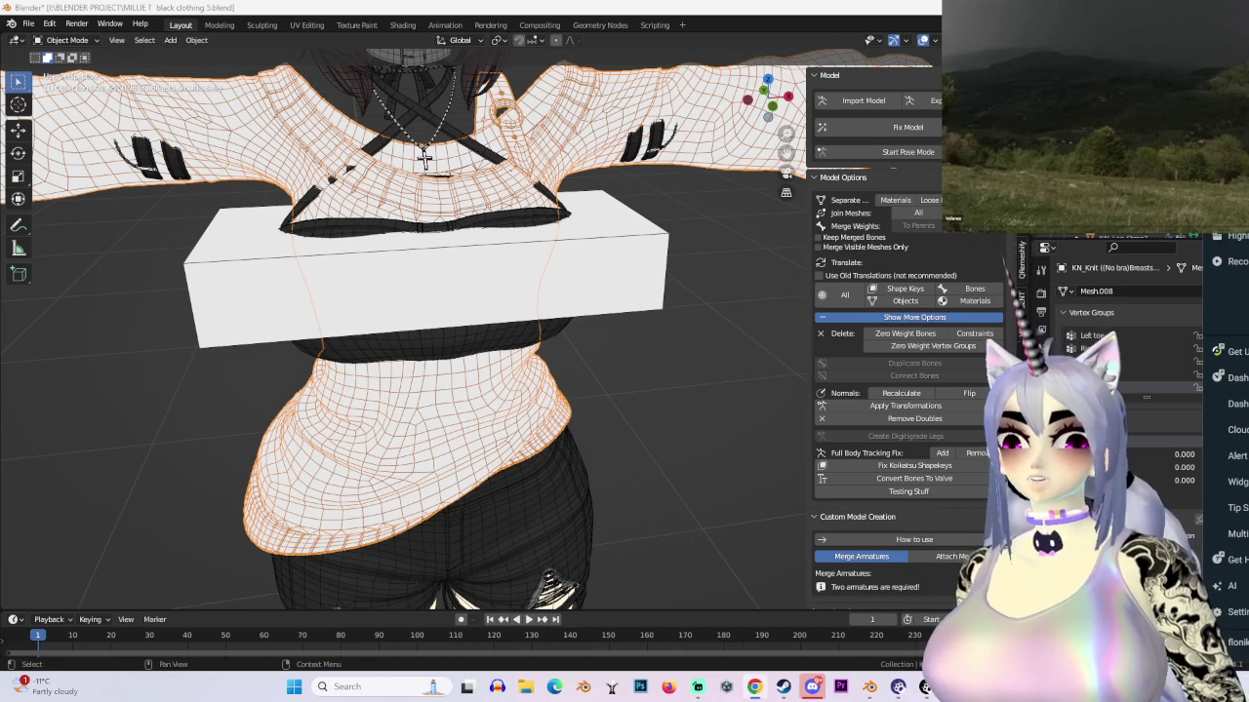
Step: Turn off viewport overlays to see the clean model from the front
scroll(525, 349, "down", 5)
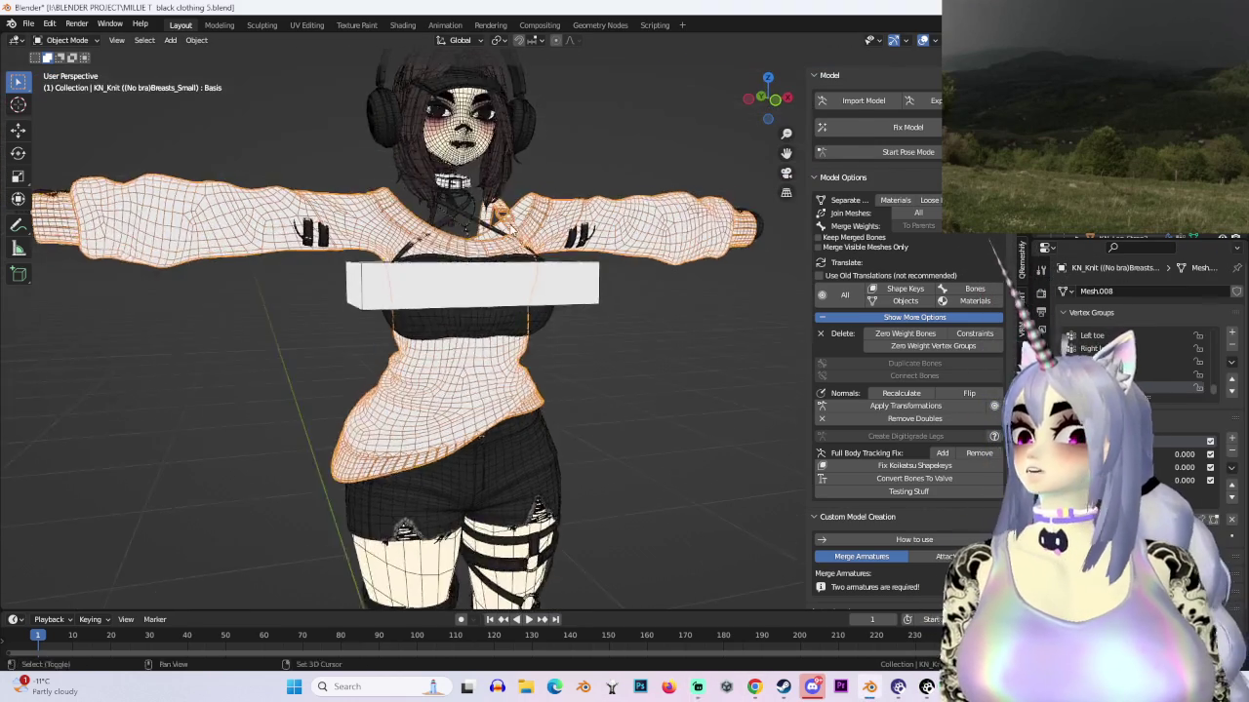
middle_click_drag(459, 341, 525, 349)
scroll(417, 441, "up", 4)
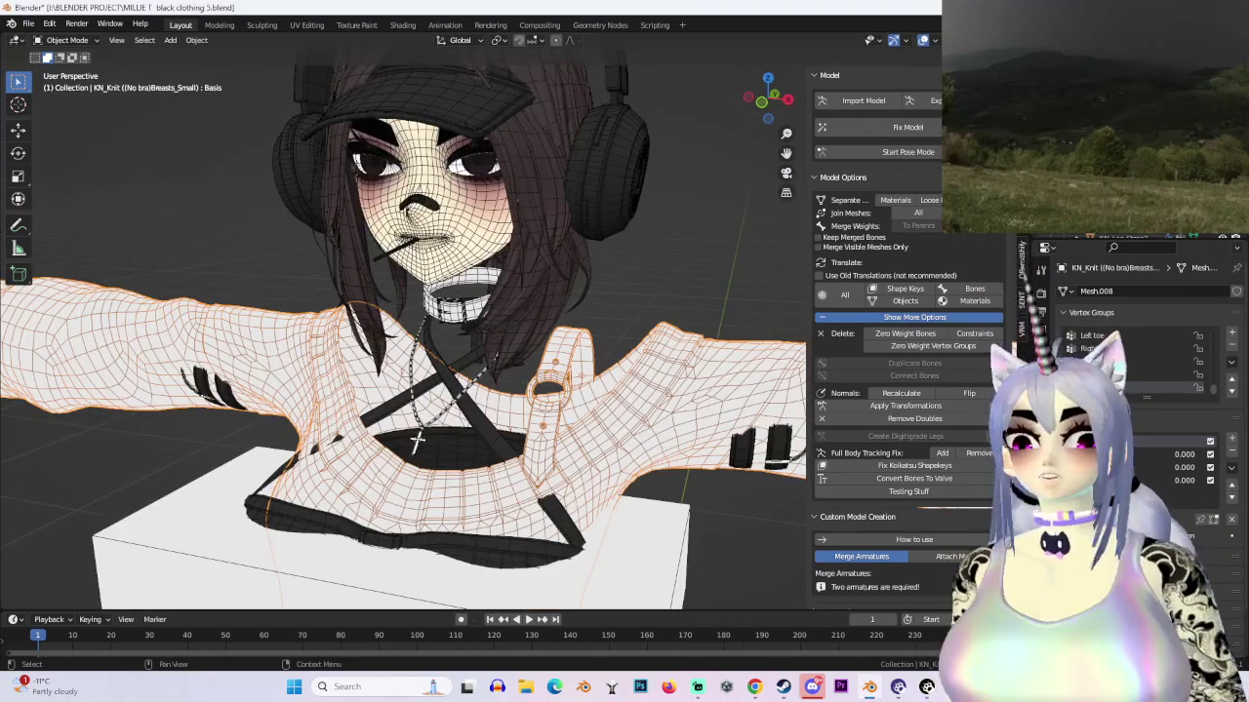
mouse_move(417, 441)
middle_mouse_down()
mouse_move(514, 266)
mouse_move(636, 319)
middle_mouse_up()
key("shift+alt+z")
scroll(514, 265, "down", 2)
Step: Inspect the headset and the Cube.003 head piece from an angled close-up
left_click(575, 244)
scroll(566, 247, "up", 3)
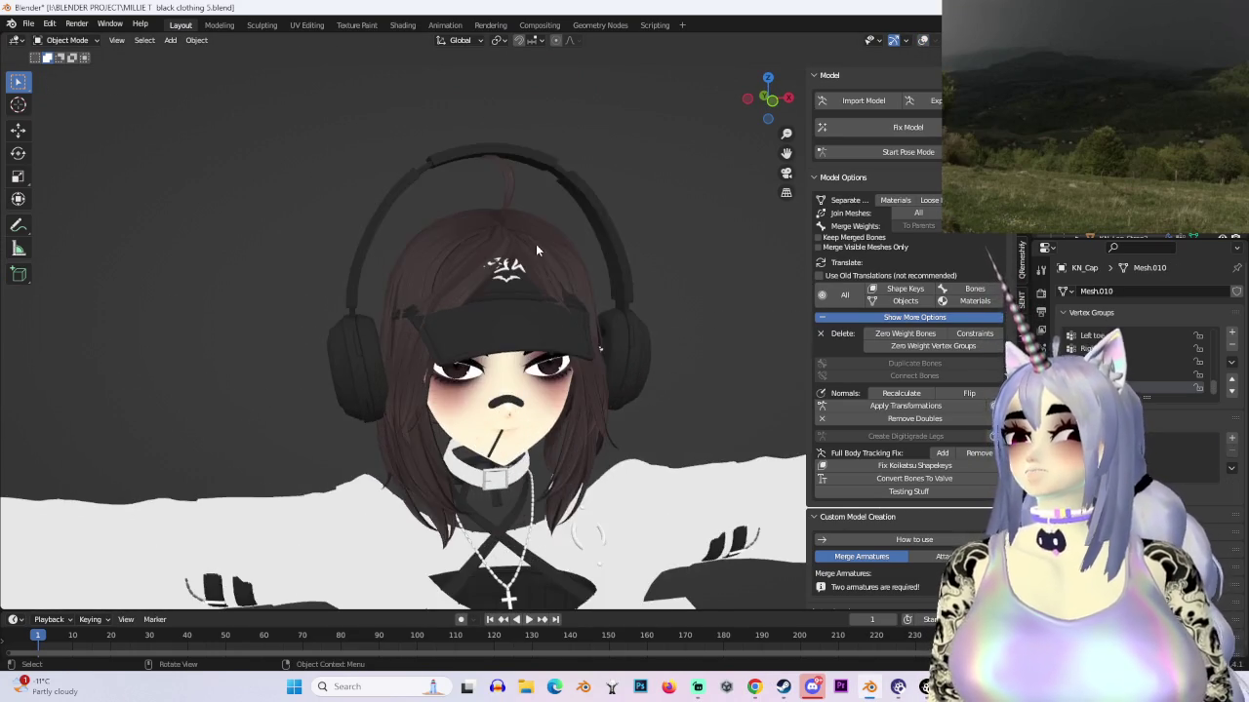
left_click(536, 244)
middle_click_drag(536, 244, 777, 329)
scroll(510, 373, "down", 2)
mouse_move(510, 372)
middle_mouse_down()
mouse_move(585, 371)
mouse_move(576, 263)
mouse_move(666, 374)
mouse_move(716, 229)
mouse_move(712, 137)
middle_mouse_up()
left_click(575, 263)
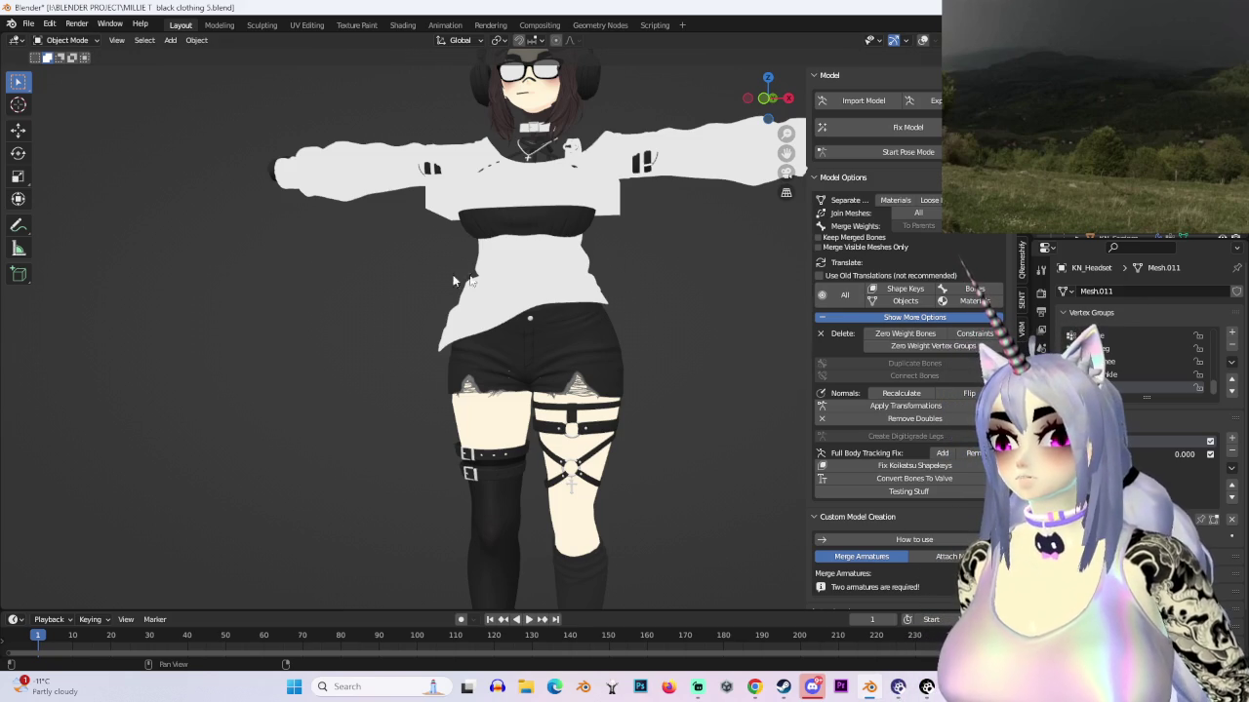
Step: Unhide all meshes, select the knit sweater, and turn viewport overlays back on
scroll(710, 272, "down", 5)
middle_click_drag(766, 309, 742, 322)
scroll(728, 333, "up", 4)
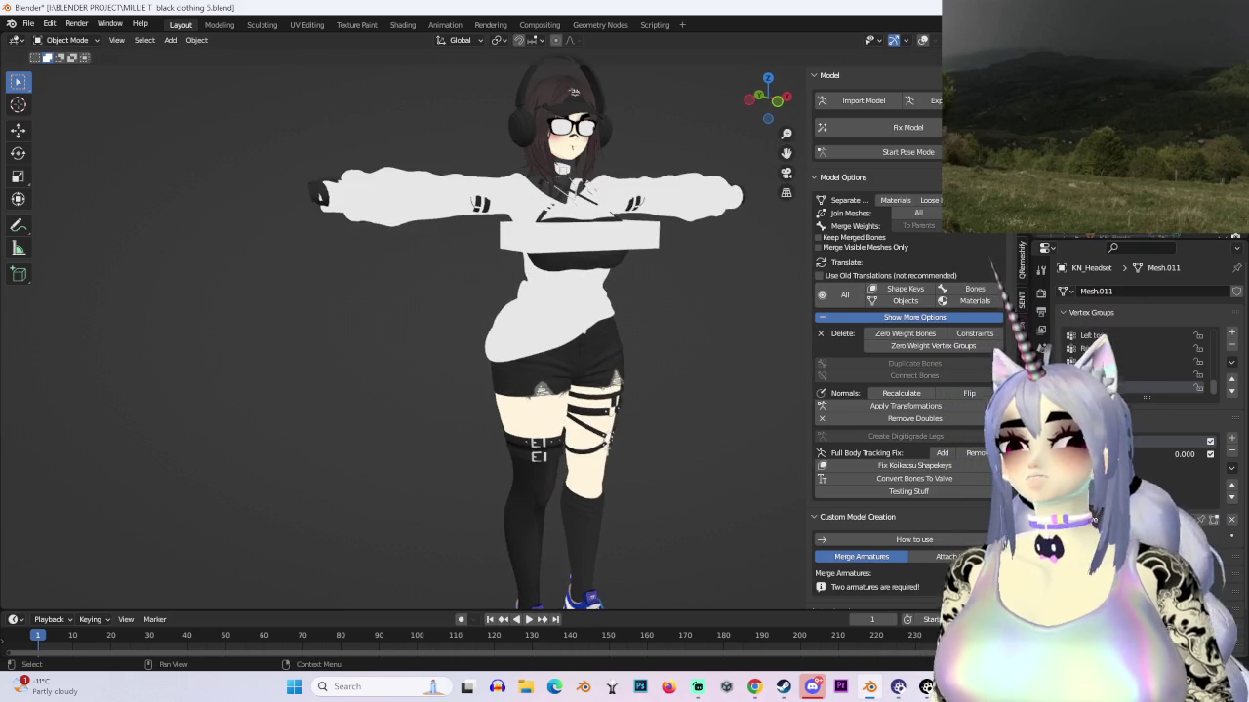
key("alt+h")
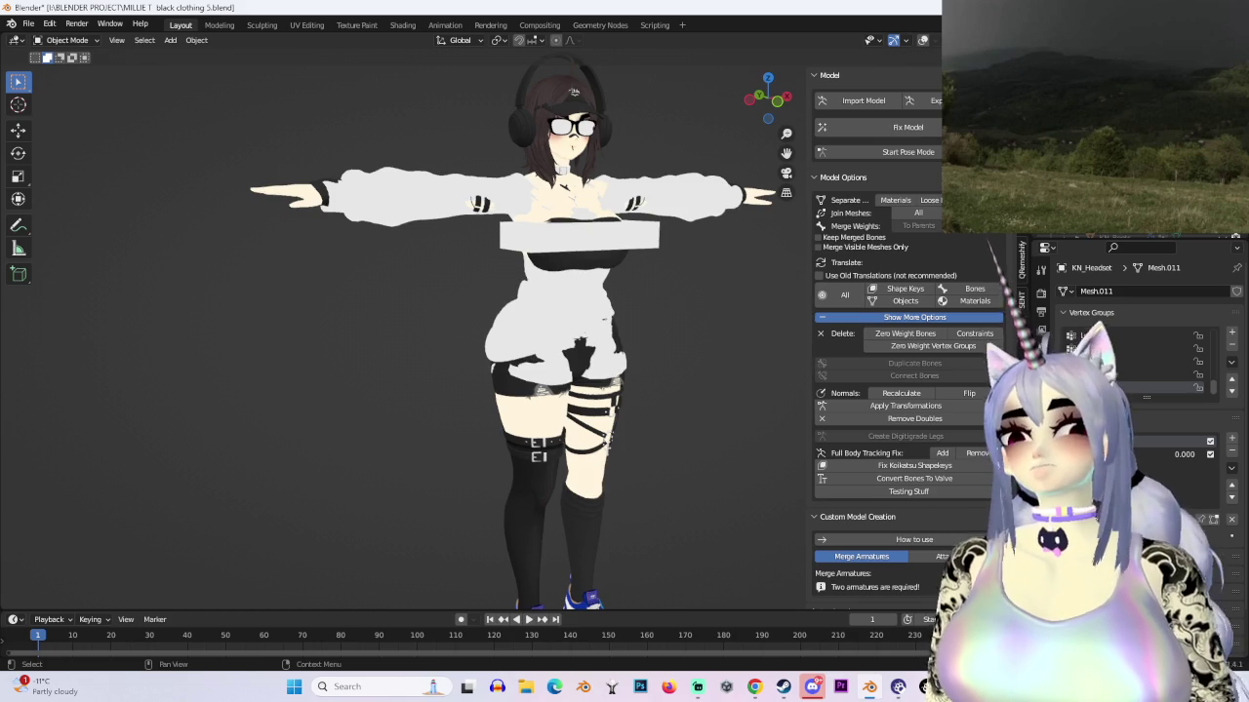
left_click(489, 369)
scroll(488, 369, "up", 4)
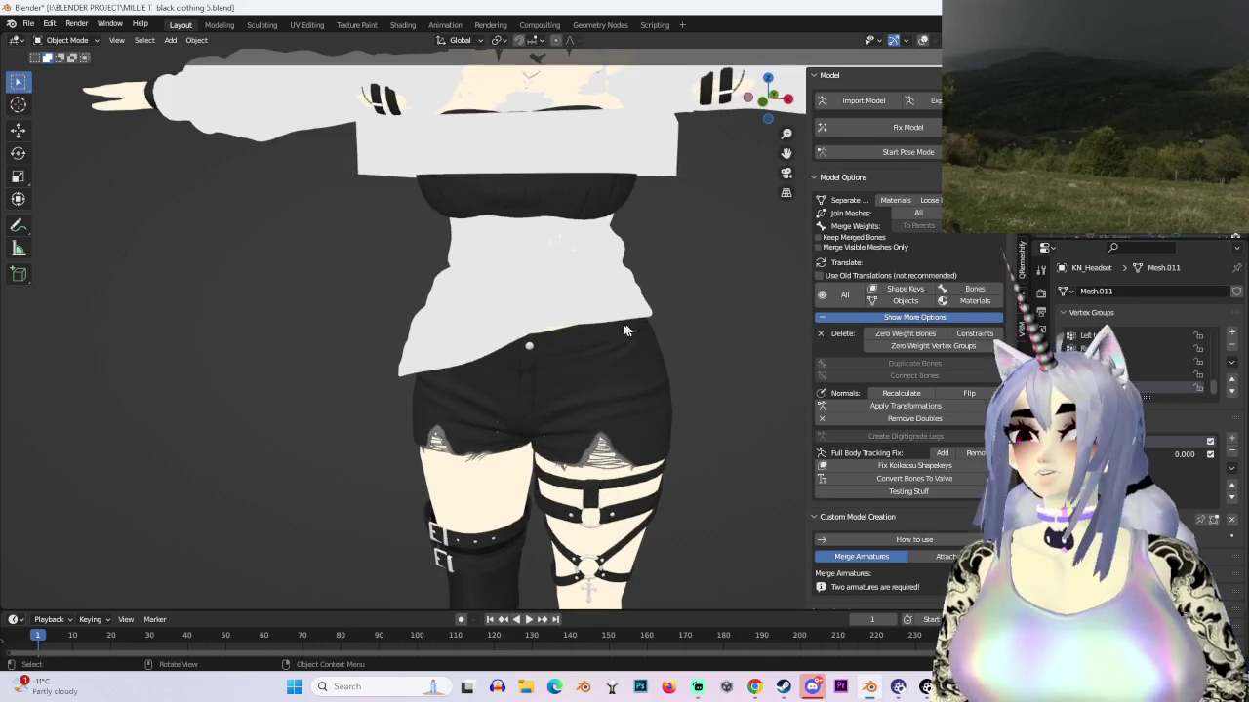
scroll(636, 256, "down", 3)
key("shift+alt+z")
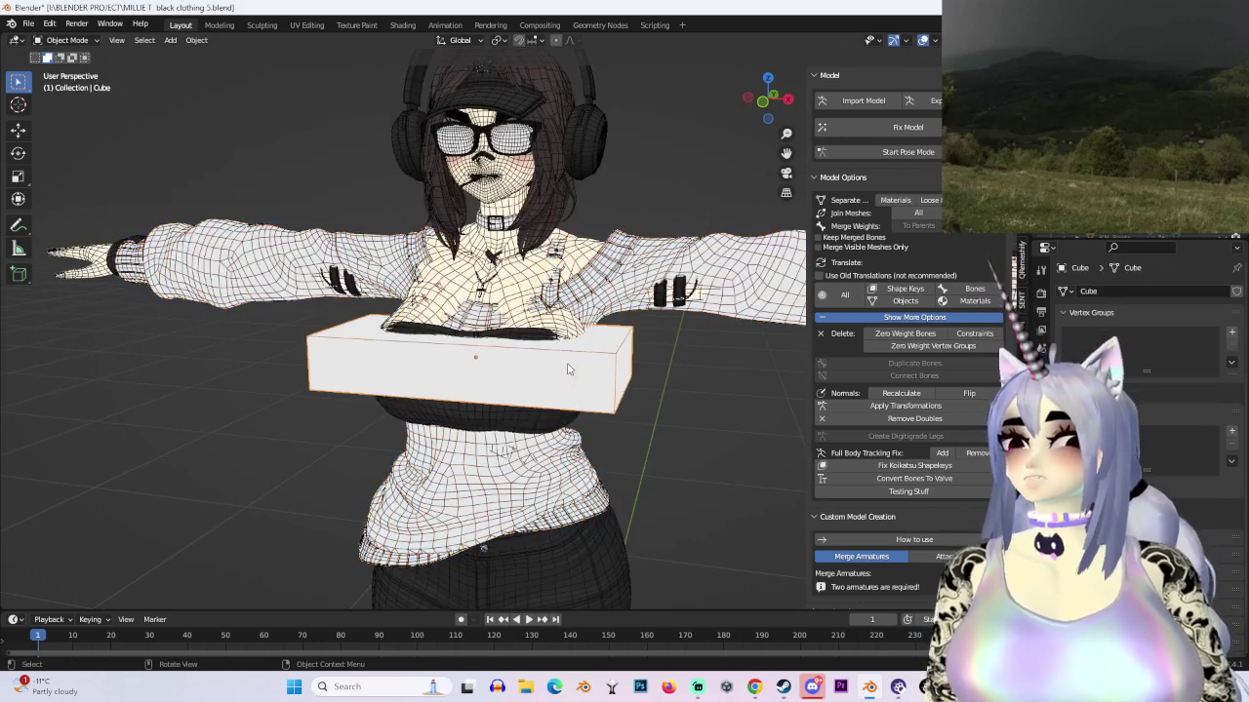
Step: Enlarge the vertex groups list and side panels while toggling the sweater's visibility
left_click_drag(1146, 373, 1147, 397)
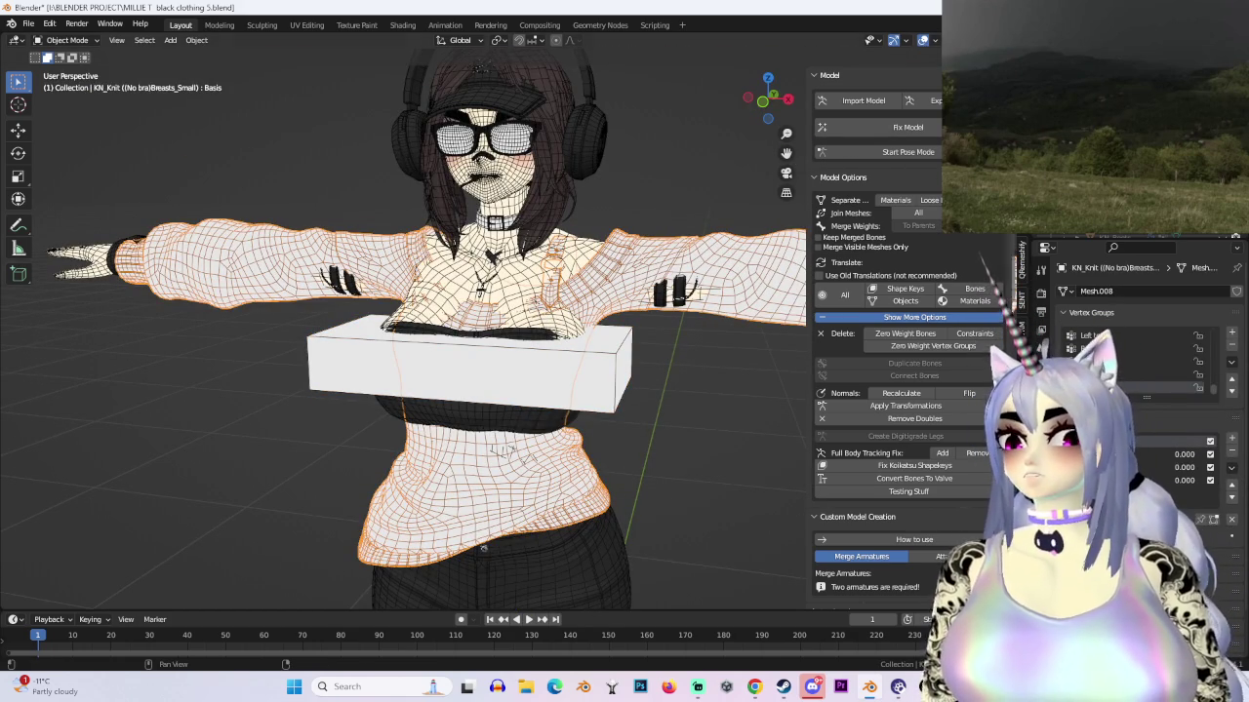
key("h")
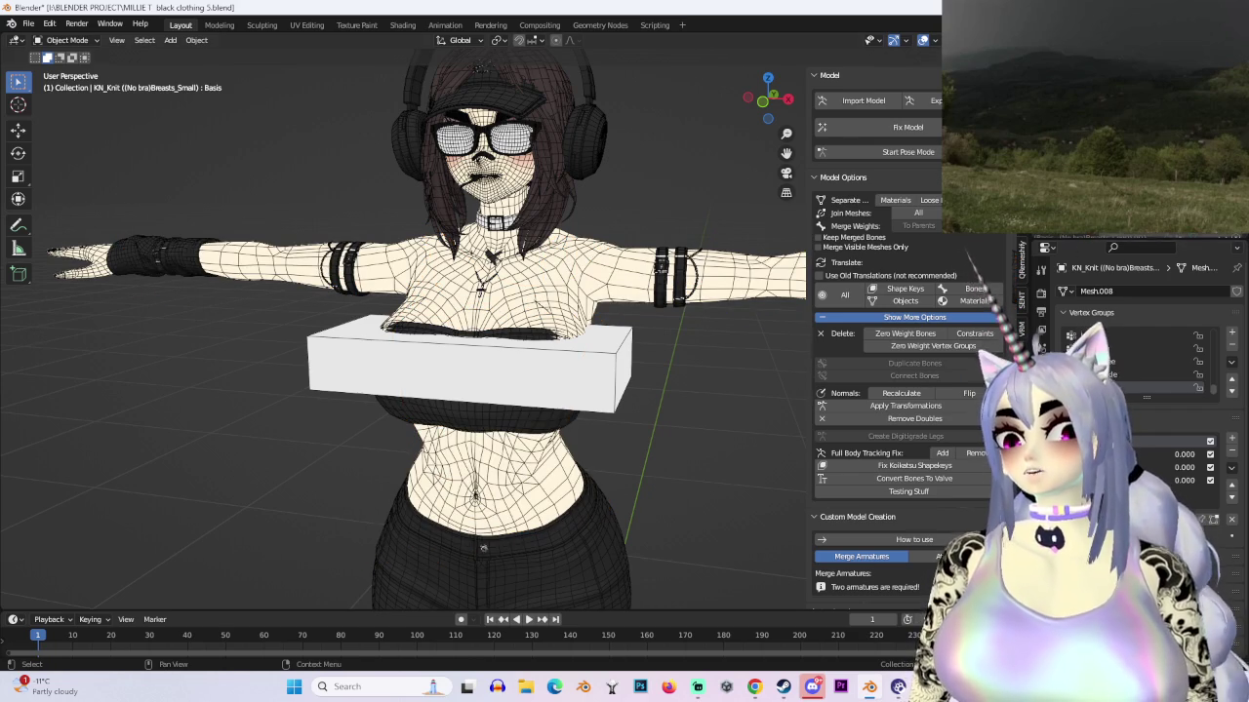
left_click_drag(1016, 439, 919, 439)
key("alt+h")
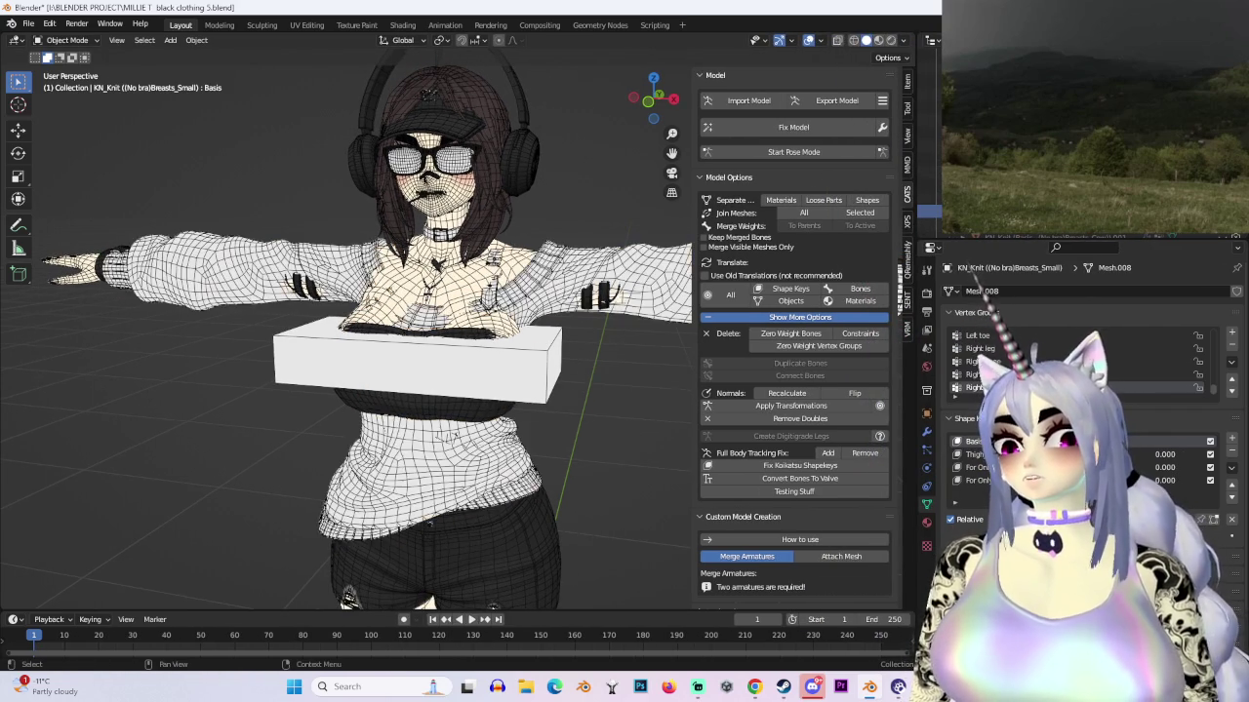
key("h")
key("alt+h")
Step: Hide the outer sweater and select the inner knit top with its crossed chest straps
middle_click_drag(410, 292, 506, 290)
scroll(488, 286, "up", 4)
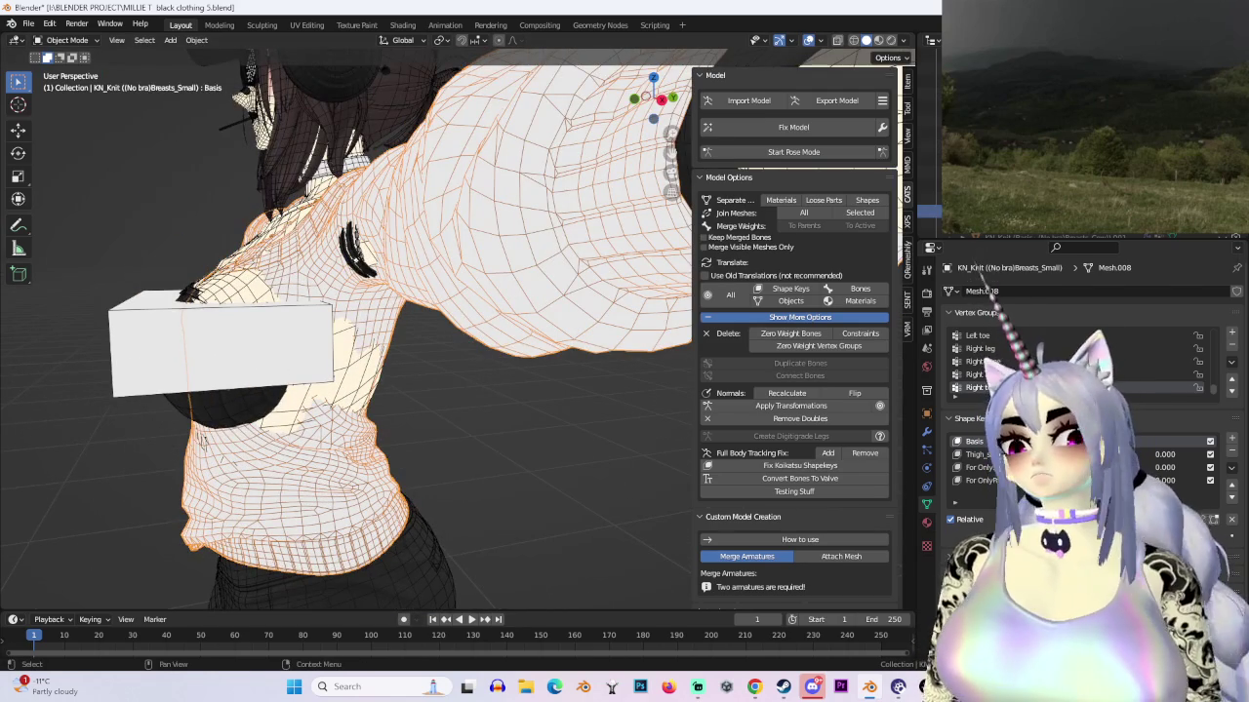
key("h")
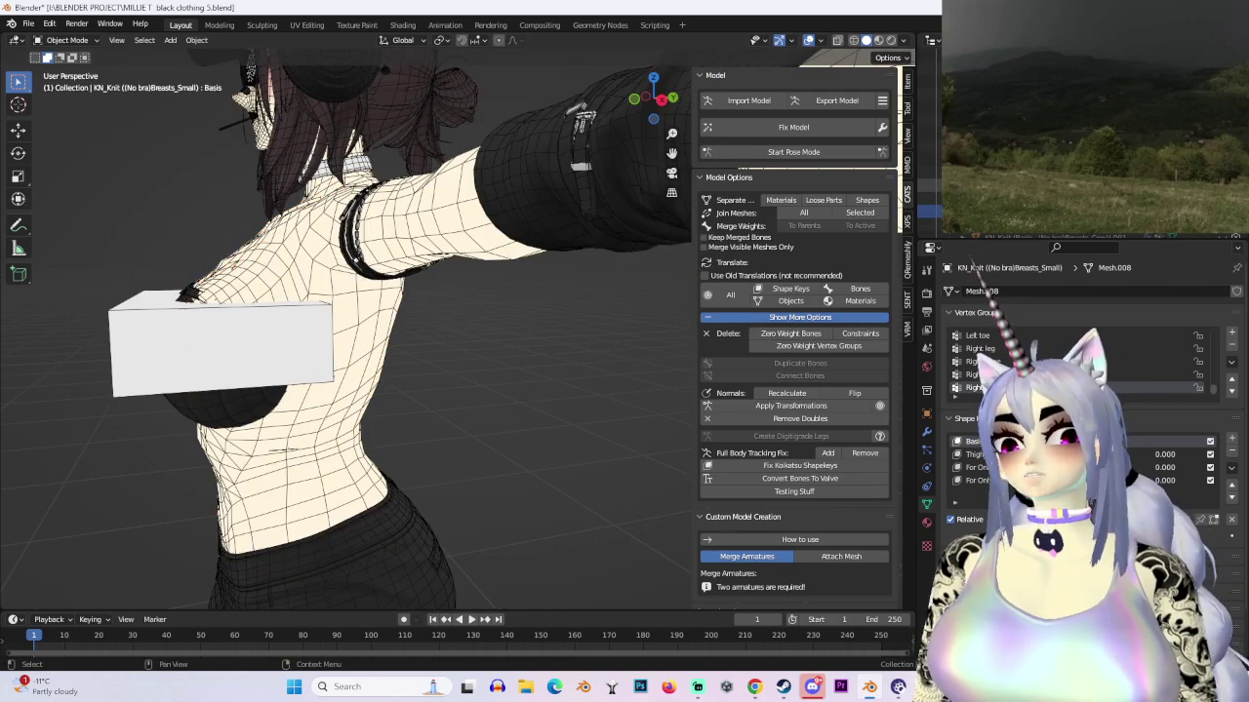
middle_click_drag(488, 293, 582, 299)
left_click(583, 299)
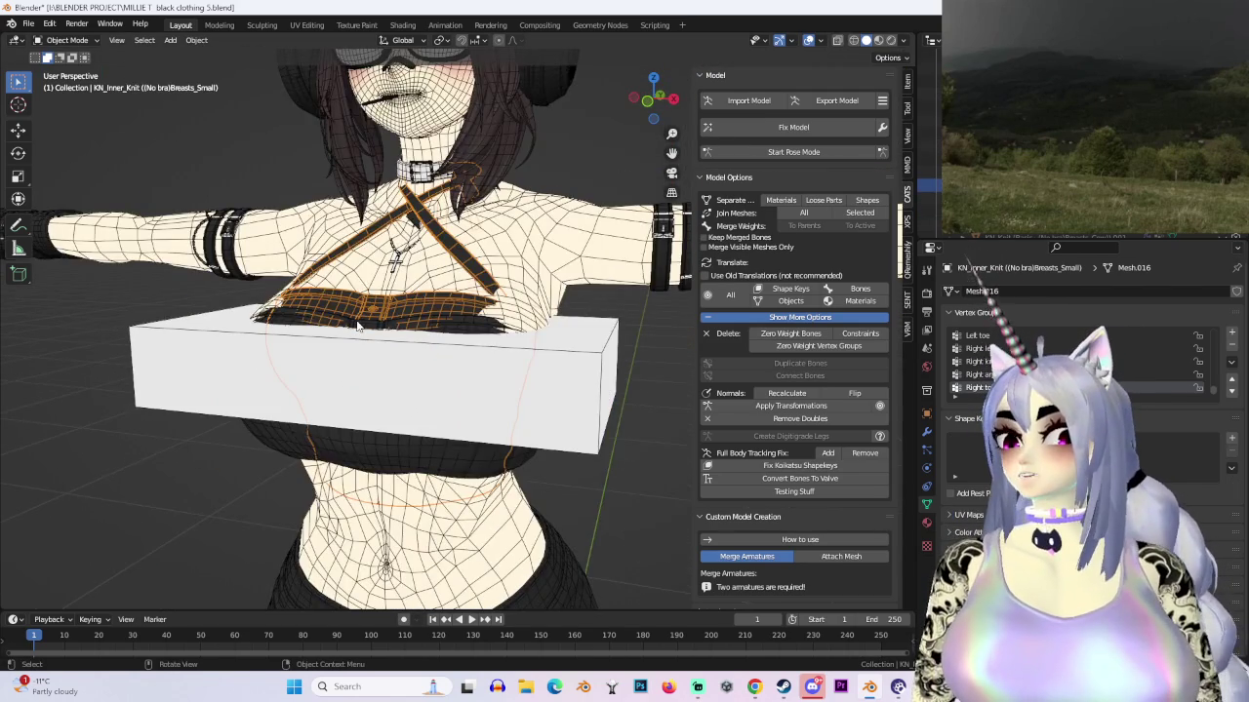
Step: Make KN_Inner_Knit the active object and switch it into Edit Mode
scroll(583, 299, "up", 3)
left_click(930, 210)
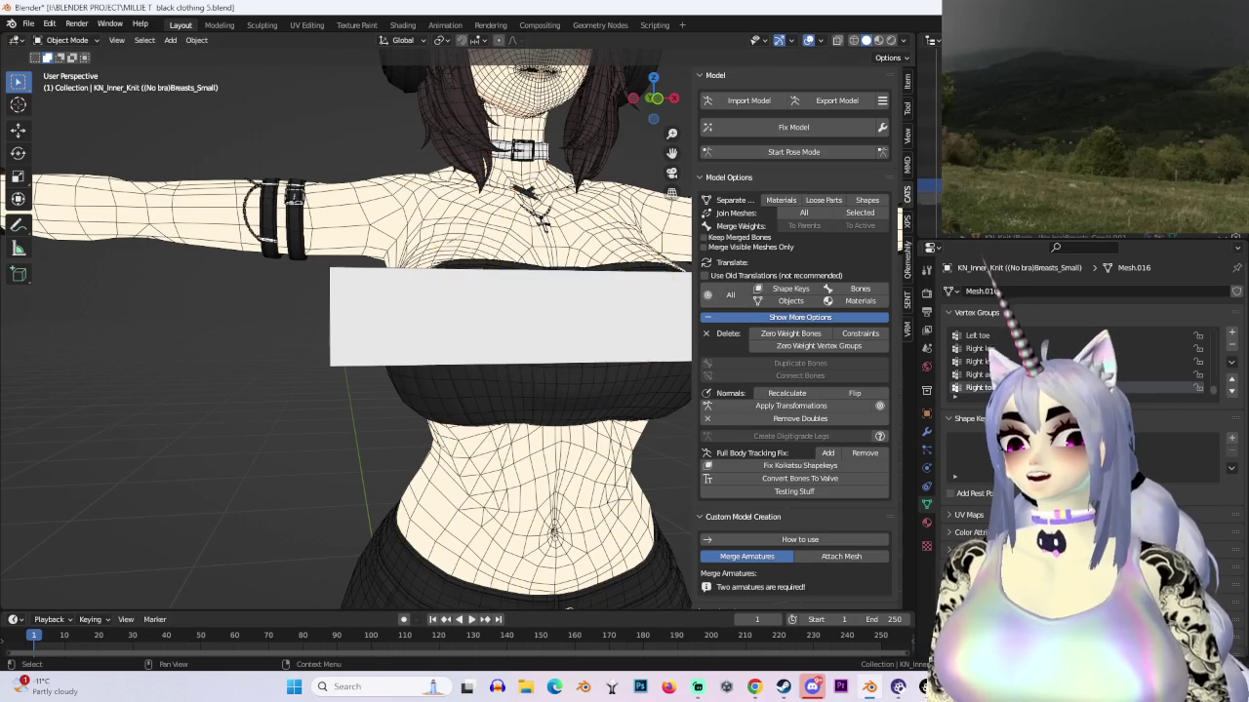
left_click(508, 390)
mouse_move(507, 390)
middle_mouse_down()
mouse_move(500, 276)
mouse_move(414, 318)
mouse_move(454, 262)
mouse_move(546, 313)
mouse_move(503, 363)
mouse_move(515, 366)
mouse_move(426, 246)
middle_mouse_up()
scroll(515, 366, "up", 2)
left_click(395, 156)
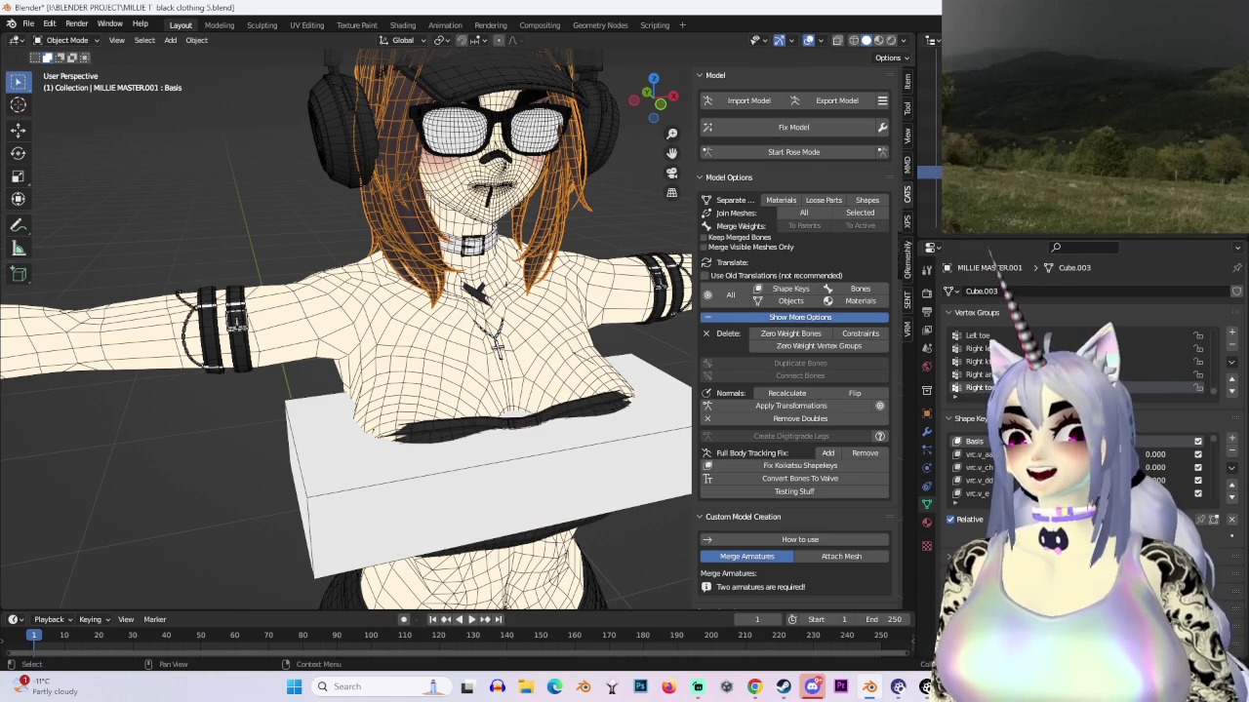
left_click(508, 415)
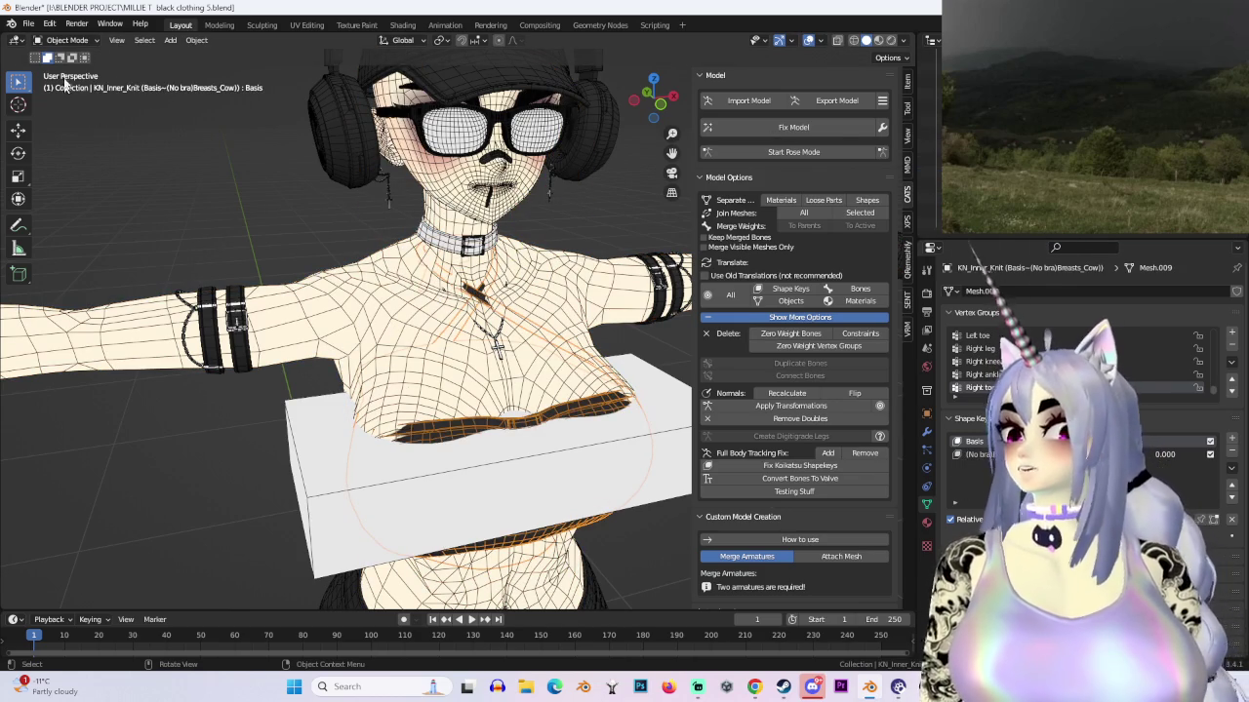
left_click(68, 40)
left_click(71, 69)
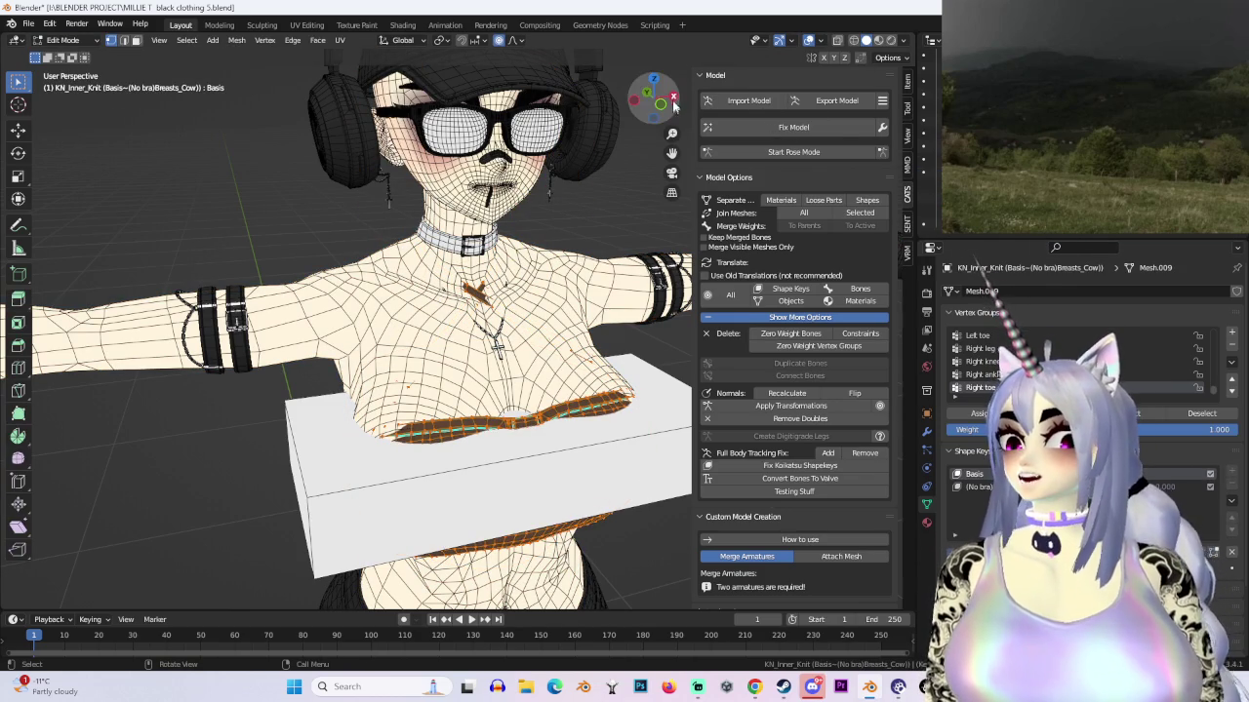
Step: Switch to a straight Right Ortho side view with see-through wireframe
left_click(673, 97)
left_click(674, 98)
left_click(632, 98)
left_click(854, 40)
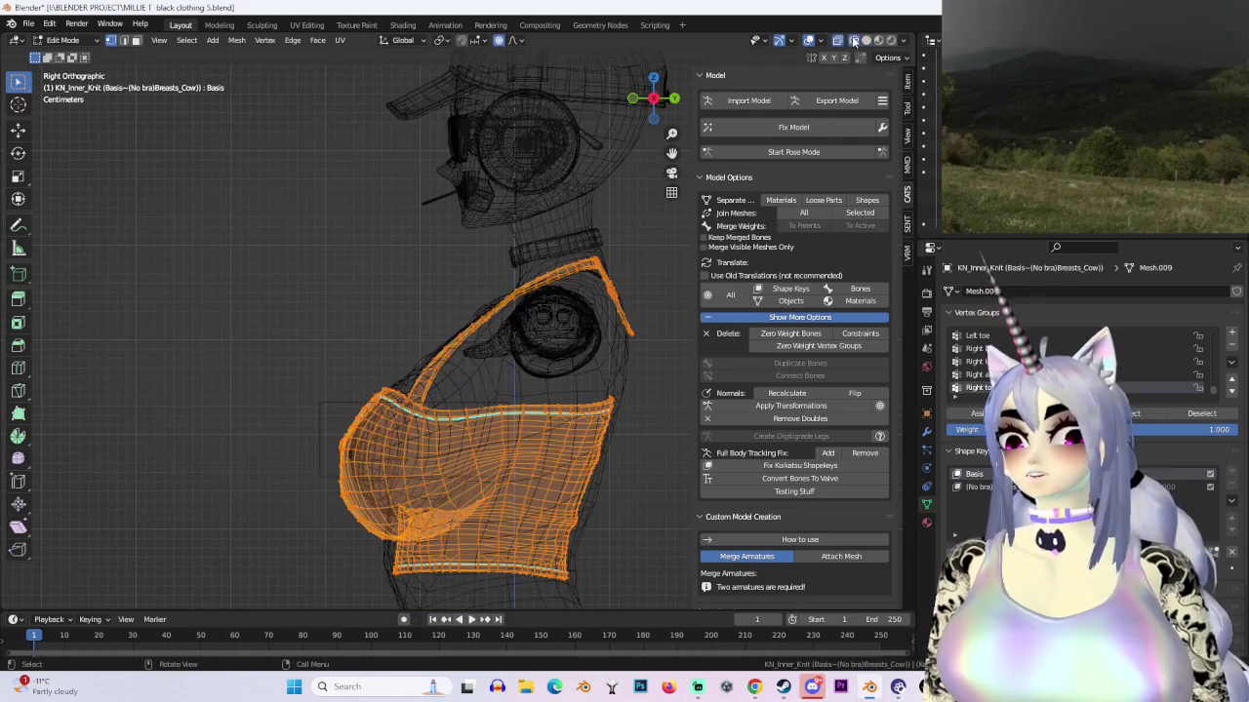
Step: Box-select part of the shoulder strap and shift it along Y with proportional falloff
left_click_drag(620, 246, 696, 355)
key("g")
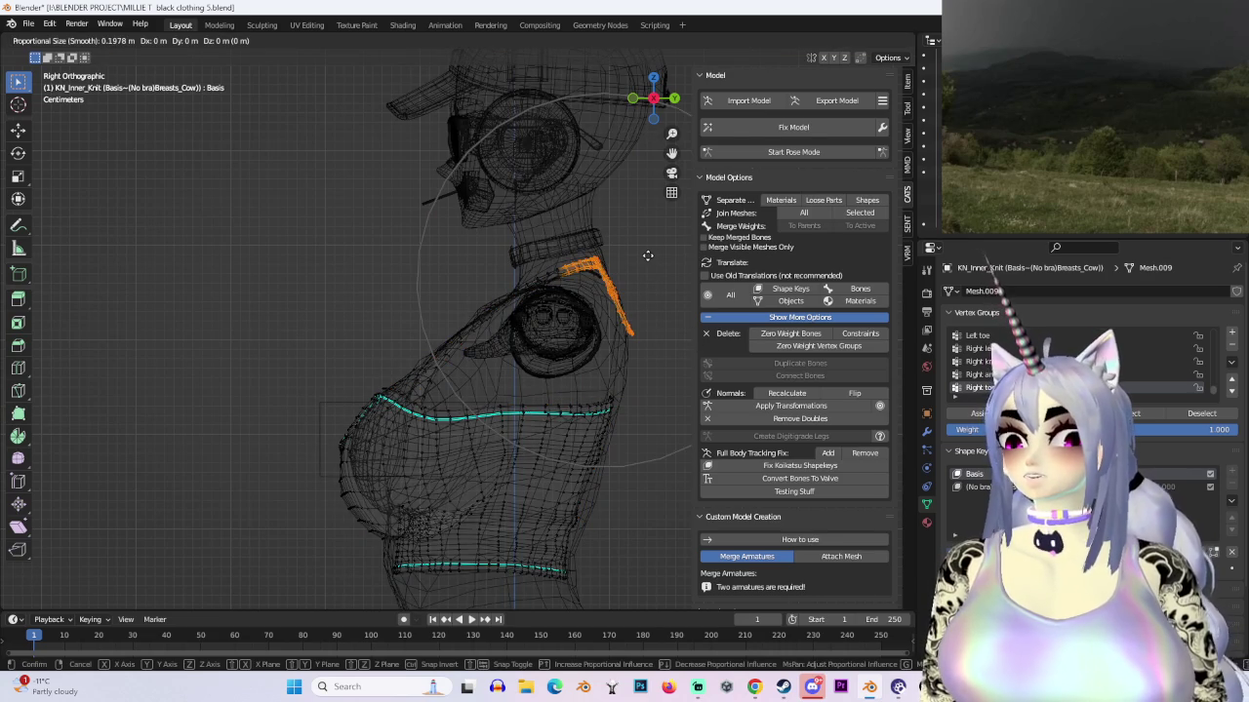
key("y")
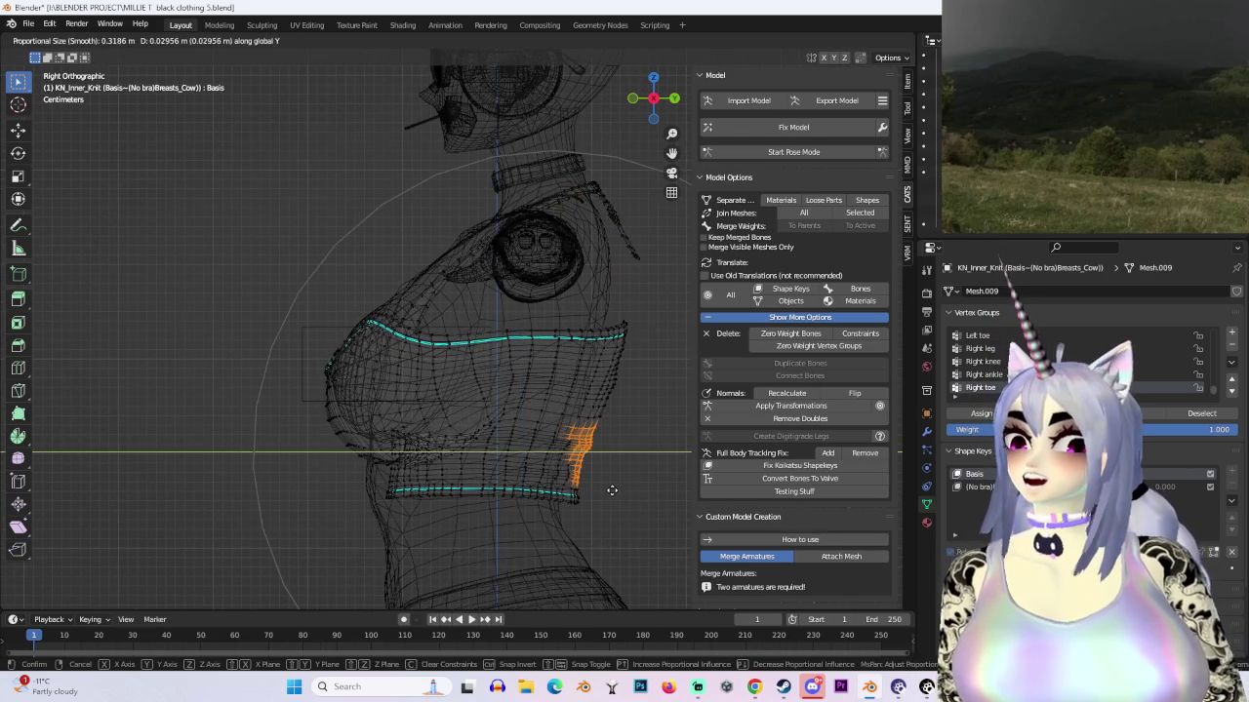
scroll(602, 478, "up", 5)
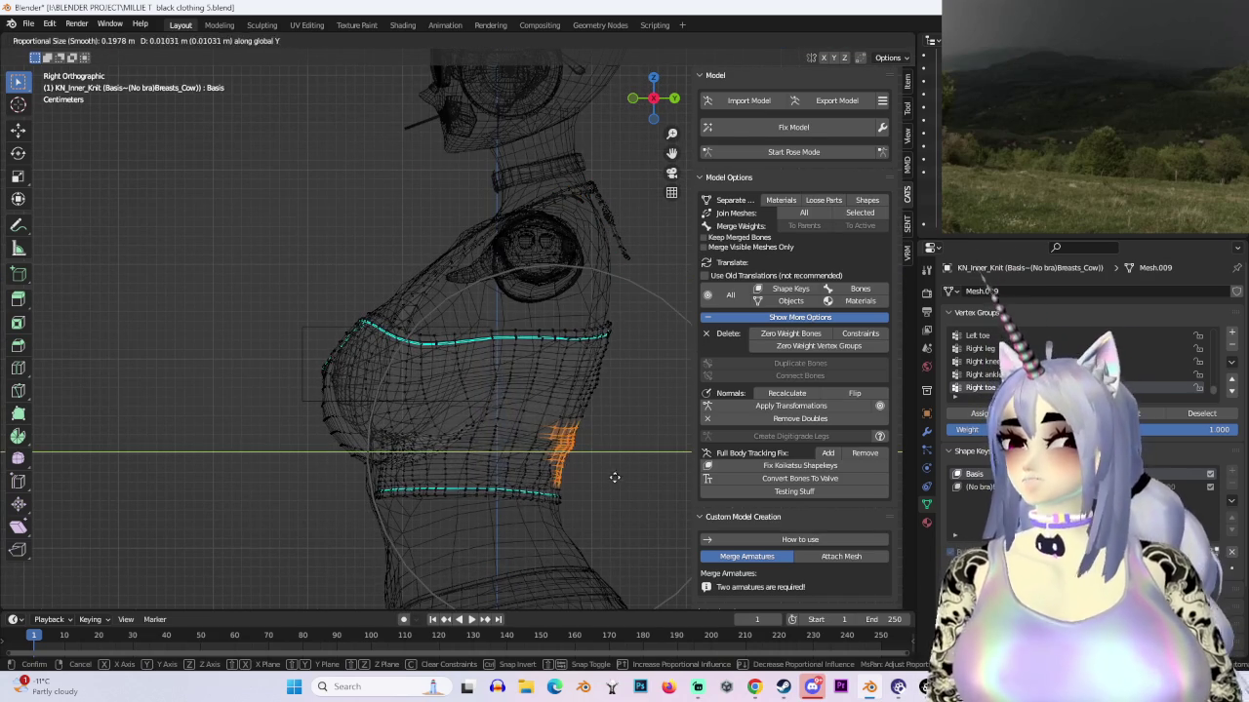
left_click(619, 480)
right_click(493, 351)
key("Escape")
Step: Pull a block of chest-front vertices in along Y, undoing the second move
left_click_drag(322, 327, 415, 536)
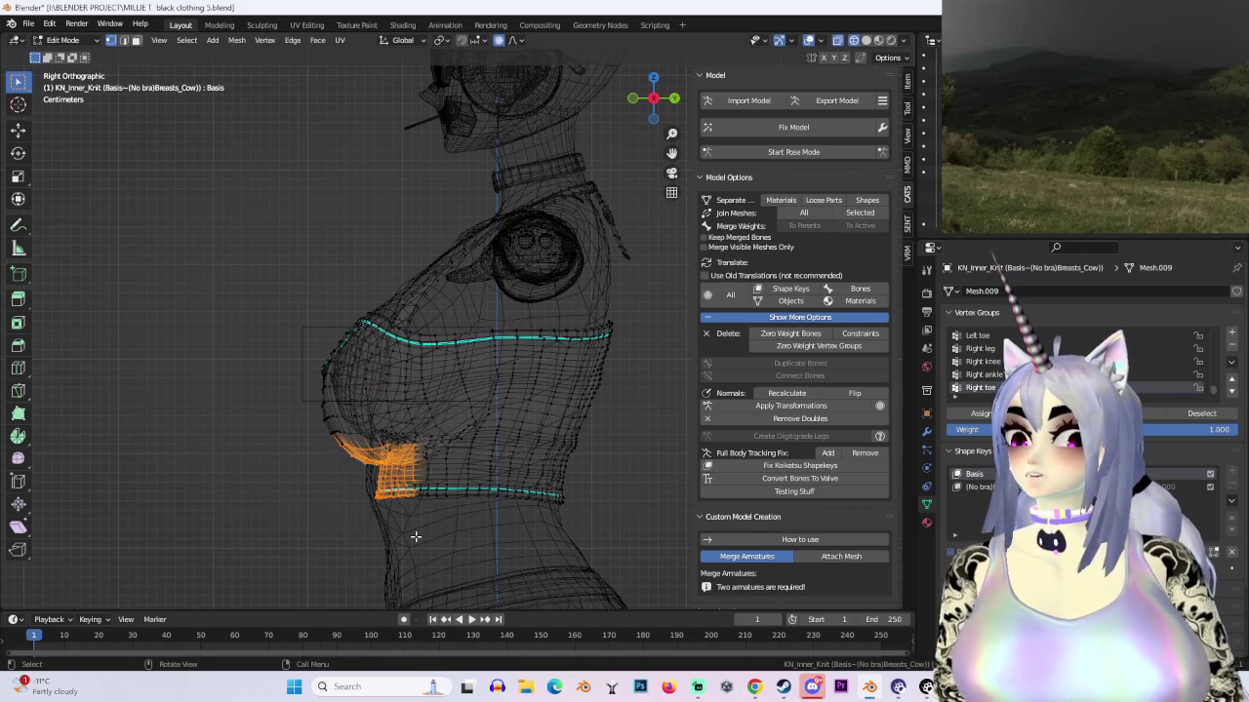
middle_click_drag(415, 537, 401, 476, "shift")
key("g")
key("y")
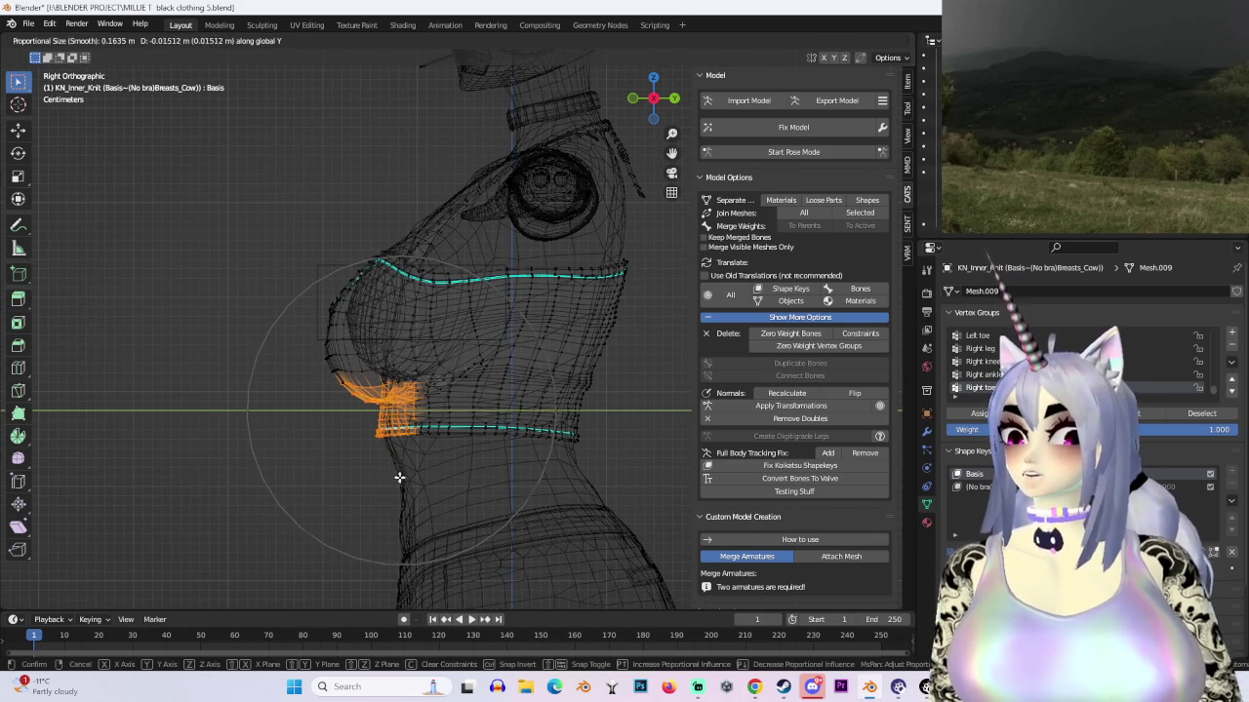
left_click(400, 475)
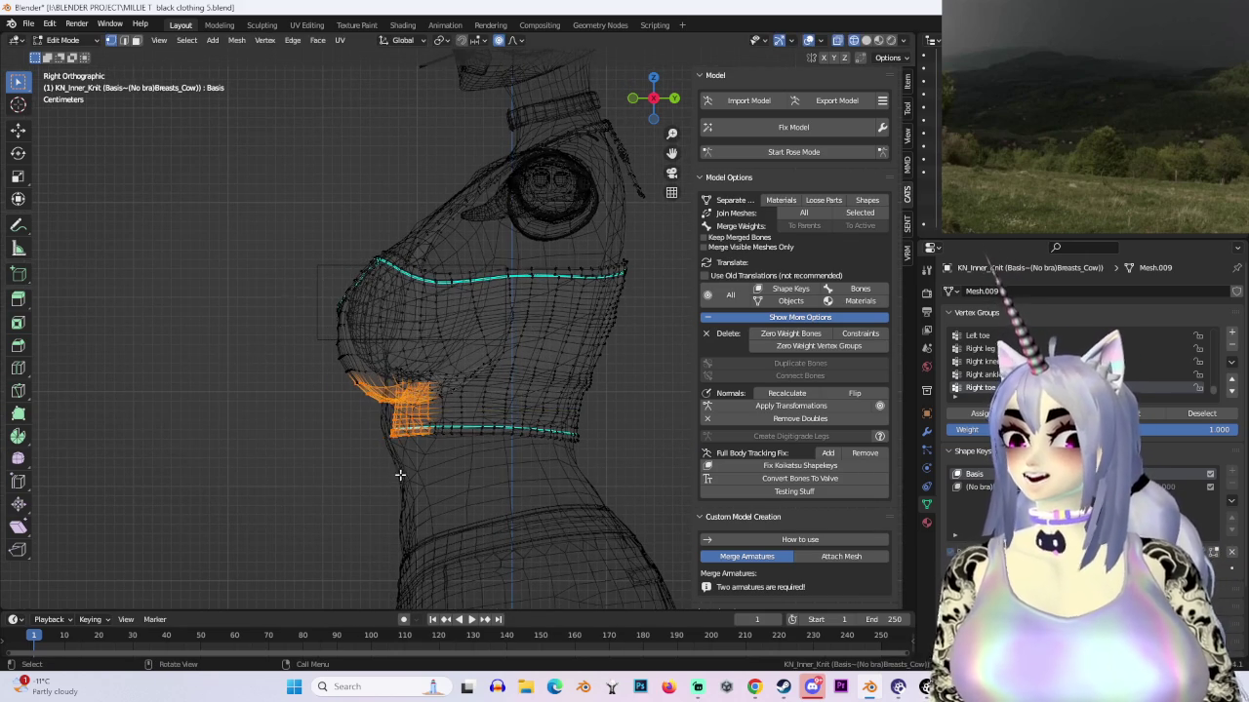
key("g")
key("y")
left_click(377, 404)
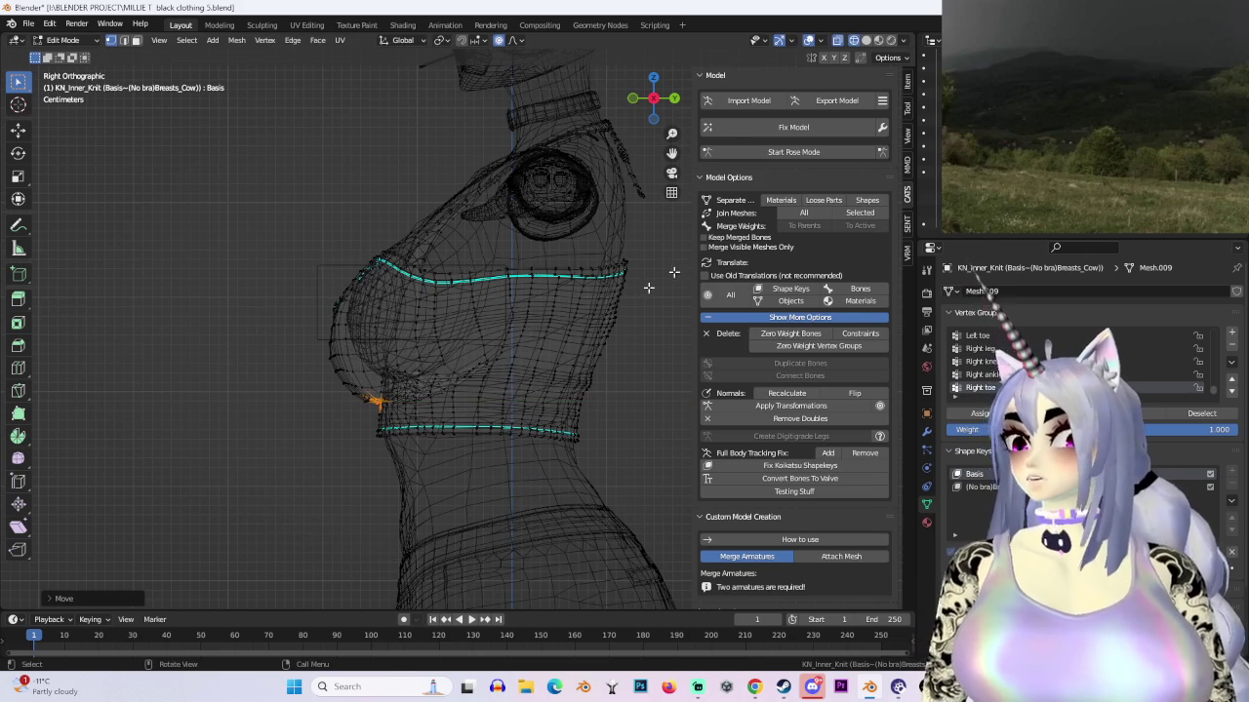
key("ctrl+z")
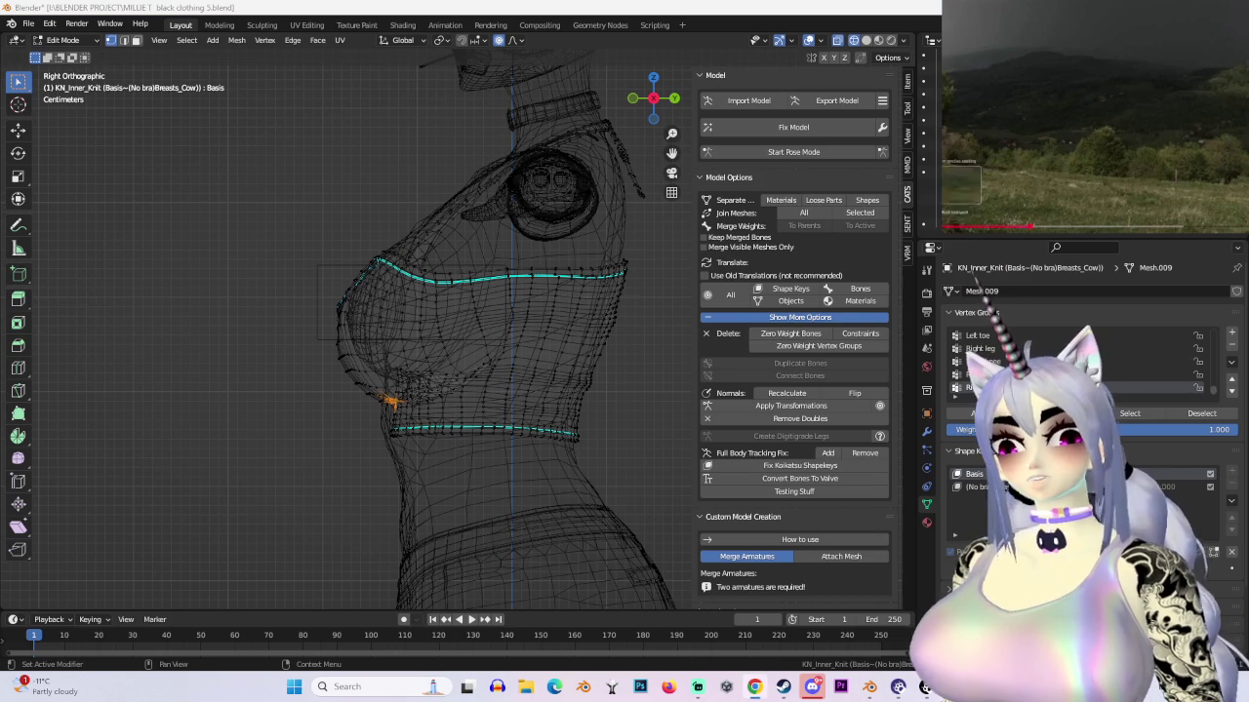
mouse_move(549, 419)
middle_mouse_down()
mouse_move(680, 417)
mouse_move(530, 385)
mouse_move(697, 167)
middle_mouse_up()
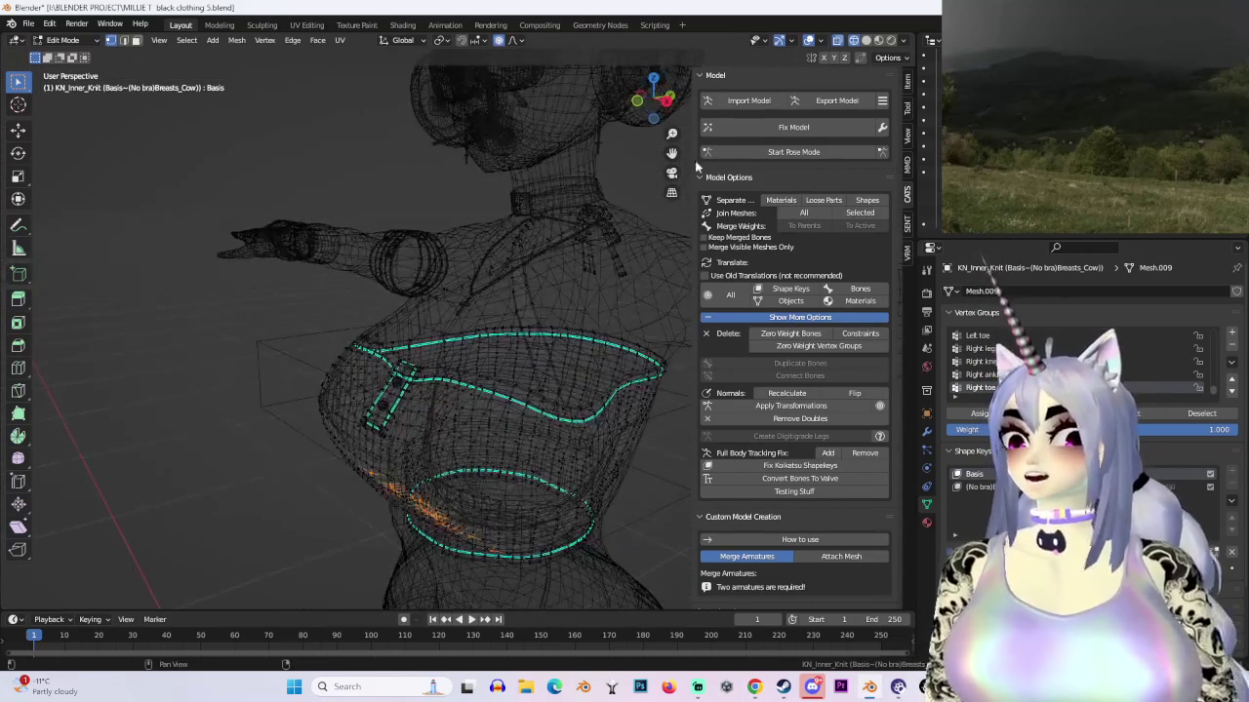
Step: Box-select the vertices near the neck and move them with proportional editing
left_click(662, 103)
mouse_move(446, 282)
middle_mouse_down()
mouse_move(649, 290)
mouse_move(672, 176)
mouse_move(459, 238)
middle_mouse_up()
left_click_drag(384, 212, 440, 273)
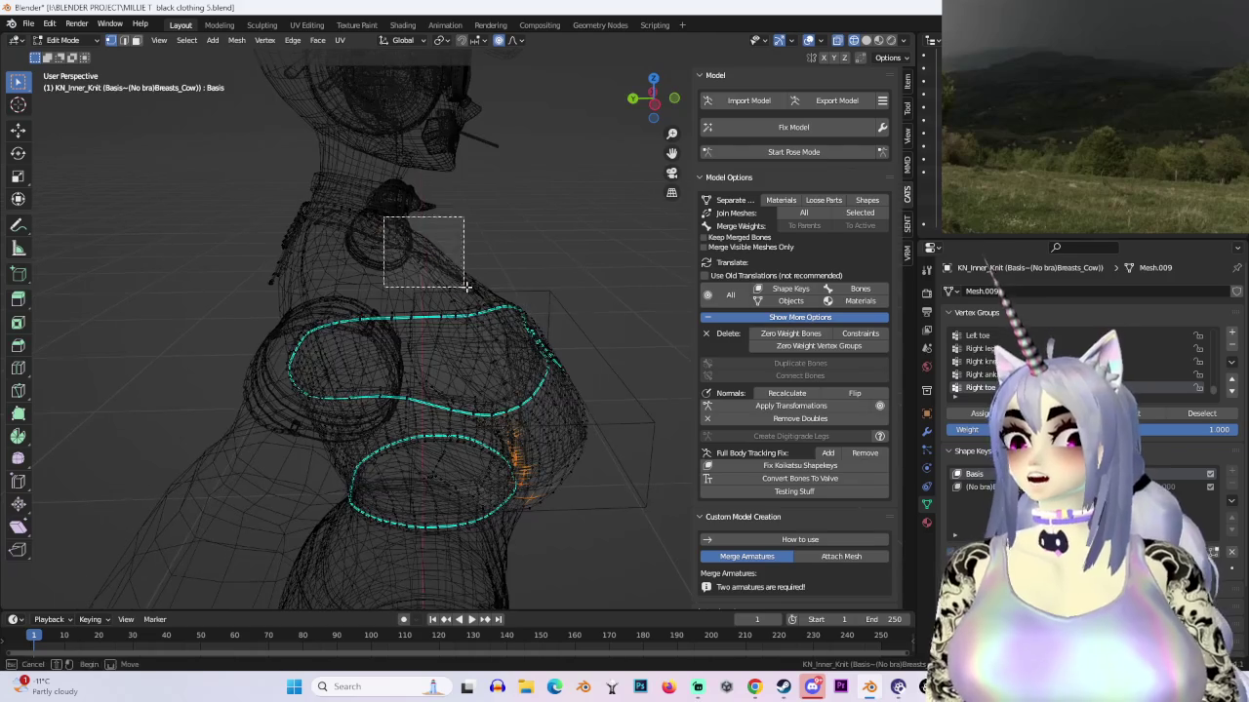
key("shift+z")
key("g")
scroll(482, 209, "down", 3)
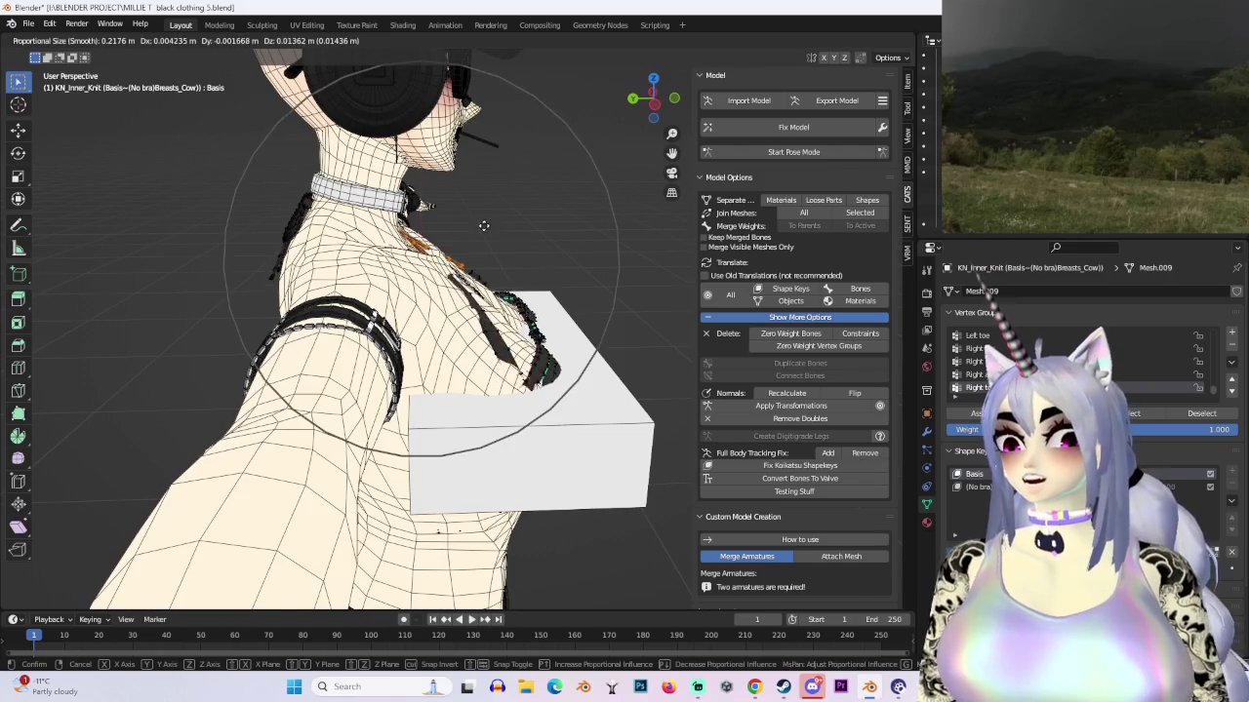
left_click(482, 218)
Step: Move the strap vertices vertically along Z, then reposition them at the back of the neck
middle_click_drag(488, 223, 395, 254)
key("g")
key("z")
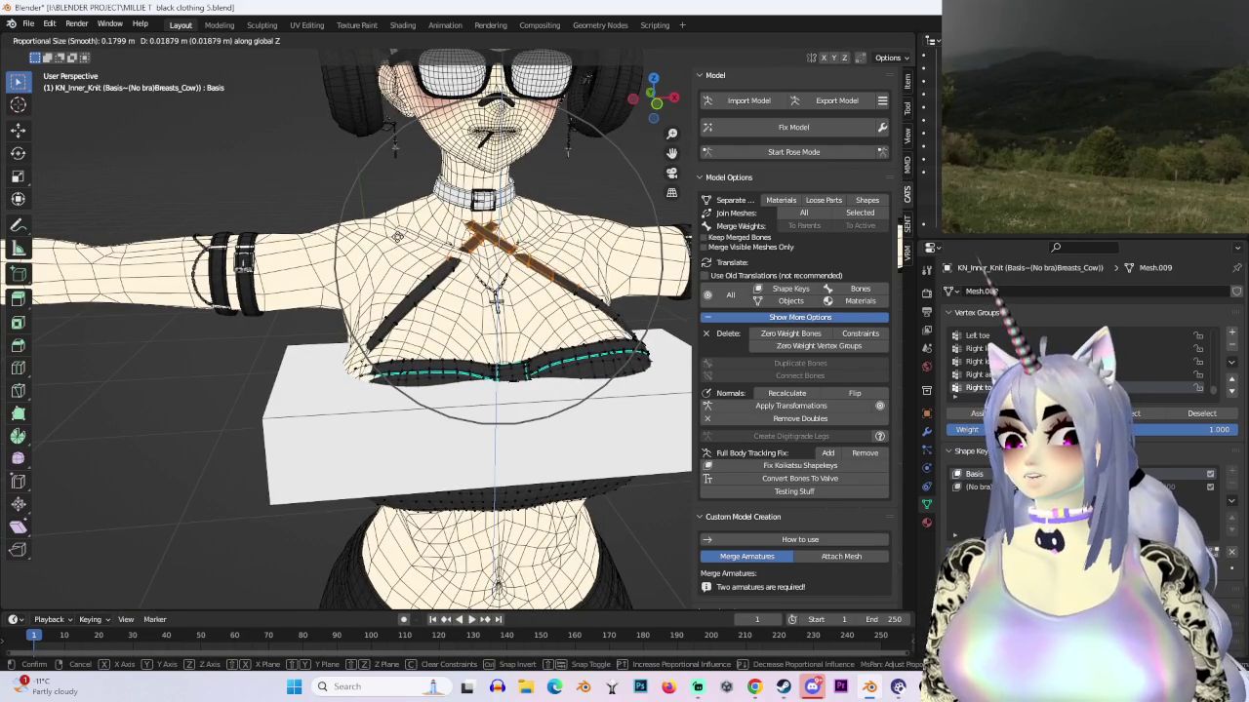
left_click(585, 292)
mouse_move(585, 292)
middle_mouse_down()
mouse_move(535, 261)
mouse_move(585, 251)
mouse_move(618, 217)
middle_mouse_up()
left_click(852, 41)
mouse_move(527, 381)
middle_mouse_down()
mouse_move(510, 406)
mouse_move(572, 412)
mouse_move(513, 339)
mouse_move(552, 352)
mouse_move(488, 348)
mouse_move(521, 452)
mouse_move(518, 342)
mouse_move(492, 281)
mouse_move(546, 283)
mouse_move(497, 298)
middle_mouse_up()
key("shift+z")
key("g")
left_click(558, 281)
Step: Enable X-axis mirroring and move the collar strap vertices snug against the collar
left_click(823, 57)
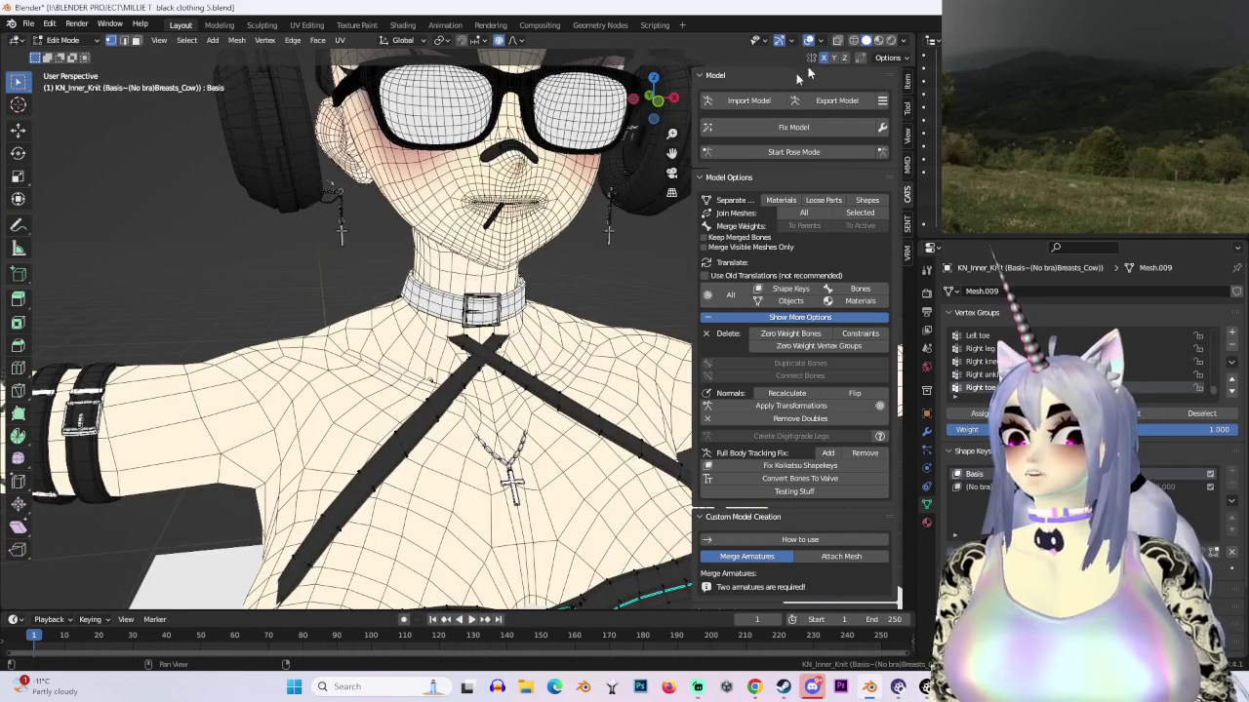
key("g")
left_click(536, 329)
scroll(535, 328, "down", 2)
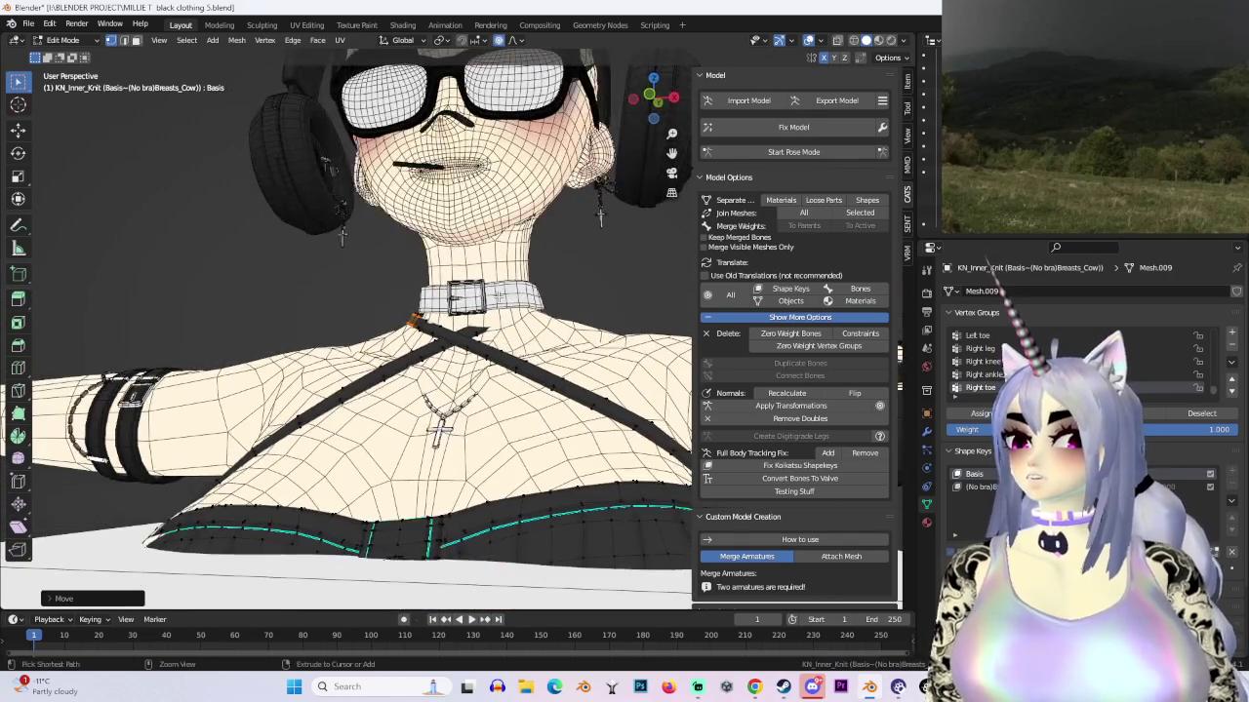
scroll(535, 329, "down", 3)
mouse_move(536, 329)
middle_mouse_down()
mouse_move(619, 333)
mouse_move(493, 619)
middle_mouse_up()
scroll(492, 595, "up", 2)
scroll(493, 595, "up", 3)
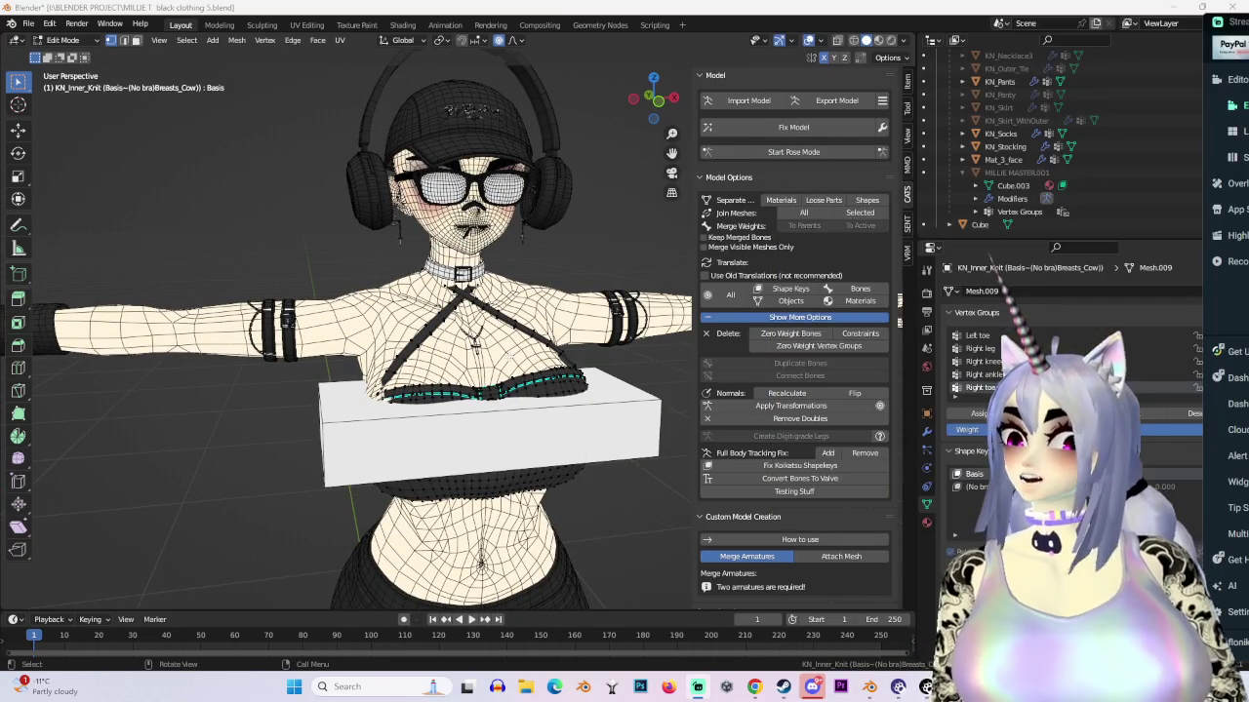
mouse_move(487, 341)
middle_mouse_down()
mouse_move(292, 347)
mouse_move(322, 347)
mouse_move(322, 409)
mouse_move(331, 361)
middle_mouse_up()
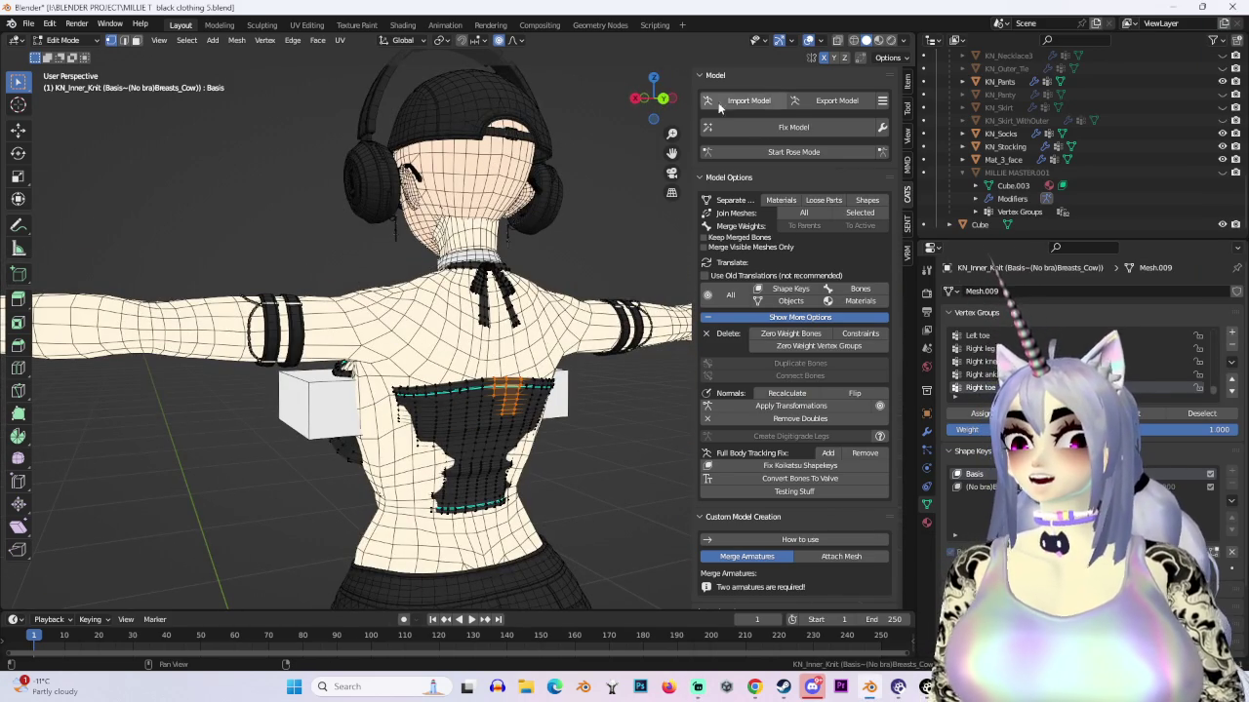
Step: From a straight back view, move the back edge vertices along Z, undoing the extra move
left_click(663, 97)
scroll(458, 335, "up", 2)
scroll(459, 335, "up", 2)
key("g")
key("z")
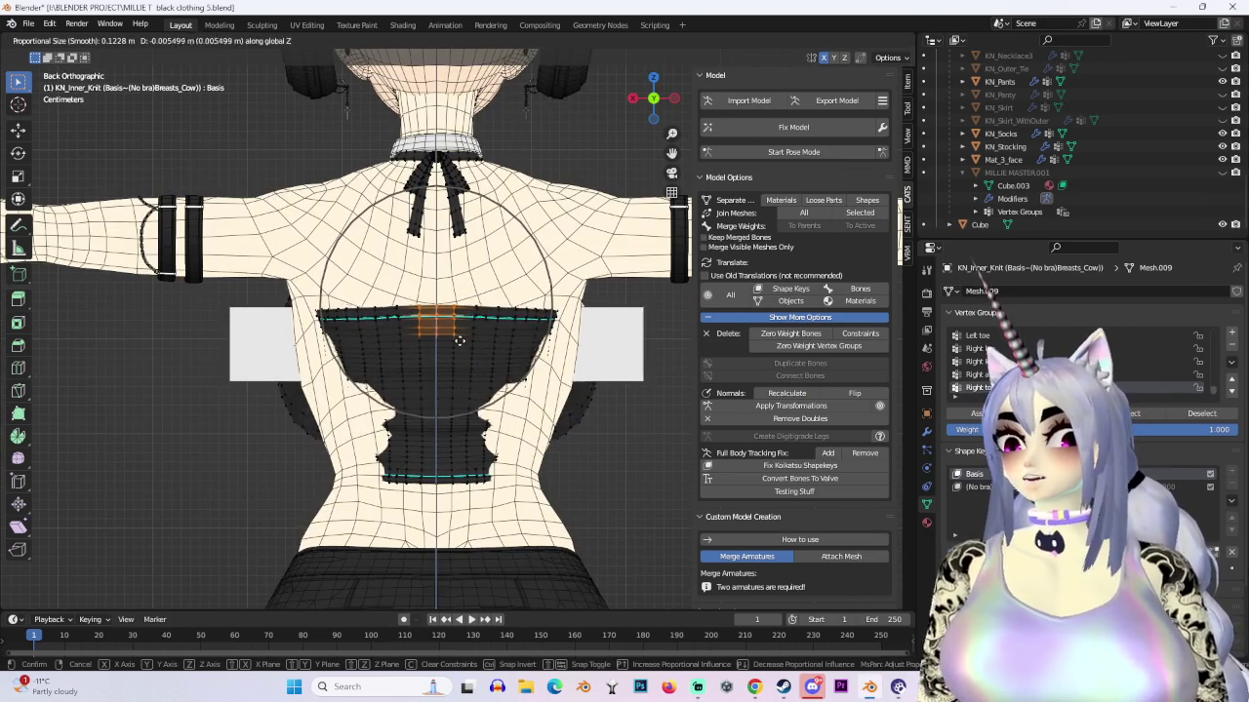
key("Escape")
key("g")
key("z")
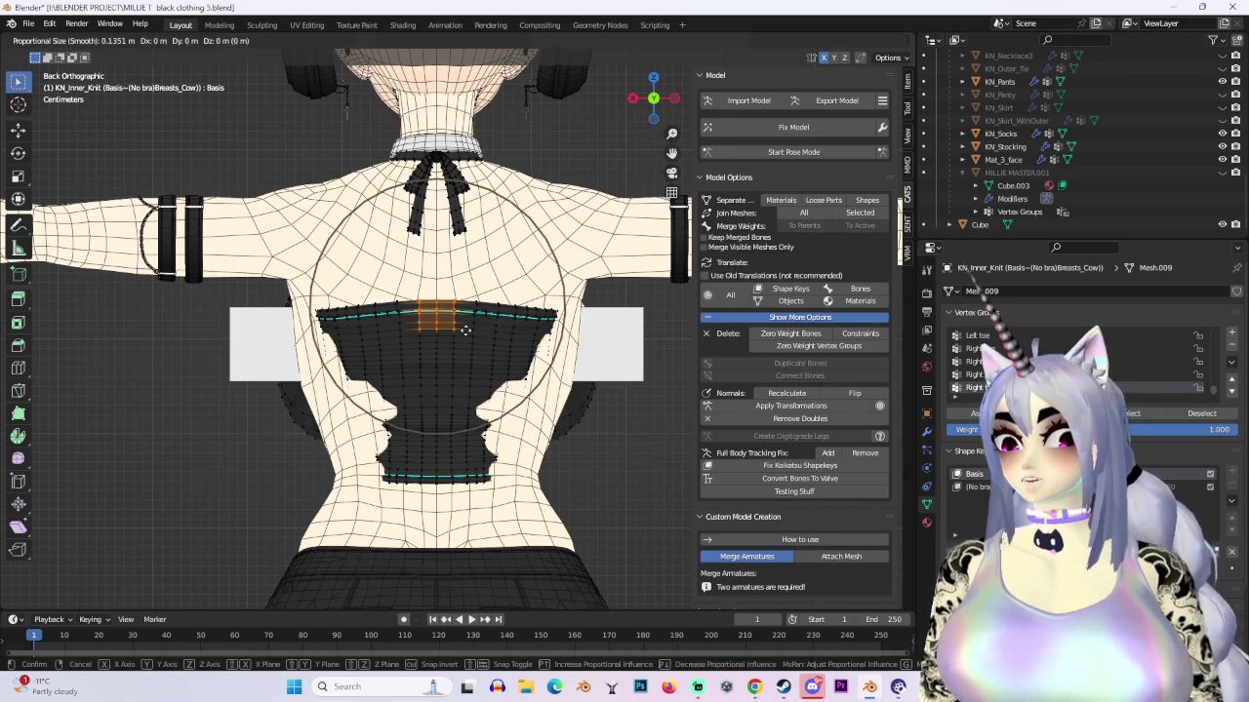
left_click(459, 227)
key("g")
key("ctrl+z")
mouse_move(458, 226)
middle_mouse_down()
mouse_move(555, 319)
mouse_move(496, 363)
middle_mouse_up()
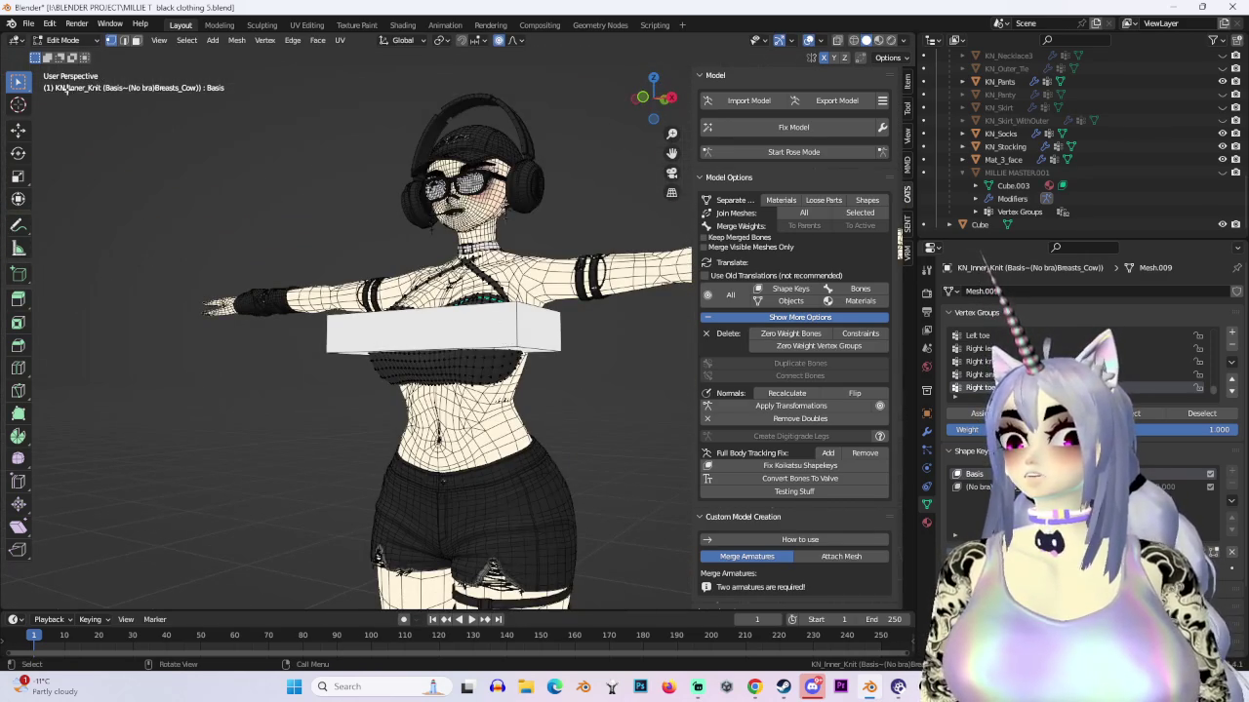
Step: Return to Object Mode, hide the white box covering the chest, and select the inner knit top
left_click(62, 40)
left_click(68, 56)
scroll(536, 335, "up", 2)
middle_click_drag(576, 335, 624, 292)
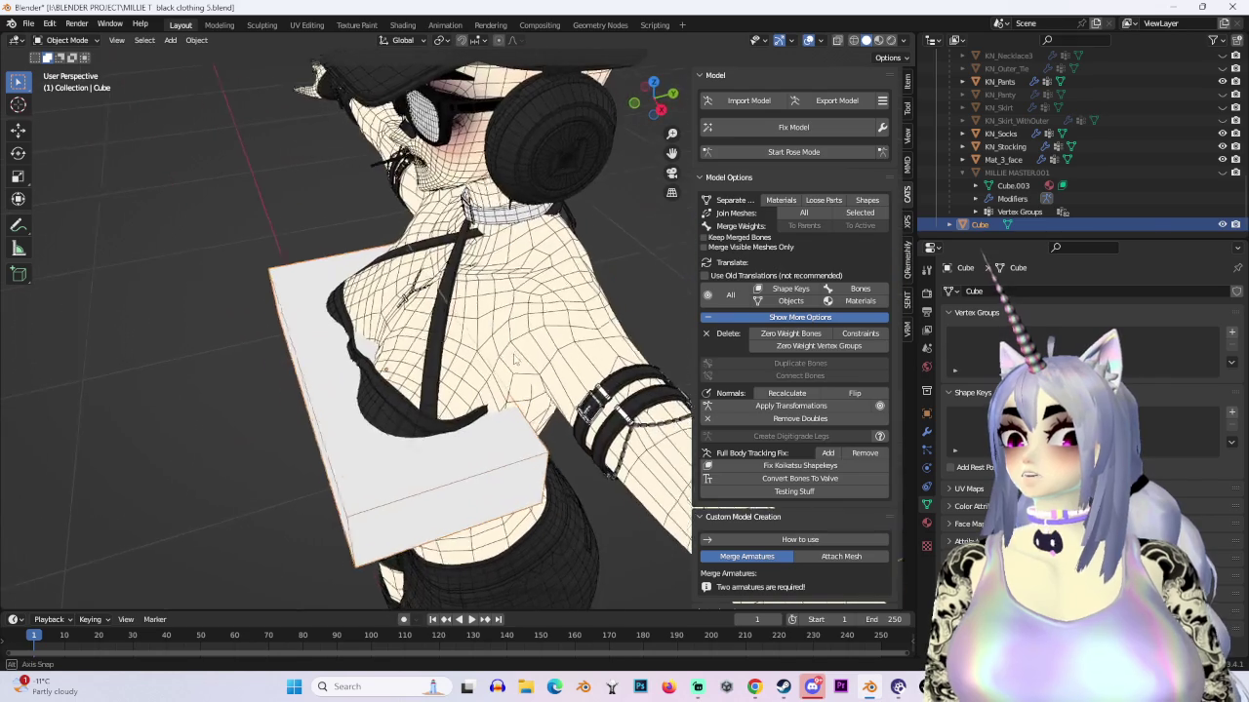
left_click(1223, 224)
middle_click_drag(373, 444, 587, 368)
left_click(602, 374)
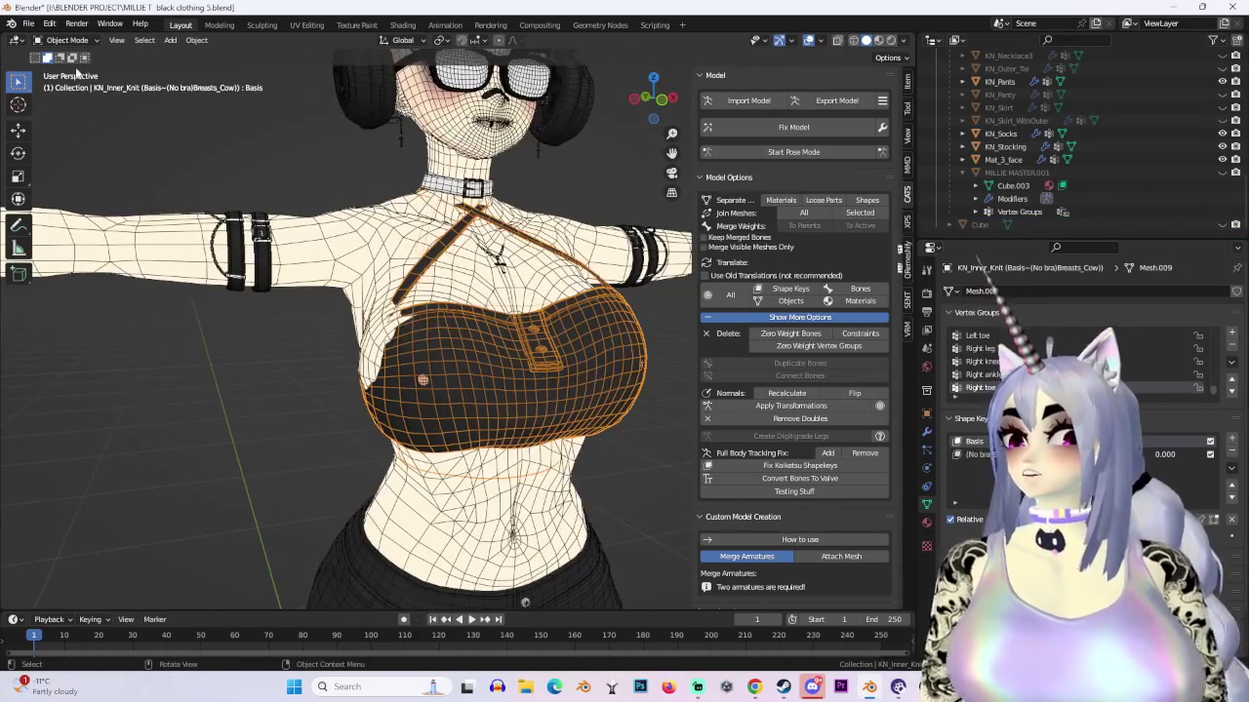
Step: Put the knit top into Sculpt Mode, view it from the front, then enter Edit Mode
left_click(67, 40)
left_click(61, 83)
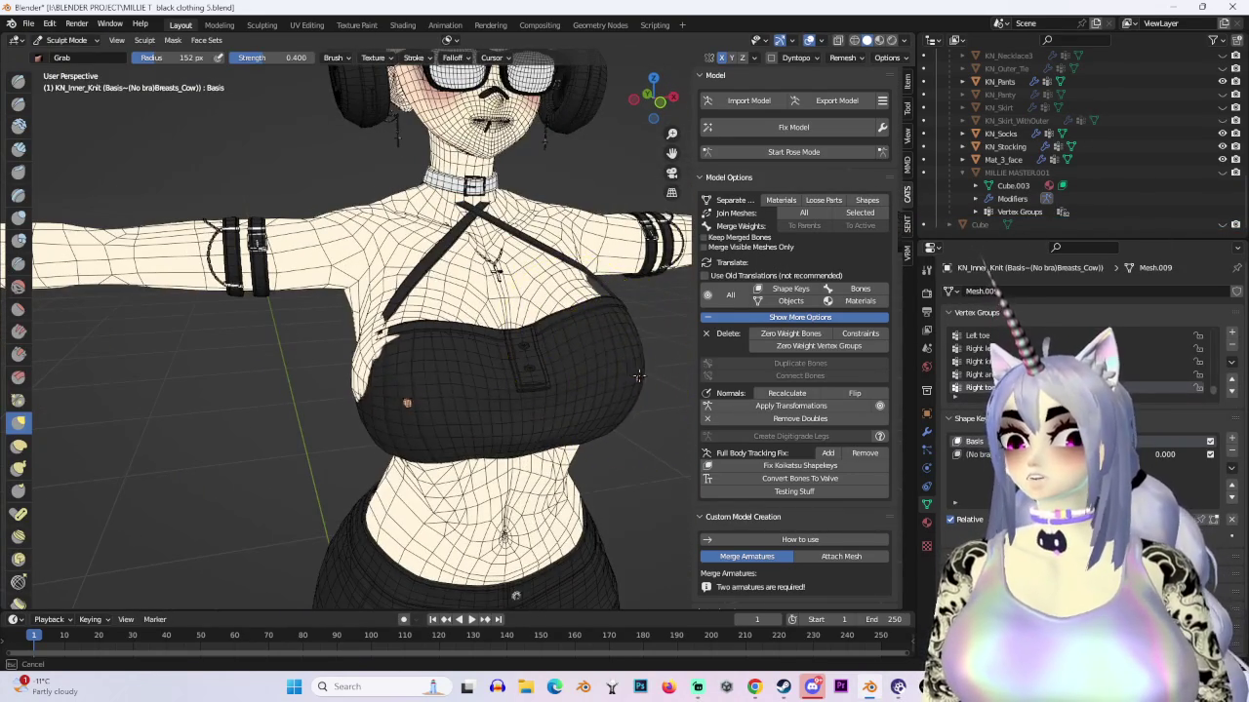
middle_click_drag(644, 377, 496, 427)
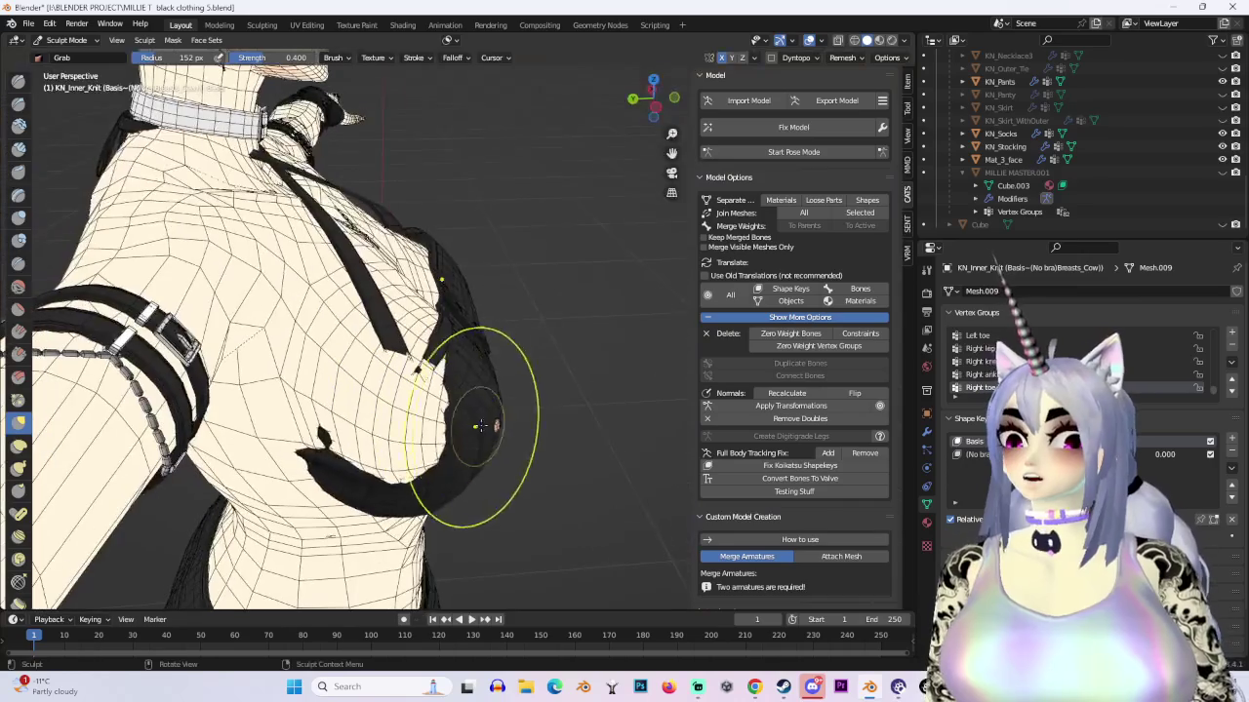
mouse_move(507, 427)
middle_mouse_down()
mouse_move(439, 356)
mouse_move(552, 188)
middle_mouse_up()
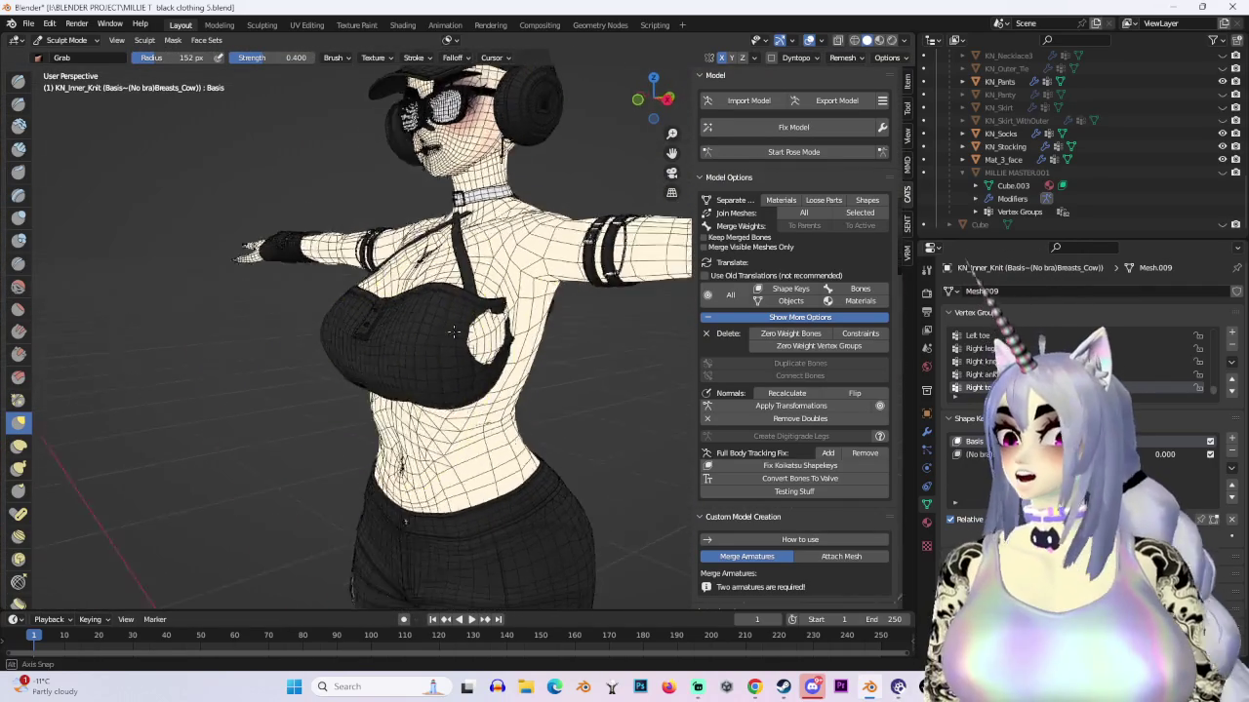
left_click(653, 101)
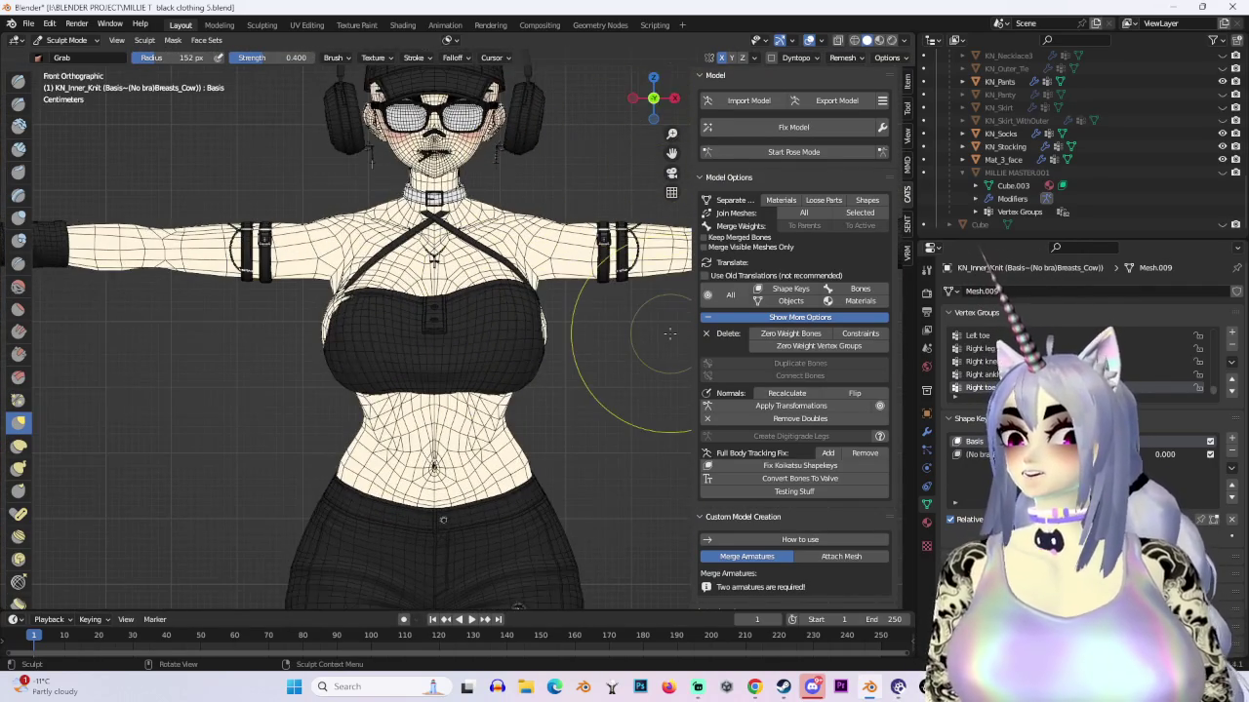
key("Tab")
mouse_move(669, 333)
middle_mouse_down()
mouse_move(492, 372)
mouse_move(457, 397)
mouse_move(582, 385)
mouse_move(535, 378)
mouse_move(75, 51)
middle_mouse_up()
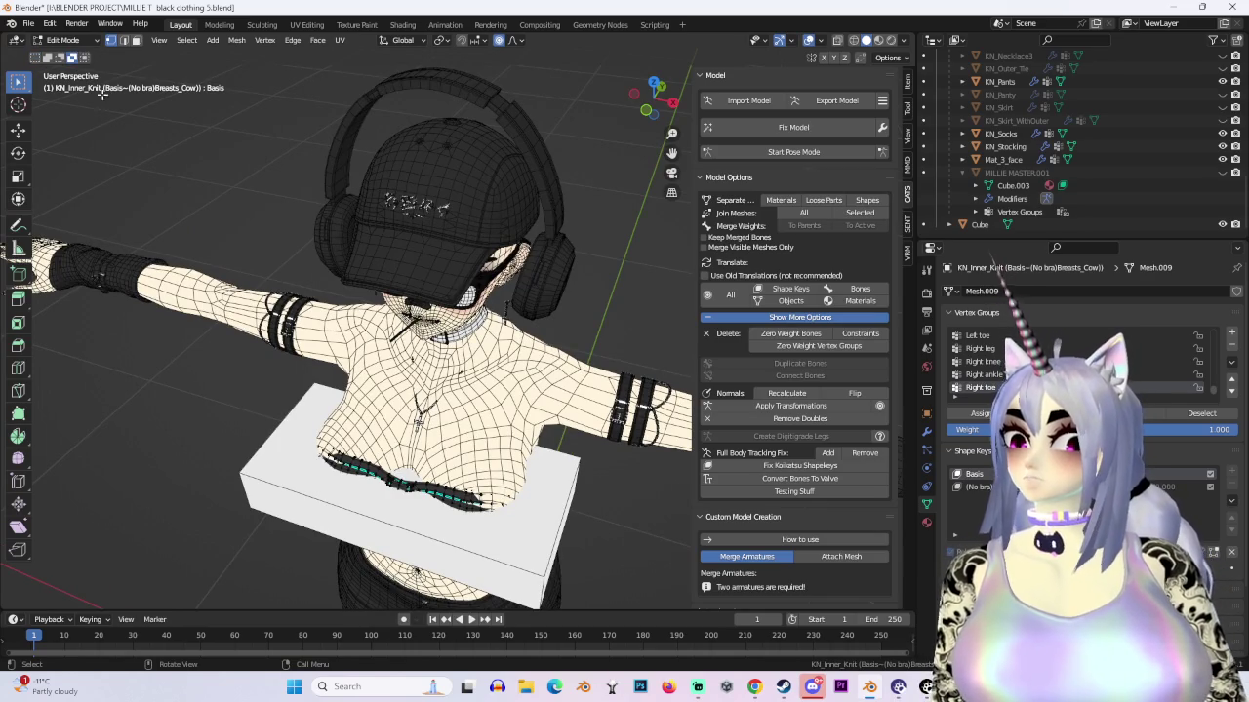
left_click(63, 40)
Step: Back in Object Mode, hide KN_Necklace1 and turn off the wireframe and grid overlays
left_click(64, 56)
left_click(504, 312)
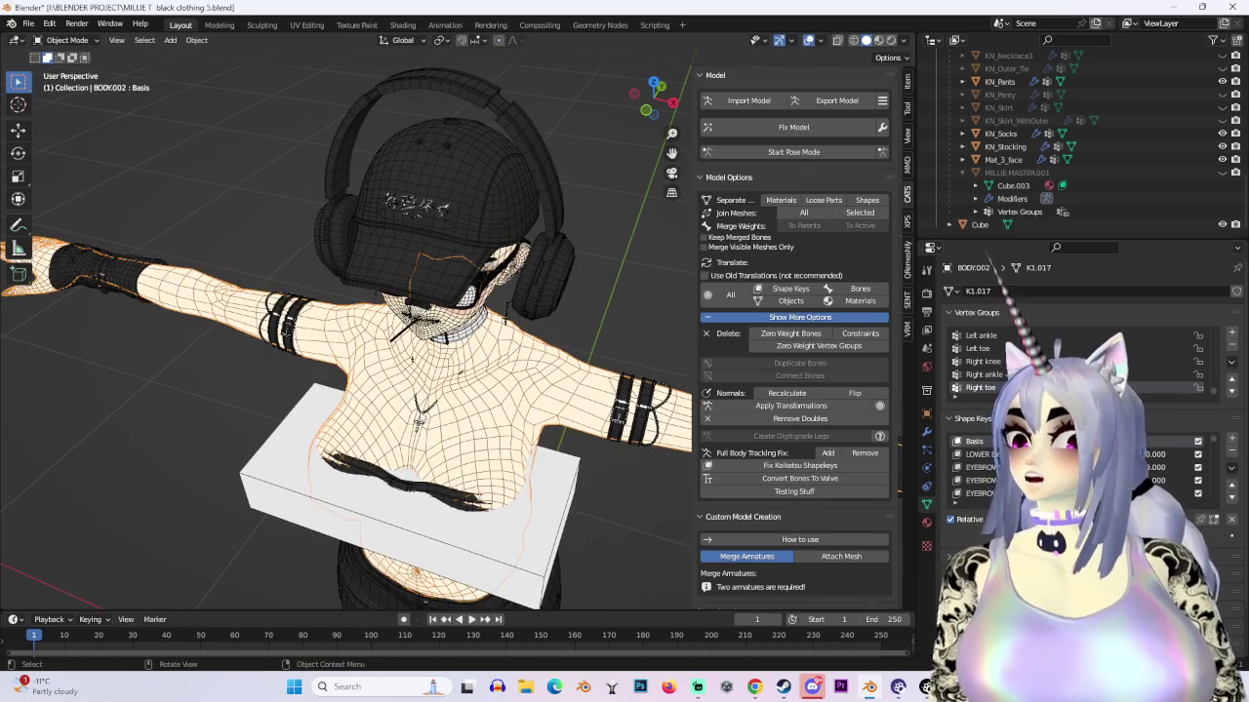
scroll(1003, 168, "up", 5)
left_click(1014, 210)
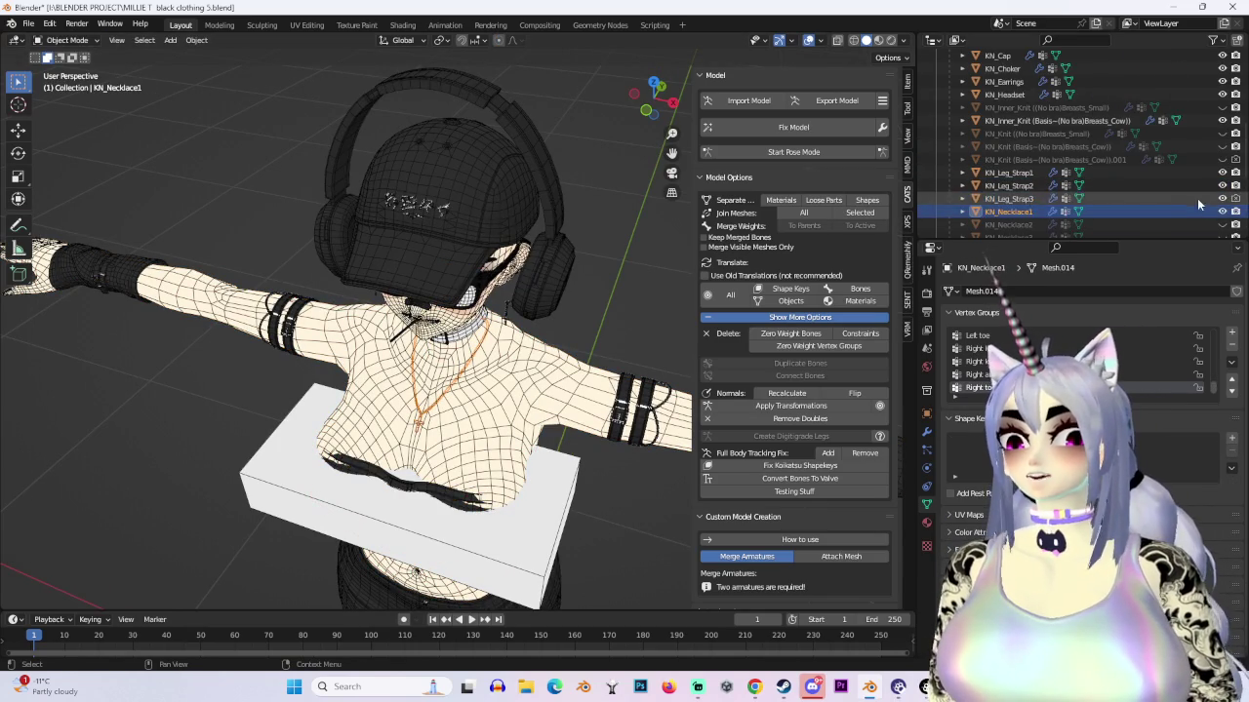
left_click(1222, 211)
middle_click_drag(607, 297, 566, 322)
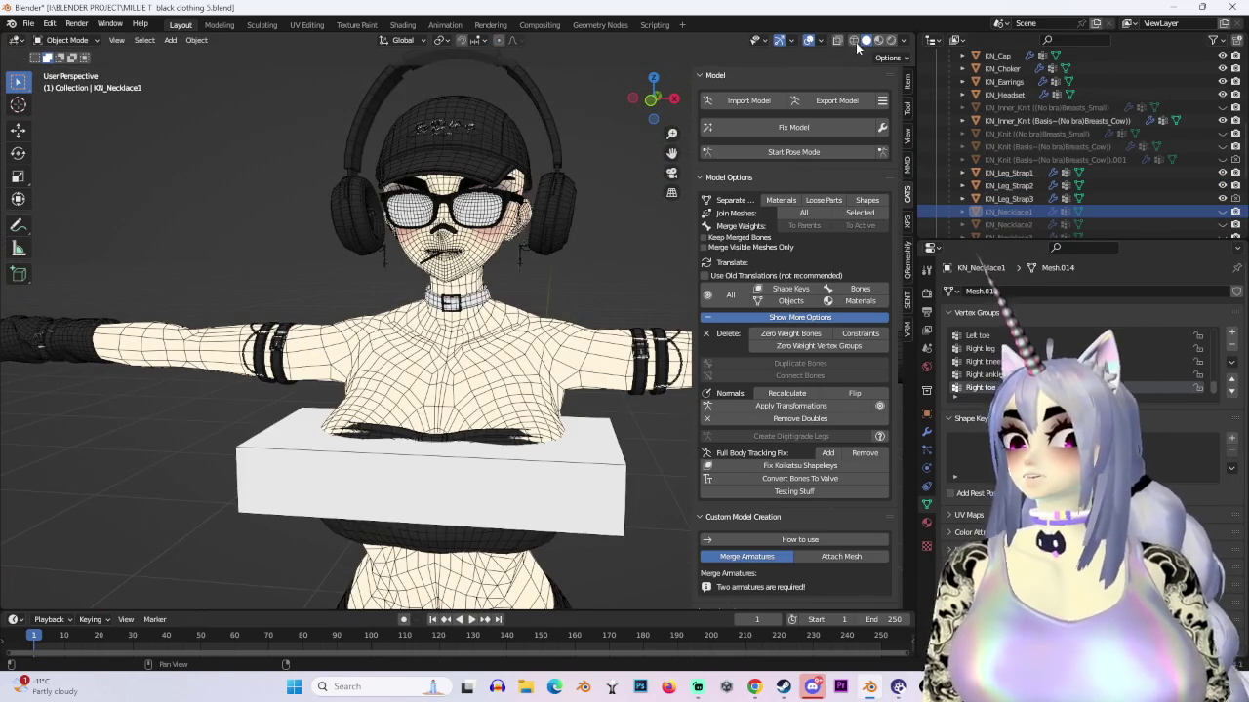
left_click(809, 40)
Step: Select the GLASSES object and make the hair visible on the model
left_click(498, 205)
scroll(1208, 150, "up", 5)
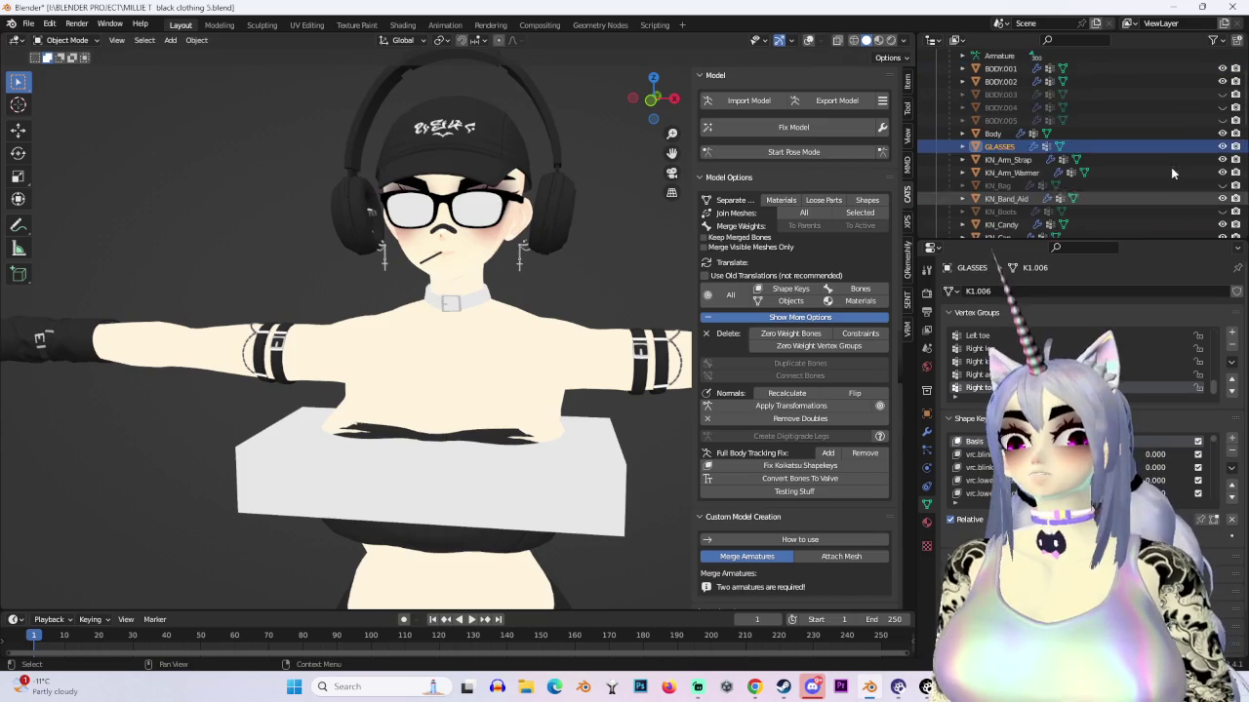
scroll(1219, 151, "down", 2)
scroll(1210, 160, "down", 3)
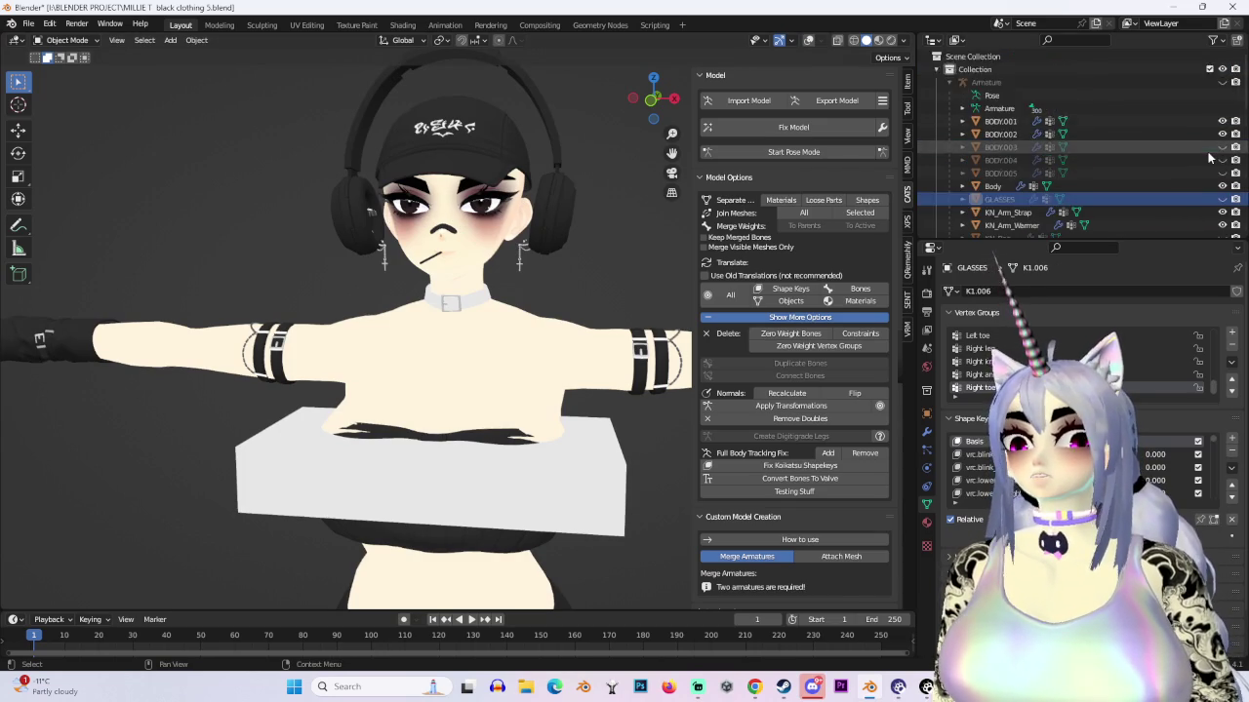
scroll(1202, 173, "down", 3)
scroll(1192, 187, "down", 2)
scroll(1185, 195, "down", 4)
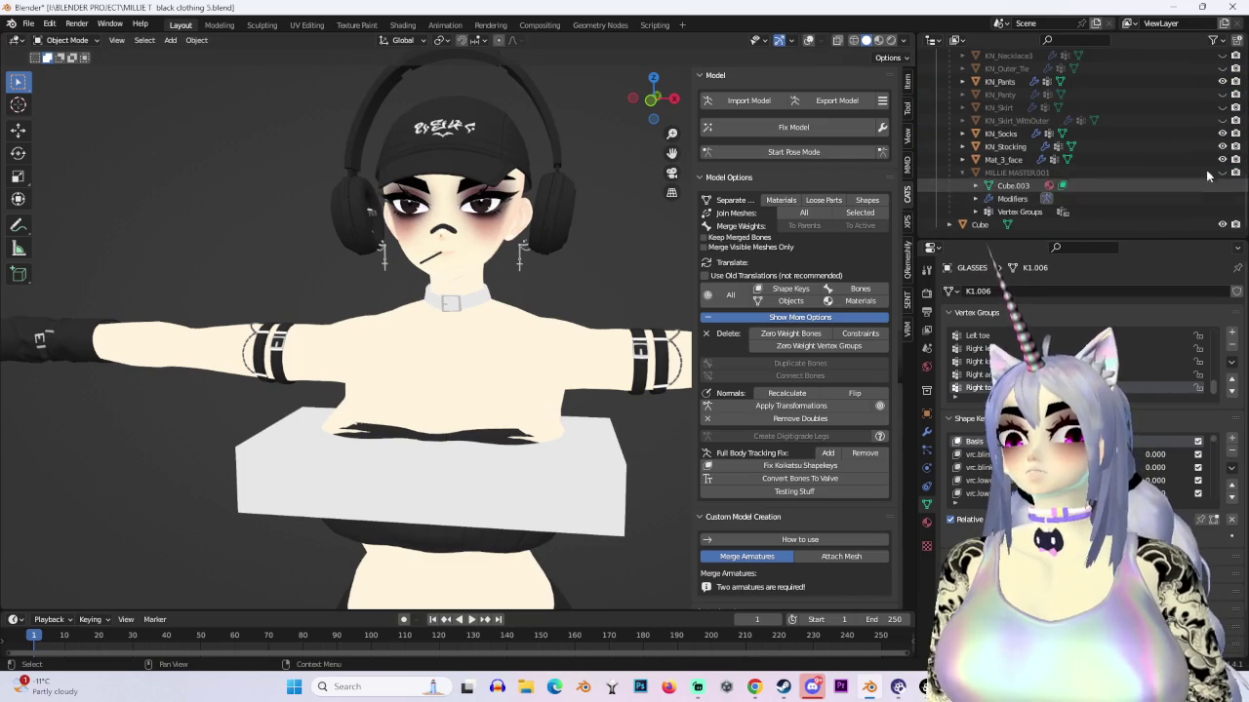
left_click(1223, 172)
mouse_move(449, 339)
middle_mouse_down()
mouse_move(449, 314)
mouse_move(486, 458)
middle_mouse_up()
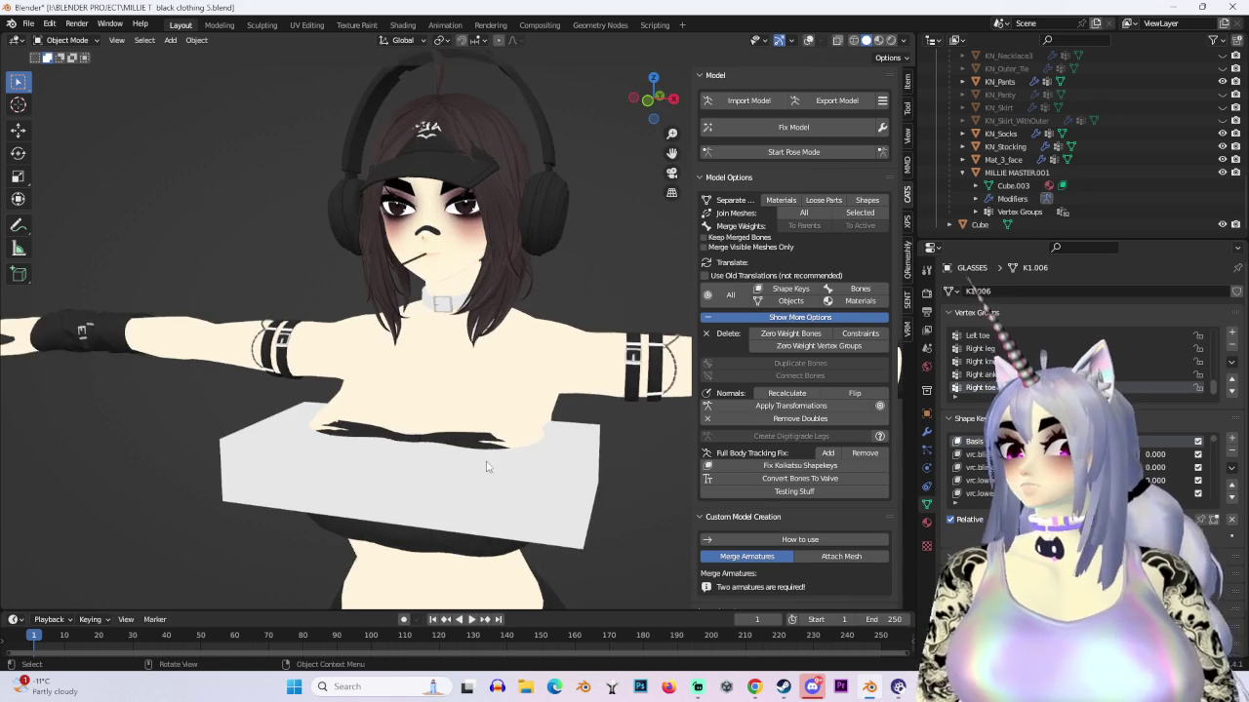
Step: Set the viewport shading lighting to Studio
left_click(903, 42)
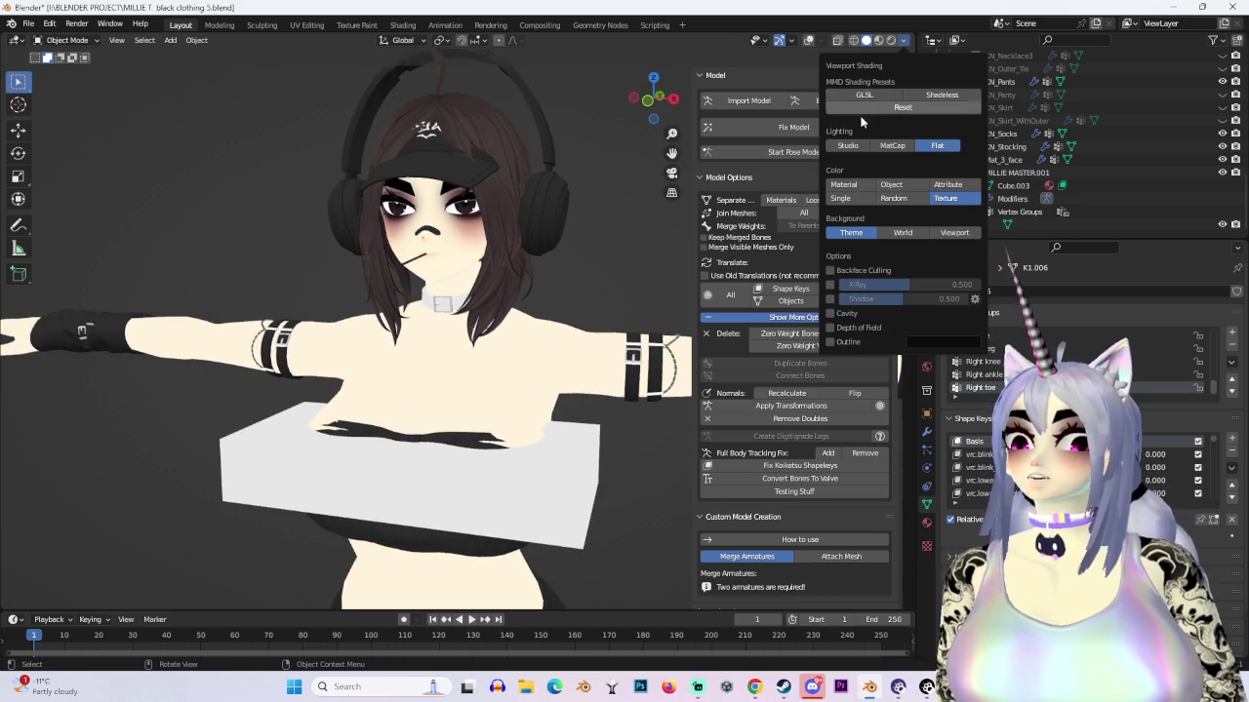
left_click(845, 147)
mouse_move(468, 298)
middle_mouse_down()
mouse_move(490, 341)
mouse_move(578, 339)
mouse_move(511, 431)
middle_mouse_up()
mouse_move(596, 391)
middle_mouse_down()
mouse_move(477, 340)
mouse_move(543, 345)
mouse_move(546, 358)
mouse_move(585, 368)
mouse_move(507, 322)
middle_mouse_up()
Step: Switch the knit top into Sculpt Mode and turn the wireframe and grid overlays back on
left_click(66, 40)
left_click(83, 46)
left_click(83, 44)
left_click(74, 104)
mouse_move(83, 70)
middle_mouse_down()
mouse_move(377, 445)
mouse_move(389, 402)
mouse_move(468, 380)
mouse_move(520, 391)
middle_mouse_up()
left_click(809, 40)
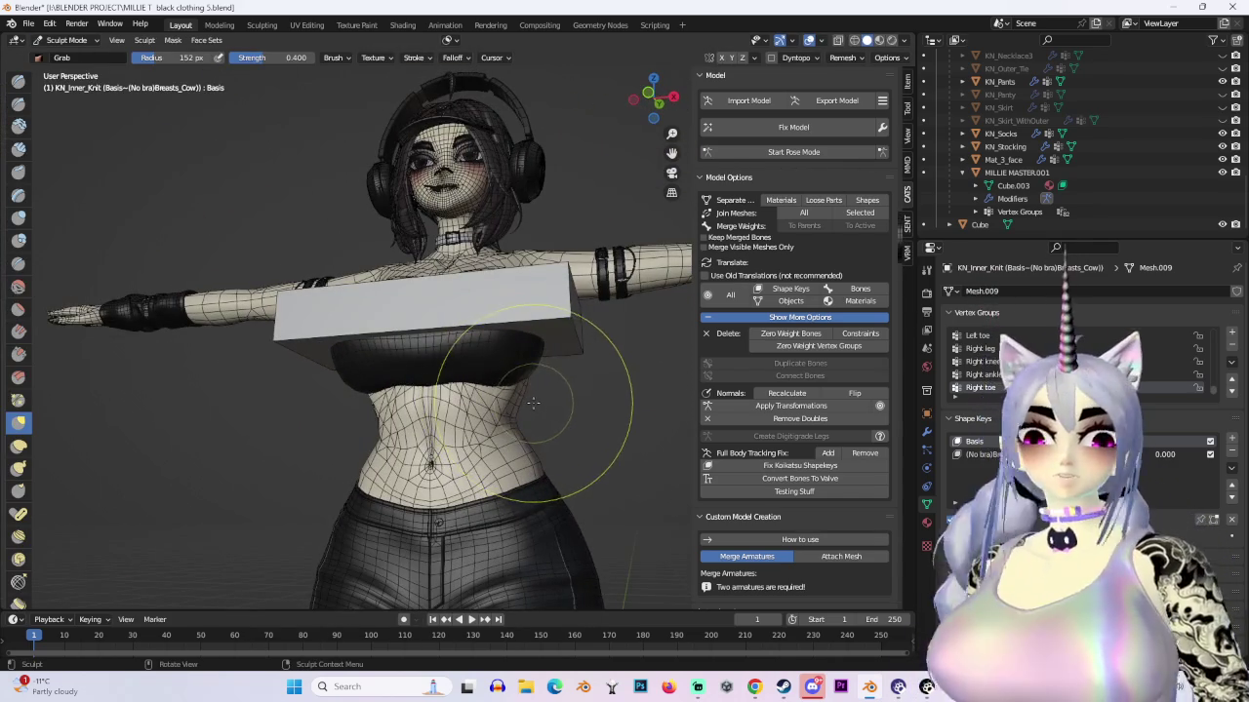
Step: Check the torso fit from the front in X-ray, then make the model opaque again
left_click(651, 91)
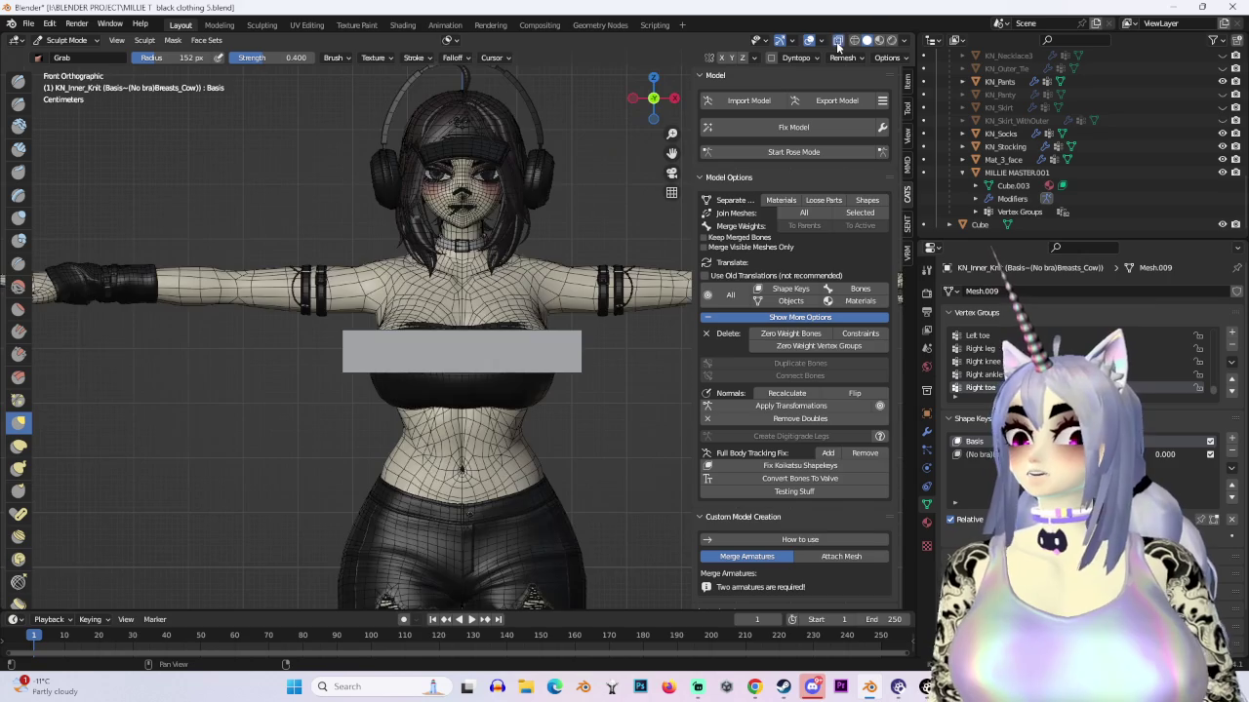
key("alt+z")
scroll(402, 411, "up", 2)
scroll(402, 411, "up", 2)
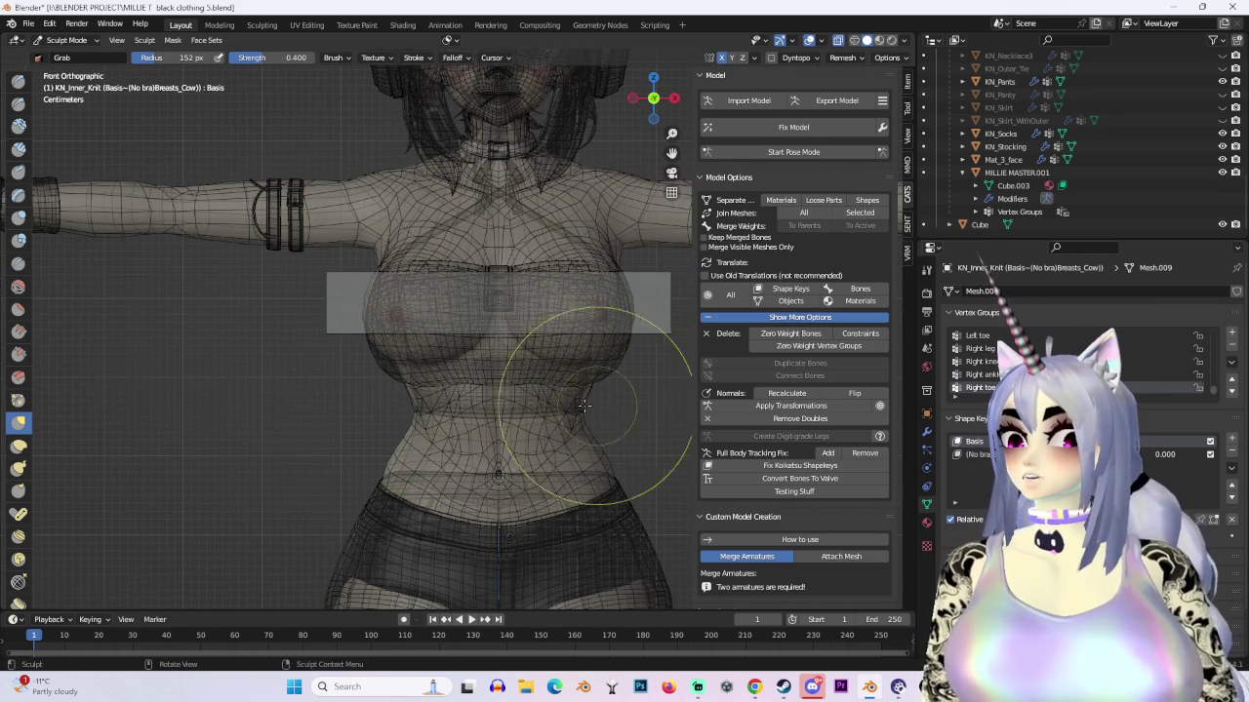
scroll(569, 274, "down", 5)
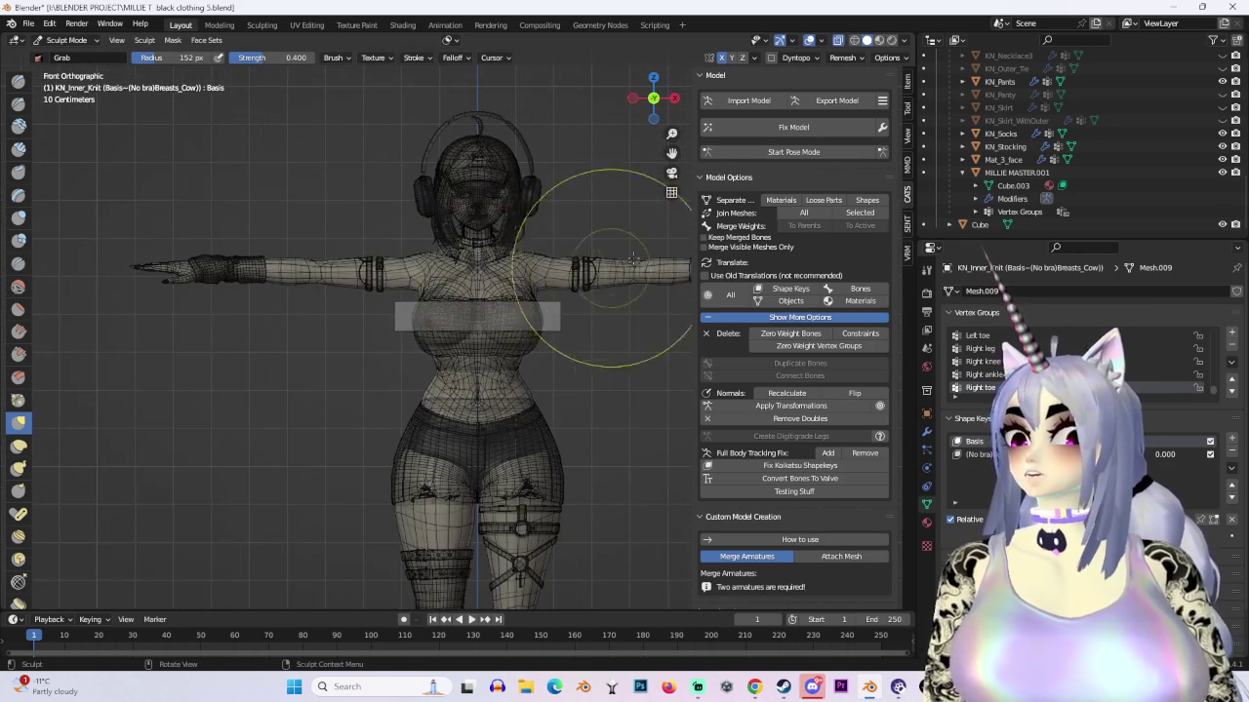
left_click(809, 41)
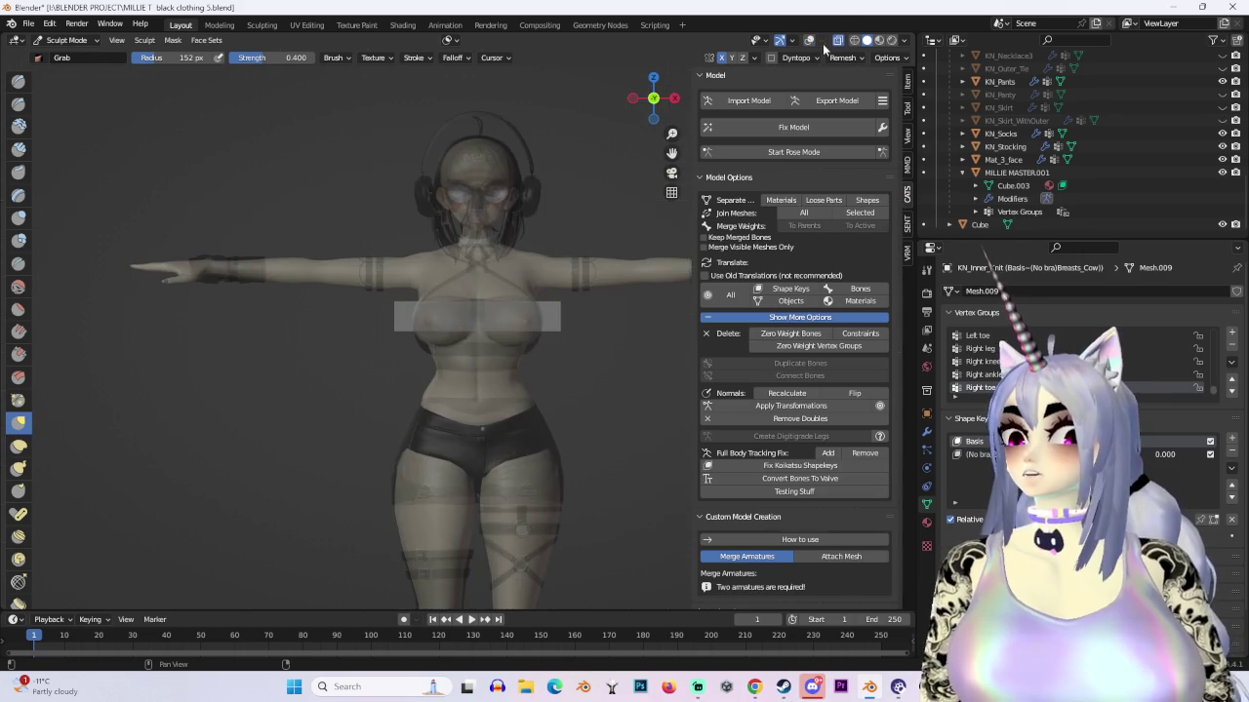
left_click(809, 41)
left_click(837, 40)
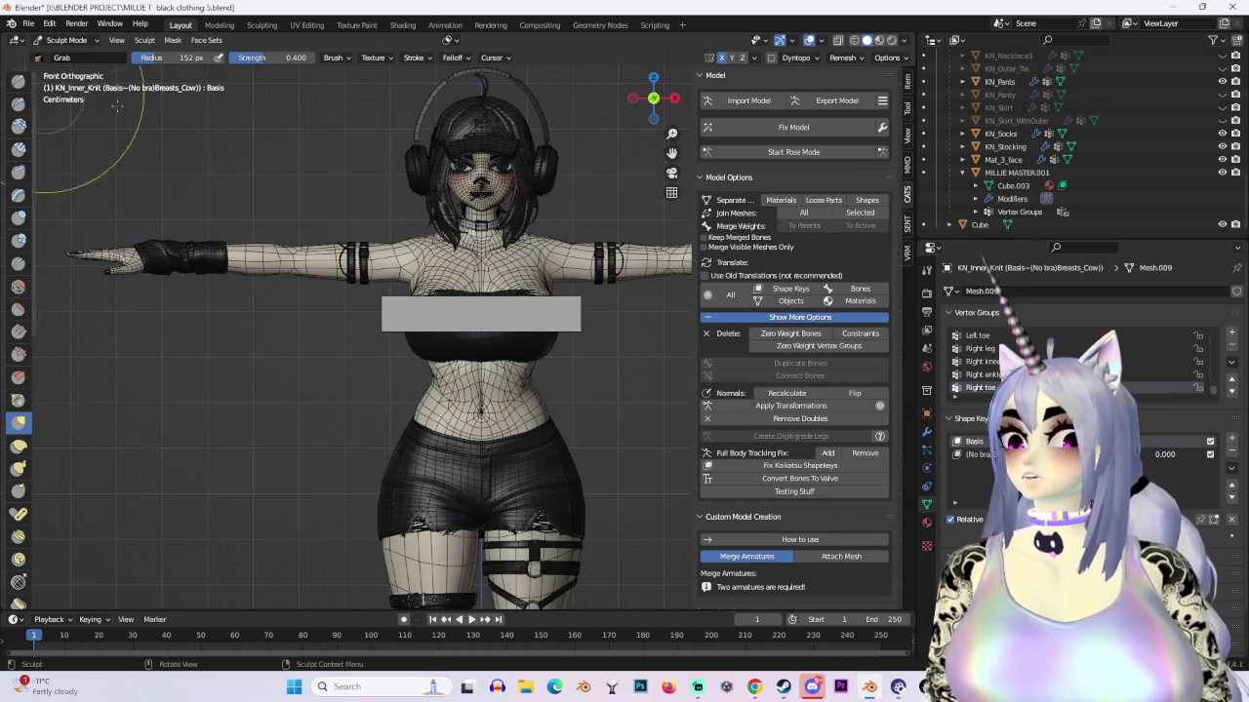
Step: Switch the knit top to Edit Mode and move the waist vertices with proportional falloff
left_click(66, 40)
left_click(68, 70)
mouse_move(429, 321)
middle_mouse_down()
mouse_move(427, 267)
mouse_move(368, 350)
mouse_move(314, 384)
mouse_move(409, 413)
mouse_move(412, 384)
middle_mouse_up()
key("g")
left_click(426, 411)
Step: Nudge the selected vertices along X with proportional falloff, then switch to see-through wireframe
key("g")
key("x")
left_click(417, 385)
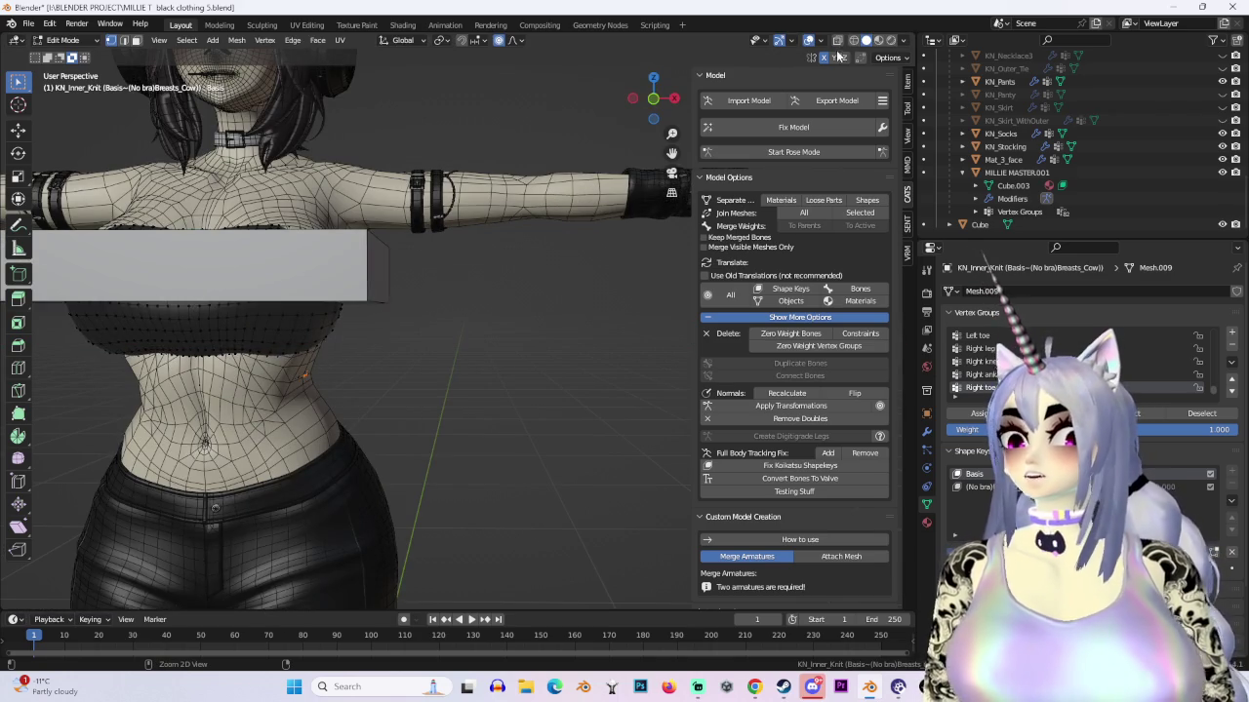
left_click(853, 40)
mouse_move(410, 322)
middle_mouse_down()
mouse_move(590, 255)
mouse_move(594, 273)
mouse_move(488, 376)
mouse_move(472, 338)
mouse_move(448, 331)
mouse_move(403, 360)
middle_mouse_up()
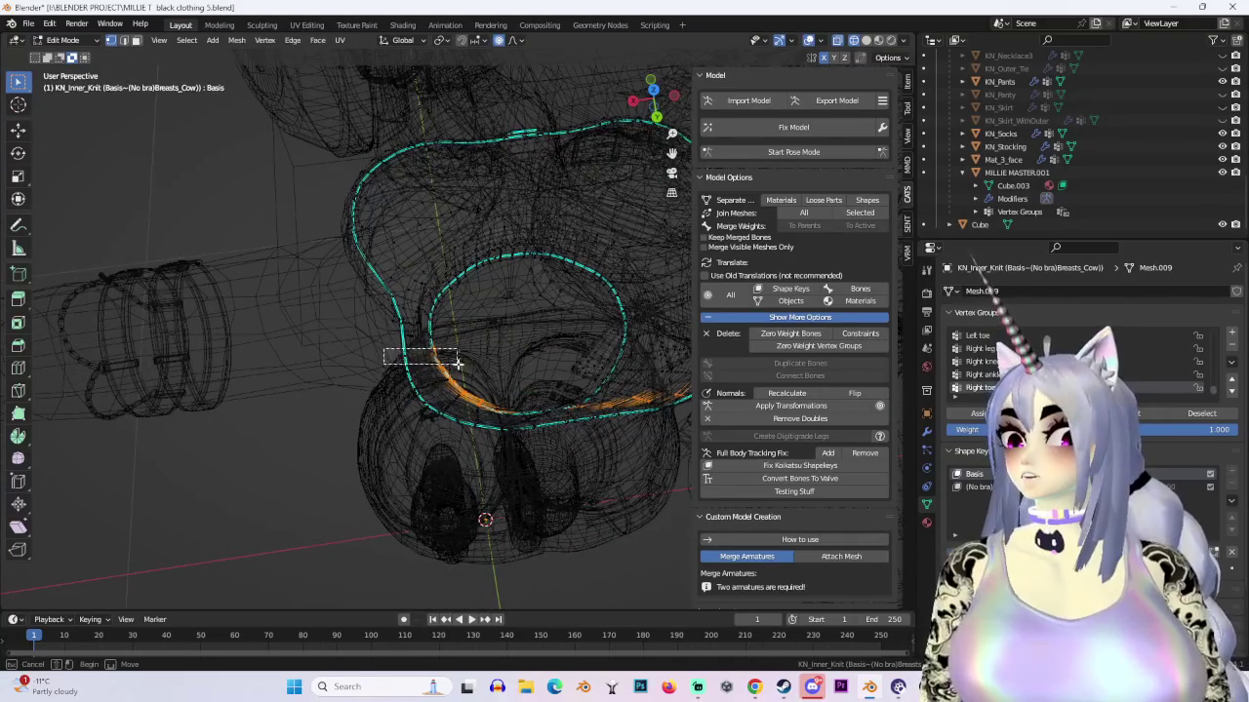
mouse_move(663, 225)
middle_mouse_down()
mouse_move(515, 340)
mouse_move(546, 299)
middle_mouse_up()
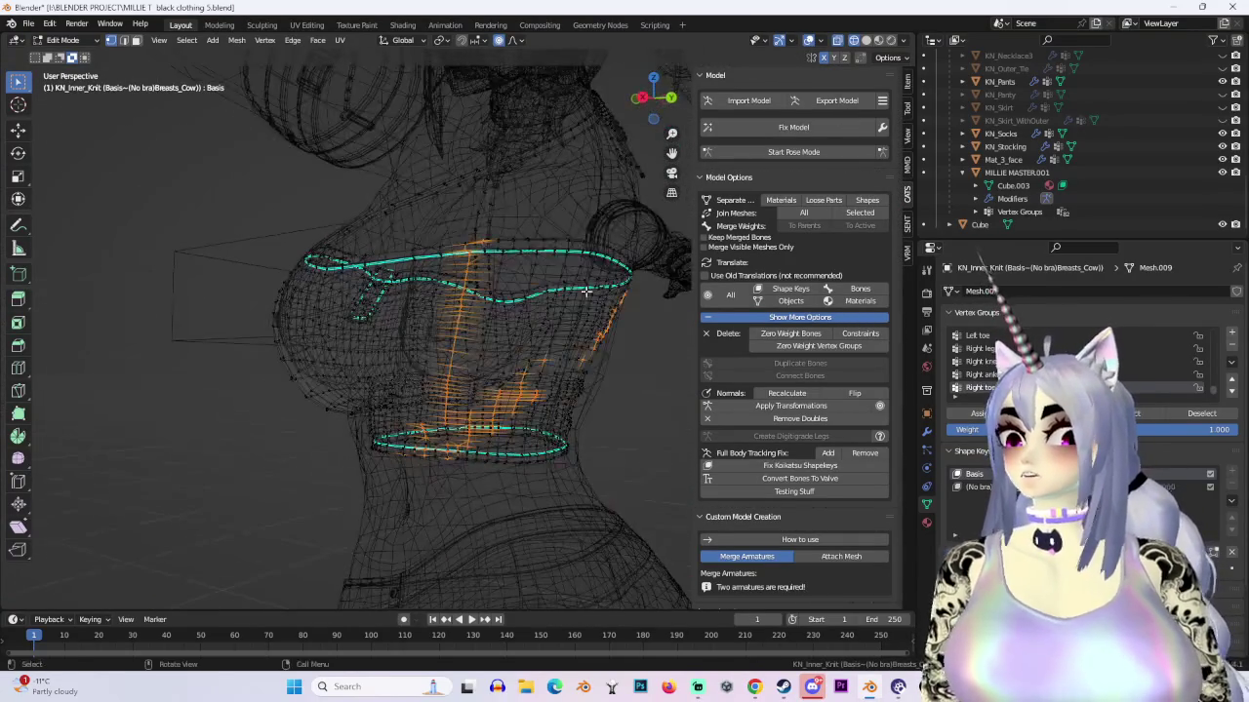
middle_click_drag(562, 512, 504, 436)
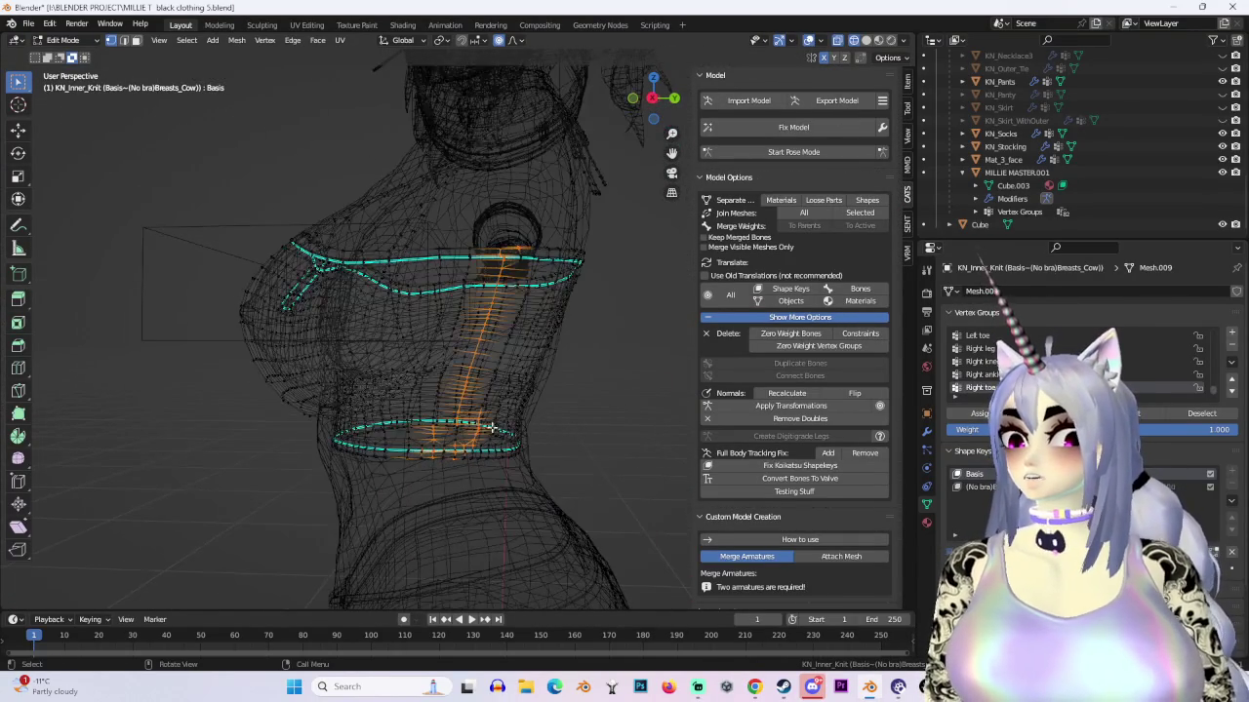
Step: Select the upper and lower back seam vertices and slide them about 0.024 m along X
left_click_drag(446, 517, 448, 523)
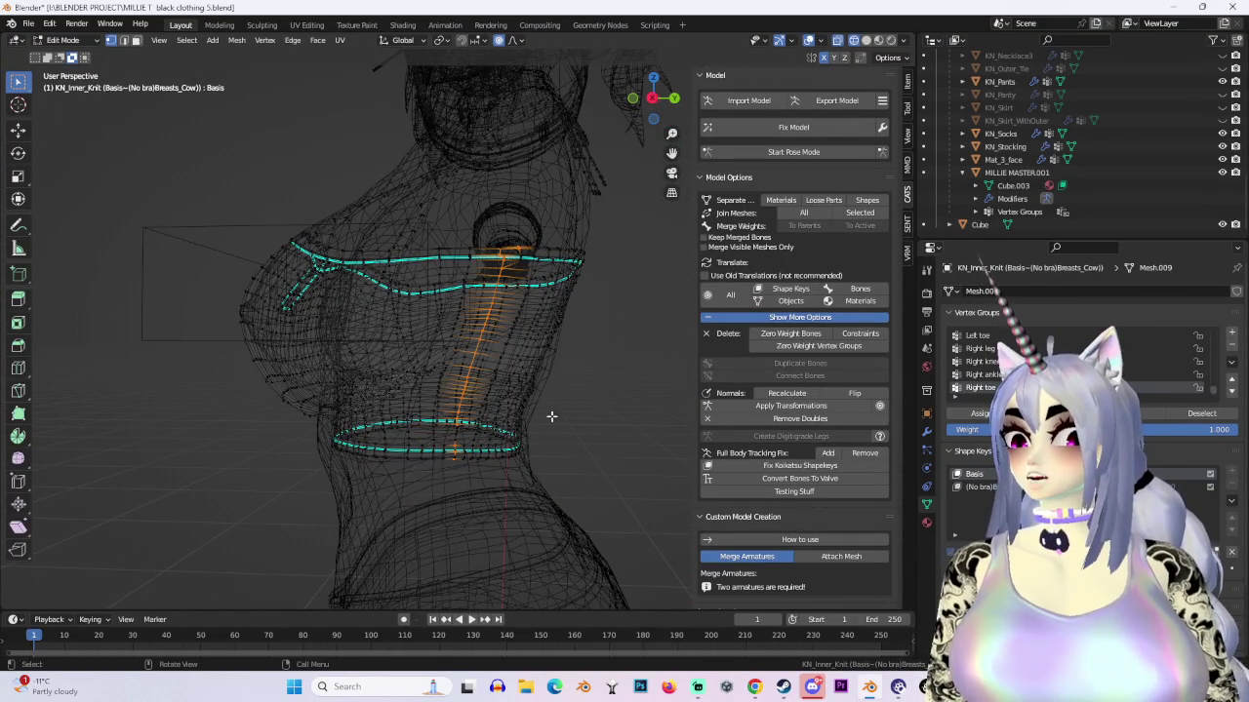
scroll(474, 455, "up", 2)
middle_click_drag(474, 456, 459, 430)
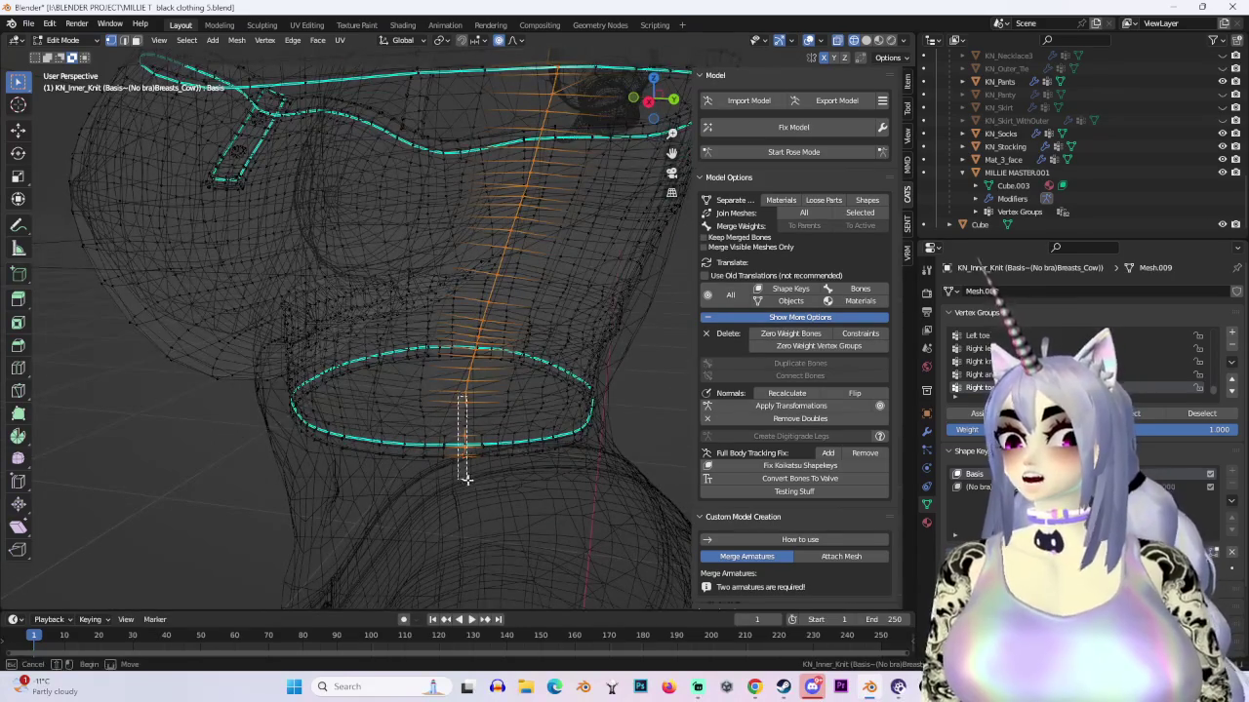
left_click_drag(465, 478, 465, 478)
scroll(527, 402, "down", 4)
middle_click_drag(555, 276, 507, 230)
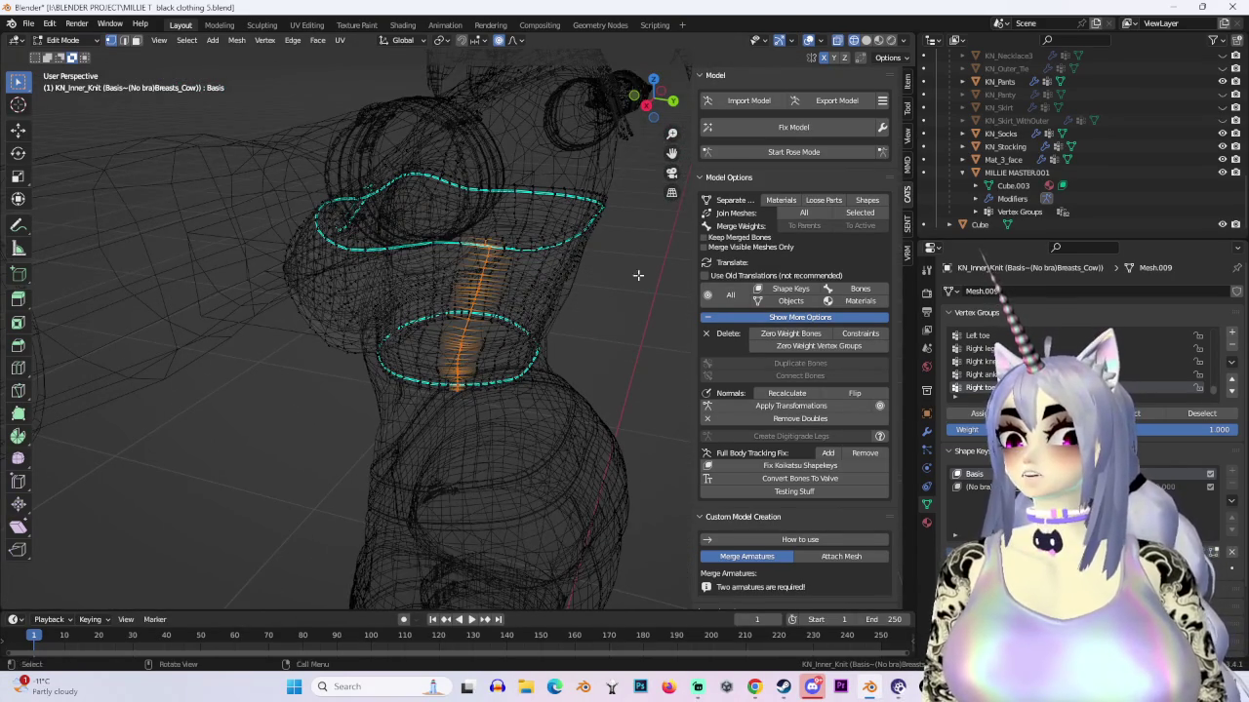
left_click(875, 40)
key("g")
key("x")
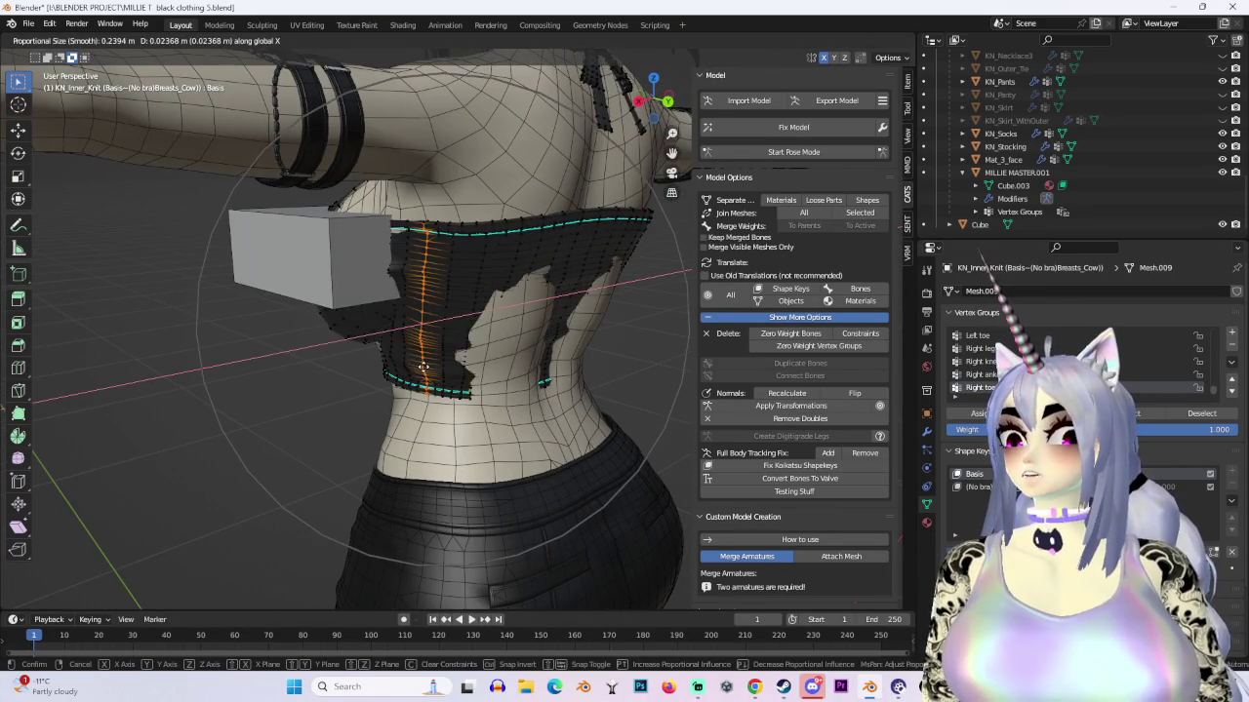
left_click(425, 367)
mouse_move(424, 367)
middle_mouse_down()
mouse_move(512, 266)
mouse_move(507, 361)
middle_mouse_up()
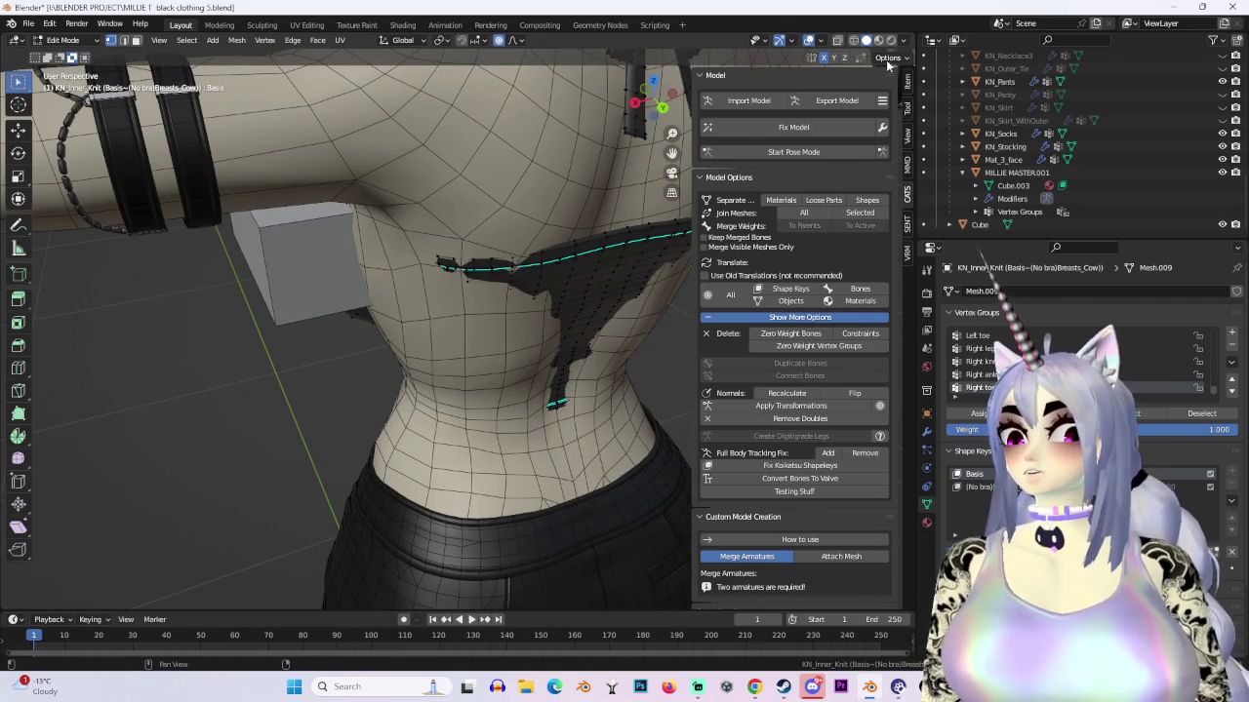
Step: Hide the overlays and orbit round to a straight back view of the knit top
left_click(809, 40)
middle_click_drag(585, 243, 632, 215)
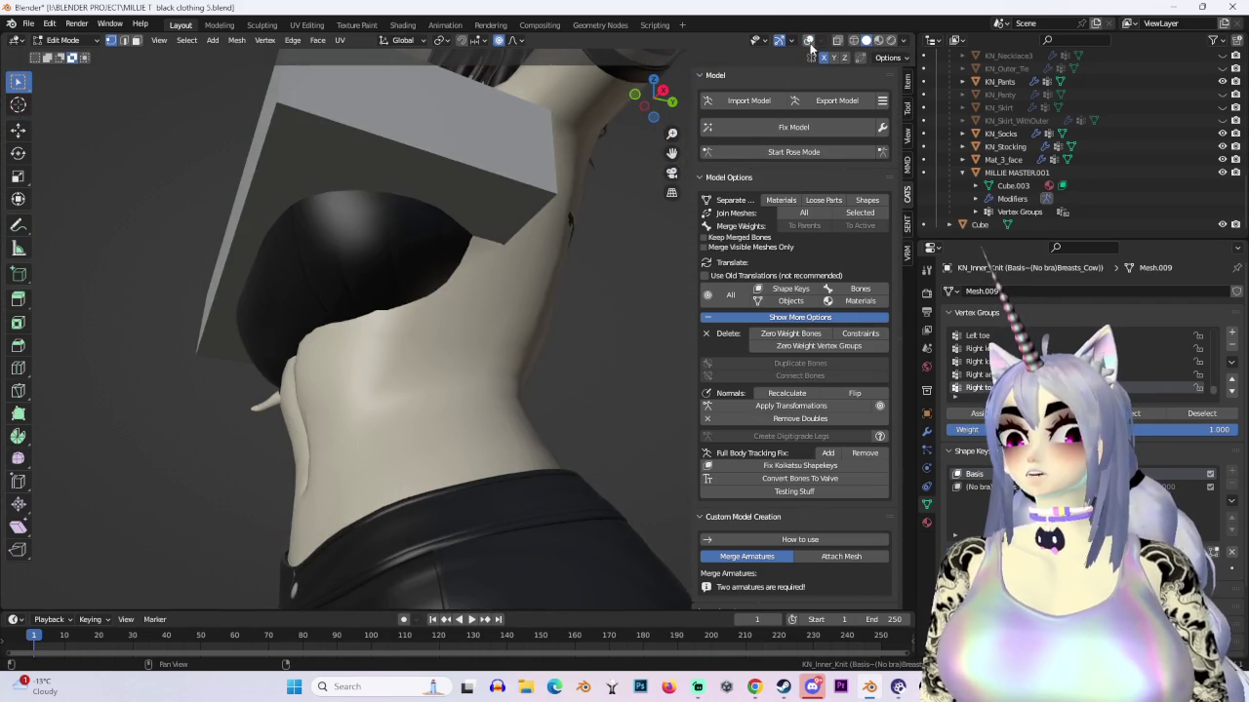
middle_click_drag(576, 234, 625, 225)
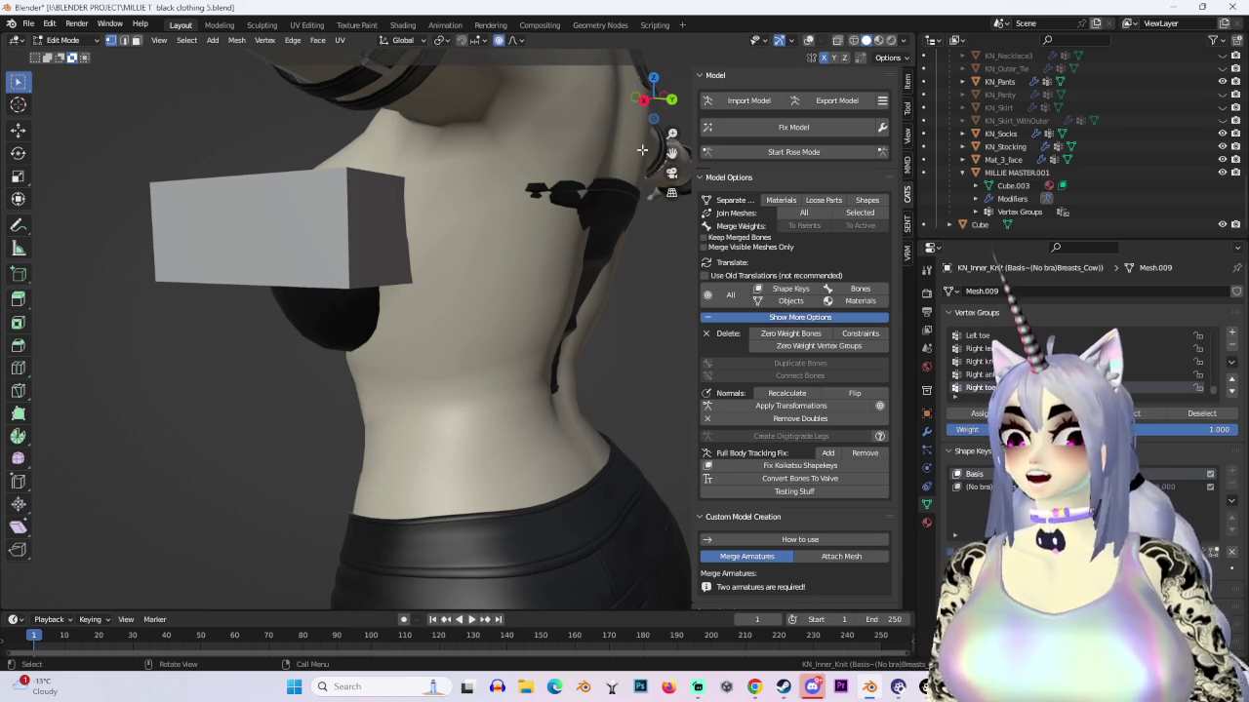
mouse_move(632, 111)
middle_mouse_down()
mouse_move(247, 281)
mouse_move(563, 273)
middle_mouse_up()
middle_click_drag(509, 344, 523, 251)
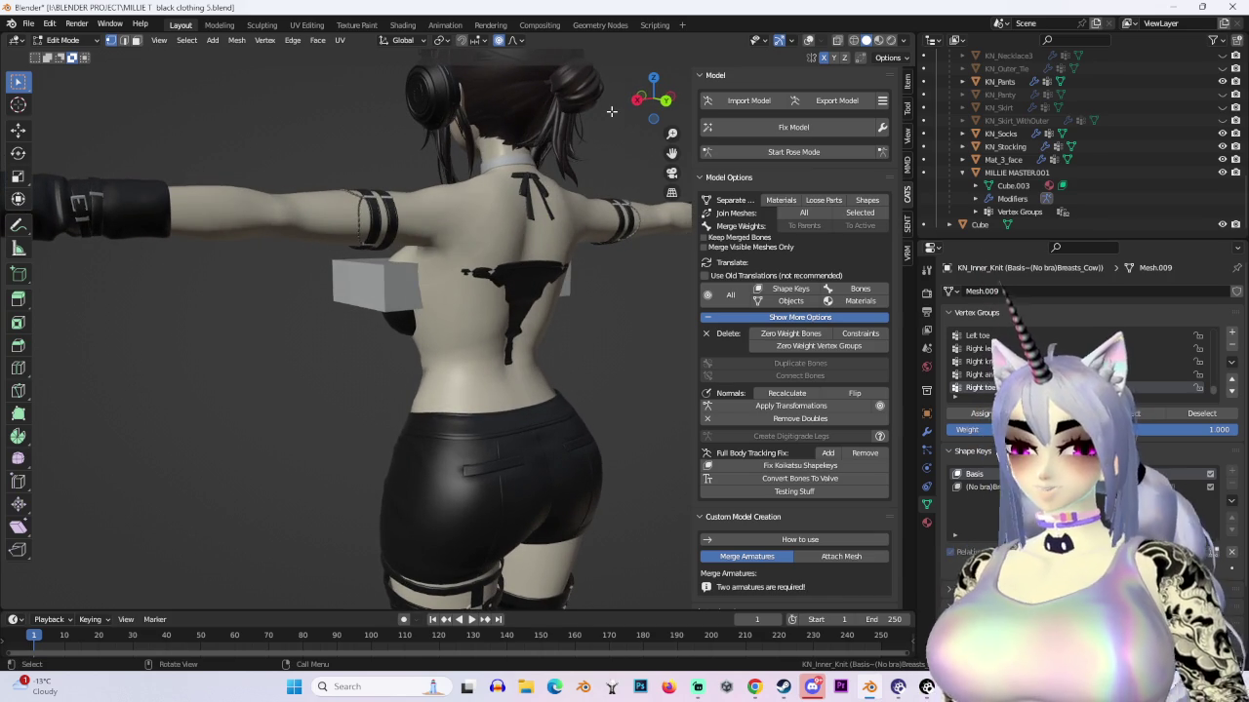
middle_click_drag(610, 111, 485, 281)
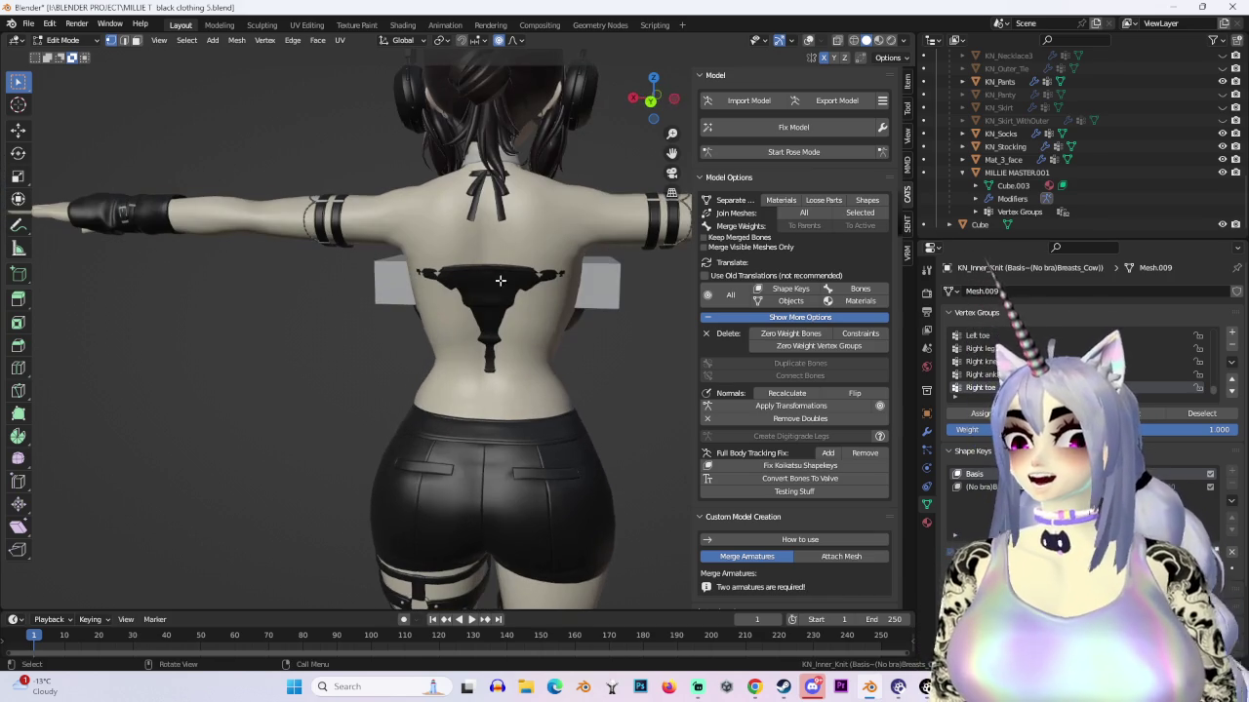
scroll(472, 328, "up", 4)
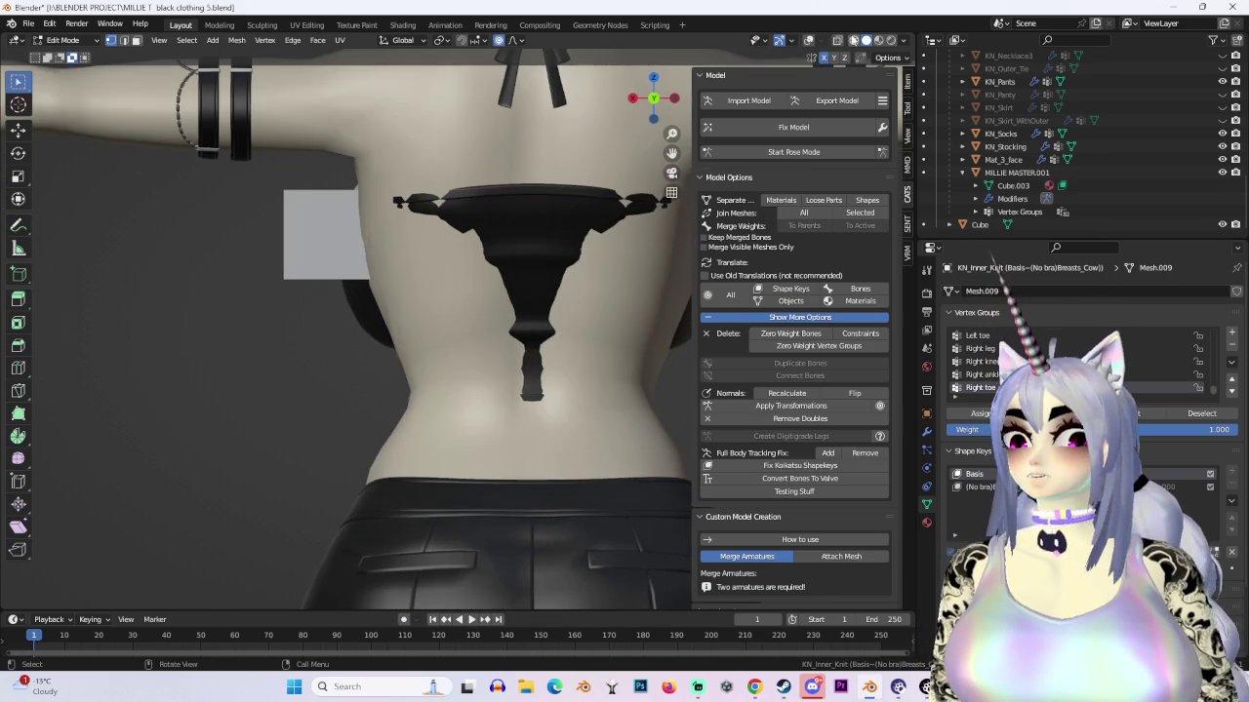
Step: Toggle mesh wires and wireframe shading to inspect the back edge rings, then return to solid
left_click(808, 40)
middle_click_drag(468, 322, 854, 68)
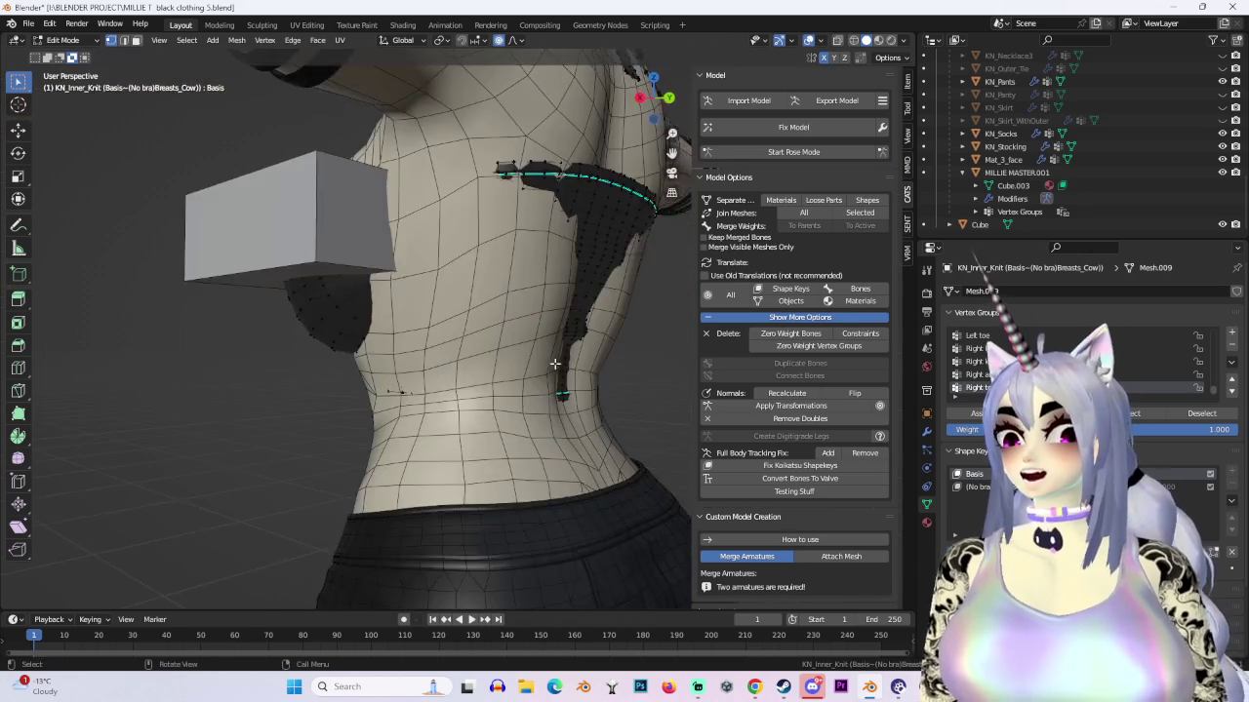
left_click(808, 40)
middle_click_drag(539, 270, 781, 15)
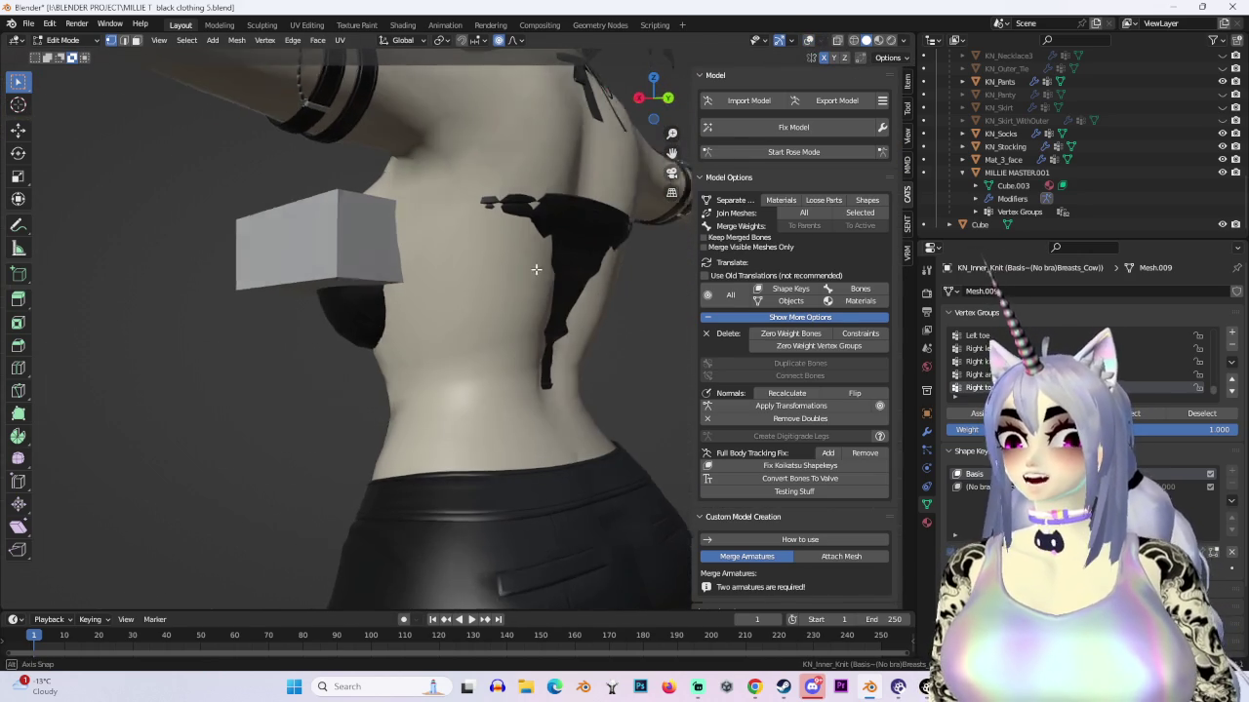
left_click(807, 40)
middle_click_drag(547, 274, 819, 58)
left_click(839, 40)
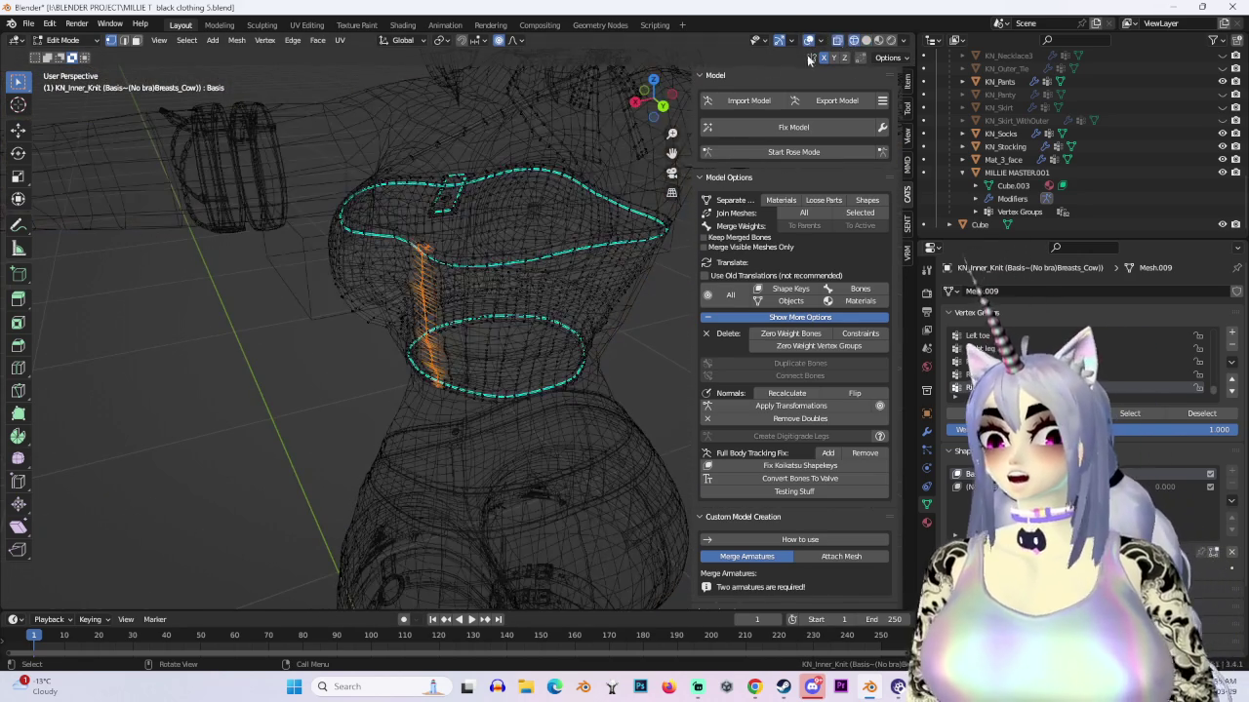
middle_click_drag(585, 293, 760, 53)
left_click(865, 40)
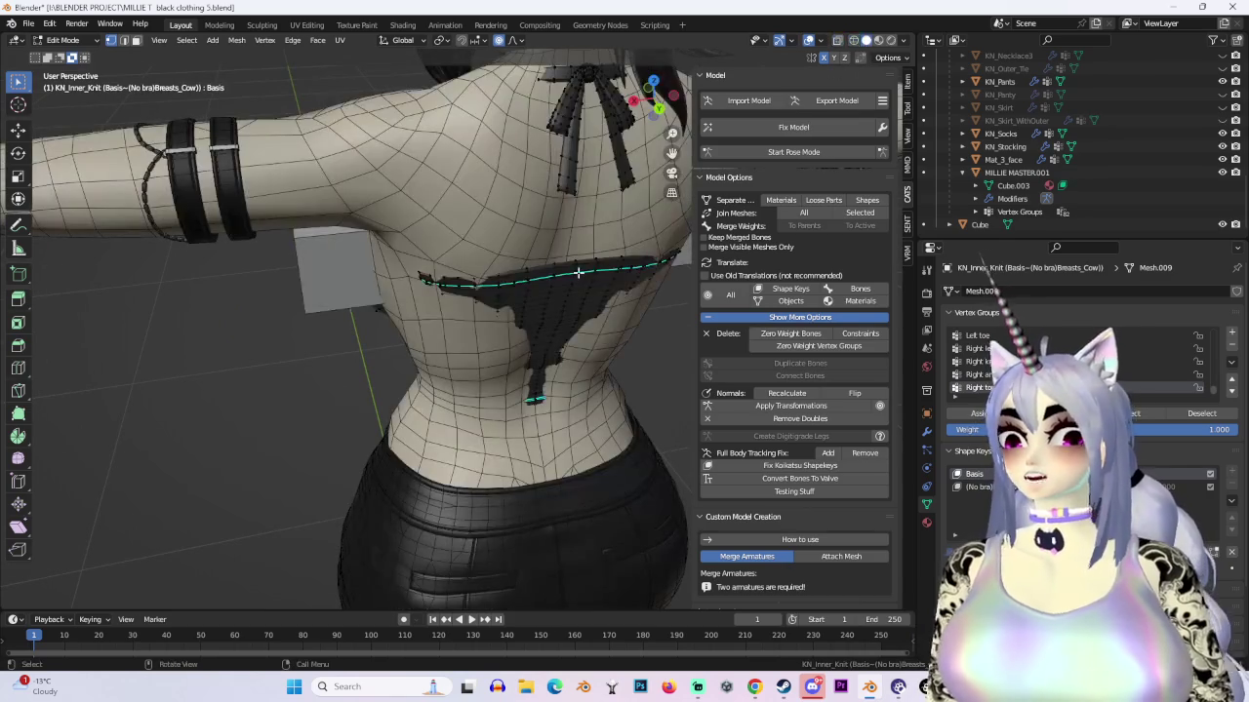
Step: Shift the knit top's upper edge along X, then pull its edges in along Y in right wireframe view
key("g")
key("x")
left_click(561, 274)
mouse_move(562, 274)
middle_mouse_down()
mouse_move(683, 405)
mouse_move(512, 362)
mouse_move(521, 393)
mouse_move(566, 346)
mouse_move(680, 342)
mouse_move(499, 350)
middle_mouse_up()
left_click(836, 40)
mouse_move(549, 391)
middle_mouse_down()
mouse_move(419, 399)
mouse_move(370, 354)
mouse_move(322, 382)
middle_mouse_up()
left_click(665, 98)
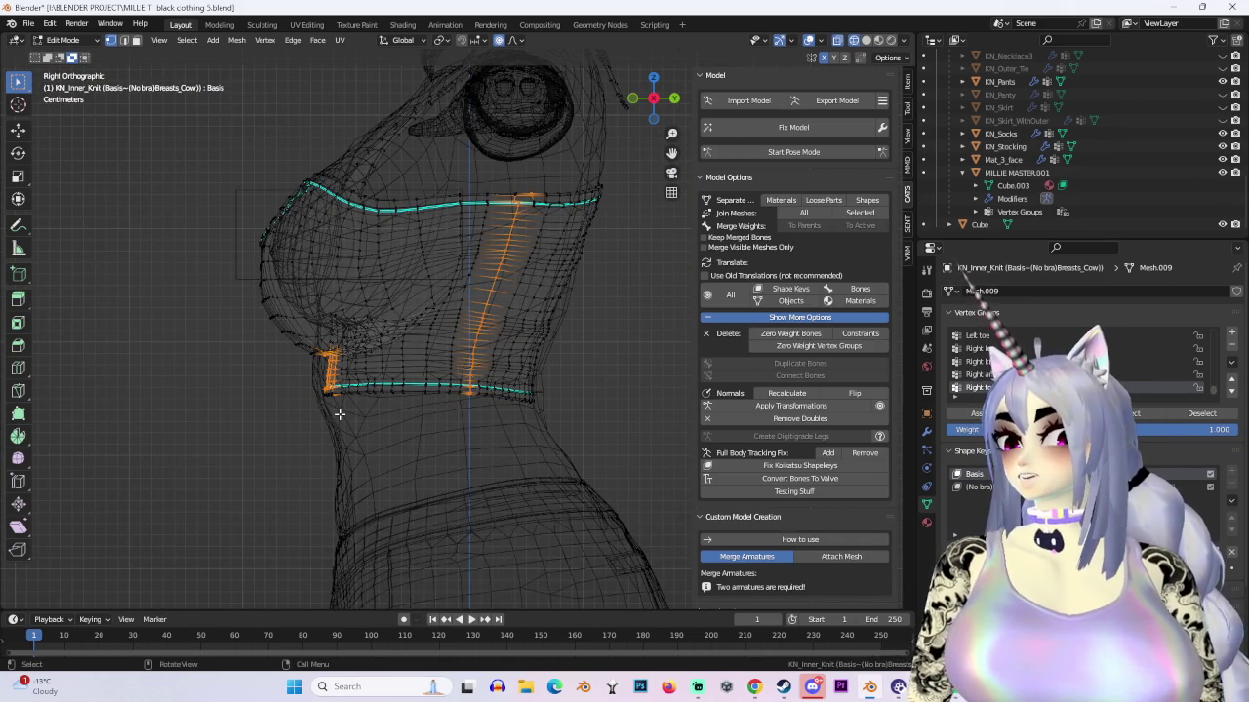
key("g")
key("y")
left_click(580, 141)
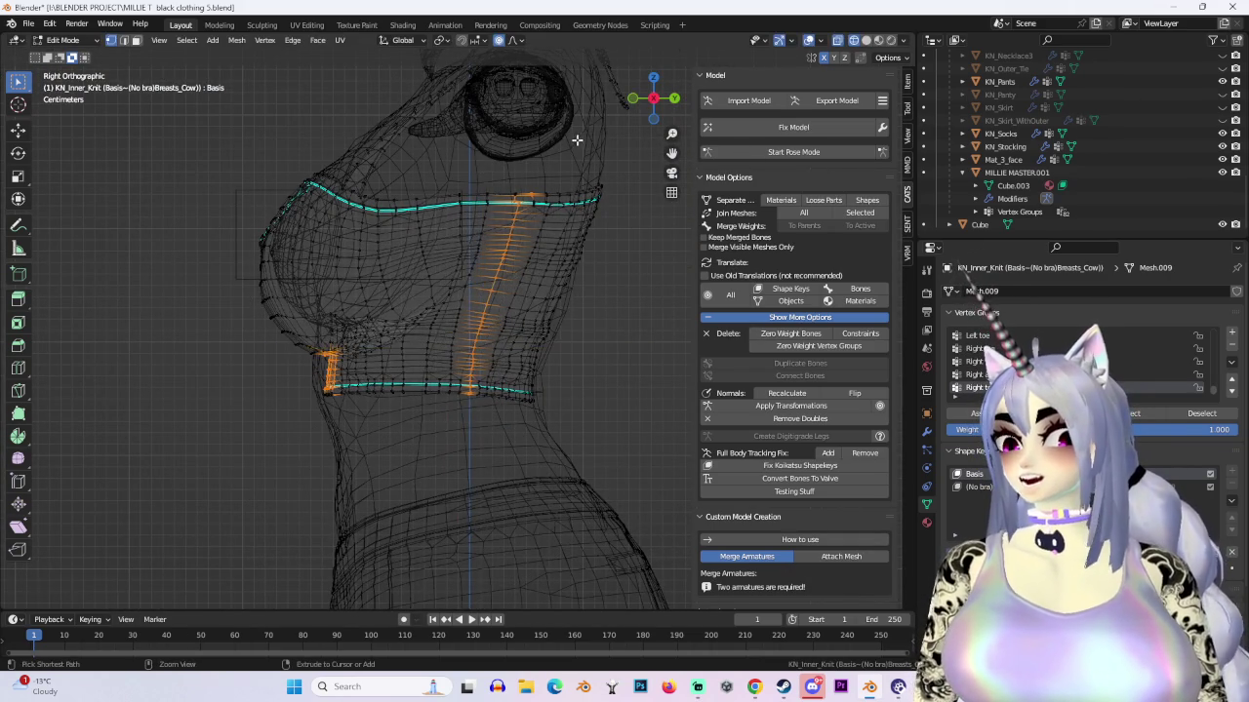
Step: Pull the top's lower edge in along Y, then return to solid shading and nudge it again along Y
scroll(533, 518, "up", 1)
key("g")
key("y")
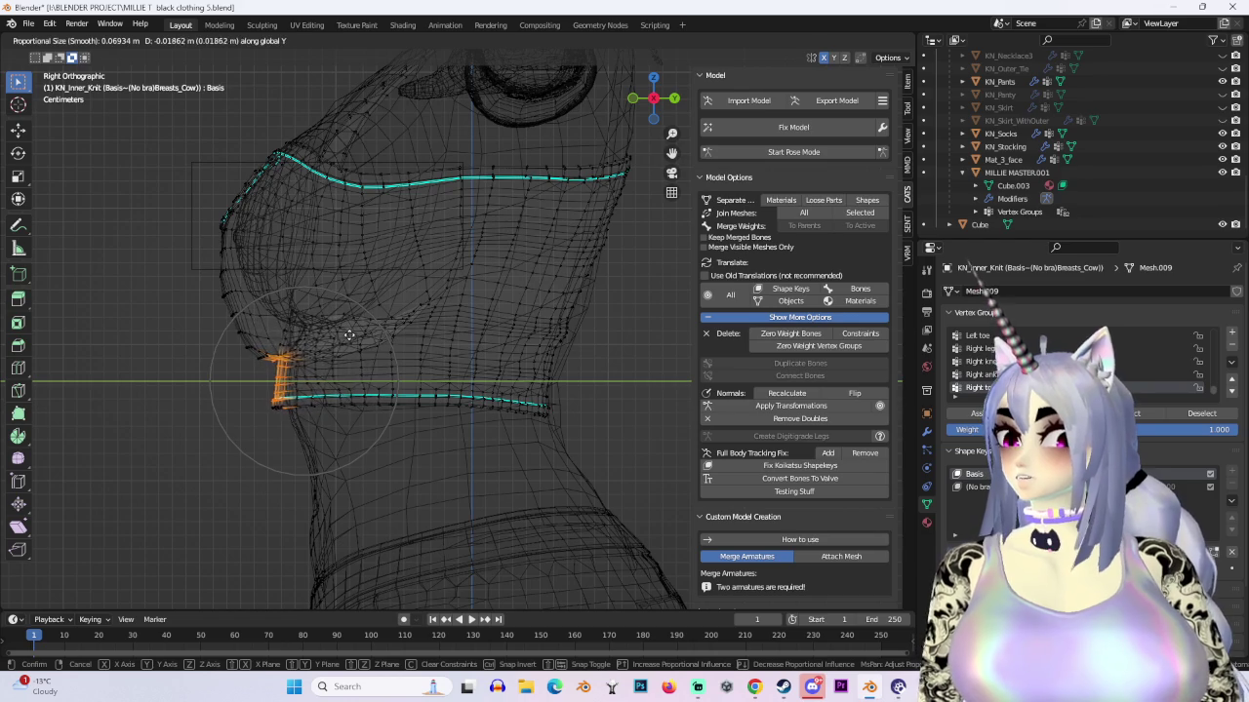
left_click(349, 335)
mouse_move(348, 334)
middle_mouse_down()
mouse_move(490, 359)
mouse_move(469, 377)
mouse_move(444, 367)
mouse_move(404, 293)
middle_mouse_up()
left_click(866, 41)
key("g")
key("y")
left_click(446, 369)
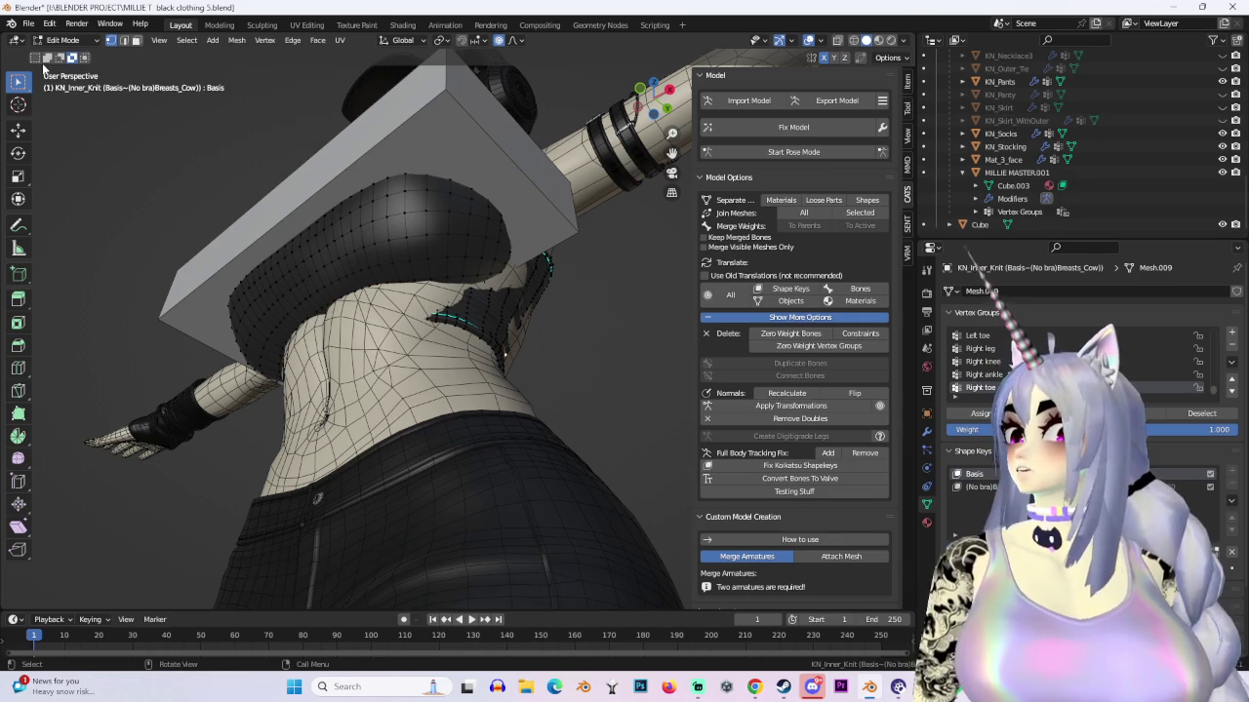
Step: Tighten the chest edge along Y, then reposition the strap vertices in wireframe view
mouse_move(36, 59)
middle_mouse_down()
mouse_move(543, 438)
mouse_move(508, 357)
mouse_move(452, 376)
middle_mouse_up()
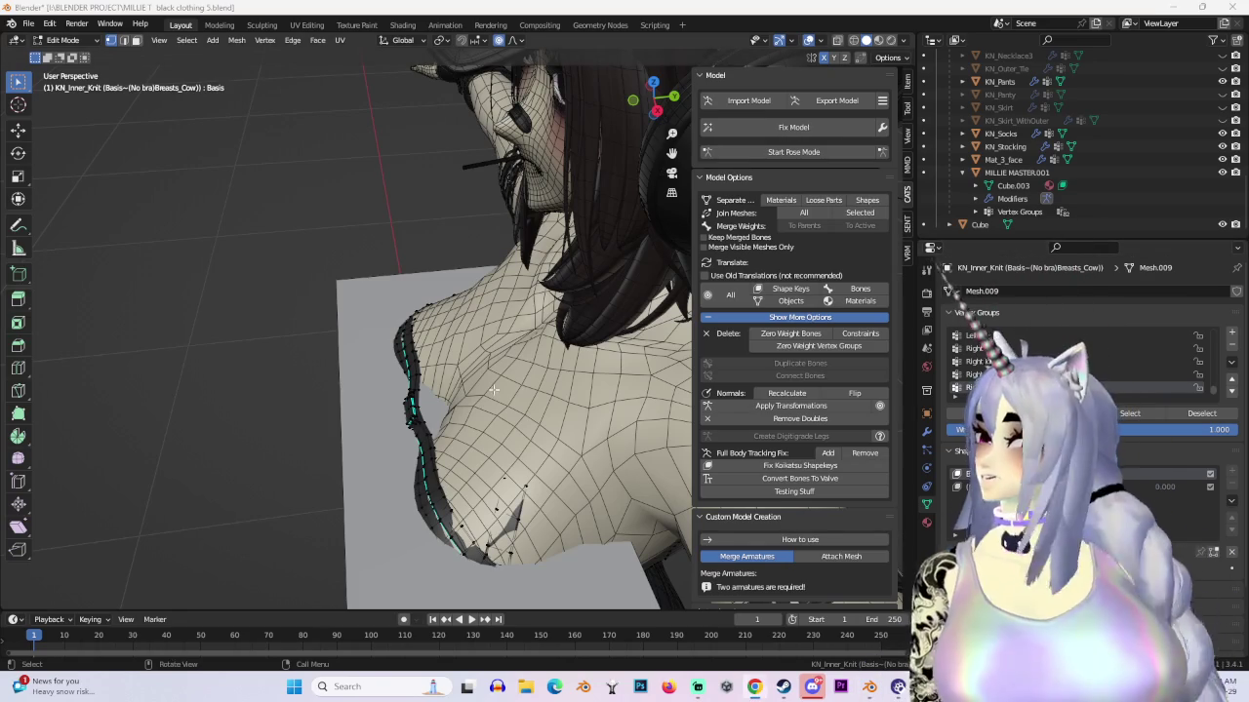
middle_click_drag(430, 427, 430, 426)
key("g")
key("y")
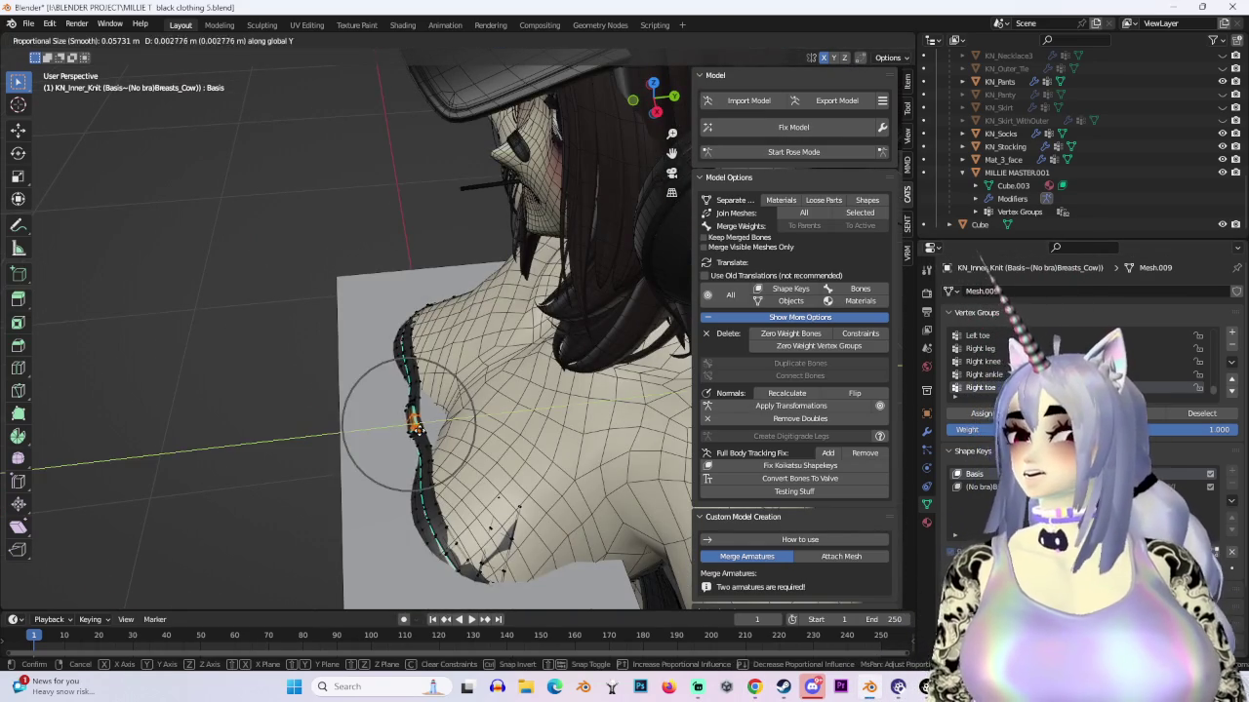
left_click(430, 426)
mouse_move(430, 427)
middle_mouse_down()
mouse_move(509, 373)
mouse_move(565, 404)
mouse_move(849, 32)
middle_mouse_up()
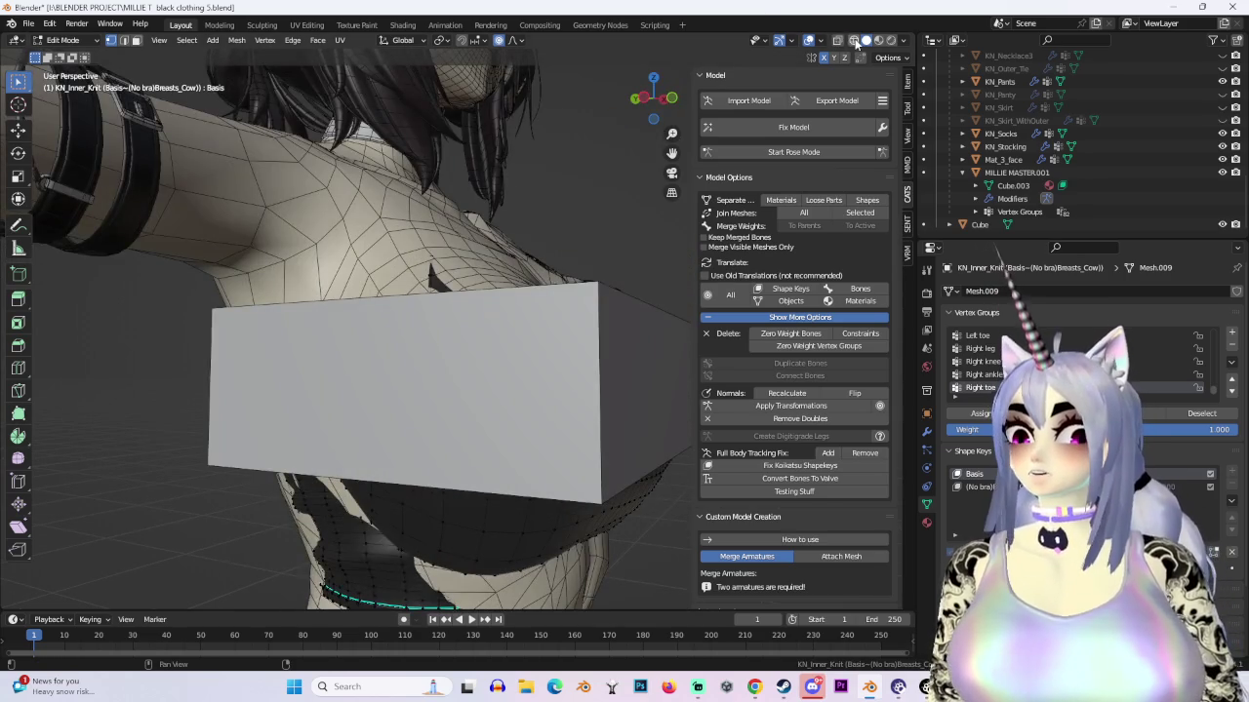
left_click(855, 41)
middle_click_drag(521, 357, 381, 347)
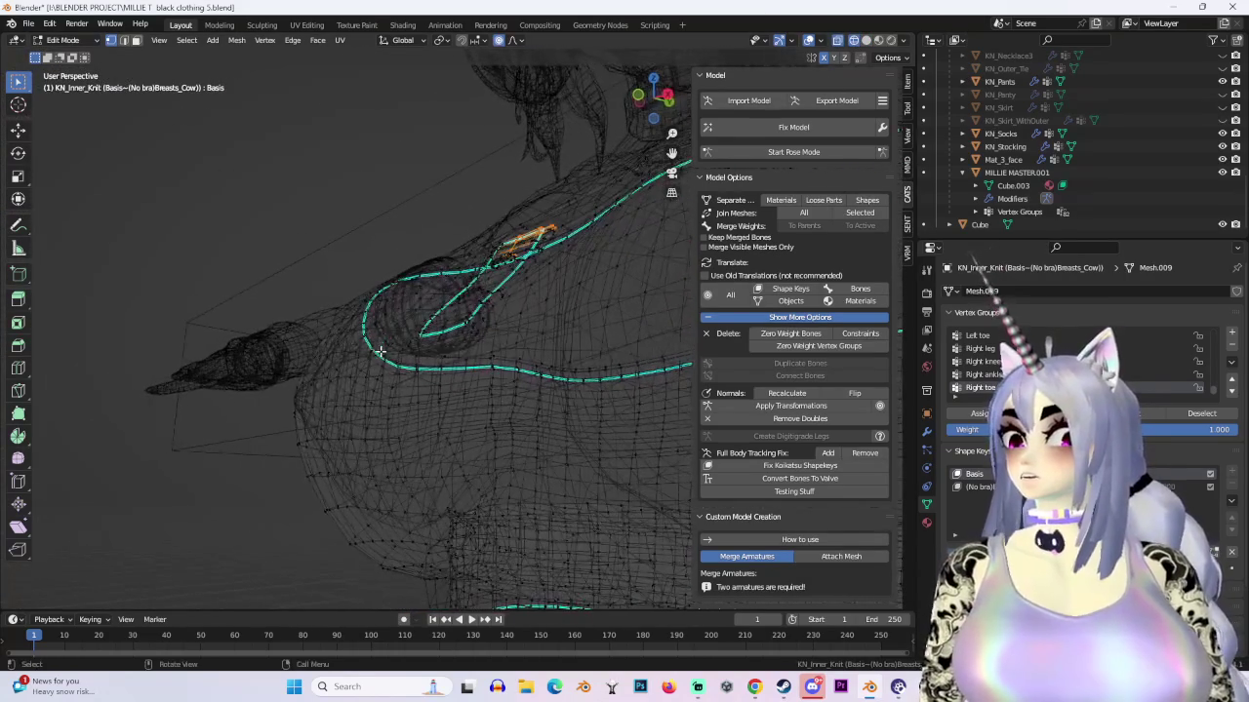
scroll(322, 409, "up", 3)
mouse_move(307, 358)
middle_mouse_down()
mouse_move(399, 432)
mouse_move(442, 353)
mouse_move(110, 99)
middle_mouse_up()
left_click(384, 423)
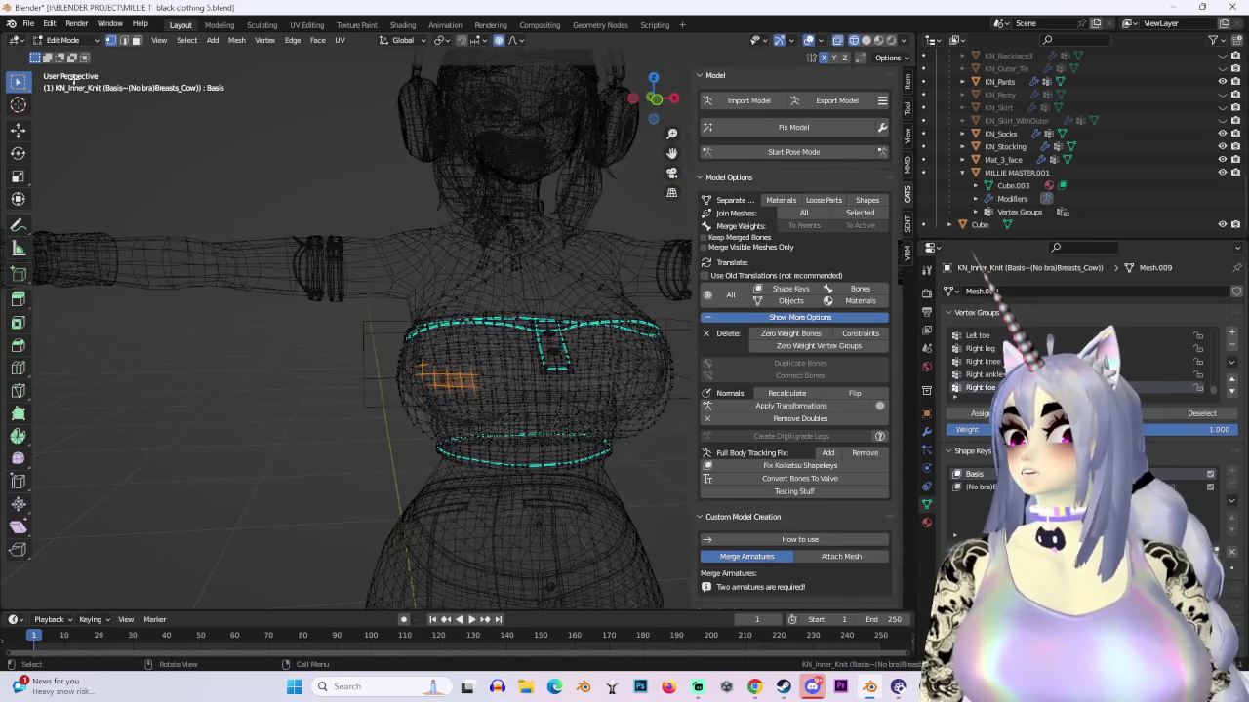
Step: Switch to Object Mode and make the body mesh BODY.002 active
left_click(60, 43)
left_click(65, 56)
left_click(548, 278)
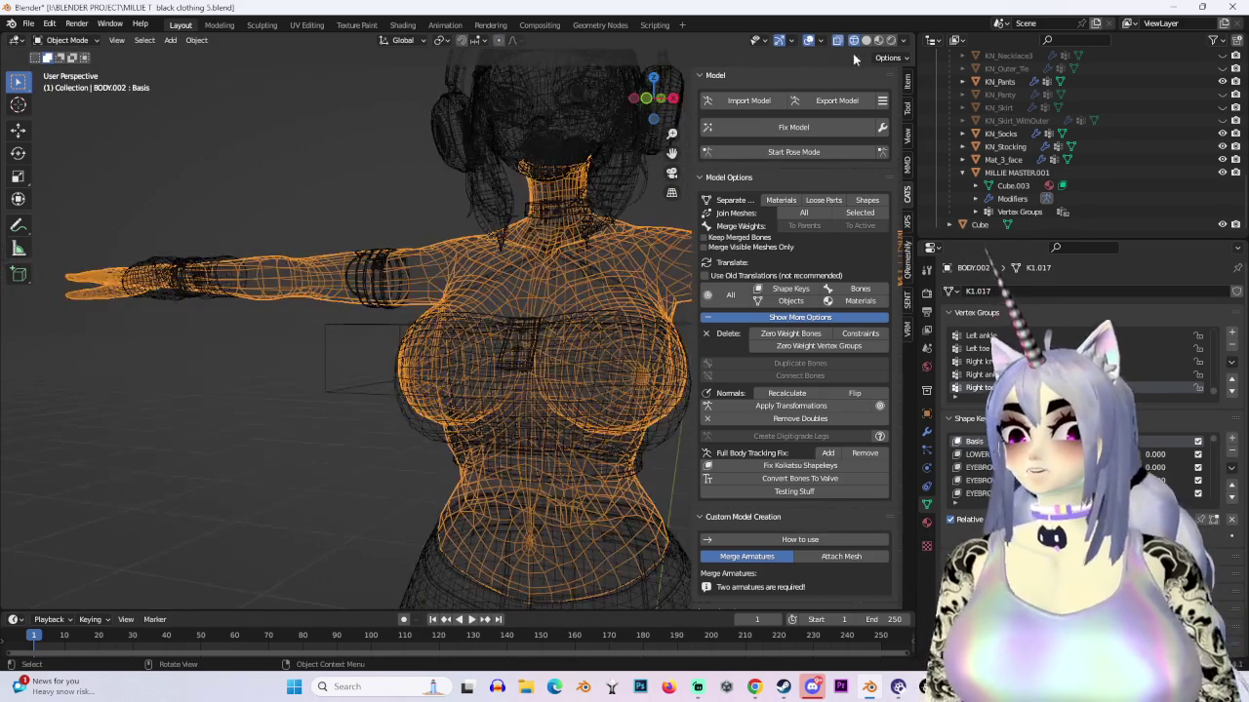
Step: Return to solid shading and enter Edit Mode on BODY.002
left_click(866, 40)
middle_click_drag(473, 361, 430, 405)
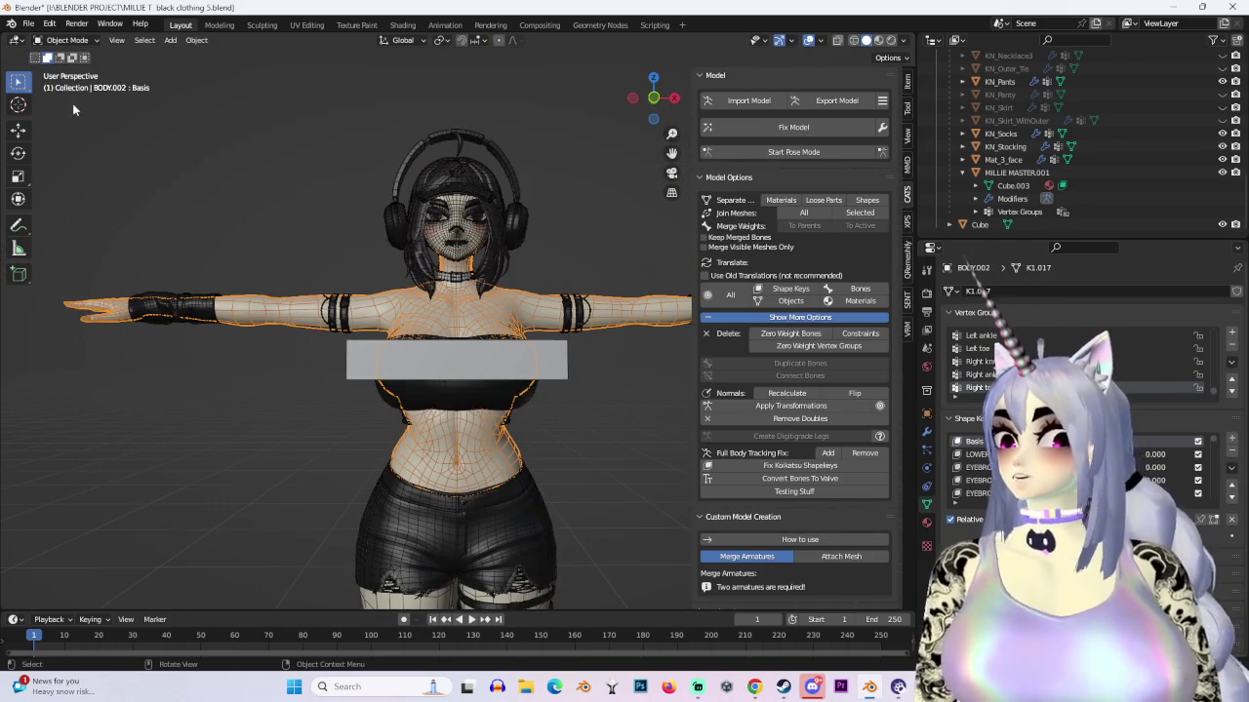
left_click(61, 40)
left_click(62, 53)
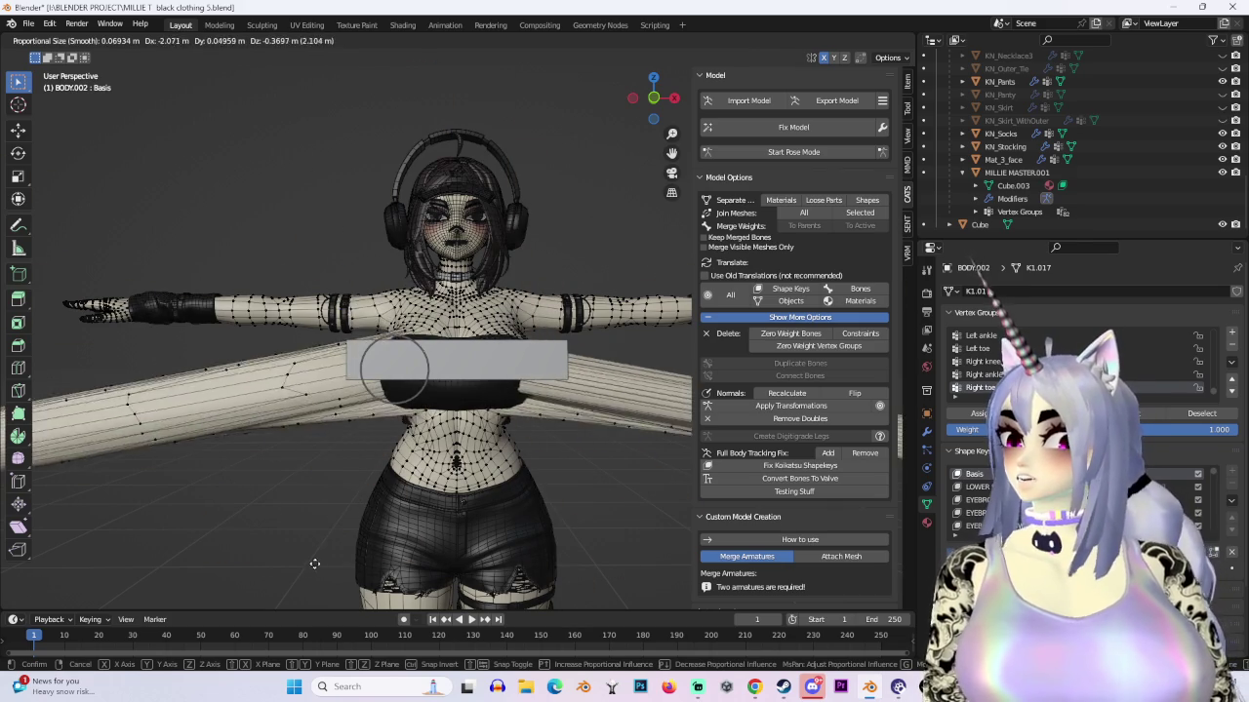
Step: Try soft-falloff moves on the body vertices, cancel each one, and orbit round to the back
scroll(400, 368, "down", 5)
right_click(400, 368)
key("g")
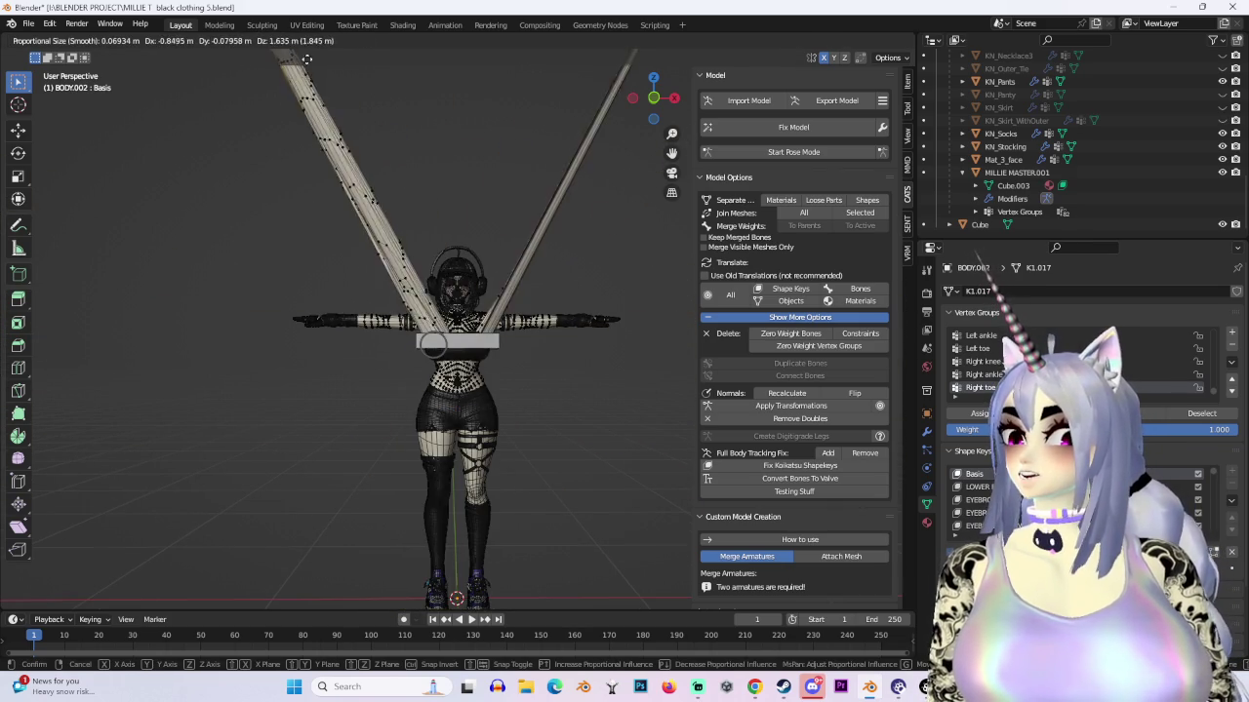
key("Escape")
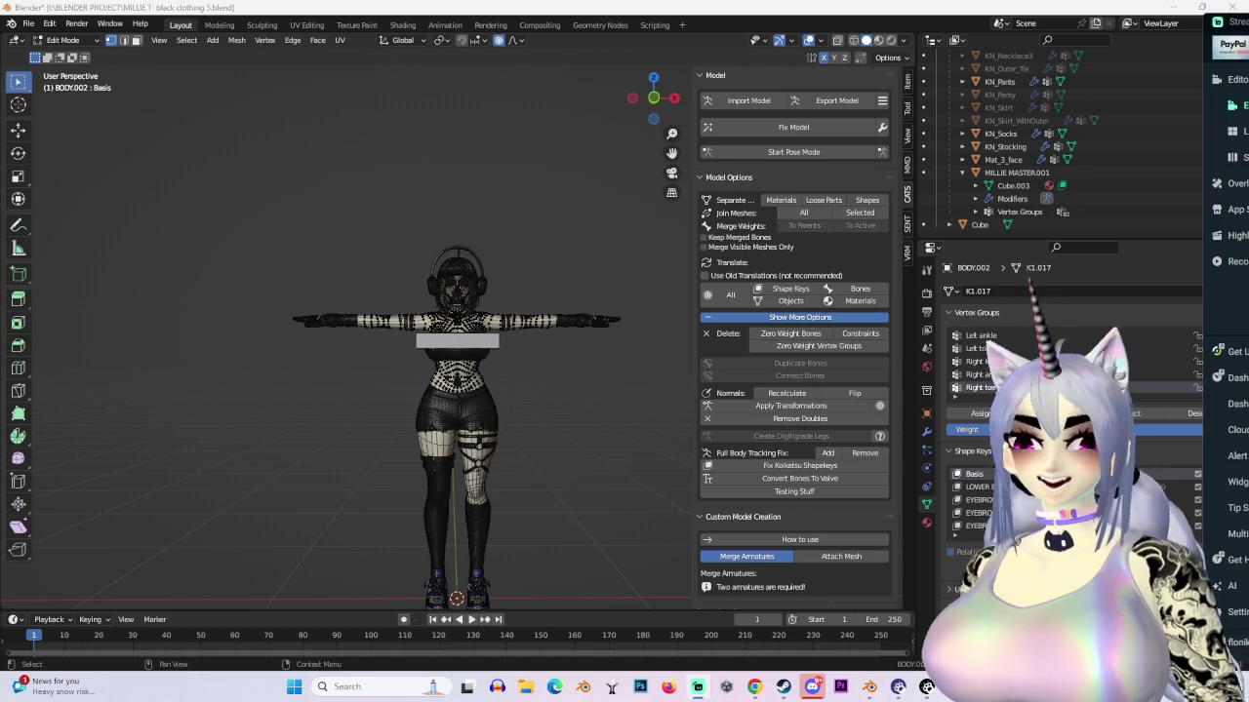
scroll(543, 345, "up", 3)
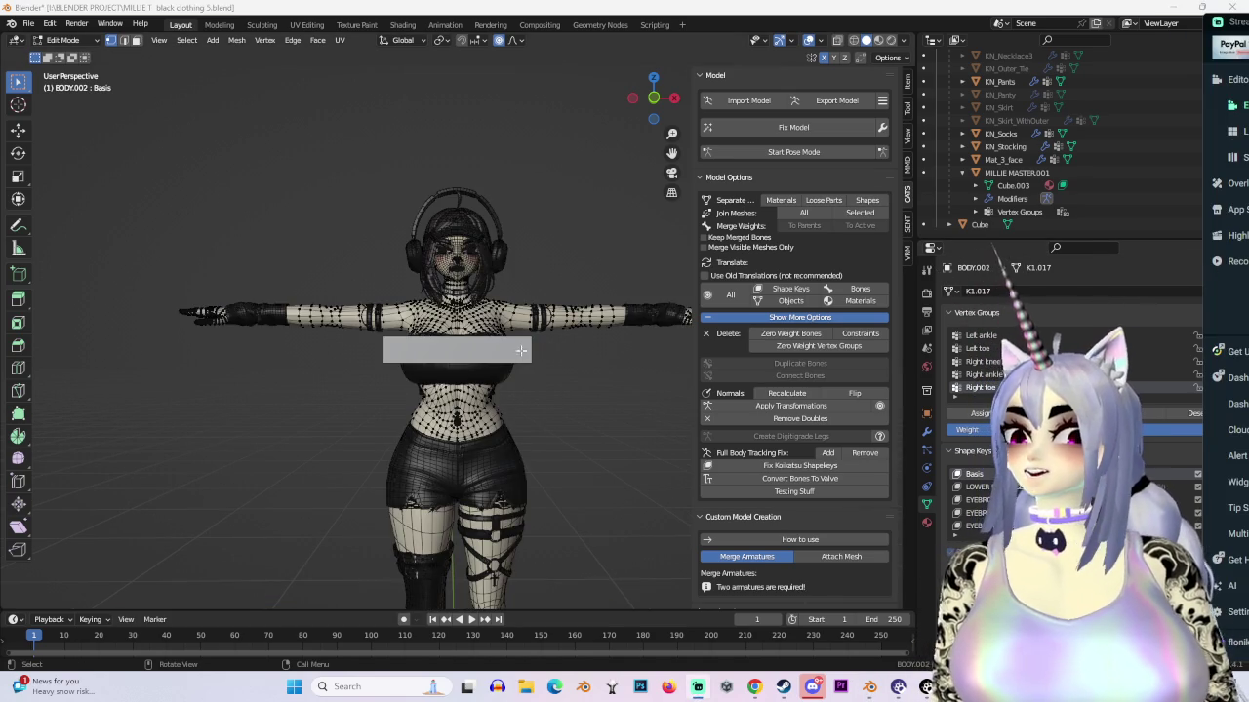
key("g")
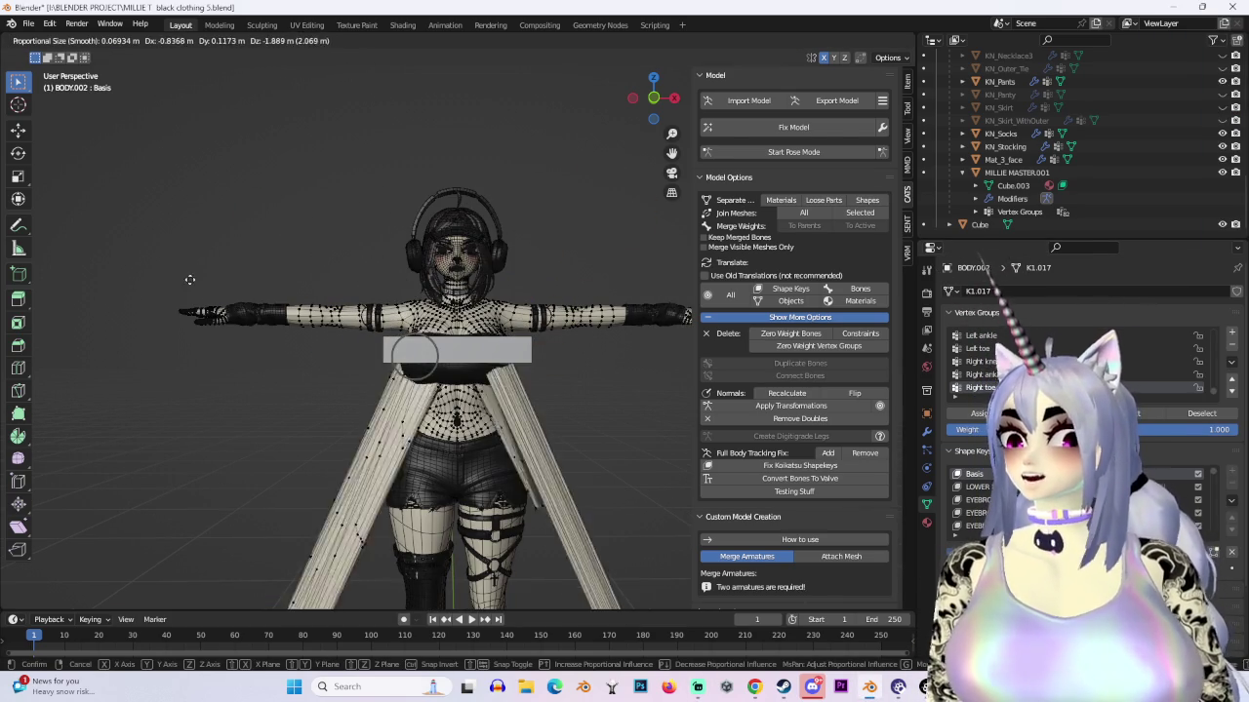
key("Escape")
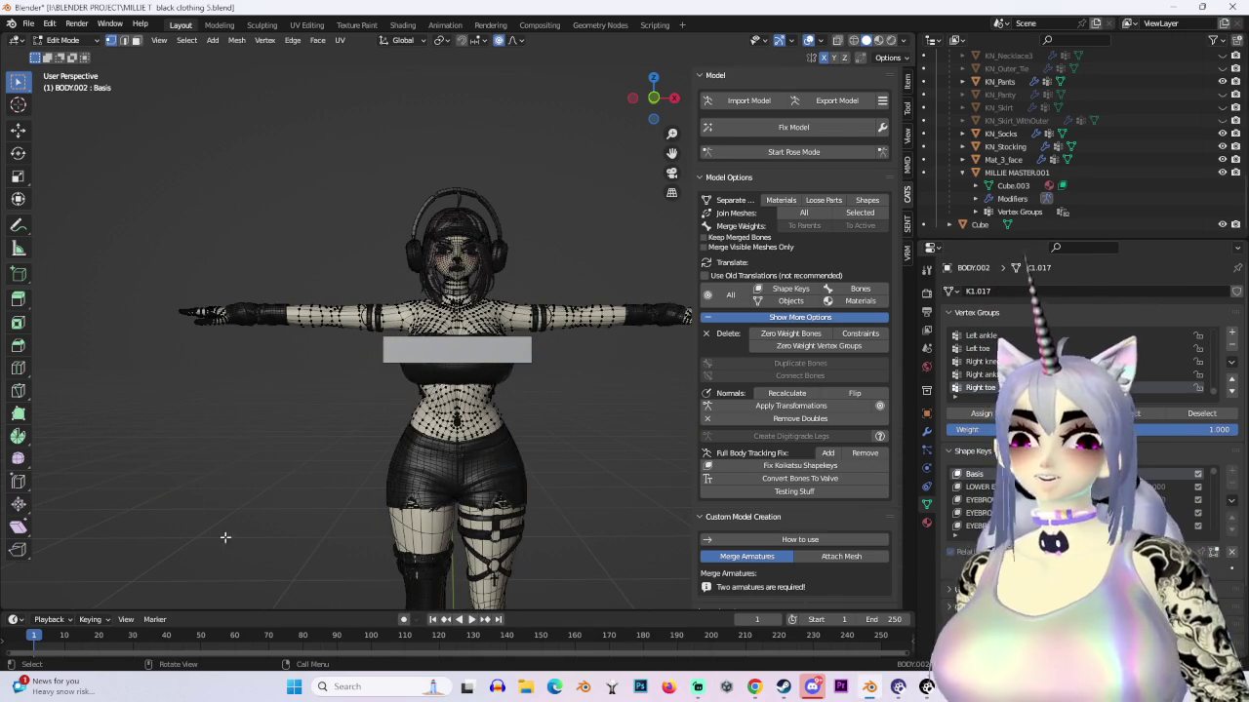
scroll(189, 501, "up", 3)
mouse_move(239, 554)
middle_mouse_down()
mouse_move(271, 449)
mouse_move(533, 391)
mouse_move(857, 6)
middle_mouse_up()
scroll(270, 448, "up", 2)
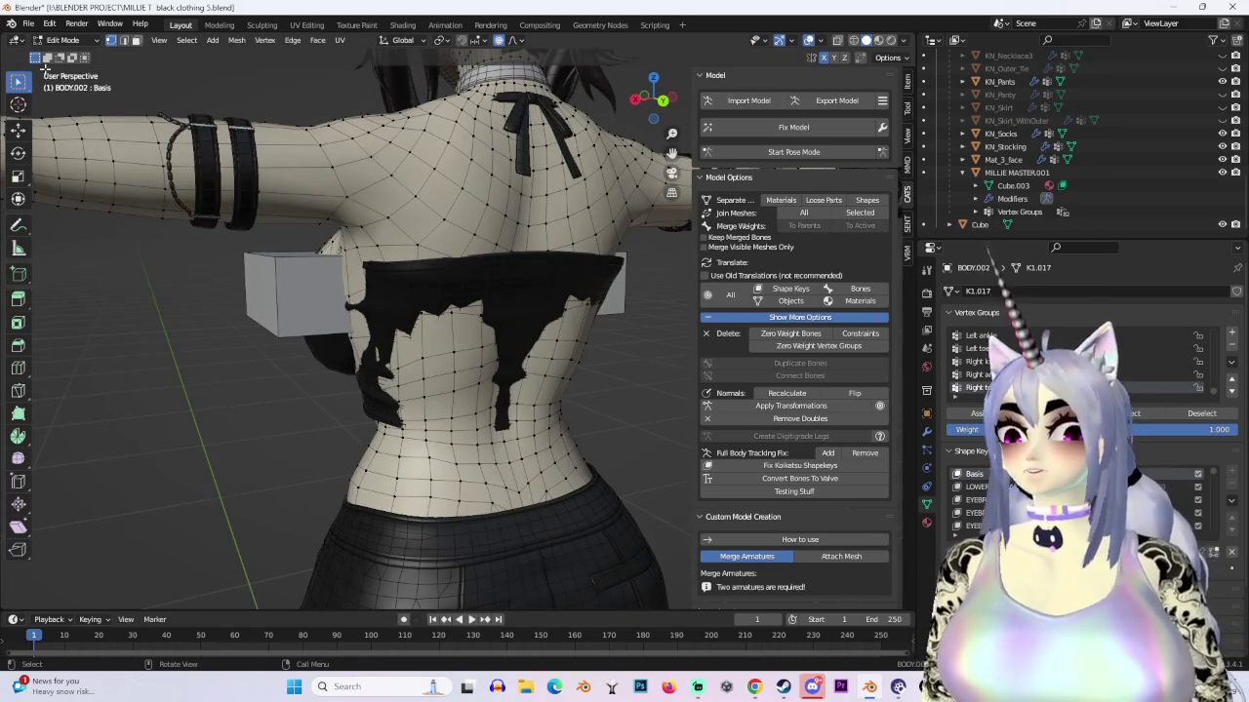
Step: Select the KN_Inner_Knit top in Object Mode and switch it into Sculpt Mode
left_click(64, 40)
left_click(56, 29)
left_click(474, 247)
middle_click_drag(474, 247, 91, 46)
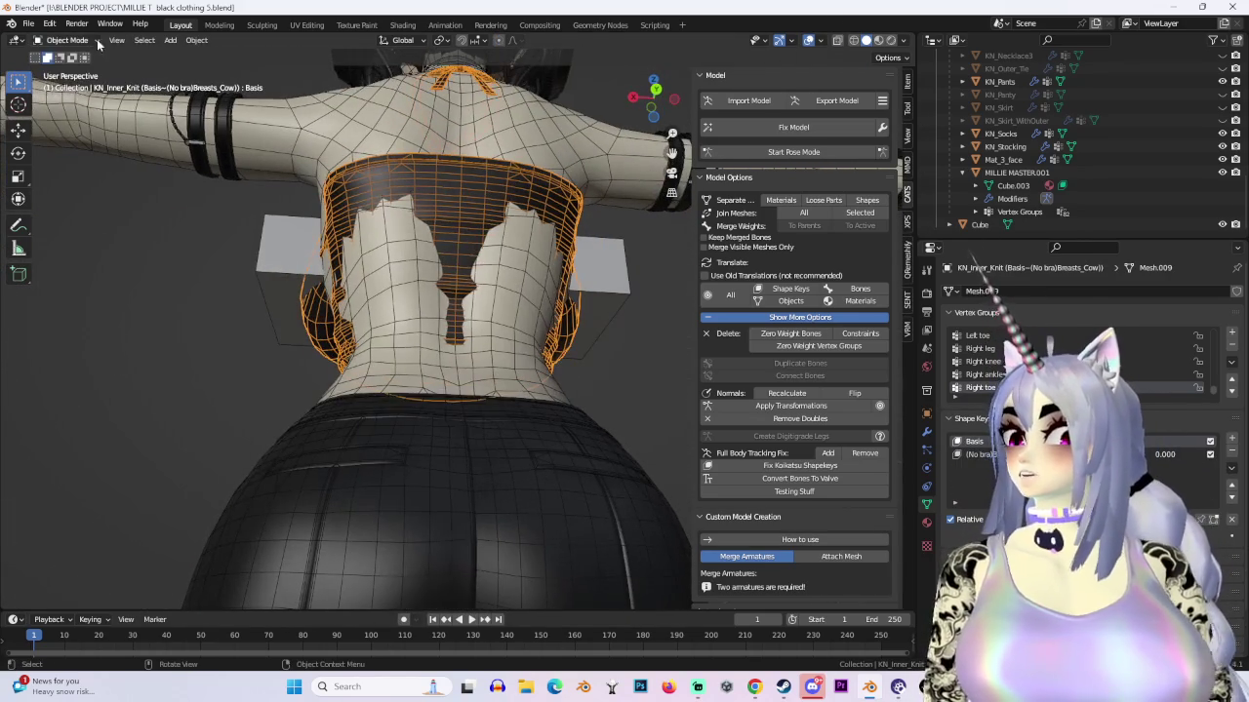
left_click(67, 40)
left_click(63, 86)
Step: Grab the knit fabric up at the lower back, inspect the back, and turn on X-ray
mouse_move(63, 86)
middle_mouse_down()
mouse_move(613, 418)
mouse_move(536, 430)
mouse_move(404, 334)
middle_mouse_up()
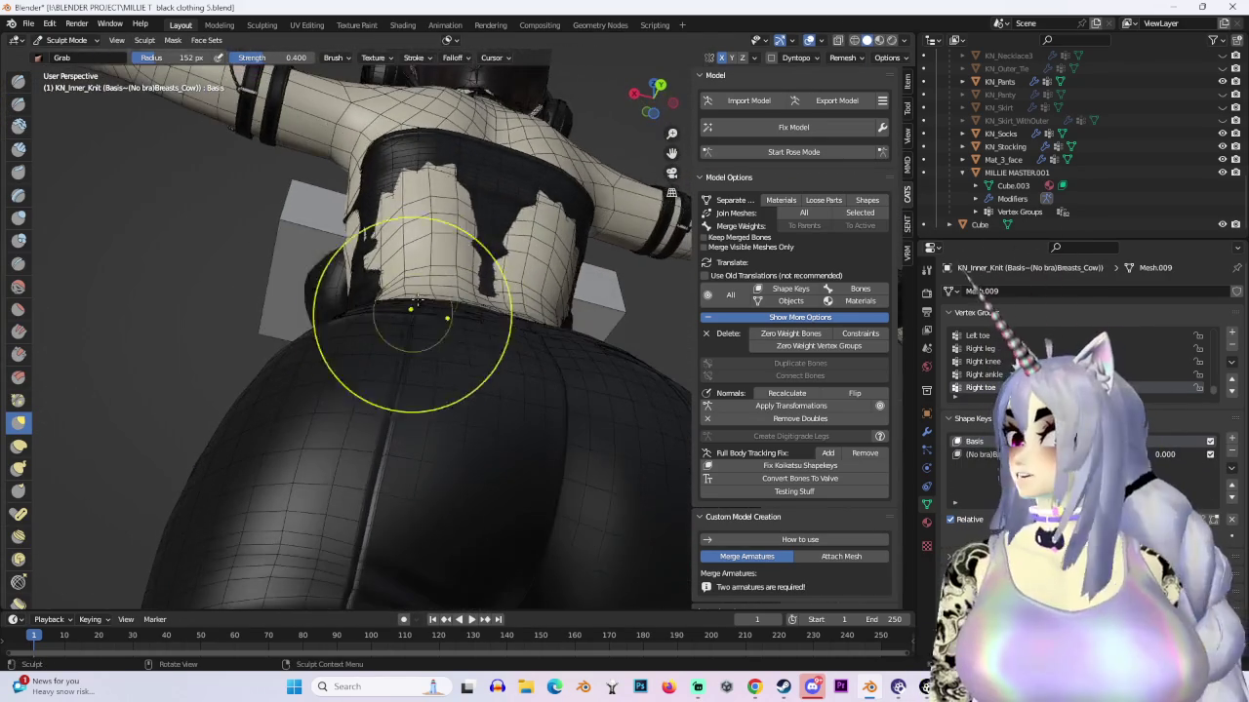
middle_click_drag(418, 282, 424, 289)
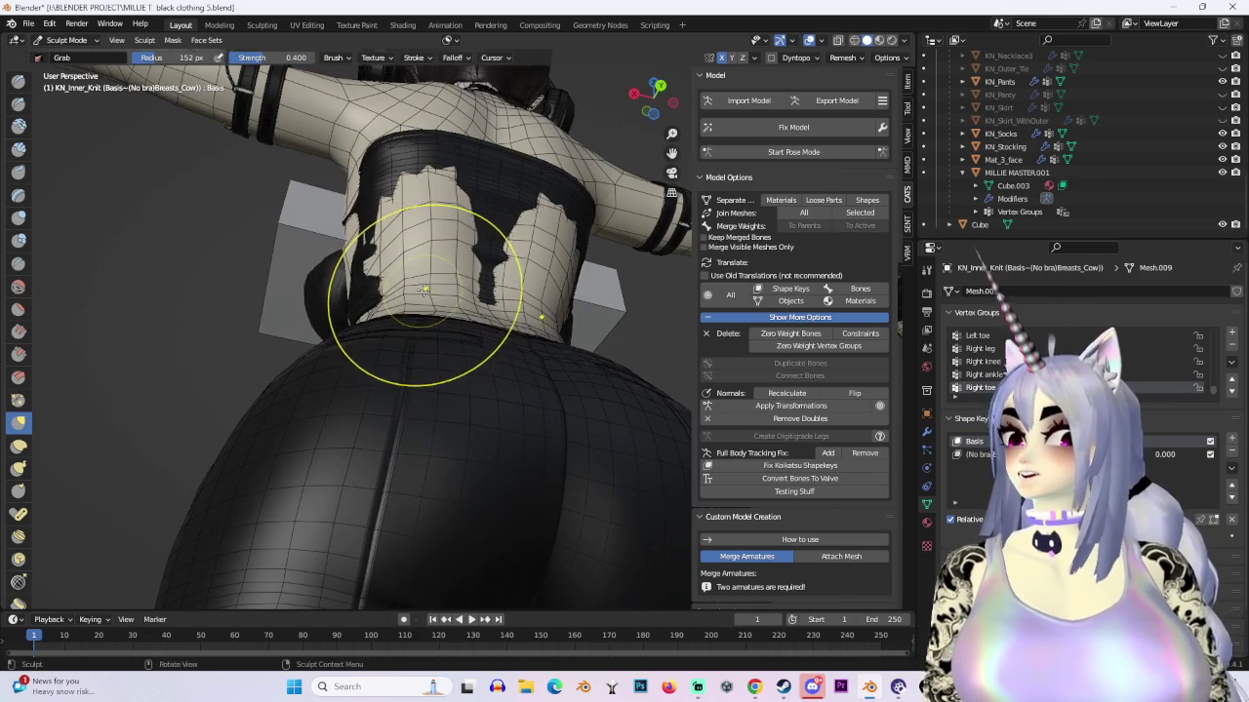
mouse_move(418, 334)
middle_mouse_down()
mouse_move(516, 404)
mouse_move(599, 432)
mouse_move(485, 394)
middle_mouse_up()
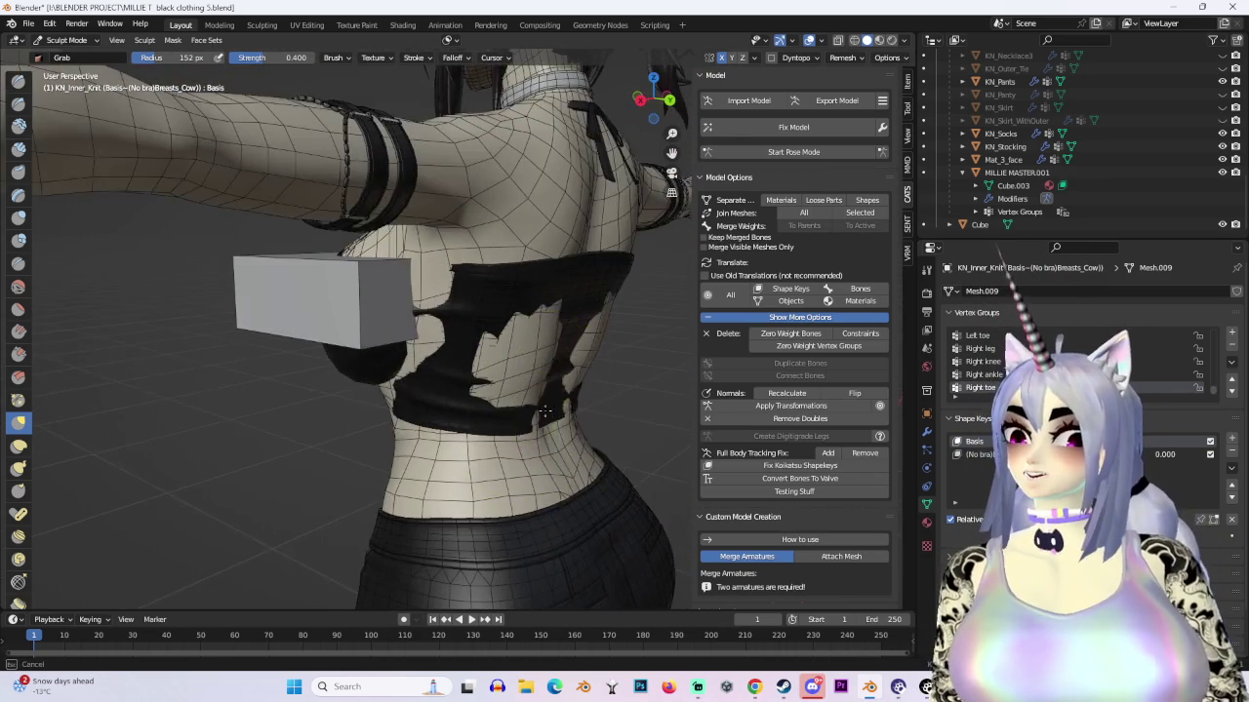
left_click_drag(484, 394, 477, 377)
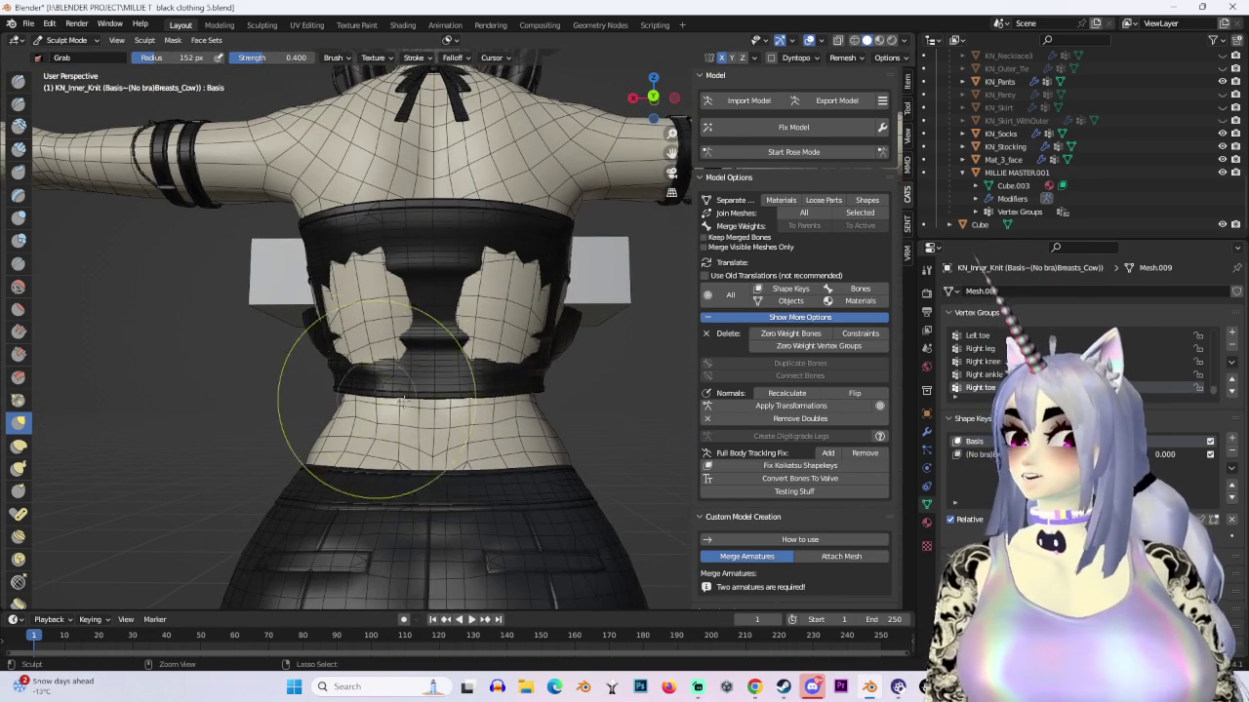
mouse_move(322, 395)
middle_mouse_down()
mouse_move(418, 449)
mouse_move(336, 400)
mouse_move(518, 433)
mouse_move(571, 346)
mouse_move(417, 517)
middle_mouse_up()
mouse_move(557, 362)
middle_mouse_down()
mouse_move(528, 335)
mouse_move(602, 388)
mouse_move(585, 377)
mouse_move(455, 383)
middle_mouse_up()
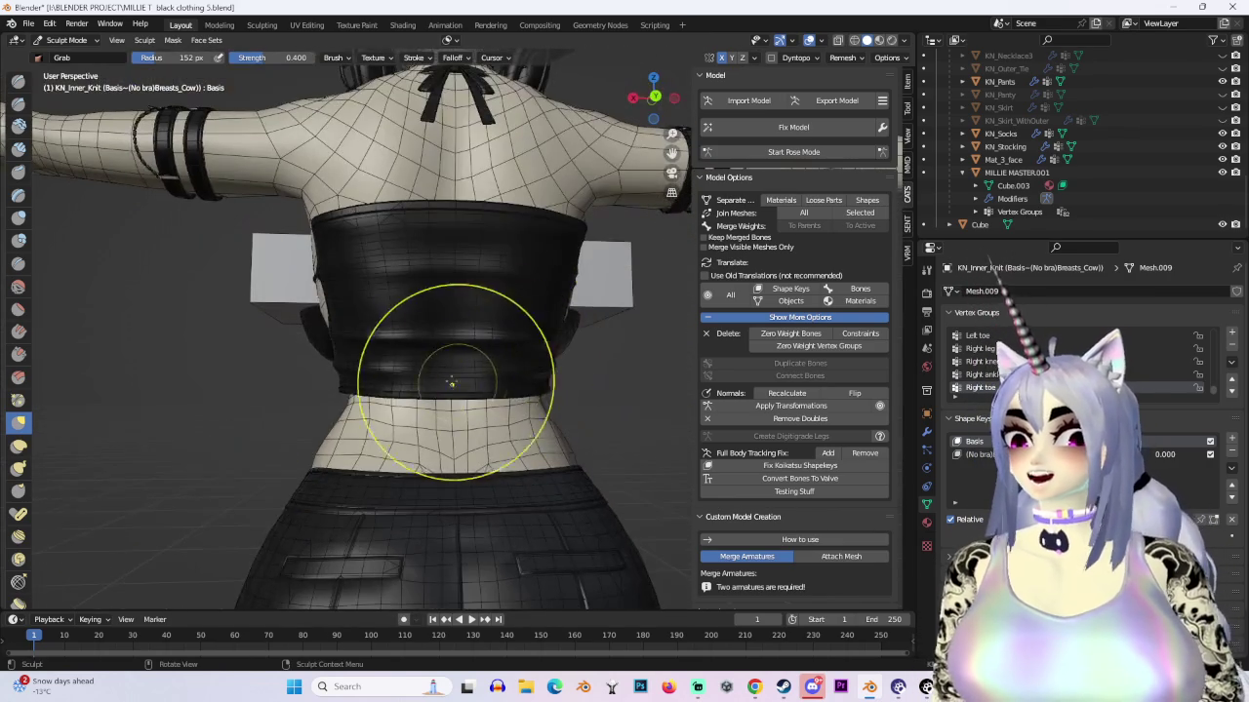
mouse_move(469, 297)
middle_mouse_down()
mouse_move(433, 329)
mouse_move(418, 316)
mouse_move(563, 348)
middle_mouse_up()
scroll(419, 349, "down", 3)
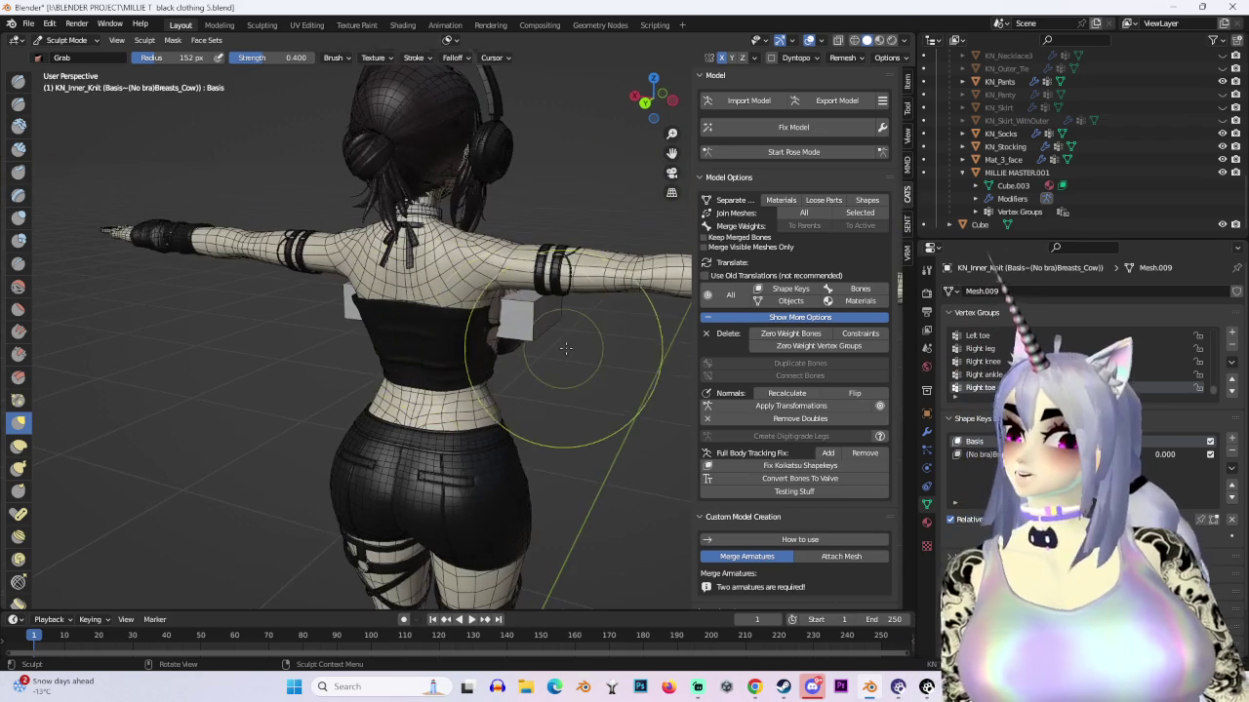
scroll(436, 330, "up", 3)
middle_click_drag(362, 329, 514, 213)
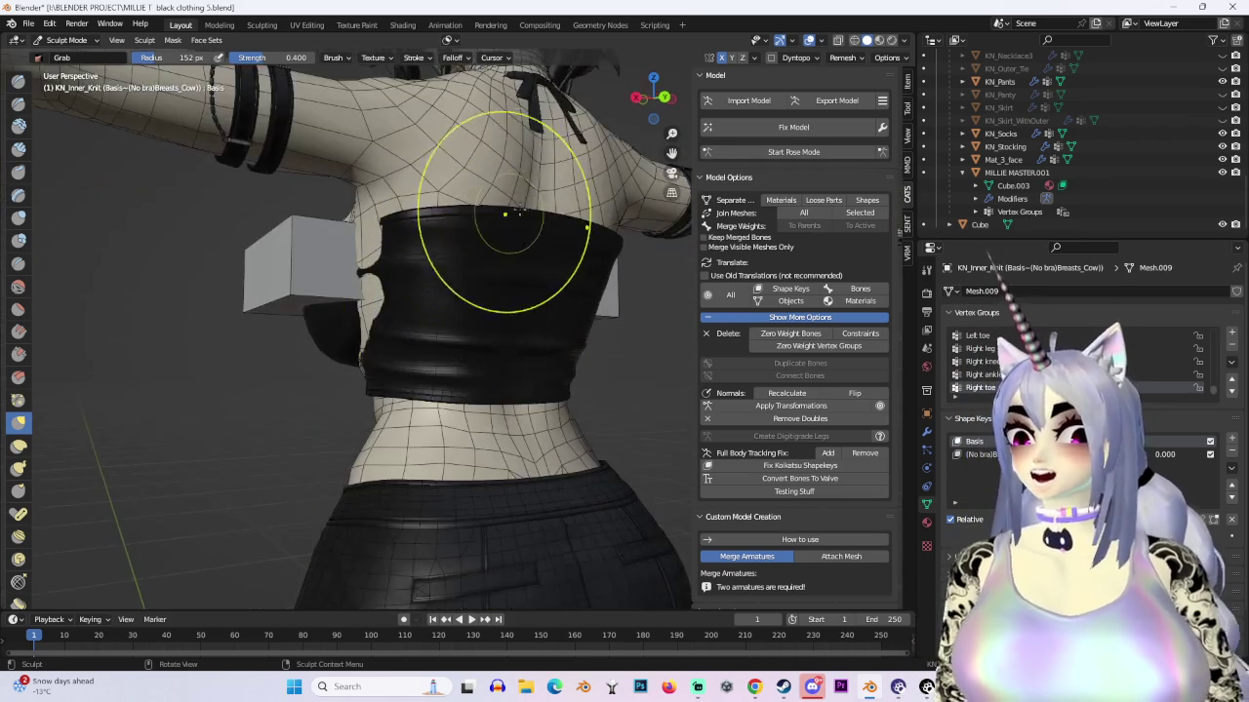
left_click(837, 40)
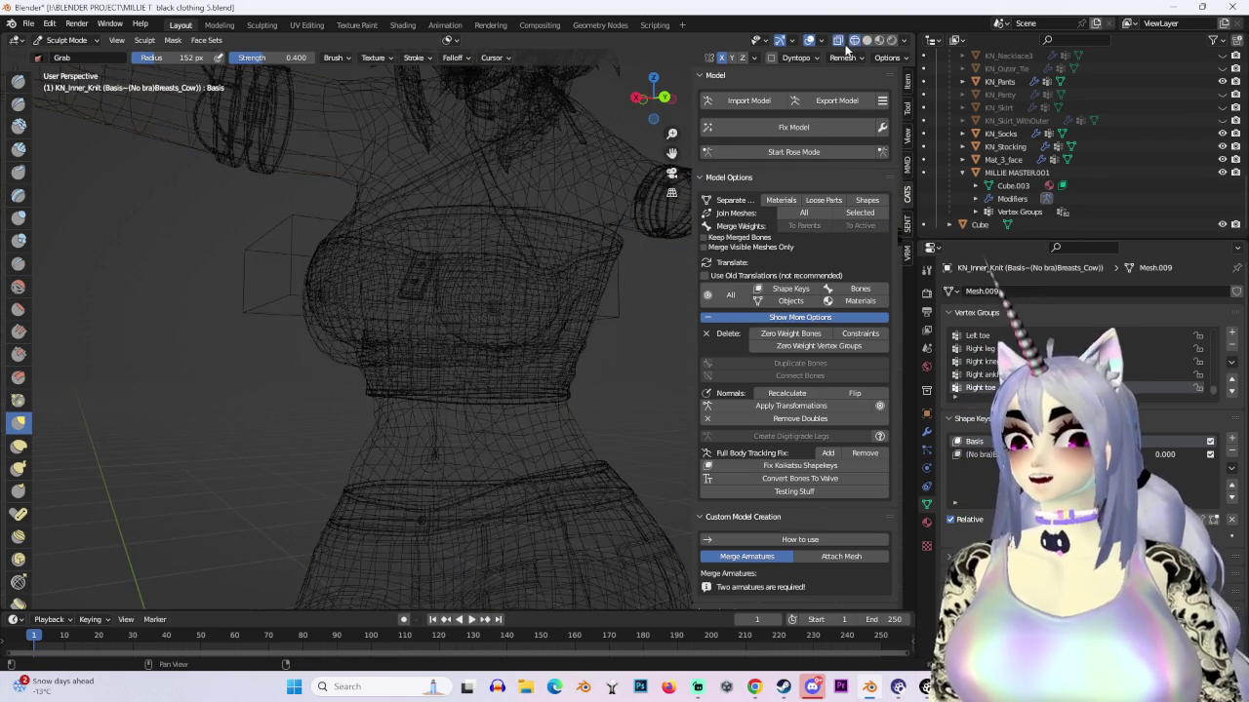
Step: Orbit around the avatar, toggling X-ray on and off, and finish in solid shading
scroll(377, 413, "down", 2)
mouse_move(377, 413)
middle_mouse_down()
mouse_move(516, 396)
mouse_move(542, 265)
mouse_move(624, 245)
middle_mouse_up()
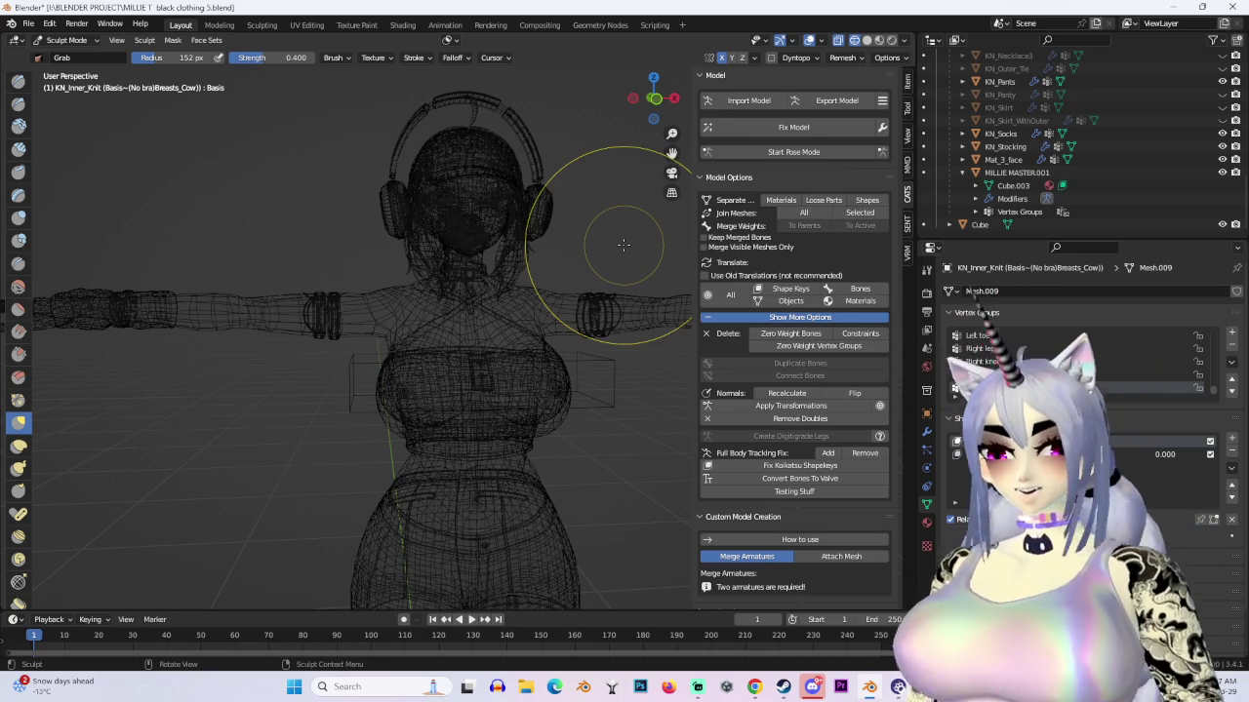
left_click(867, 40)
mouse_move(488, 376)
middle_mouse_down()
mouse_move(451, 333)
mouse_move(424, 392)
mouse_move(504, 348)
mouse_move(474, 377)
mouse_move(425, 353)
middle_mouse_up()
left_click(854, 40)
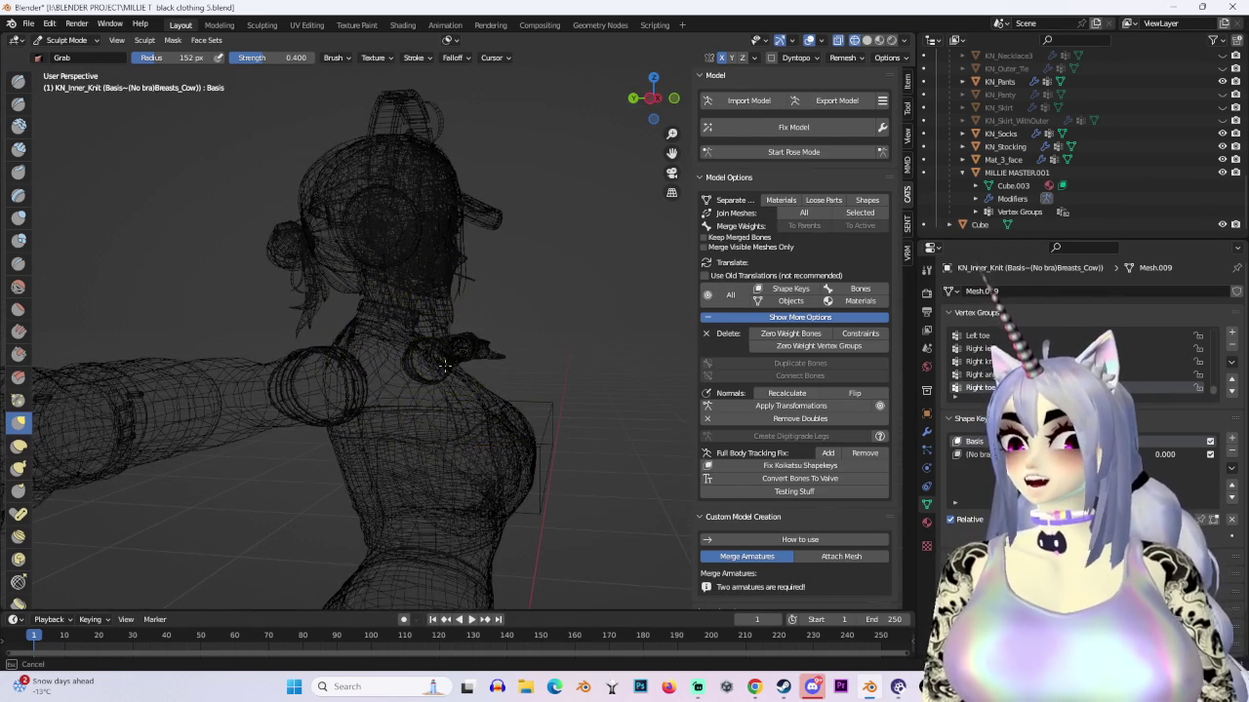
left_click(866, 40)
middle_click_drag(538, 404, 438, 381)
mouse_move(527, 349)
middle_mouse_down()
mouse_move(432, 376)
mouse_move(293, 357)
mouse_move(357, 393)
mouse_move(309, 339)
mouse_move(293, 351)
mouse_move(521, 459)
mouse_move(556, 390)
mouse_move(544, 318)
mouse_move(680, 455)
middle_mouse_up()
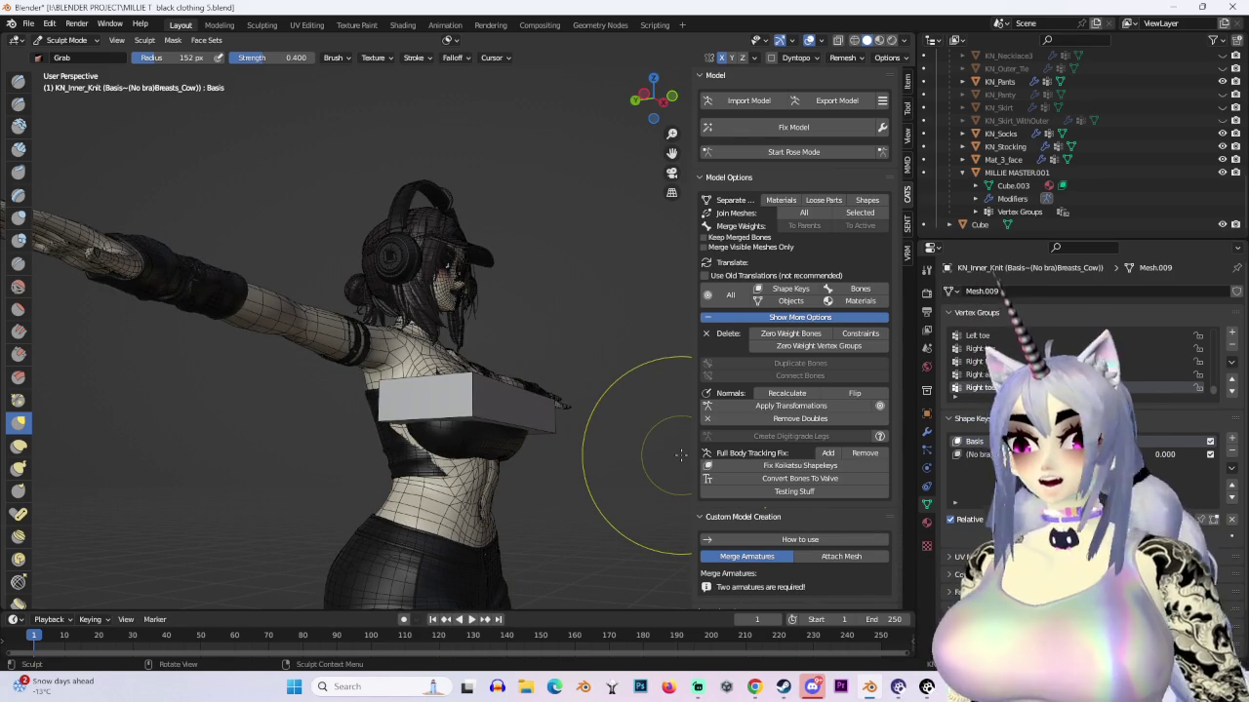
mouse_move(599, 362)
middle_mouse_down()
mouse_move(572, 446)
mouse_move(533, 458)
mouse_move(526, 425)
mouse_move(526, 446)
middle_mouse_up()
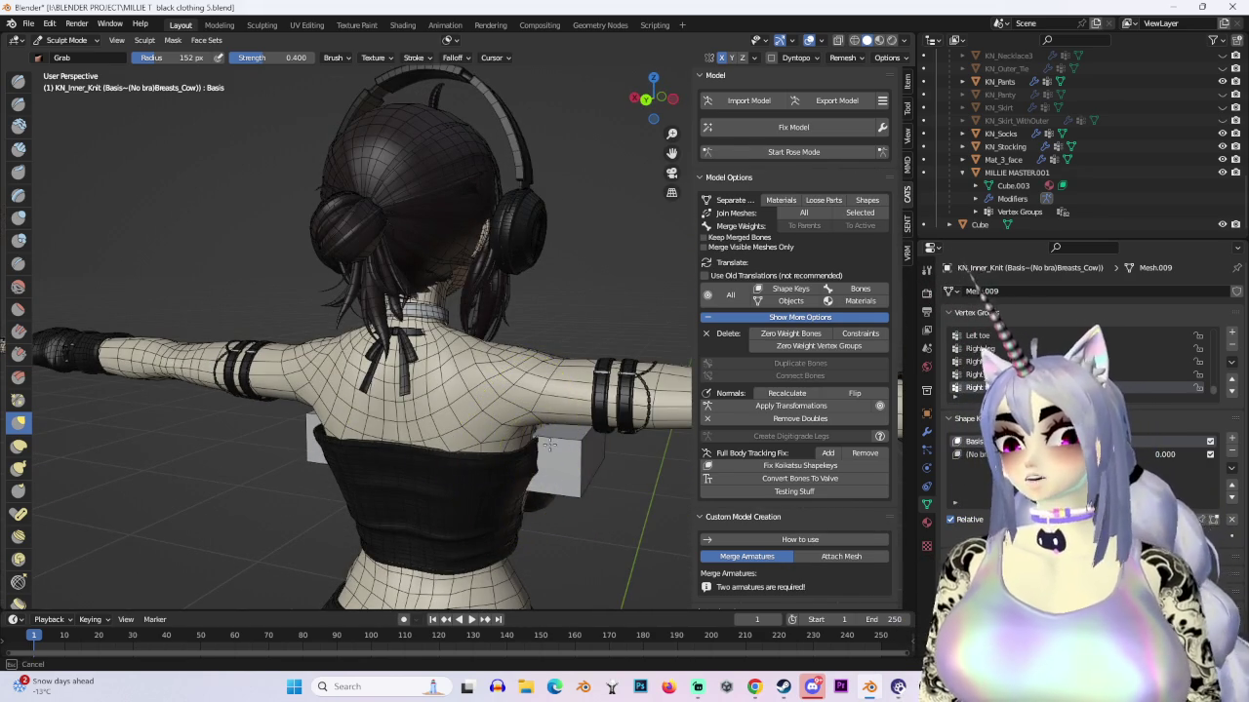
mouse_move(549, 473)
middle_mouse_down()
mouse_move(533, 535)
mouse_move(550, 484)
mouse_move(516, 536)
mouse_move(496, 481)
mouse_move(533, 576)
mouse_move(460, 529)
mouse_move(419, 403)
mouse_move(543, 391)
mouse_move(487, 390)
mouse_move(524, 475)
mouse_move(412, 362)
mouse_move(444, 356)
mouse_move(517, 409)
mouse_move(463, 364)
mouse_move(515, 289)
middle_mouse_up()
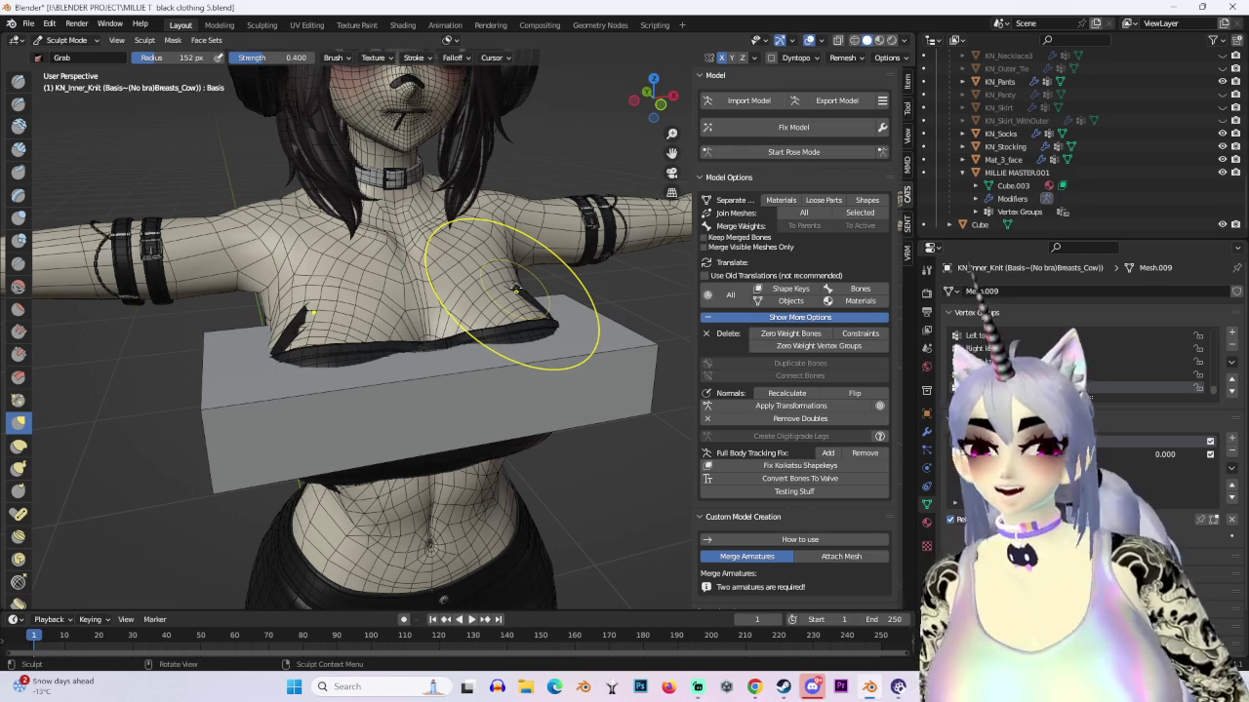
Step: Frame the black top from head to hips and set viewport lighting to Flat
middle_click_drag(515, 290, 451, 392)
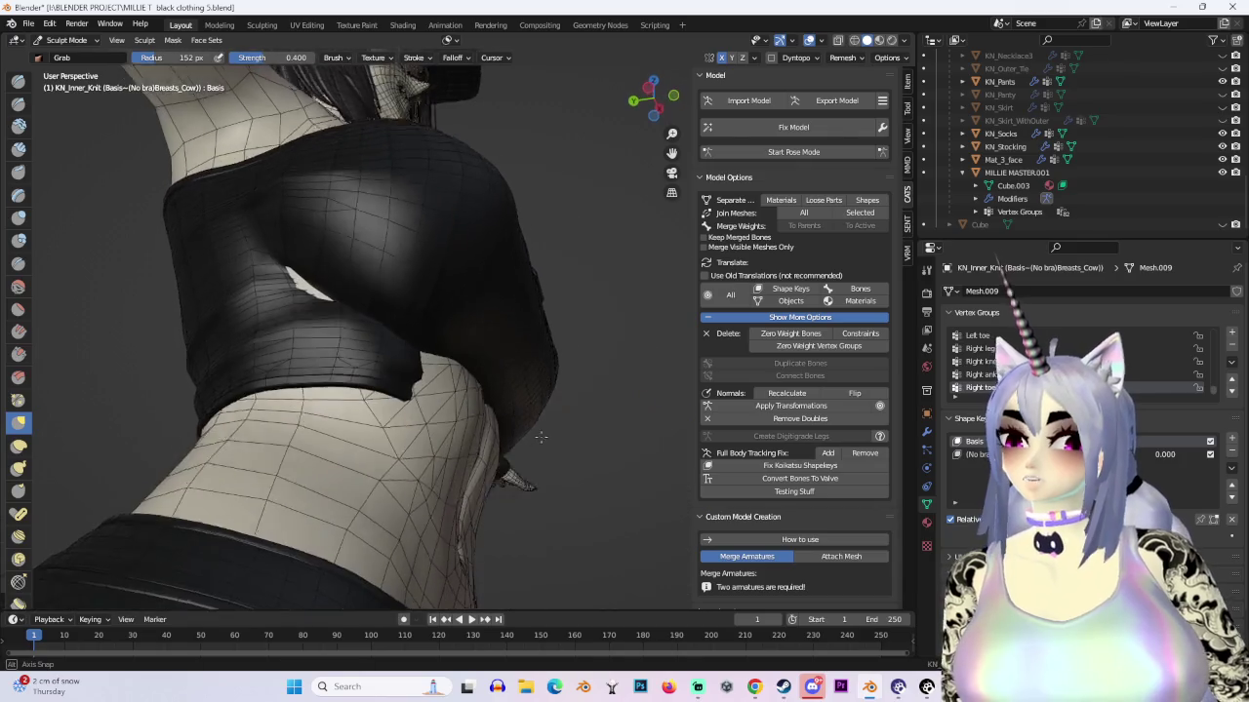
mouse_move(463, 440)
middle_mouse_down()
mouse_move(459, 418)
mouse_move(537, 381)
mouse_move(605, 437)
mouse_move(404, 341)
mouse_move(416, 355)
mouse_move(276, 352)
middle_mouse_up()
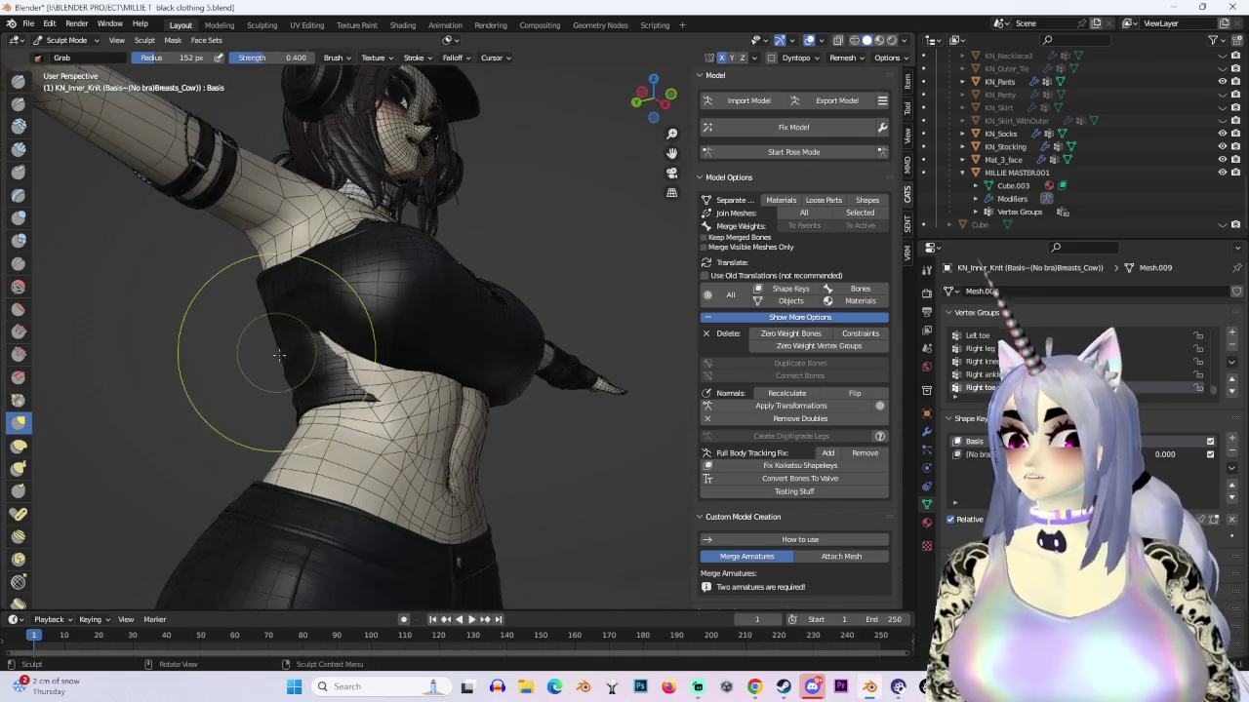
mouse_move(347, 295)
middle_mouse_down()
mouse_move(418, 334)
mouse_move(347, 306)
middle_mouse_up()
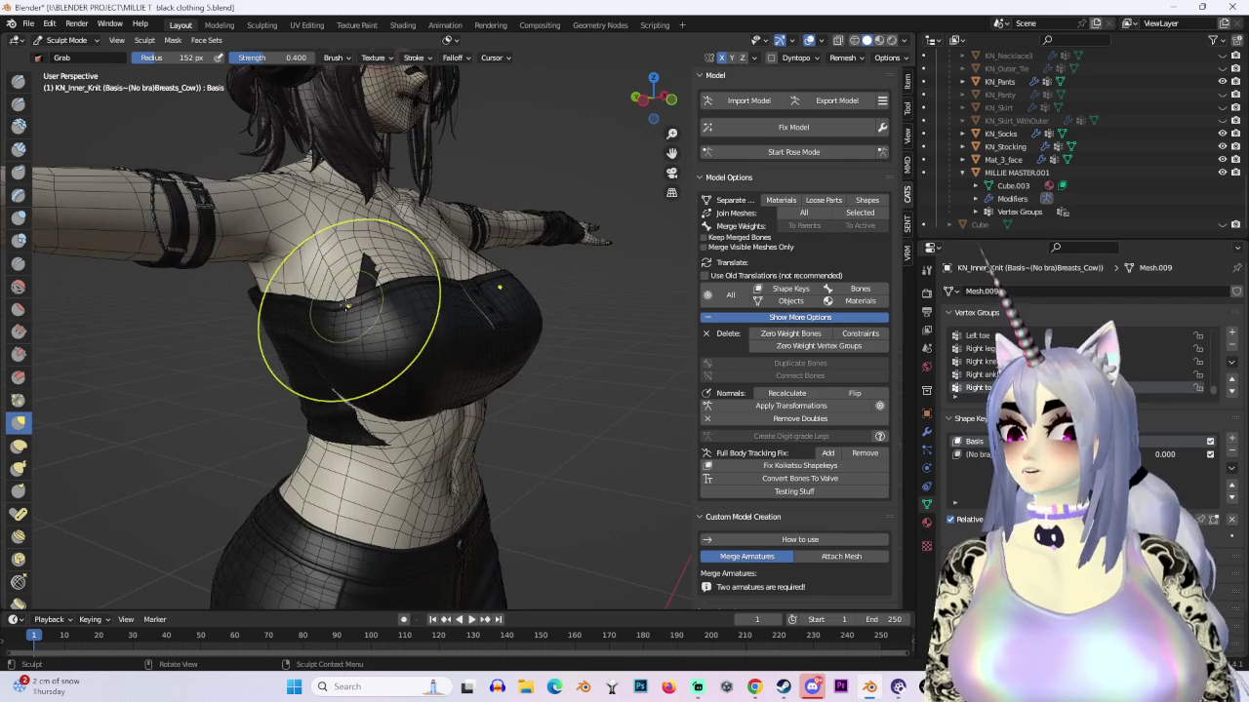
mouse_move(337, 263)
middle_mouse_down()
mouse_move(380, 283)
mouse_move(328, 306)
mouse_move(460, 329)
mouse_move(450, 306)
mouse_move(459, 327)
middle_mouse_up()
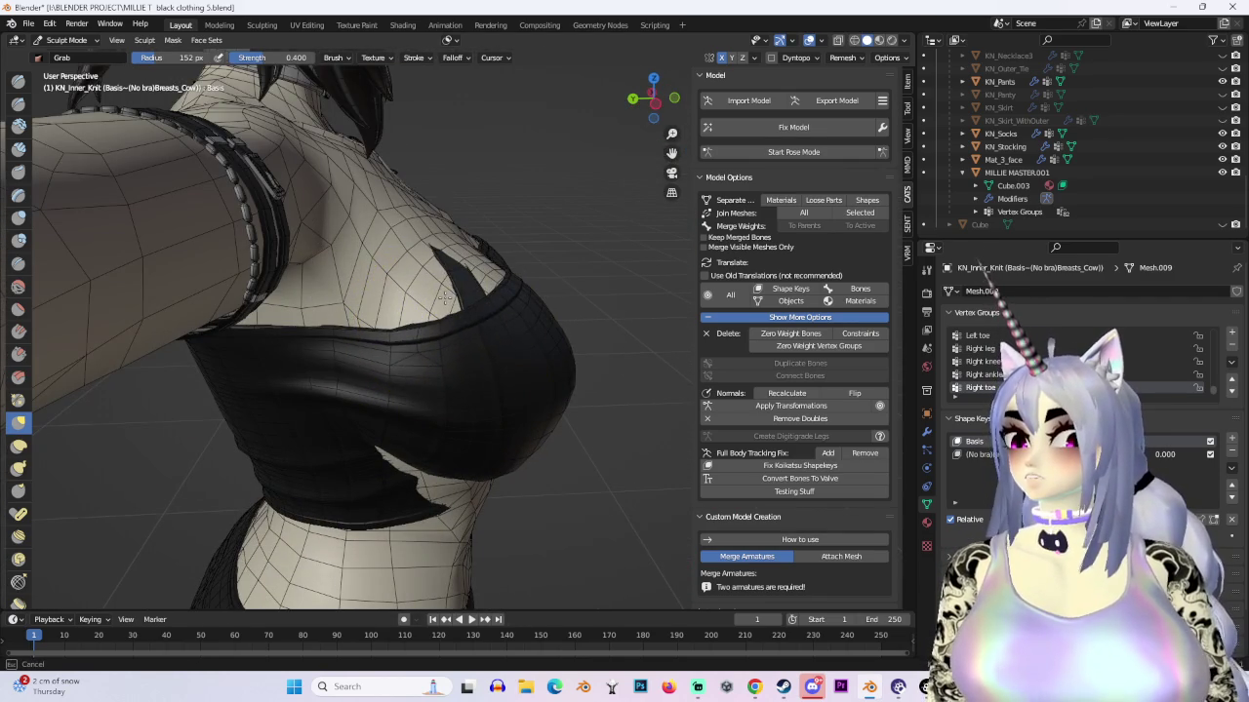
middle_click_drag(451, 276, 488, 237)
scroll(488, 293, "down", 3)
mouse_move(487, 293)
middle_mouse_down()
mouse_move(487, 362)
mouse_move(641, 341)
mouse_move(625, 322)
middle_mouse_up()
left_click(904, 40)
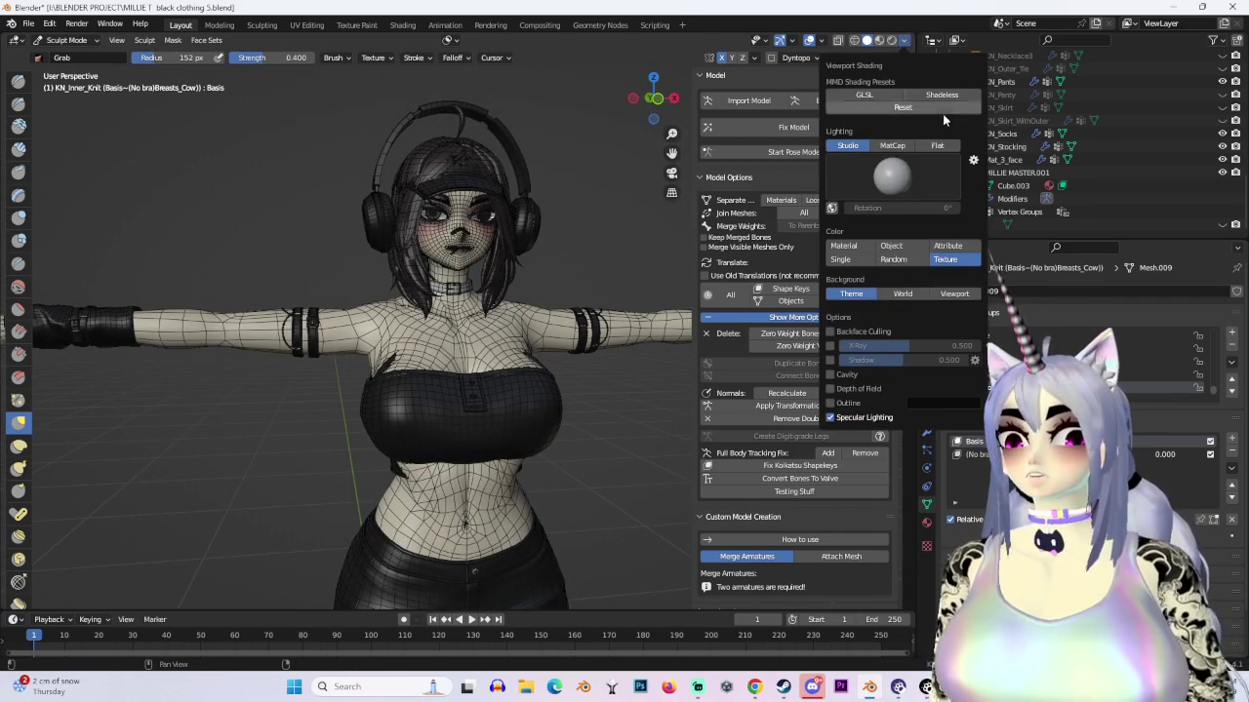
left_click(936, 144)
Step: Zoom in close around the black top's back and snap to a straight left-side view
mouse_move(530, 335)
middle_mouse_down()
mouse_move(508, 368)
mouse_move(542, 374)
mouse_move(517, 449)
mouse_move(530, 515)
mouse_move(482, 303)
mouse_move(577, 348)
mouse_move(583, 318)
mouse_move(572, 307)
mouse_move(566, 343)
mouse_move(470, 406)
mouse_move(399, 349)
mouse_move(378, 365)
mouse_move(413, 359)
mouse_move(466, 382)
middle_mouse_up()
mouse_move(582, 370)
middle_mouse_down()
mouse_move(481, 312)
mouse_move(523, 412)
mouse_move(617, 460)
mouse_move(488, 390)
middle_mouse_up()
scroll(616, 461, "up", 3)
scroll(334, 418, "up", 5)
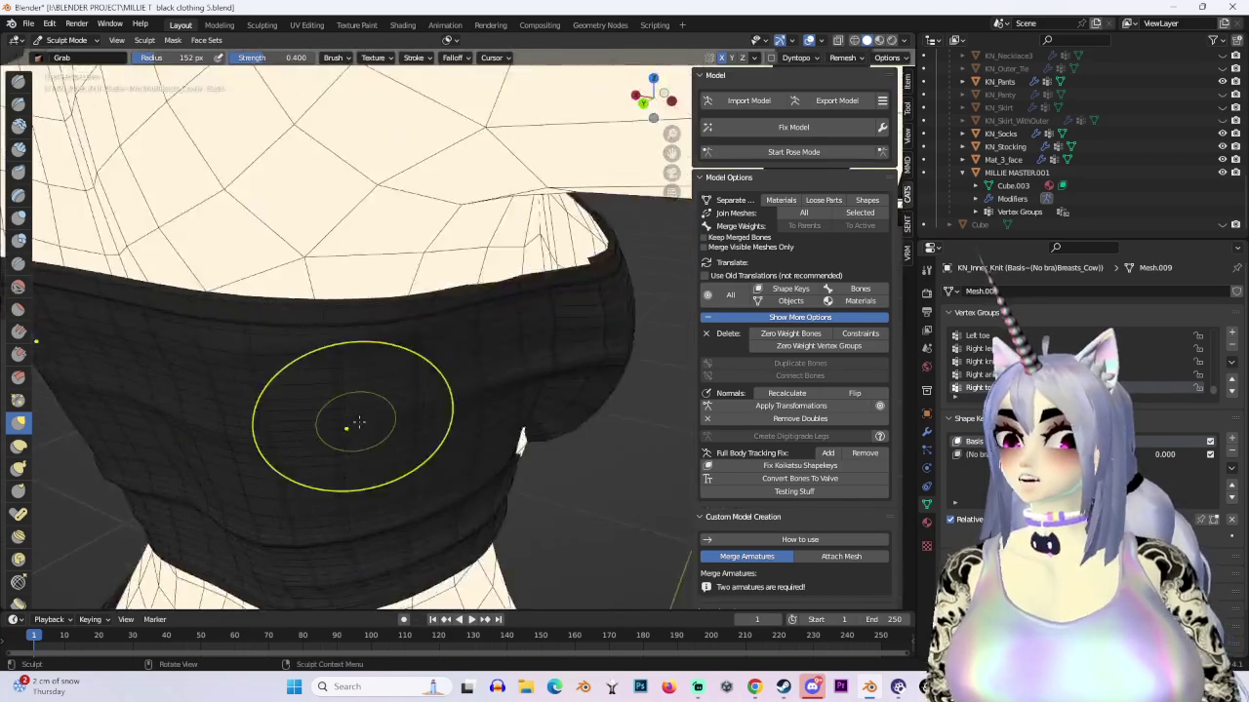
scroll(335, 419, "up", 3)
mouse_move(335, 418)
middle_mouse_down()
mouse_move(354, 361)
mouse_move(292, 326)
middle_mouse_up()
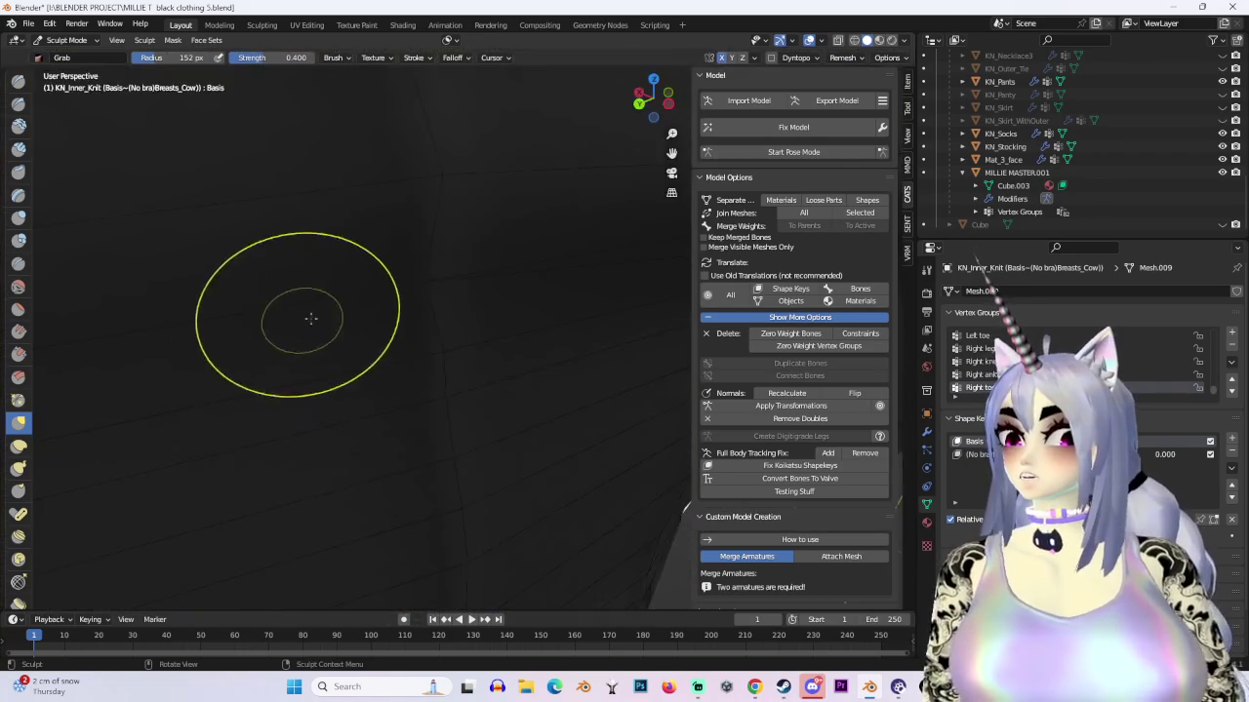
mouse_move(390, 326)
middle_mouse_down()
mouse_move(376, 343)
mouse_move(334, 293)
mouse_move(713, 83)
middle_mouse_up()
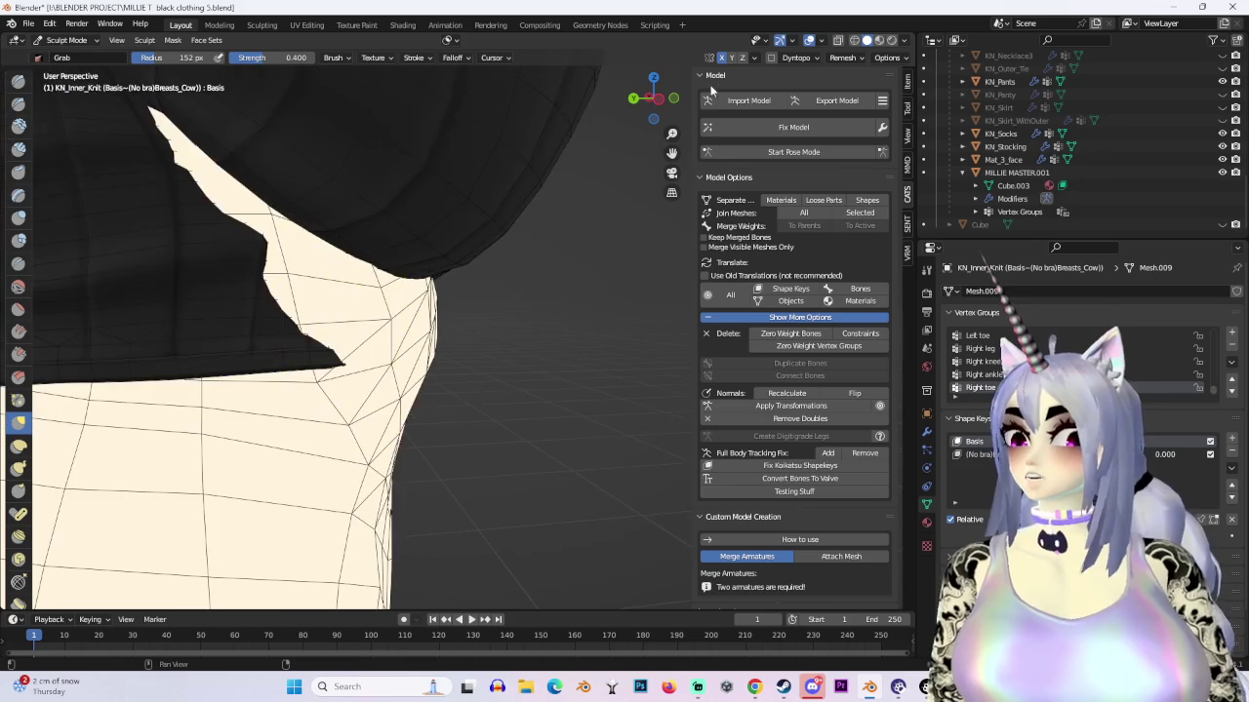
left_click(656, 98)
left_click(62, 40)
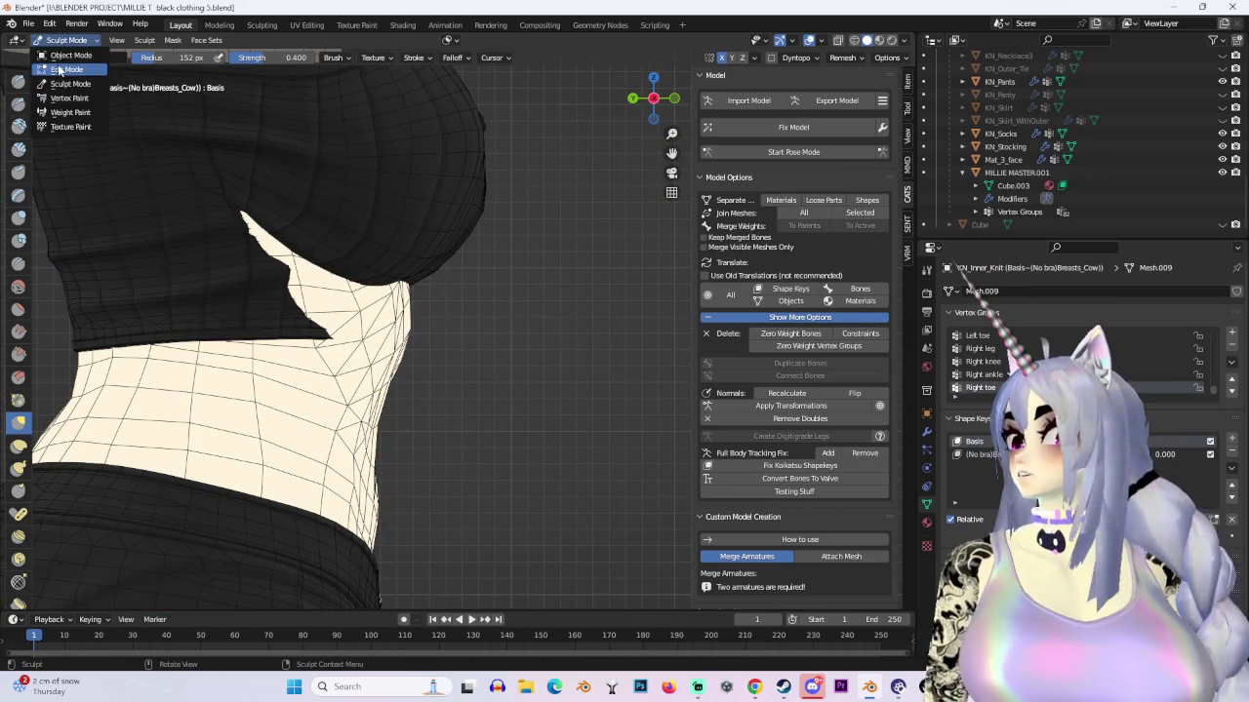
Step: Enter Edit Mode with X-ray and reposition the two neck-strap ends with soft falloff
left_click(61, 70)
key("alt+z")
mouse_move(479, 364)
middle_mouse_down()
mouse_move(455, 365)
mouse_move(462, 338)
mouse_move(454, 374)
mouse_move(468, 384)
mouse_move(455, 401)
mouse_move(449, 383)
middle_mouse_up()
key("g")
left_click(472, 379)
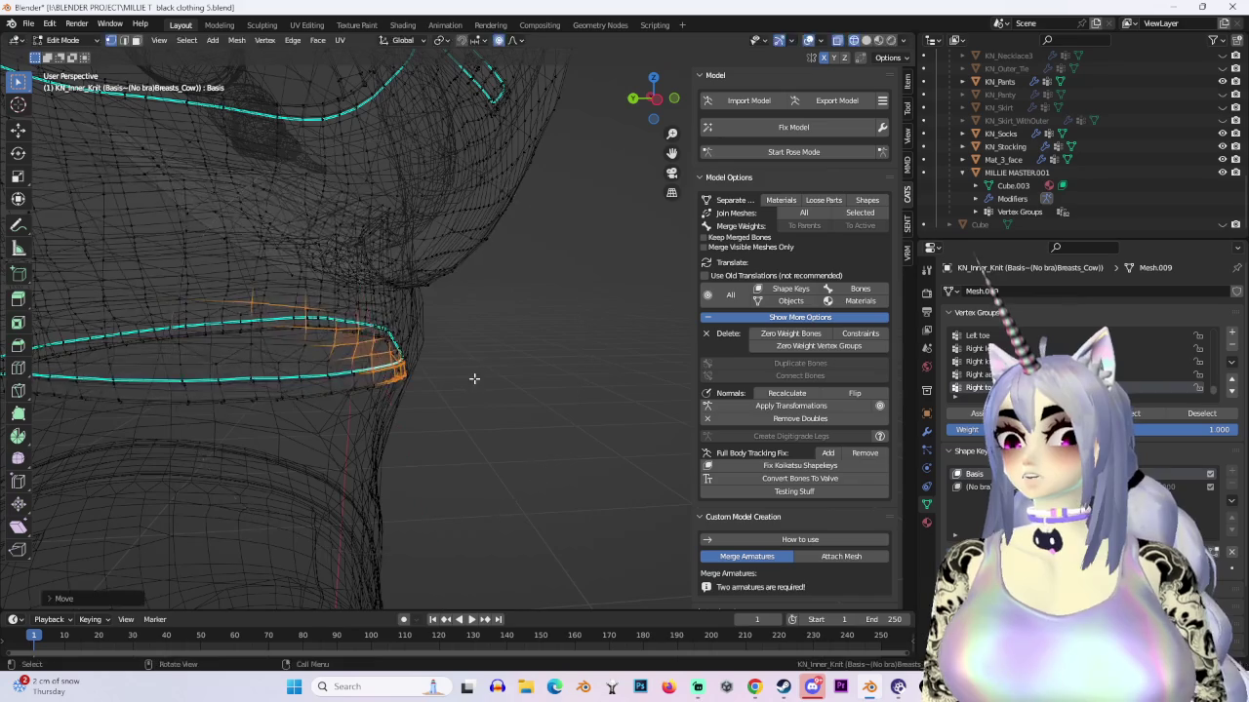
key("g")
left_click(516, 372)
Step: Turn off X-ray, switch to front orthographic view, and pull the top's lower hem down
middle_click_drag(516, 372, 504, 351)
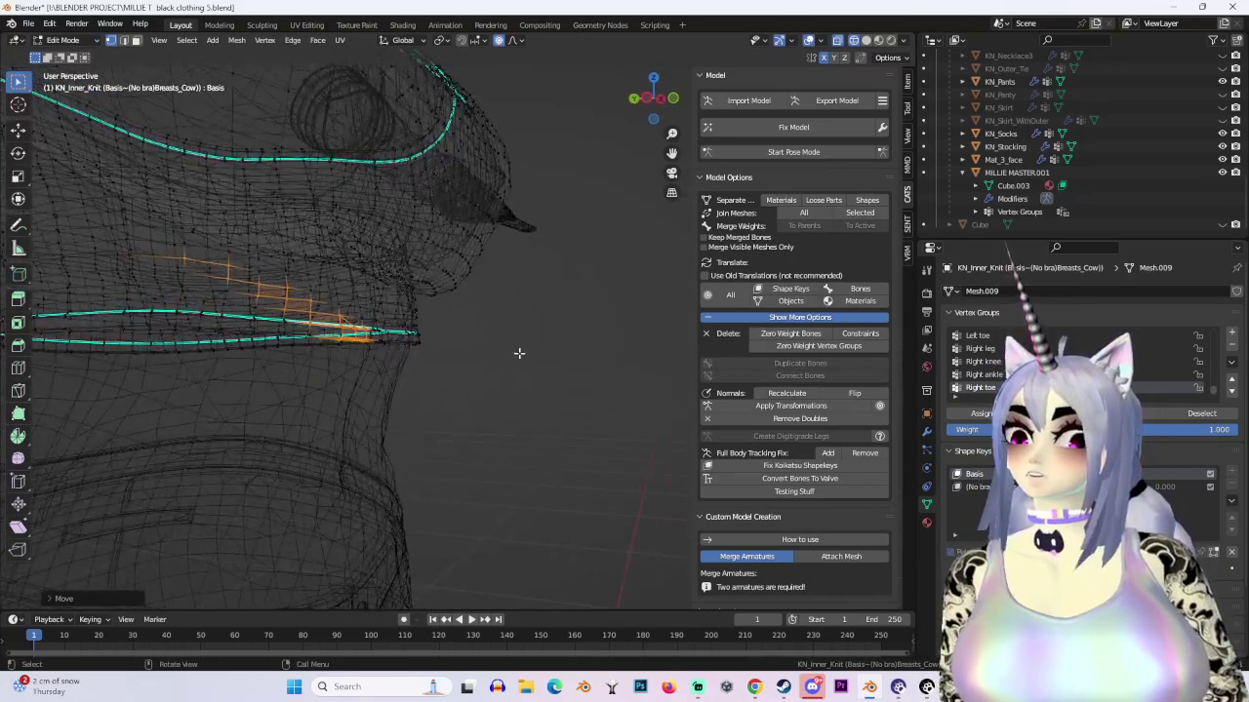
mouse_move(505, 351)
middle_mouse_down()
mouse_move(516, 383)
mouse_move(459, 328)
mouse_move(356, 330)
middle_mouse_up()
left_click(876, 40)
mouse_move(488, 322)
middle_mouse_down()
mouse_move(404, 312)
mouse_move(572, 315)
middle_mouse_up()
key("KP_1")
scroll(482, 371, "up", 2)
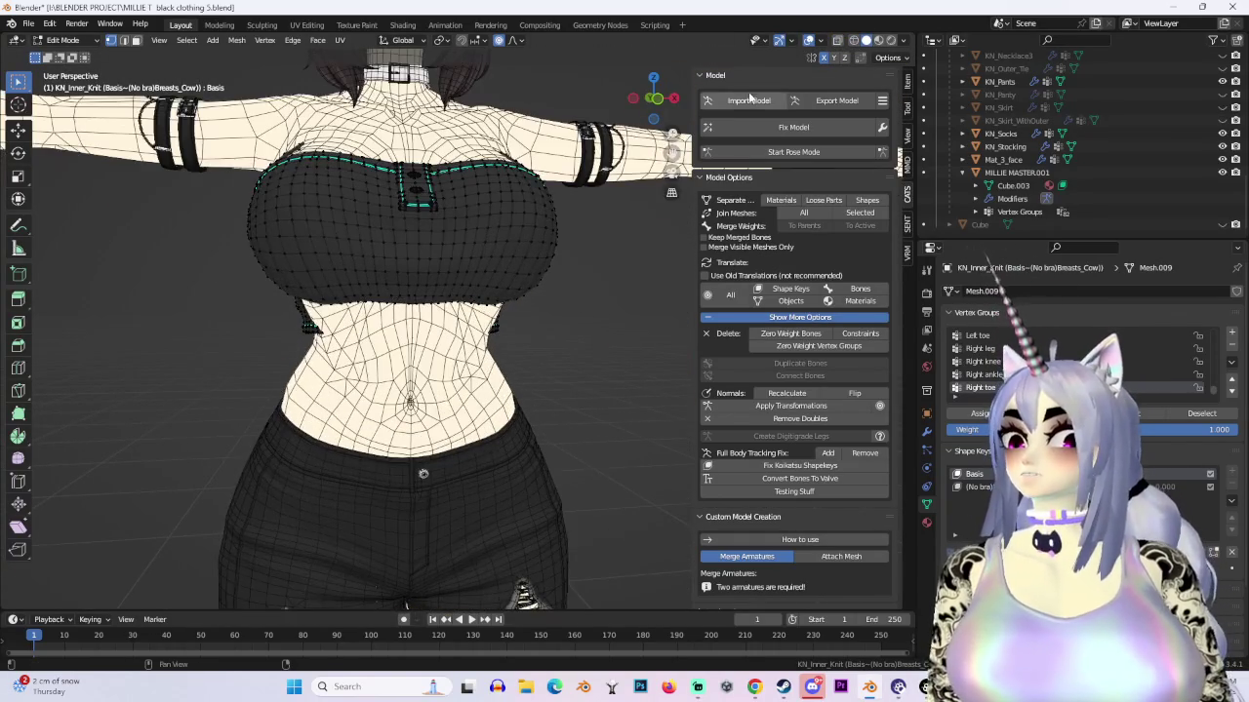
middle_click_drag(390, 283, 482, 371, "shift")
scroll(482, 371, "up", 2)
key("g")
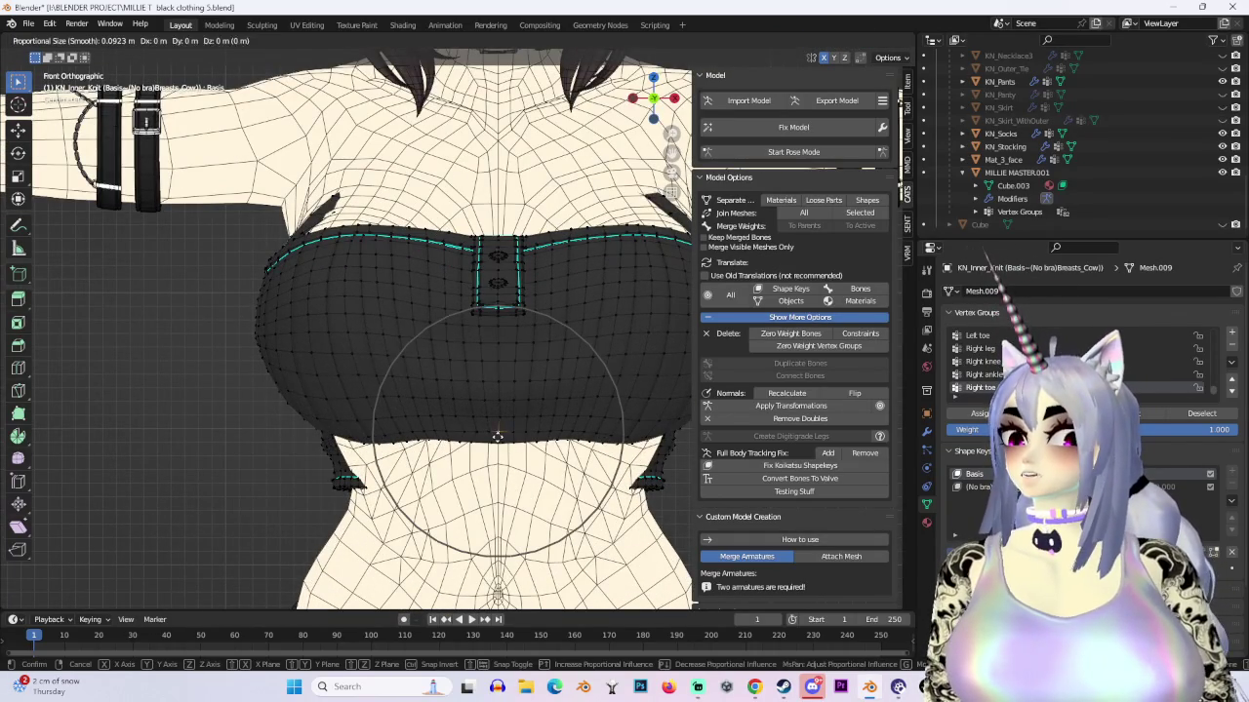
left_click(419, 432)
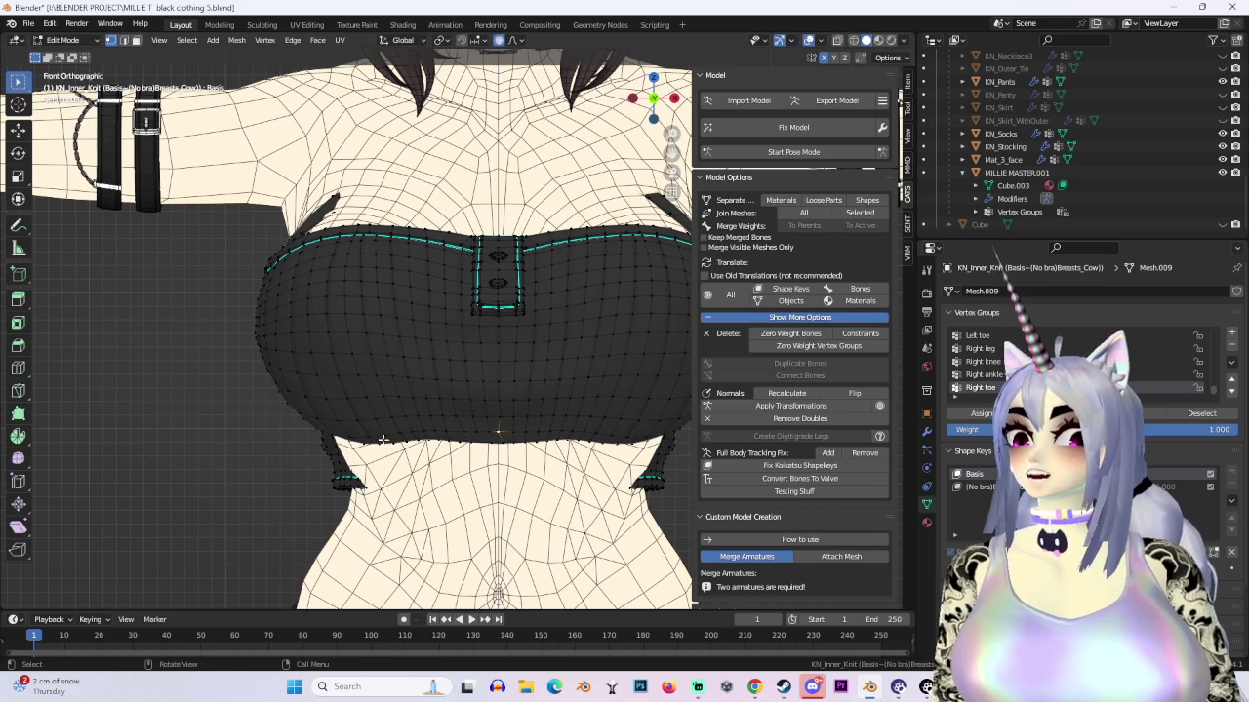
Step: Refine the hem with three more Z-constrained soft-falloff moves
key("g")
key("z")
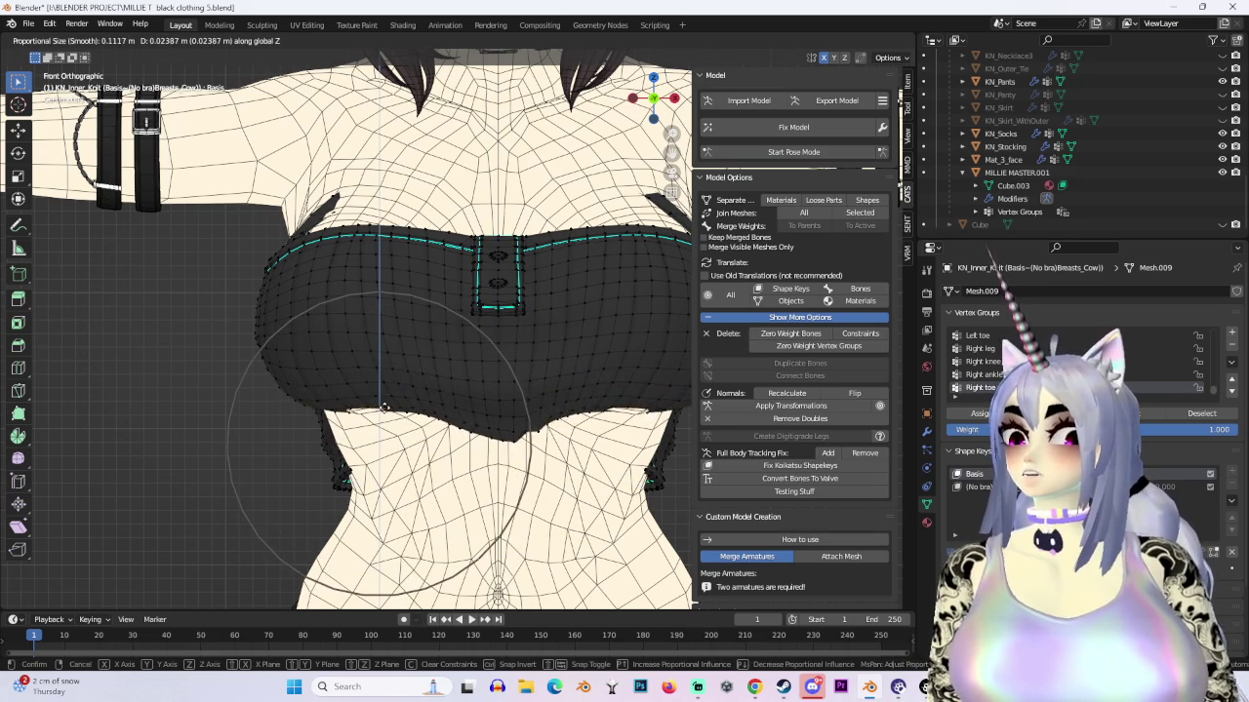
left_click(387, 419)
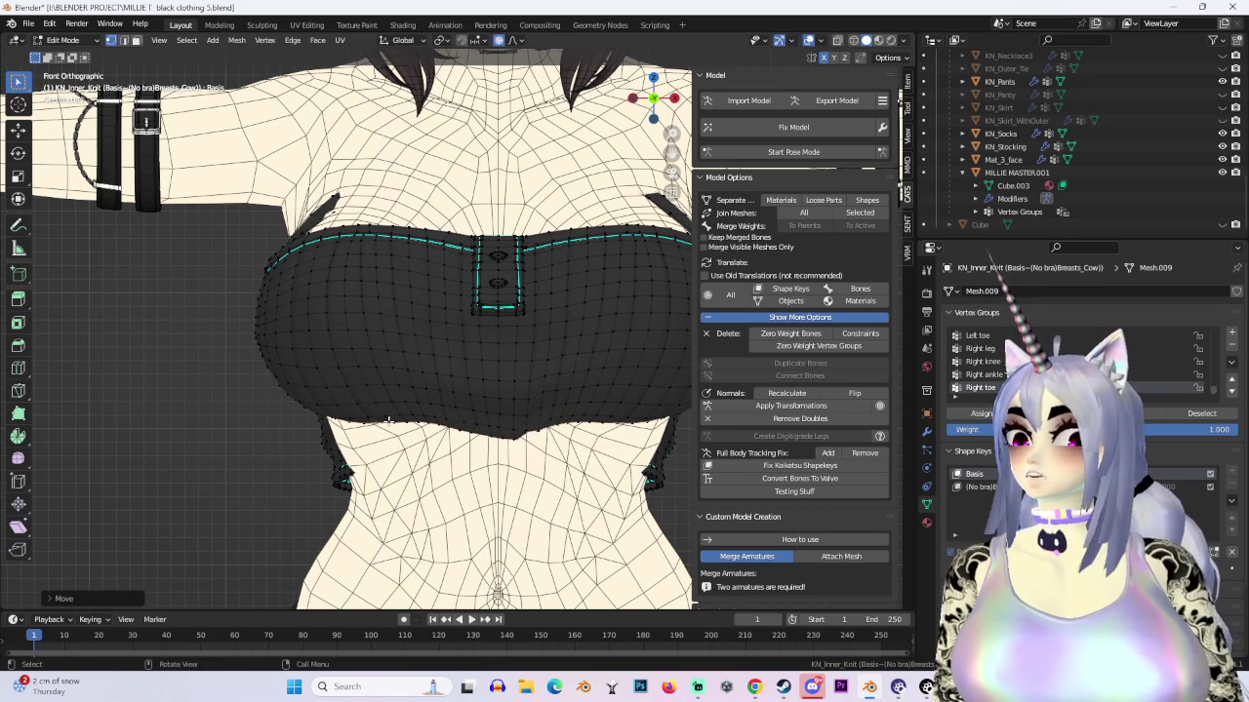
key("g")
key("z")
scroll(509, 423, "down", 2)
left_click(510, 424)
mouse_move(510, 424)
middle_mouse_down()
mouse_move(643, 388)
mouse_move(481, 407)
mouse_move(576, 418)
middle_mouse_up()
key("g")
key("z")
left_click(481, 407)
Step: Check the hem in wireframe, cancelling a stray move, then return to solid shading
mouse_move(546, 498)
middle_mouse_down()
mouse_move(511, 450)
mouse_move(545, 447)
middle_mouse_up()
key("shift+z")
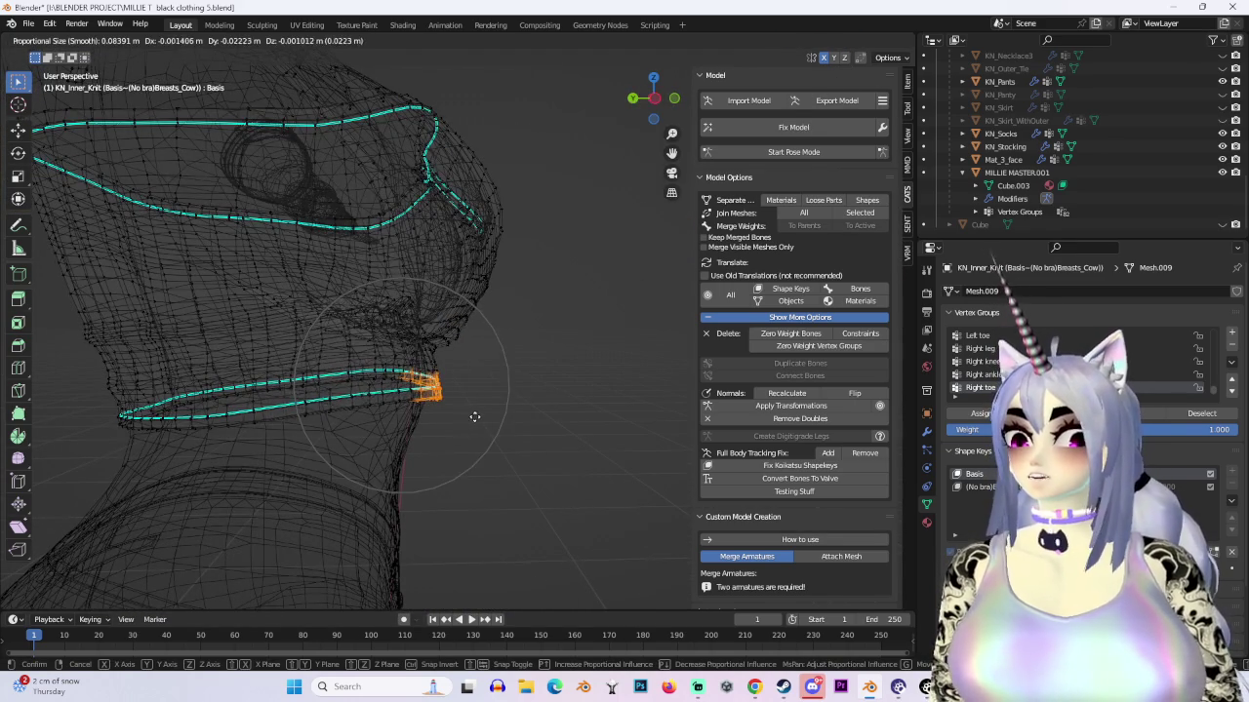
right_click(488, 414)
mouse_move(549, 396)
middle_mouse_down()
mouse_move(475, 305)
mouse_move(466, 438)
mouse_move(585, 293)
middle_mouse_up()
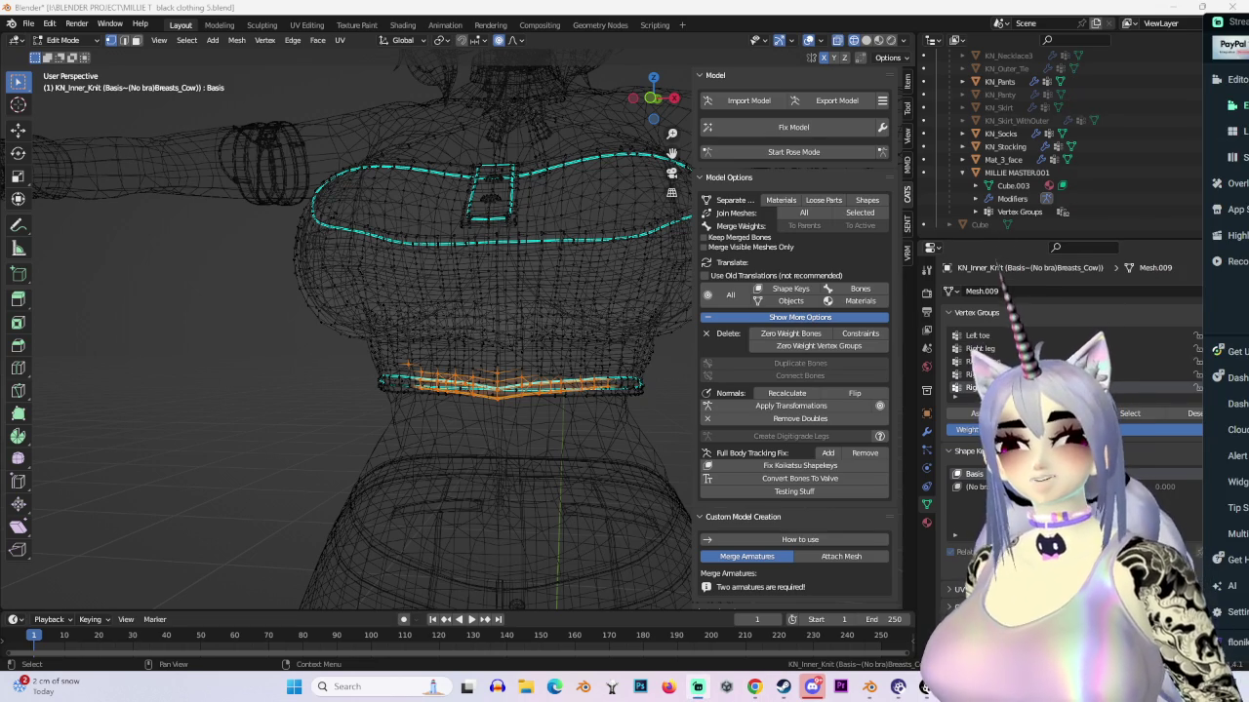
key("shift+z")
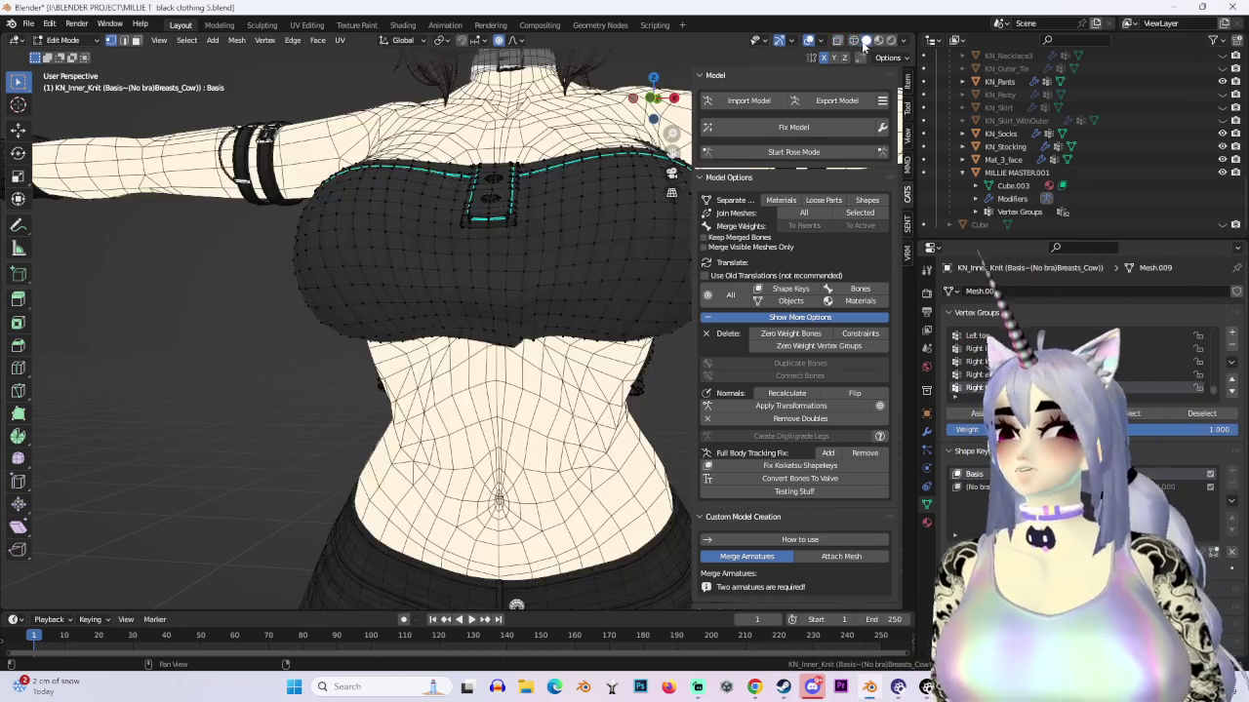
Step: Nudge the neck strap with a soft-falloff move while viewing in see-through wireframe
mouse_move(673, 248)
middle_mouse_down()
mouse_move(598, 302)
mouse_move(359, 395)
mouse_move(402, 422)
mouse_move(329, 335)
mouse_move(510, 299)
mouse_move(412, 263)
mouse_move(370, 312)
middle_mouse_up()
scroll(359, 395, "up", 3)
key("shift+z")
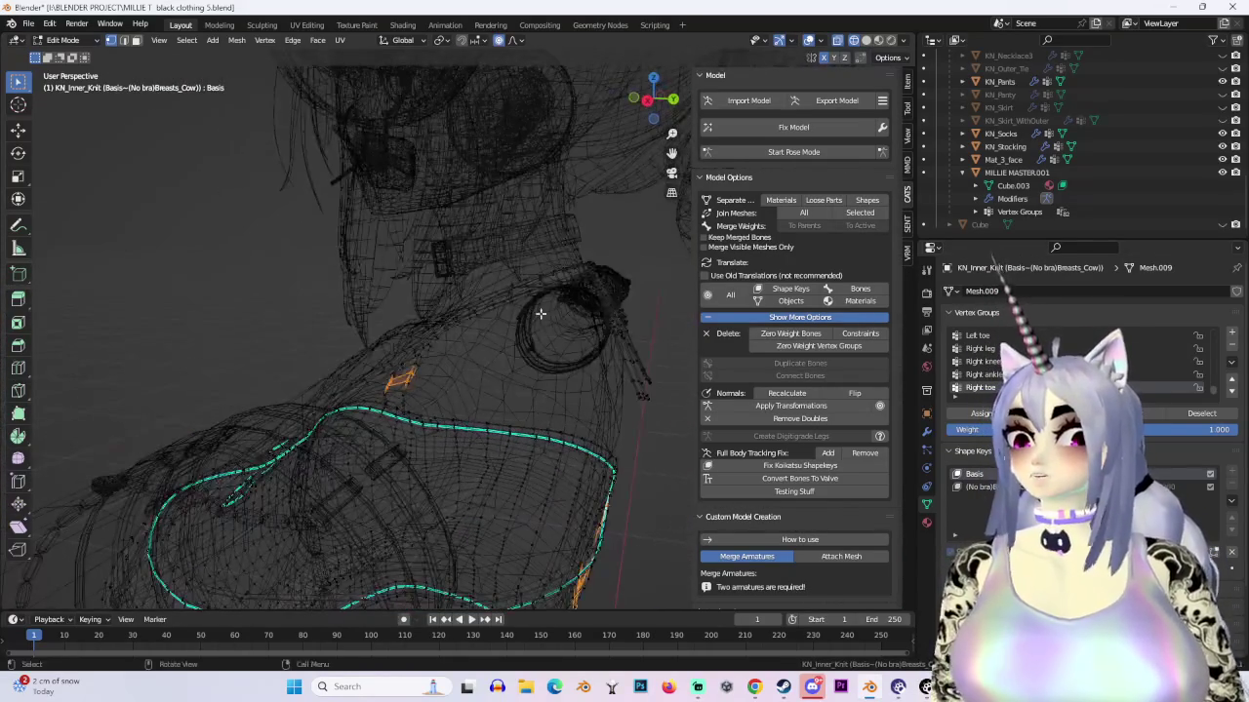
left_click(864, 40)
mouse_move(439, 342)
middle_mouse_down()
mouse_move(487, 507)
mouse_move(585, 293)
mouse_move(798, 66)
middle_mouse_up()
left_click(854, 40)
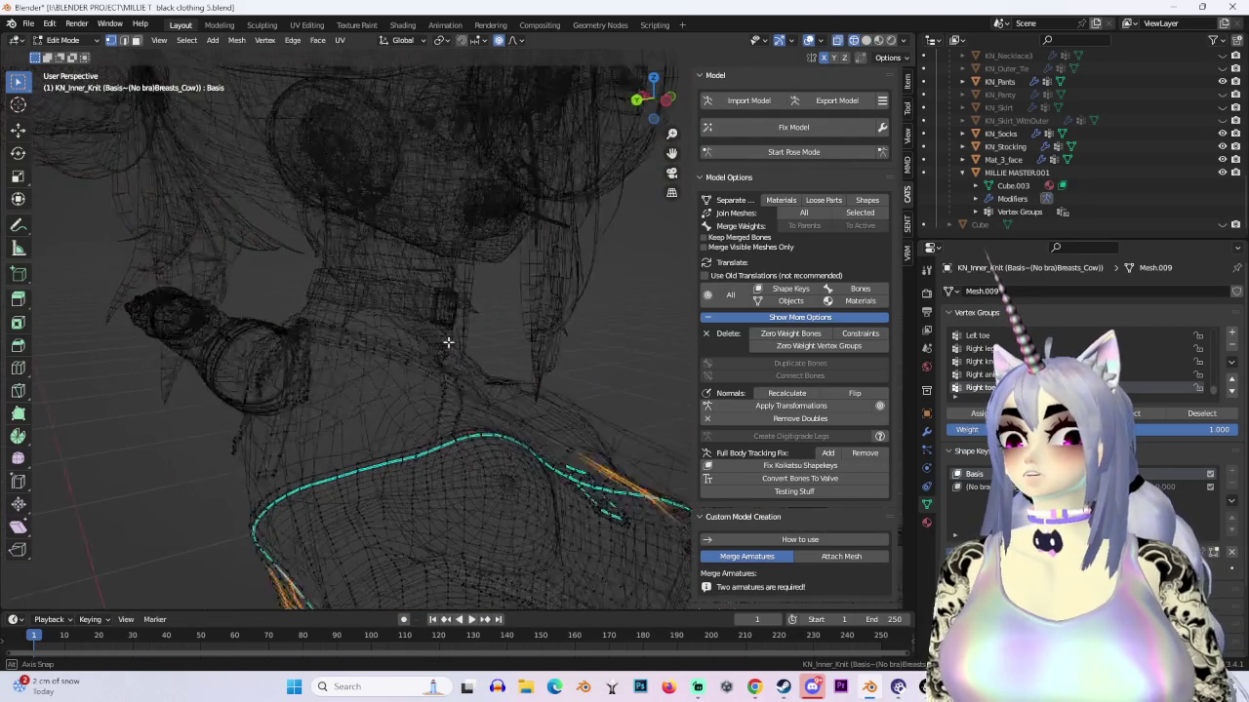
mouse_move(439, 342)
middle_mouse_down()
mouse_move(486, 353)
mouse_move(518, 385)
middle_mouse_up()
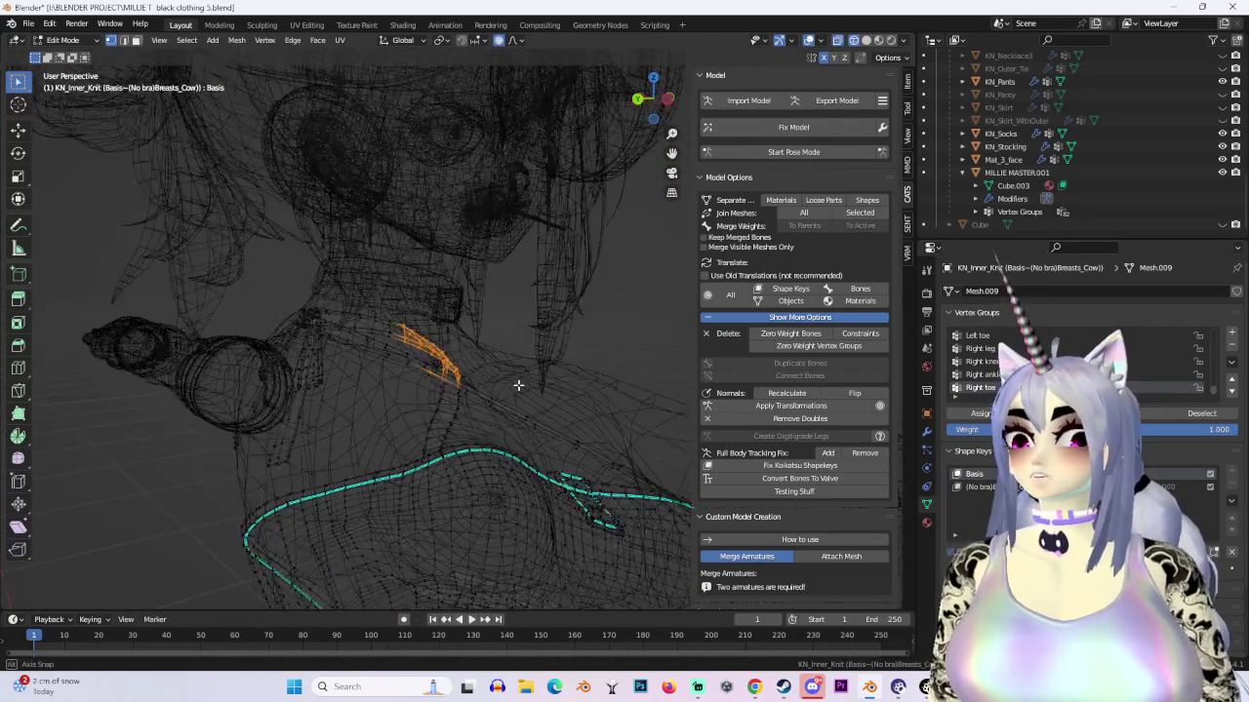
middle_click_drag(445, 345, 479, 331)
key("g")
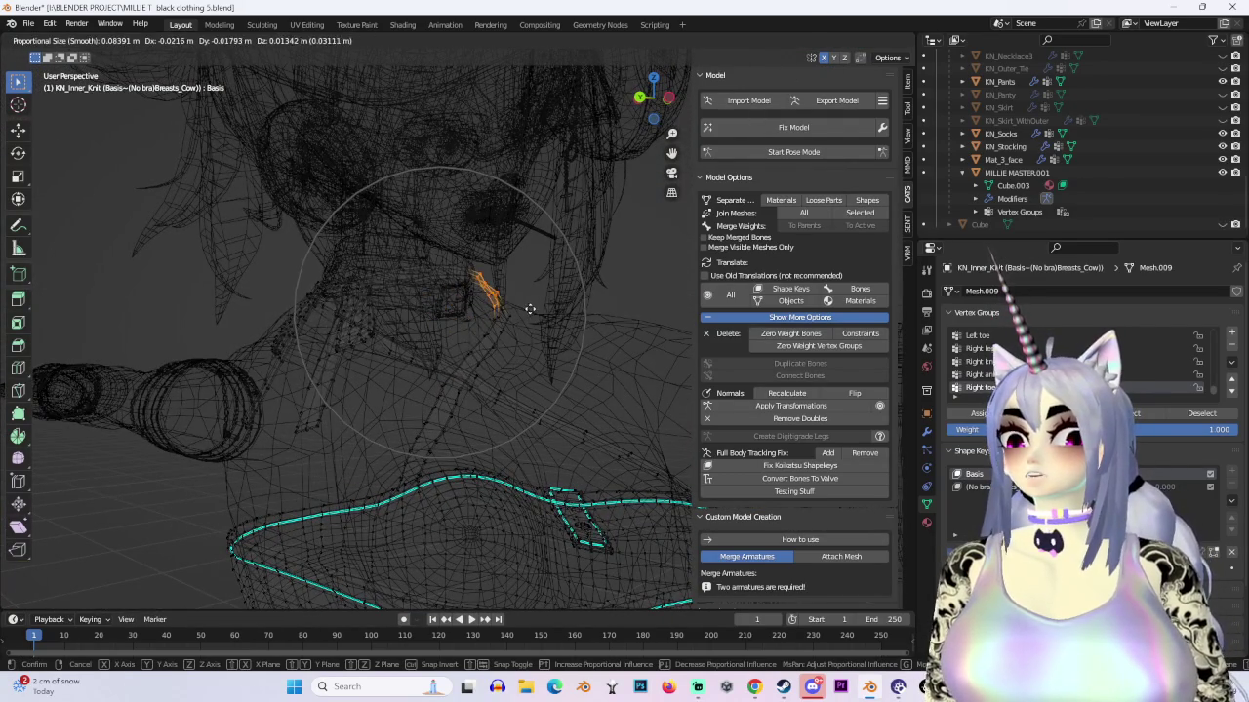
left_click(529, 309)
Step: Make two more soft-falloff adjustments to the neck strap, returning to solid shading
mouse_move(563, 312)
middle_mouse_down()
mouse_move(591, 341)
mouse_move(538, 340)
mouse_move(576, 362)
mouse_move(539, 366)
mouse_move(410, 328)
mouse_move(296, 325)
mouse_move(455, 326)
mouse_move(434, 341)
middle_mouse_up()
key("g")
left_click(560, 367)
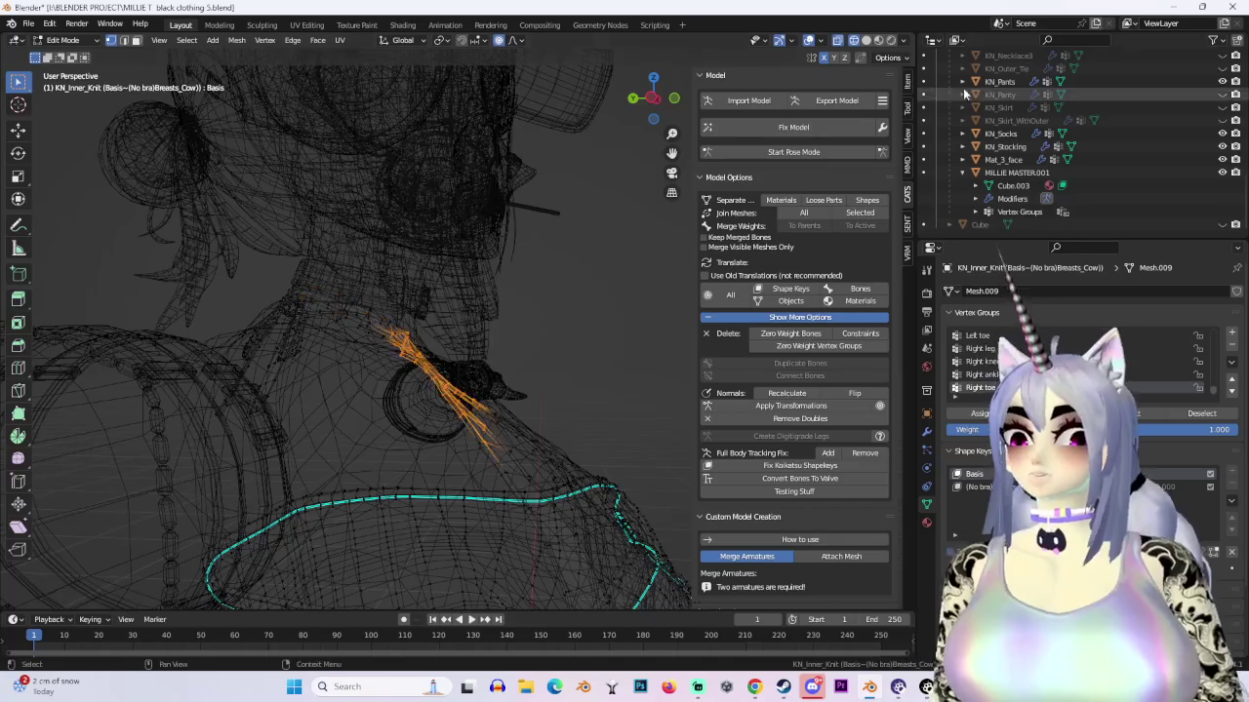
key("shift+z")
key("g")
left_click(662, 359)
Step: In Left Orthographic wireframe, move the strap vertices down and back toward the shoulder
mouse_move(663, 359)
middle_mouse_down()
mouse_move(493, 342)
mouse_move(379, 364)
mouse_move(440, 365)
middle_mouse_up()
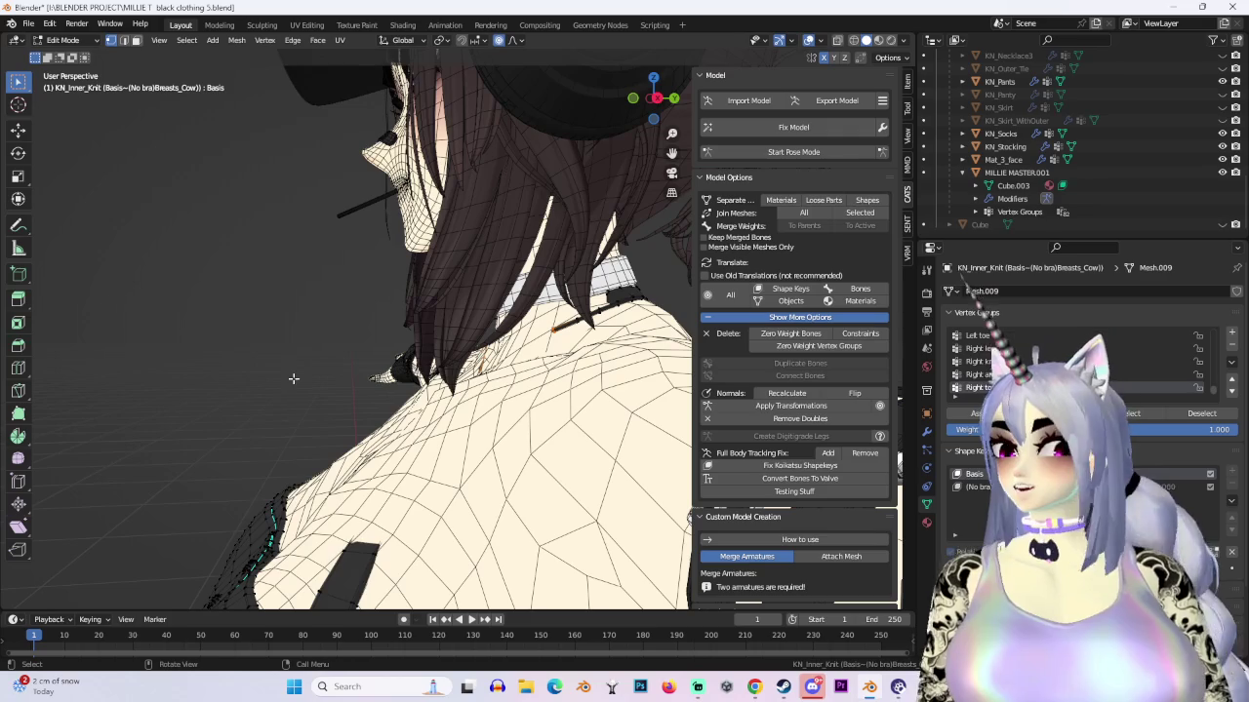
mouse_move(334, 298)
middle_mouse_down()
mouse_move(574, 379)
mouse_move(541, 383)
mouse_move(585, 351)
mouse_move(616, 465)
mouse_move(527, 459)
middle_mouse_up()
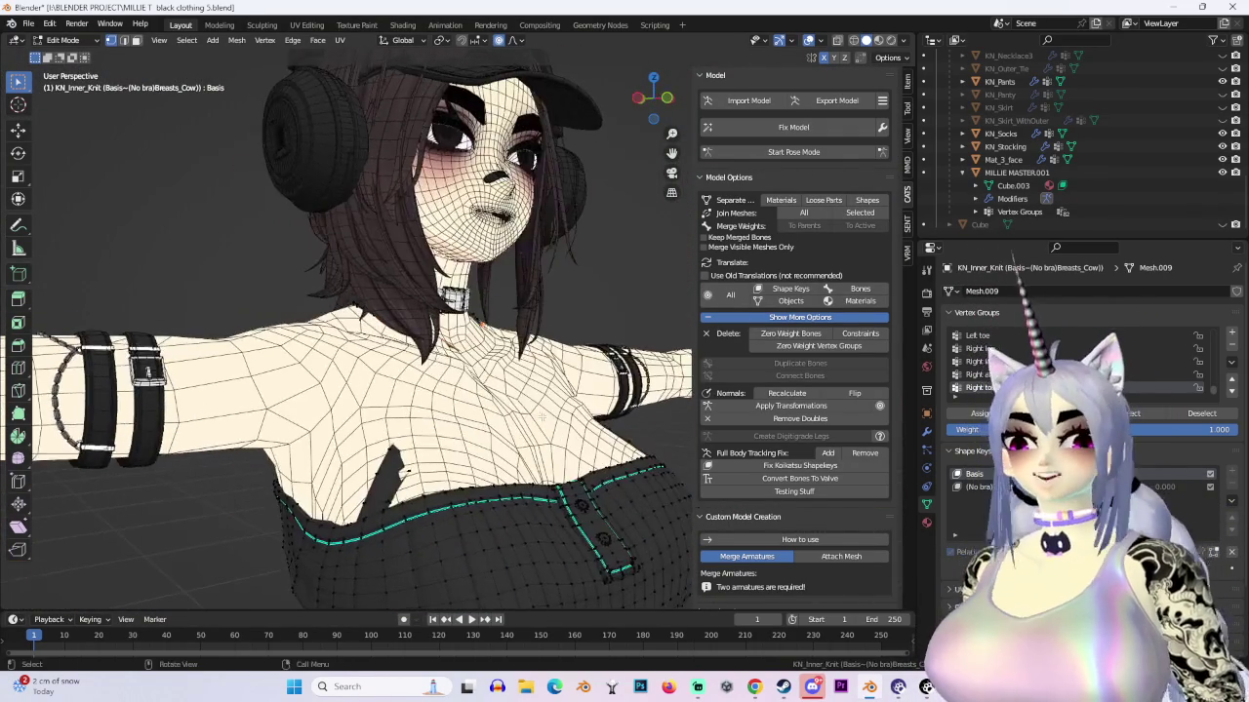
middle_click_drag(728, 198, 714, 119)
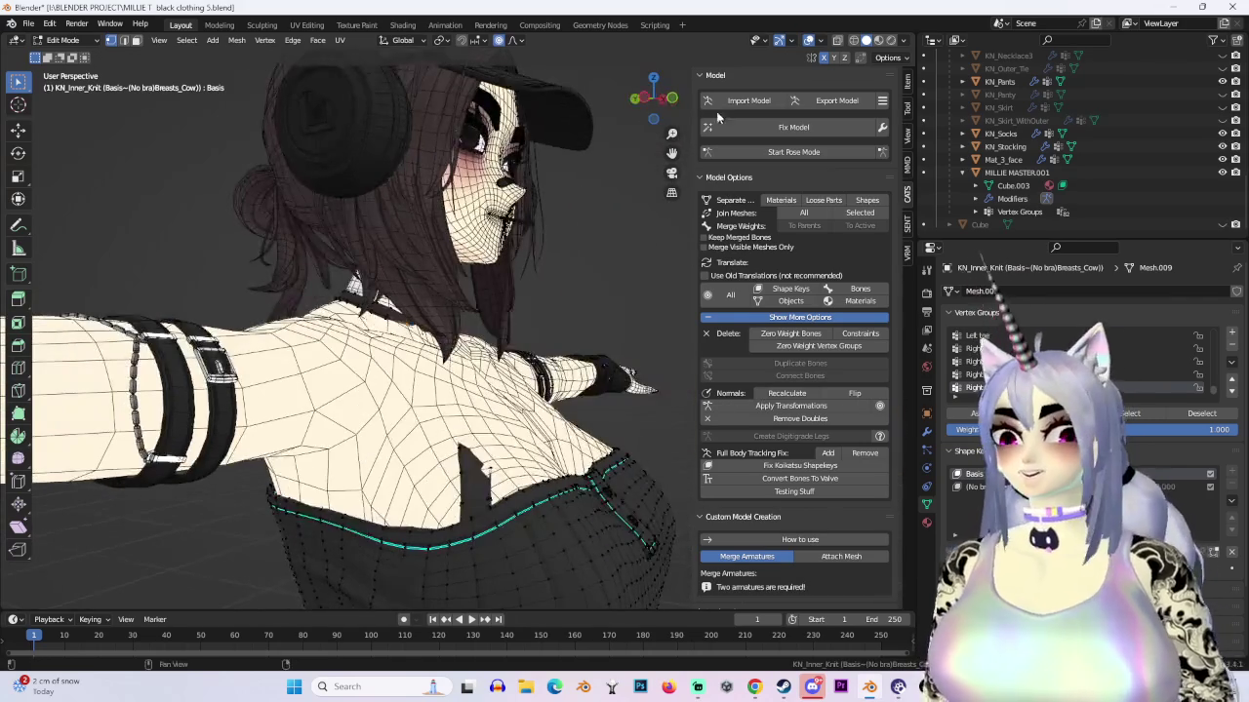
left_click(635, 100)
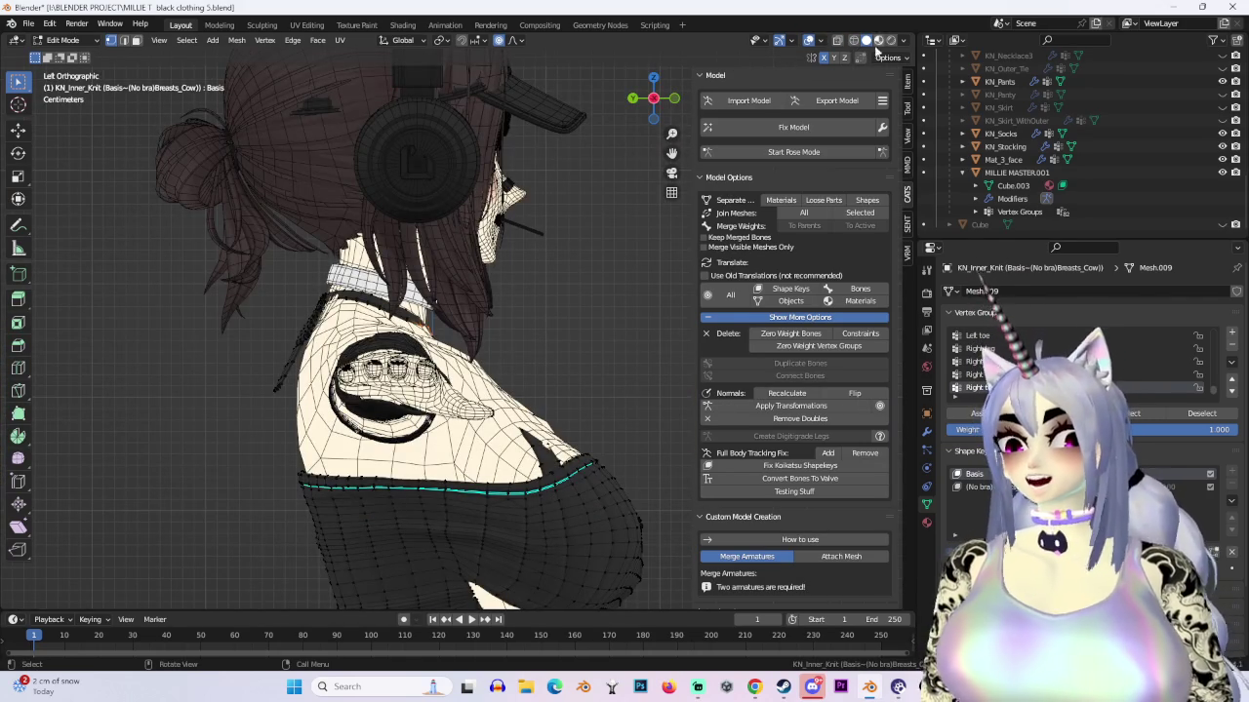
left_click(854, 41)
key("c")
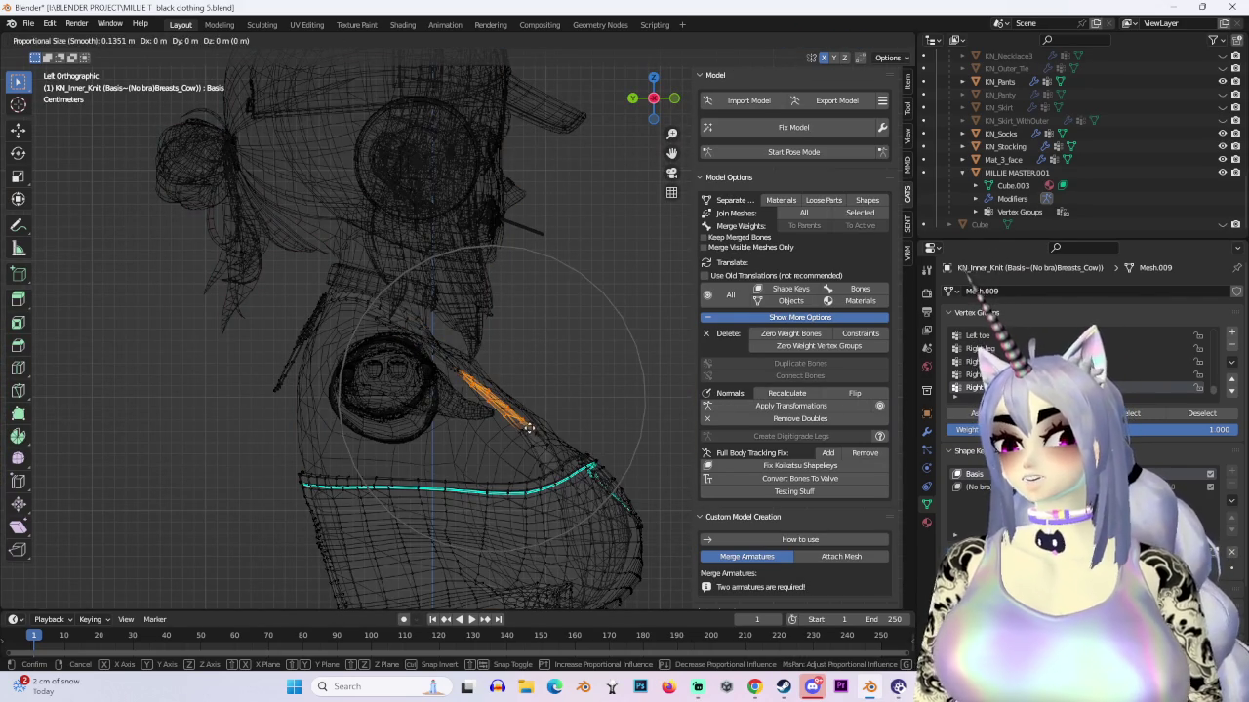
key("Escape")
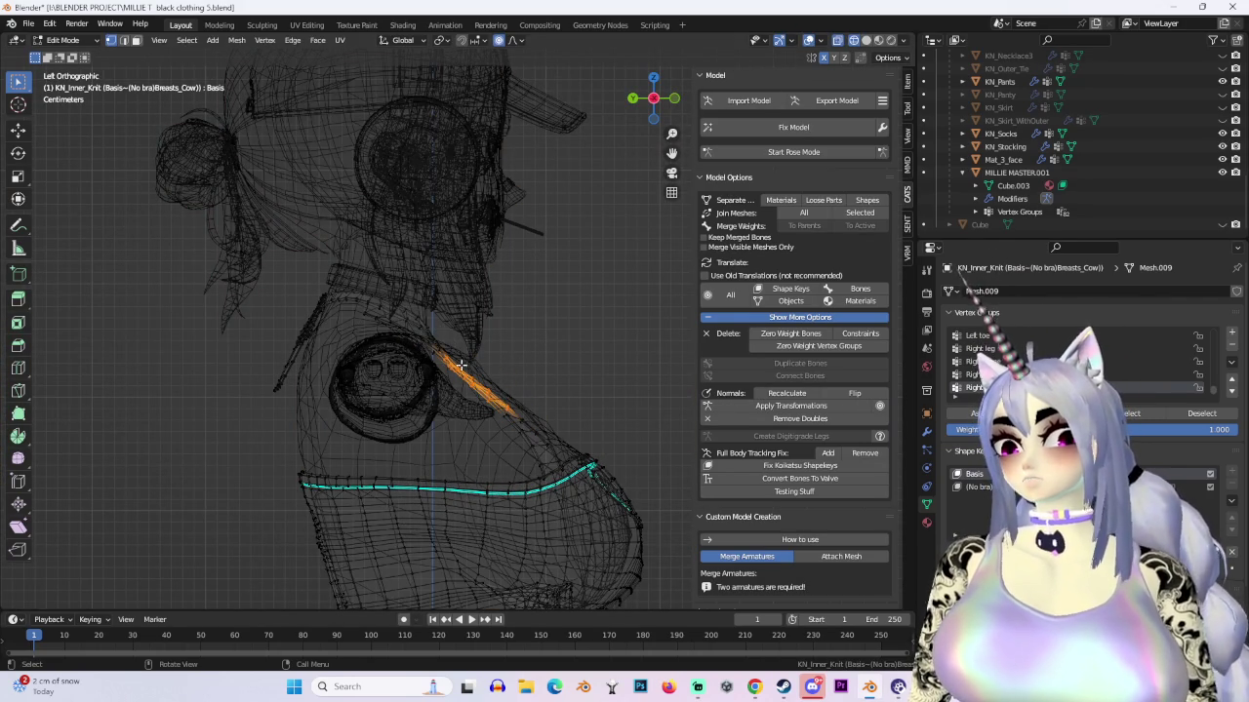
key("g")
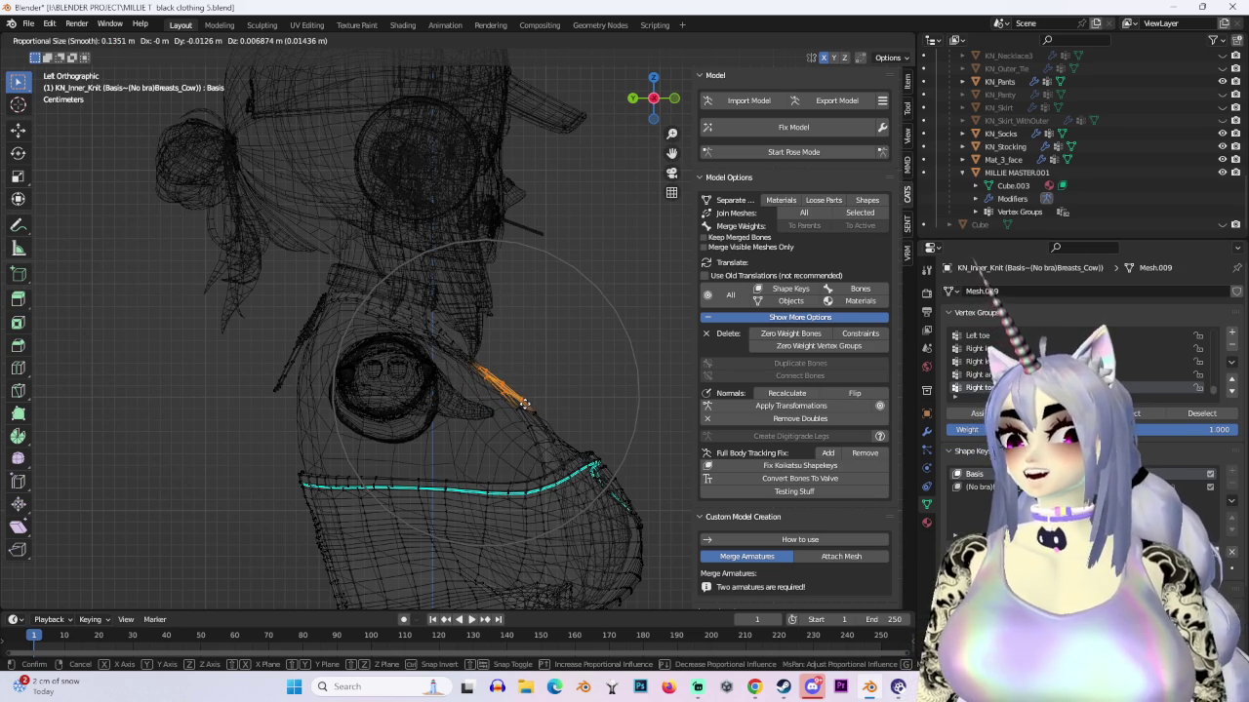
left_click(524, 402)
middle_click_drag(612, 390, 478, 426)
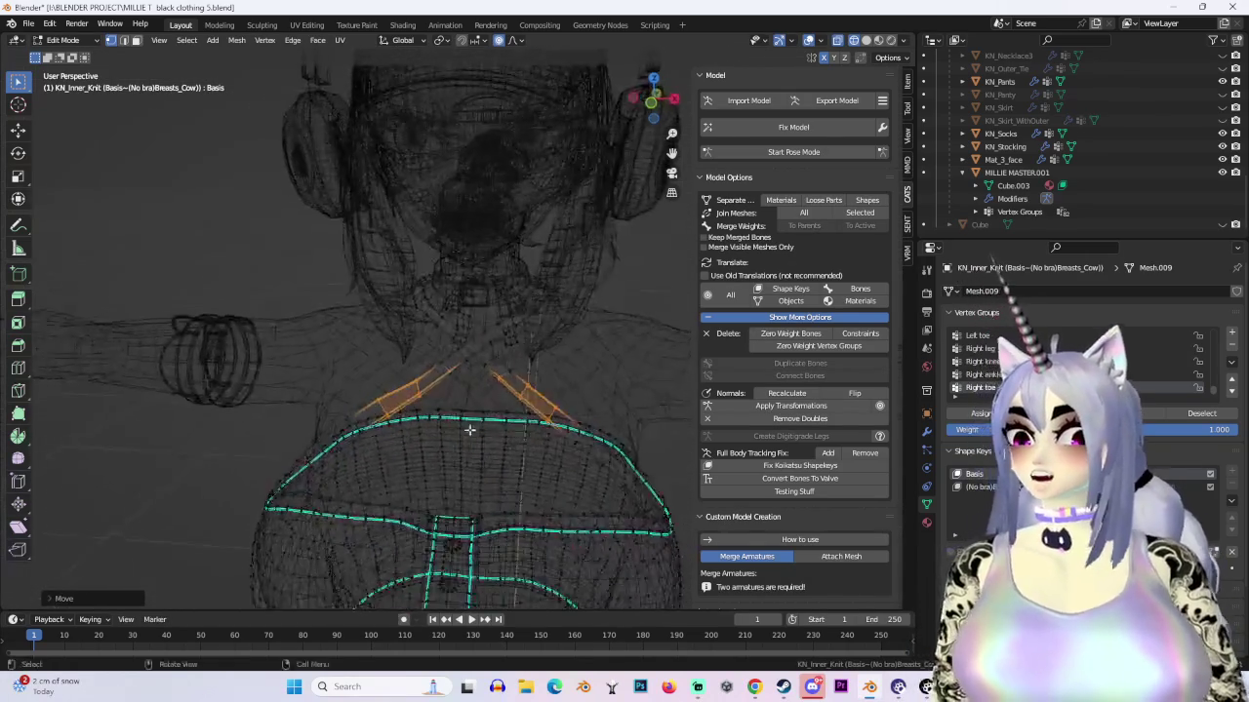
Step: Box-select the chest strap vertices and move them closer to the body with soft falloff
key("shift+z")
scroll(477, 426, "up", 2)
scroll(478, 426, "up", 2)
key("b")
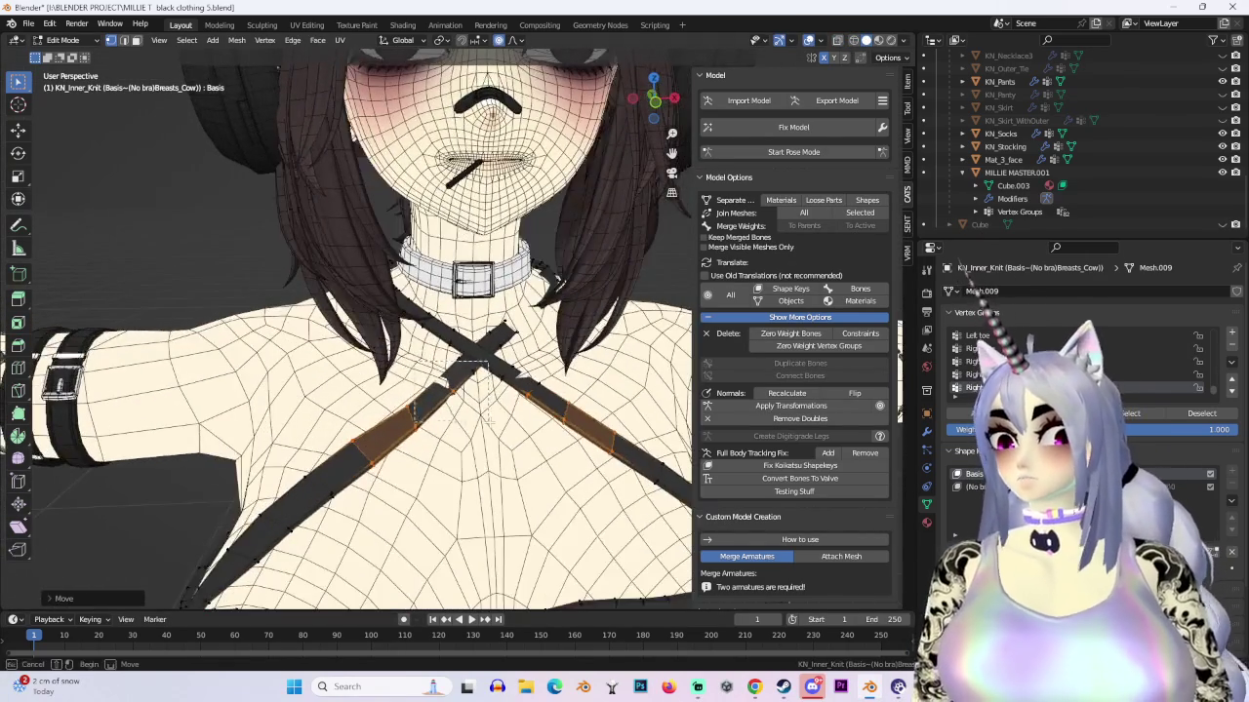
middle_click_drag(480, 422, 351, 414)
key("g")
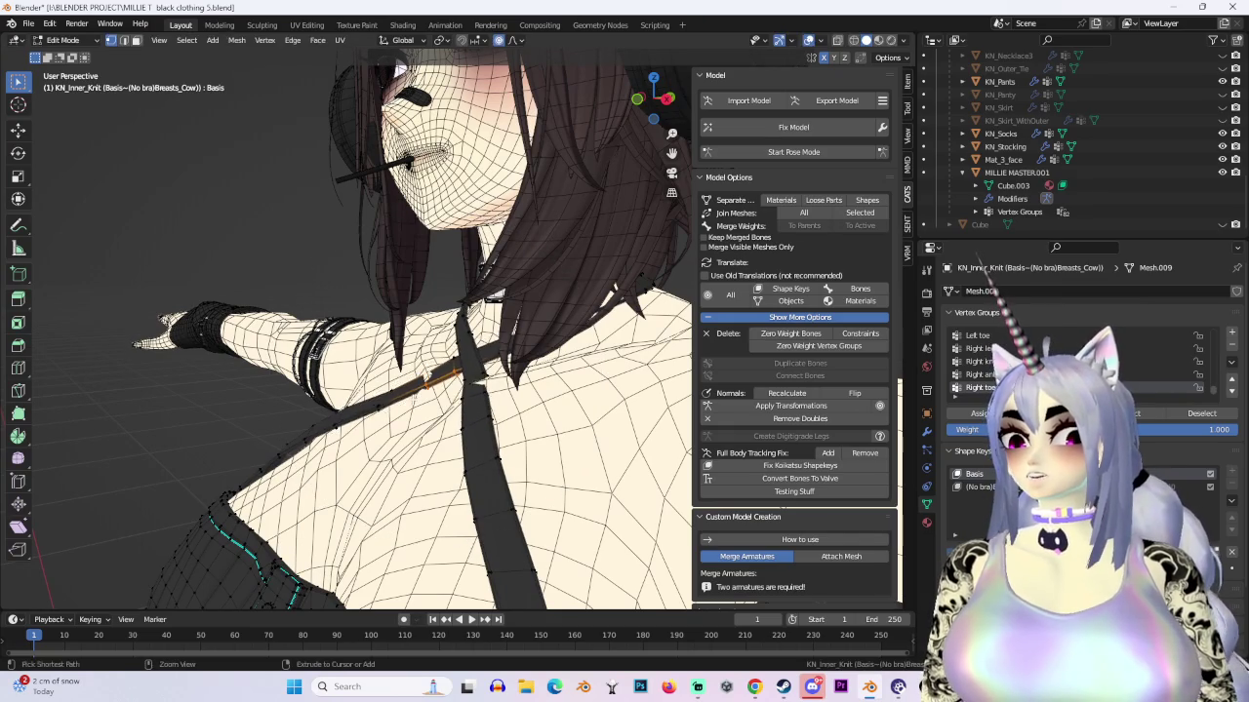
left_click(400, 388)
Step: Attempt further strap moves near the crossing, cancelling each one
mouse_move(400, 388)
middle_mouse_down()
mouse_move(472, 399)
mouse_move(457, 403)
middle_mouse_up()
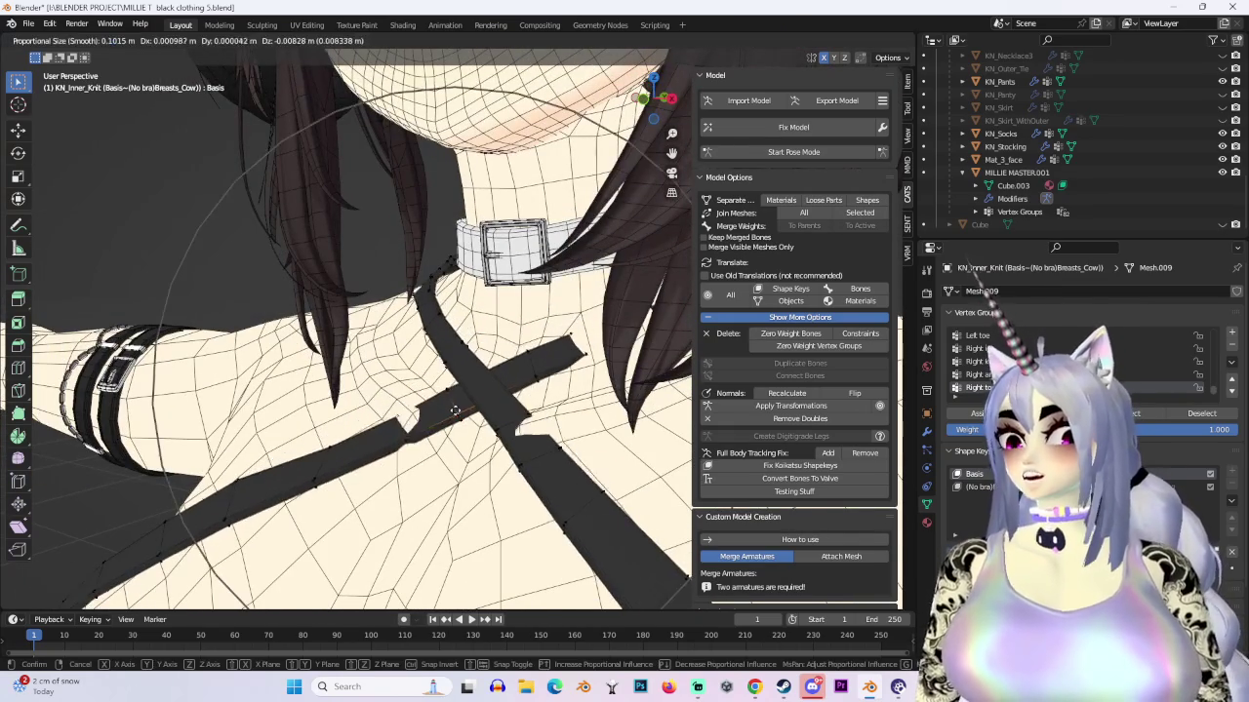
key("g")
scroll(458, 403, "up", 2)
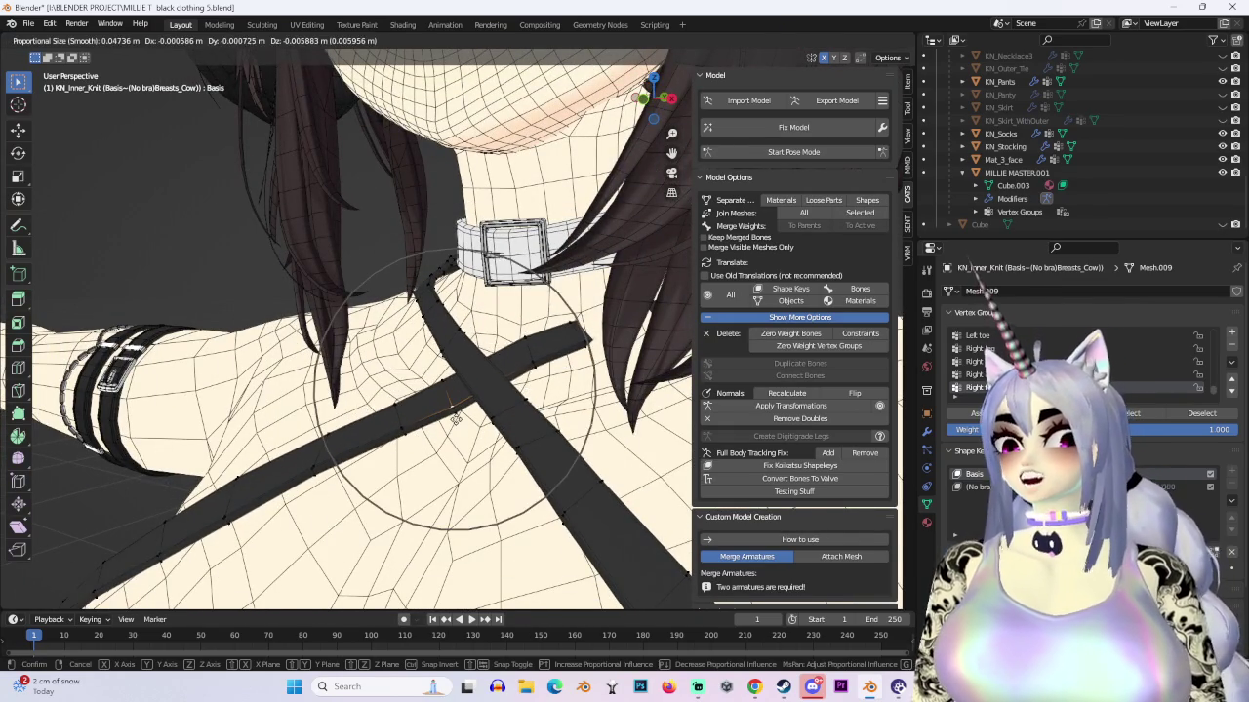
right_click(460, 411)
mouse_move(464, 412)
middle_mouse_down()
mouse_move(488, 410)
mouse_move(601, 297)
mouse_move(663, 361)
mouse_move(444, 314)
mouse_move(600, 403)
middle_mouse_up()
key("g")
right_click(488, 410)
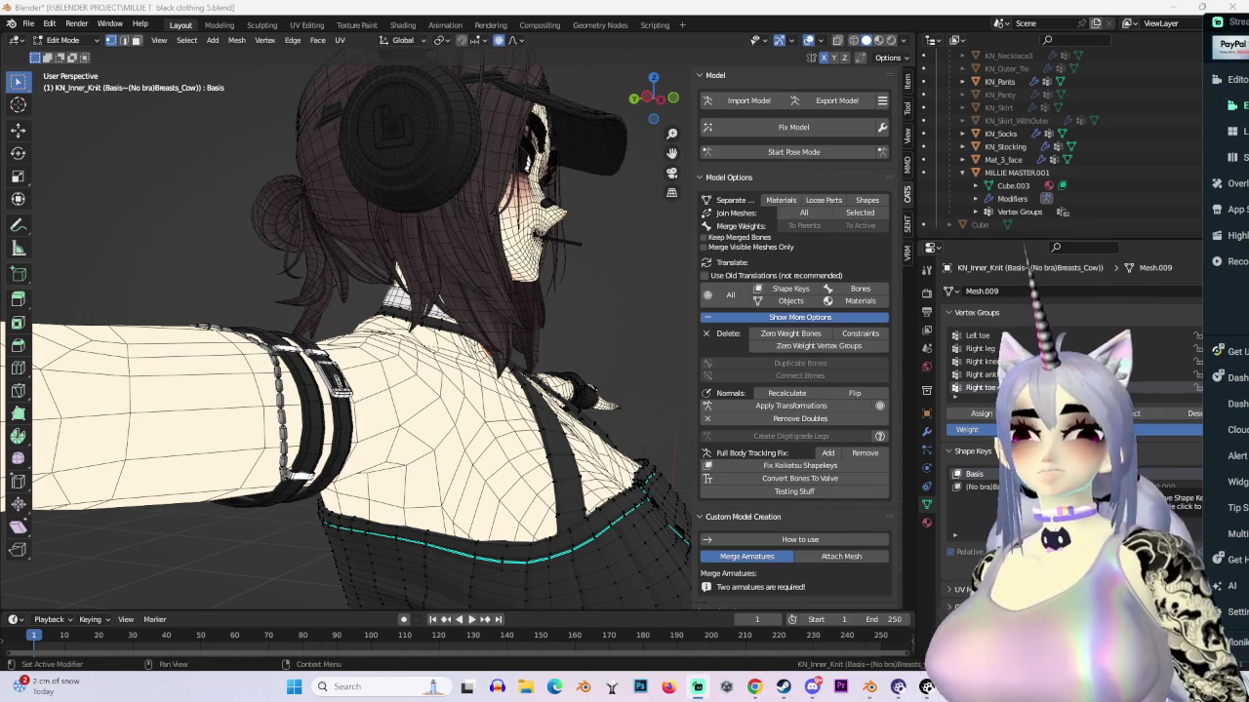
Step: Move the strap crossing with a reduced proportional-editing falloff radius
middle_click_drag(342, 341, 244, 346)
mouse_move(390, 341)
middle_mouse_down()
mouse_move(420, 336)
mouse_move(352, 341)
middle_mouse_up()
scroll(351, 342, "up", 2)
middle_click_drag(508, 351, 520, 343)
key("g")
scroll(520, 344, "down", 2)
scroll(520, 343, "down", 2)
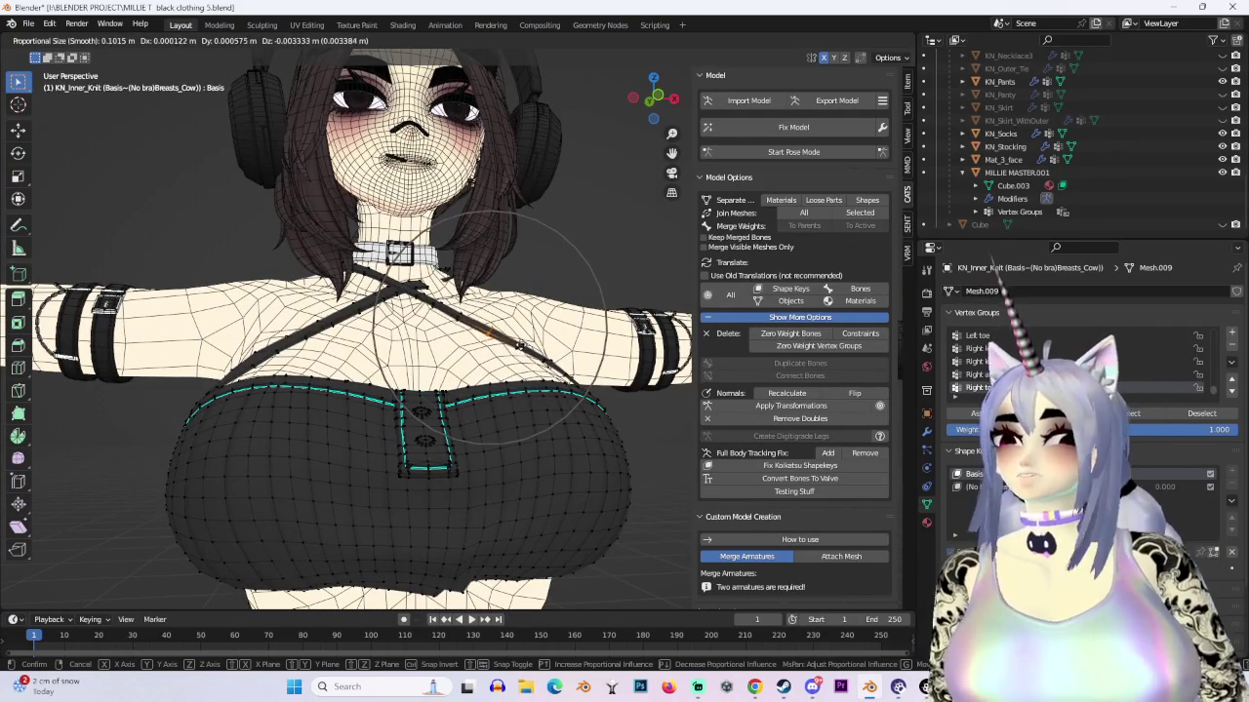
left_click(517, 341)
Step: Try several moves around the collar from a lower angle, cancelling each
mouse_move(517, 341)
middle_mouse_down()
mouse_move(546, 397)
mouse_move(377, 277)
middle_mouse_up()
key("g")
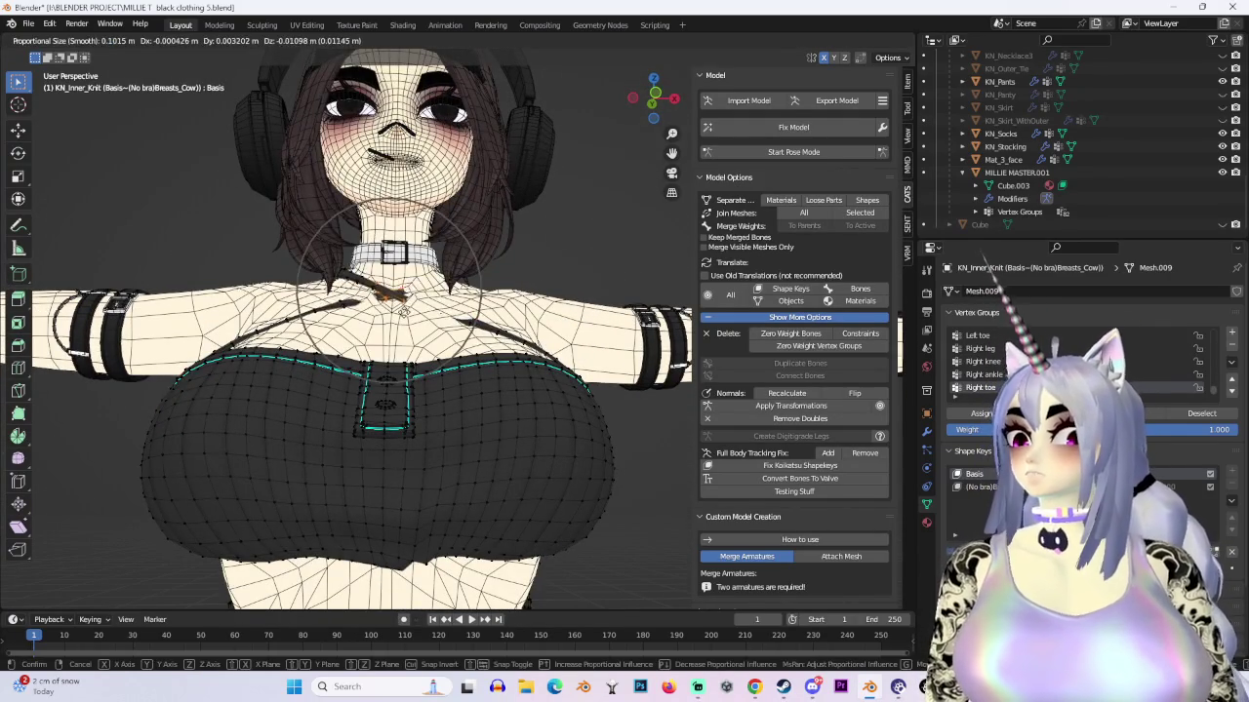
right_click(403, 300)
scroll(418, 288, "up", 3)
key("g")
right_click(400, 282)
key("g")
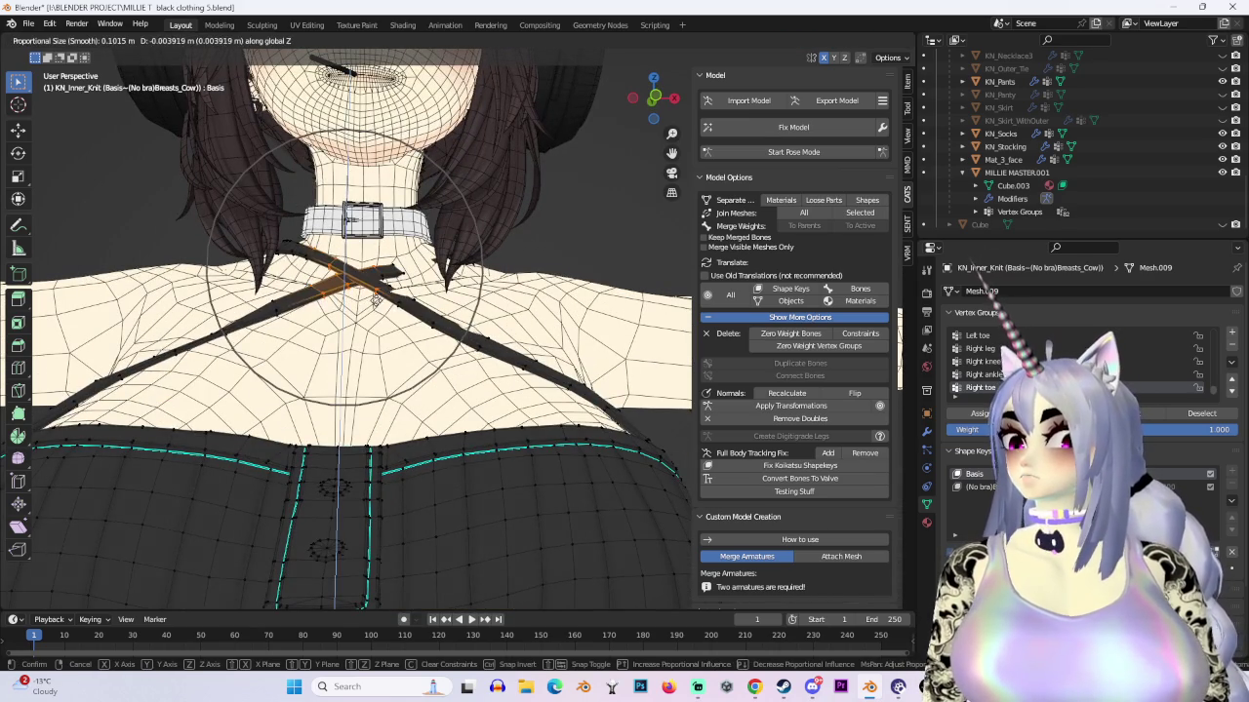
right_click(381, 299)
Step: Raise the strap crossing straight up along Z with a tighter falloff
scroll(395, 317, "up", 2)
key("g")
key("z")
scroll(407, 332, "up", 5)
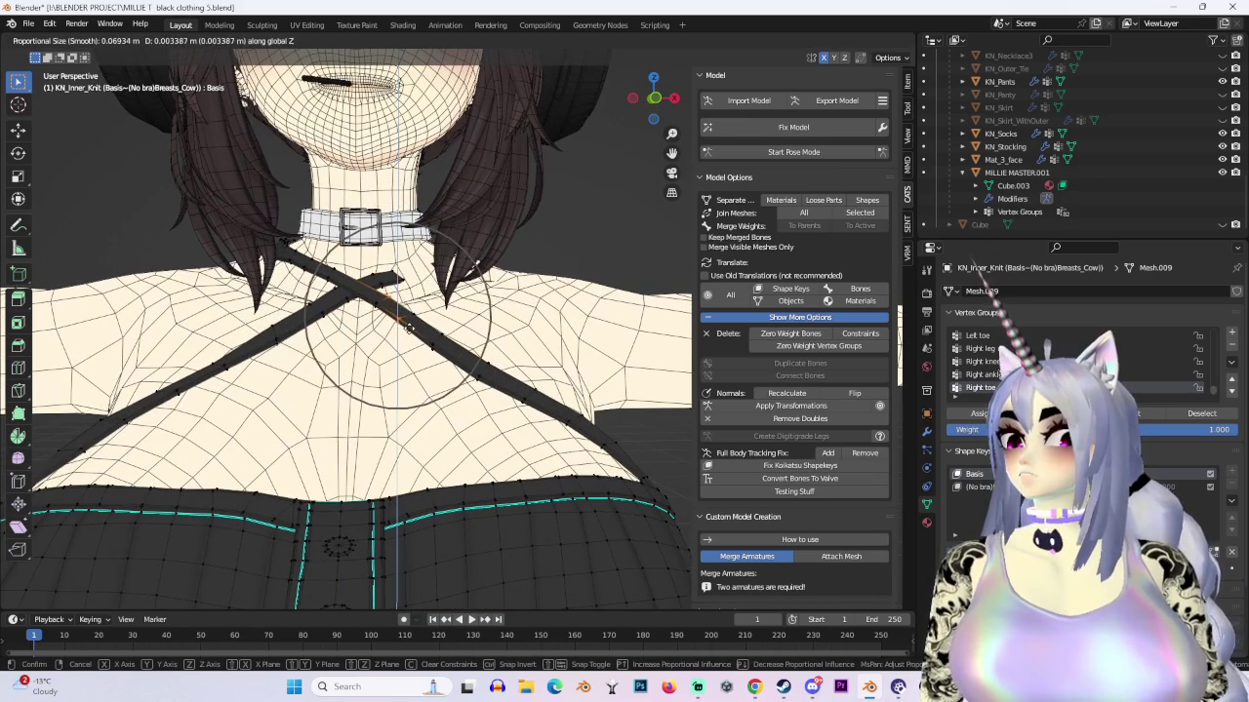
left_click(400, 322)
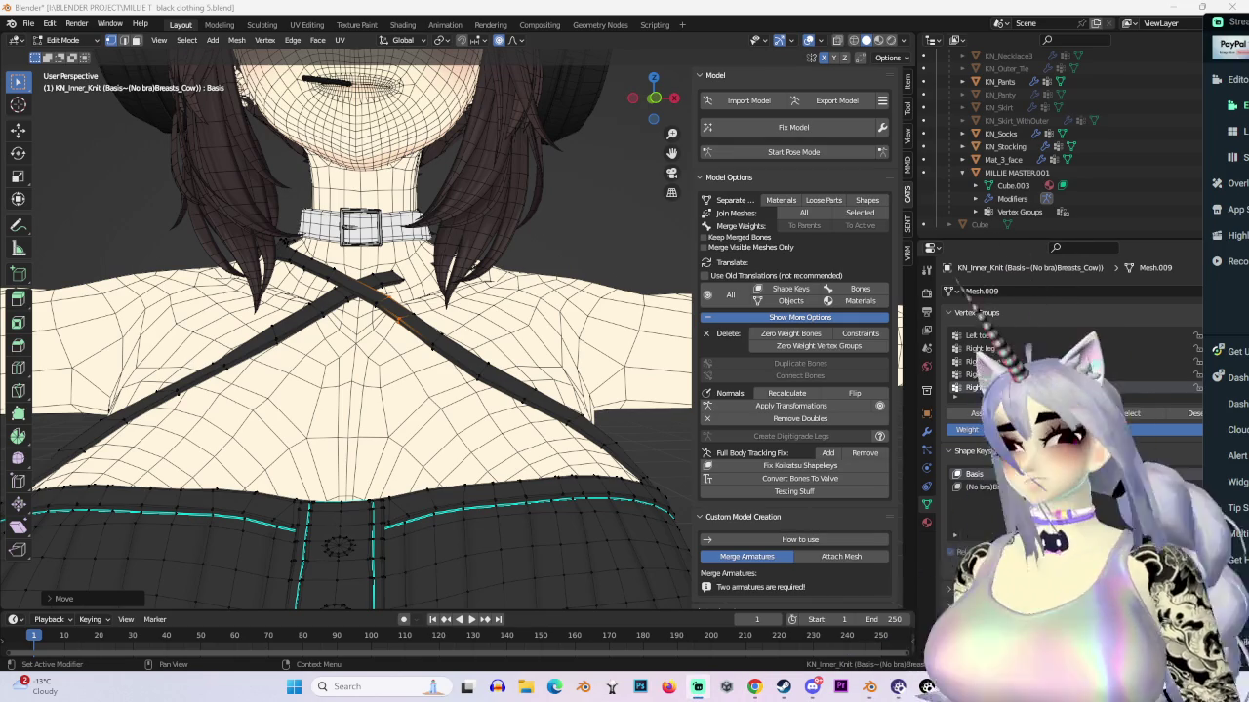
Step: Shift the vertices behind the neck, then abandon a move near the bow
mouse_move(371, 332)
middle_mouse_down()
mouse_move(409, 351)
mouse_move(409, 321)
mouse_move(361, 337)
mouse_move(390, 322)
mouse_move(402, 348)
mouse_move(451, 314)
middle_mouse_up()
key("g")
key("Return")
key("g")
key("Escape")
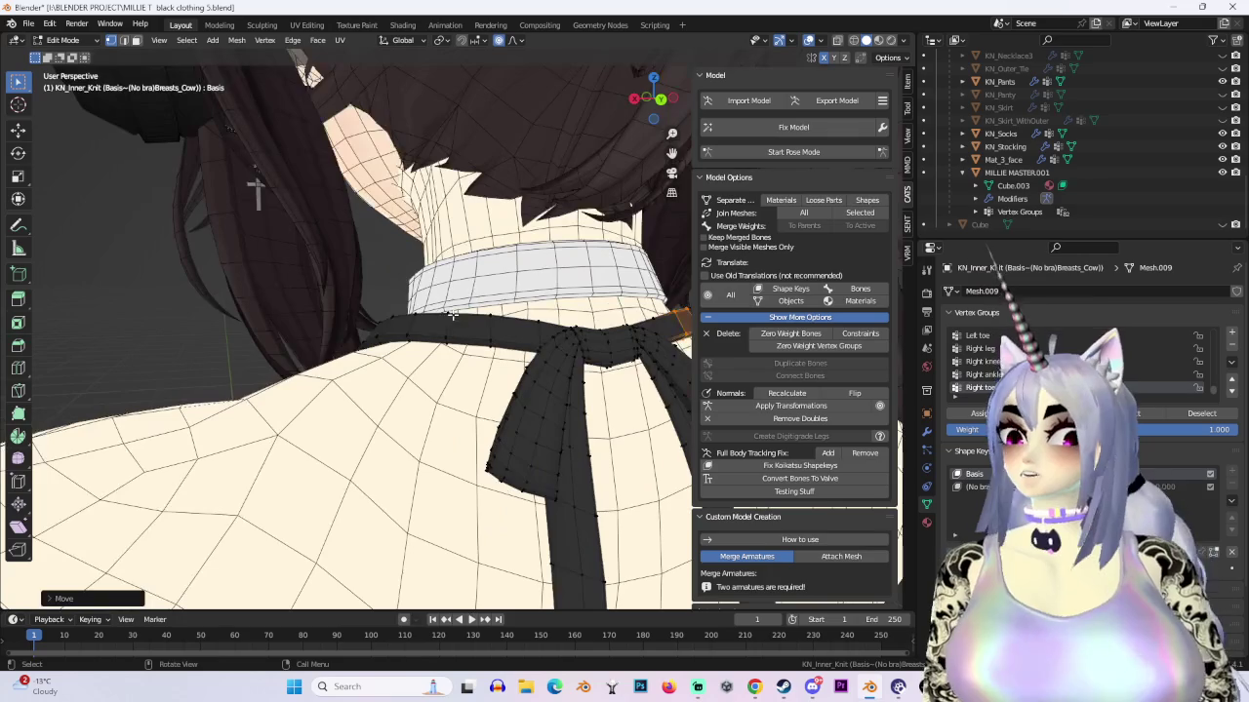
Step: Soft-move the bow, then lower its knot vertex straight down along Z
key("g")
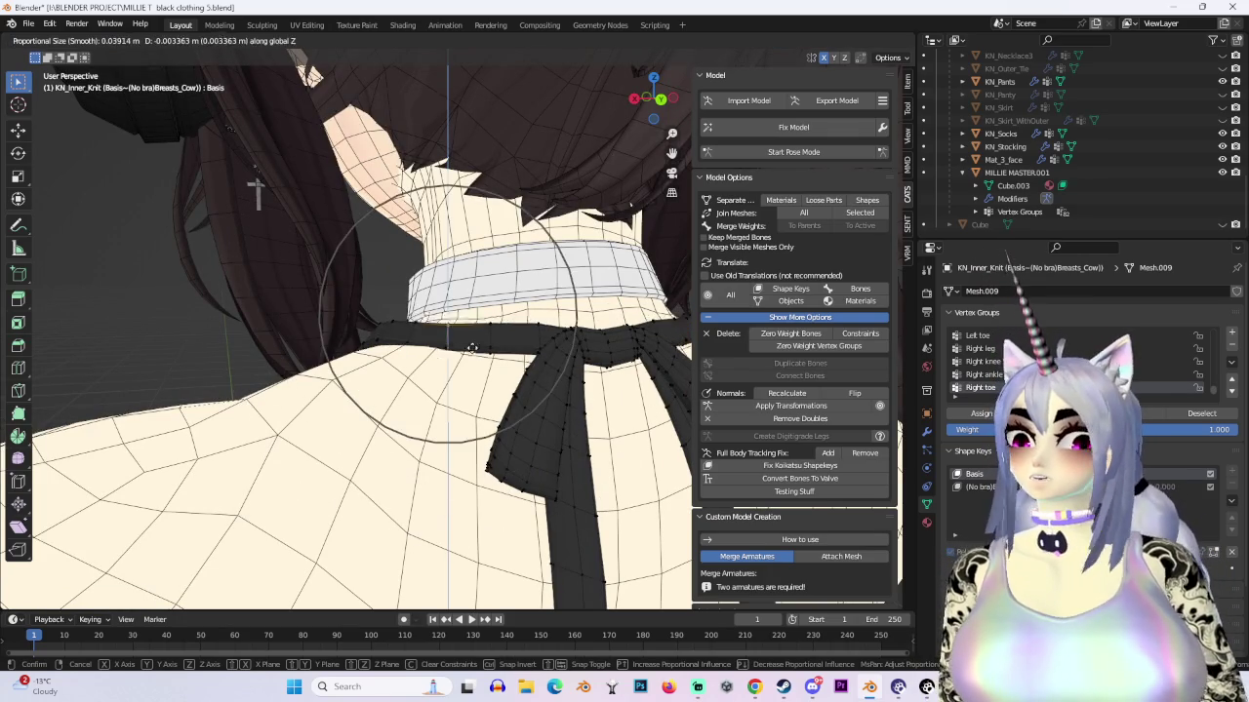
left_click(472, 337)
left_click(569, 354)
key("g")
key("z")
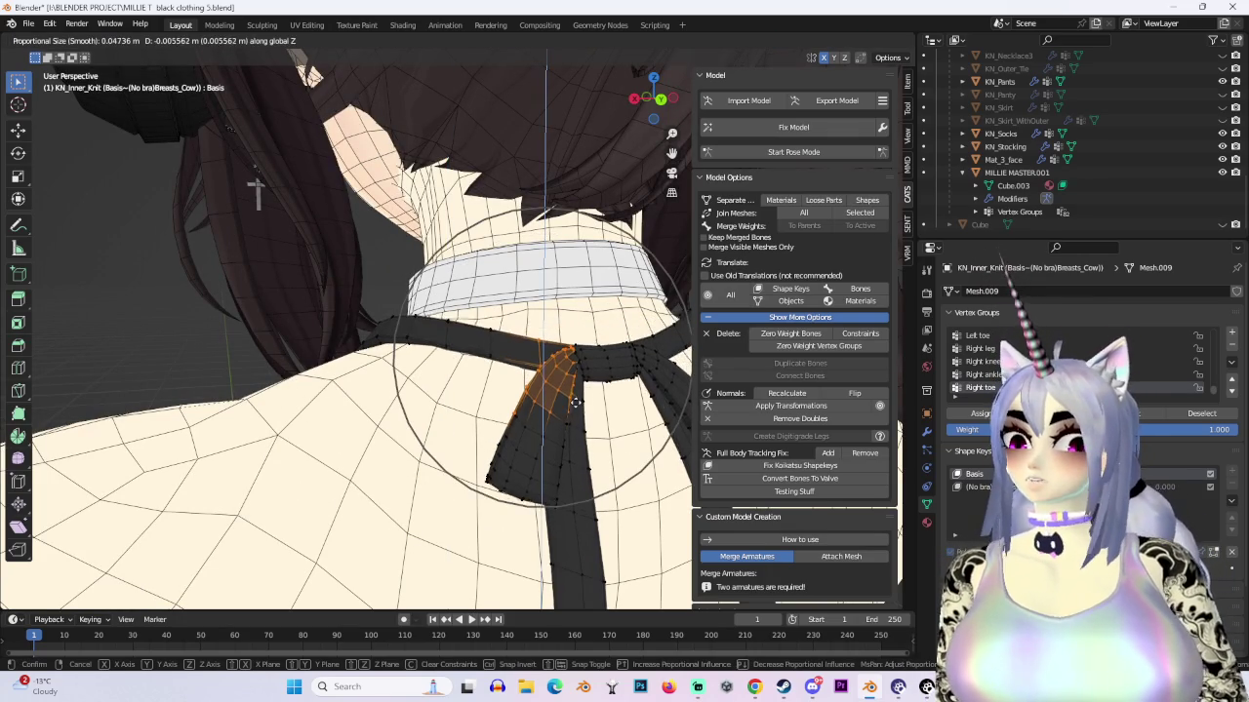
left_click(576, 415)
Step: Check the neck in wireframe and solid views, then switch the knit top to Sculpt Mode
mouse_move(586, 414)
middle_mouse_down()
mouse_move(684, 390)
mouse_move(349, 362)
mouse_move(432, 357)
mouse_move(396, 304)
middle_mouse_up()
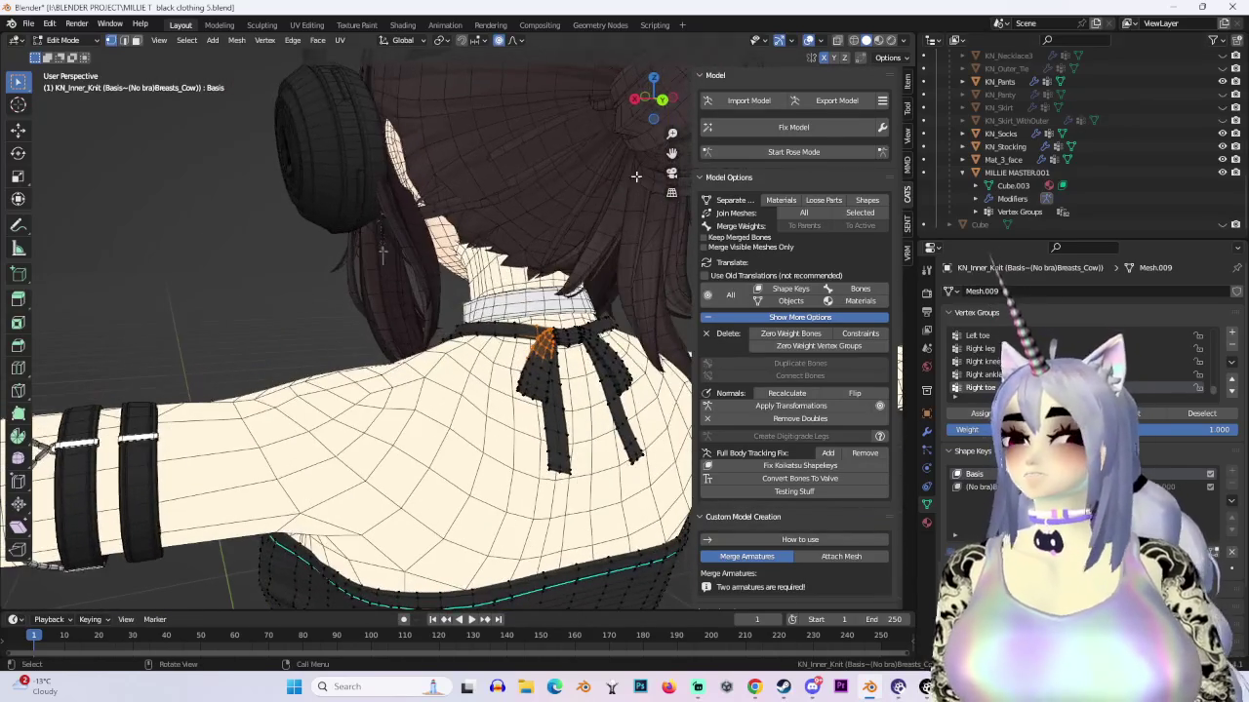
left_click(853, 40)
middle_click_drag(585, 293, 390, 292)
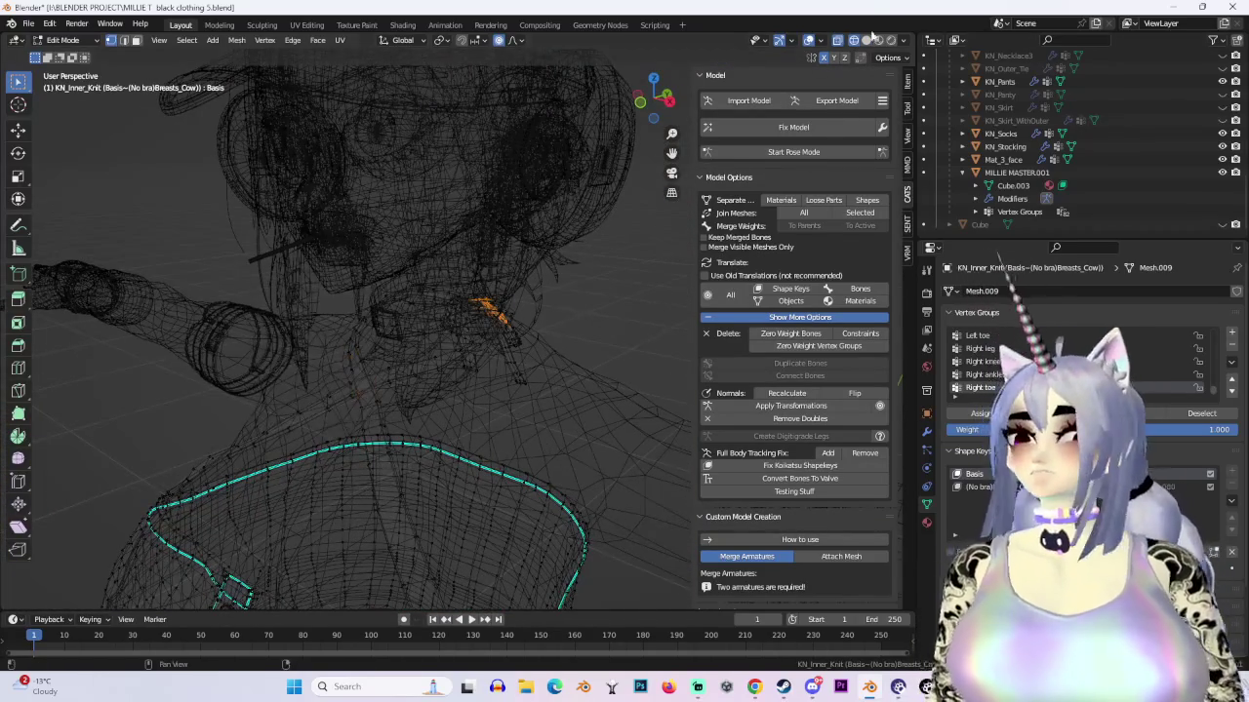
left_click(866, 40)
middle_click_drag(488, 341, 458, 357)
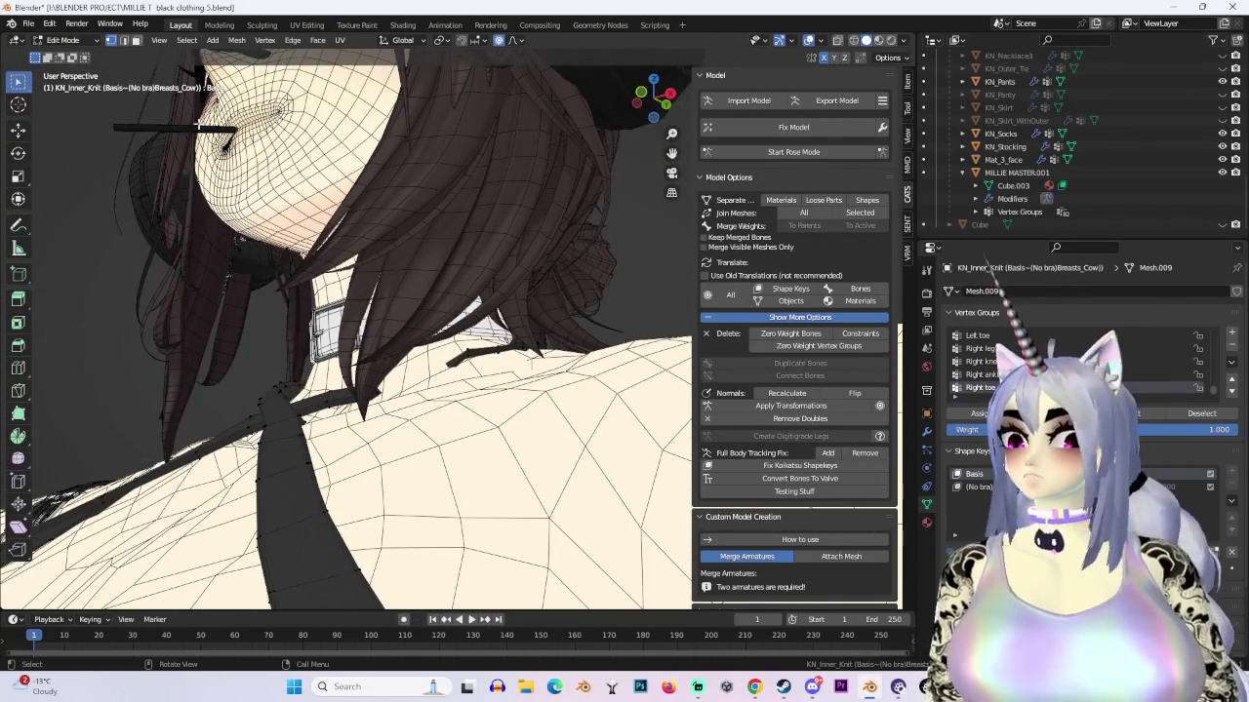
left_click(62, 40)
left_click(63, 86)
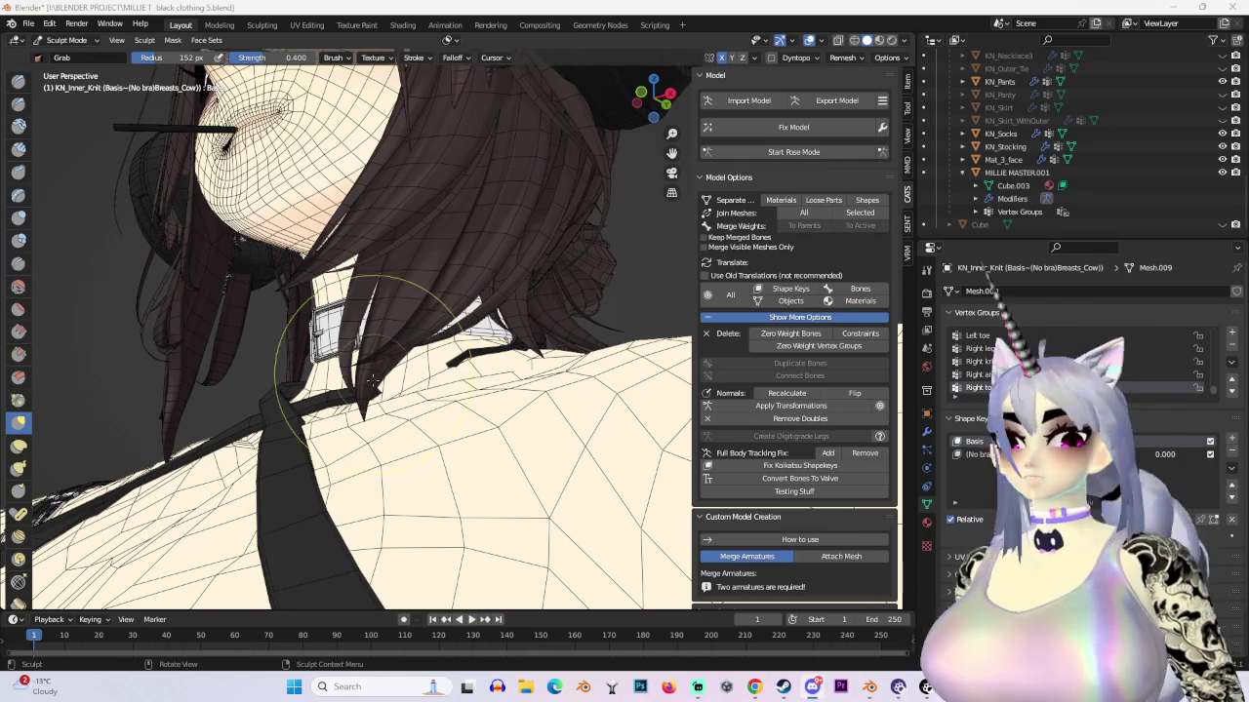
Step: Grab-brush the strap edge beside the collar toward the neck and check it from several angles
left_click_drag(405, 395, 381, 318)
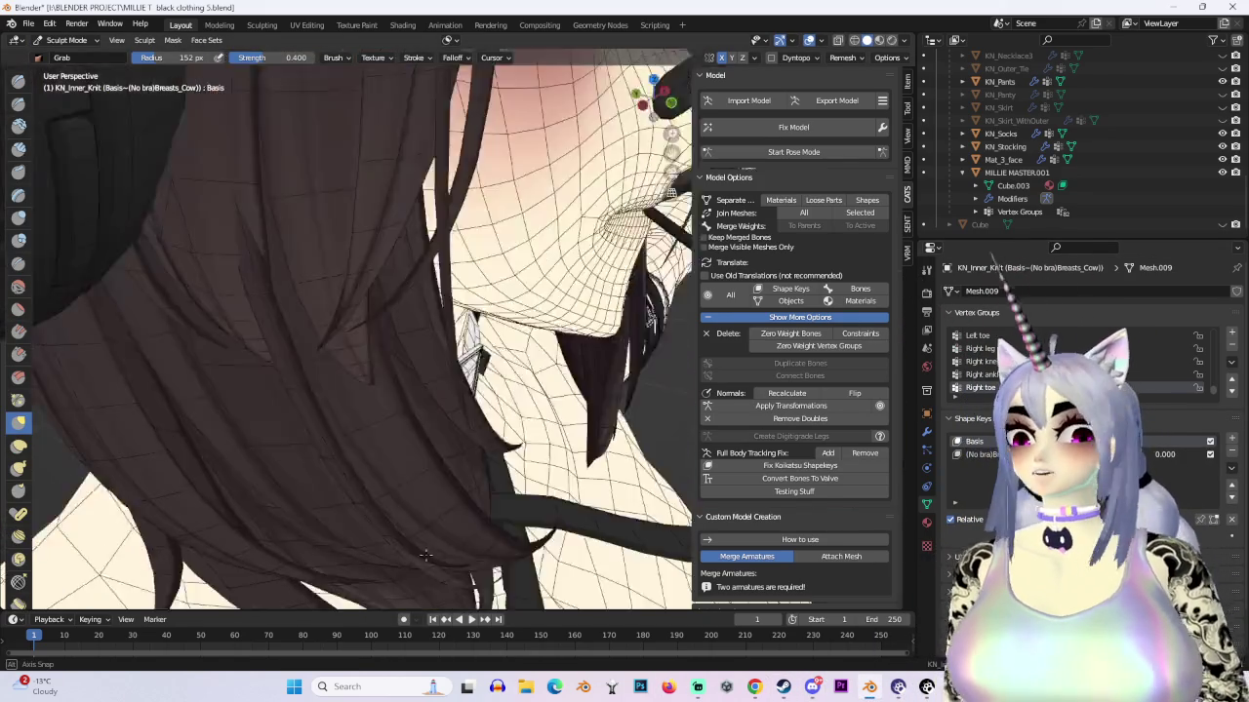
middle_click_drag(466, 395, 466, 395)
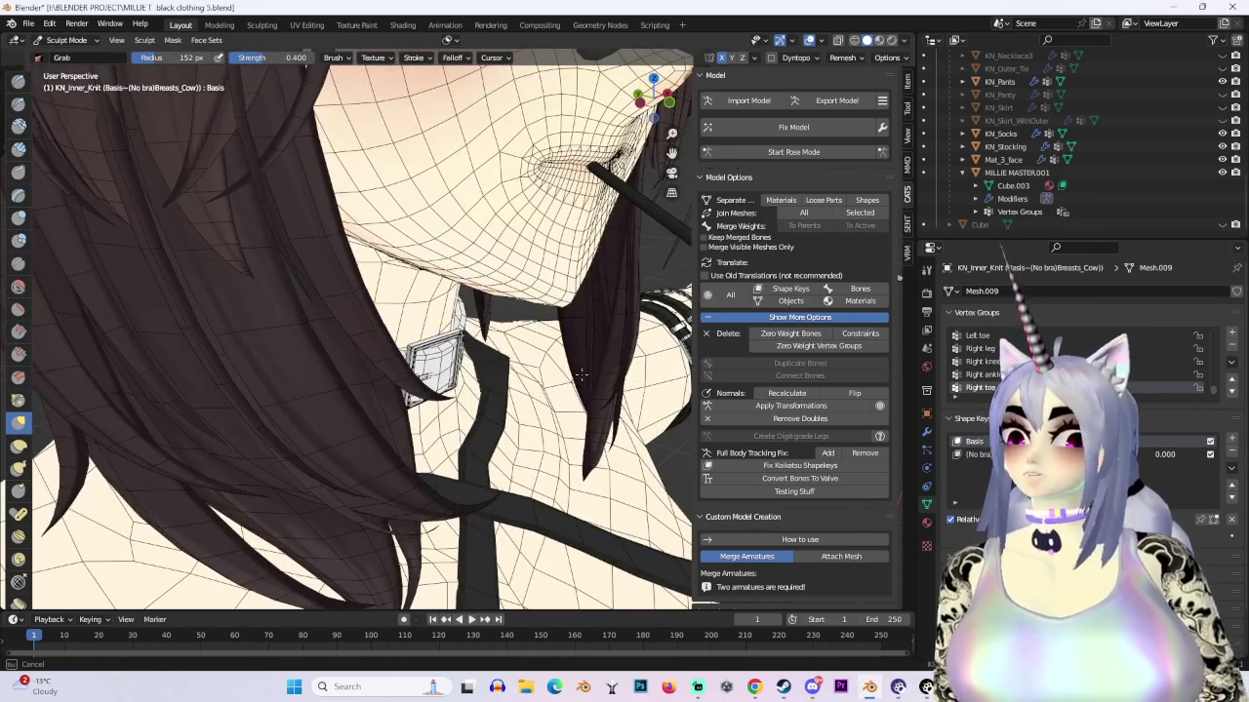
middle_click_drag(578, 382, 557, 388)
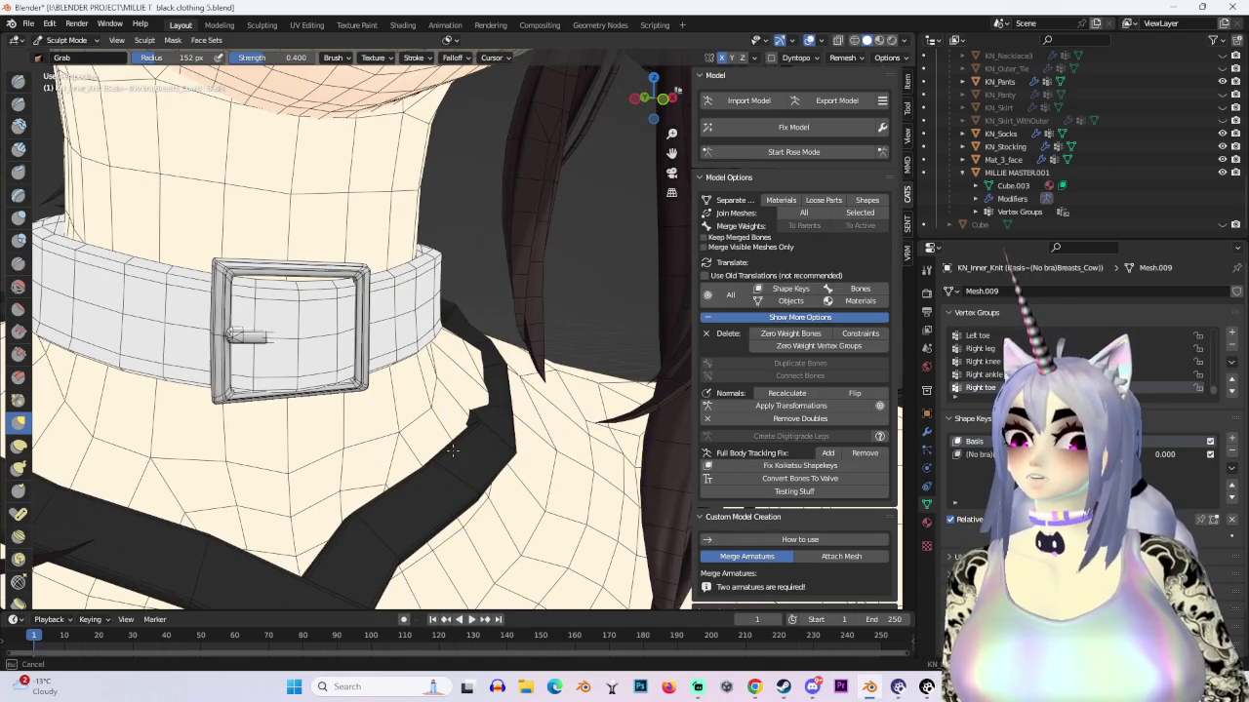
middle_click_drag(474, 433, 467, 395)
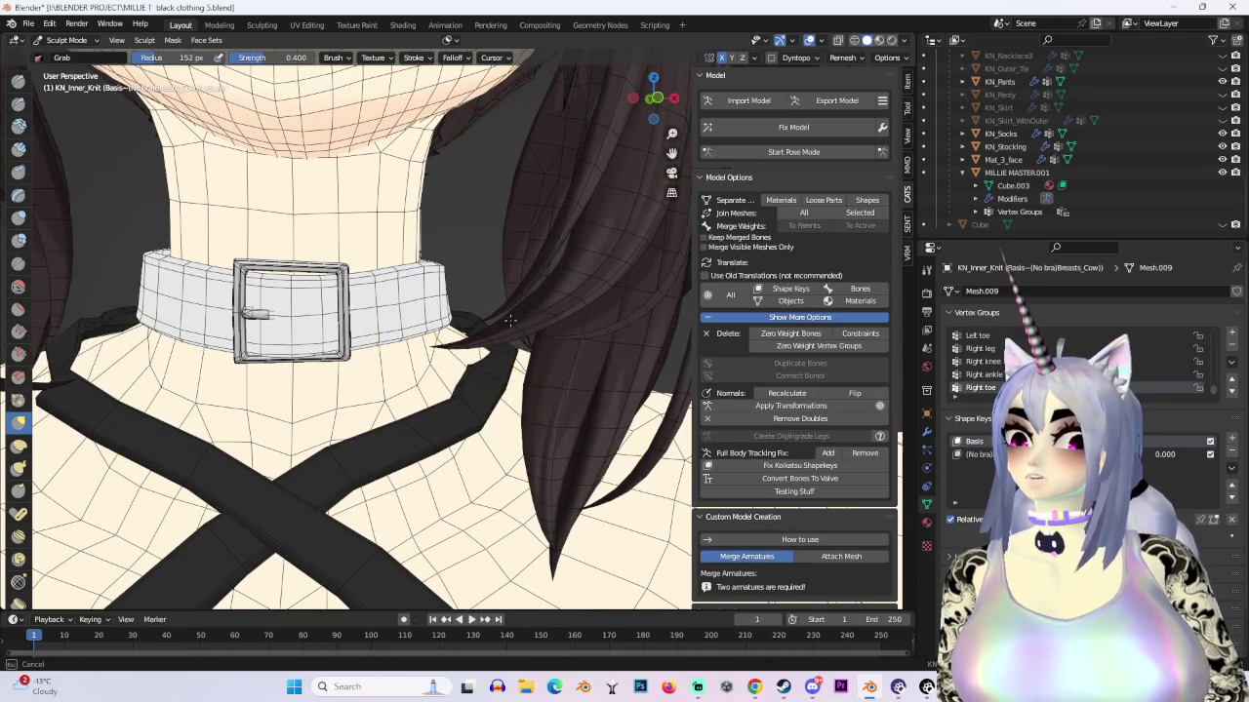
middle_click_drag(511, 320, 501, 312)
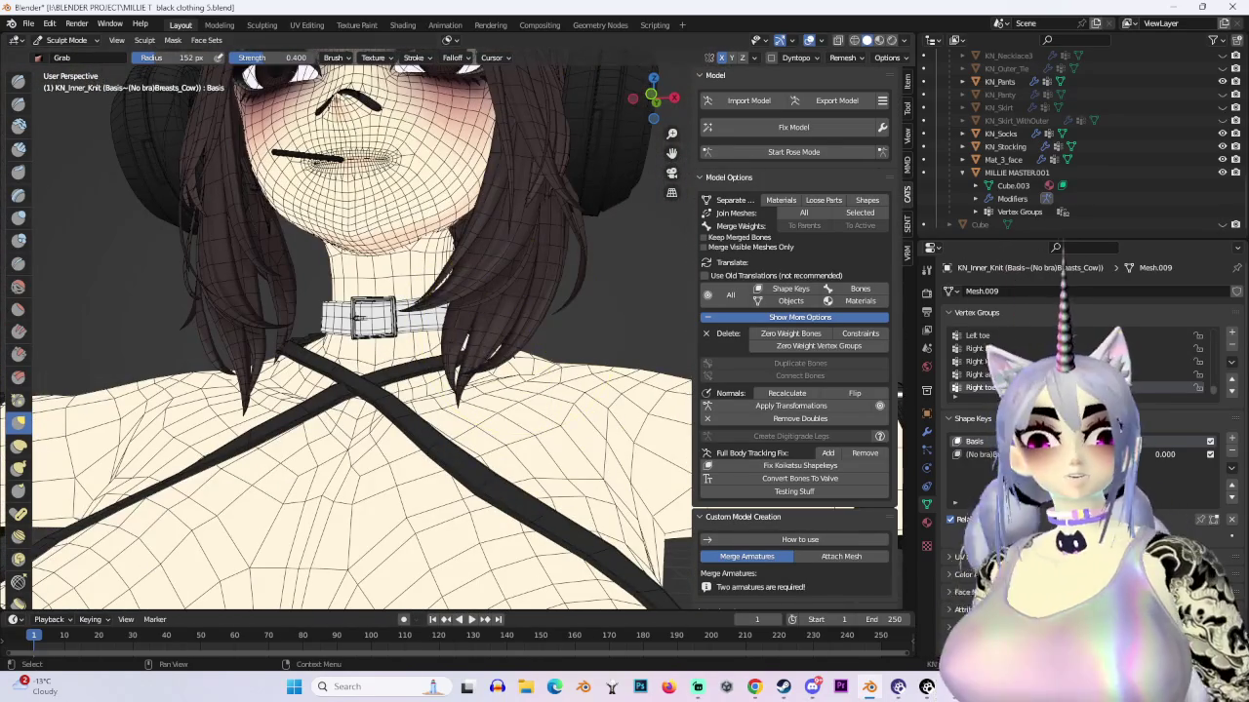
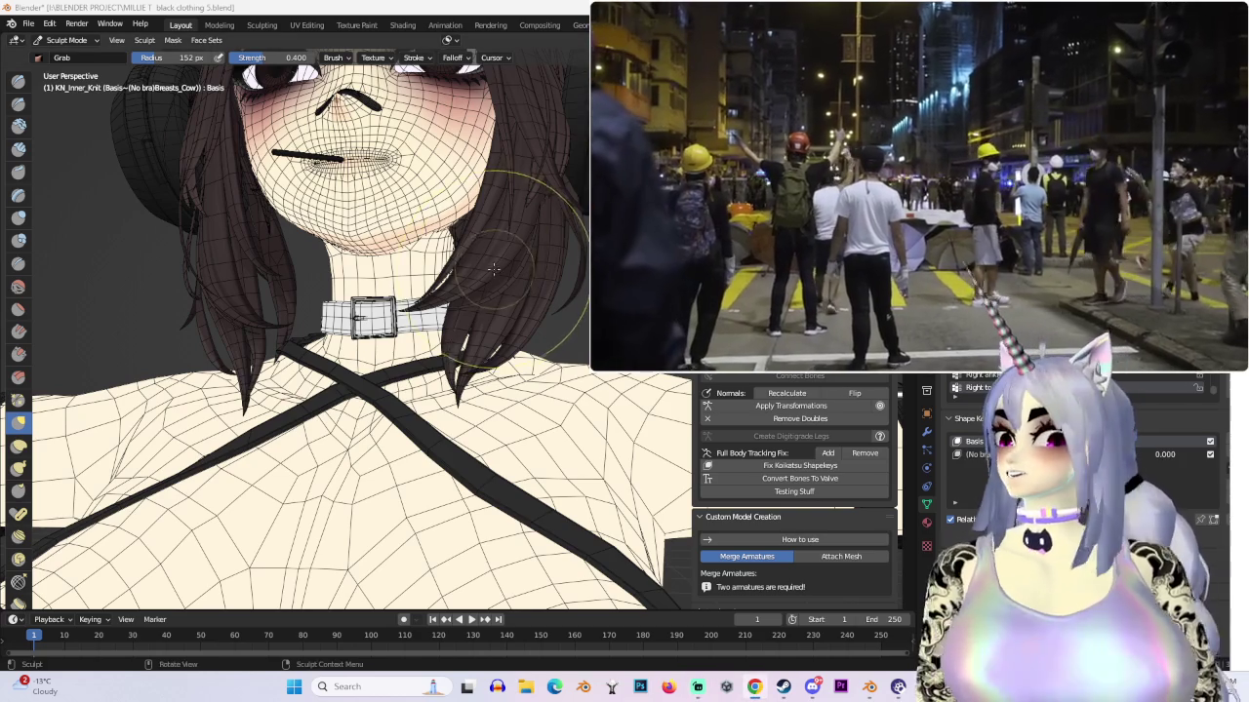
Step: Inspect the upper body and collar buckle from the side, then enter Edit Mode
scroll(523, 283, "down", 5)
middle_click_drag(526, 292, 546, 331)
scroll(488, 252, "up", 2)
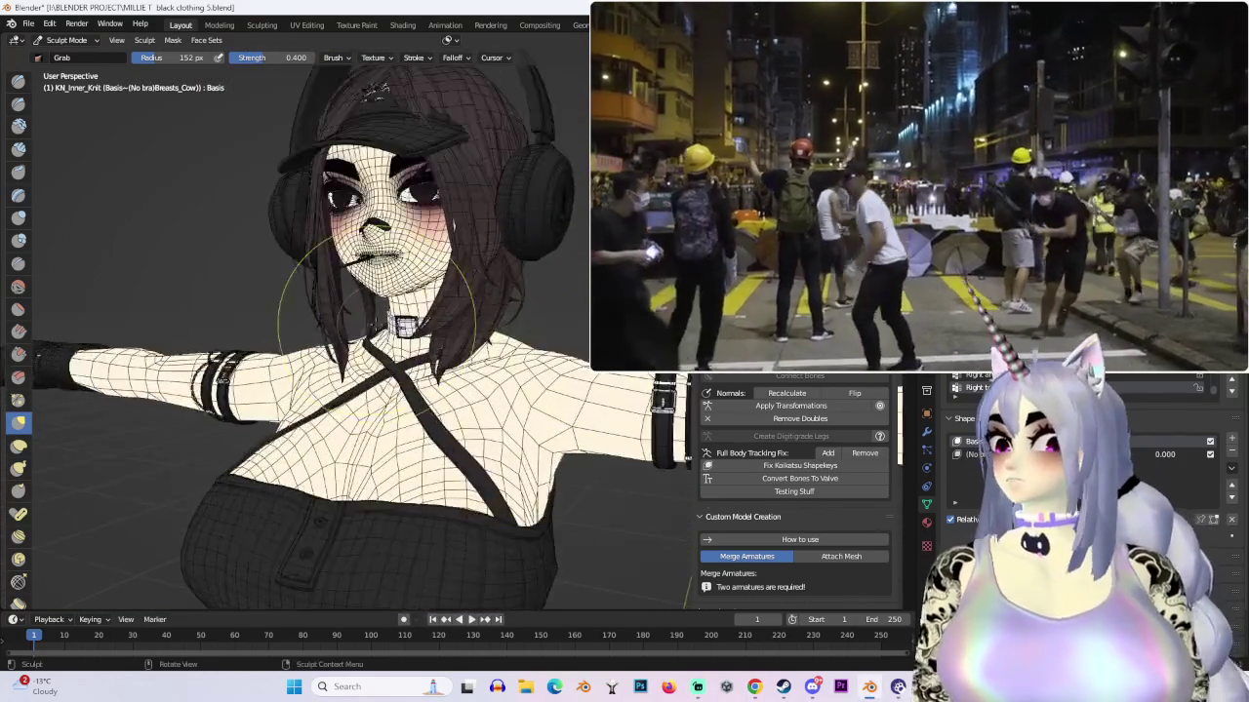
scroll(495, 251, "up", 2)
scroll(391, 312, "up", 2)
mouse_move(530, 357)
middle_mouse_down()
mouse_move(566, 371)
mouse_move(488, 370)
mouse_move(410, 292)
middle_mouse_up()
scroll(571, 335, "up", 3)
scroll(556, 402, "up", 2)
scroll(488, 371, "down", 2)
key("Tab")
Step: Hide the crossed black straps across the chest
middle_click_drag(272, 413, 438, 390)
scroll(439, 390, "up", 3)
key("h")
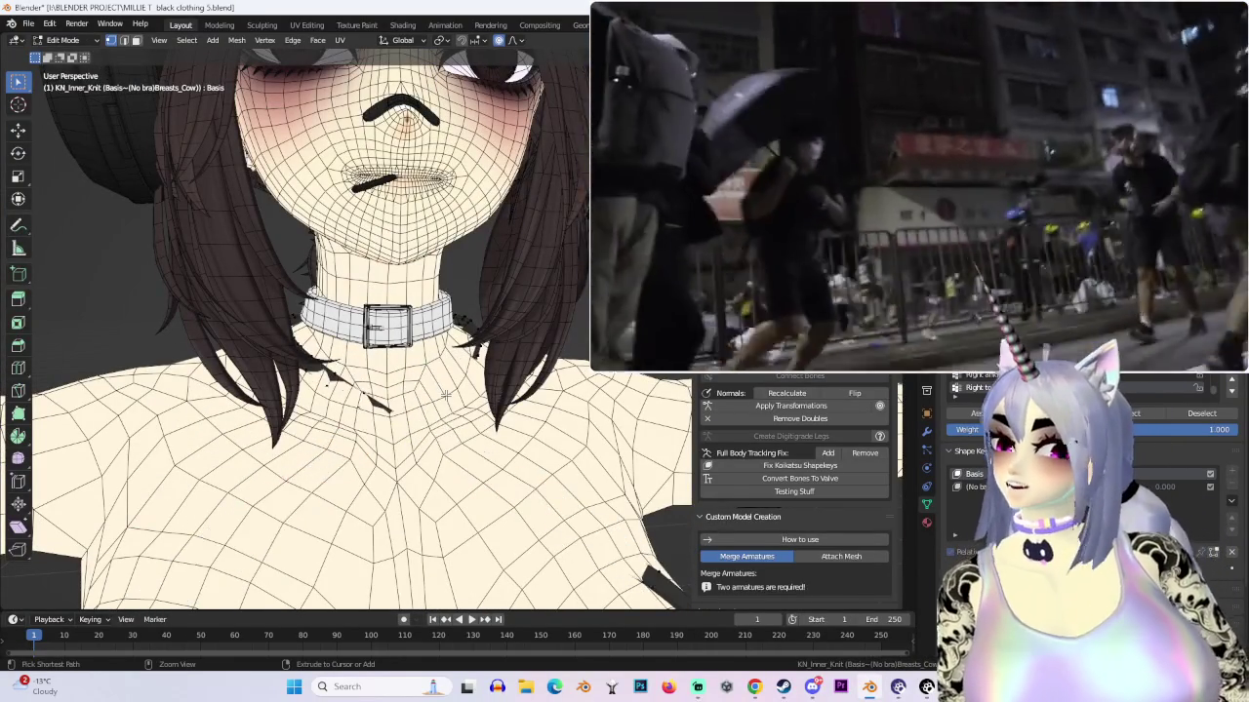
Step: View the character from three-quarter side with see-through wireframe shading enabled
scroll(445, 394, "down", 6)
mouse_move(445, 394)
middle_mouse_down()
mouse_move(351, 390)
mouse_move(347, 332)
mouse_move(585, 332)
mouse_move(565, 322)
mouse_move(507, 351)
mouse_move(532, 373)
middle_mouse_up()
scroll(351, 390, "up", 4)
key("shift+z")
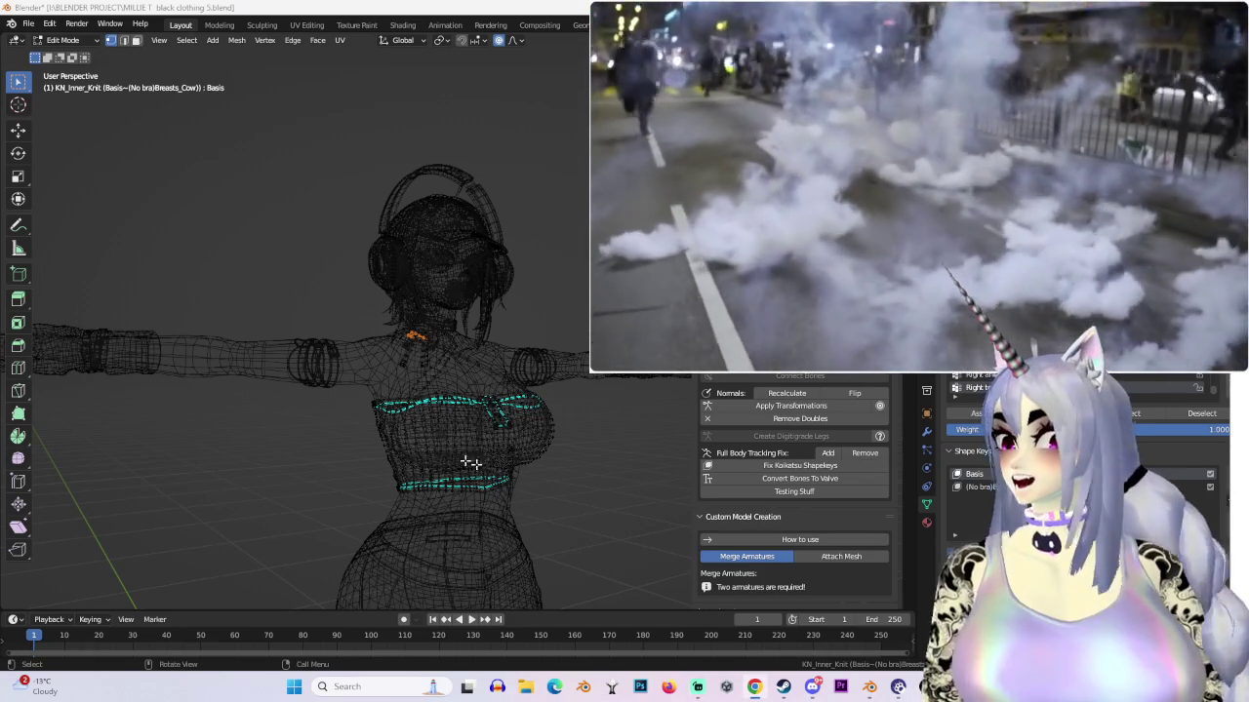
Step: Return to solid shading and view the torso from below
middle_click_drag(454, 456, 602, 468)
key("shift+z")
scroll(515, 264, "up", 4)
scroll(515, 263, "down", 5)
middle_click_drag(515, 263, 439, 322)
scroll(439, 322, "up", 5)
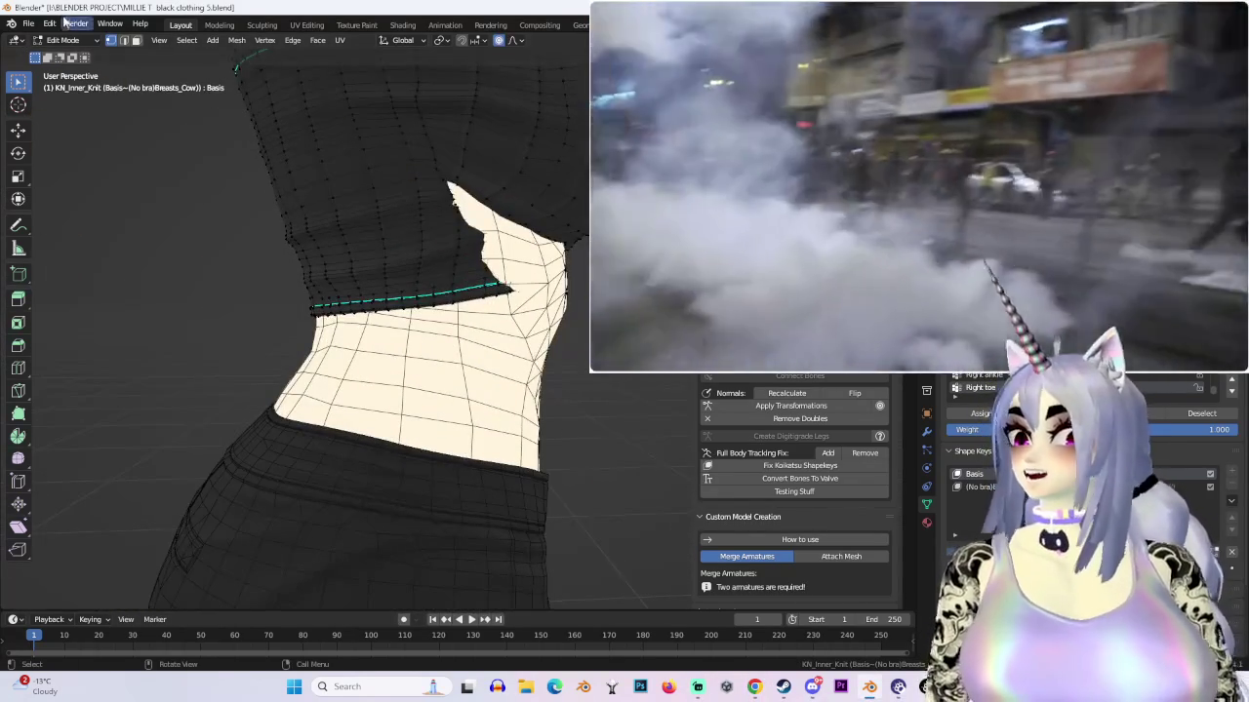
Step: Switch to Sculpt Mode and reshape the torso with a Grab stroke in wireframe view
left_click(63, 40)
left_click(73, 86)
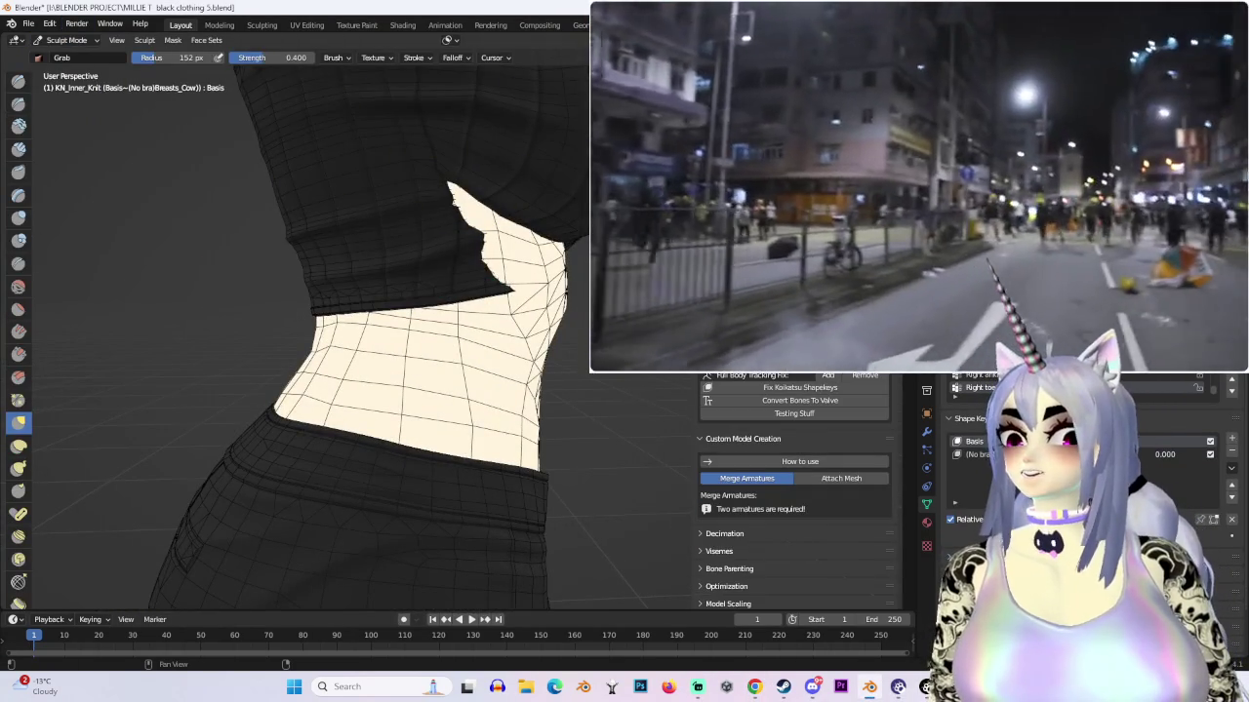
key("shift+z")
scroll(557, 279, "down", 3)
middle_click_drag(557, 279, 496, 299)
left_click_drag(497, 299, 531, 287)
mouse_move(534, 287)
middle_mouse_down()
mouse_move(432, 237)
mouse_move(375, 246)
mouse_move(390, 243)
mouse_move(423, 280)
middle_mouse_up()
key("shift+z")
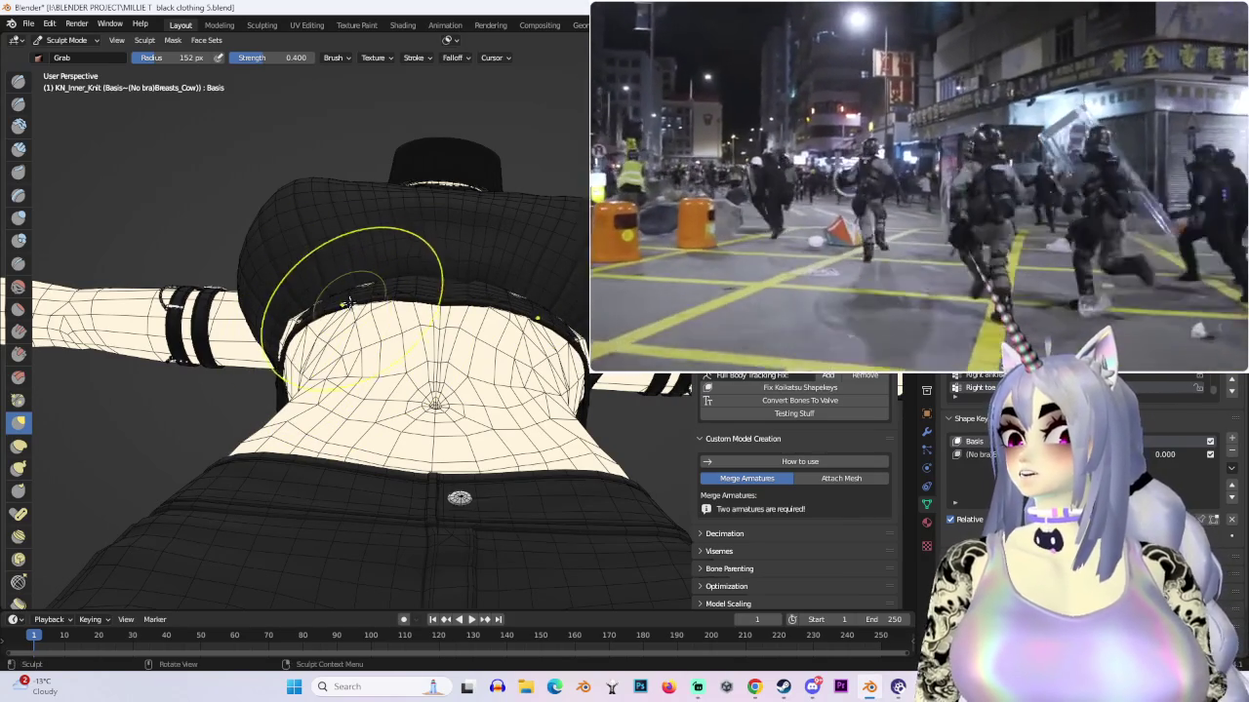
Step: Check the torso close up, then put the model back into Edit Mode
mouse_move(366, 278)
middle_mouse_down()
mouse_move(487, 306)
mouse_move(444, 326)
mouse_move(537, 267)
mouse_move(501, 273)
mouse_move(471, 331)
mouse_move(434, 312)
mouse_move(499, 271)
mouse_move(488, 301)
middle_mouse_up()
scroll(487, 306, "up", 2)
scroll(458, 323, "up", 2)
scroll(487, 302, "down", 2)
key("Tab")
mouse_move(589, 412)
middle_mouse_down()
mouse_move(527, 410)
mouse_move(432, 308)
mouse_move(482, 348)
mouse_move(418, 597)
mouse_move(469, 488)
mouse_move(571, 456)
middle_mouse_up()
scroll(510, 413, "up", 3)
scroll(468, 487, "down", 3)
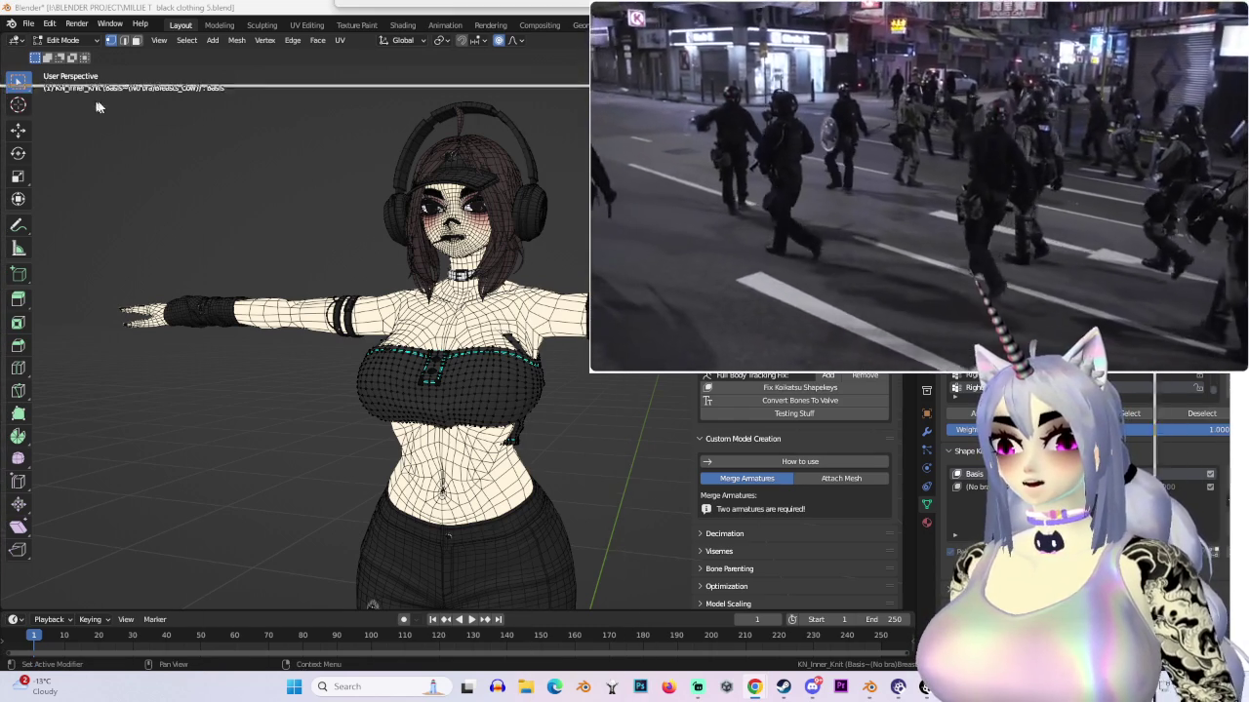
key("alt+Tab")
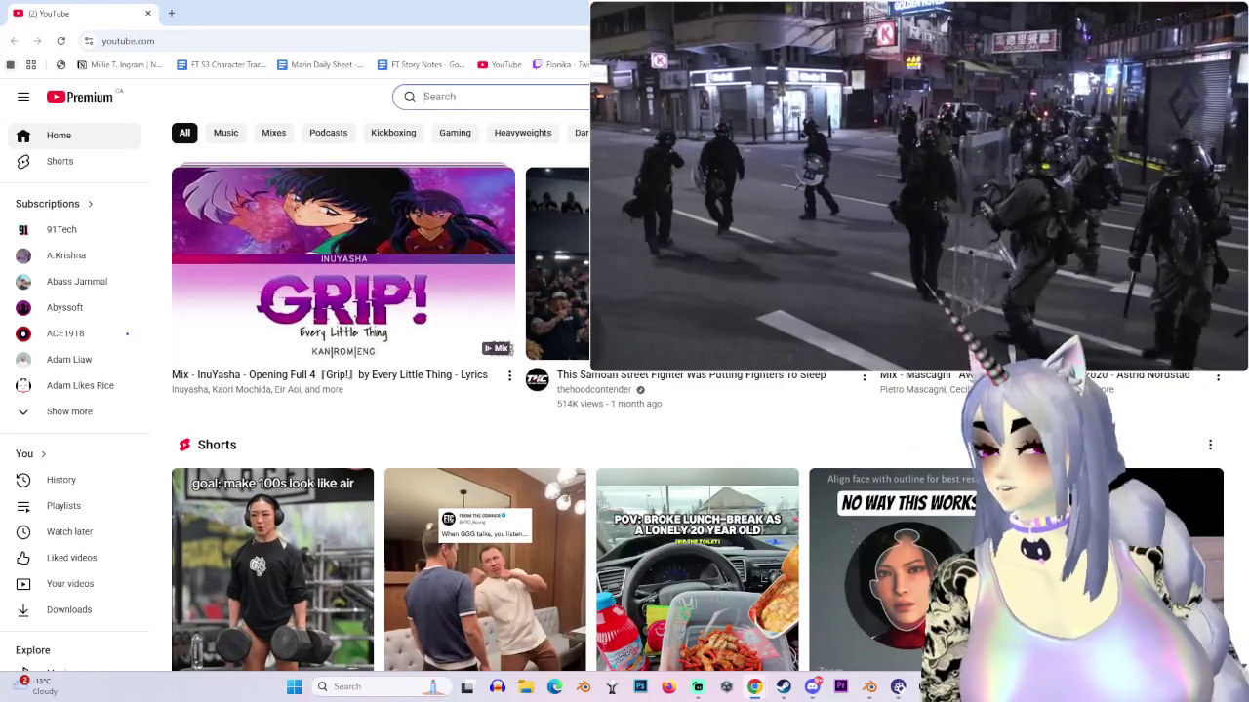
Step: Search YouTube for 'omaha beach' and open 'Saving Private Ryan 4K UHD - Omaha Beach D-Day Landing (1 of 5)'
left_click(487, 96)
type("om")
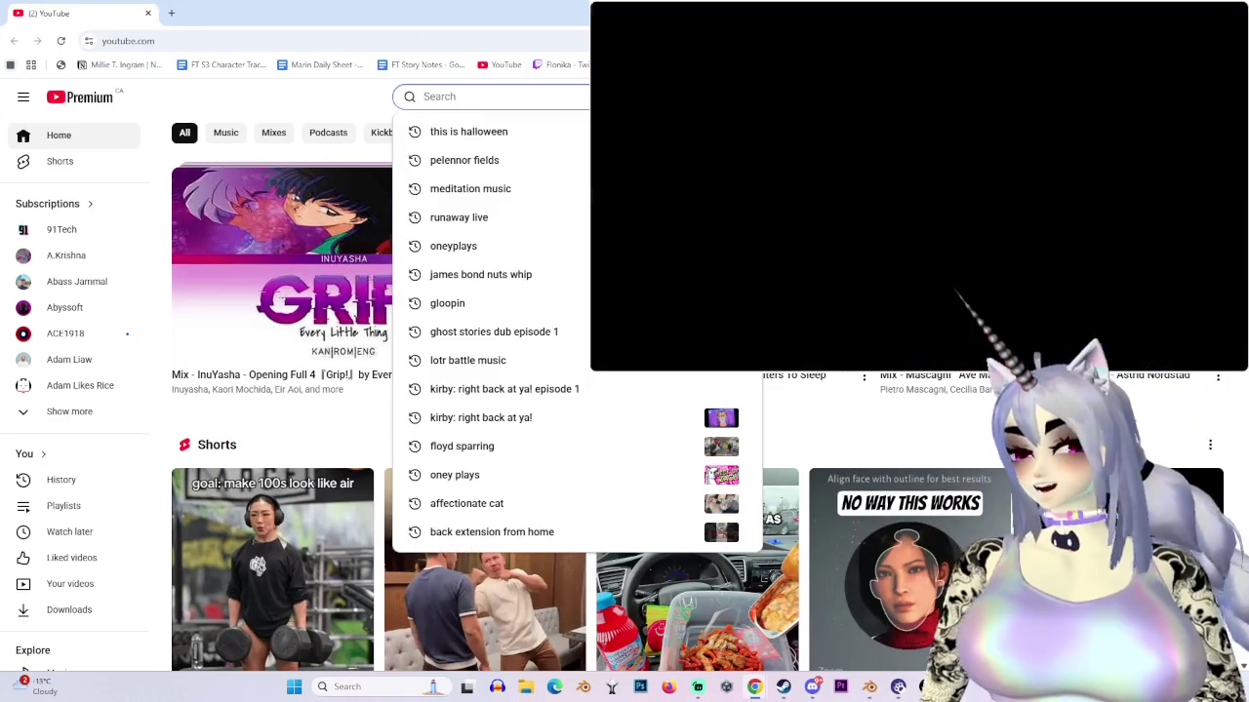
type("aha")
key("Down")
key("Return")
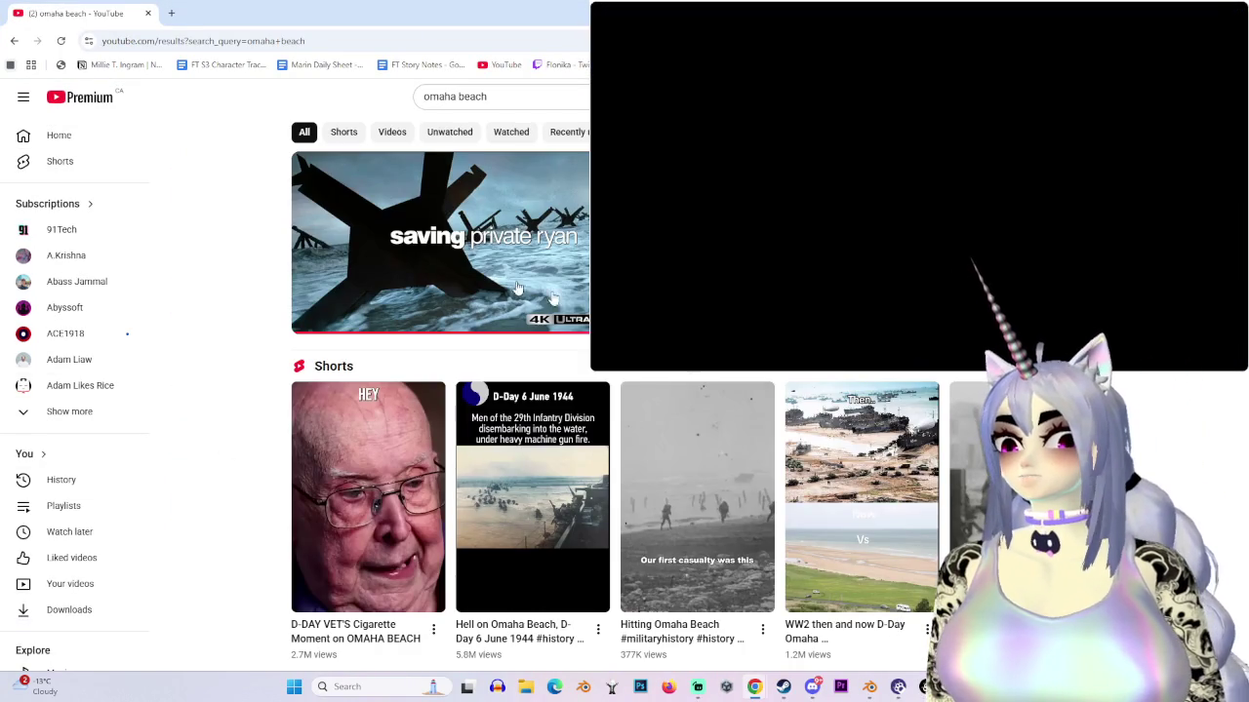
left_click(683, 243)
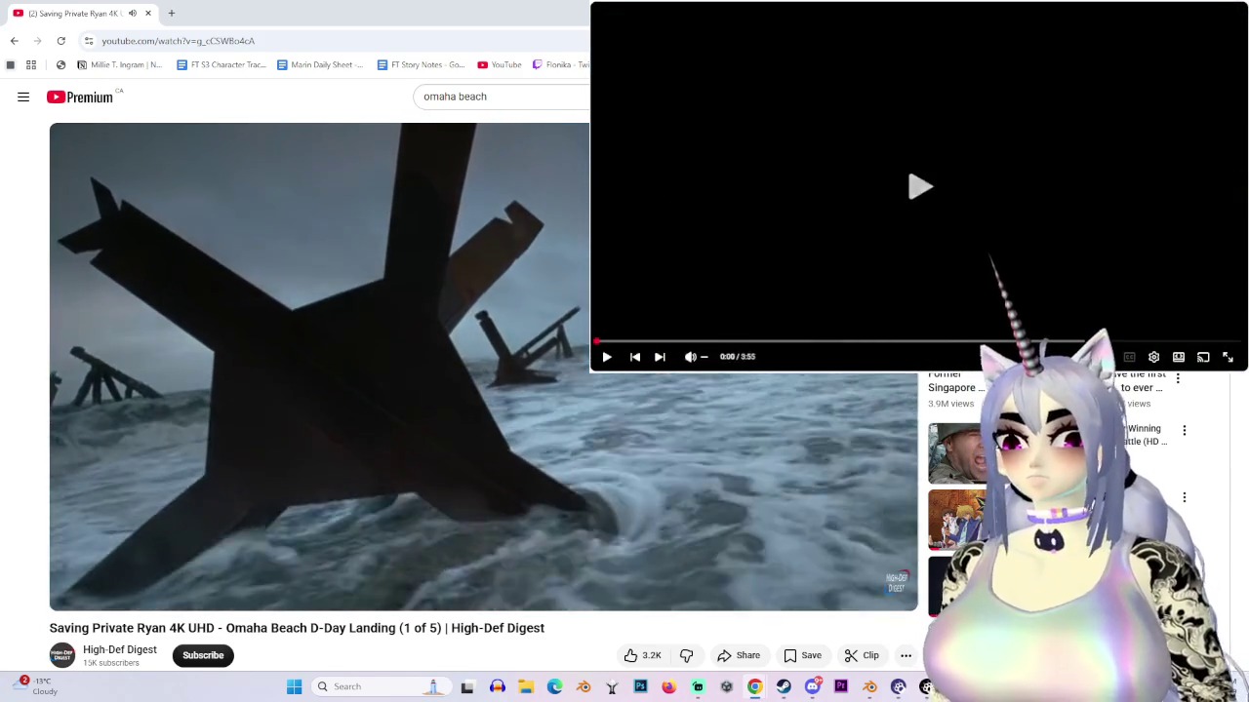
Step: Play the Omaha Beach clip fullscreen and skip ahead to the underwater scene
double_click(462, 455)
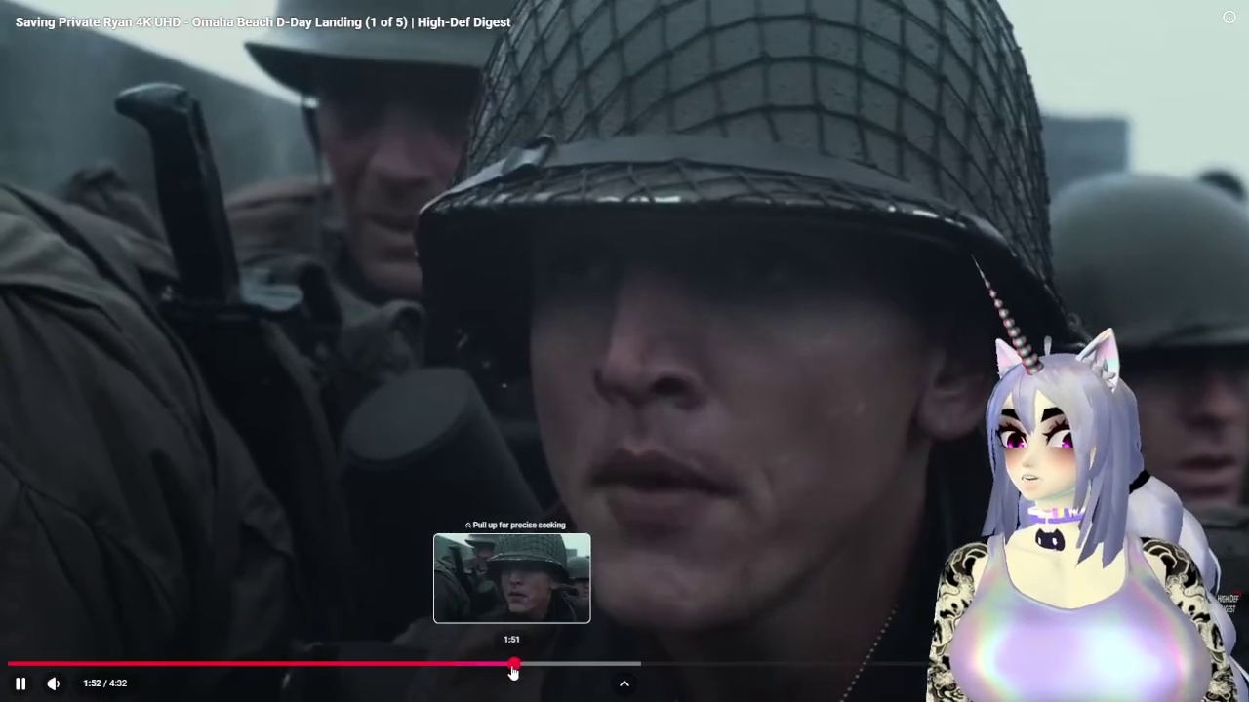
left_click_drag(515, 669, 516, 667)
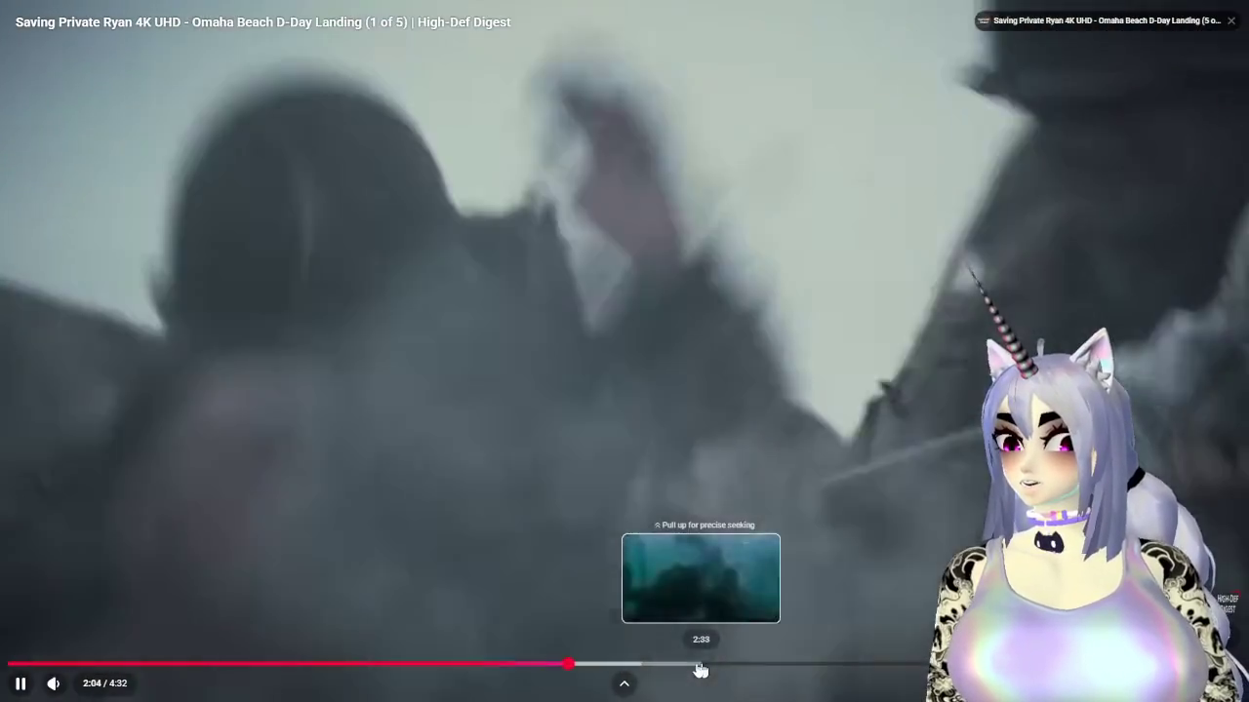
left_click(679, 668)
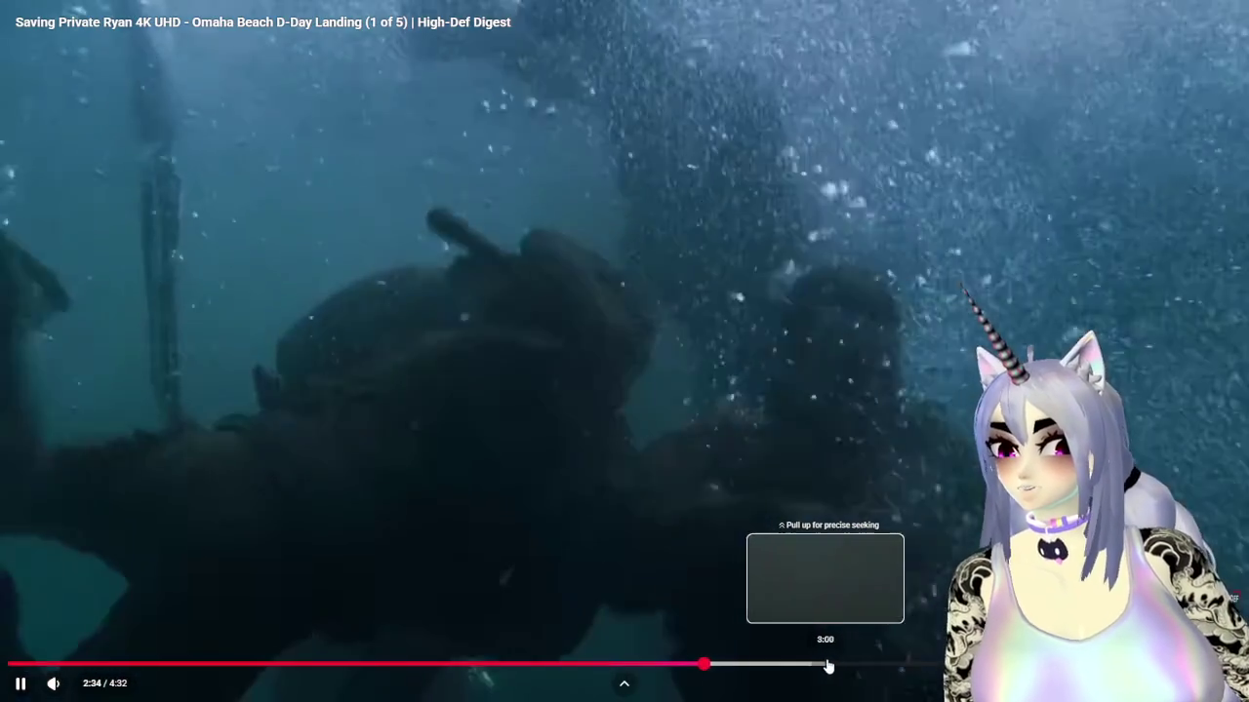
Step: Skip to about 3:02, pause and resume, jump to 4:23, then exit fullscreen
left_click(832, 665)
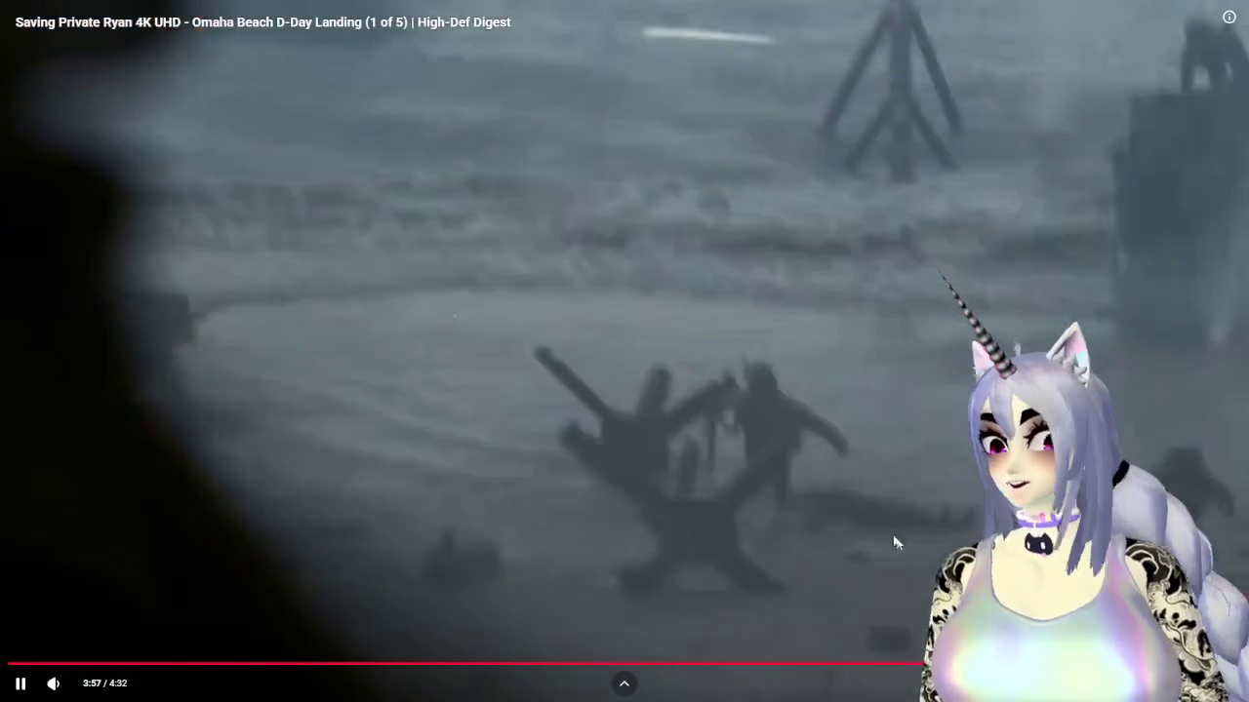
left_click(710, 539)
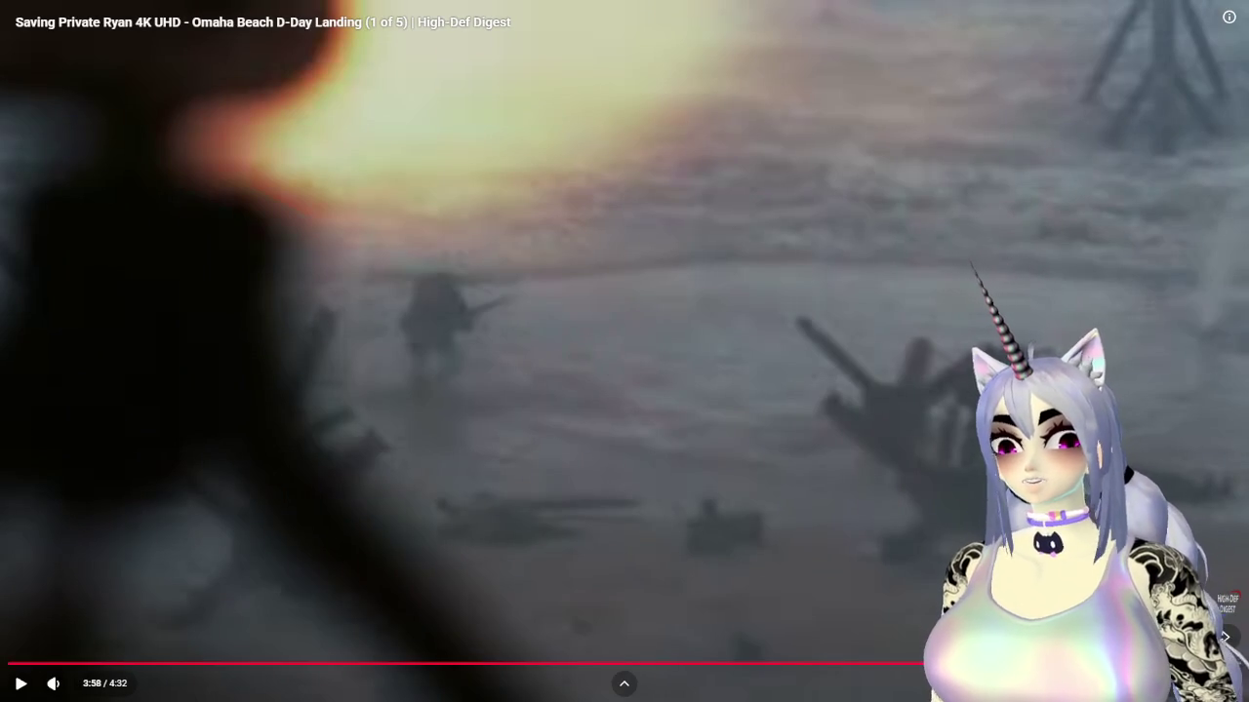
left_click(961, 552)
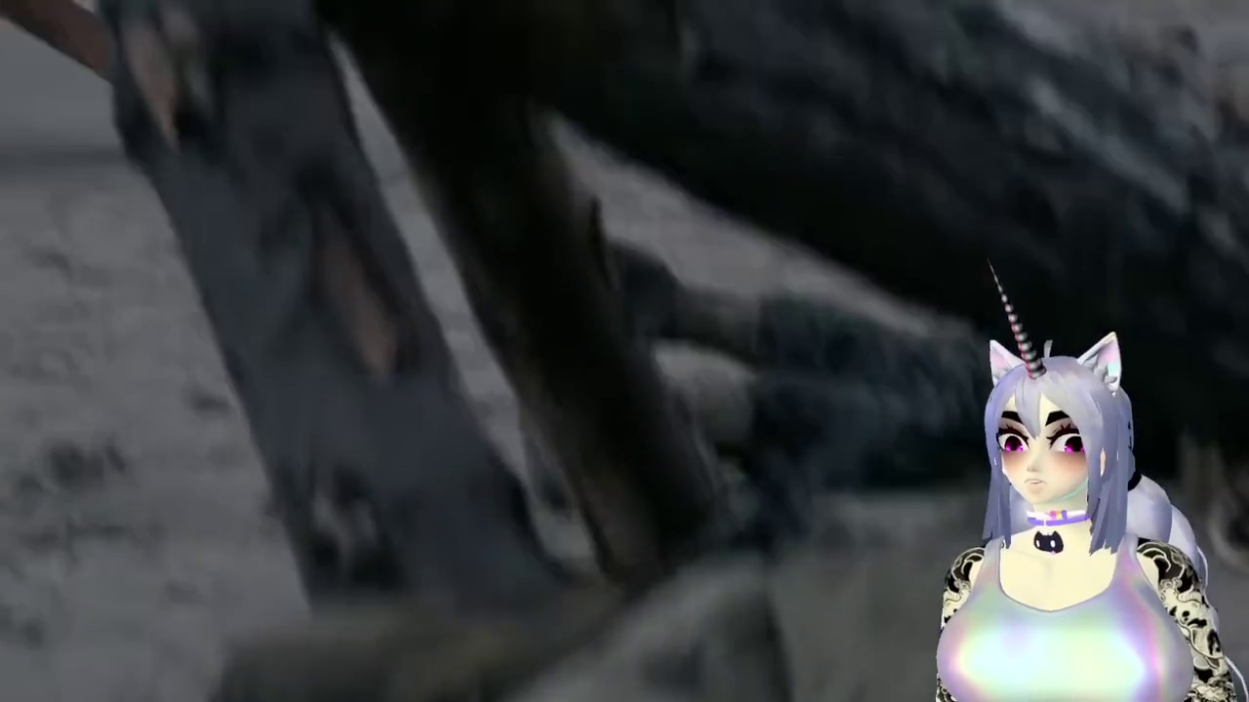
left_click(1199, 664)
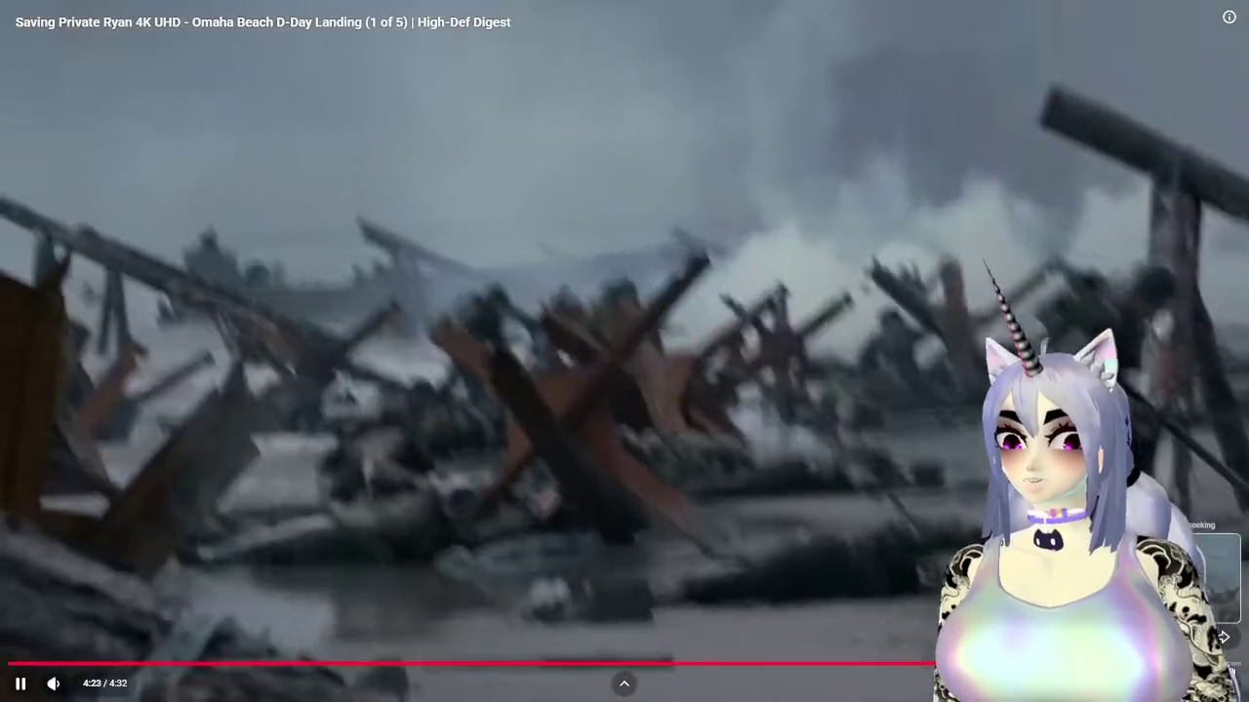
key("Escape")
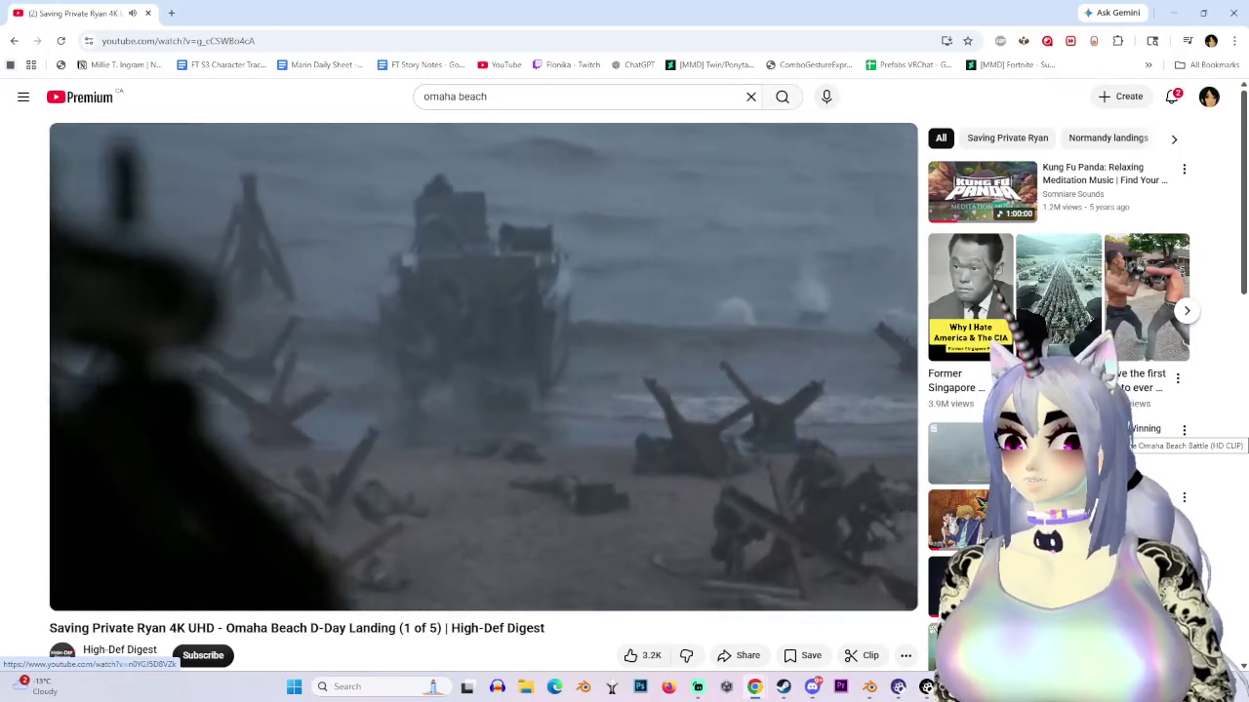
Step: Restore the browser to a smaller window and scroll down the 'omaha beach' results
scroll(1122, 429, "down", 1)
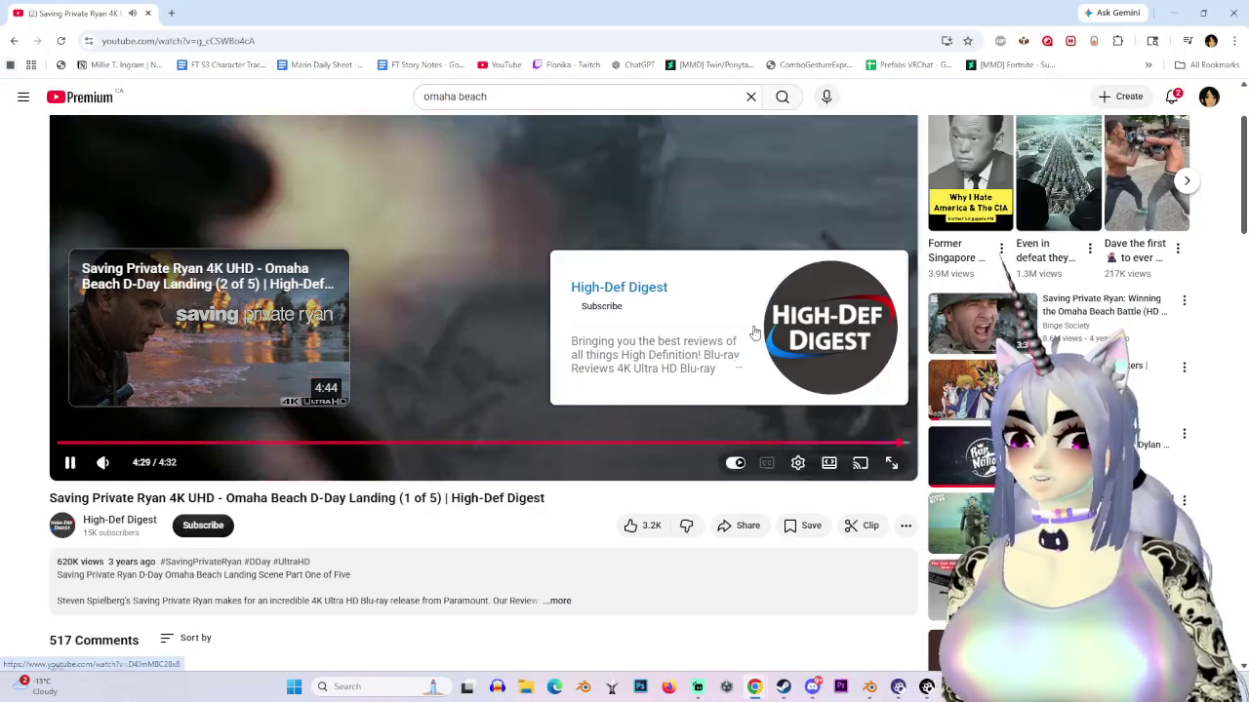
scroll(598, 241, "up", 1)
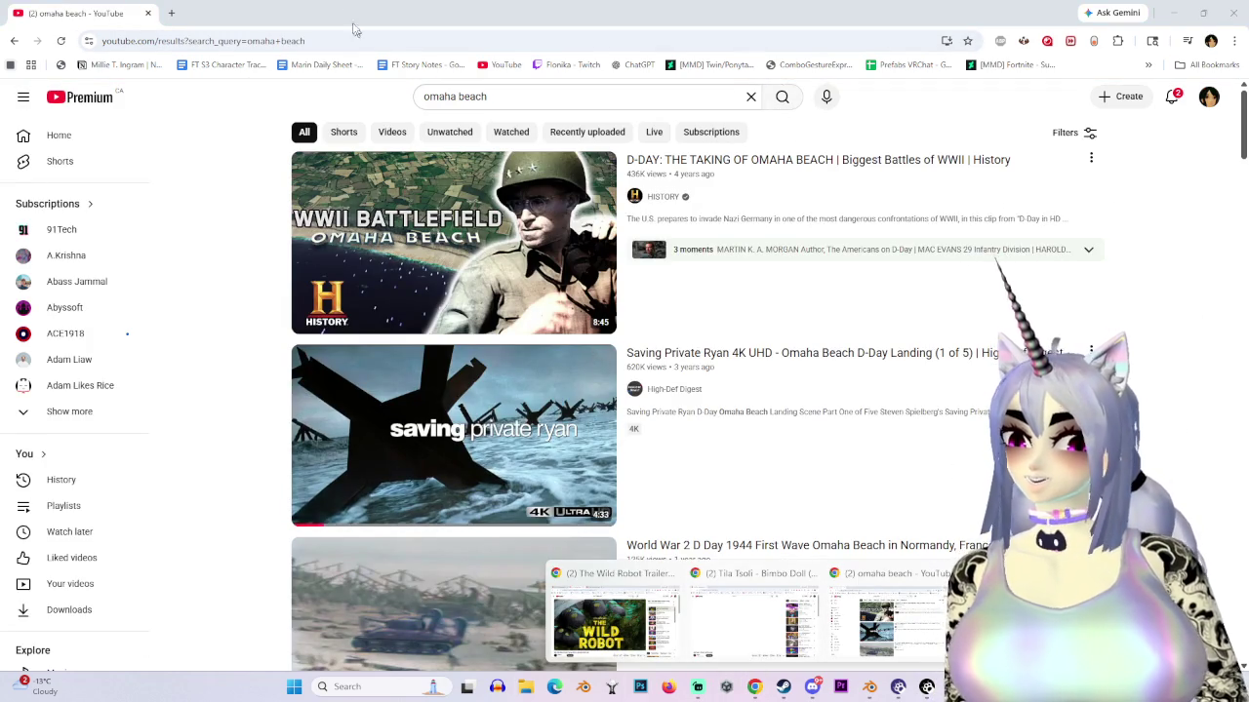
left_click_drag(283, 6, 680, 136)
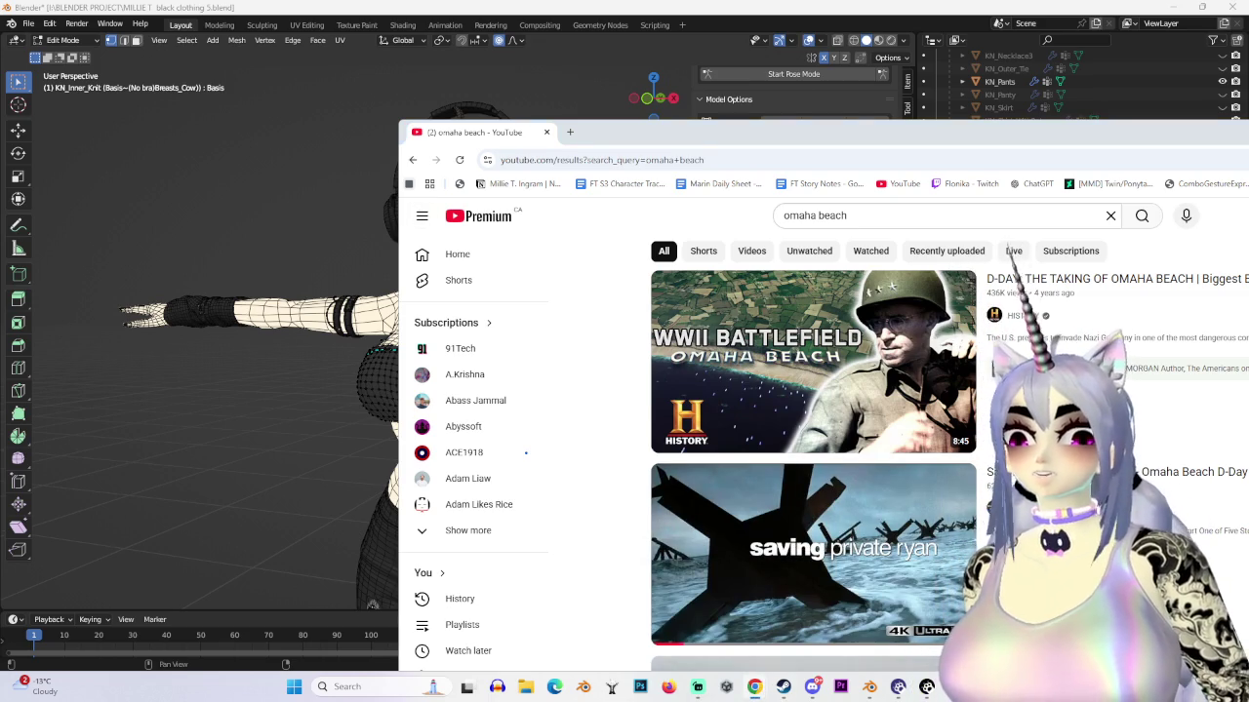
scroll(818, 586, "down", 3)
scroll(809, 565, "down", 3)
scroll(477, 510, "down", 1)
scroll(673, 466, "down", 3)
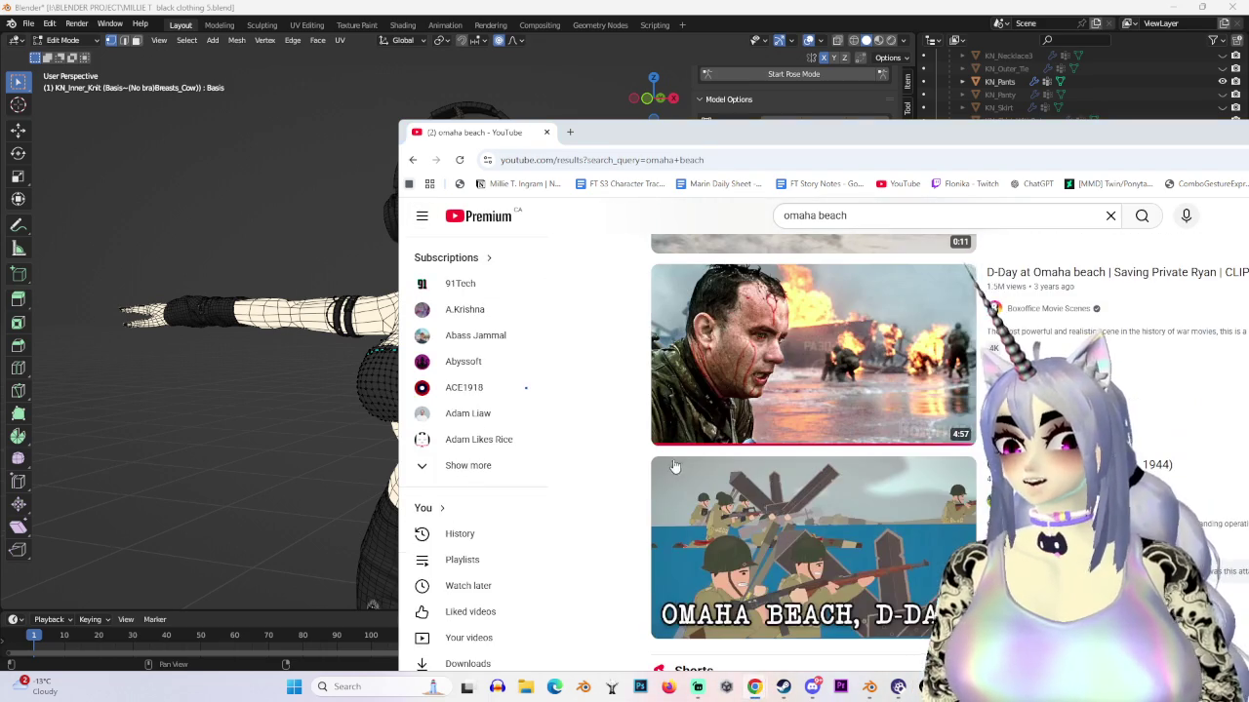
scroll(883, 561, "down", 5)
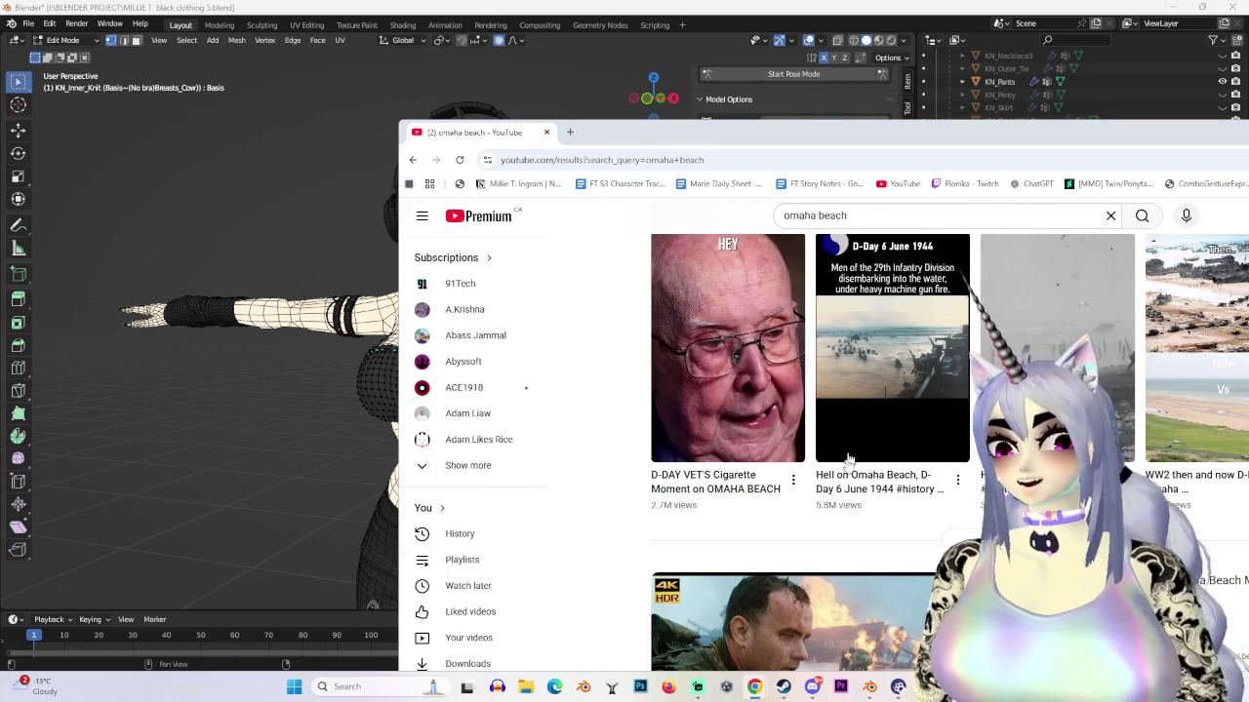
scroll(860, 429, "down", 5)
scroll(851, 449, "down", 3)
scroll(839, 473, "down", 5)
scroll(822, 502, "down", 5)
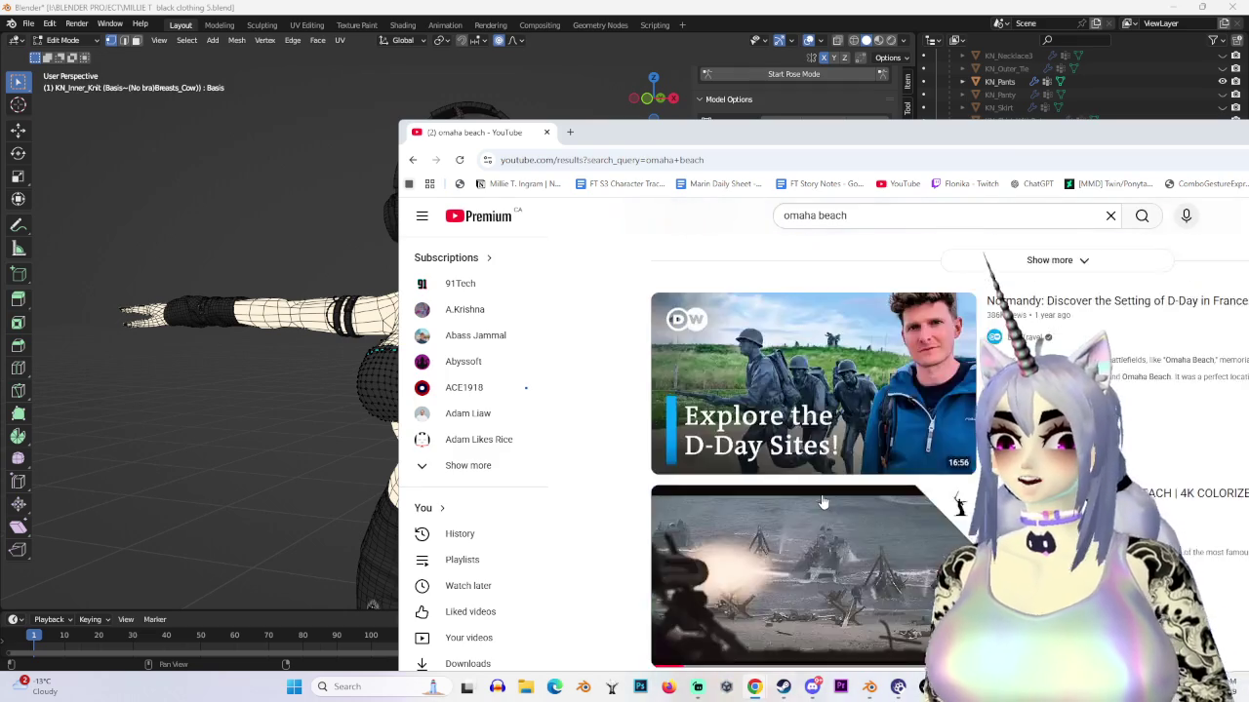
scroll(822, 502, "down", 3)
scroll(834, 478, "down", 5)
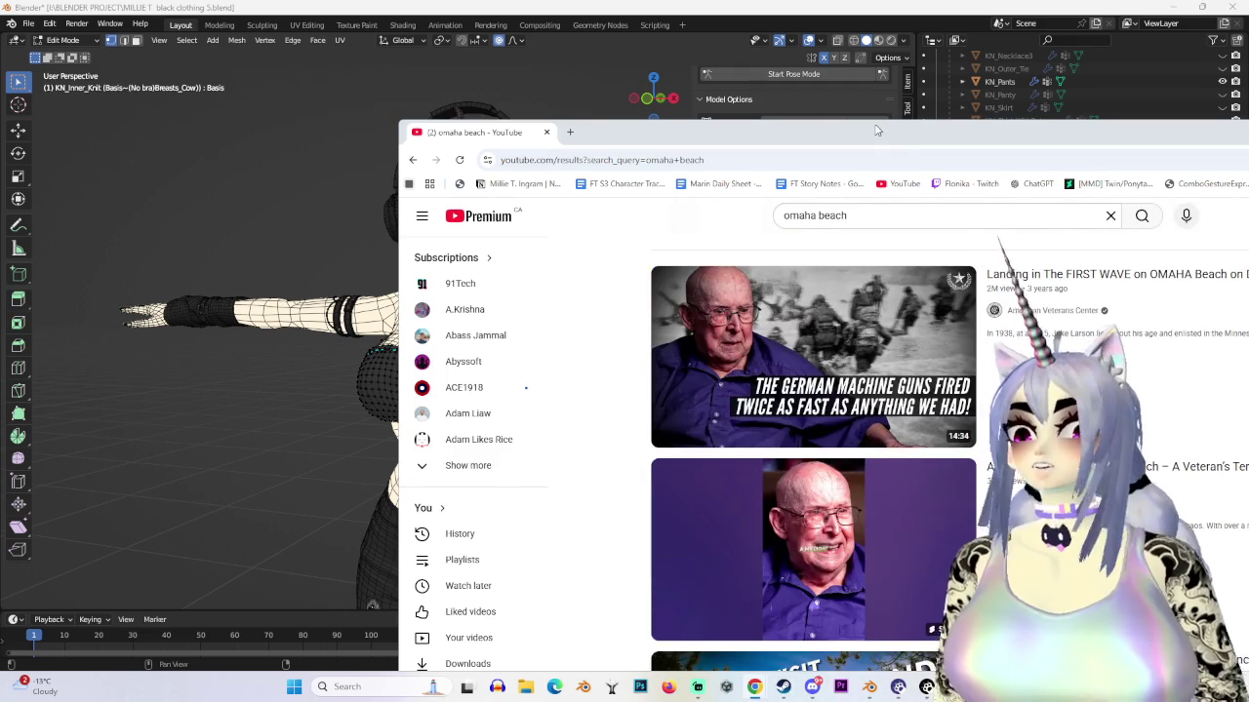
Step: Maximize the browser again and scroll further through the search results
double_click(876, 130)
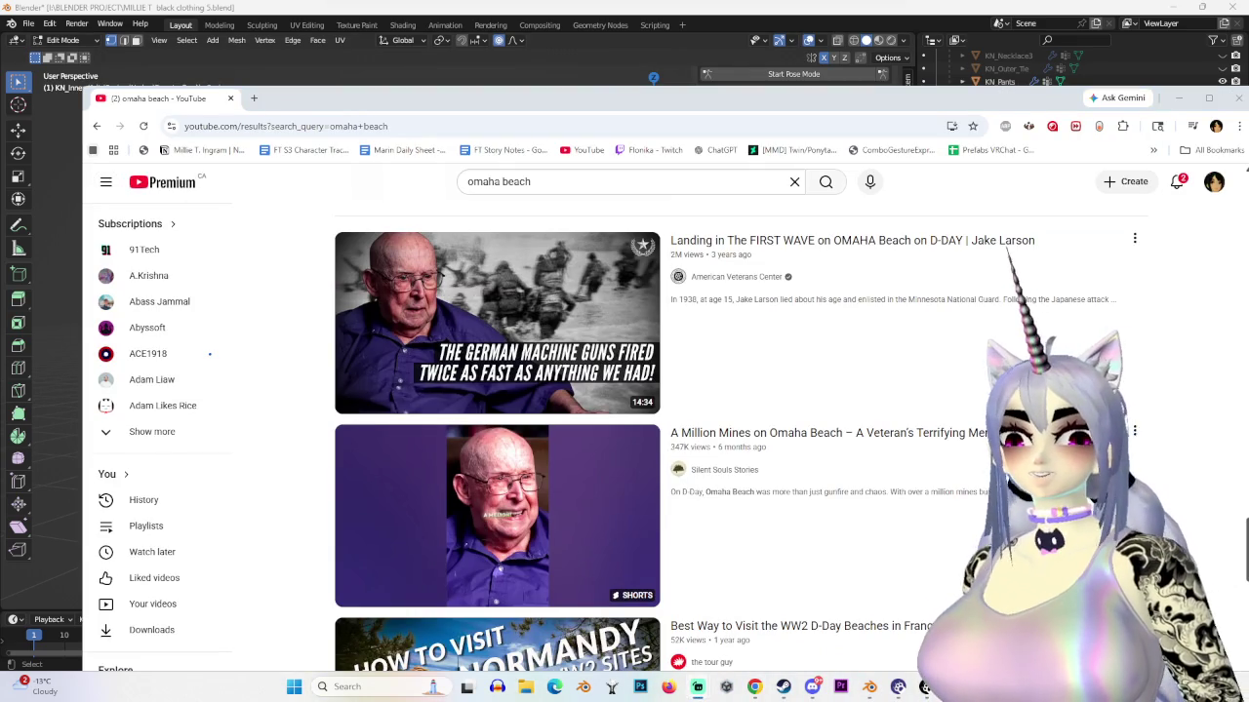
scroll(497, 439, "down", 3)
scroll(498, 439, "down", 2)
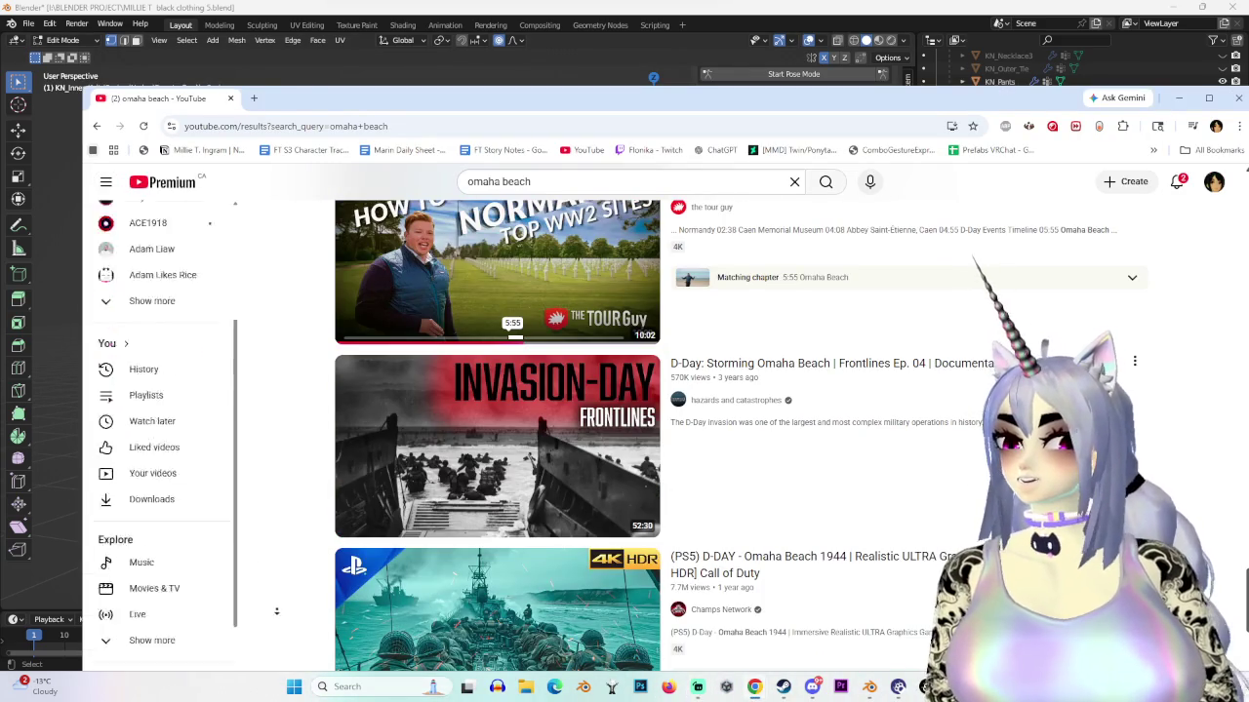
scroll(272, 598, "down", 2)
scroll(273, 598, "down", 3)
scroll(291, 269, "up", 3)
scroll(291, 269, "up", 10)
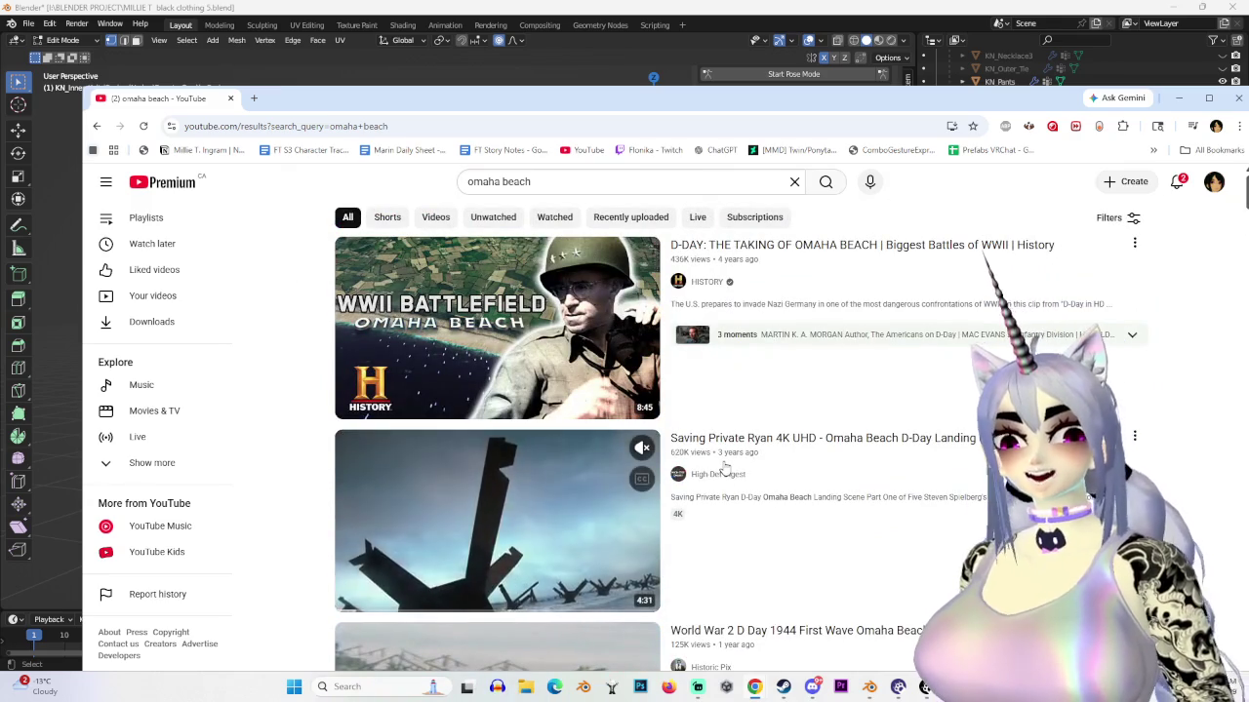
scroll(543, 565, "down", 2)
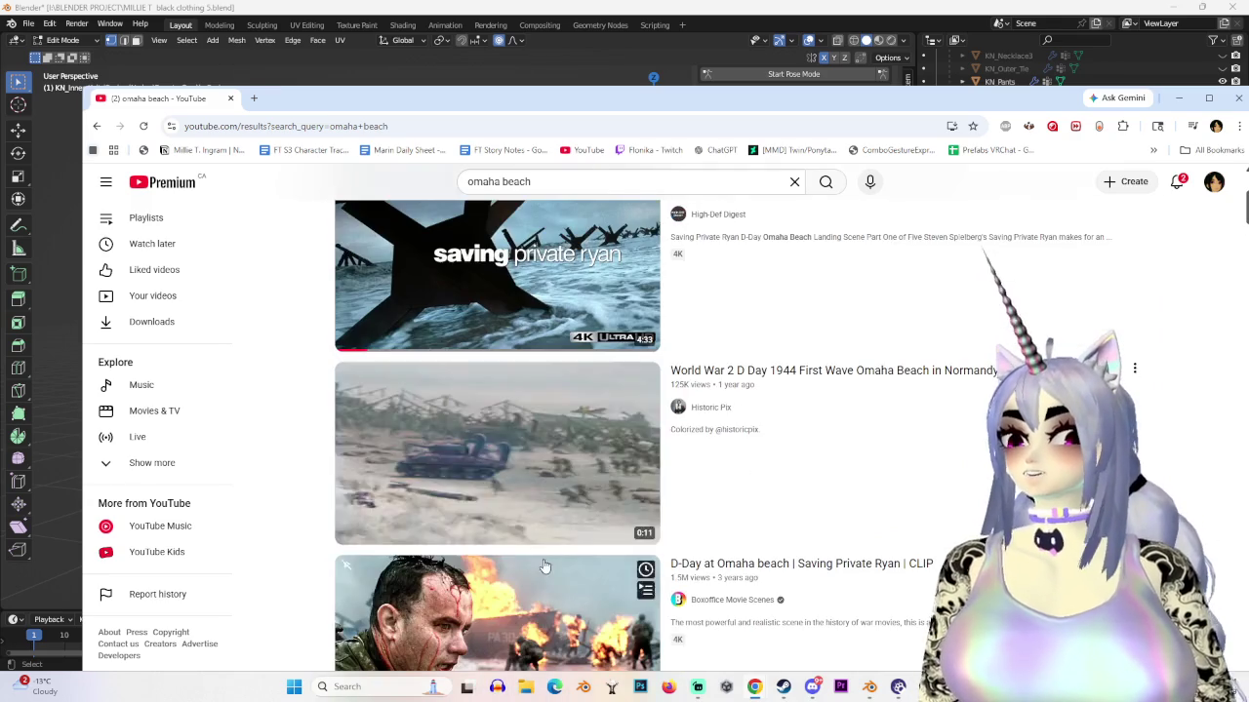
scroll(571, 441, "down", 2)
scroll(571, 440, "down", 2)
scroll(572, 441, "down", 3)
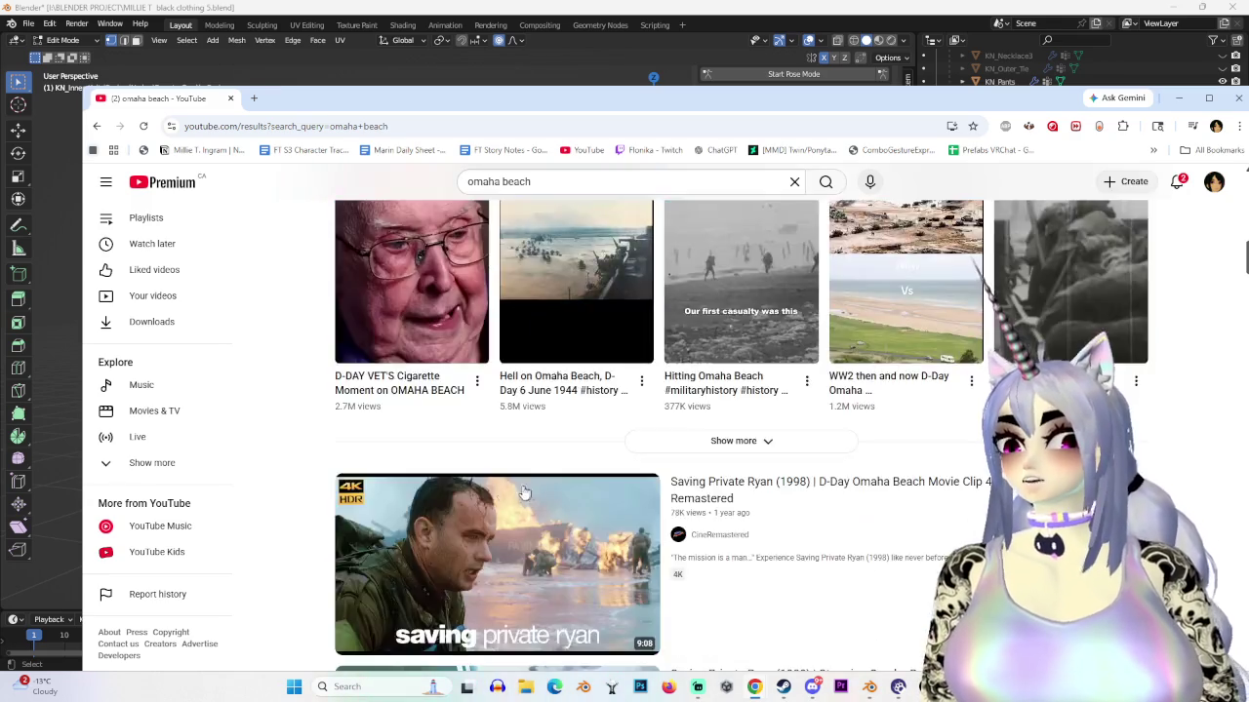
scroll(334, 542, "down", 2)
scroll(333, 541, "down", 5)
scroll(333, 541, "down", 5)
scroll(332, 542, "up", 3)
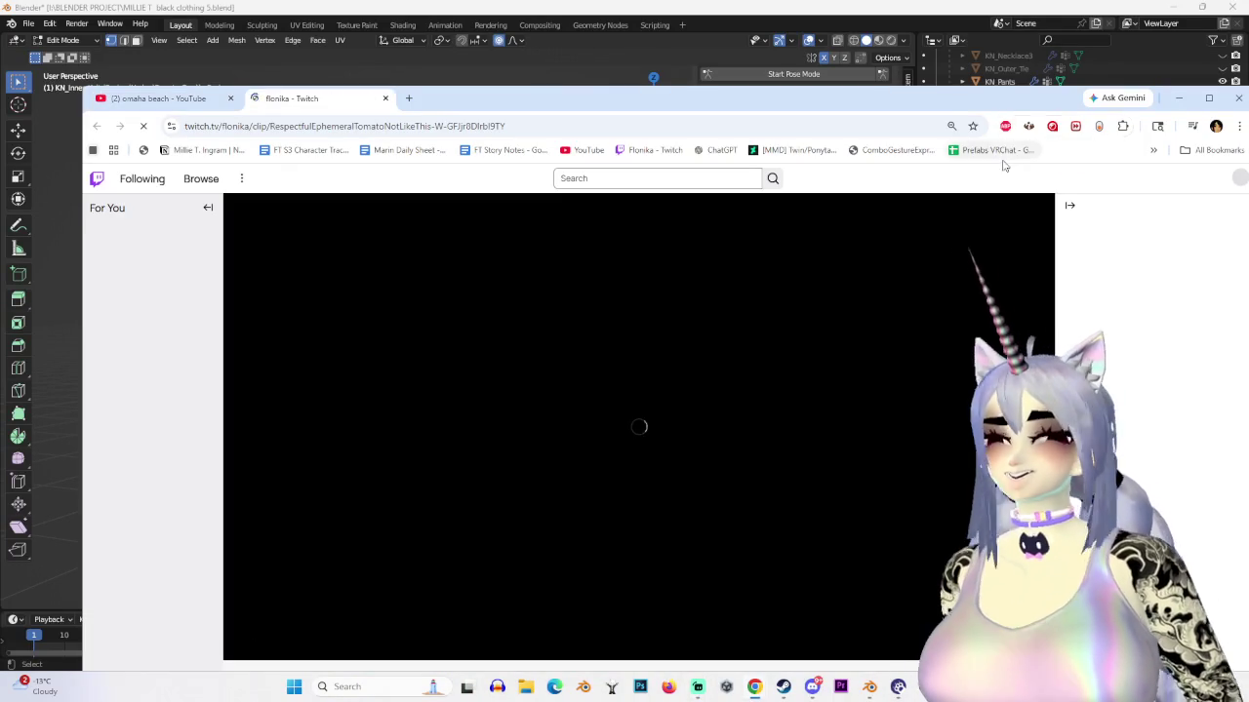
Step: Play the Twitch 'timing private ryan' clip, review the 00:00:13 beach scene, then pause
left_click_drag(937, 112, 904, 56)
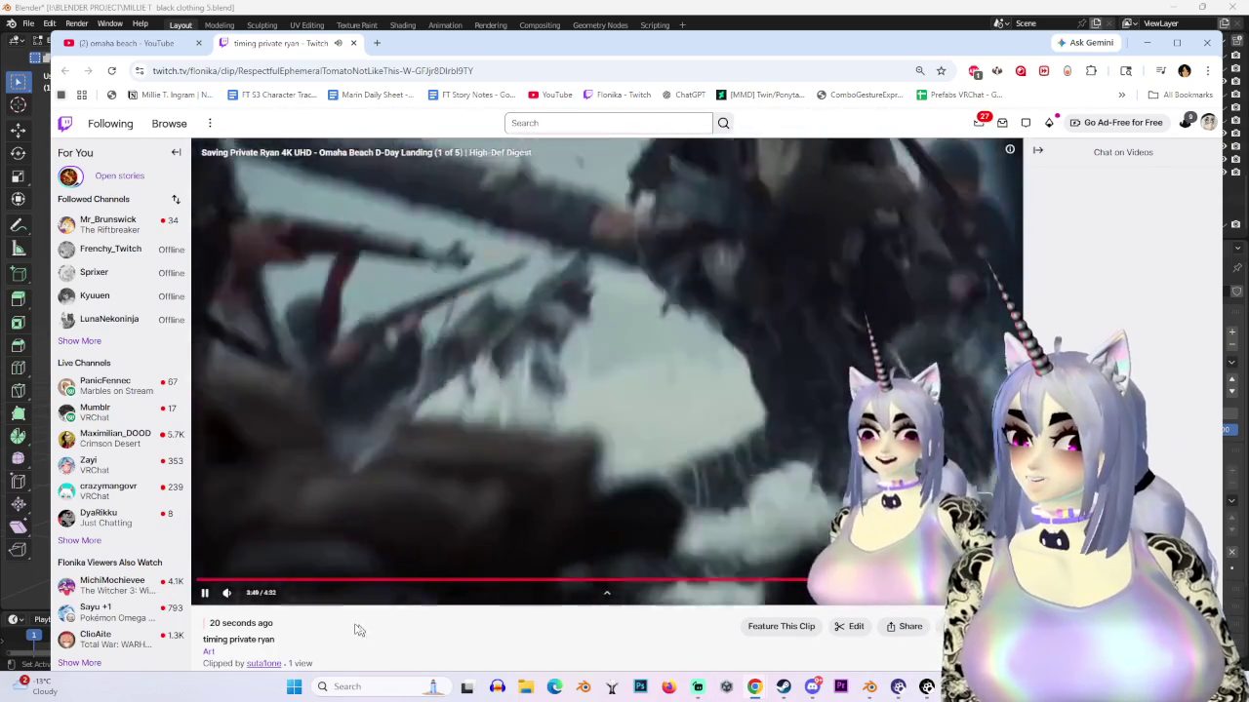
left_click(206, 592)
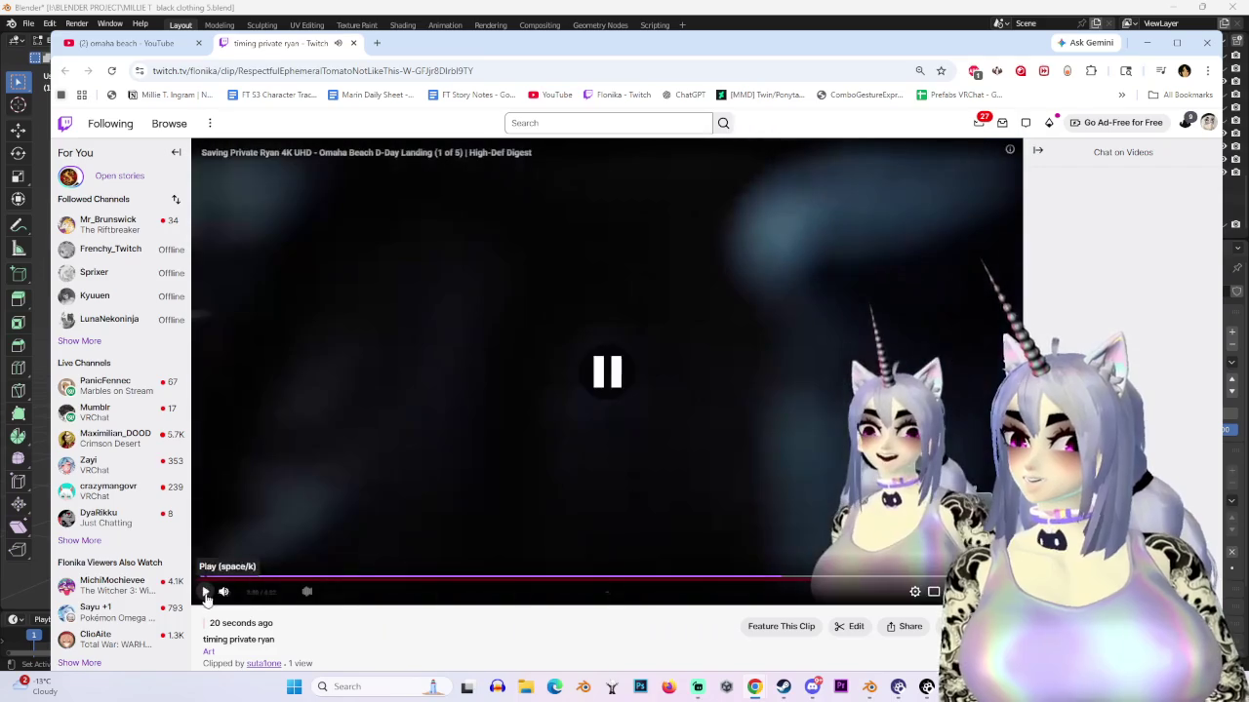
left_click(567, 580)
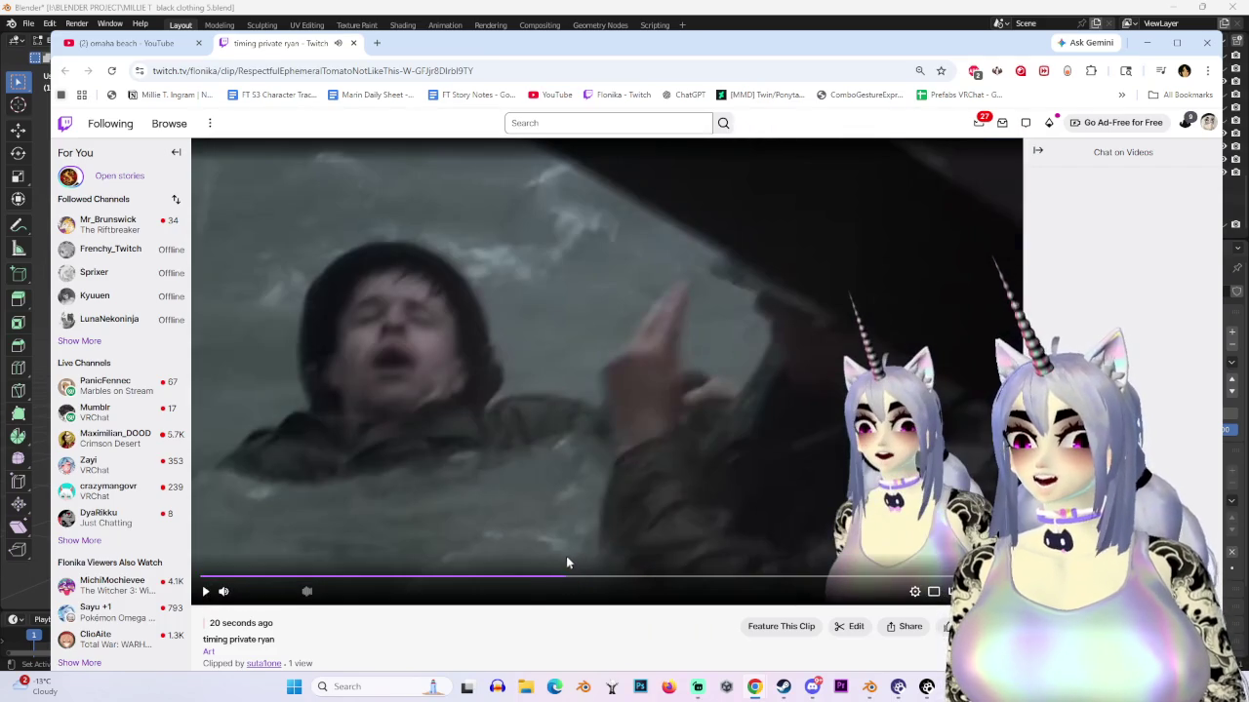
left_click(435, 586)
left_click(588, 315)
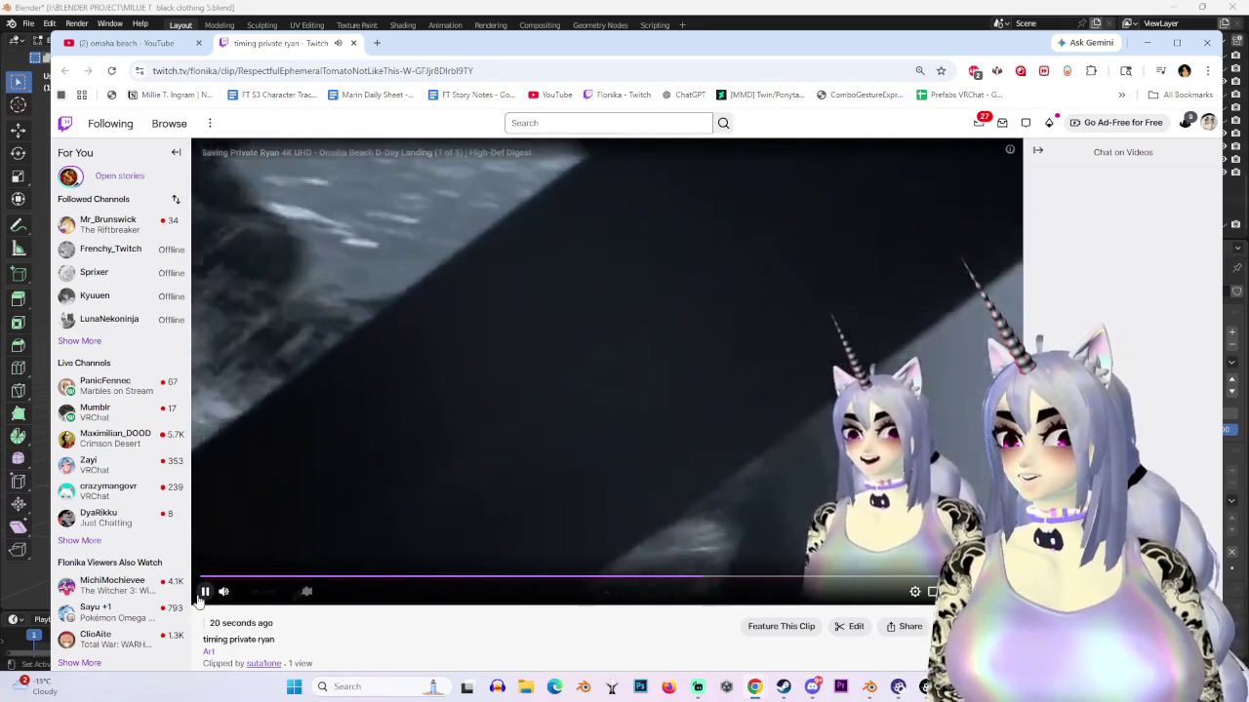
left_click(512, 309)
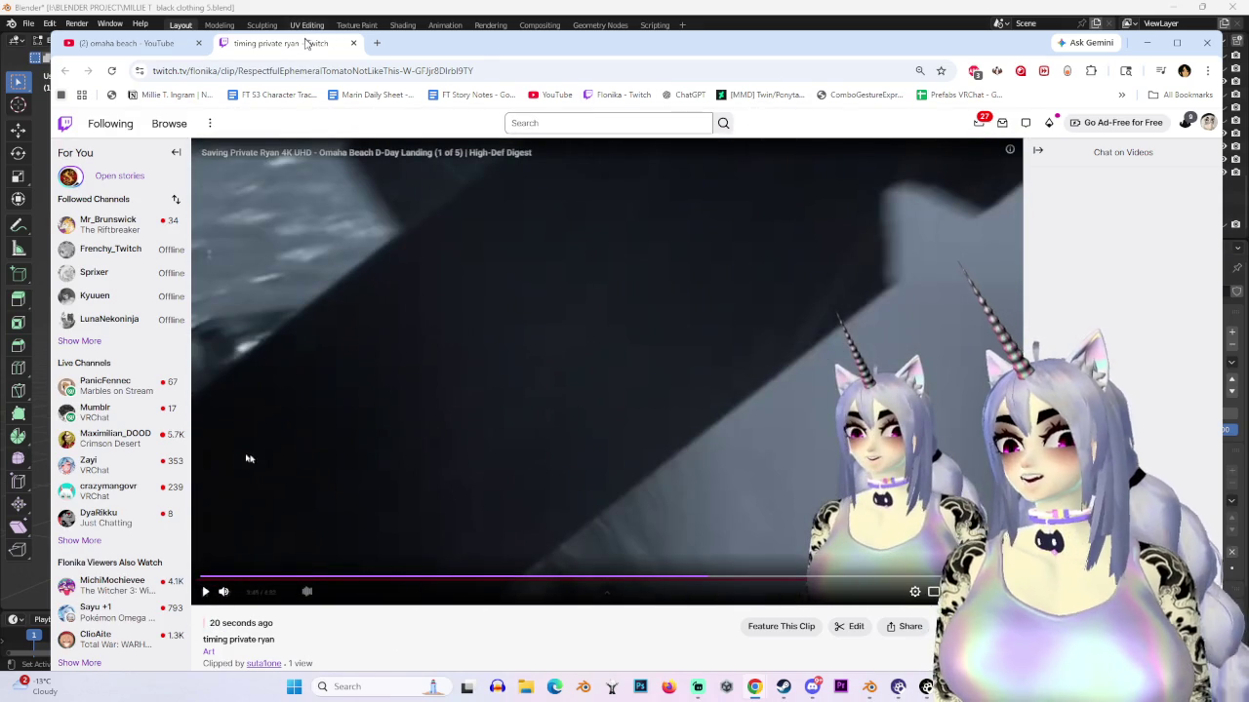
Step: Close the Twitch tab, scroll the 'omaha beach' results, and return to the top
middle_click(305, 46)
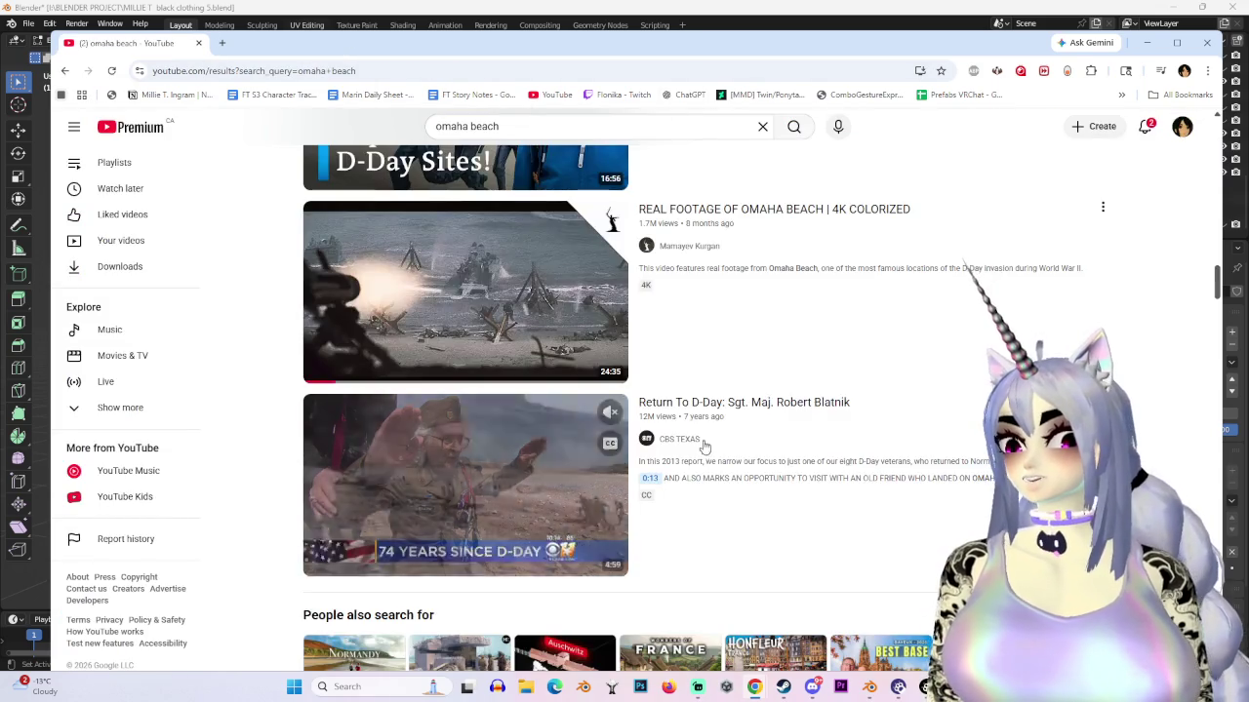
scroll(704, 445, "down", 6)
scroll(639, 357, "down", 3)
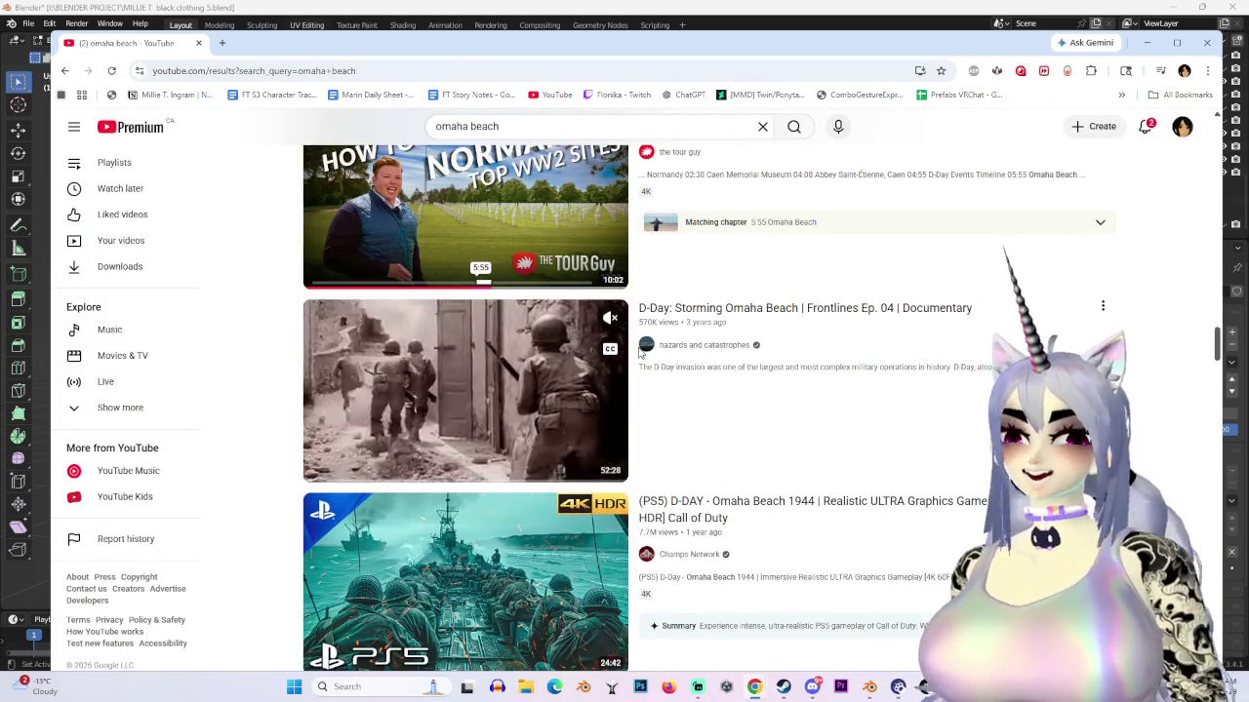
scroll(639, 357, "down", 3)
scroll(595, 410, "down", 3)
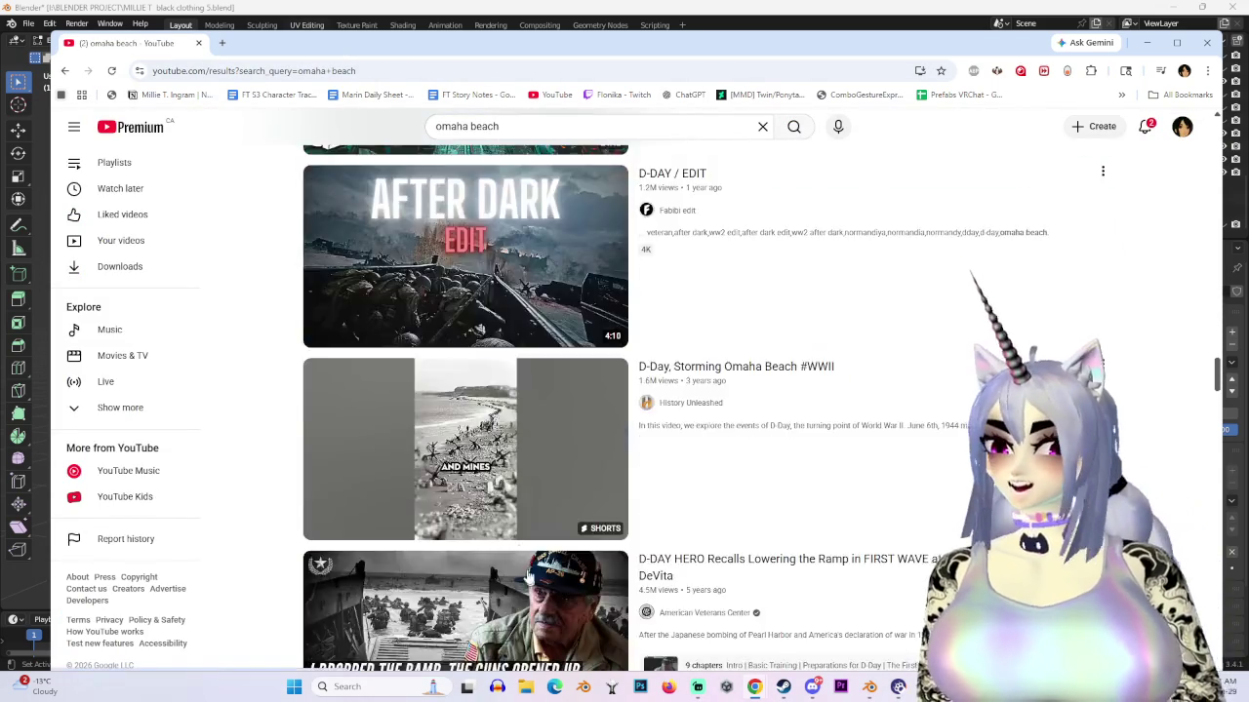
scroll(546, 478, "down", 3)
scroll(490, 563, "down", 3)
scroll(371, 561, "down", 3)
scroll(273, 586, "down", 3)
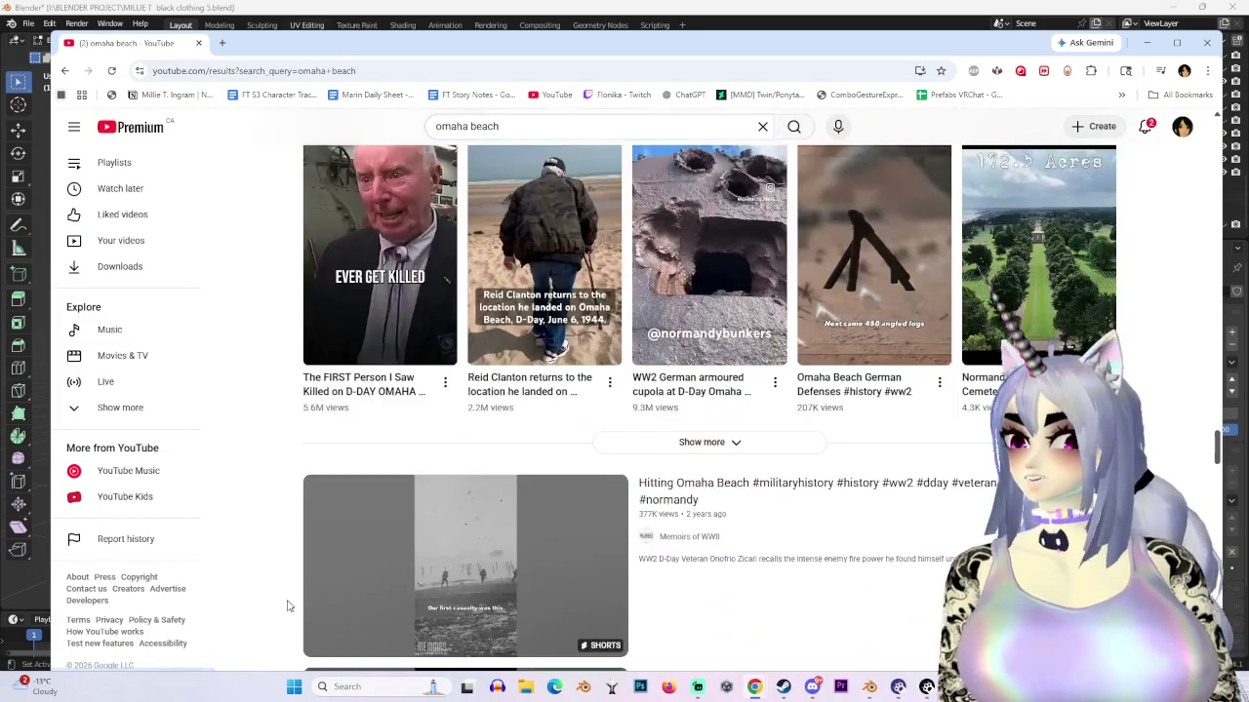
scroll(285, 605, "down", 5)
scroll(281, 608, "down", 3)
scroll(281, 608, "down", 5)
key("Home")
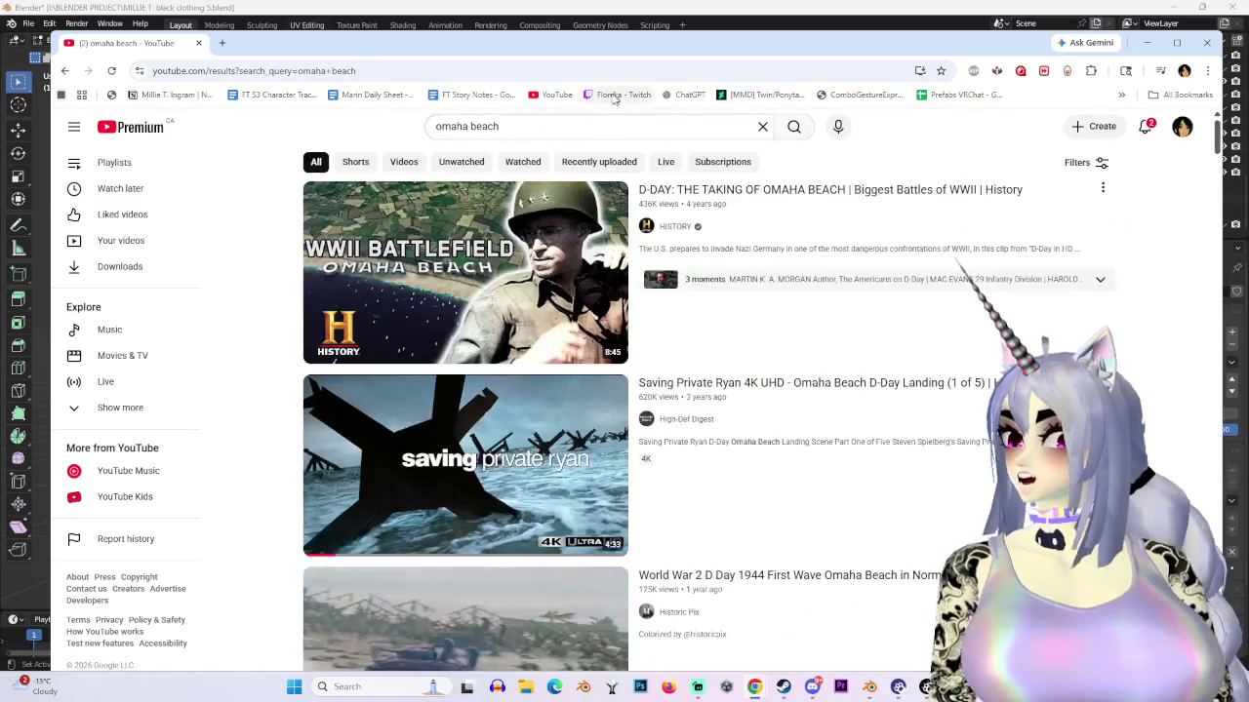
Step: Search 'james bond nuts whip' and play 'CASINO ROYALE | Le Chiffre Tortures 007' from the start
type("s")
key("Return")
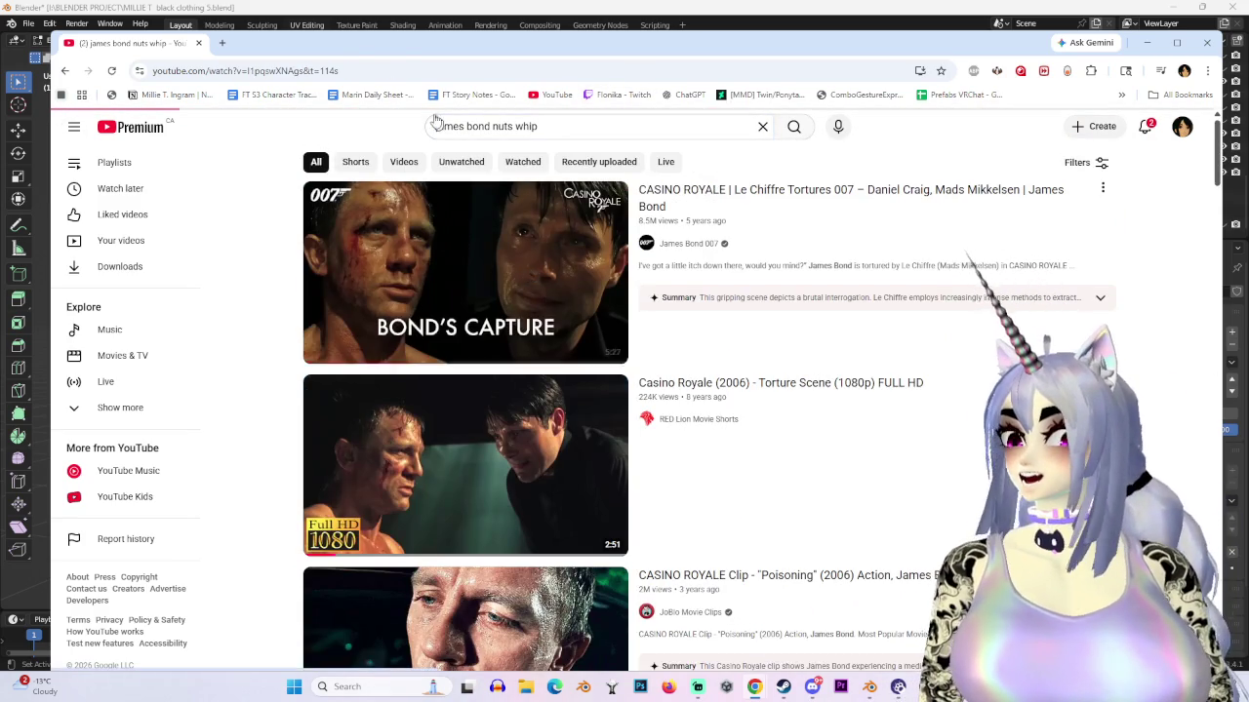
left_click(468, 254)
key("f")
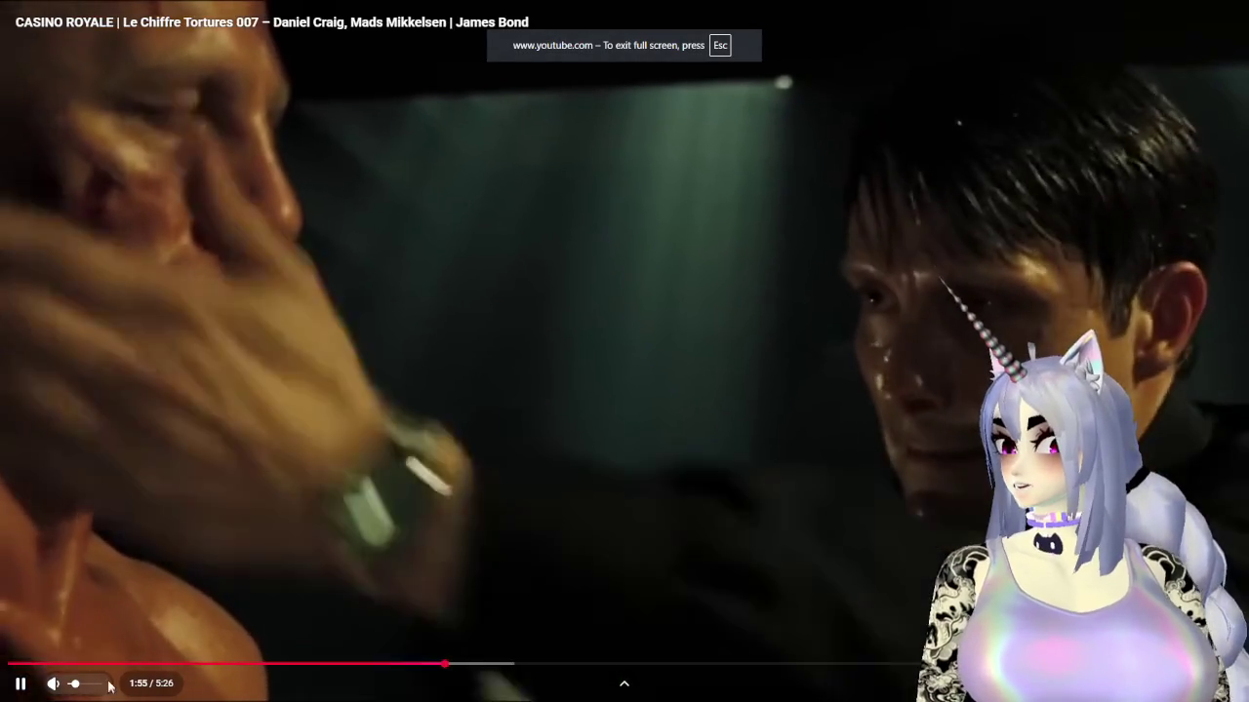
left_click_drag(105, 664, 8, 664)
key("Escape")
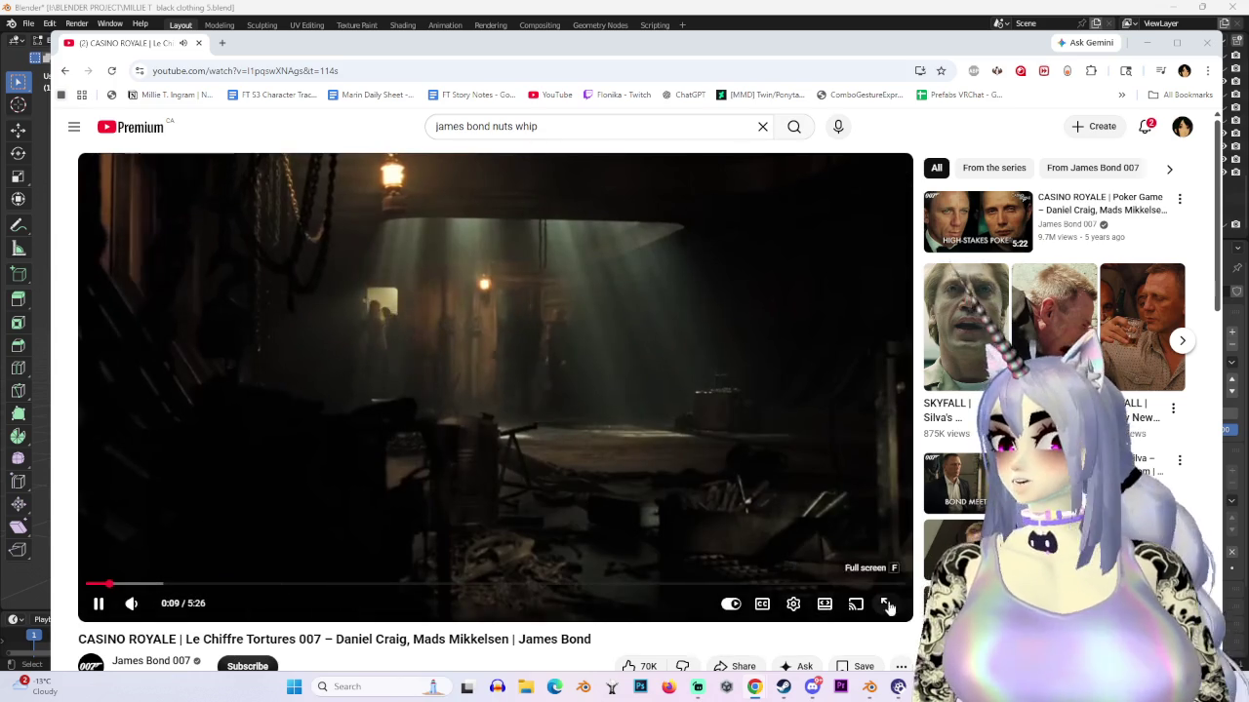
Step: Watch the Casino Royale clip fullscreen, scrub to the whipping scene, and pause at 3:11
left_click(887, 603)
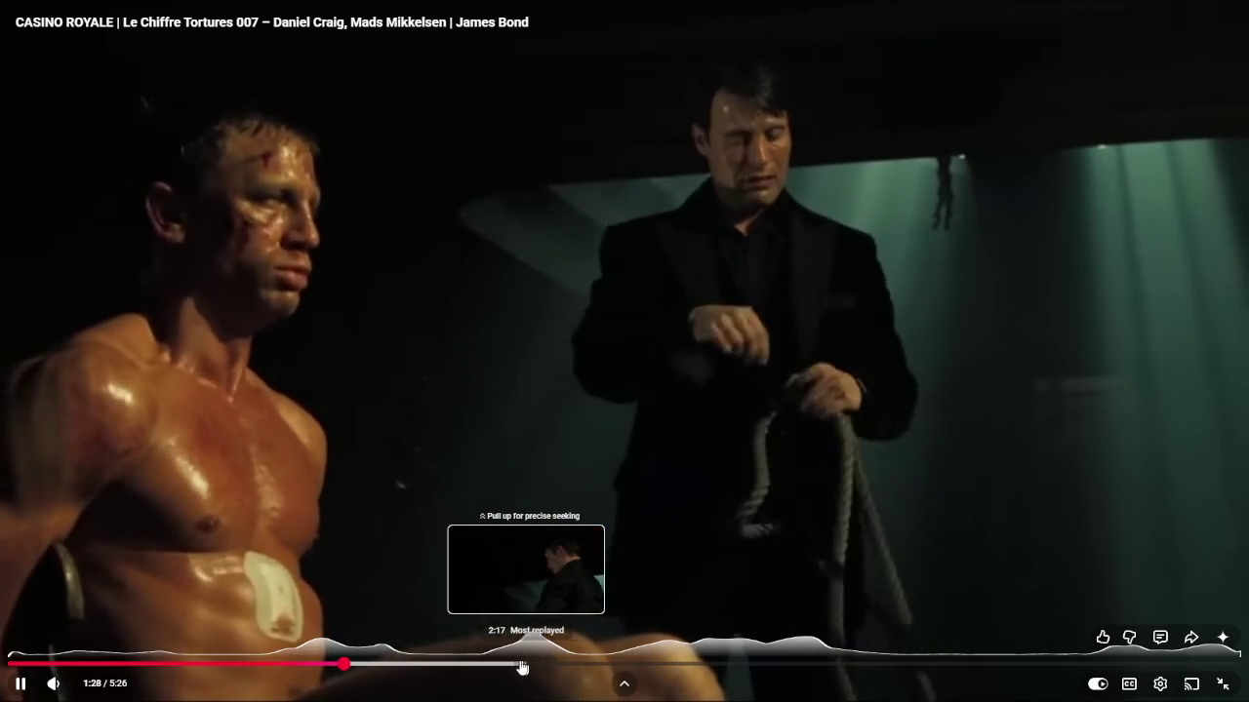
left_click(516, 667)
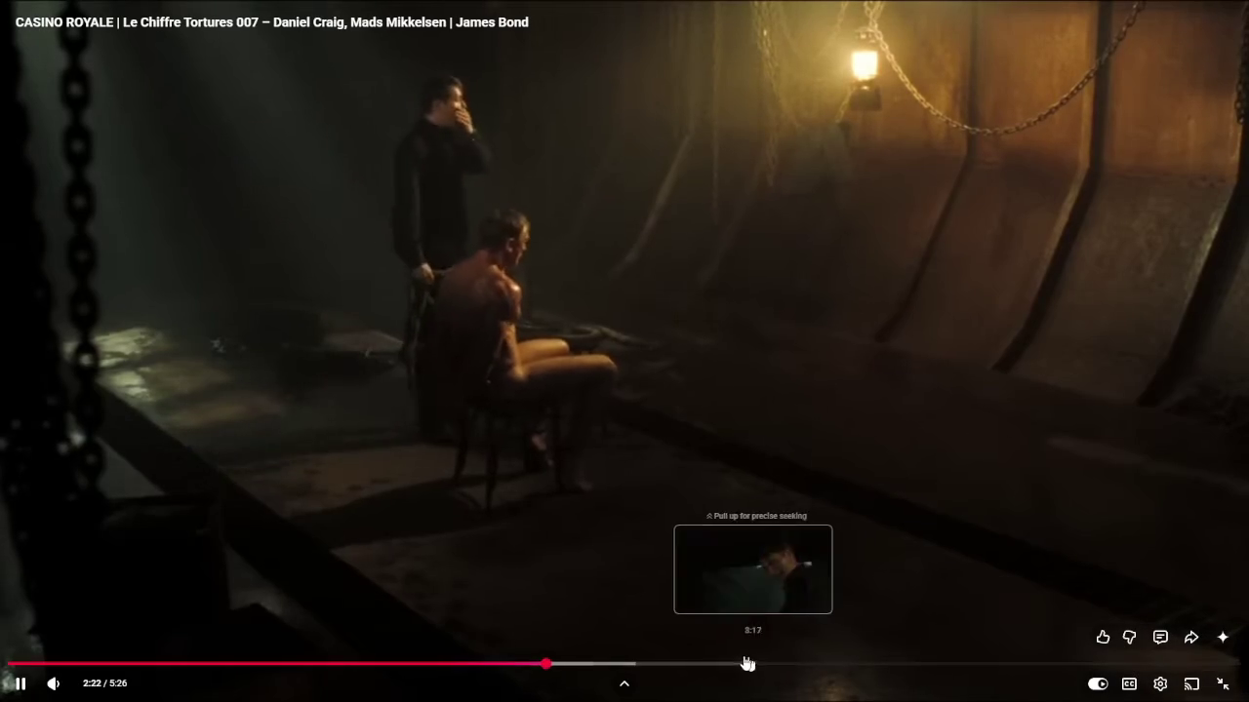
left_click_drag(650, 668, 650, 667)
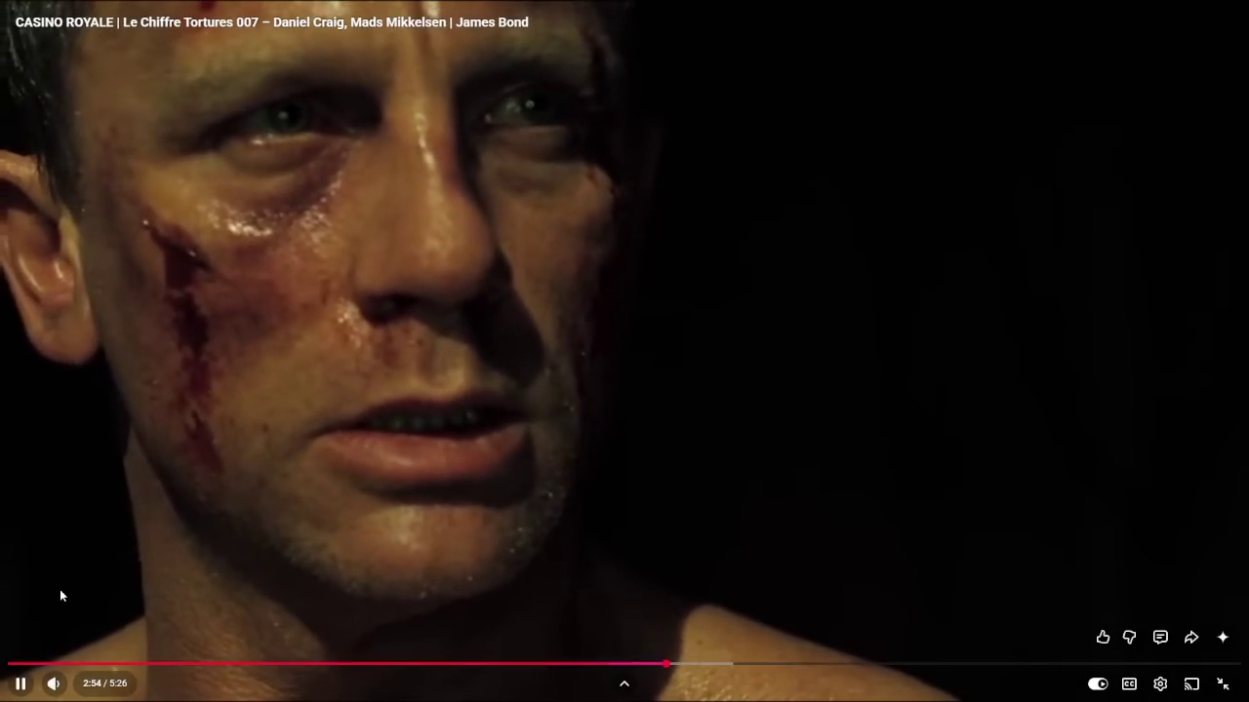
mouse_move(54, 684)
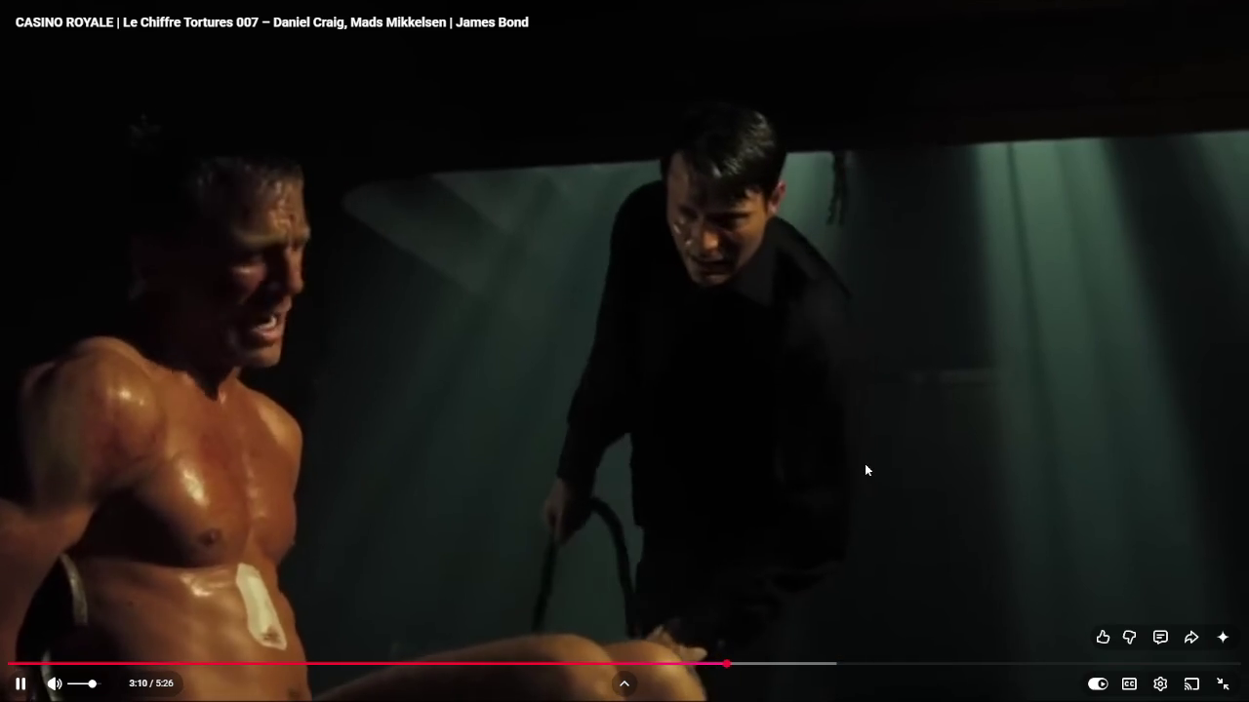
left_click(917, 482)
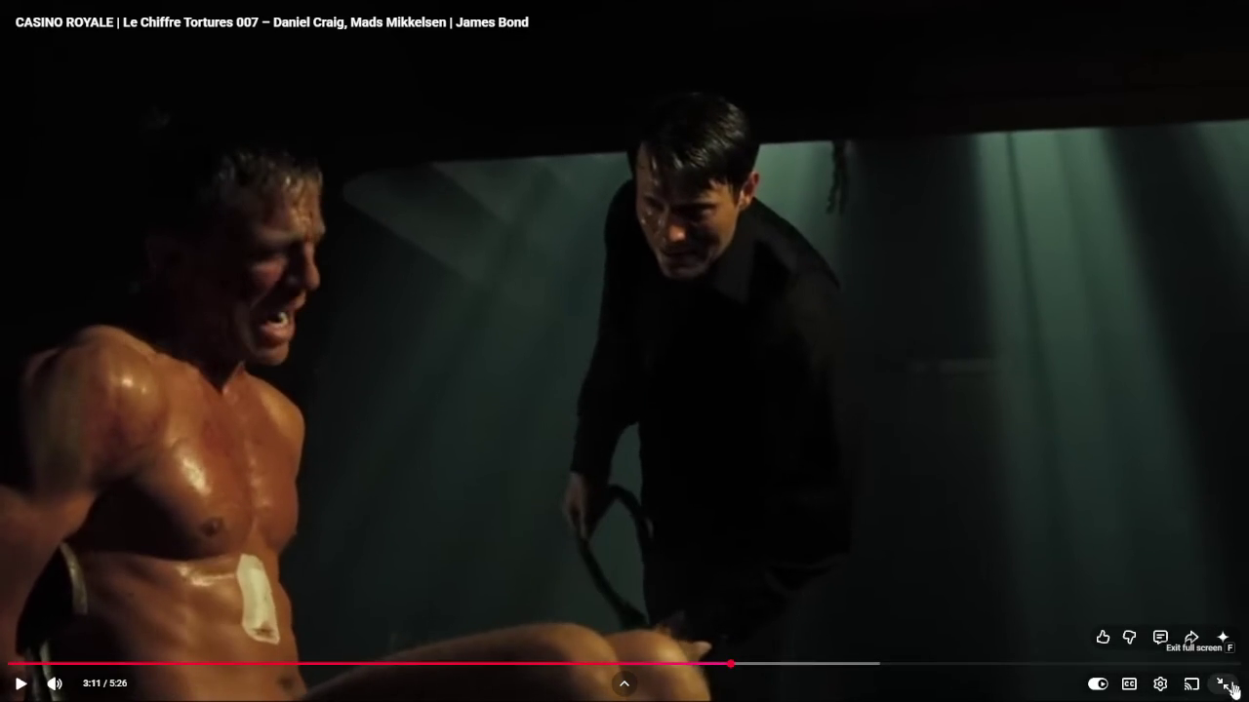
left_click(1228, 681)
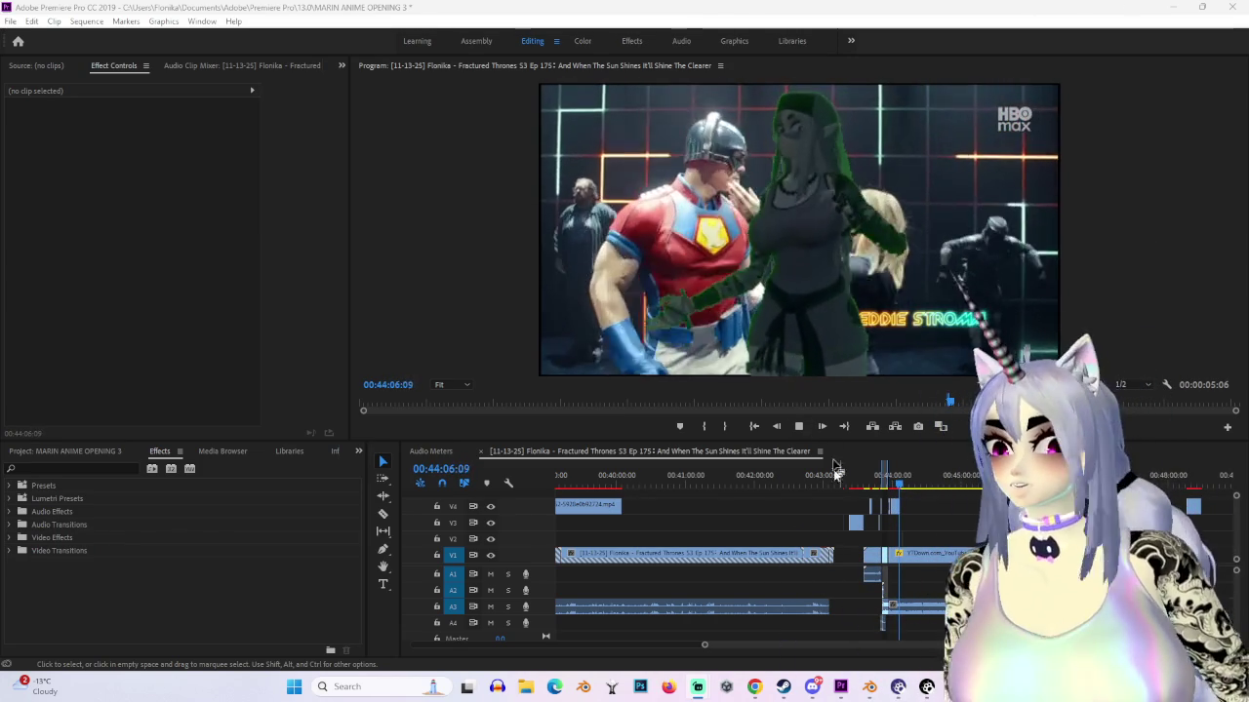
Step: Bring Premiere Pro to the front and stop the Fractured Thrones sequence playback
left_click(798, 427)
Step: Import the recorded 29:29 Casino Royale video from File Explorer into the Project panel
left_click(754, 687)
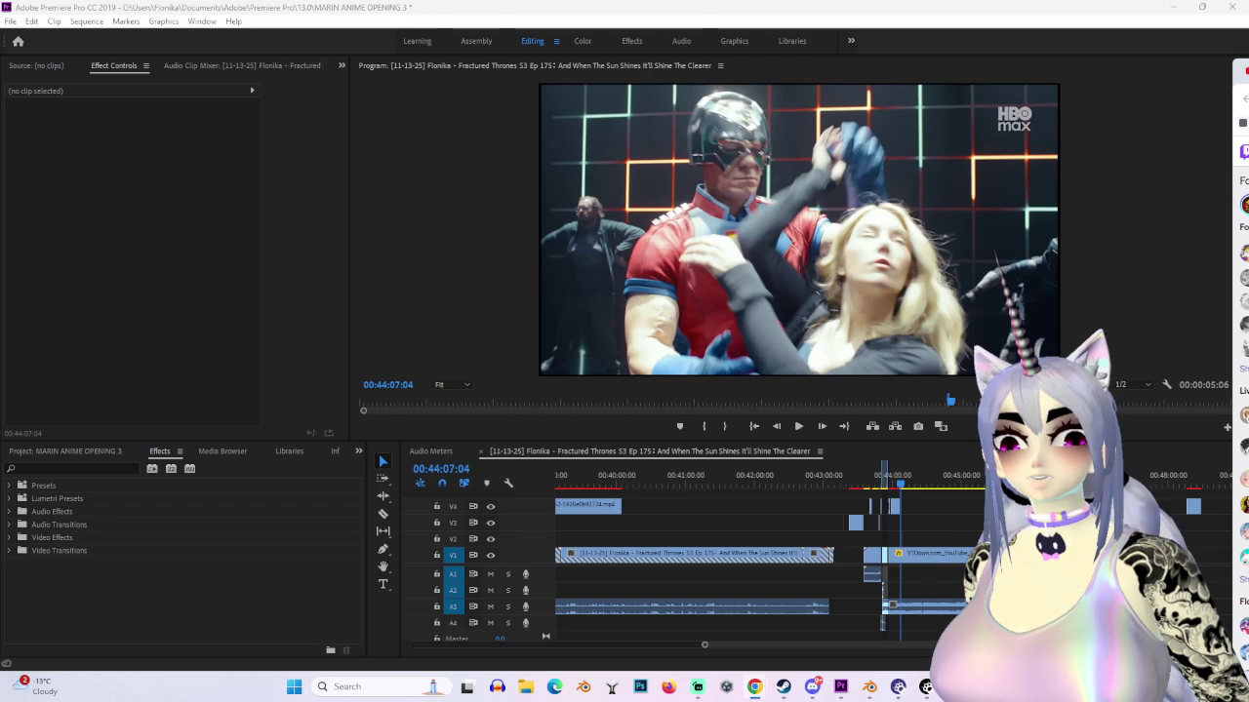
mouse_move(976, 448)
left_mouse_down()
mouse_move(101, 595)
mouse_move(415, 527)
left_mouse_up()
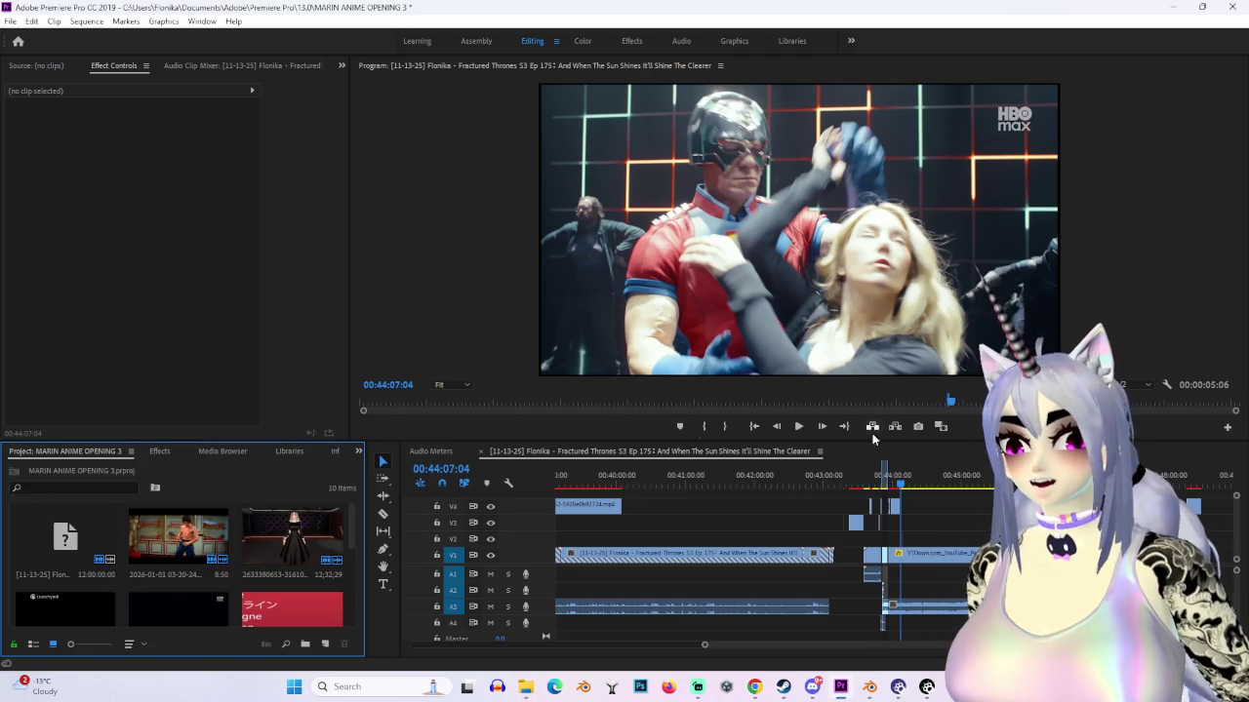
left_click_drag(348, 527, 293, 556)
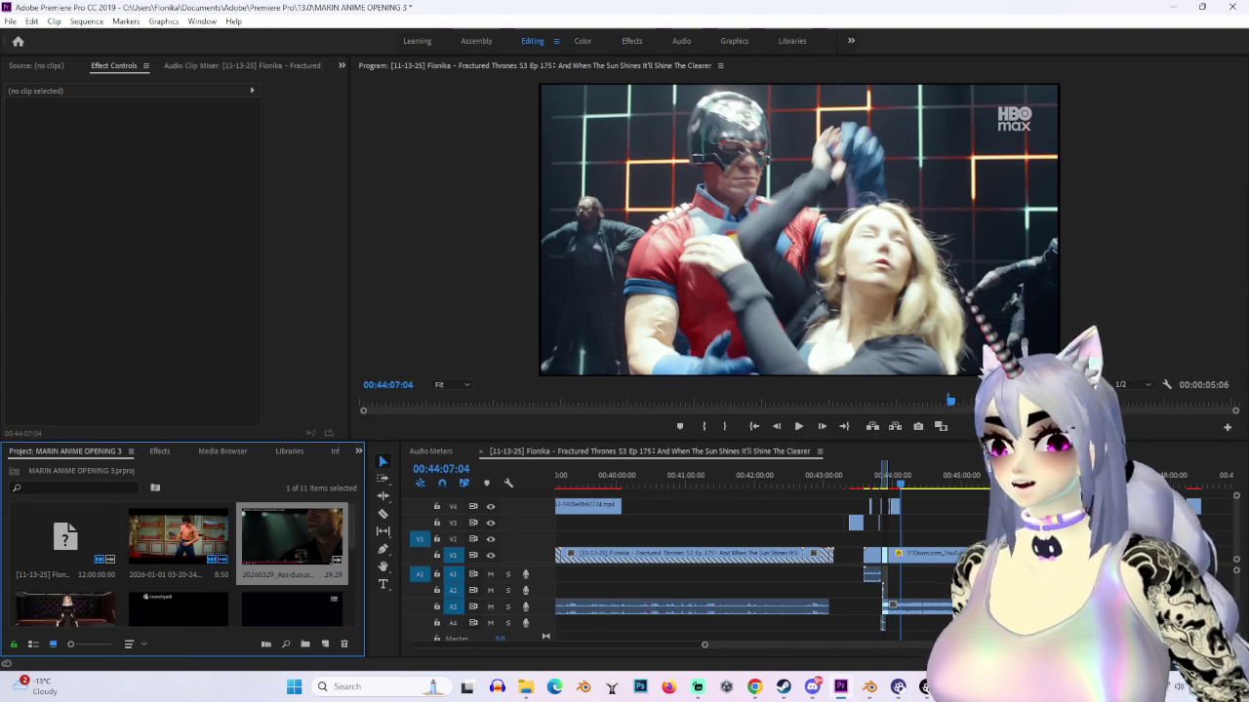
scroll(611, 620, "down", 5, "alt")
scroll(586, 532, "down", 1, "alt")
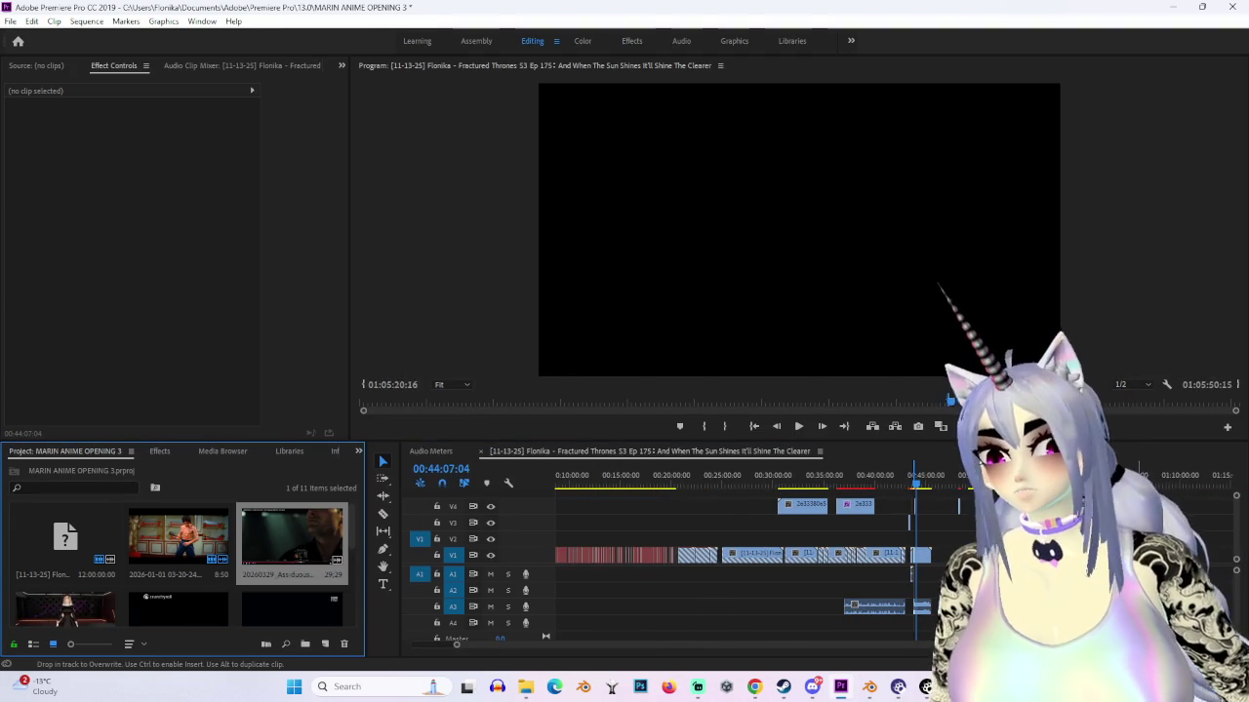
Step: Drop the new recording onto V2 and scrub the playhead to the intended cut point
left_click_drag(914, 475, 1135, 475)
scroll(886, 538, "up", 6, "alt")
left_click(885, 538)
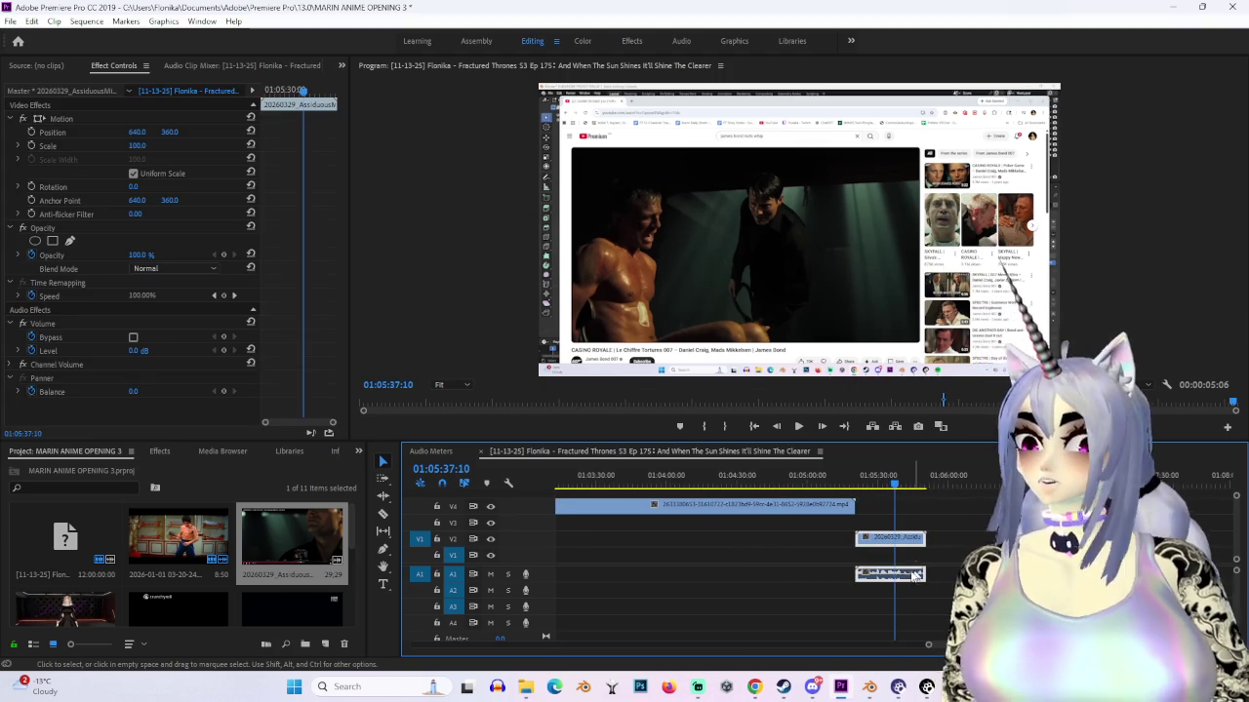
key("space")
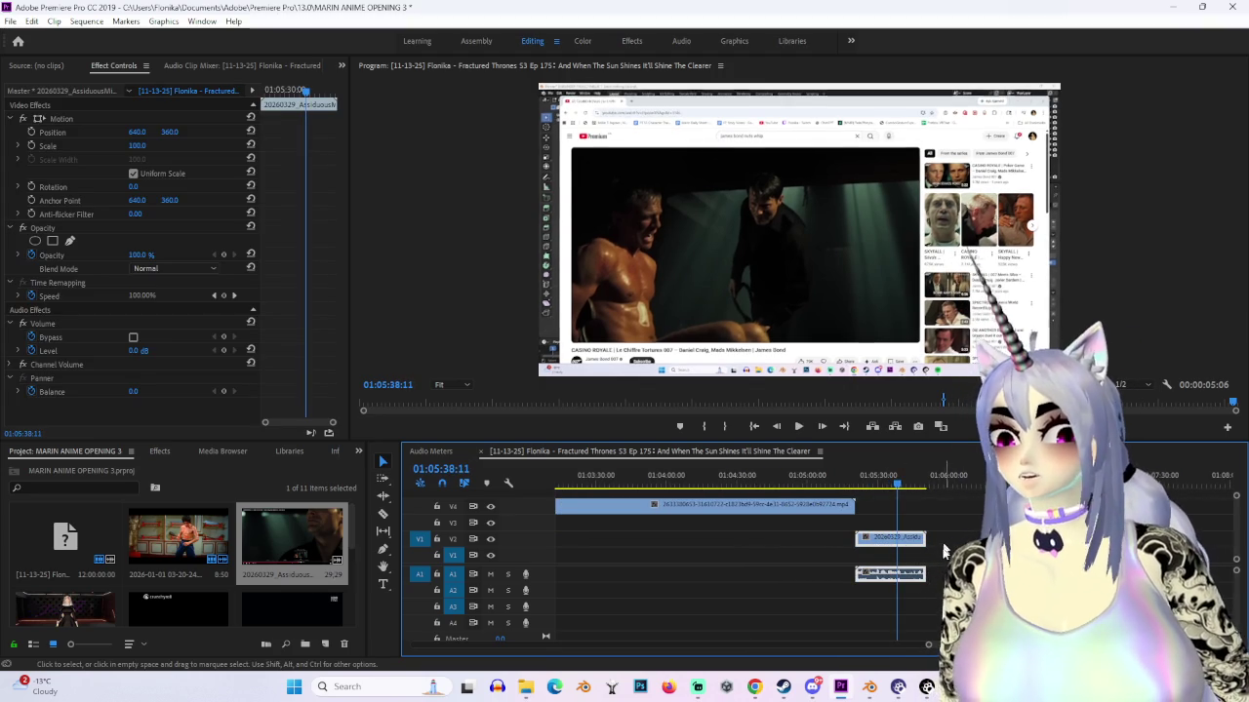
left_click(891, 478)
left_click_drag(896, 485, 869, 490)
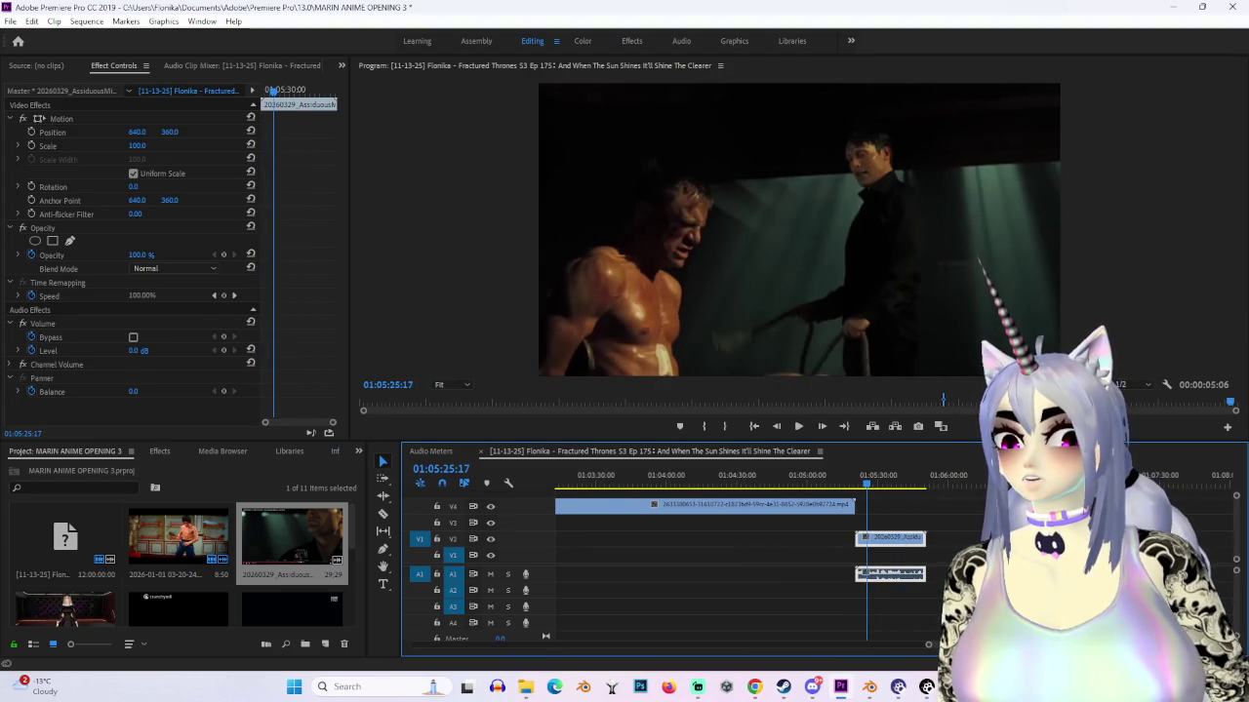
left_click_drag(926, 645, 858, 645)
left_click(829, 484)
mouse_move(829, 488)
left_mouse_down()
mouse_move(856, 496)
mouse_move(824, 487)
left_mouse_up()
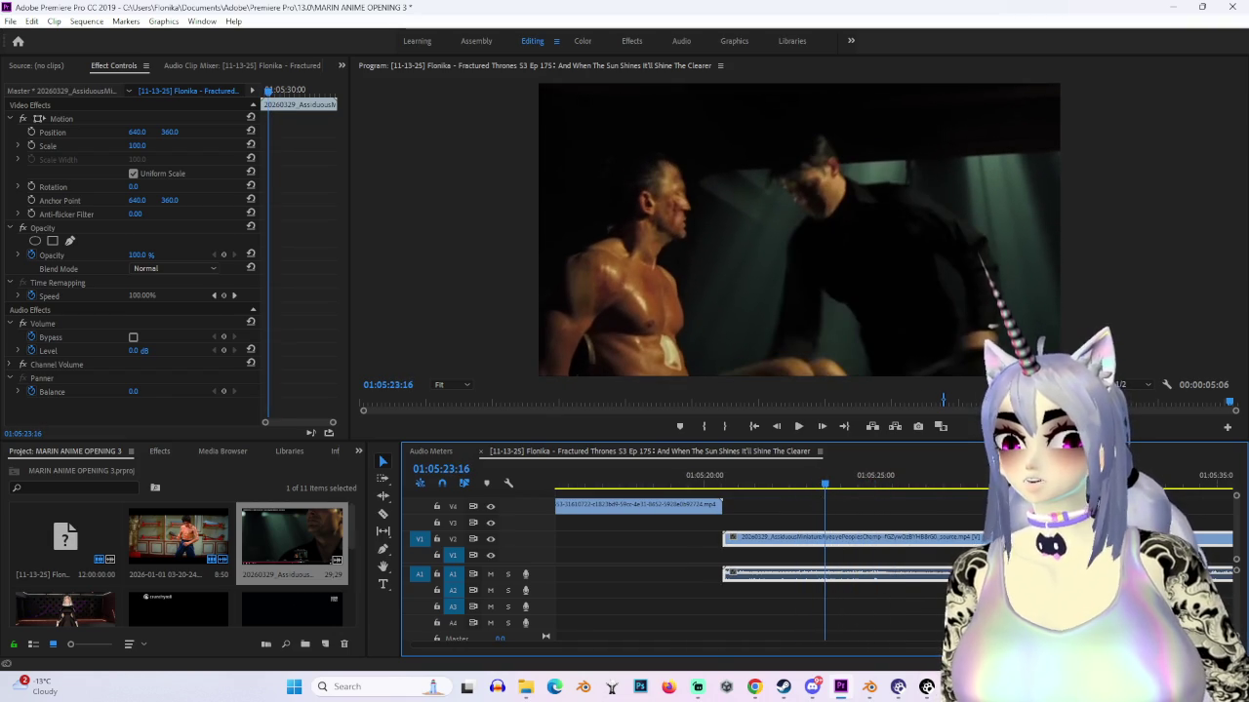
scroll(905, 477, "up", 2, "alt")
left_click_drag(903, 476, 894, 485)
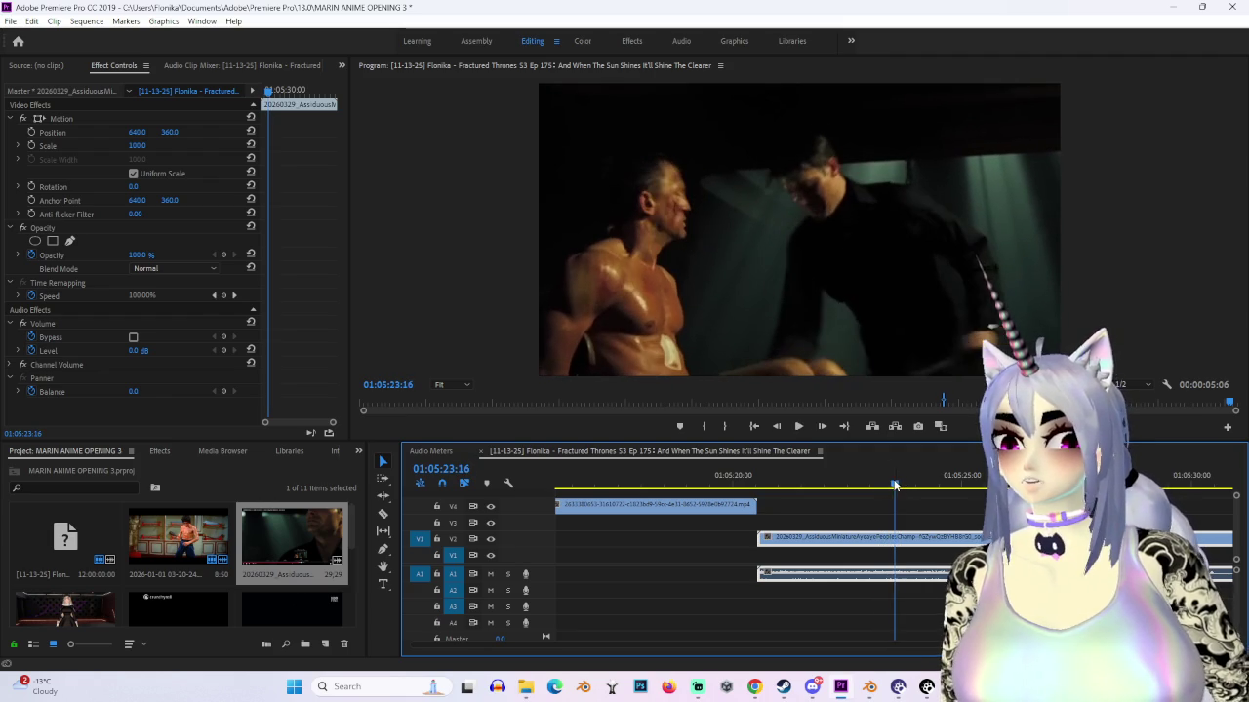
Step: Cut V2 and A1 at 01:05:23:16, remove the rest, and park the playhead just after
left_click(900, 540)
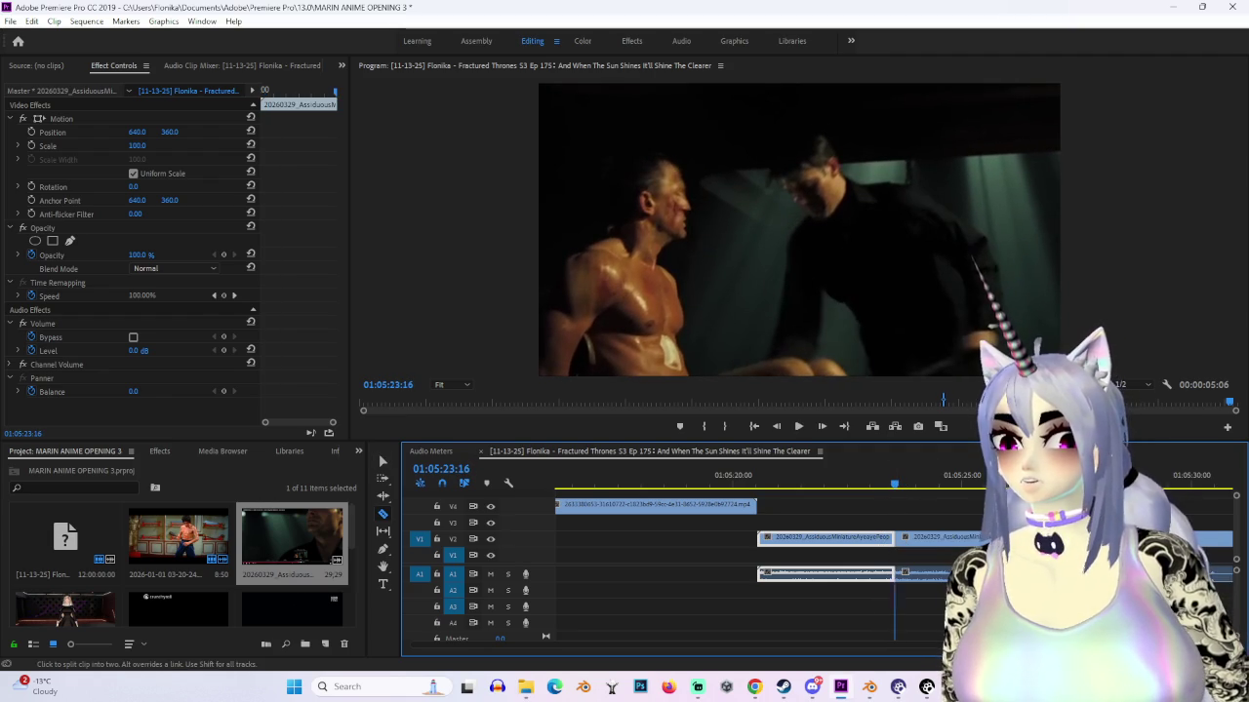
key("v")
right_click(955, 538)
key("Escape")
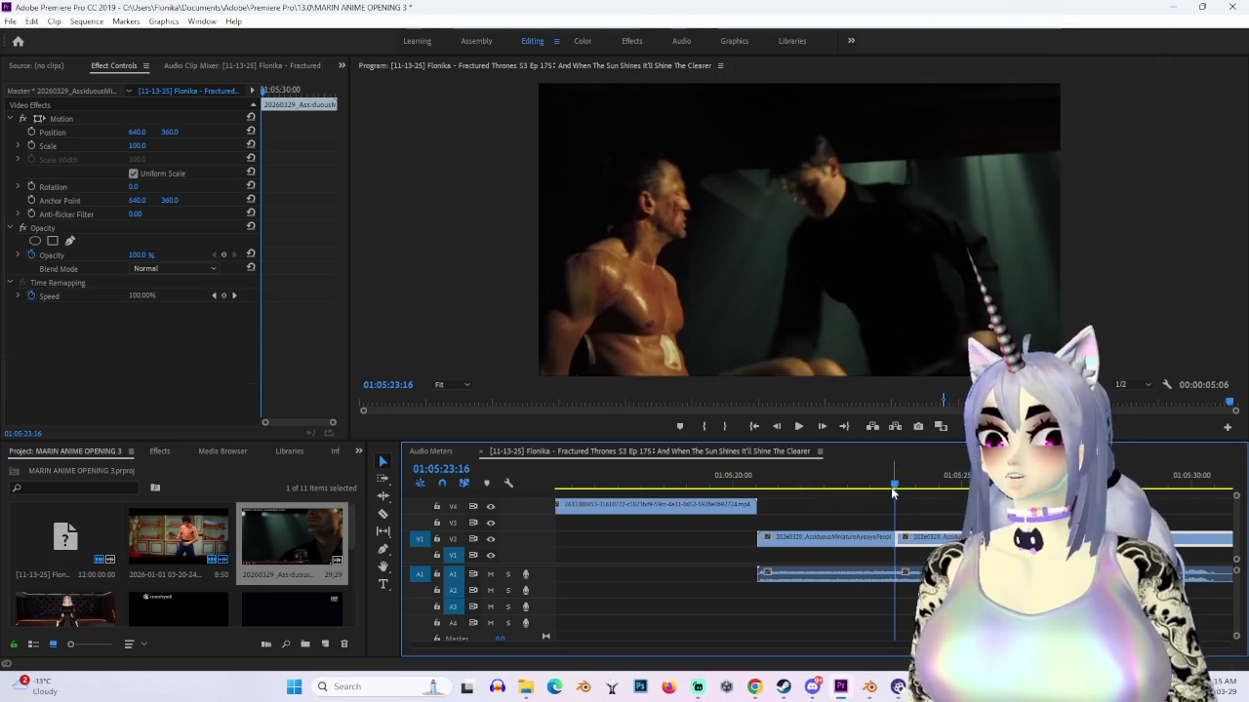
key("space")
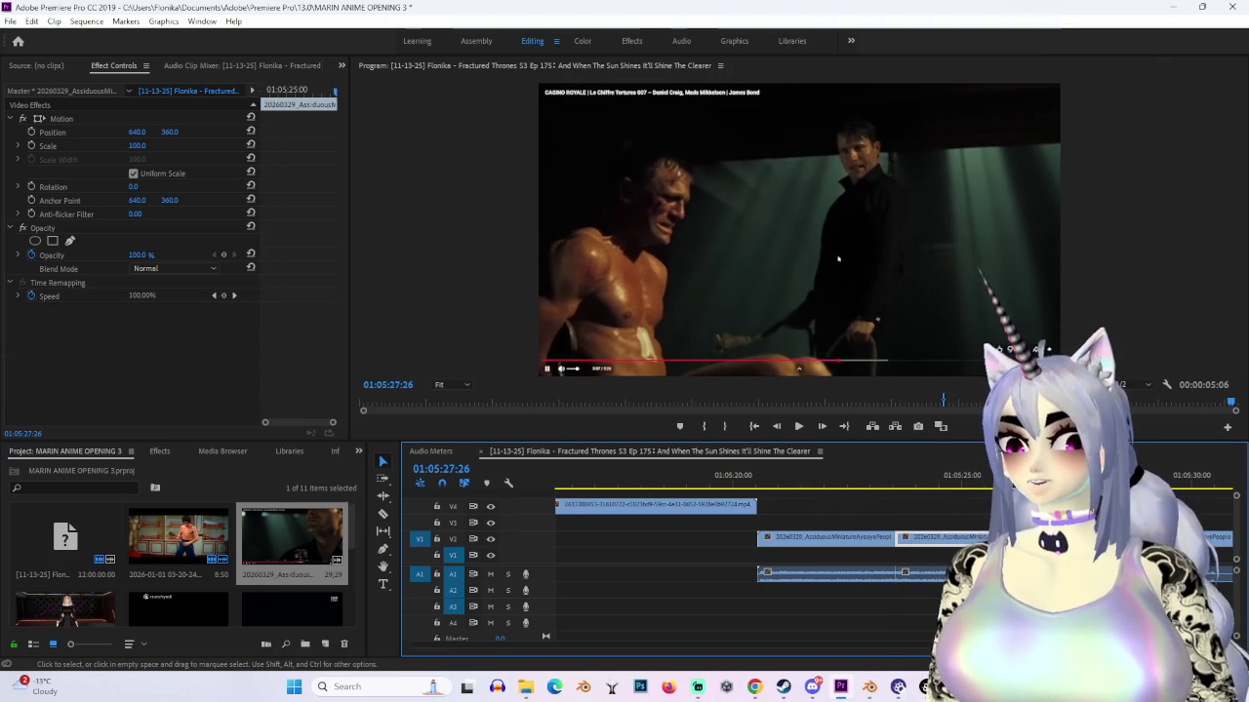
right_click(1050, 537)
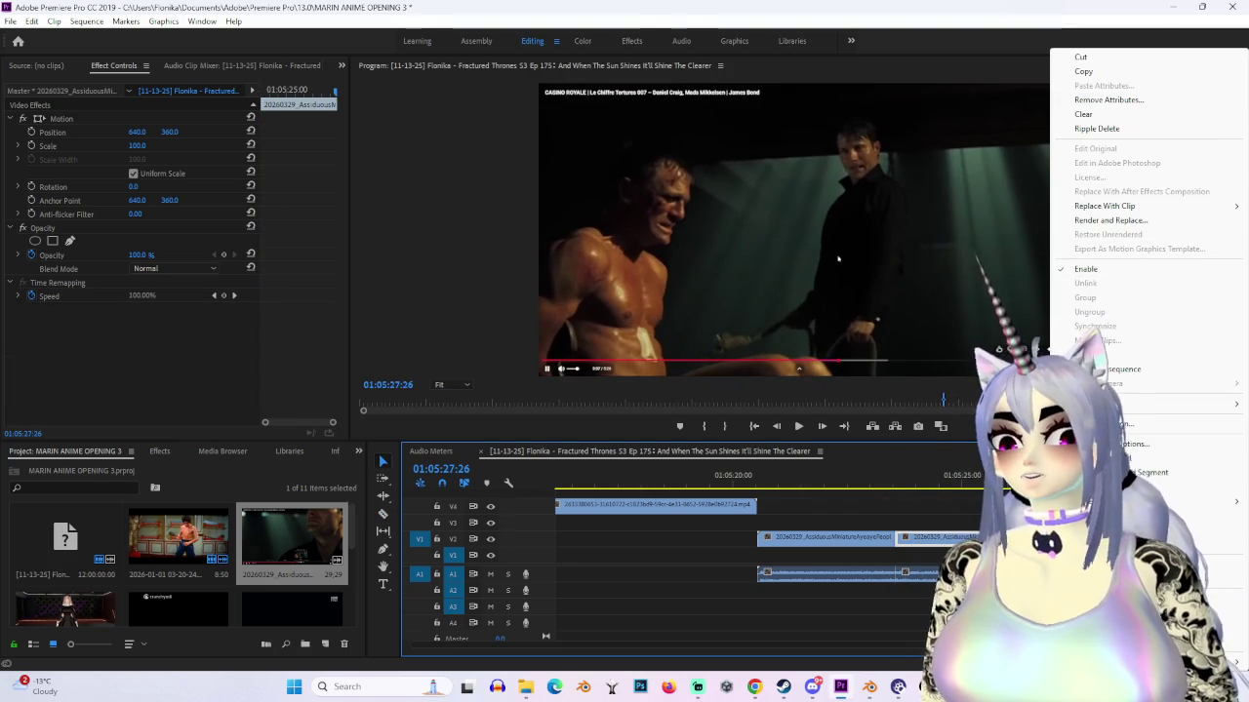
left_click(1055, 114)
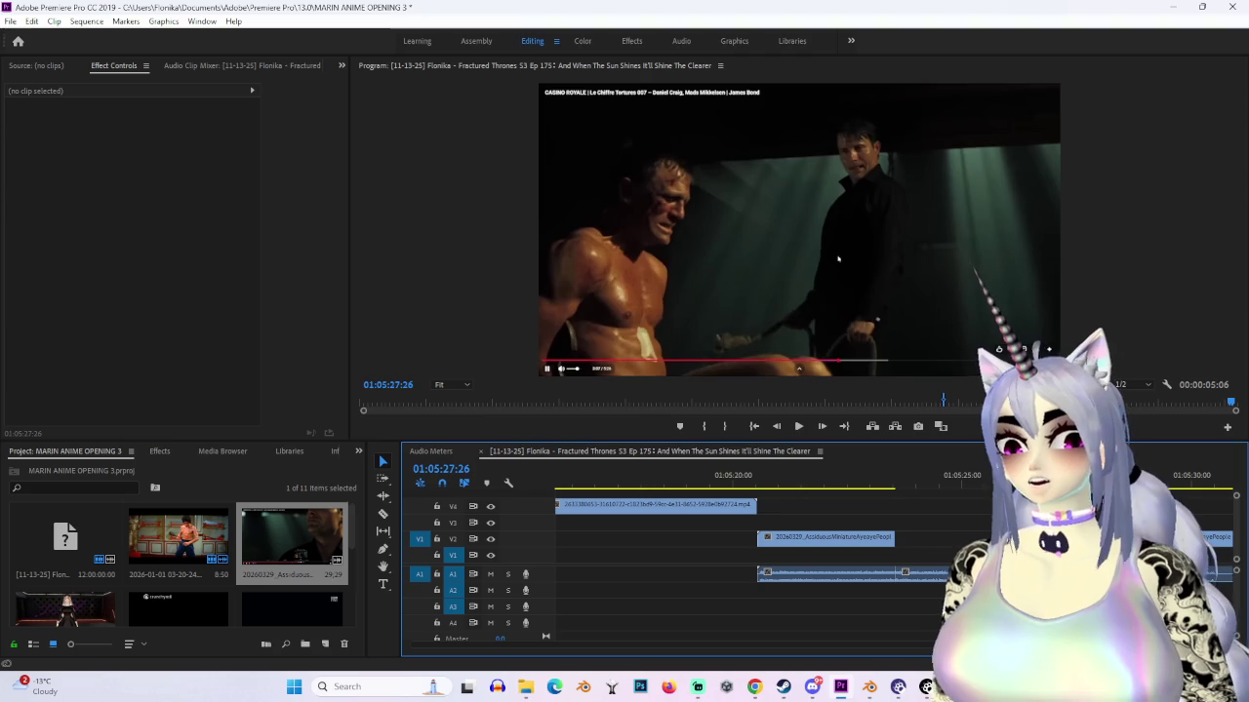
left_click(960, 487)
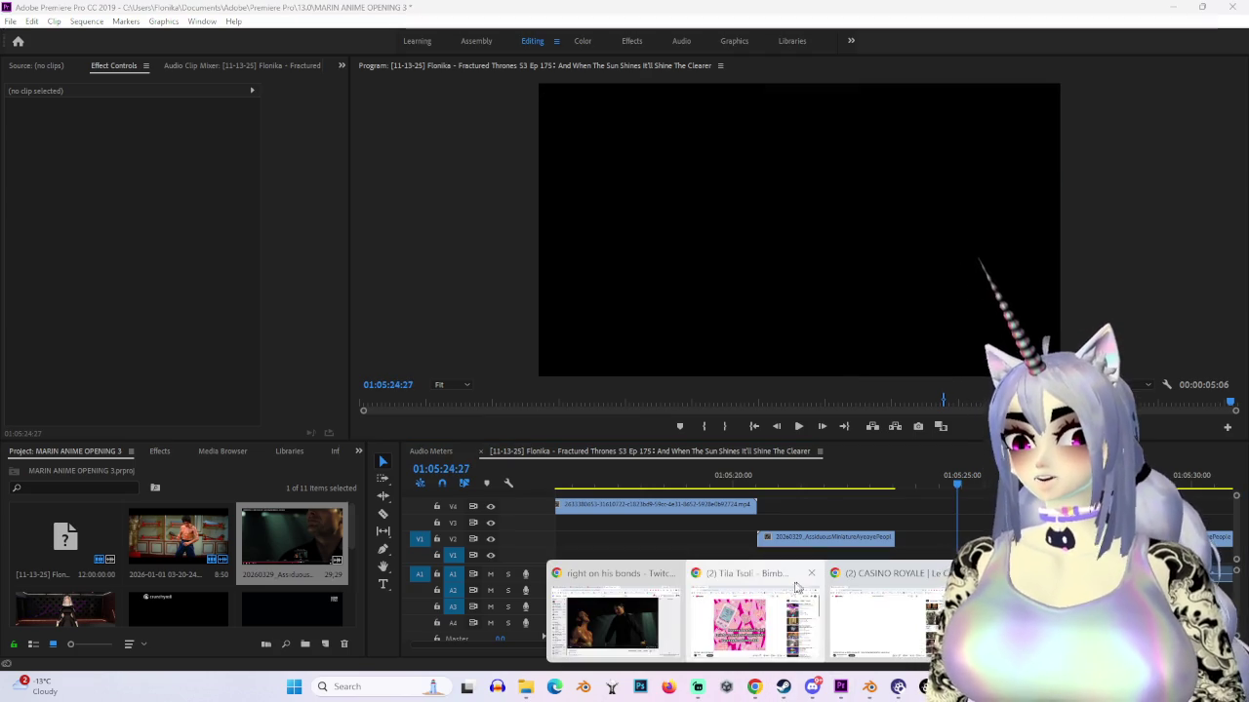
Step: Search Google Images for 'james bond casino royale' in a new browser tab
mouse_move(754, 686)
left_click(629, 614)
left_click(222, 43)
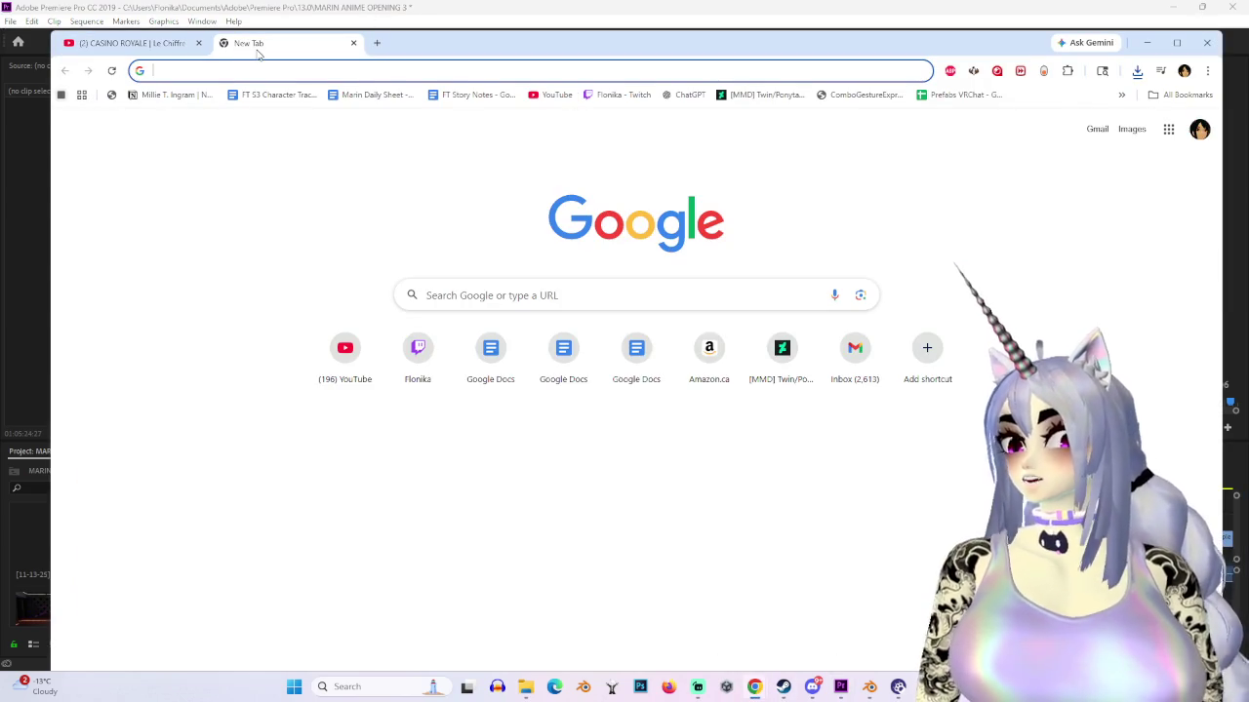
type("james bond casino")
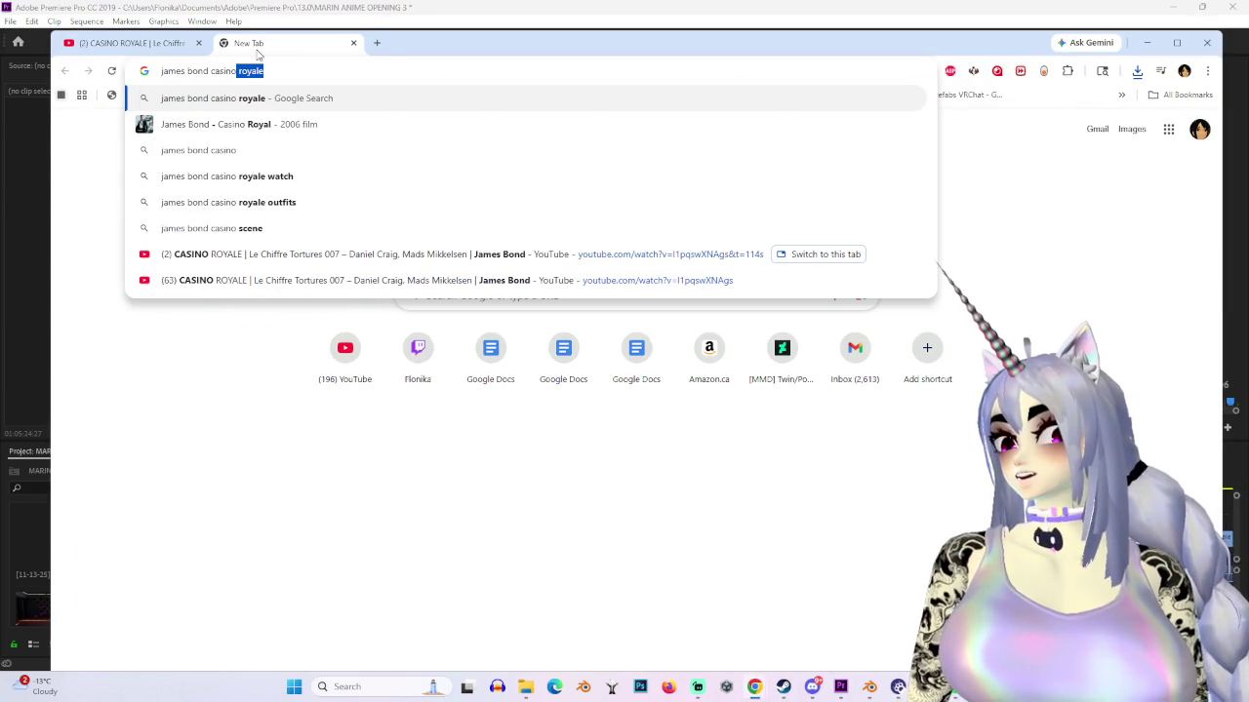
key("Return")
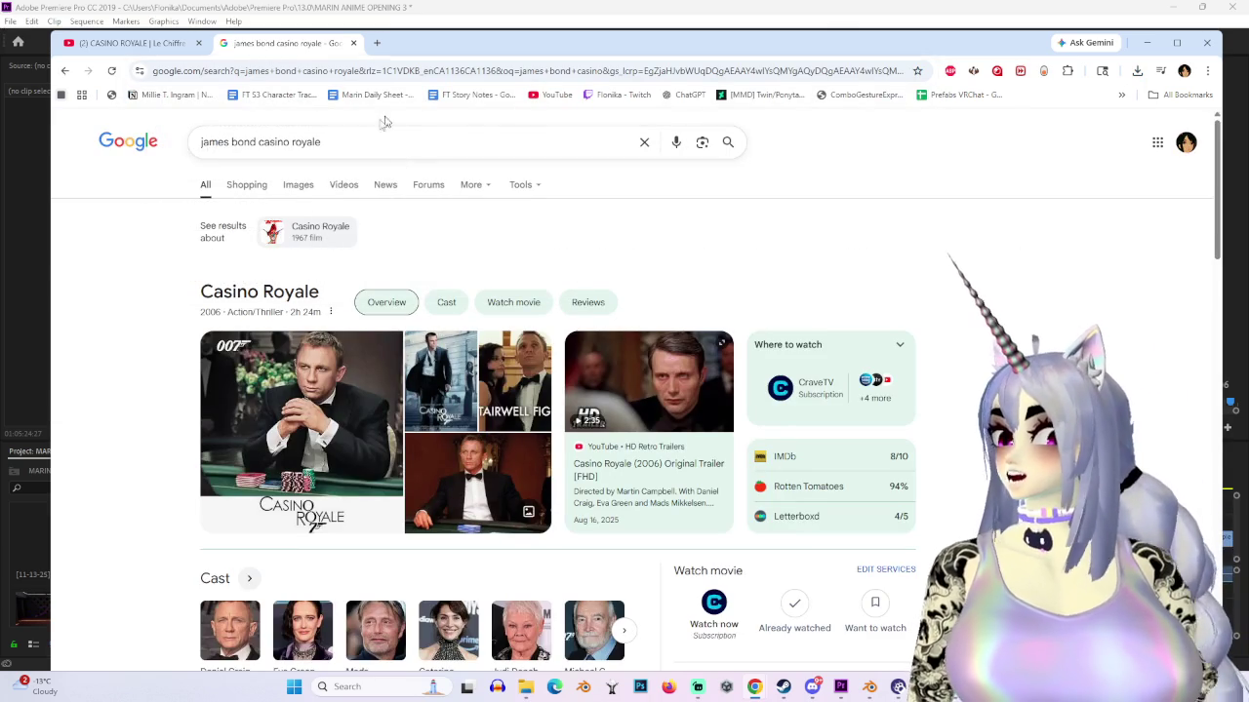
left_click(298, 185)
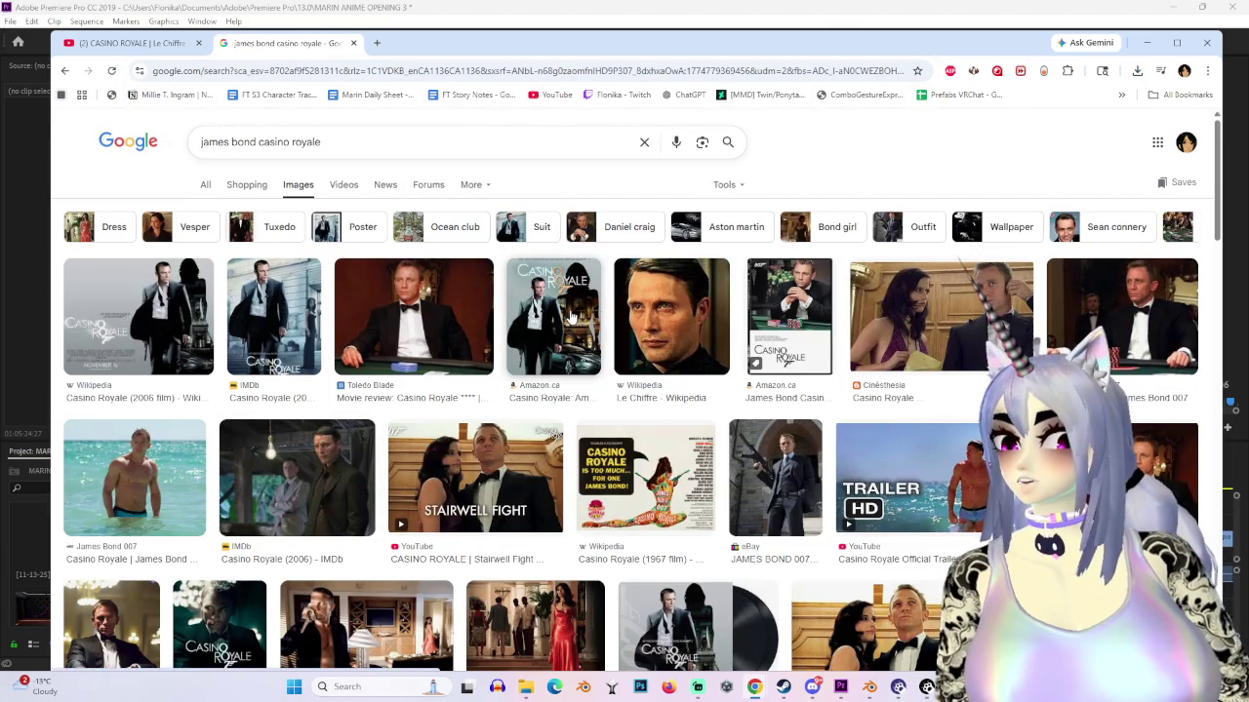
scroll(482, 547, "down", 4)
Step: Open the KinoCheck Casino Royale poster in its own tab and copy the image
left_click(219, 249)
right_click(1072, 361)
left_click(1142, 209)
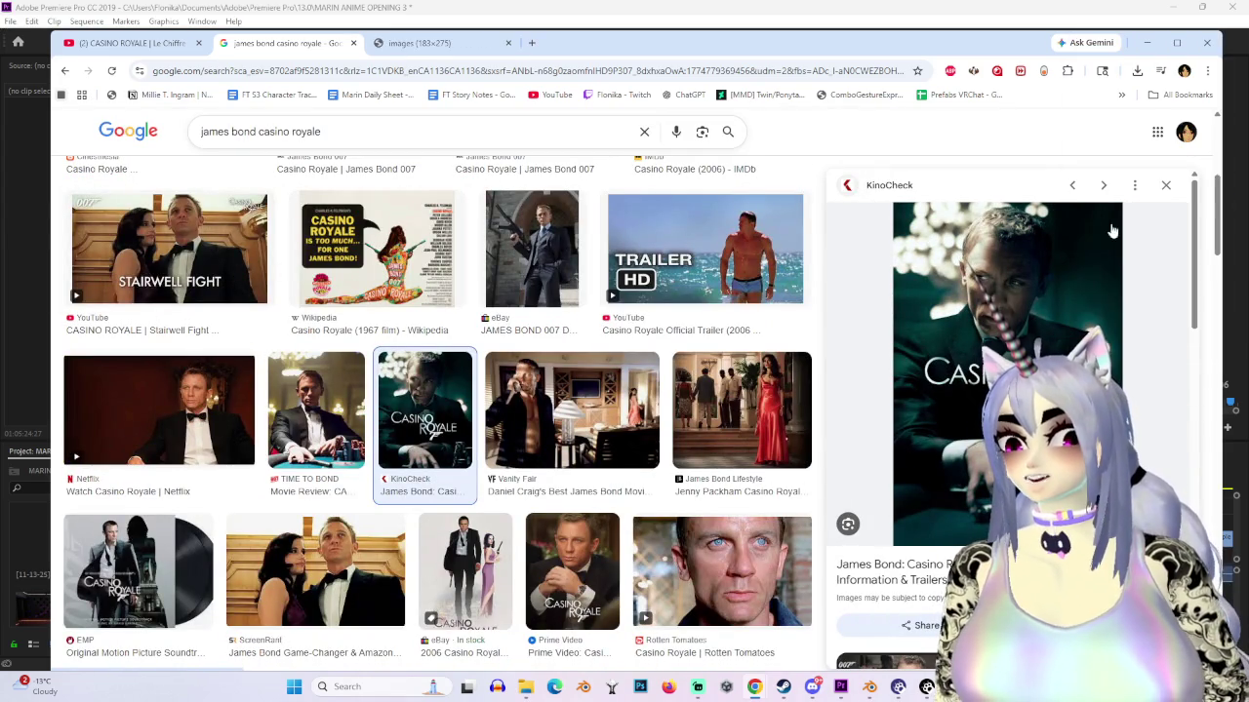
left_click(444, 43)
right_click(759, 339)
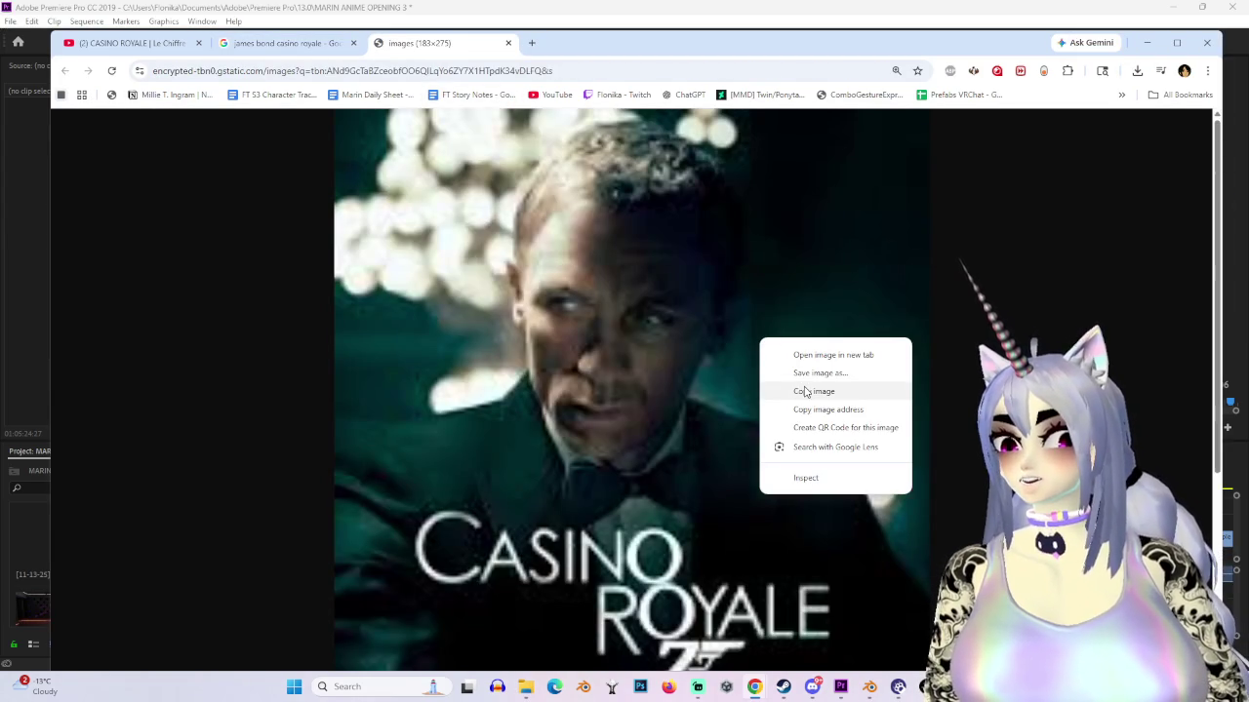
left_click(807, 393)
left_click(27, 553)
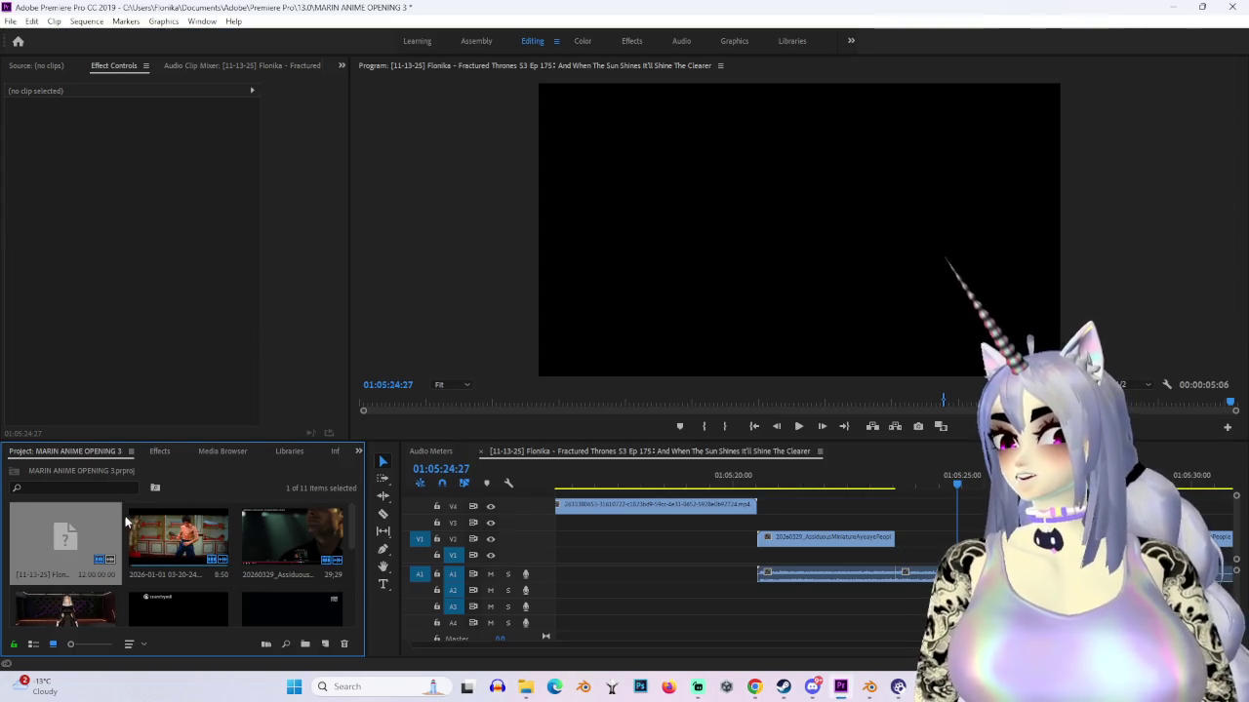
left_click(127, 523)
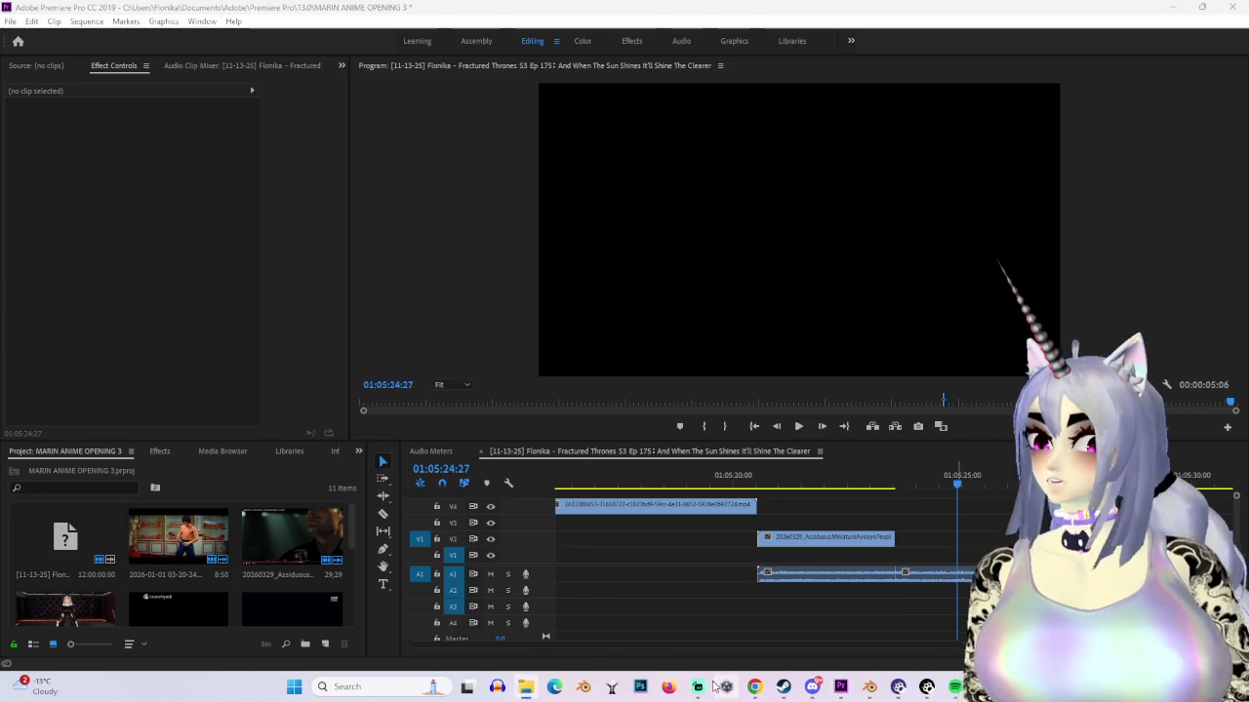
mouse_move(754, 686)
left_click(878, 614)
right_click(574, 309)
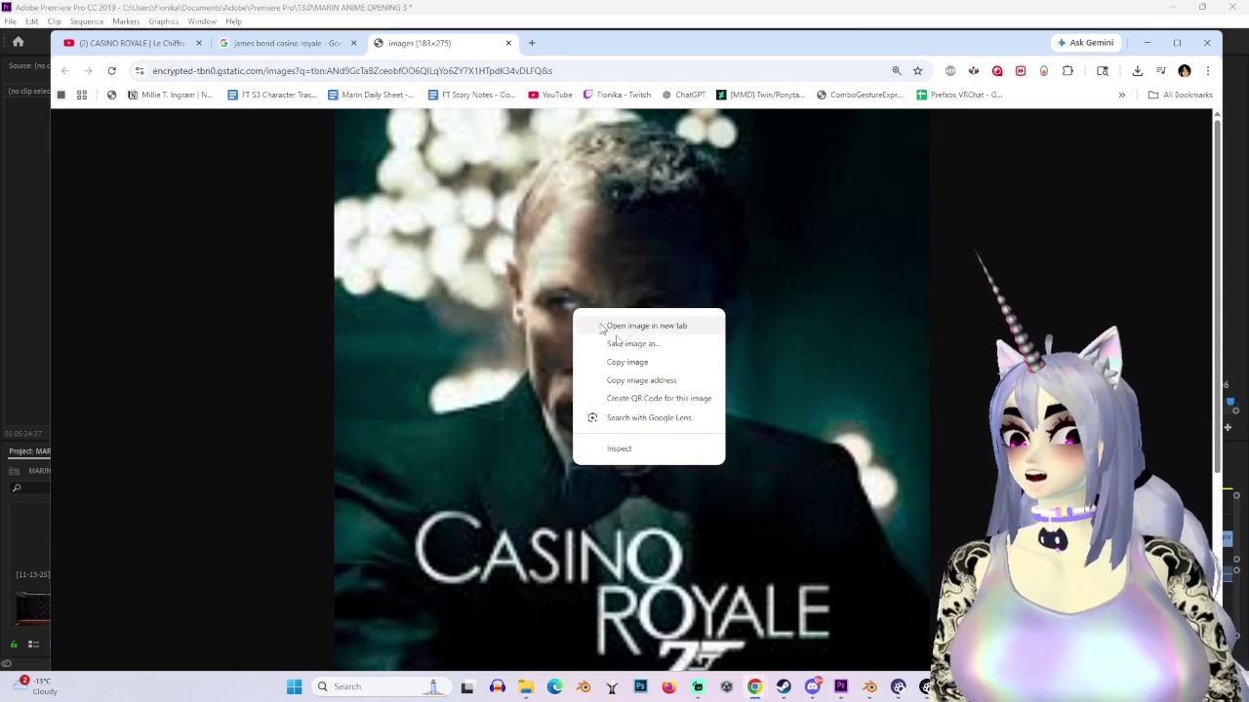
Step: Open the full-size KinoCheck Casino Royale poster in a new tab and save it to disk
left_click(283, 43)
scroll(678, 475, "down", 3)
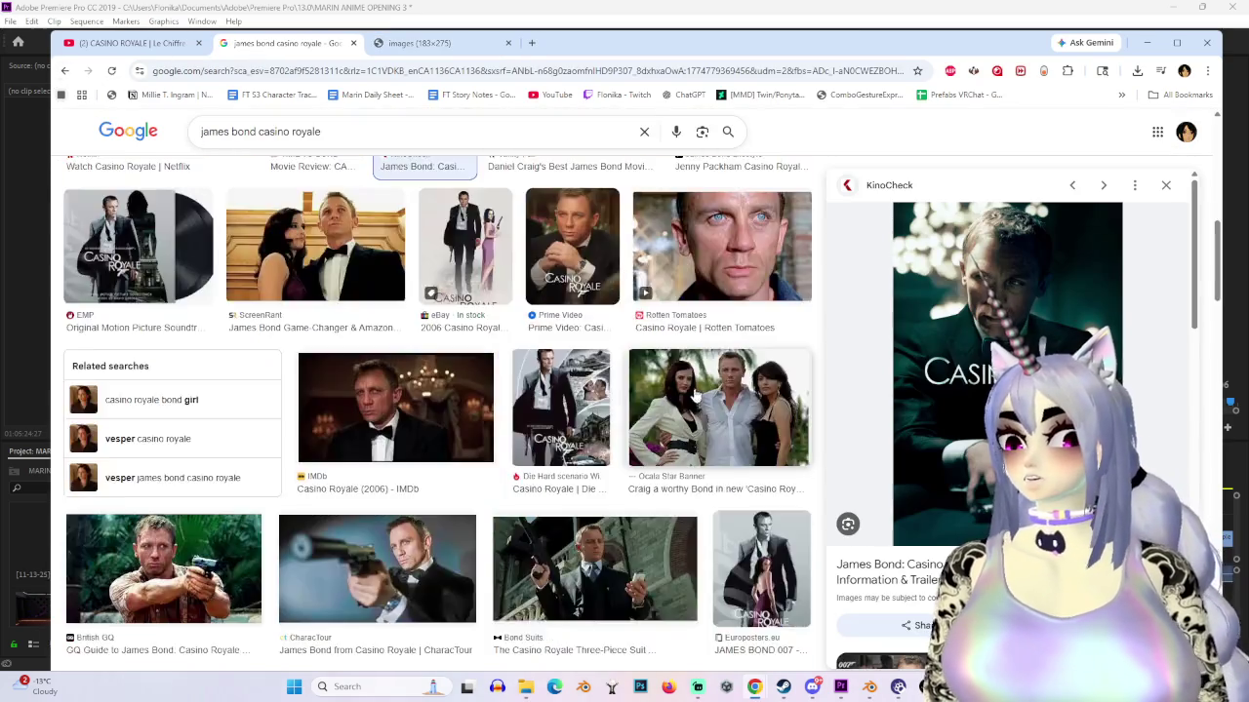
scroll(678, 475, "down", 3)
scroll(678, 475, "down", 3)
scroll(660, 469, "down", 3)
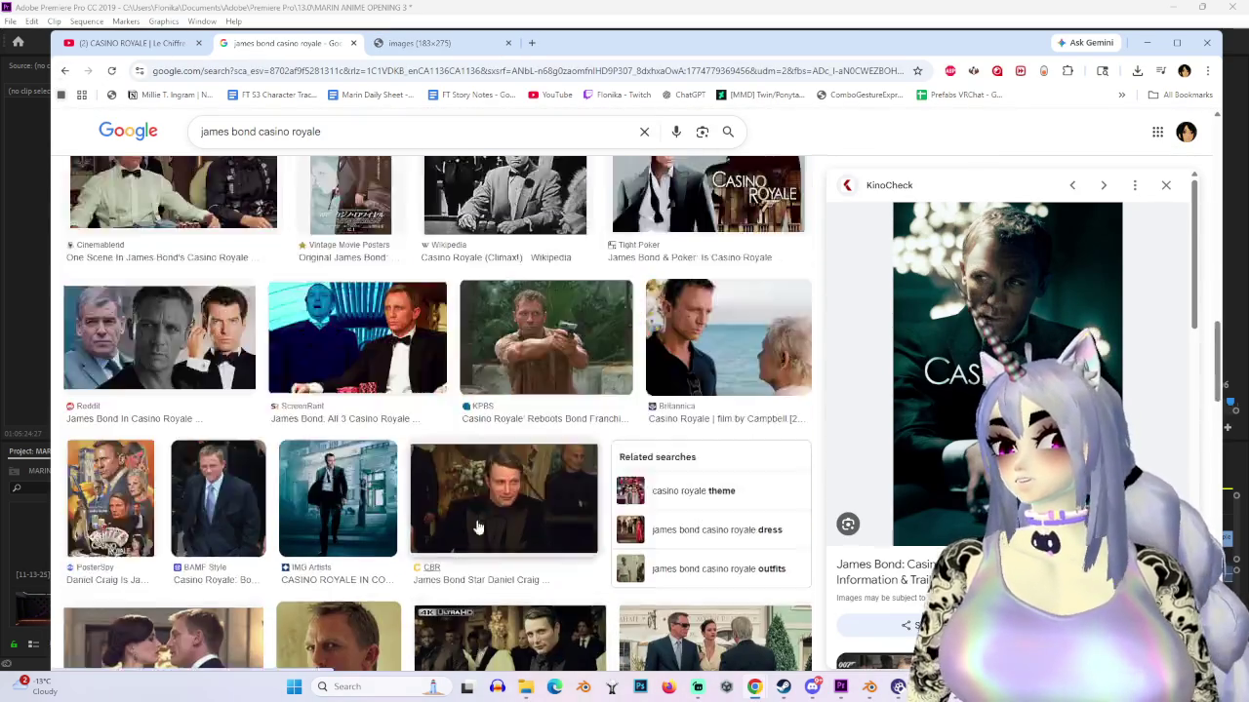
scroll(660, 468, "up", 3)
scroll(358, 527, "down", 3)
scroll(358, 549, "down", 3)
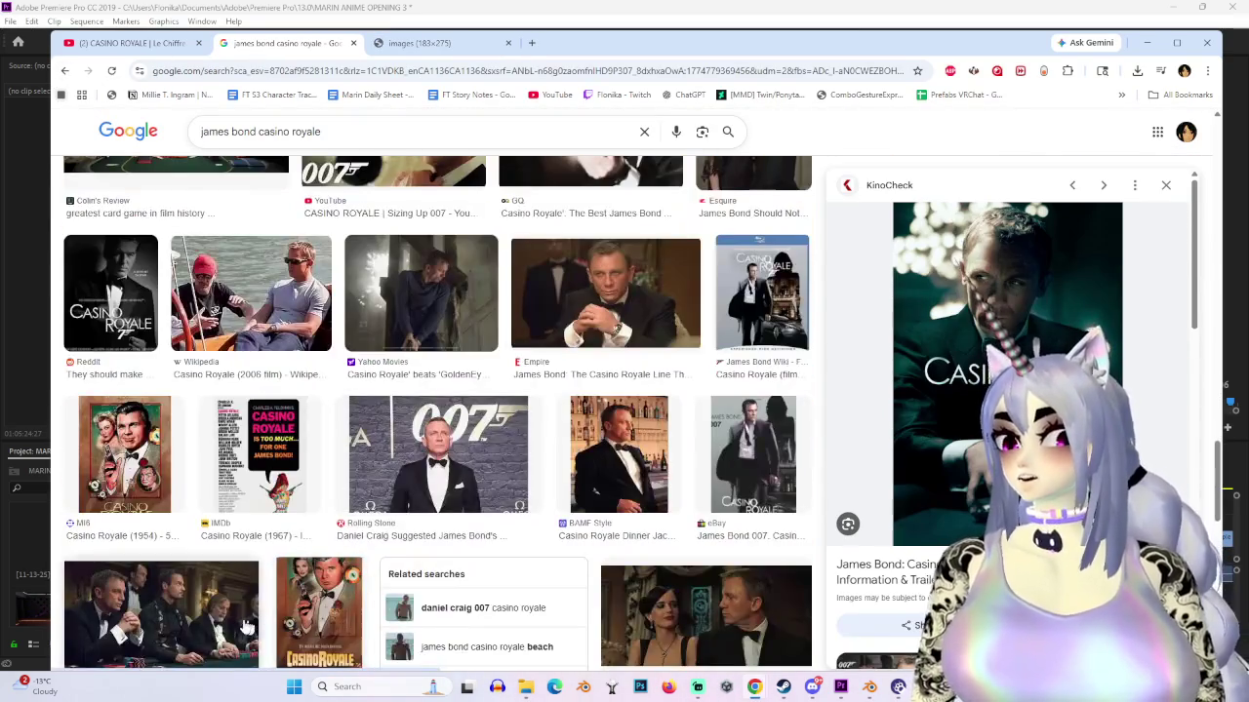
scroll(279, 569, "down", 3)
scroll(260, 586, "down", 3)
scroll(260, 585, "down", 3)
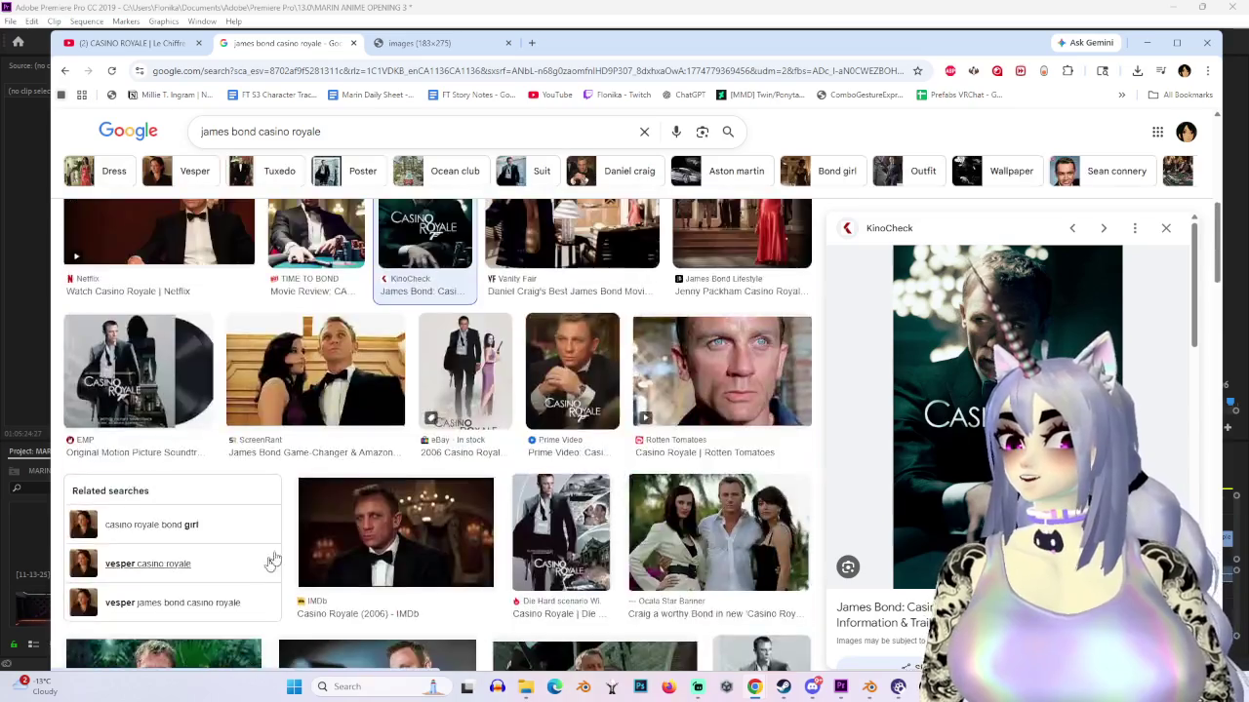
scroll(260, 585, "down", 3)
right_click(1036, 466)
left_click(1102, 299)
left_click(597, 44)
right_click(683, 444)
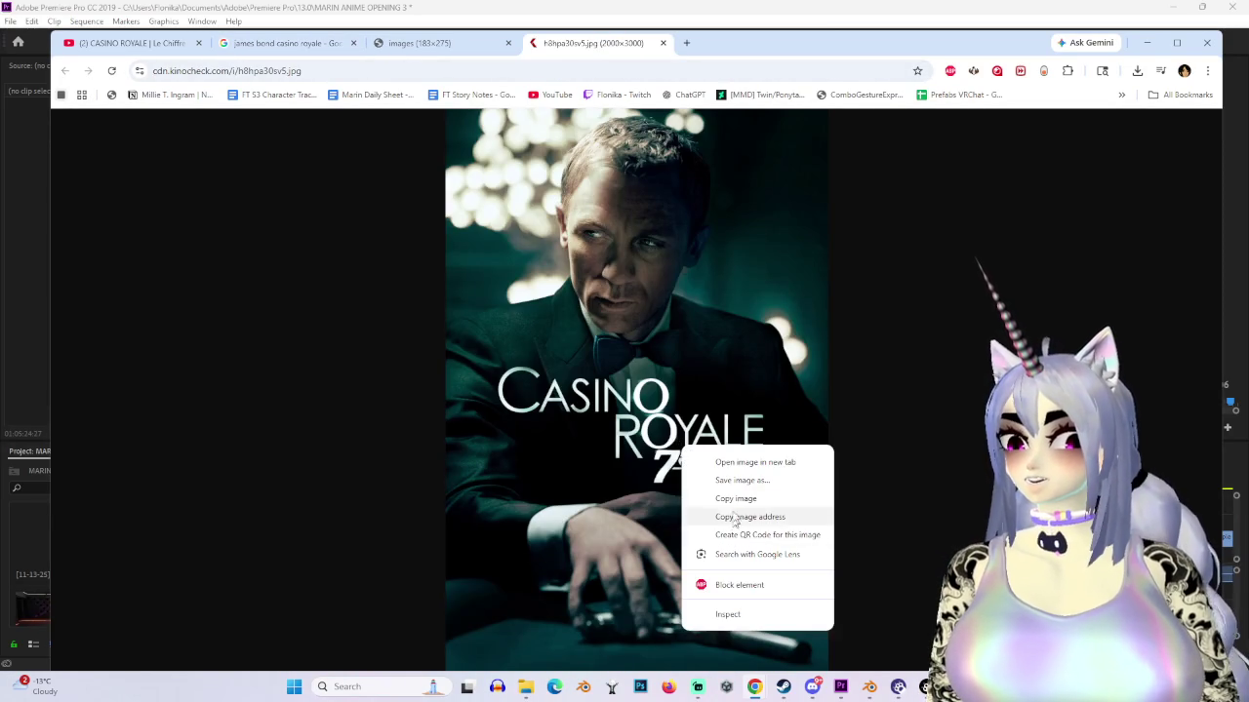
left_click(733, 482)
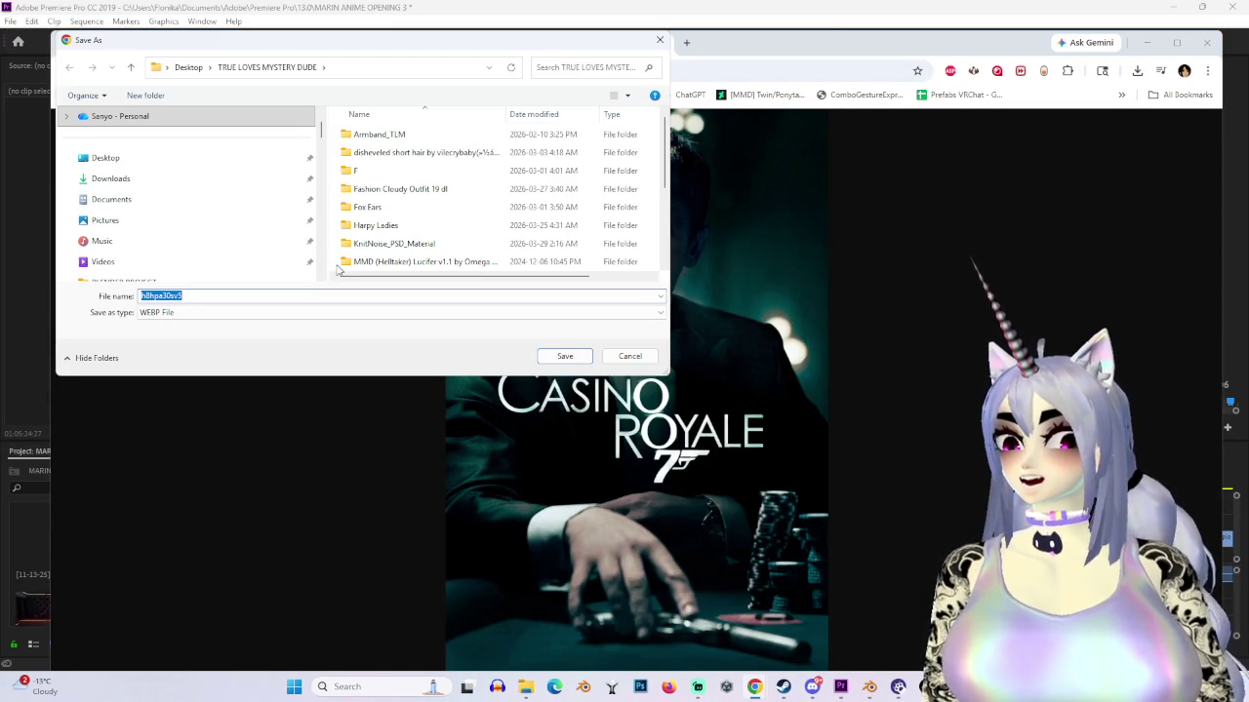
left_click(565, 356)
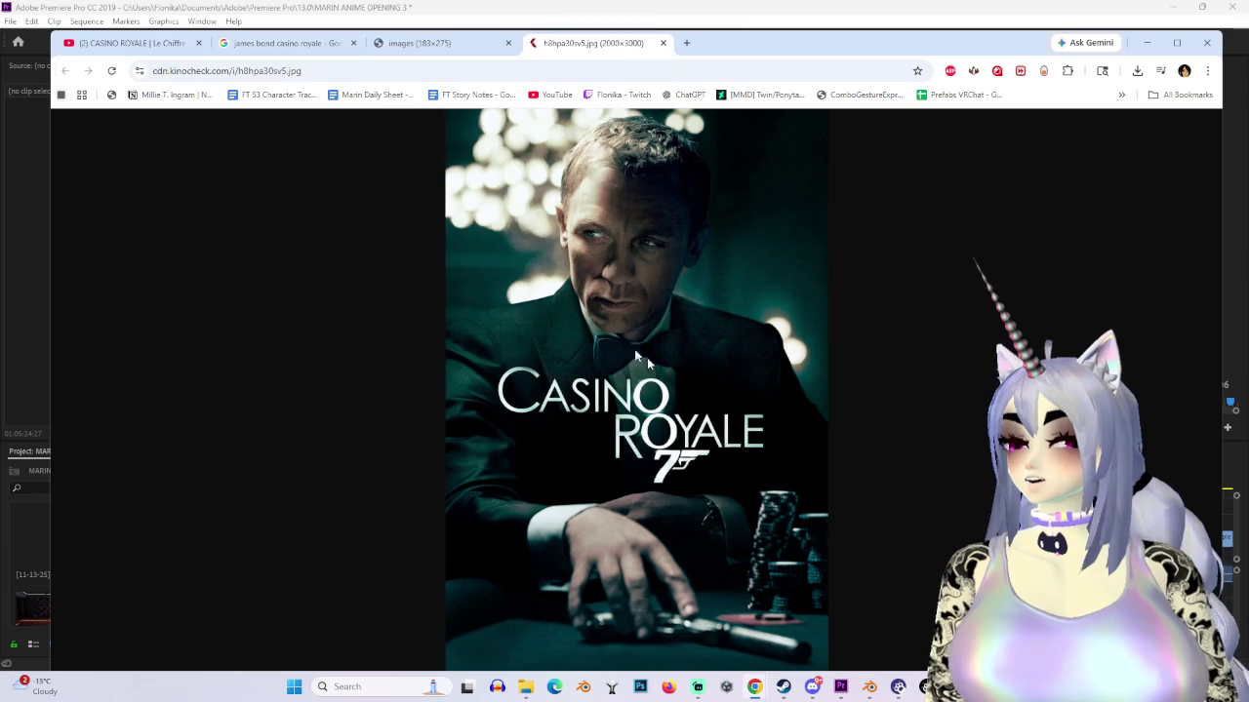
Step: Save the Wikipedia 2006 poster as Casino_Royale_(2006_film_poster).jpg and show it in its folder
left_click(453, 46)
left_click(283, 43)
scroll(252, 480, "down", 2)
scroll(252, 480, "up", 2)
scroll(252, 480, "up", 3)
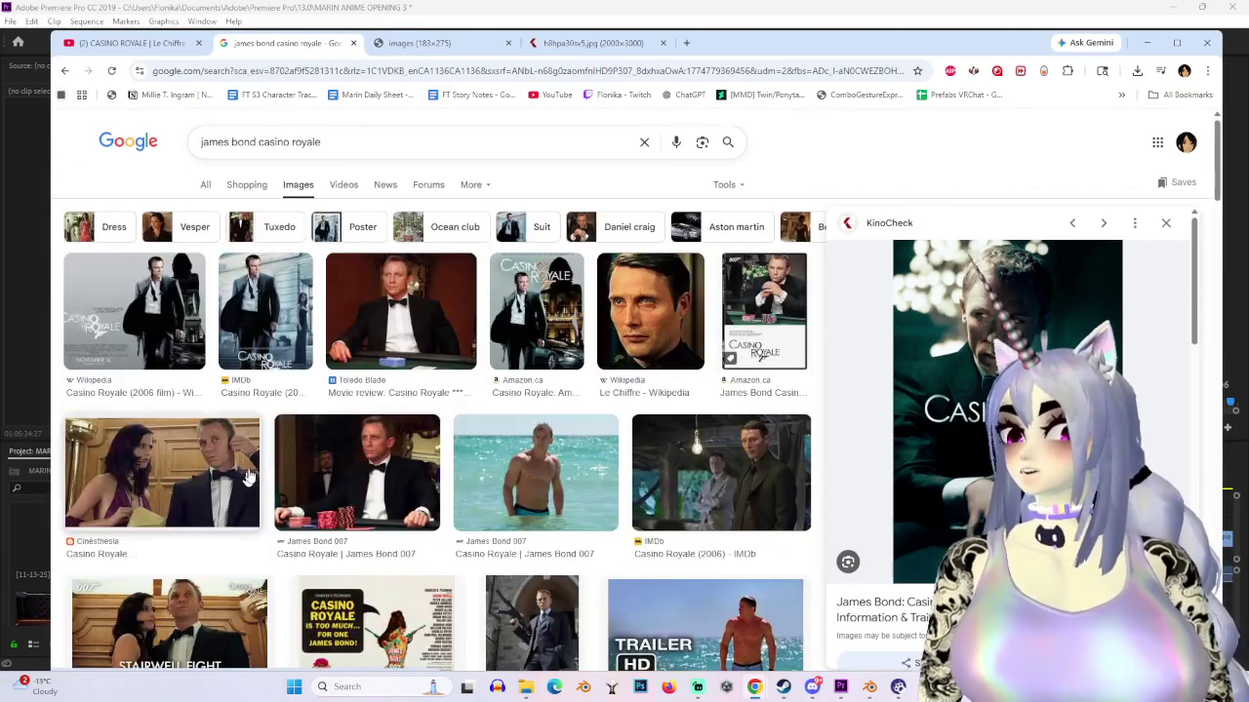
left_click(195, 331)
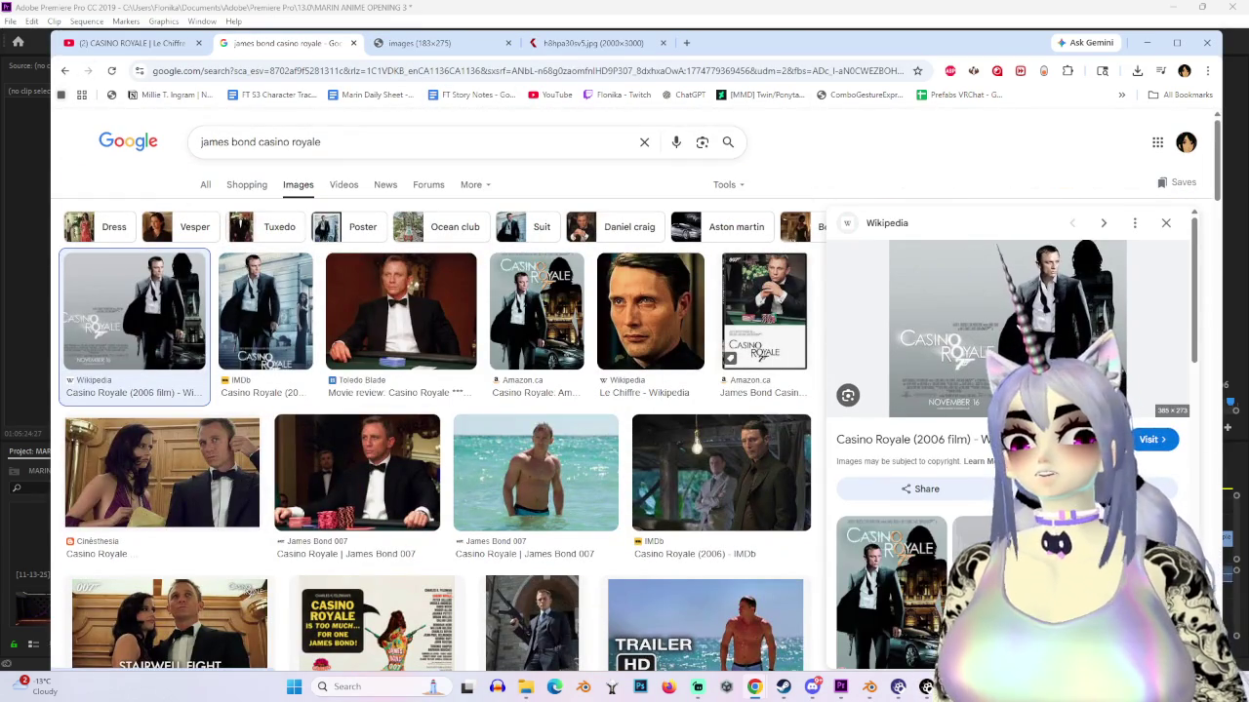
right_click(1021, 319)
left_click(1092, 418)
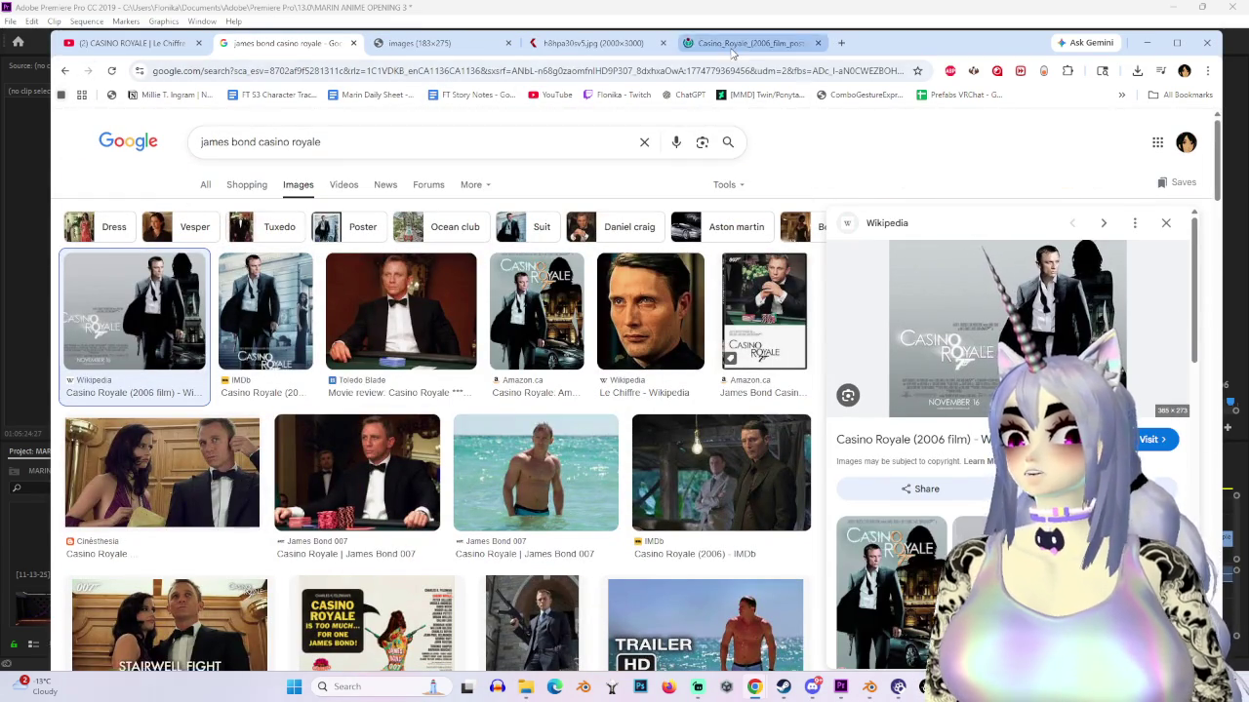
left_click(746, 43)
right_click(738, 356)
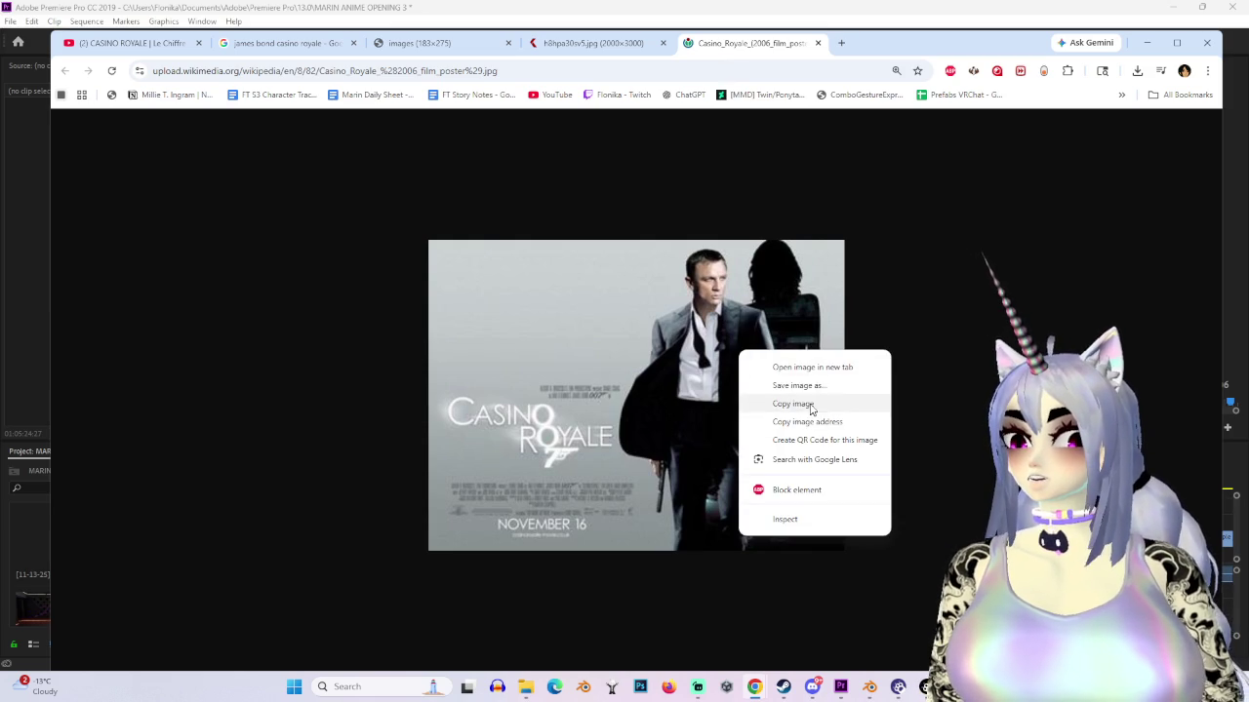
left_click(814, 382)
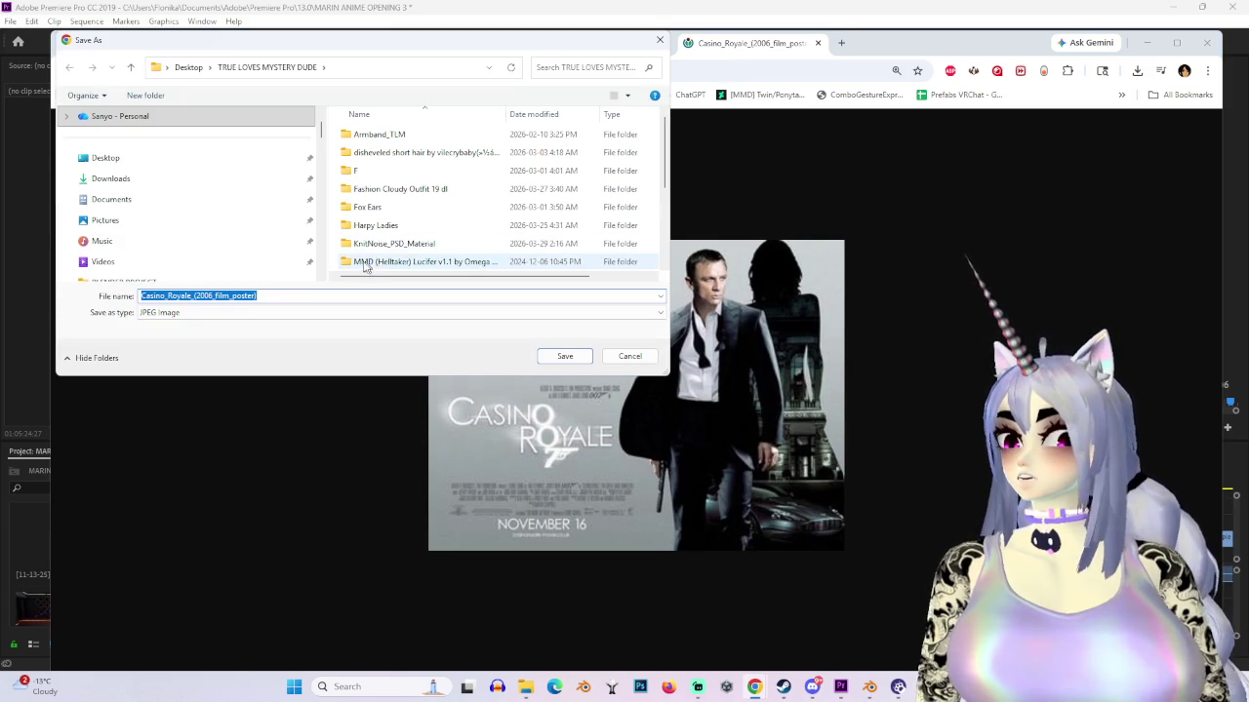
left_click(562, 358)
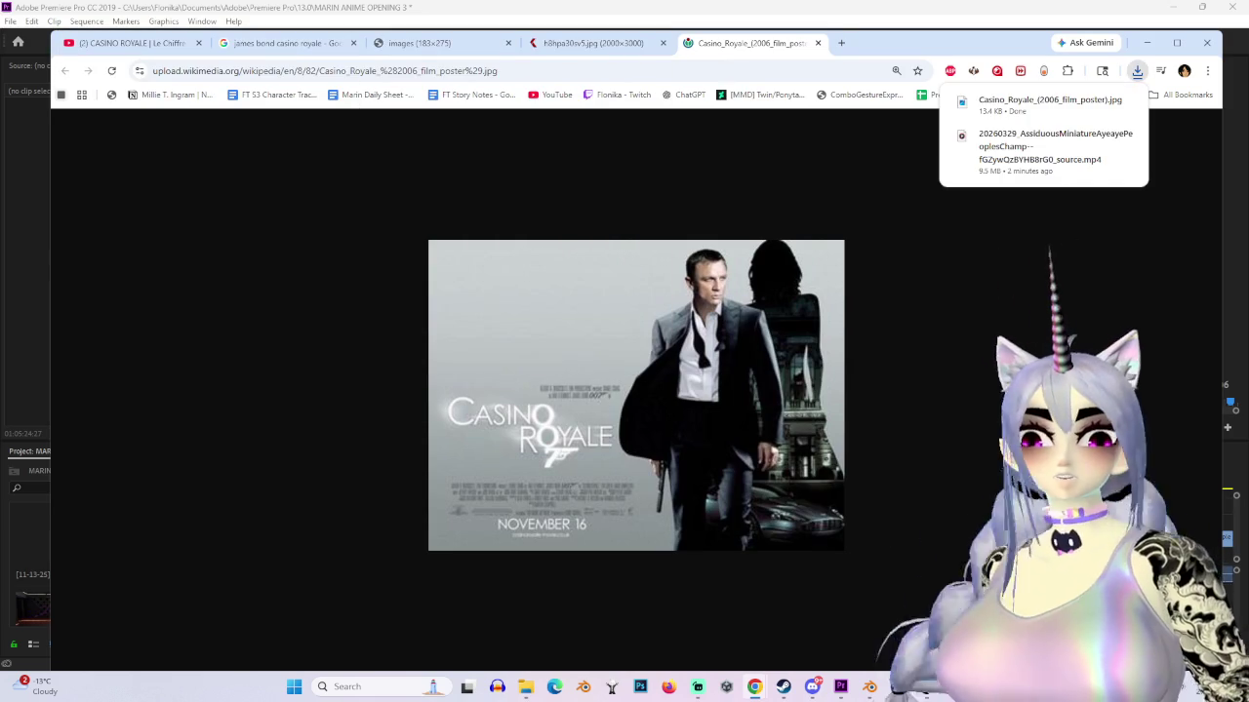
right_click(1060, 116)
left_click(1128, 175)
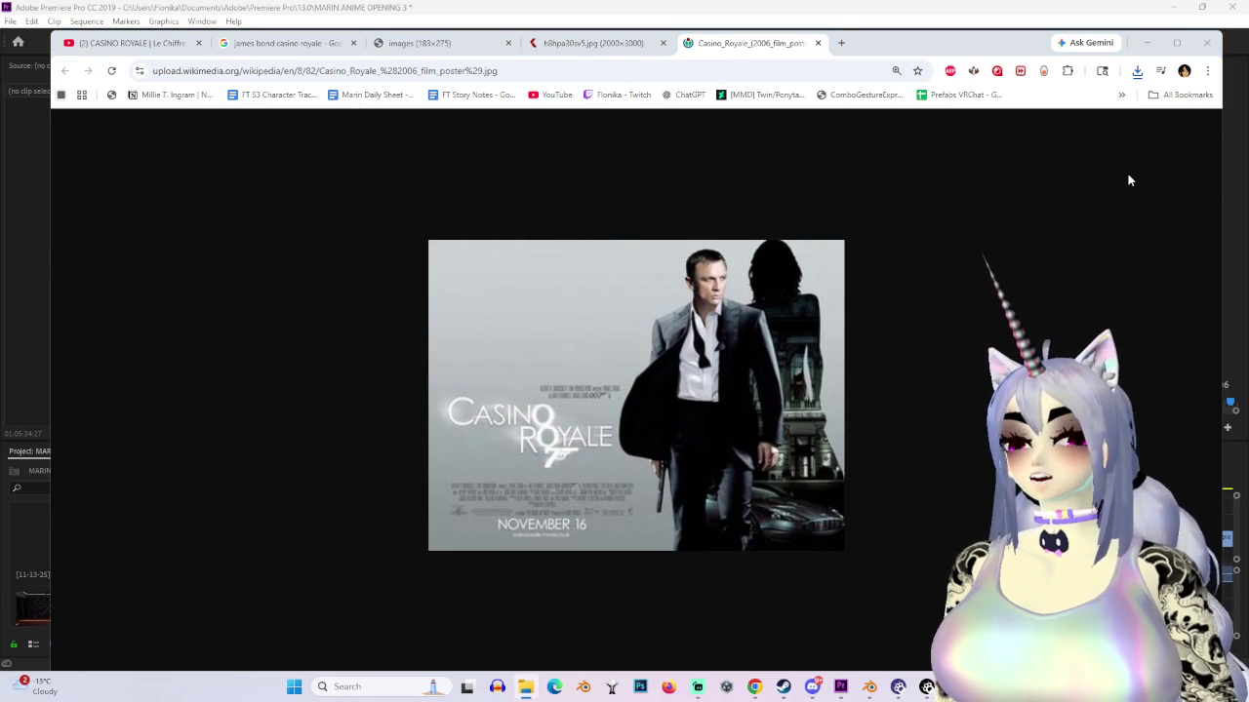
Step: Import the downloaded poster, place it on V4 at the playhead, and scale it to 271
left_click_drag(566, 527, 29, 492)
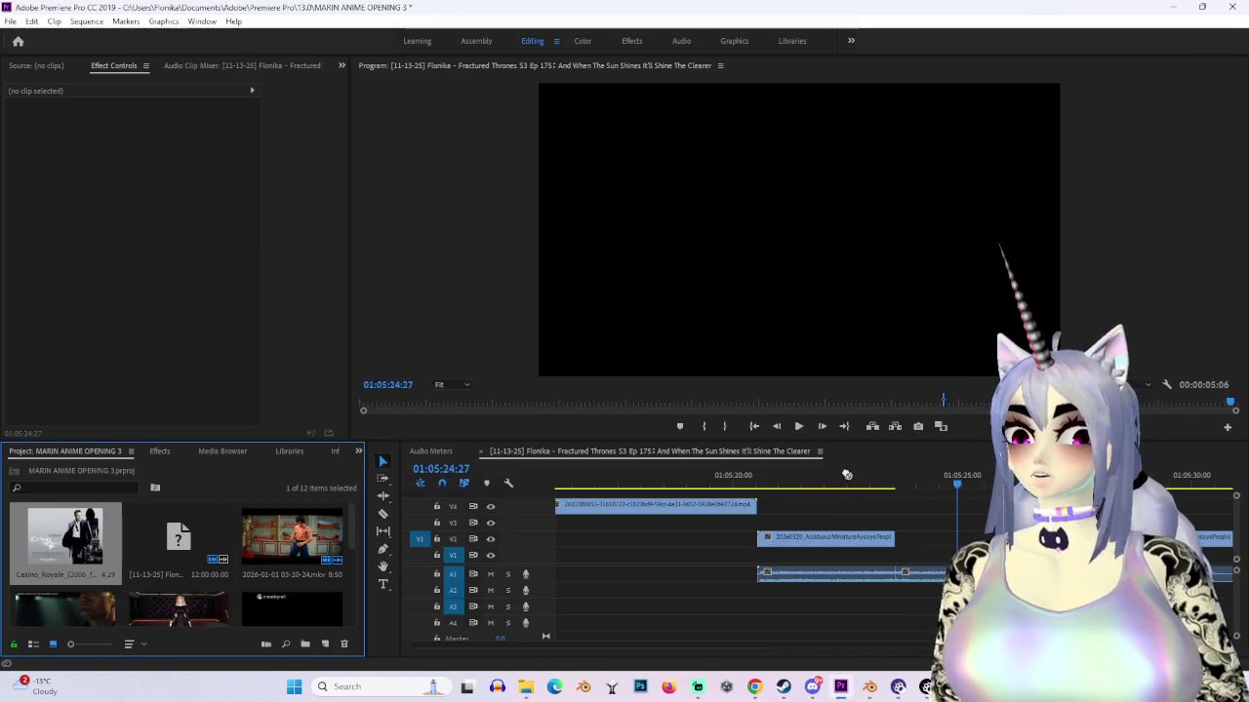
left_click_drag(968, 507, 966, 508)
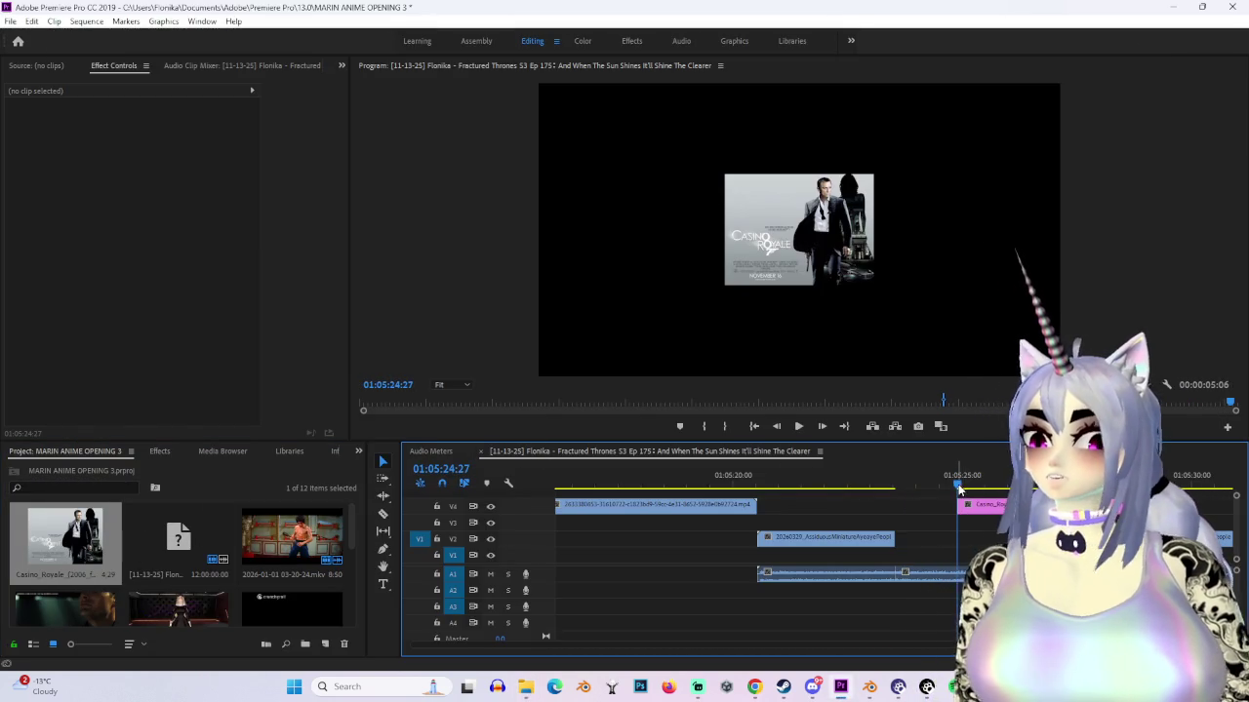
mouse_move(137, 145)
left_mouse_down()
mouse_move(205, 146)
mouse_move(107, 145)
left_mouse_up()
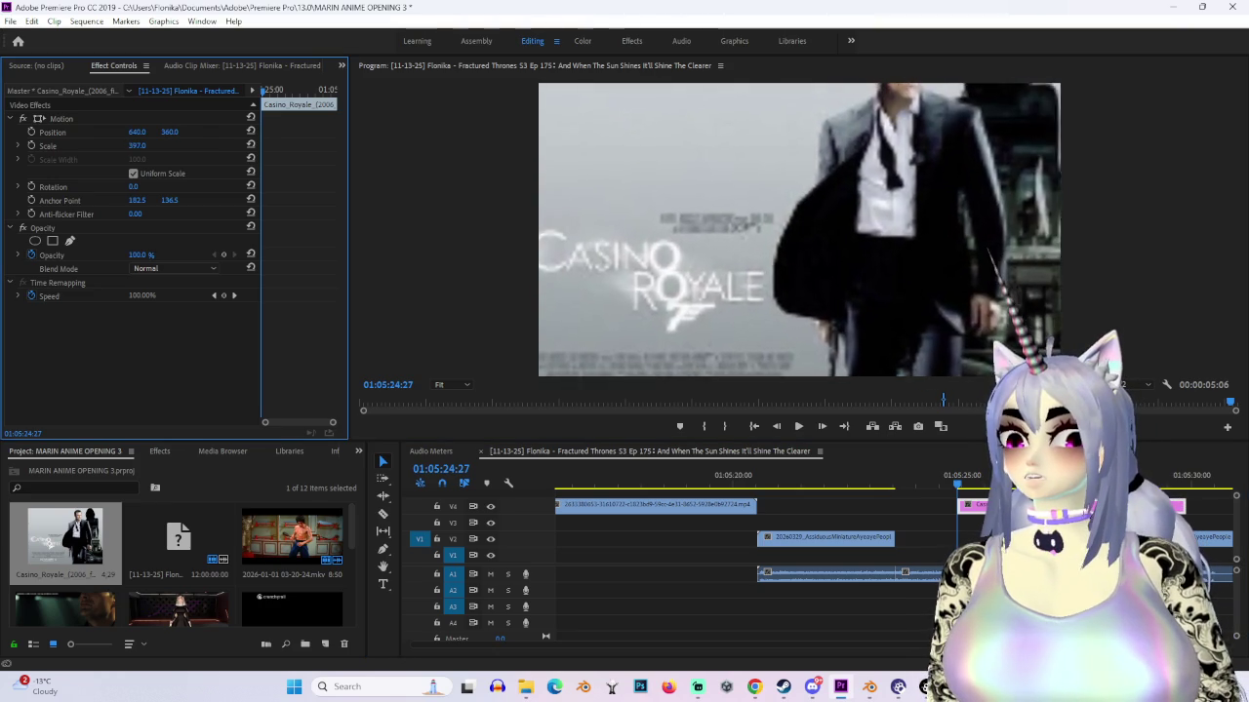
left_click_drag(148, 146, 145, 148)
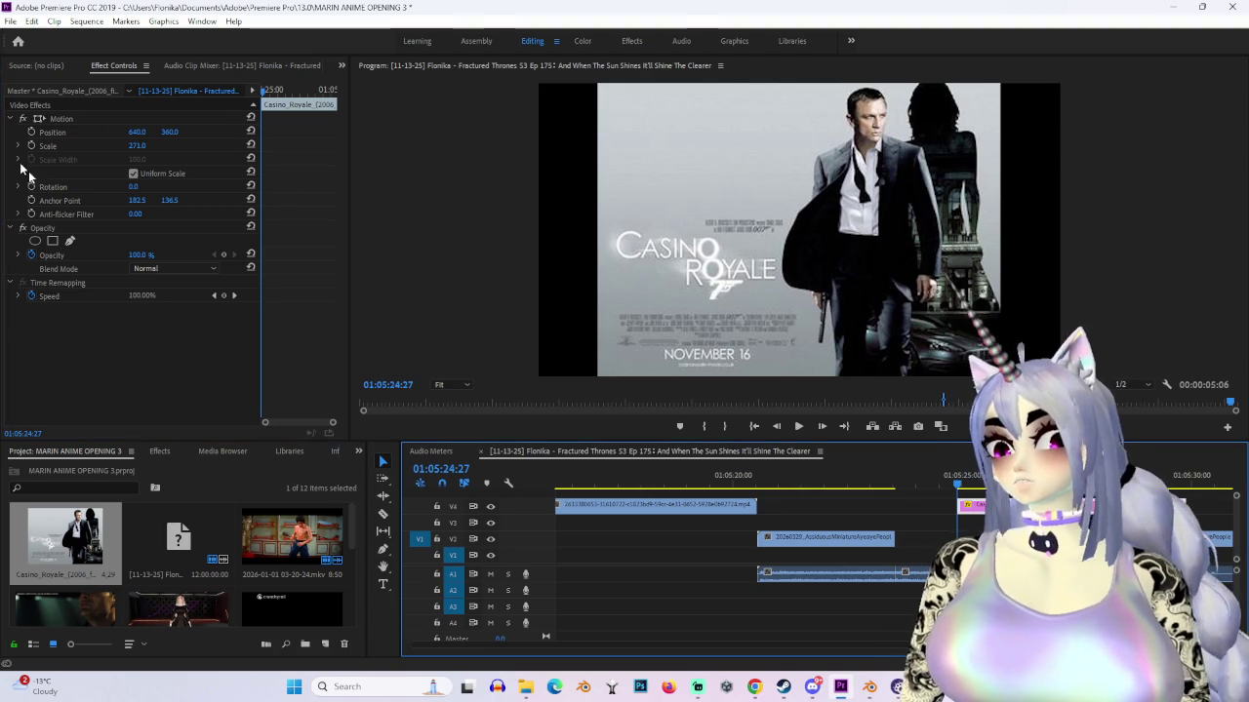
Step: Draw a polygon opacity mask on the poster around the logo area
left_click(69, 242)
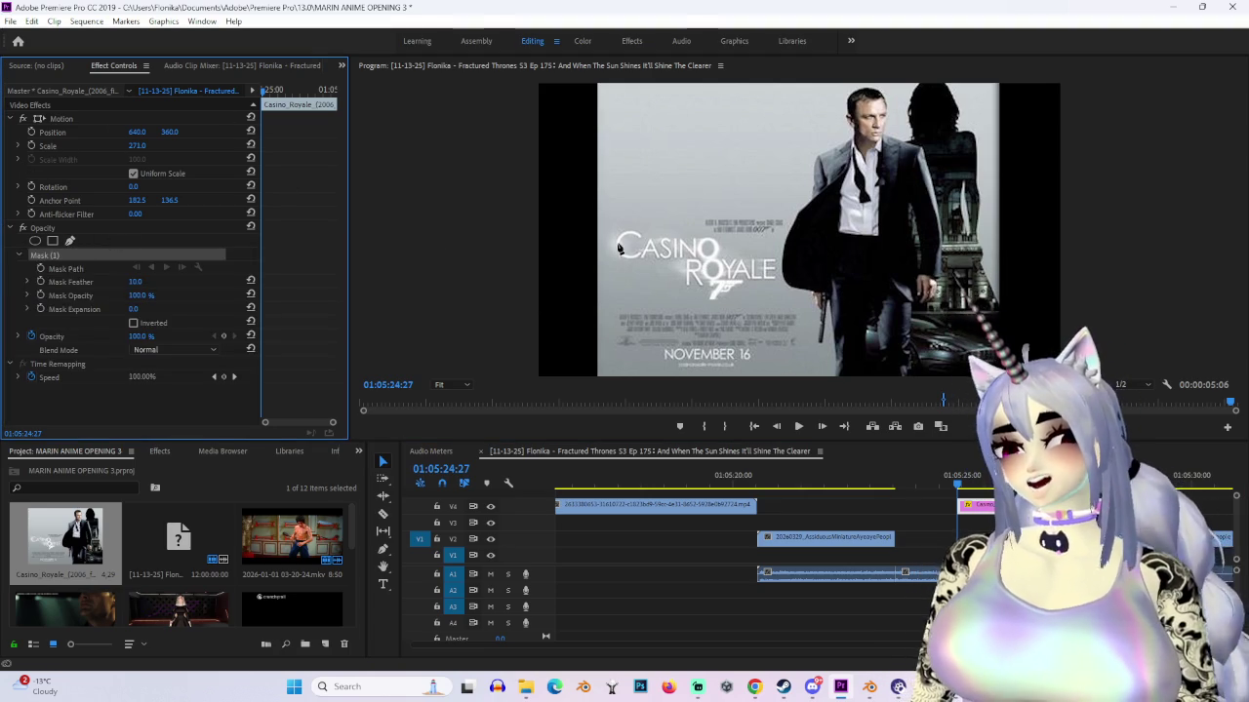
left_click(584, 235)
left_click(656, 200)
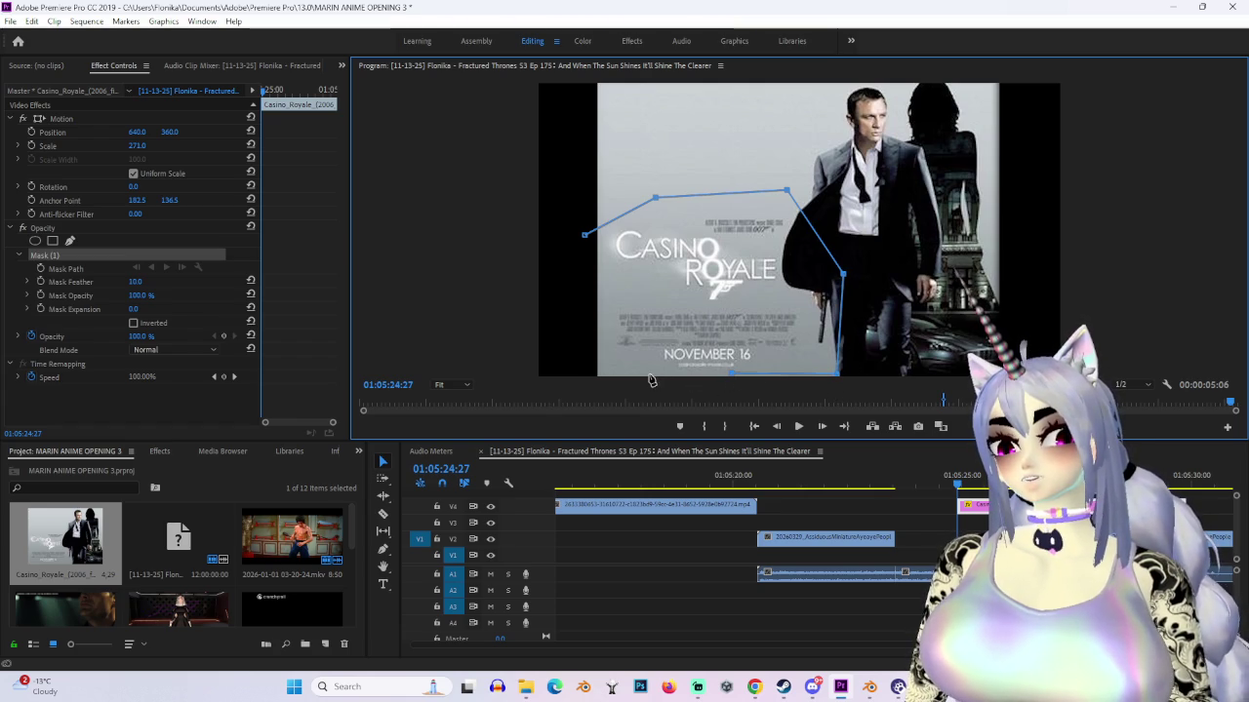
left_click(584, 236)
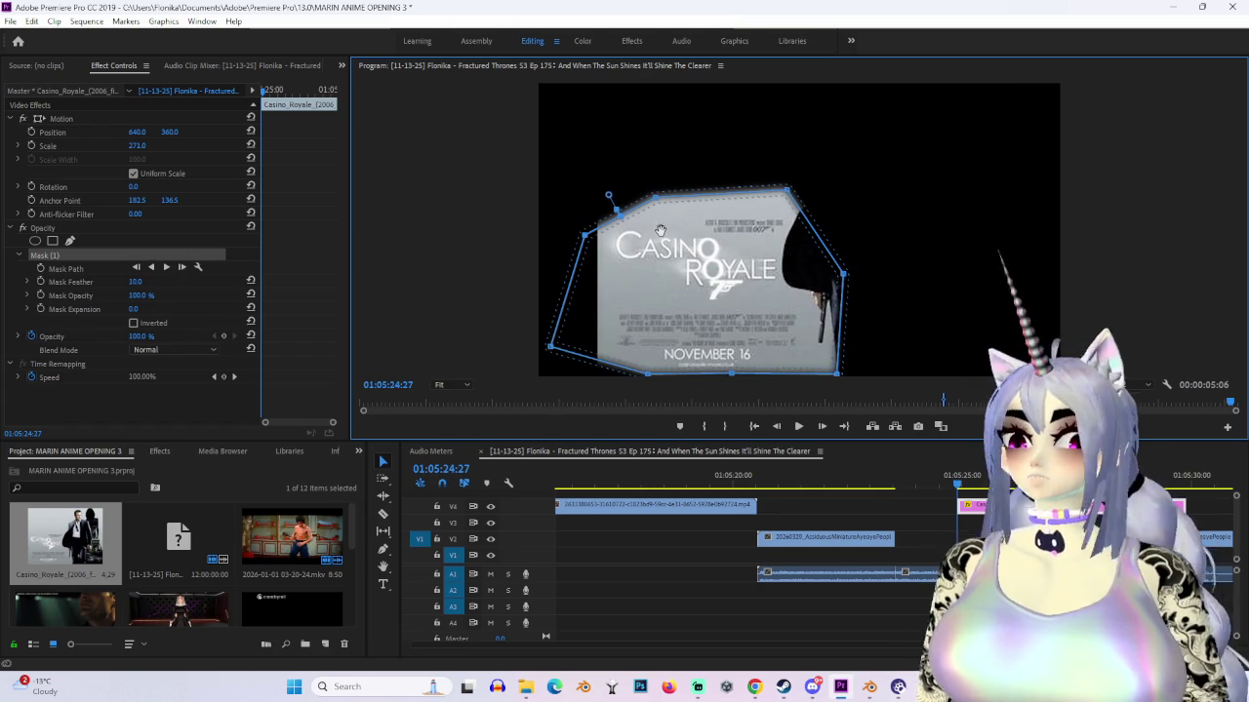
Step: Scale the masked poster to 475, position it at 1025, 108, and set mask feather to 0
left_click_drag(954, 478, 978, 487)
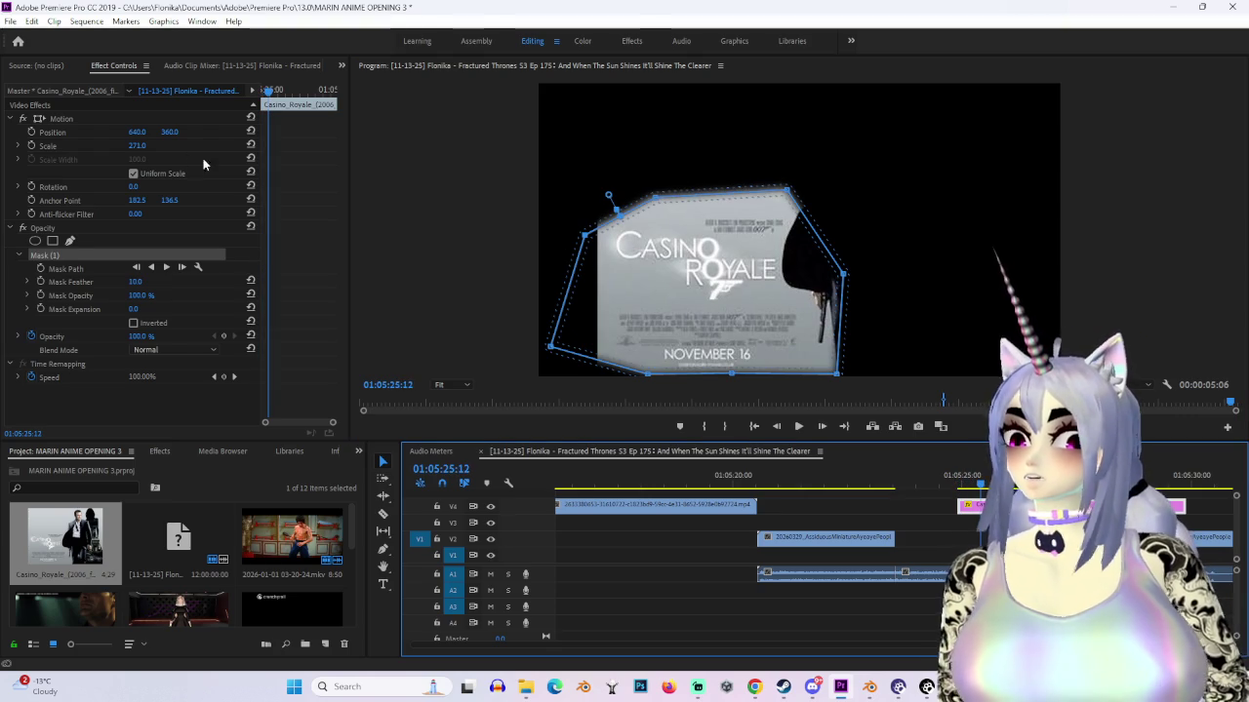
mouse_move(137, 145)
left_mouse_down()
mouse_move(156, 134)
mouse_move(107, 134)
mouse_move(258, 137)
left_mouse_up()
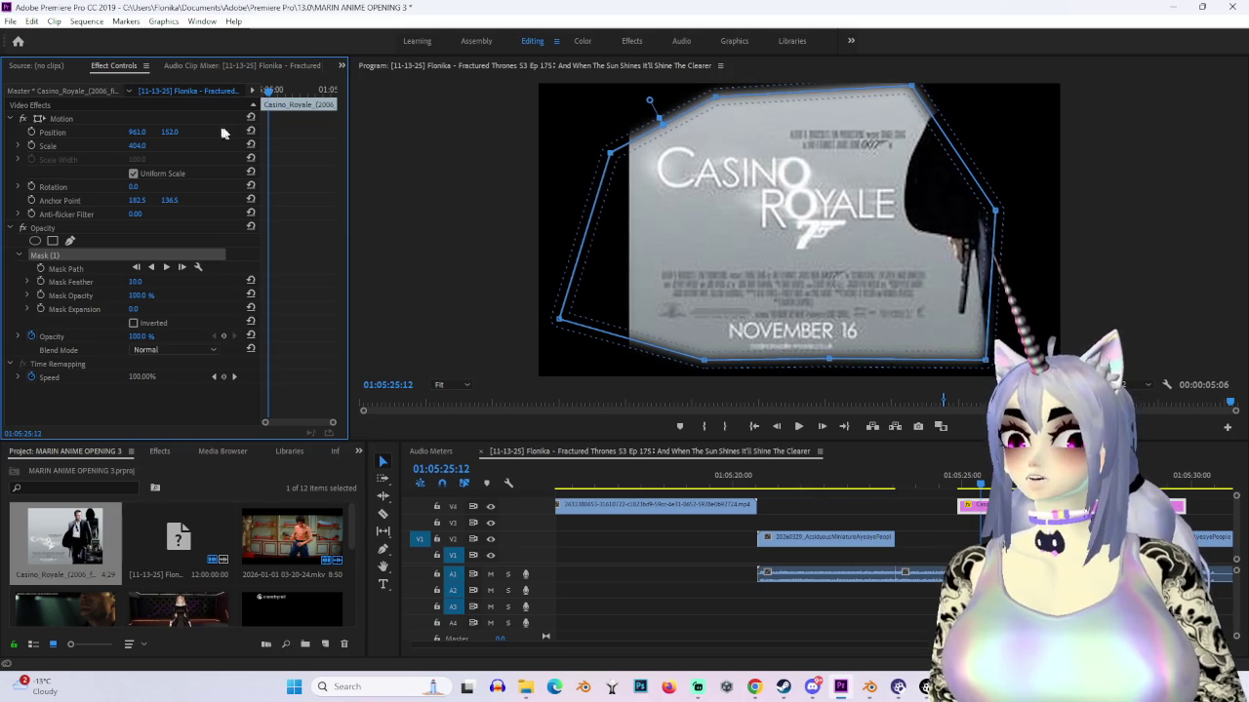
left_click_drag(184, 134, 139, 145)
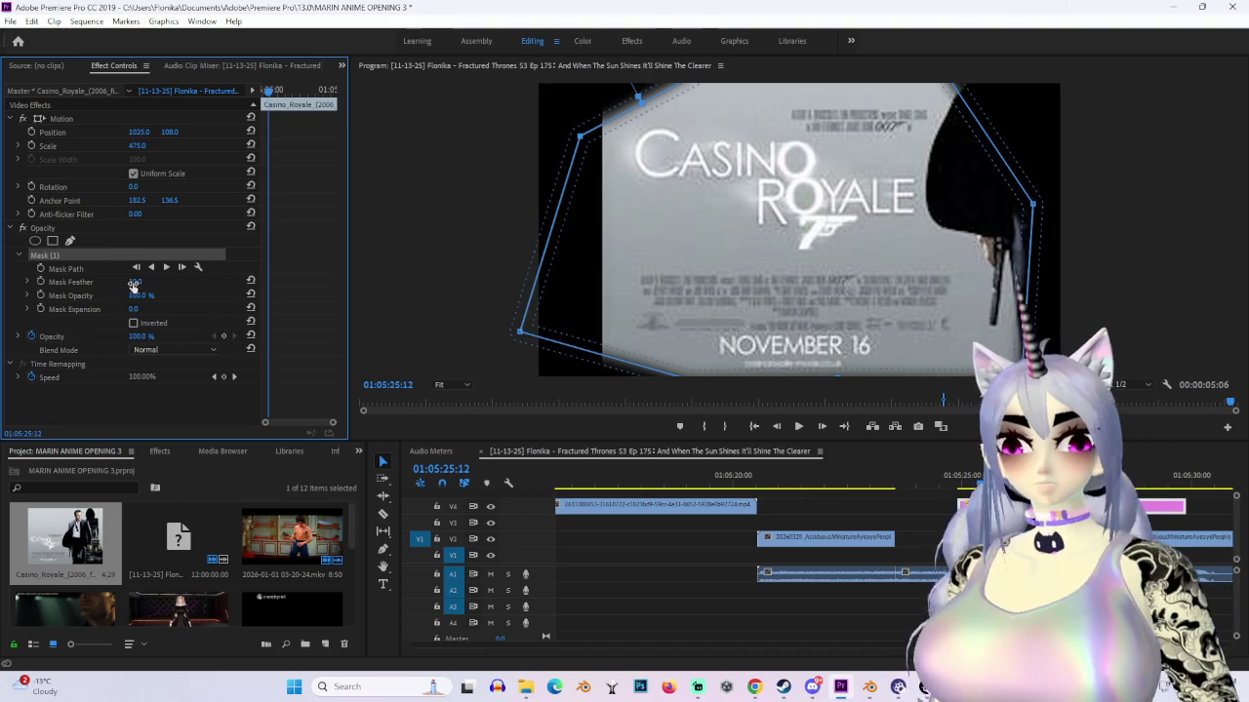
left_click_drag(636, 95, 635, 90)
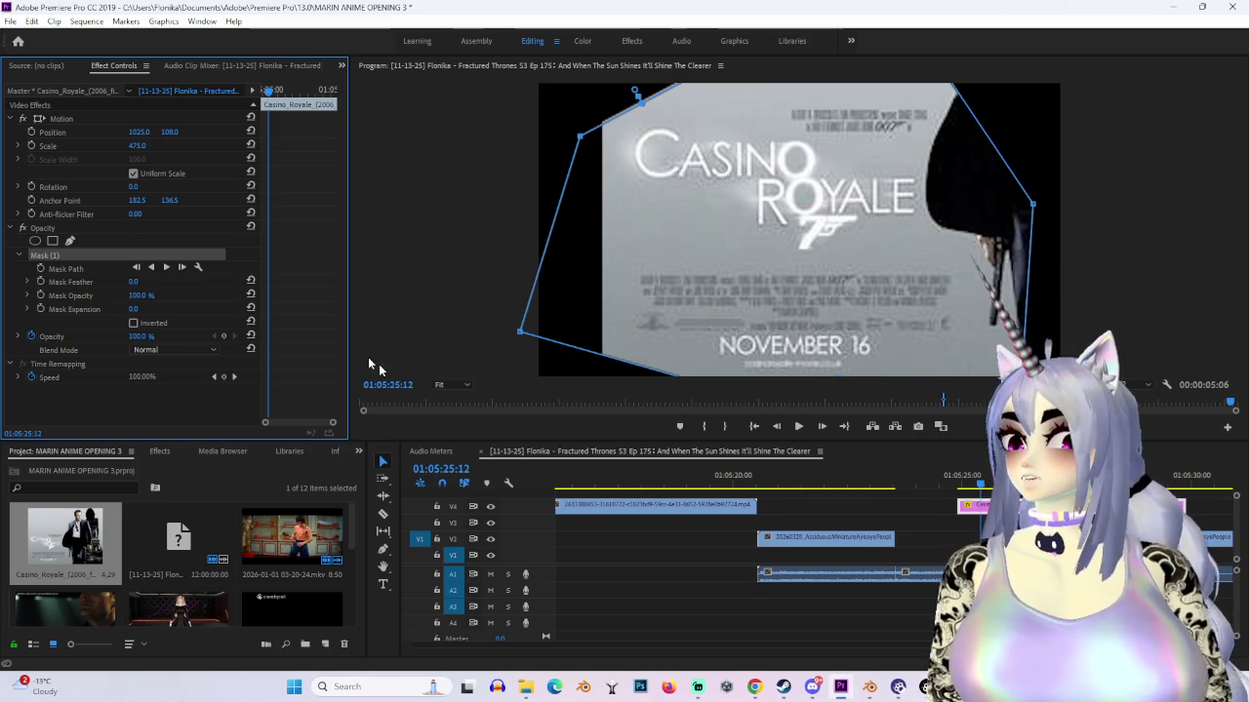
left_click(992, 504)
Step: Keyframe the poster's opacity from 0% at its start to 100% a few frames later
left_click(961, 484)
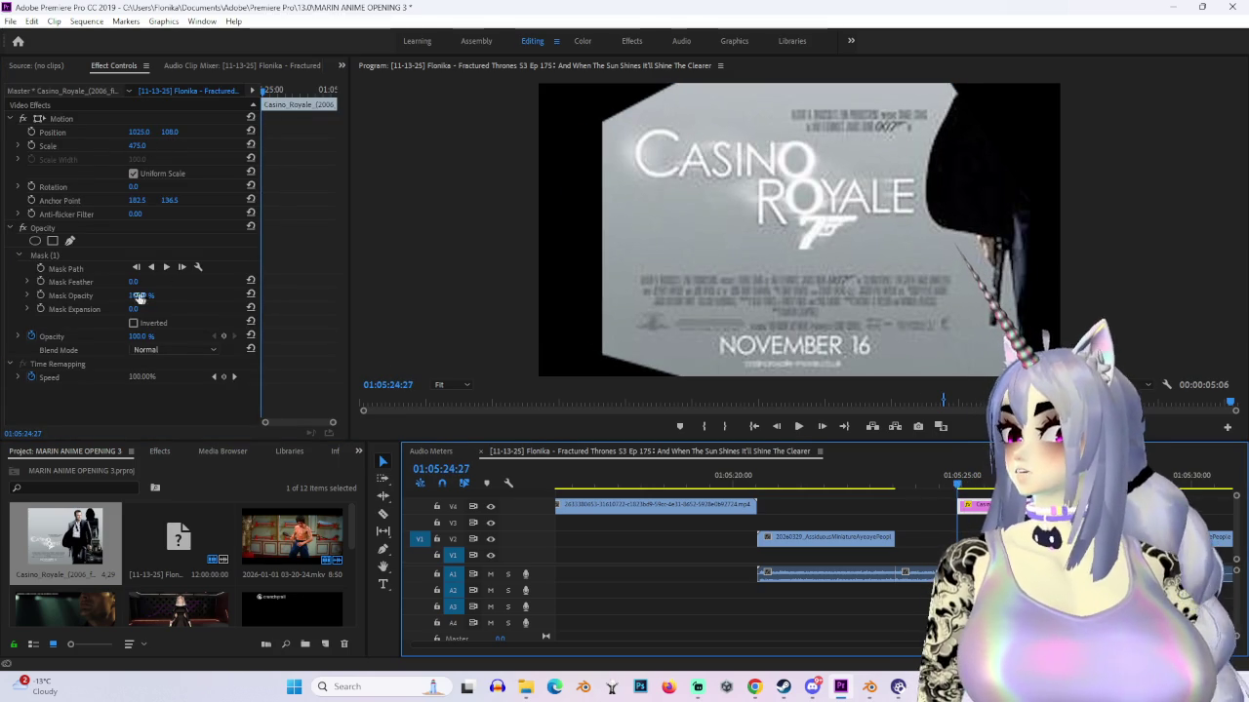
left_click(142, 336)
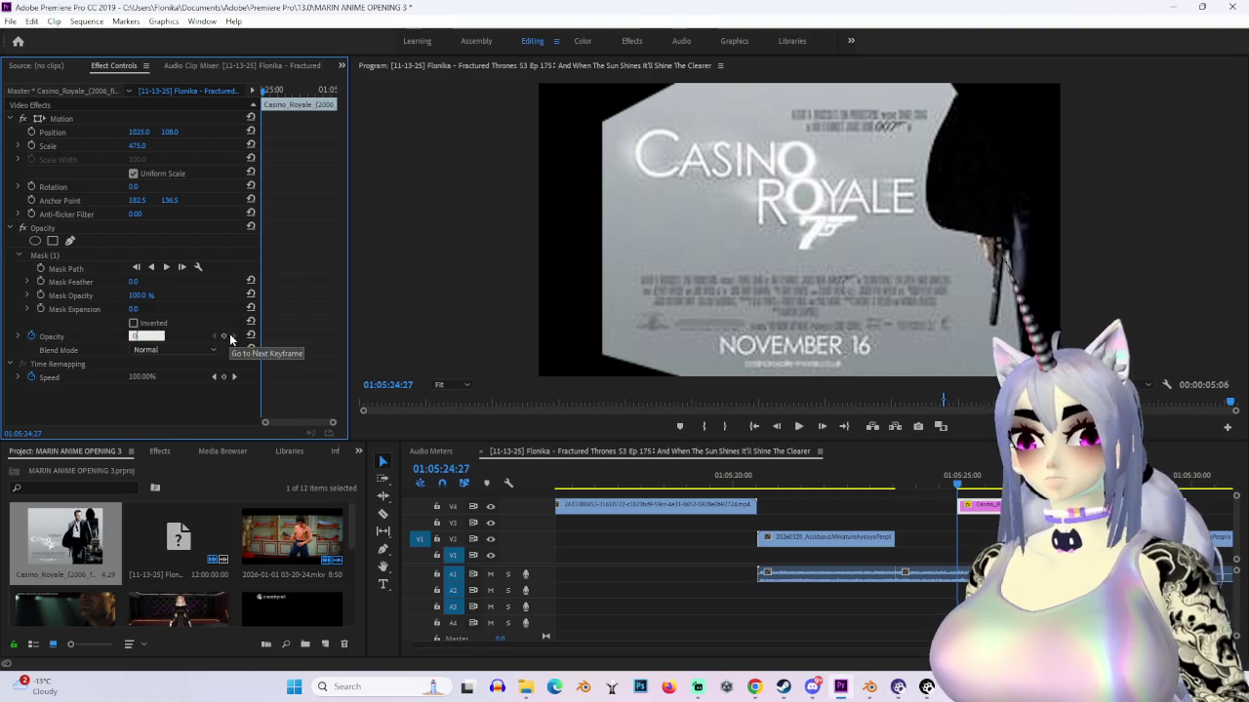
type("0")
key("Return")
left_click_drag(961, 486, 979, 479)
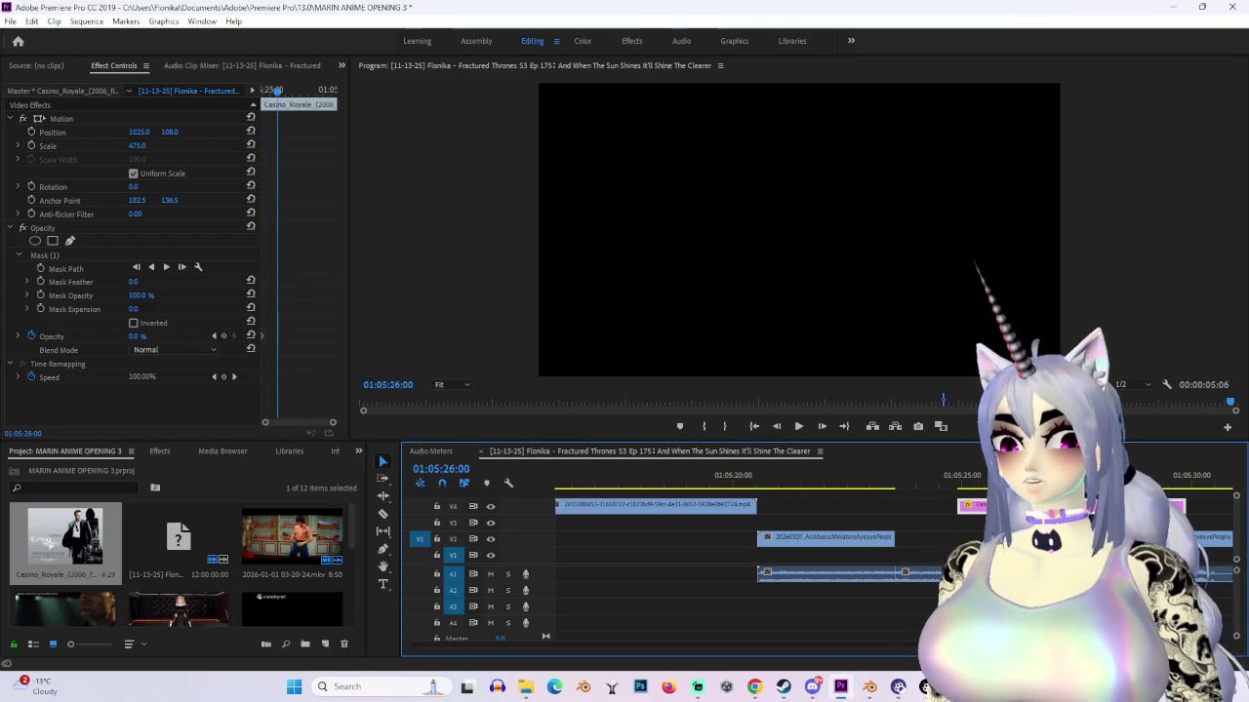
left_click(141, 336)
left_click(224, 335)
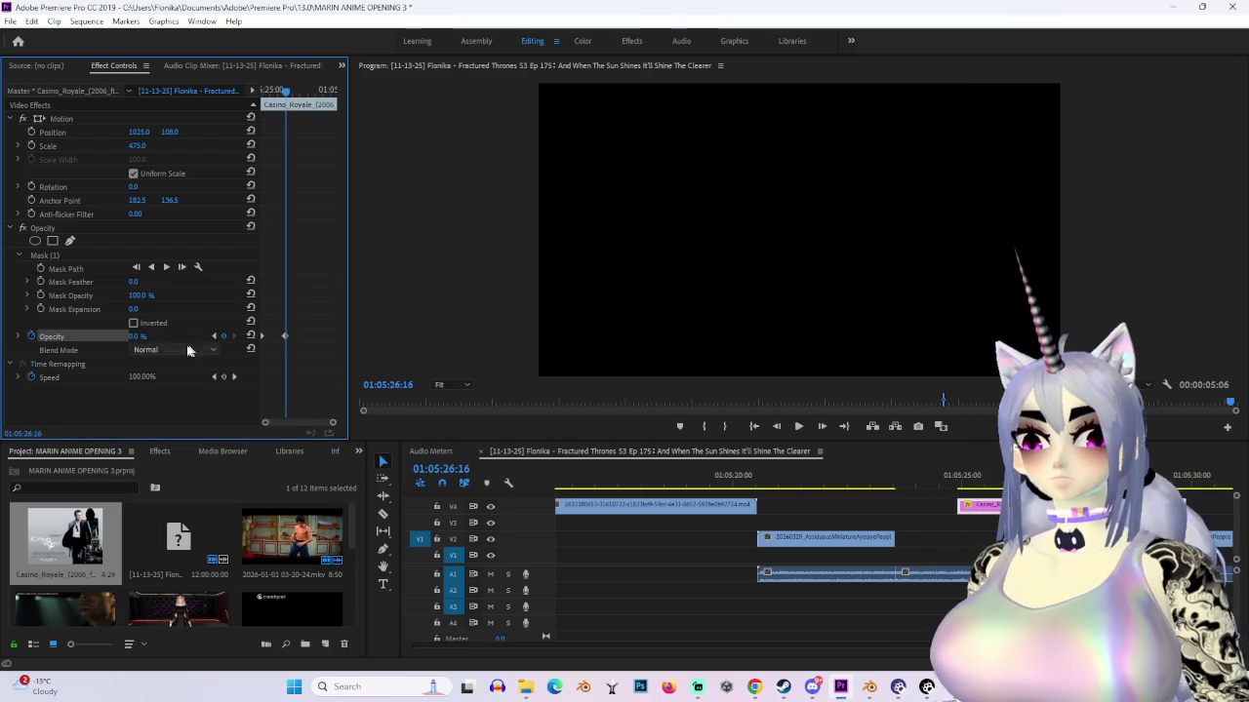
type("100")
key("Return")
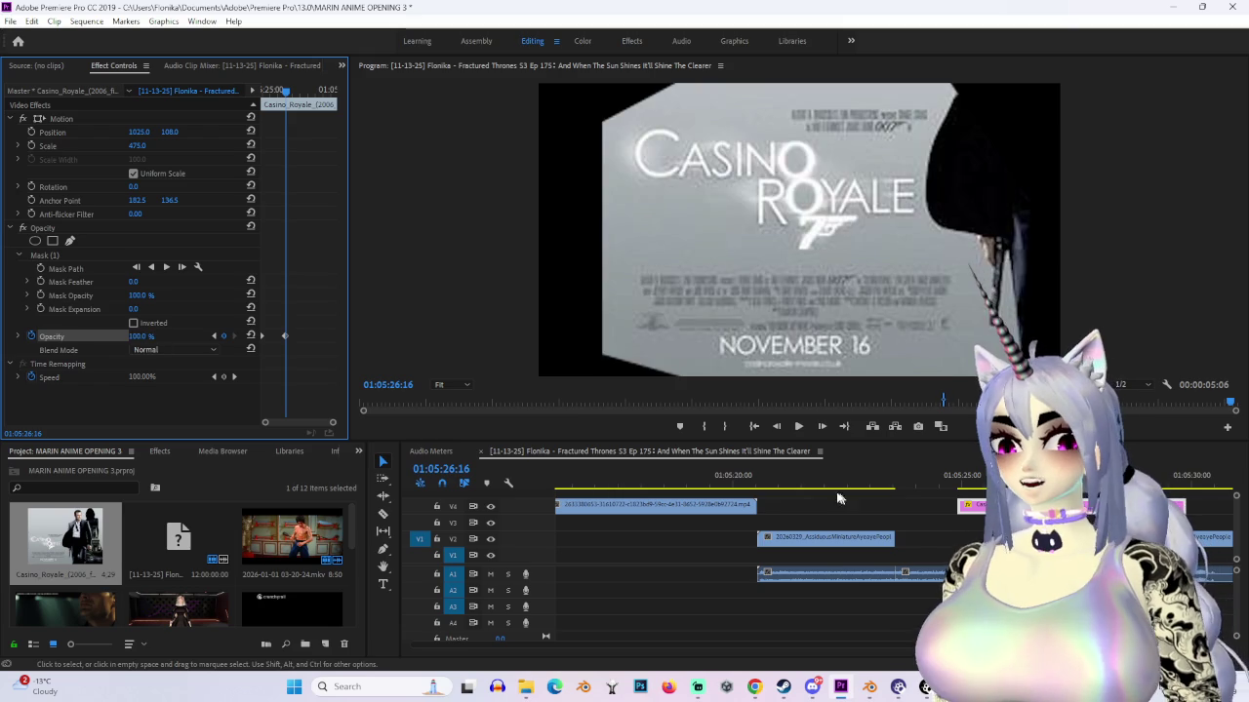
left_click_drag(1036, 476, 726, 485)
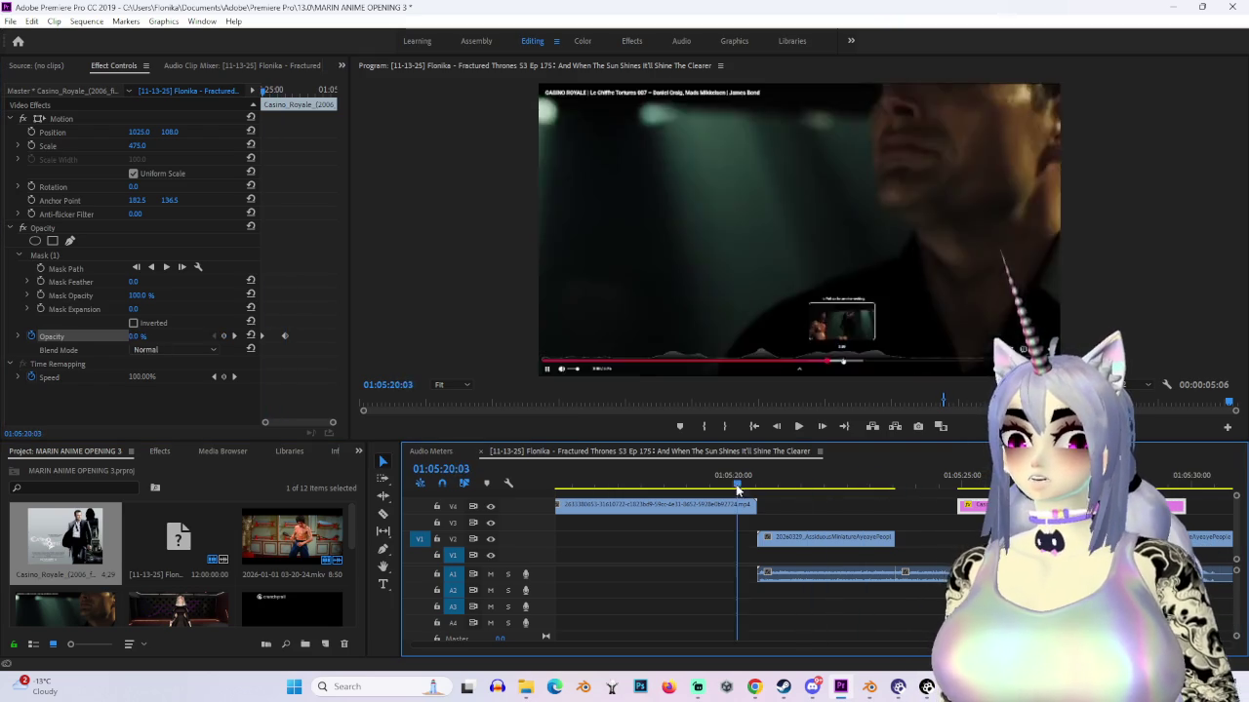
key("space")
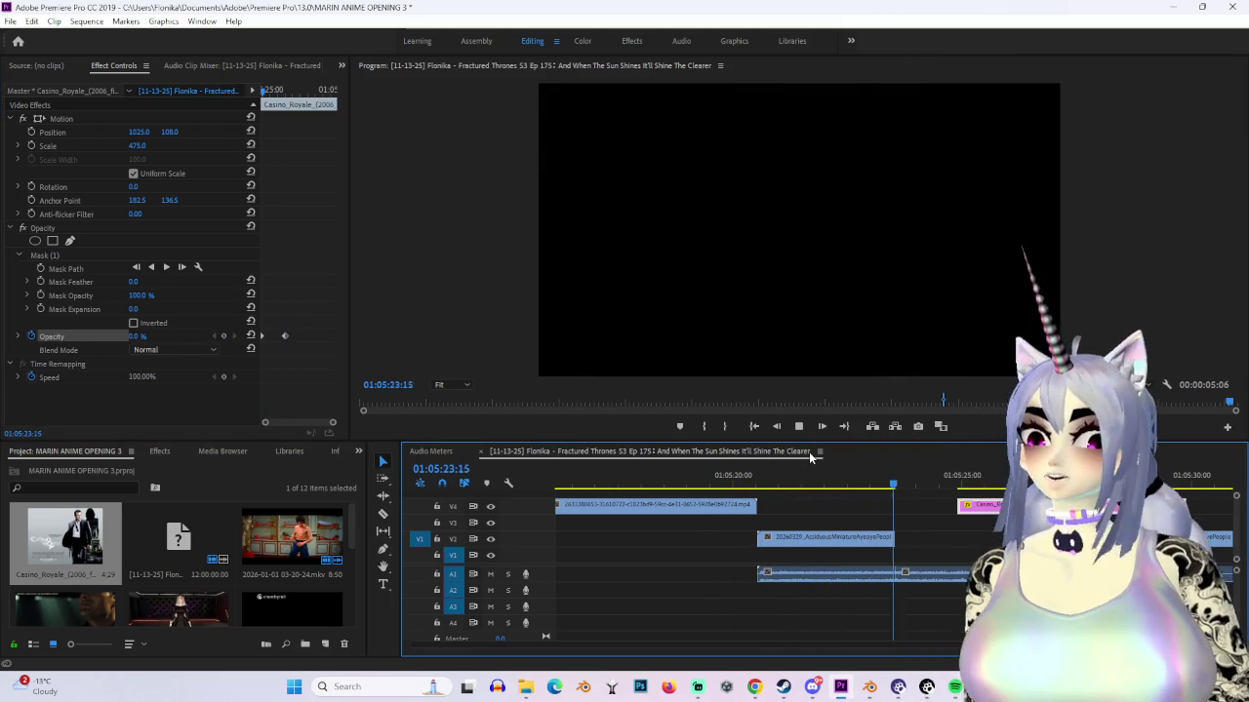
Step: Move the poster clip slightly earlier on V4 and preview the new fade-in timing
left_click(901, 484)
left_click(852, 484)
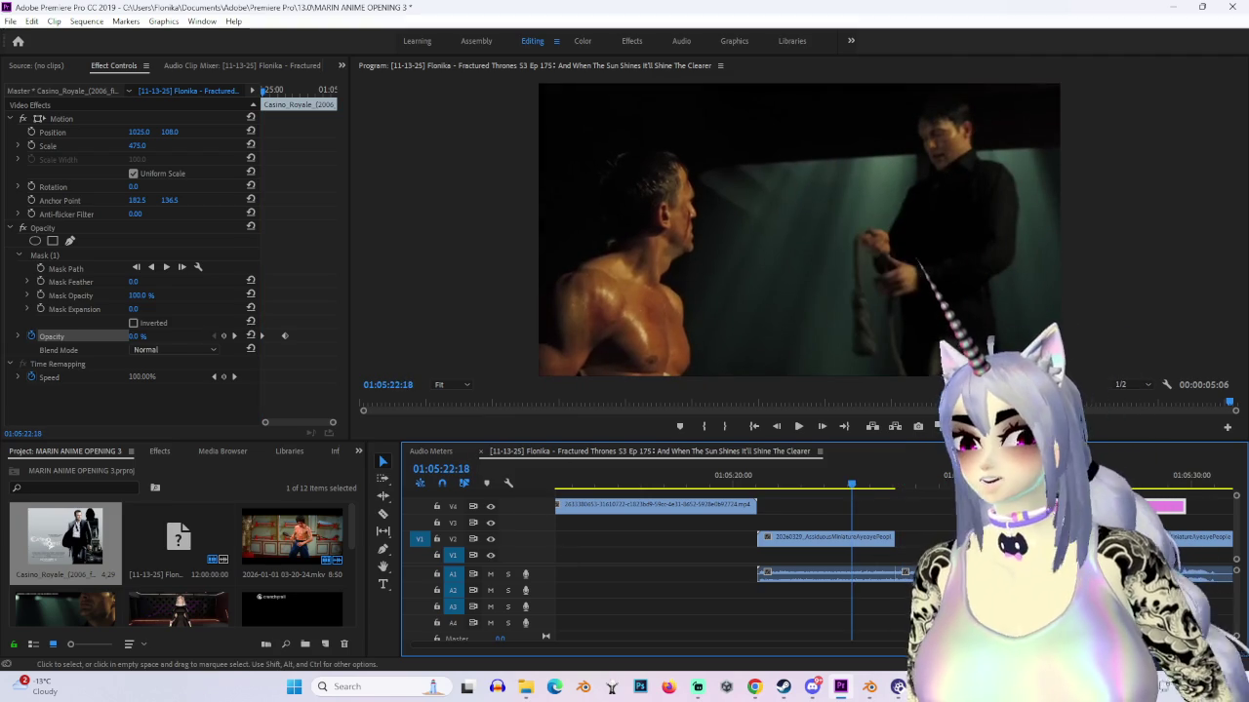
left_click_drag(914, 455, 966, 507)
key("space")
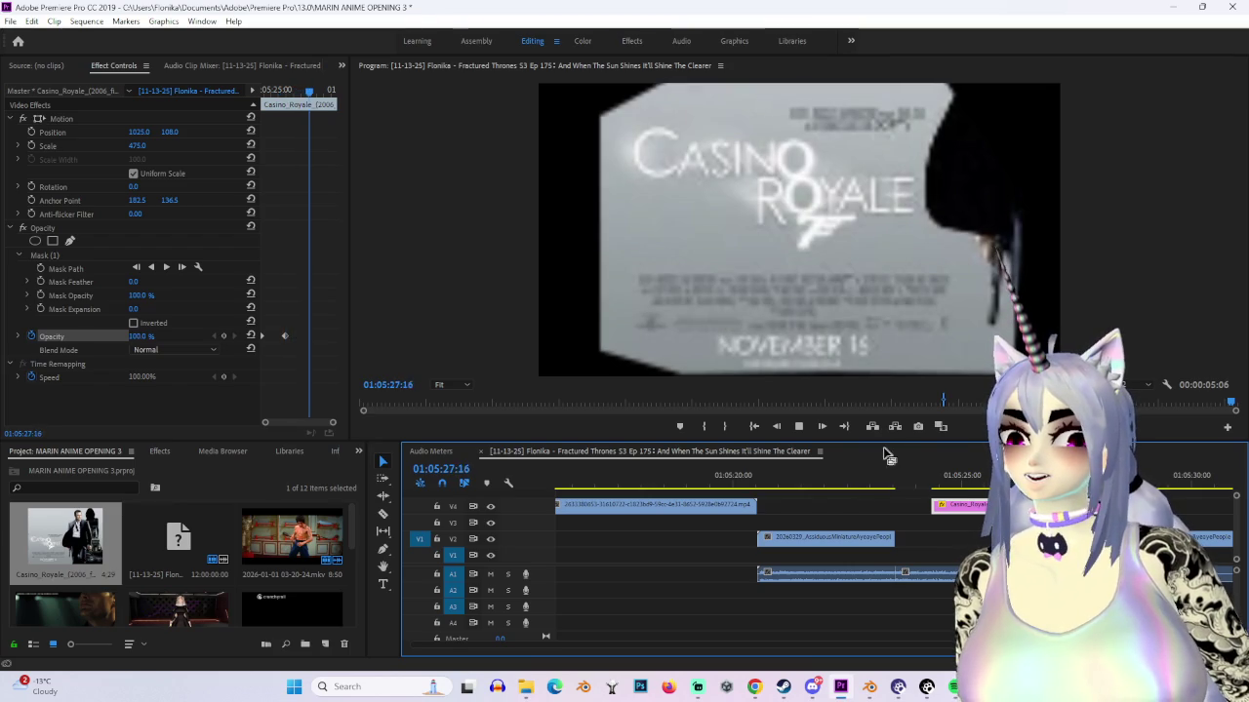
key("space")
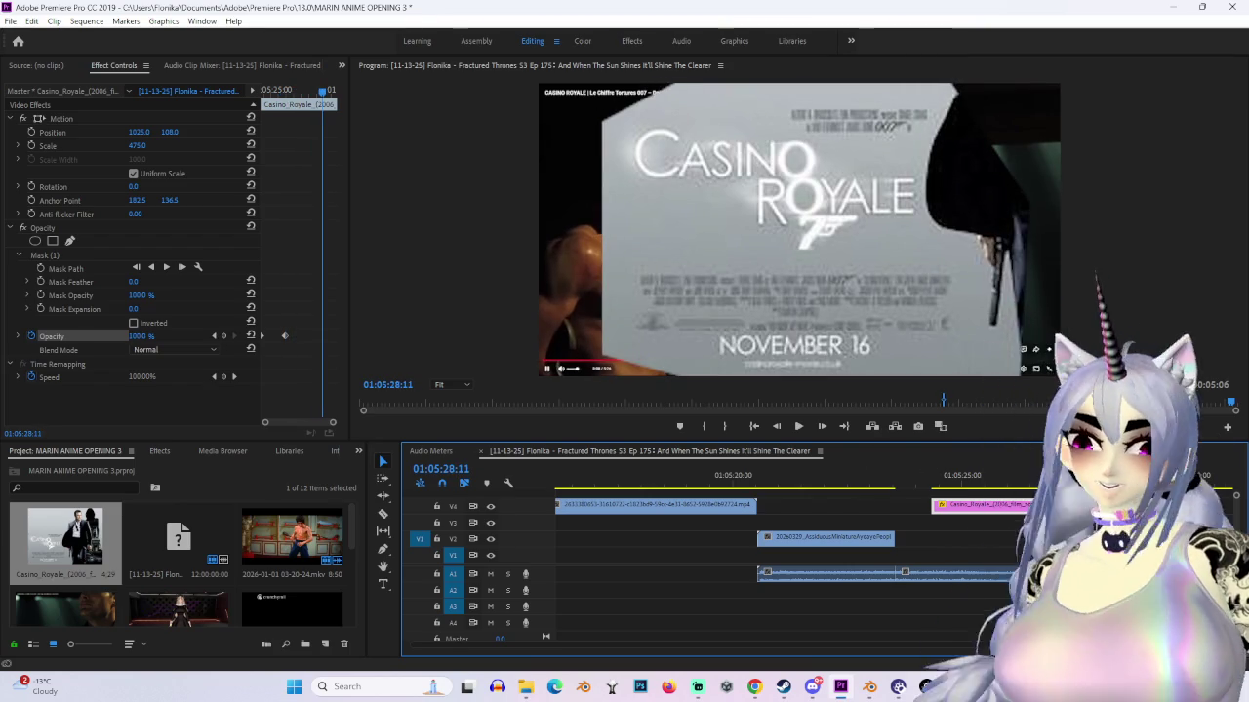
left_click(929, 482)
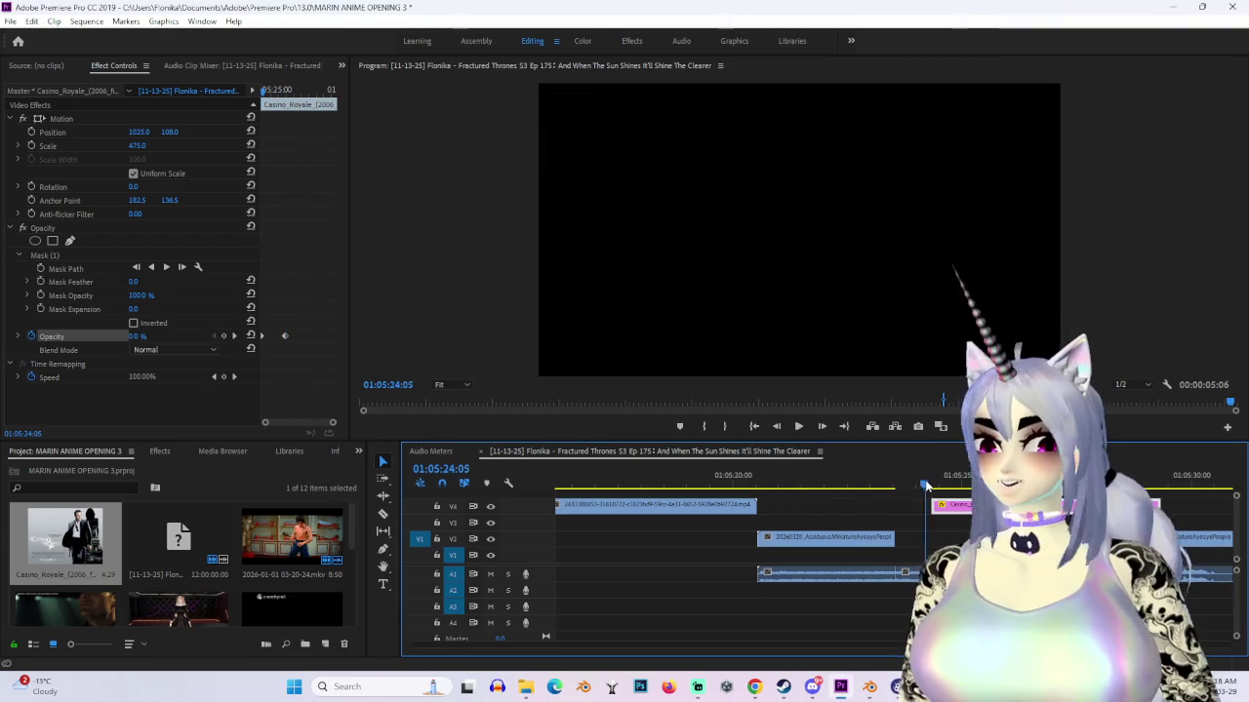
key("alt+Tab")
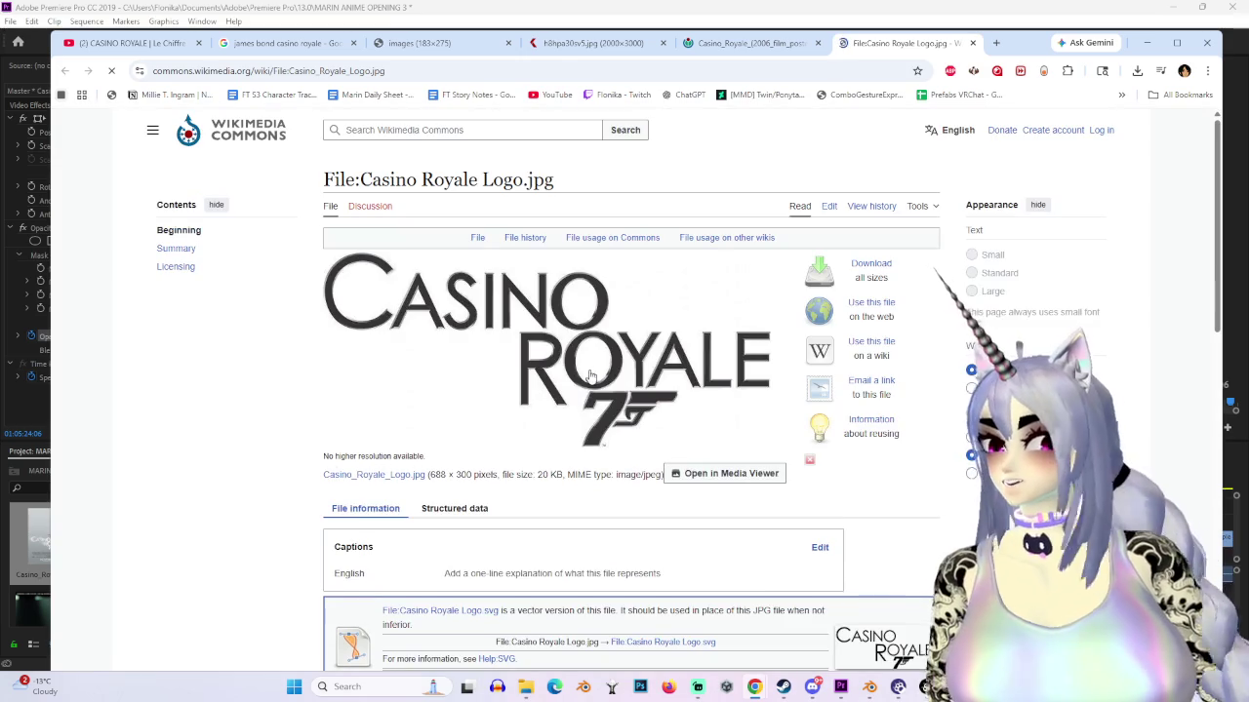
Step: Save the full-size Wikimedia Commons logo as the JPEG Casino_Royale_Logo, then minimize Chrome
right_click(588, 371)
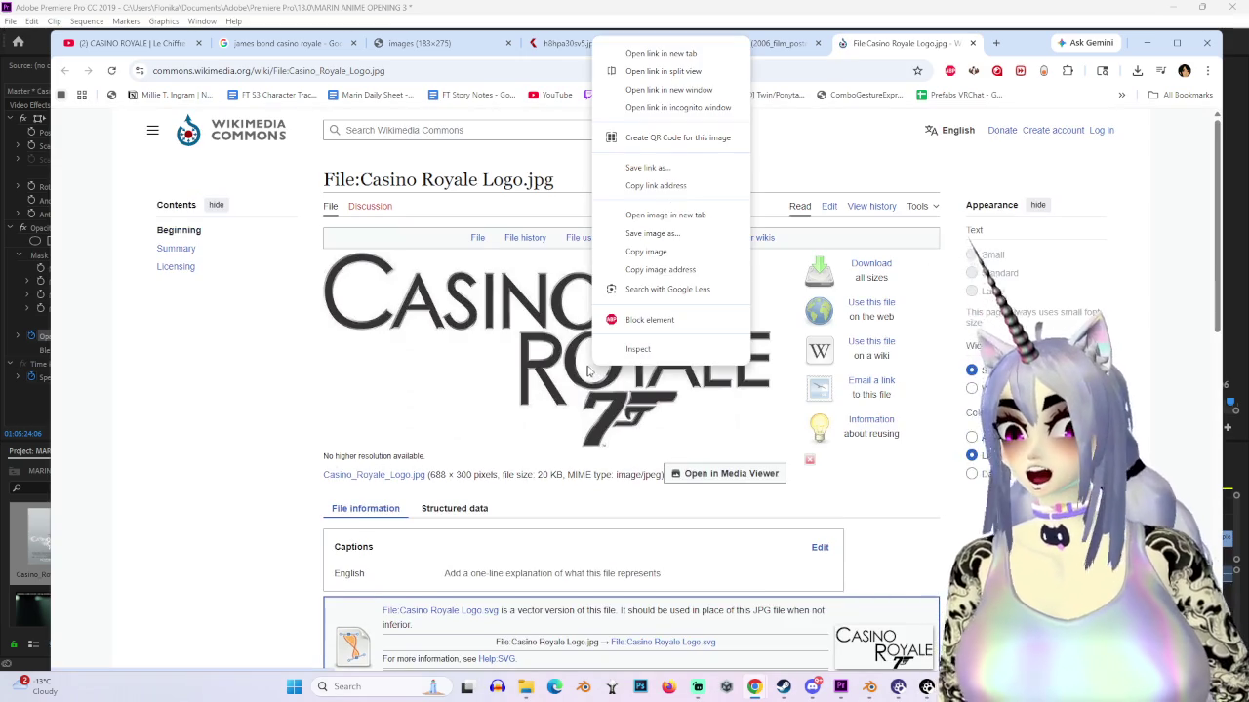
left_click(665, 215)
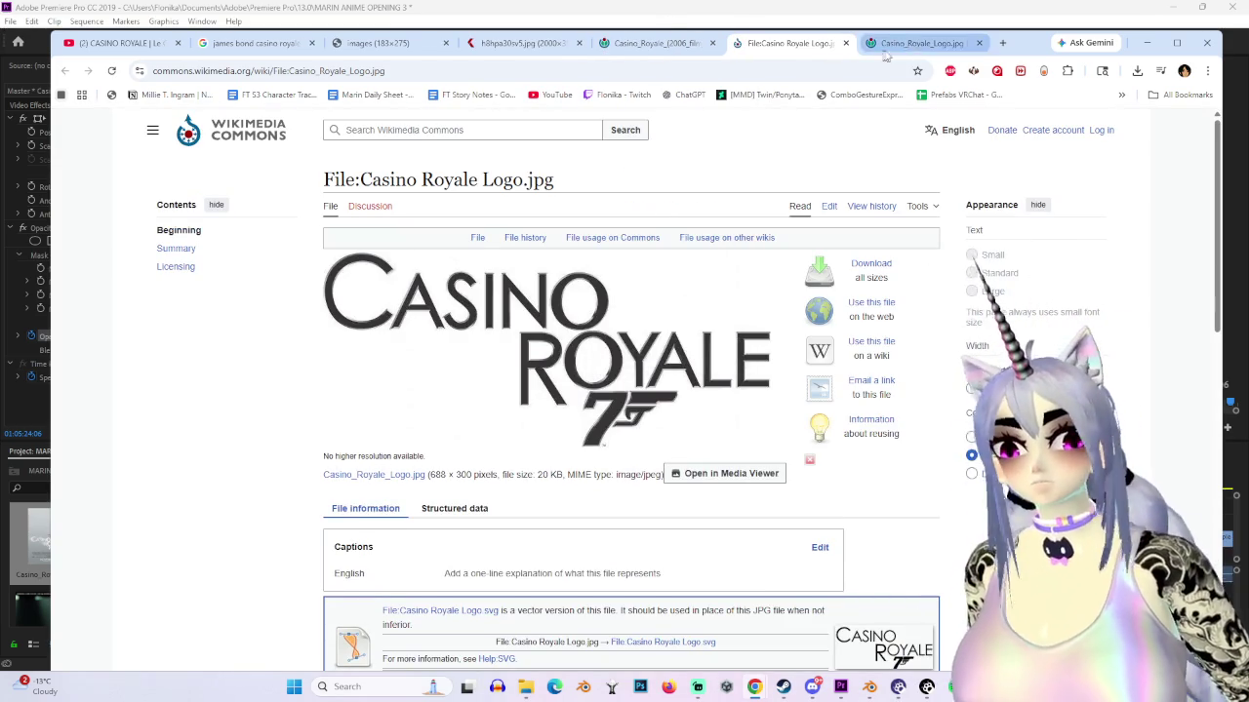
left_click(917, 43)
right_click(692, 446)
left_click(738, 477)
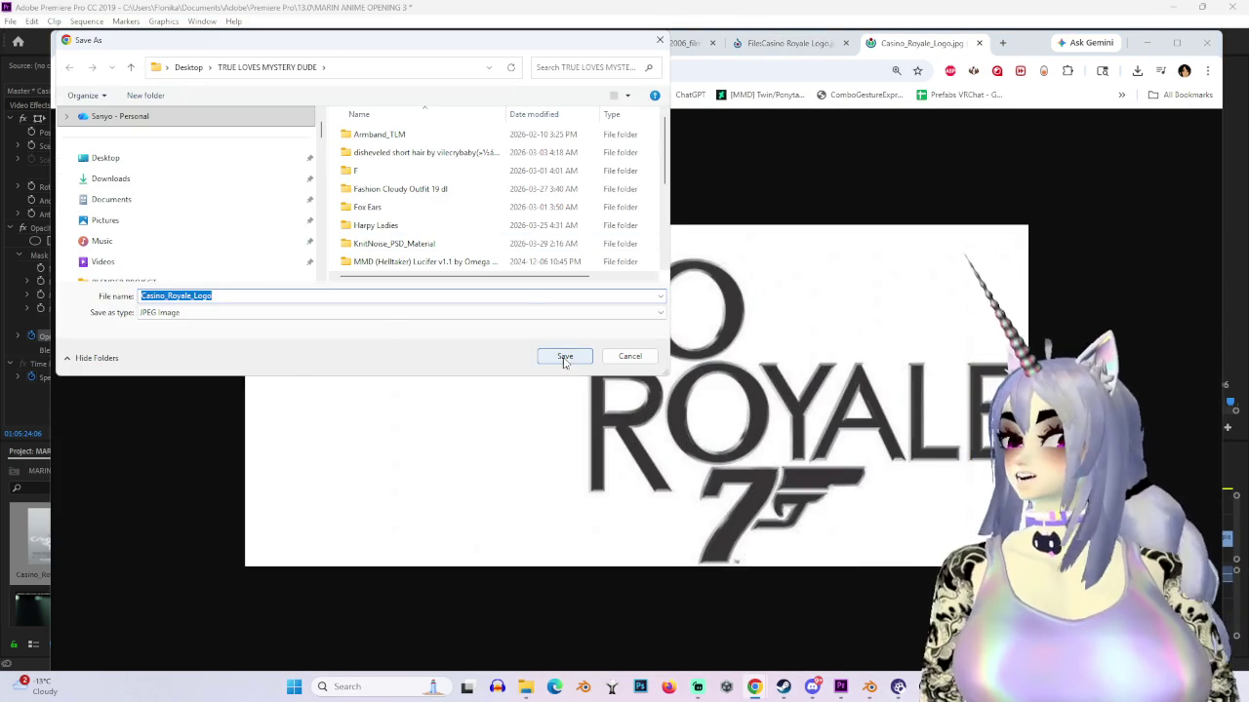
left_click(565, 359)
left_click(786, 43)
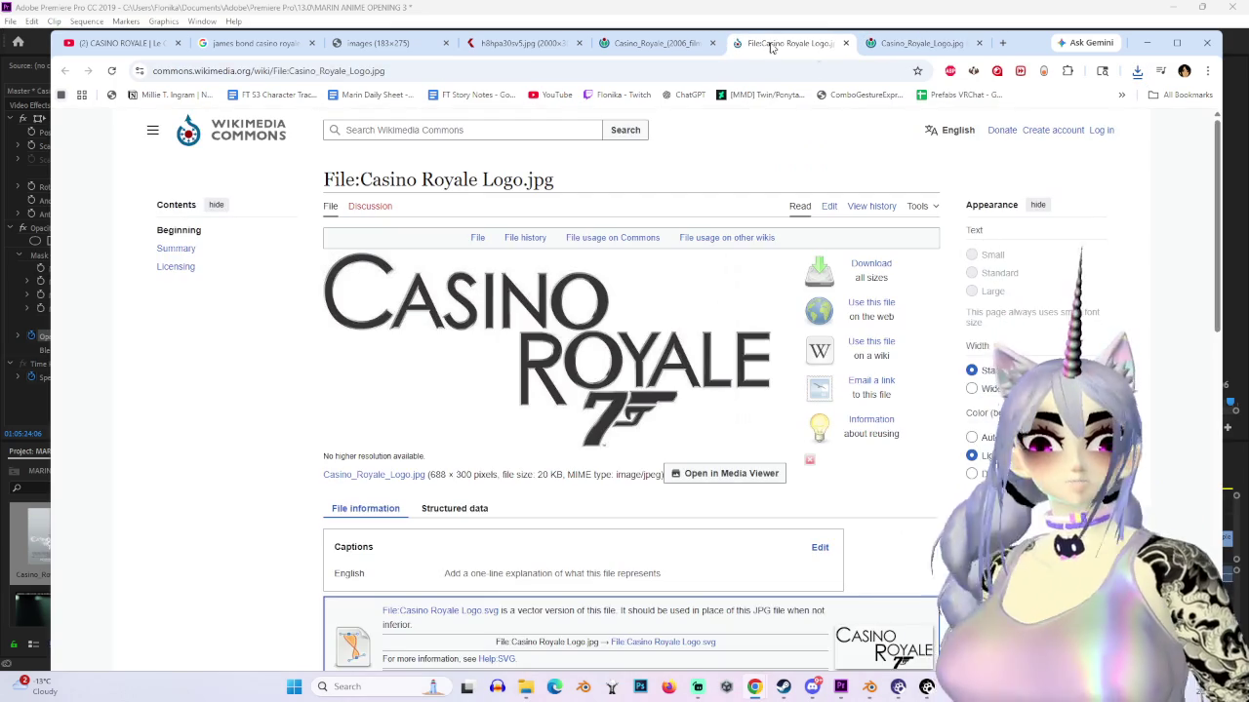
left_click(922, 43)
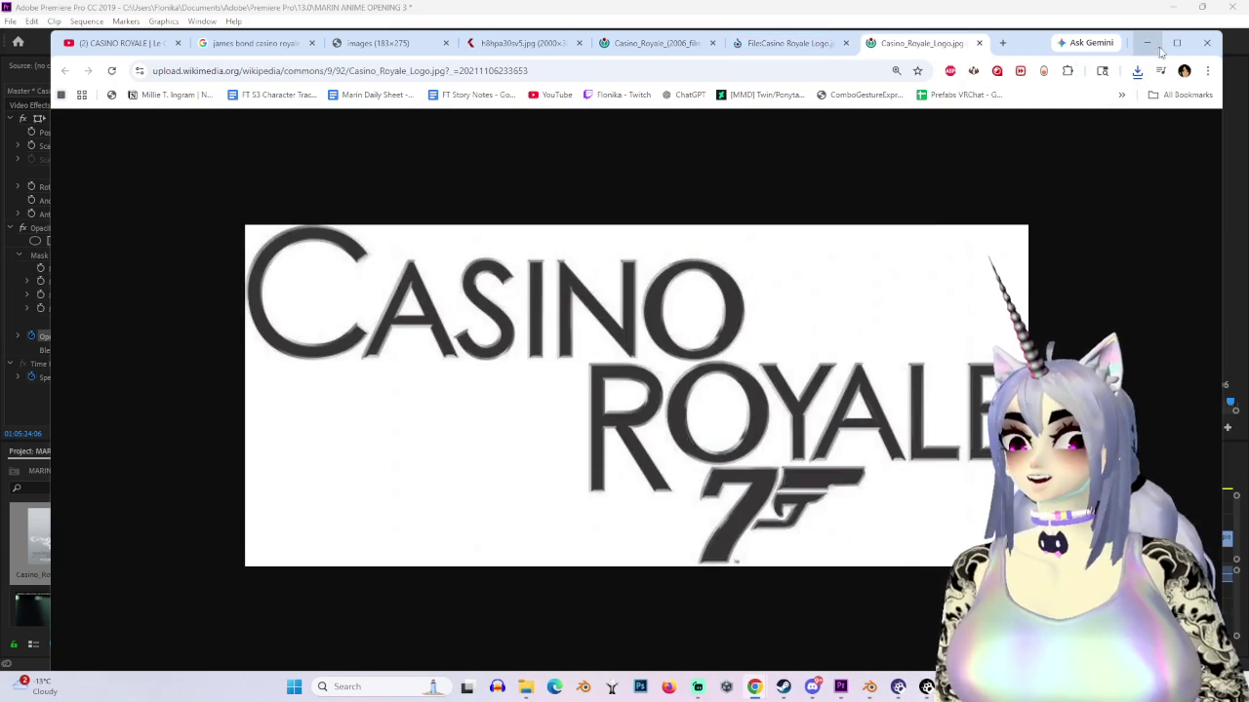
left_click(1149, 43)
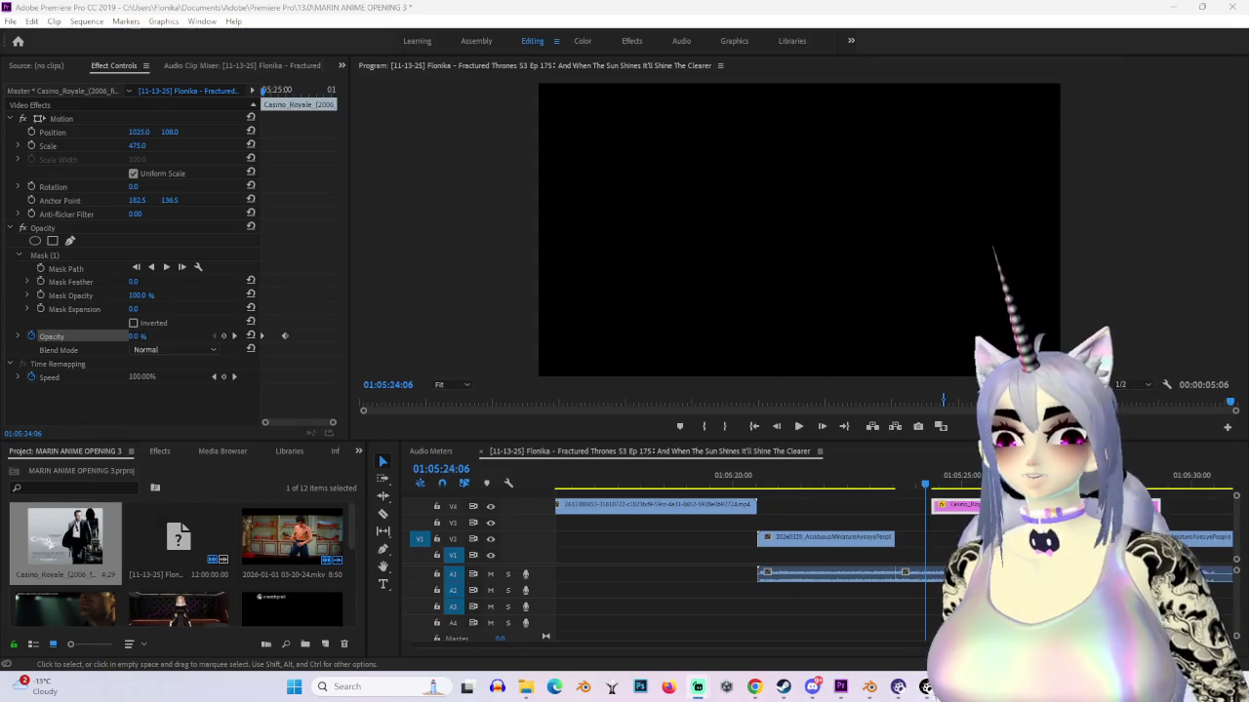
Step: Remove the poster clip from the timeline and locate the downloaded Casino_Royale_Logo file
right_click(1026, 504)
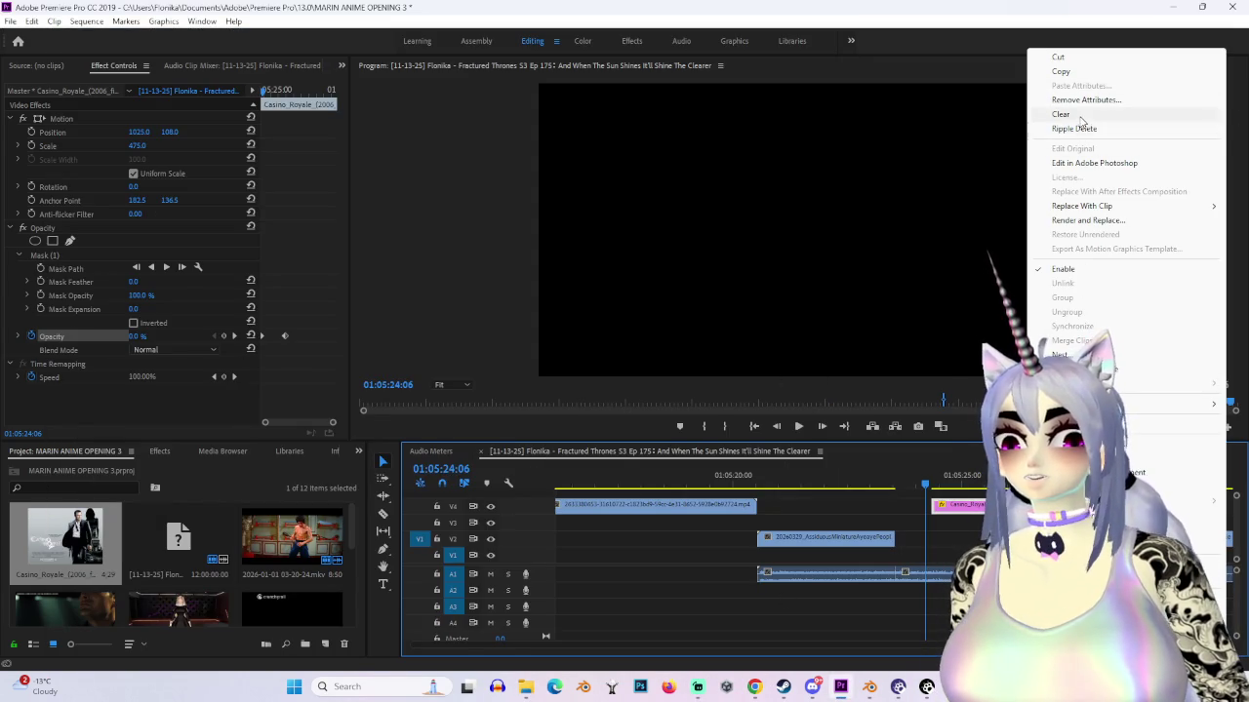
left_click(1080, 116)
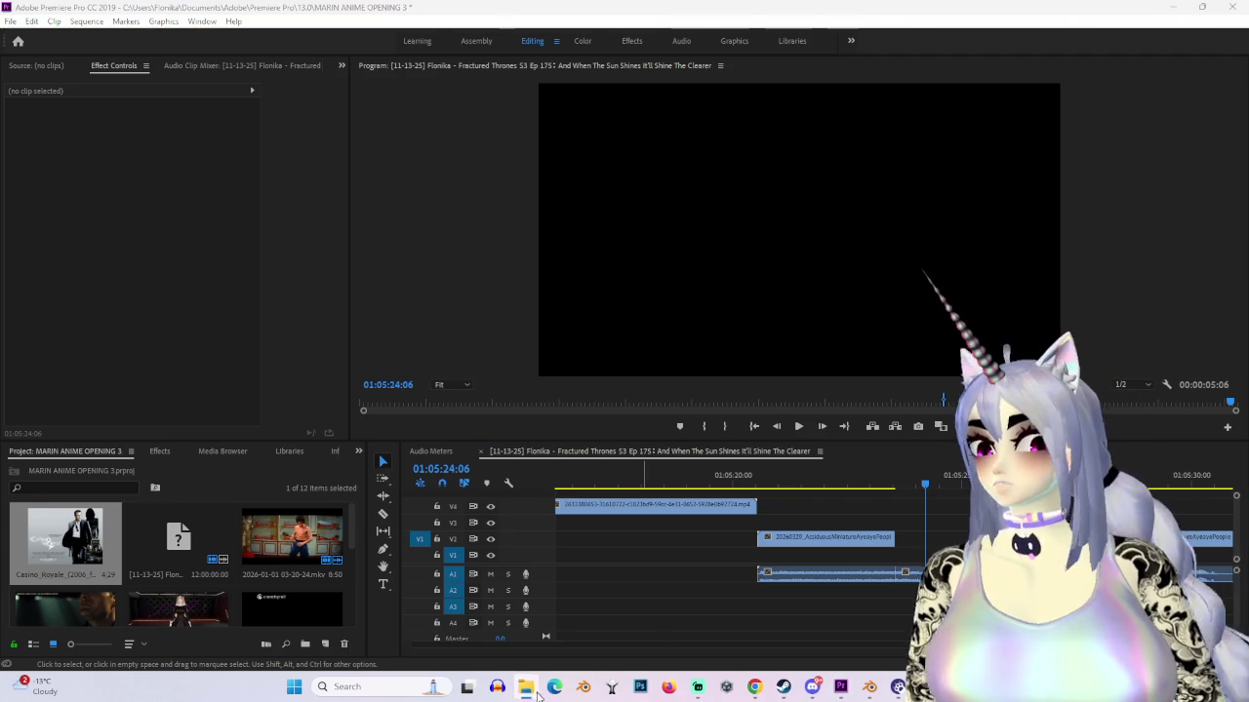
left_click(590, 634)
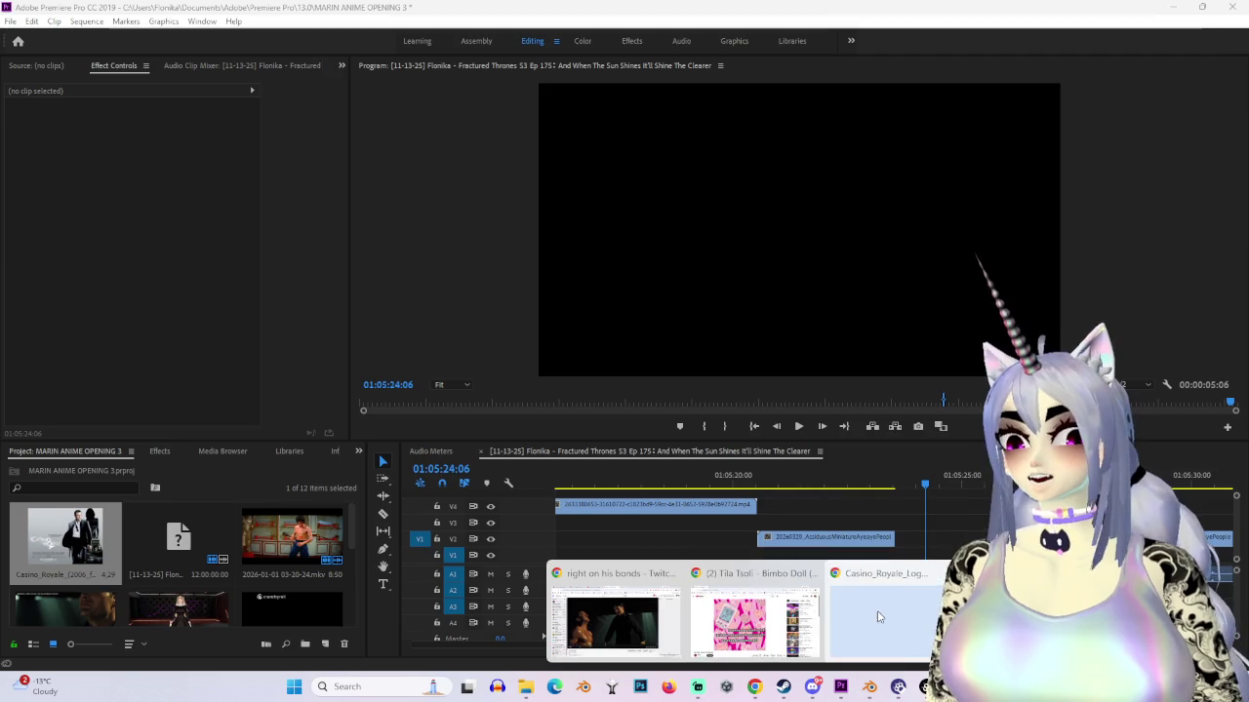
left_click(868, 615)
right_click(763, 338)
left_click(1137, 70)
right_click(1065, 132)
left_click(1104, 191)
left_click(1147, 43)
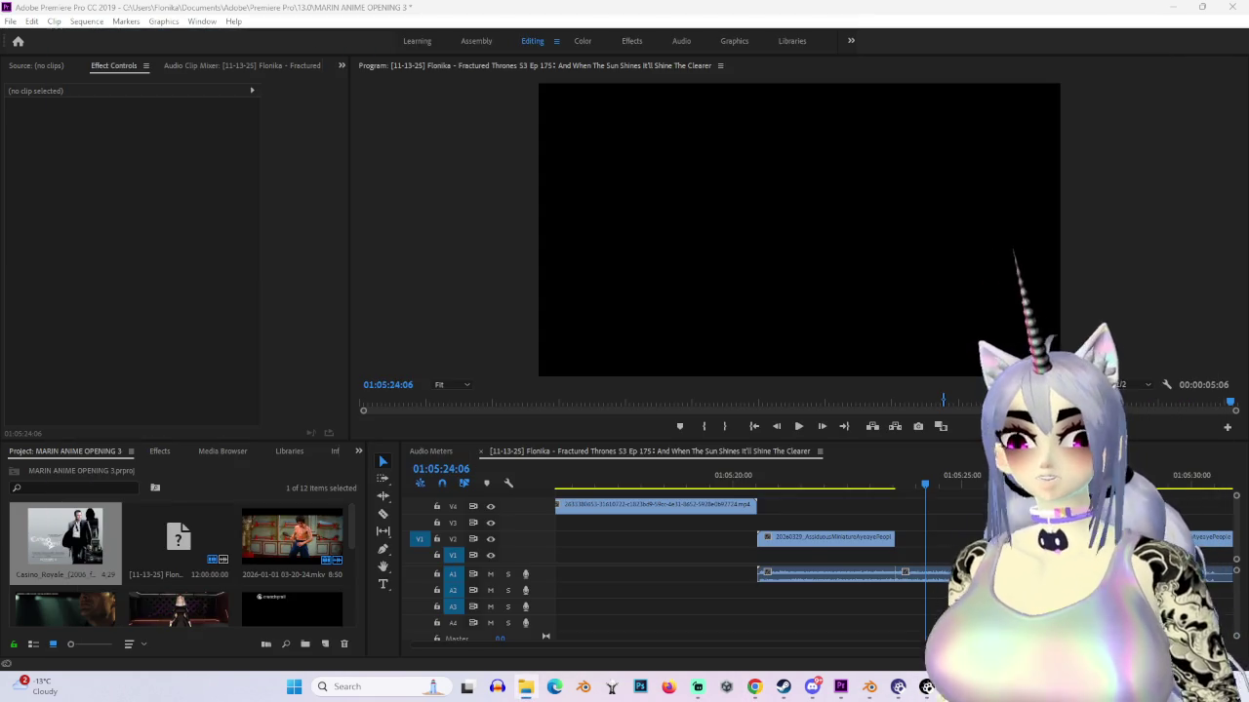
Step: Place Casino_Royale_Logo.jpg on the top video track and apply the Invert effect
mouse_move(66, 536)
left_mouse_down()
mouse_move(917, 542)
mouse_move(926, 504)
left_mouse_up()
left_click(939, 504)
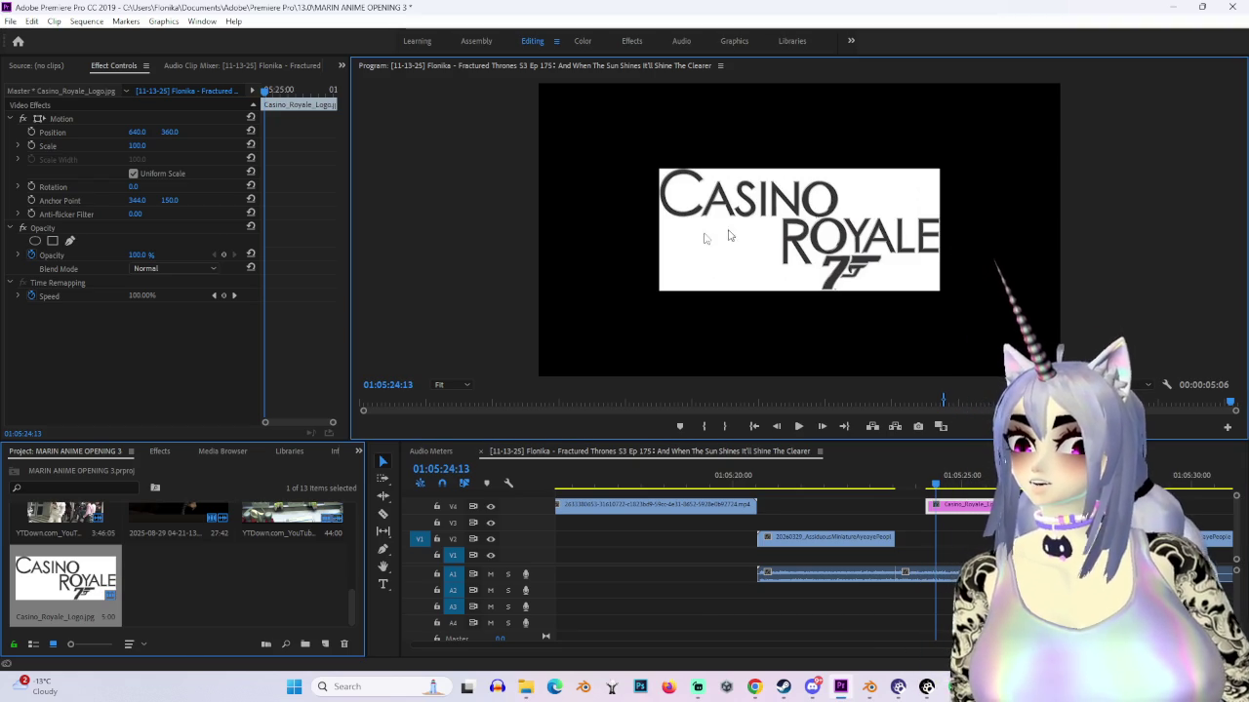
left_click(159, 450)
left_click(73, 469)
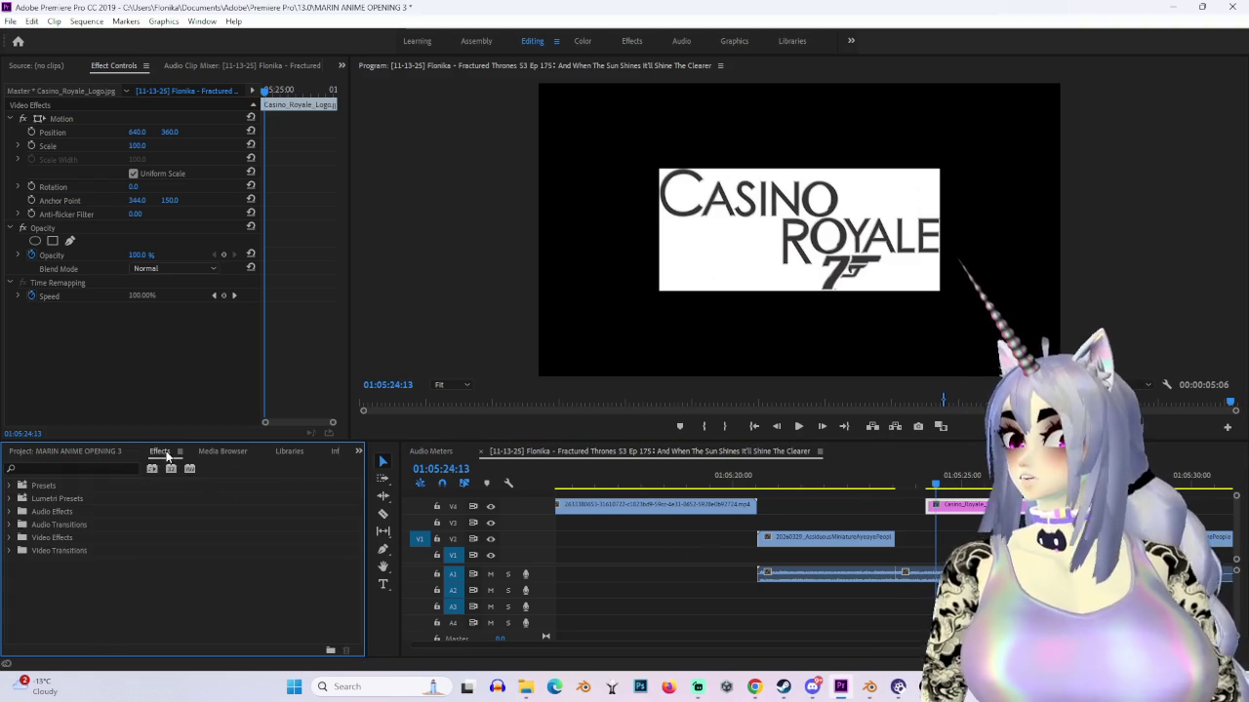
type("in")
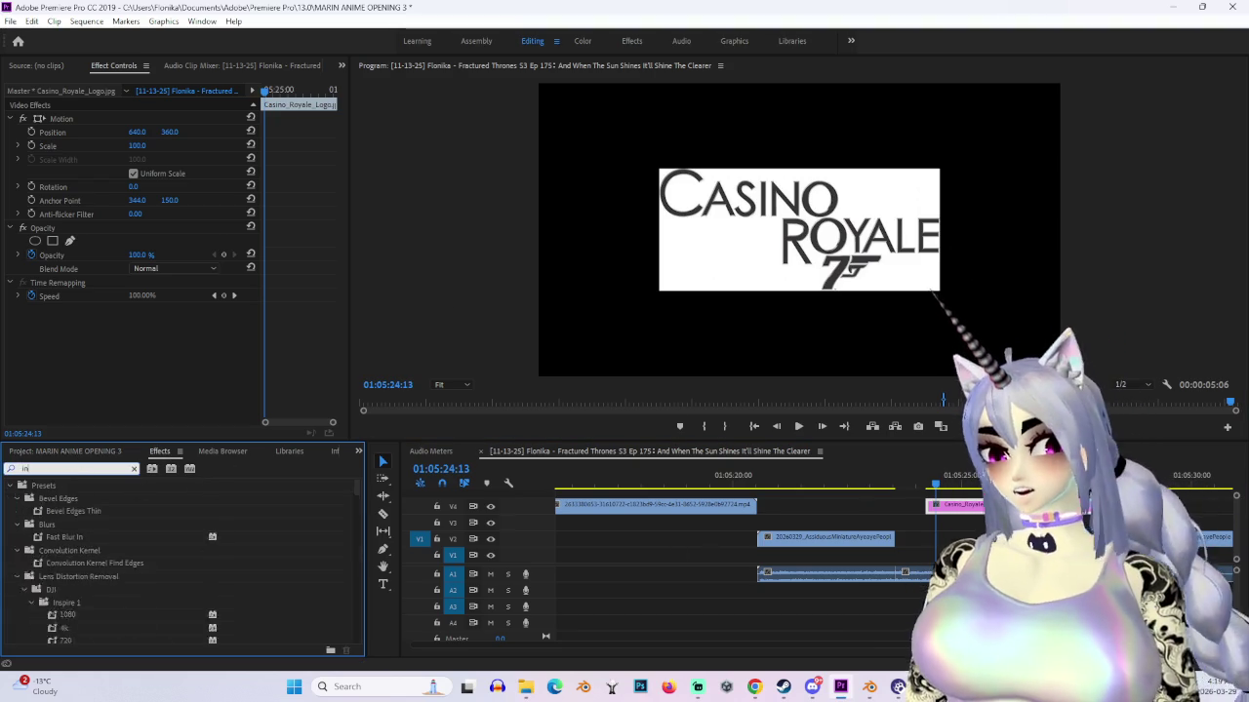
type("vert")
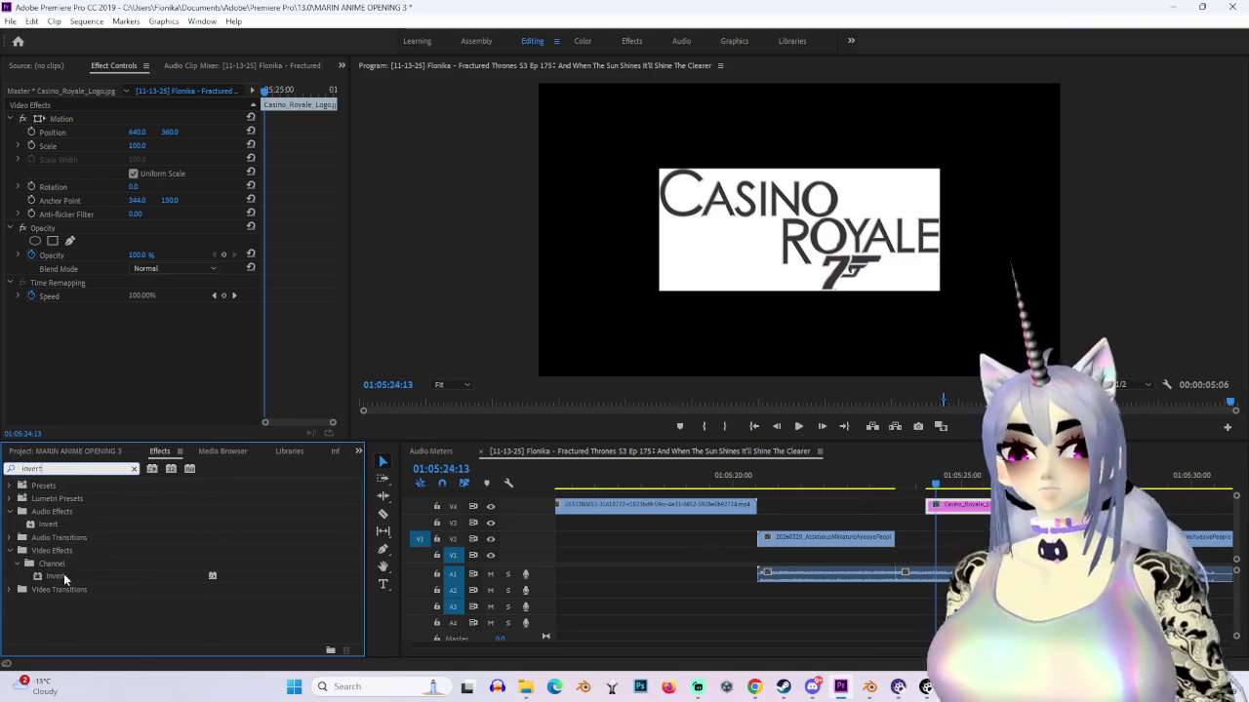
left_click(65, 578)
left_click_drag(1002, 494, 995, 501)
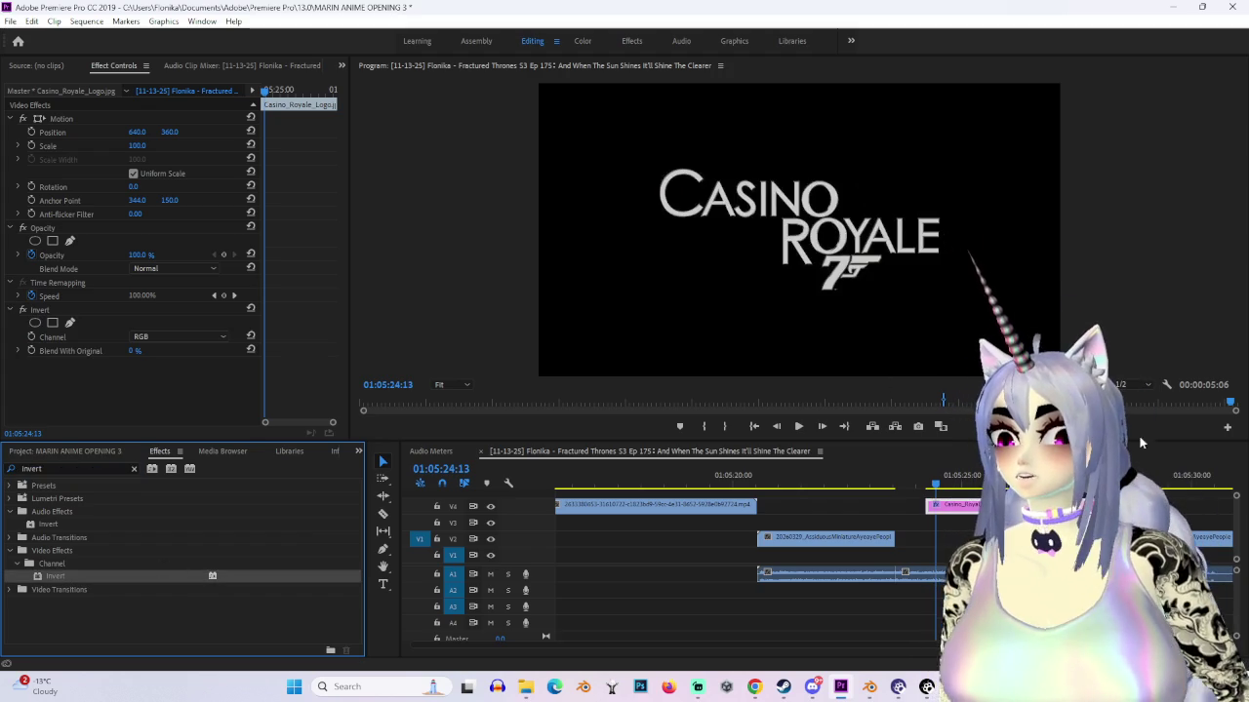
Step: Shift the logo clip to follow the movie footage and adjust its Scale
left_click(931, 486)
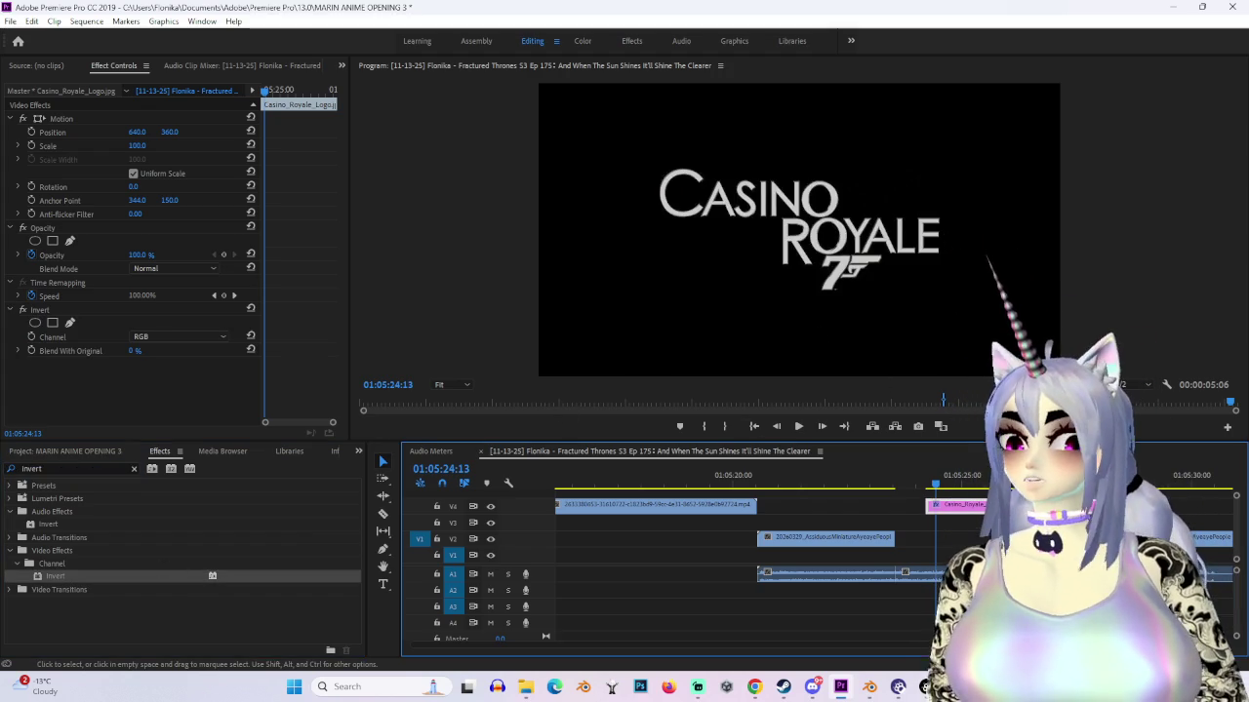
left_click(898, 478)
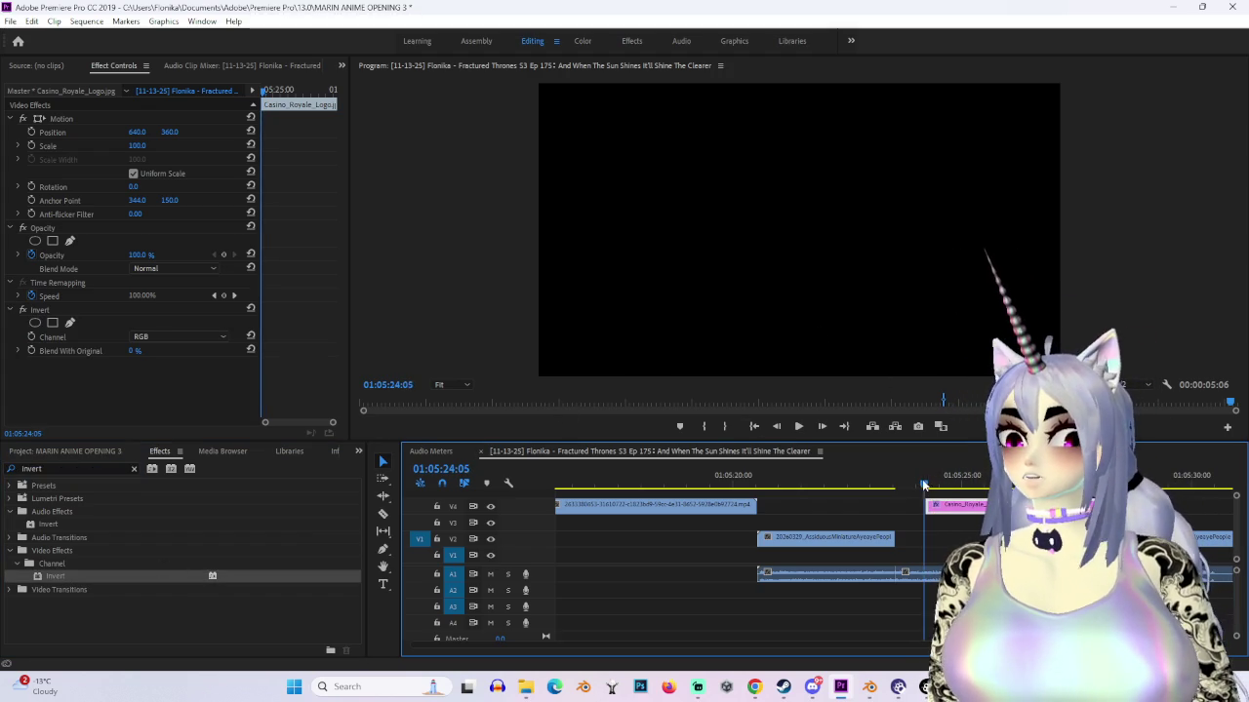
mouse_move(980, 506)
left_mouse_down()
mouse_move(954, 514)
mouse_move(976, 508)
left_mouse_up()
left_click(929, 478)
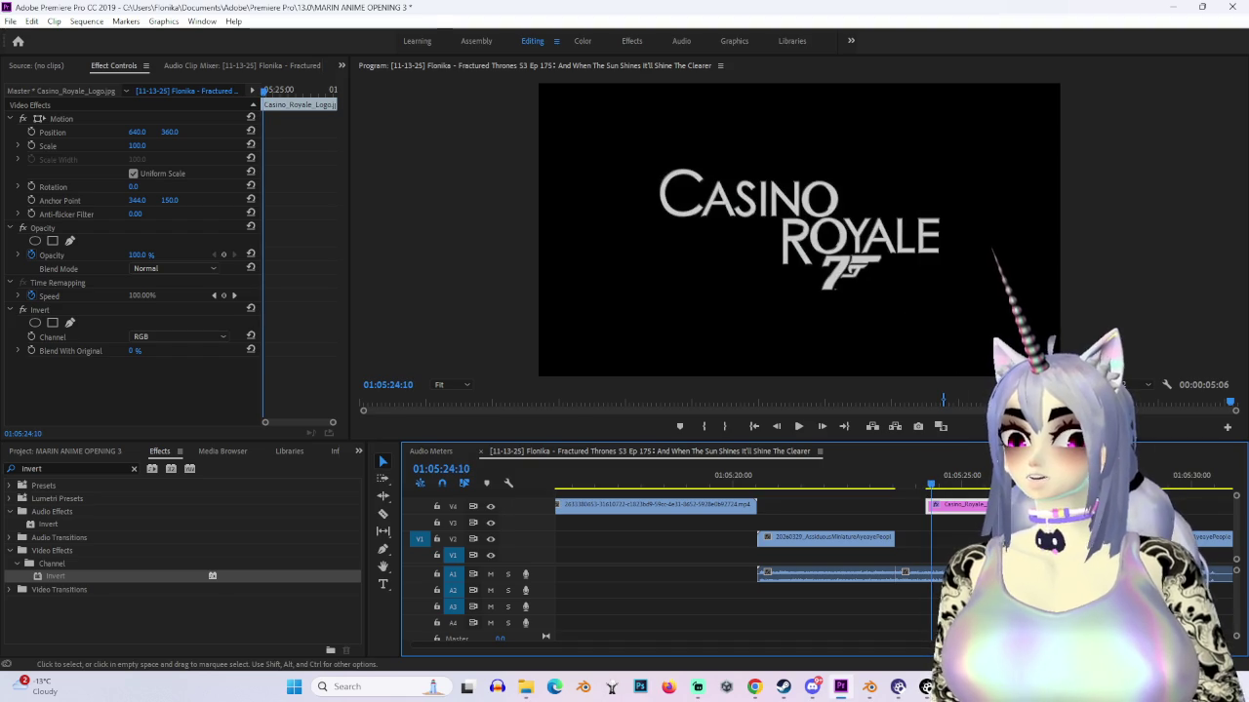
mouse_move(136, 146)
left_mouse_down()
mouse_move(195, 145)
mouse_move(222, 183)
left_mouse_up()
left_click(940, 485)
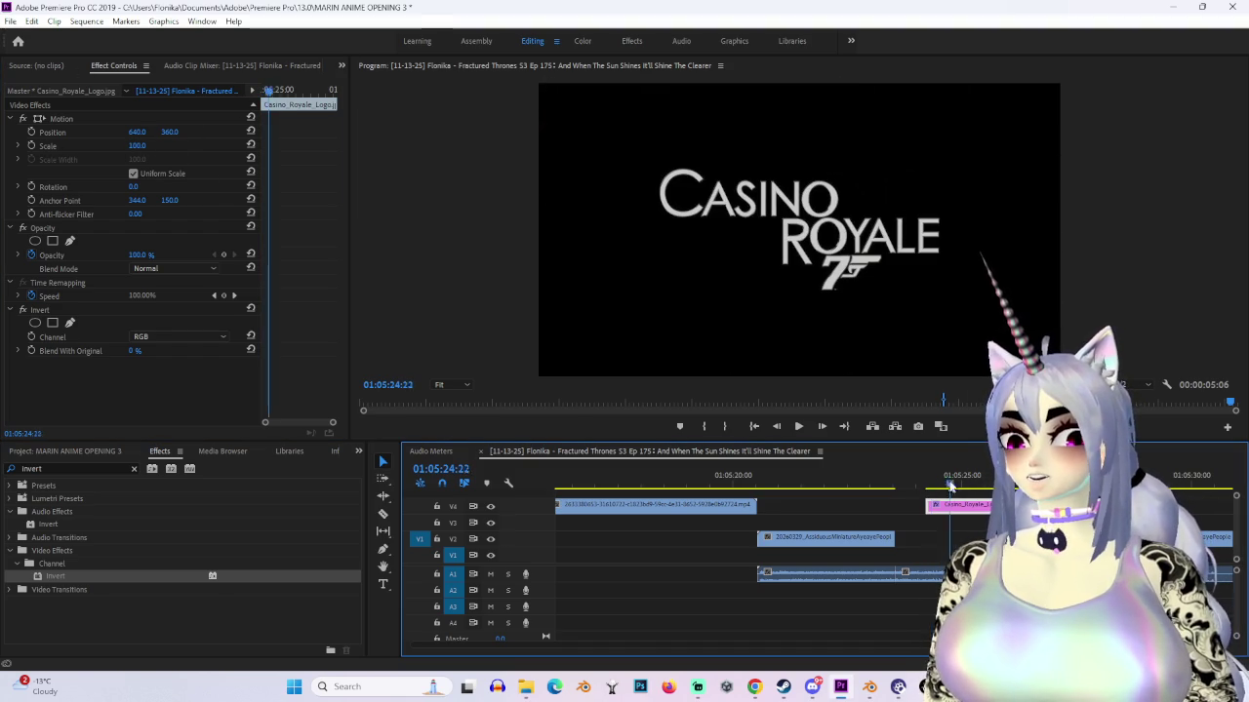
left_click_drag(983, 480, 986, 480)
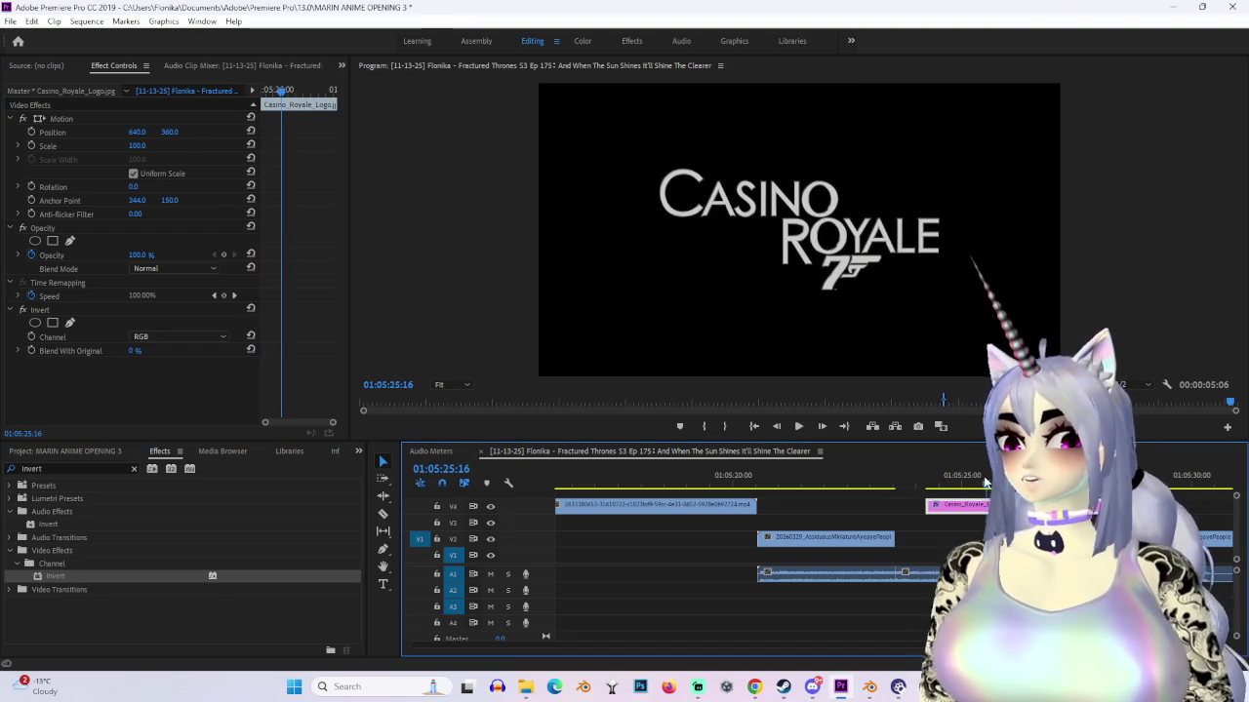
Step: Keyframe the logo's Scale at 2185 on the clip's first frame, zooming down to 100
left_click(31, 146)
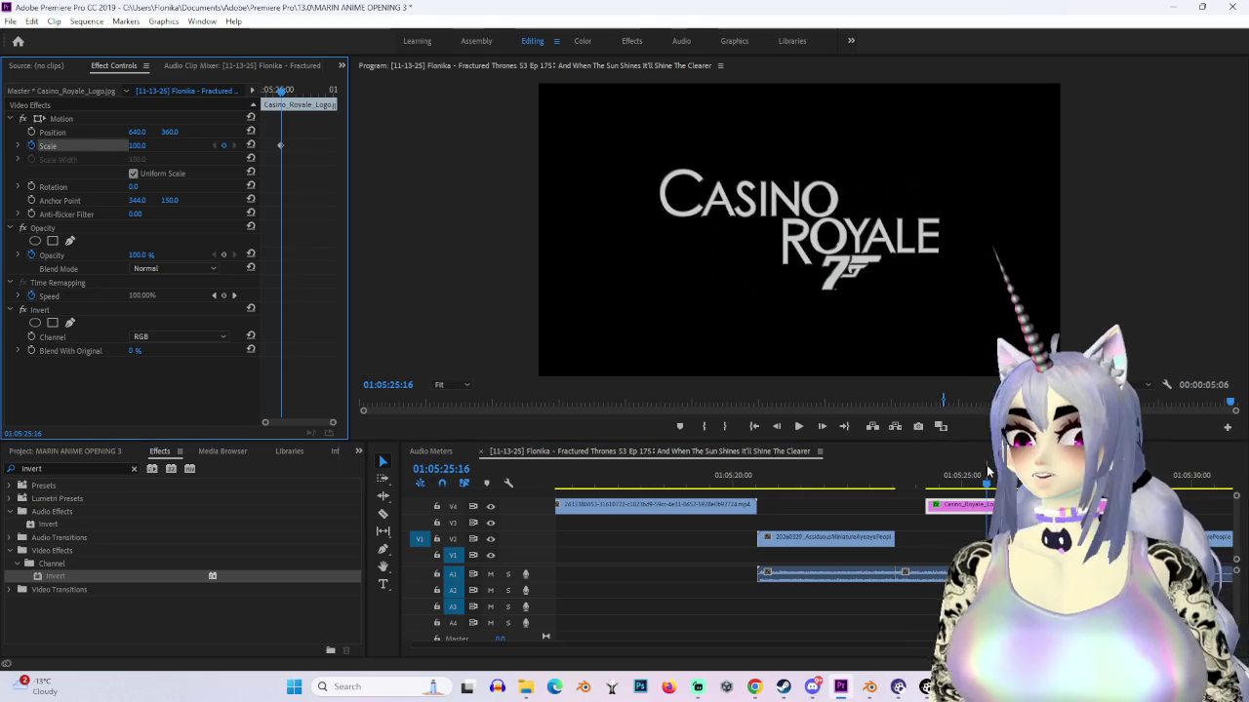
left_click(942, 487)
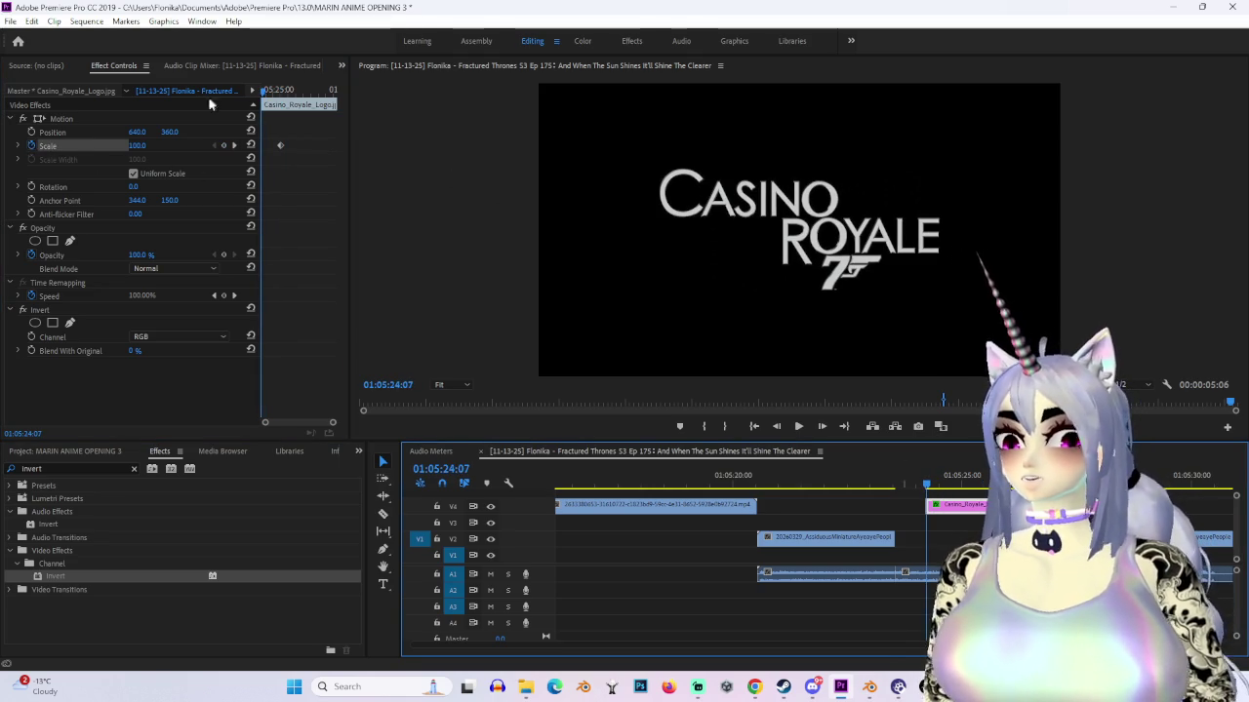
left_click_drag(135, 145, 138, 149)
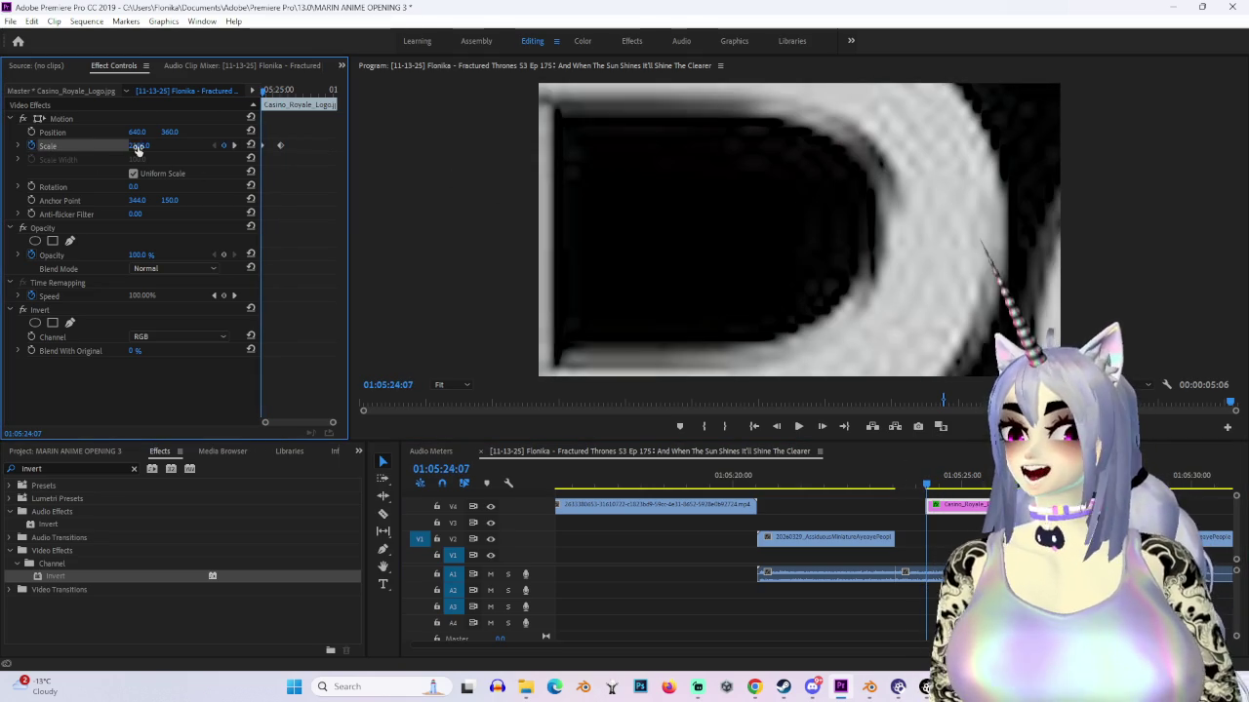
left_click_drag(333, 423, 306, 422)
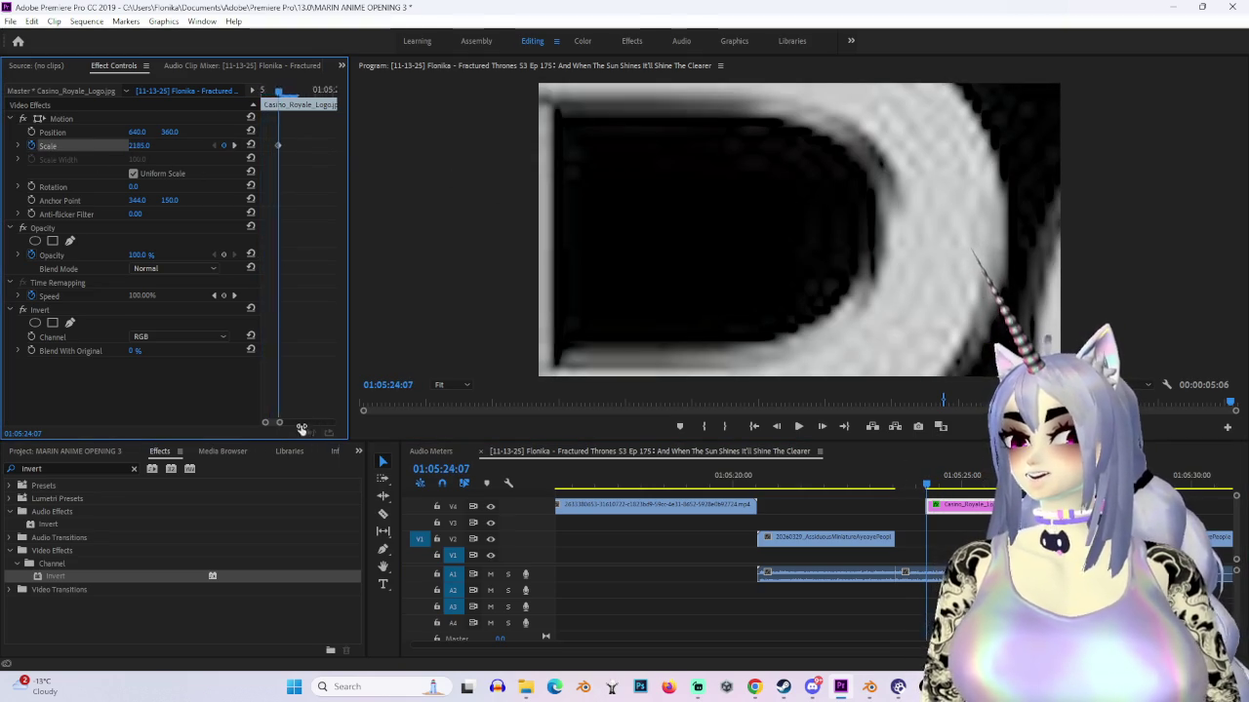
Step: Give the first Scale keyframe Ease Out and the second Ease In, then preview the zoom
right_click(264, 145)
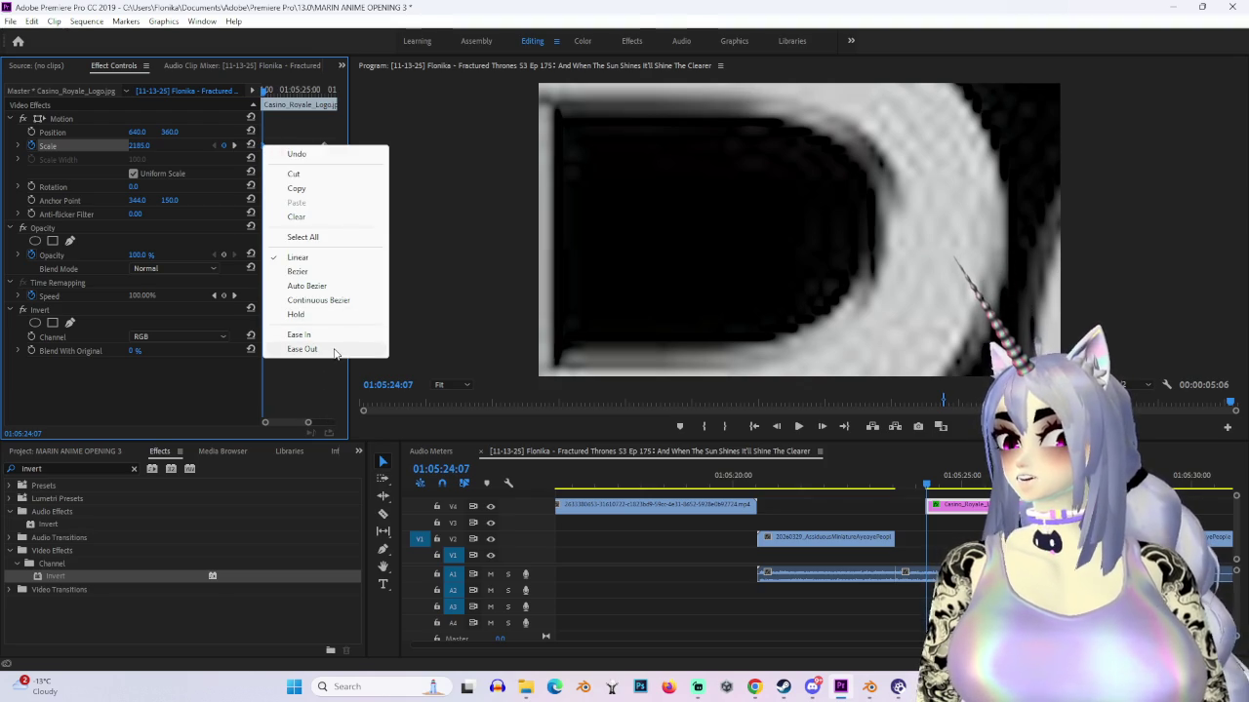
left_click(302, 349)
right_click(323, 146)
left_click(346, 336)
left_click_drag(323, 146, 290, 145)
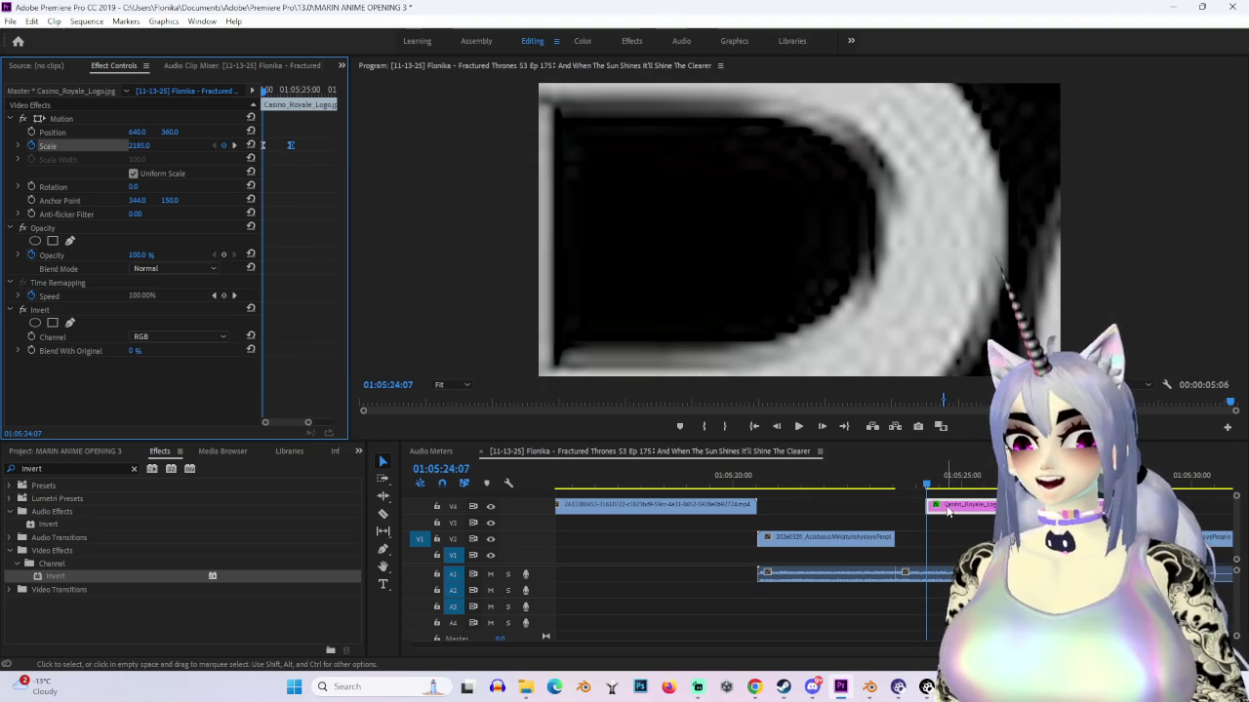
left_click_drag(925, 480, 890, 480)
key("space")
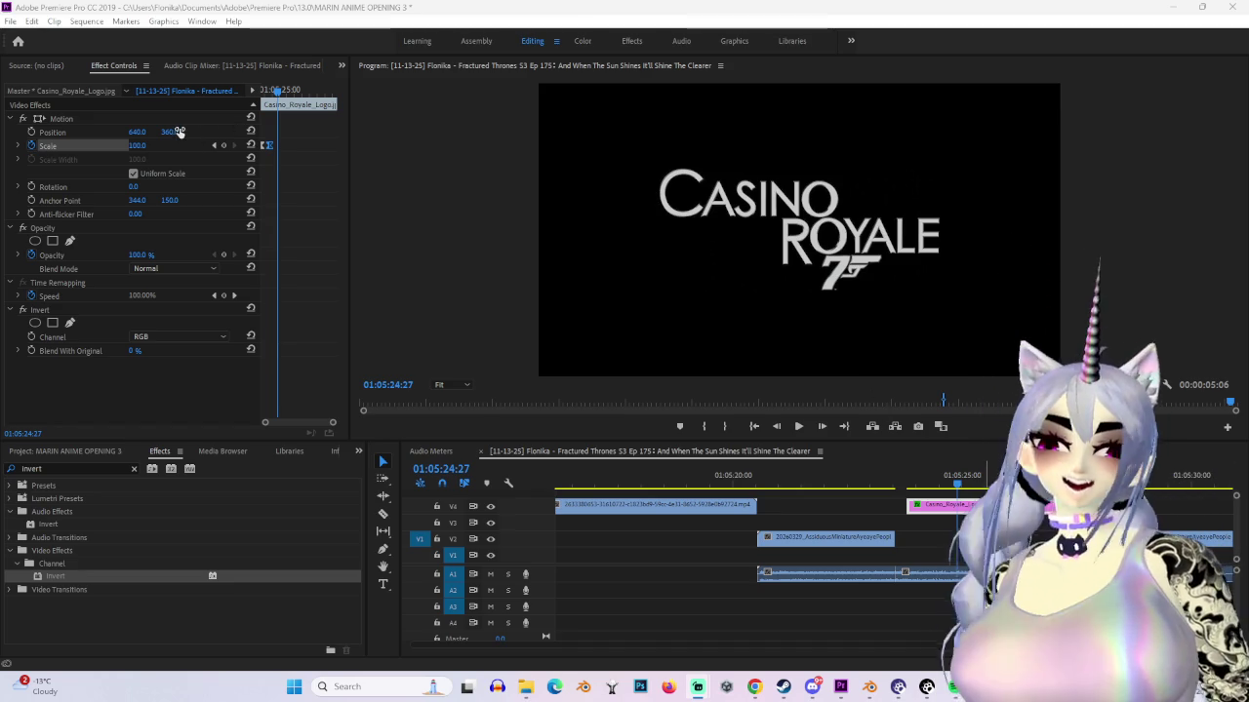
Step: Raise the logo to Position Y 297 in Effect Controls
left_click_drag(176, 130, 147, 129)
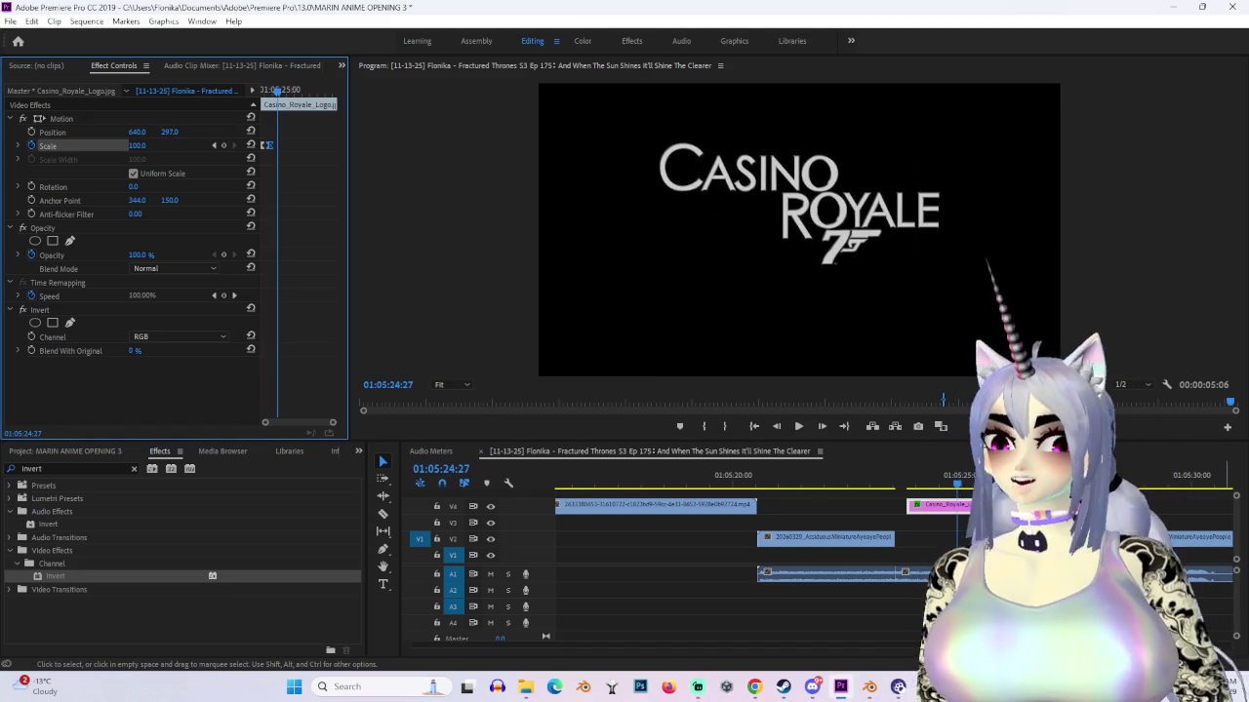
scroll(1235, 518, "up", 2)
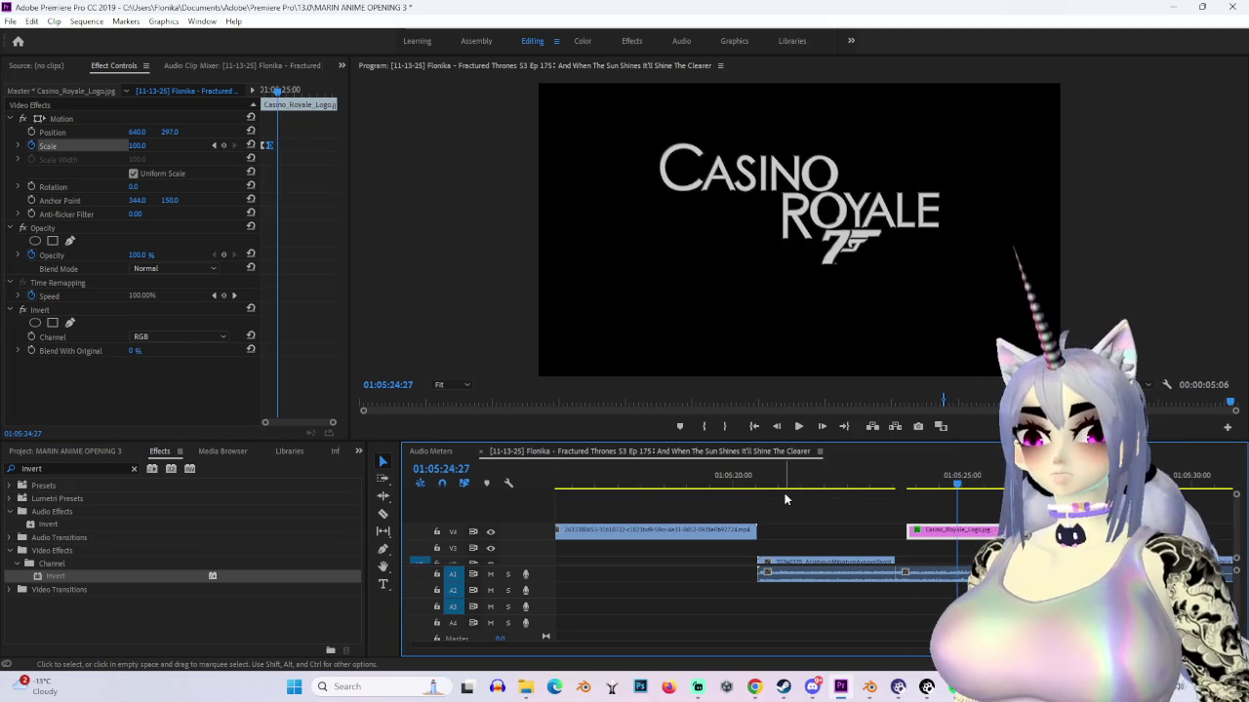
Step: Add a new fifth video track, V5, above the existing tracks
right_click(505, 535)
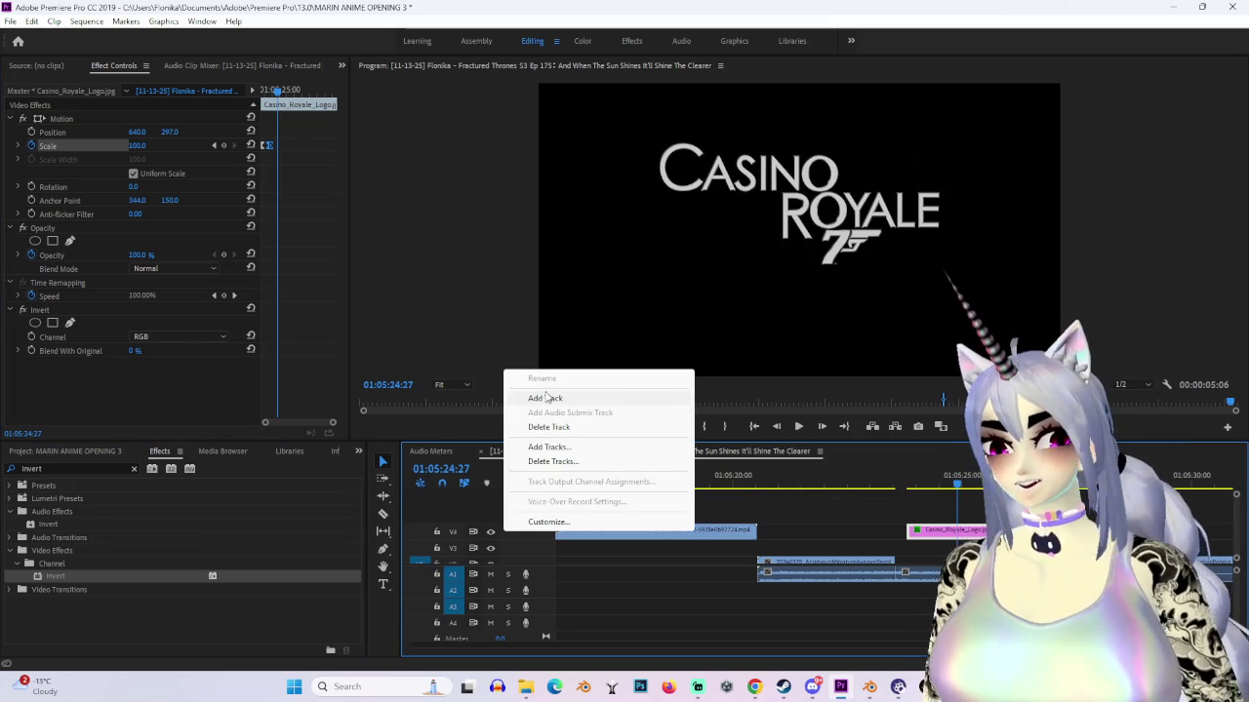
left_click(544, 399)
scroll(683, 546, "up", 2)
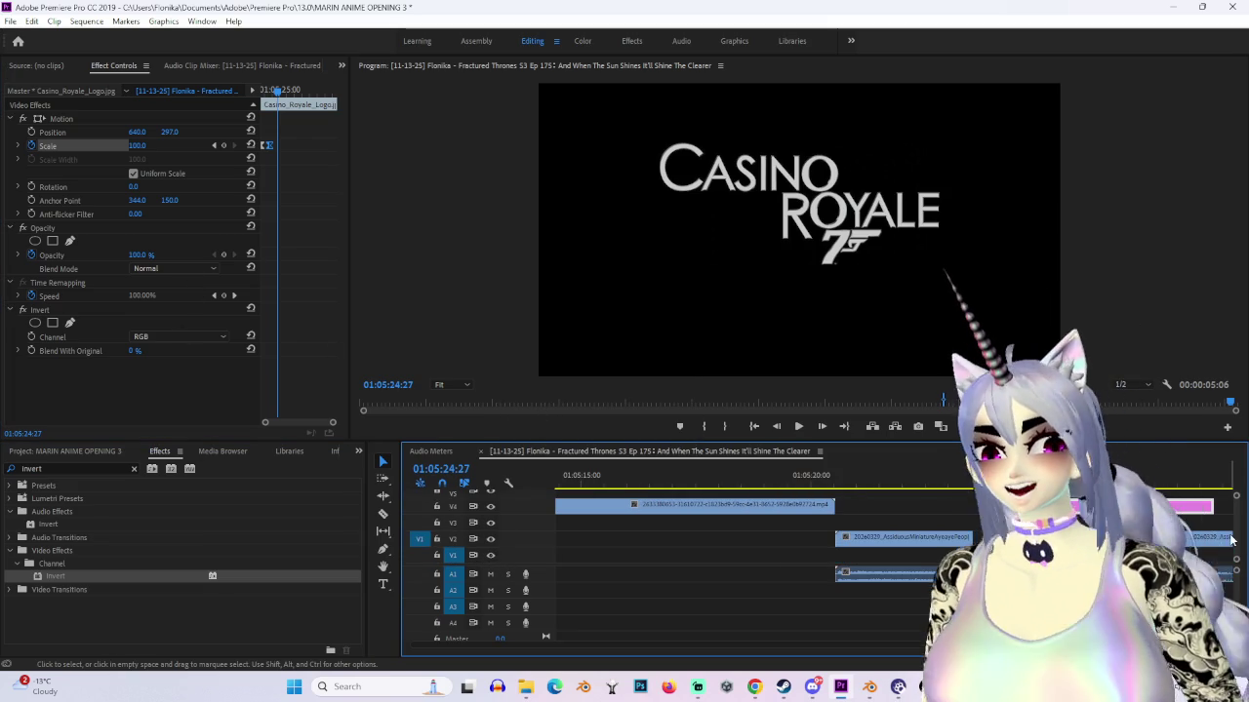
scroll(1233, 535, "up", 1)
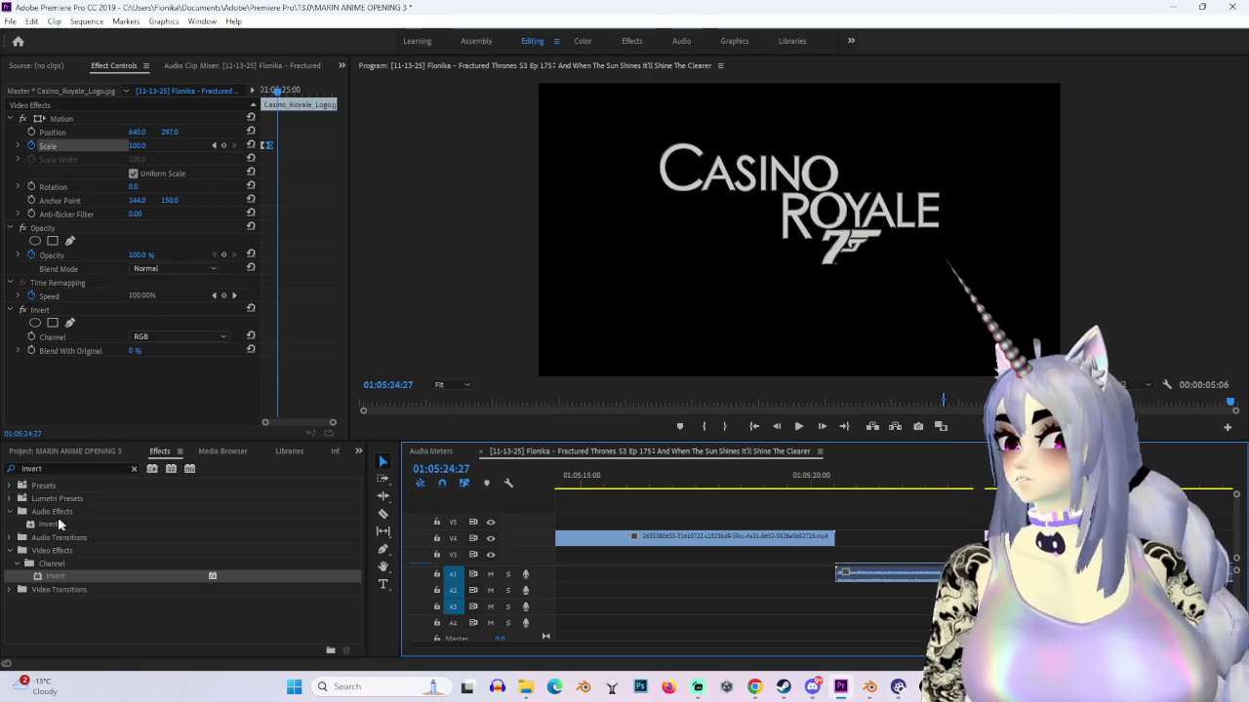
left_click(383, 583)
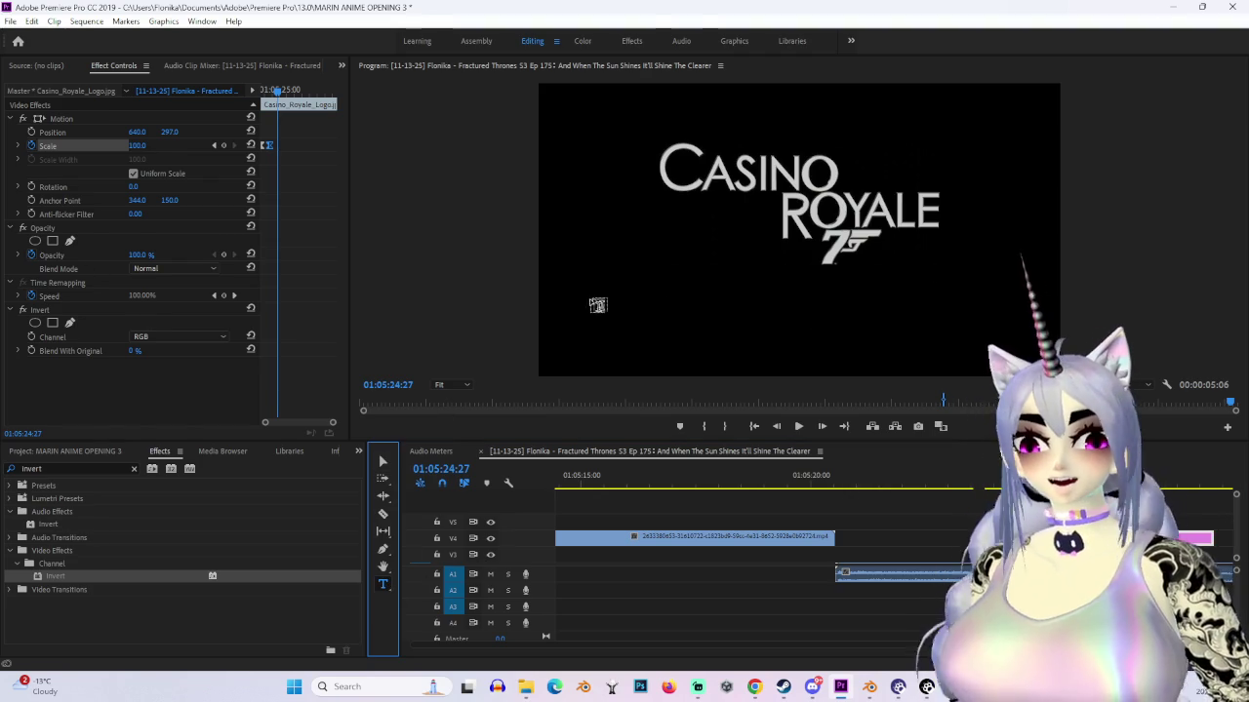
Step: Create a title reading 'COMING DECEMBER 2026' below the logo
left_click(591, 292)
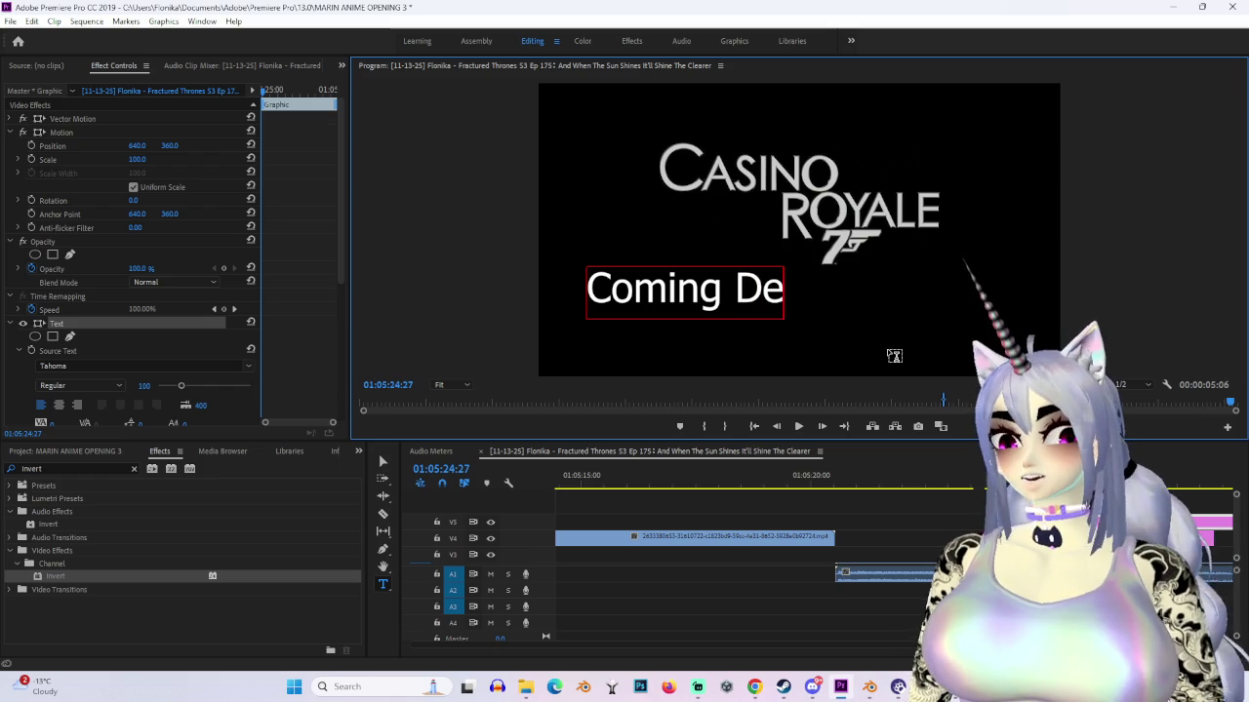
type("Coming December 202")
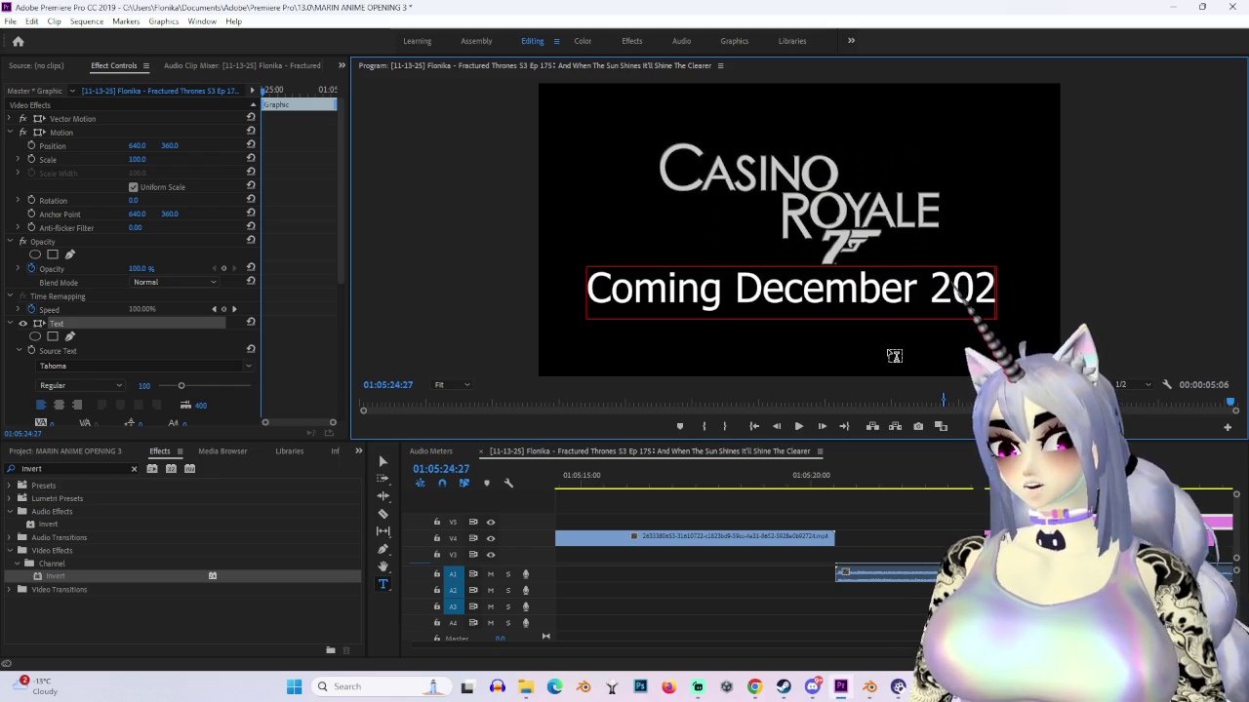
type("6")
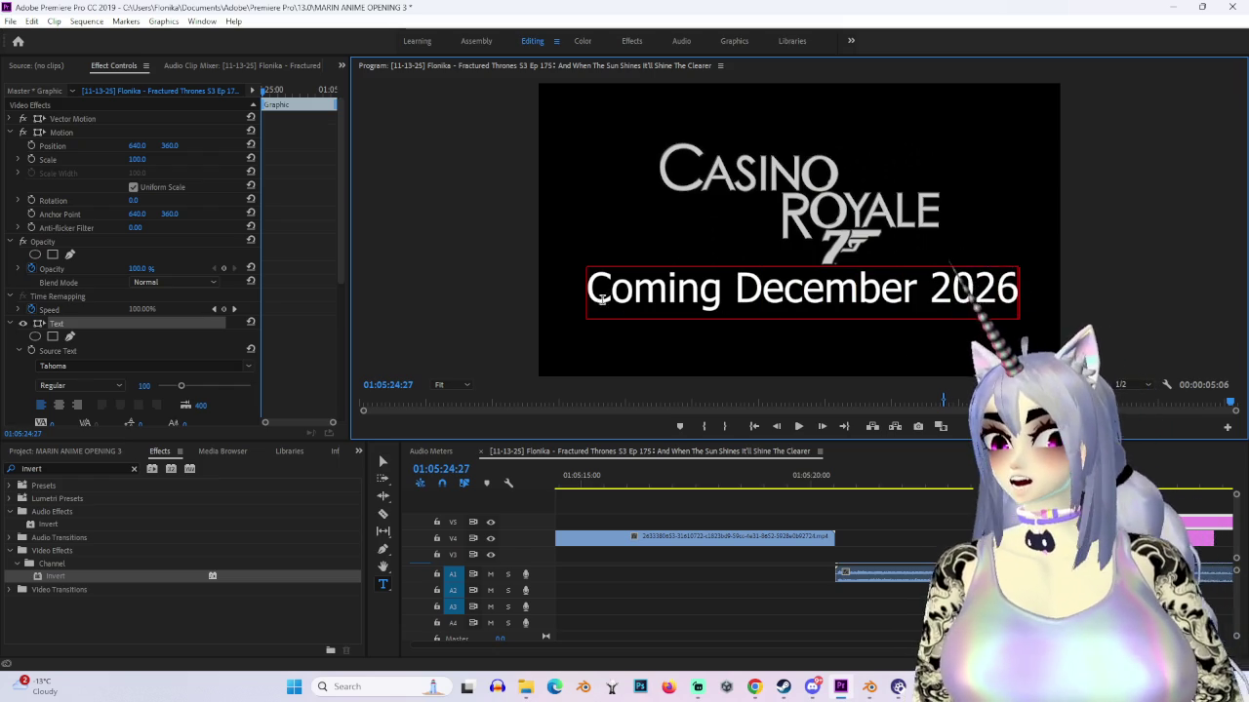
left_click_drag(606, 297, 1166, 319)
type("C")
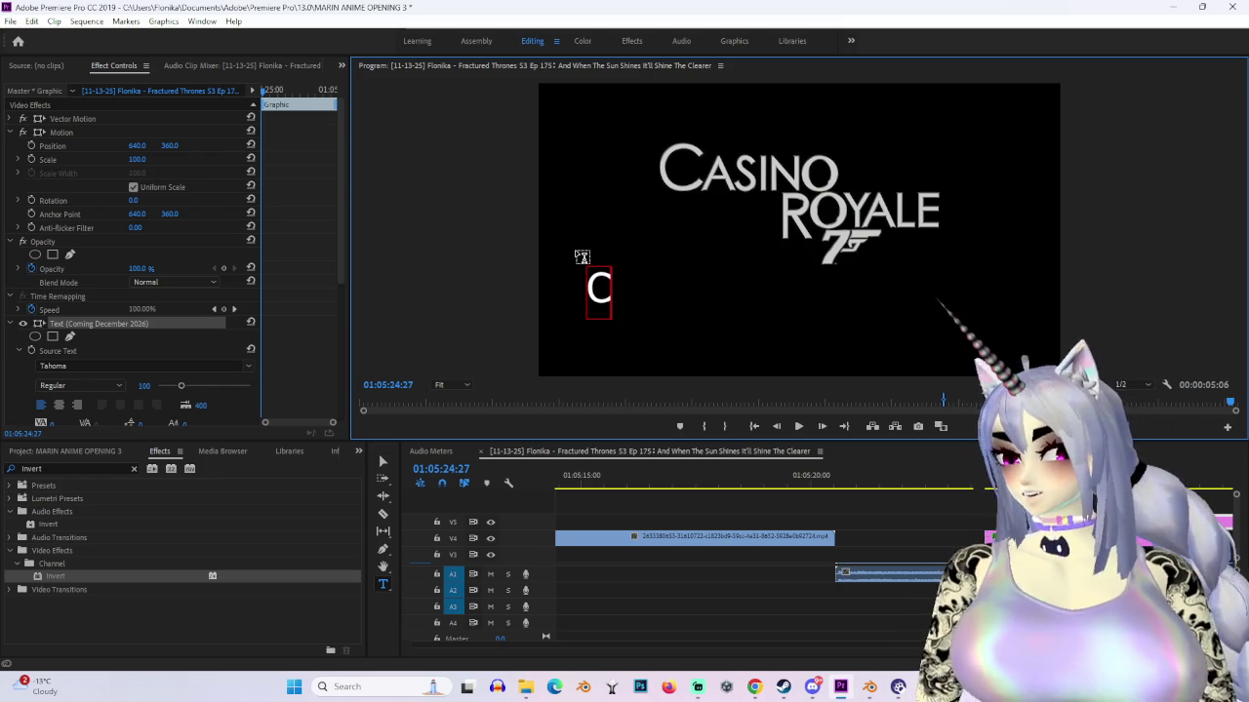
type("OMING DECEMBER 2026")
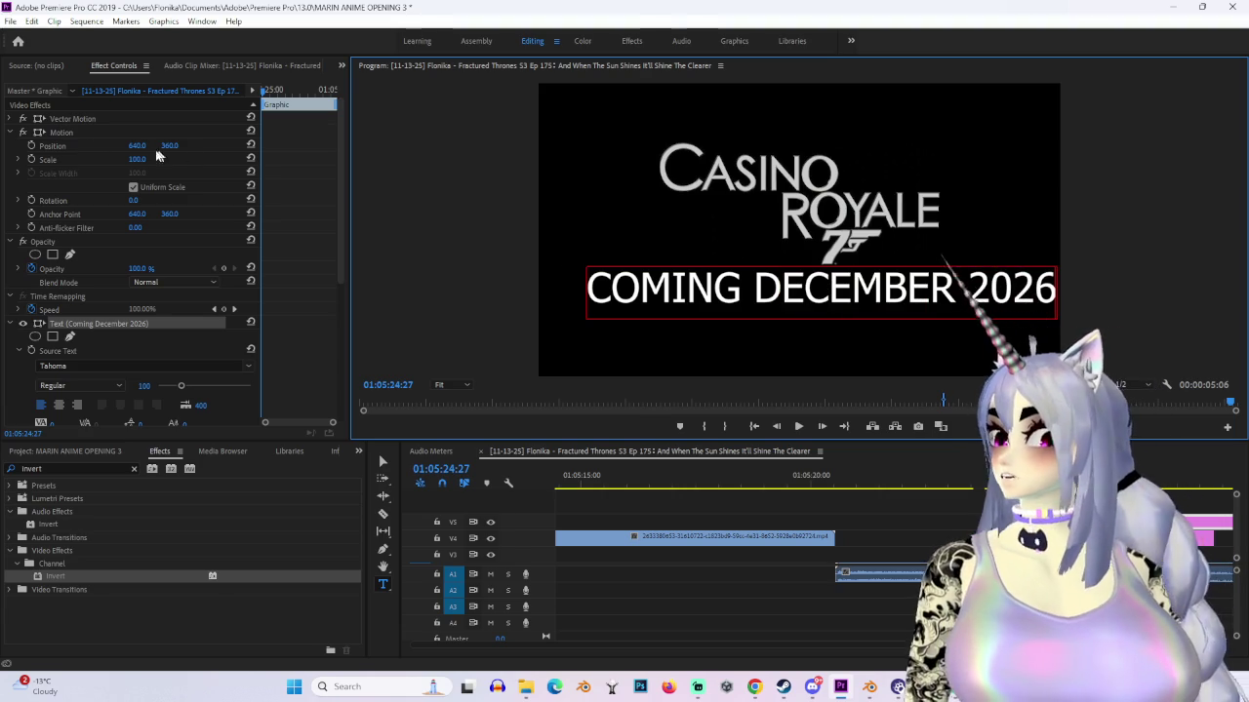
Step: Set the title to Scale 90 at position 611, 427, and slide the logo clip later
mouse_move(135, 159)
left_mouse_down()
mouse_move(110, 159)
mouse_move(195, 145)
mouse_move(107, 146)
left_mouse_up()
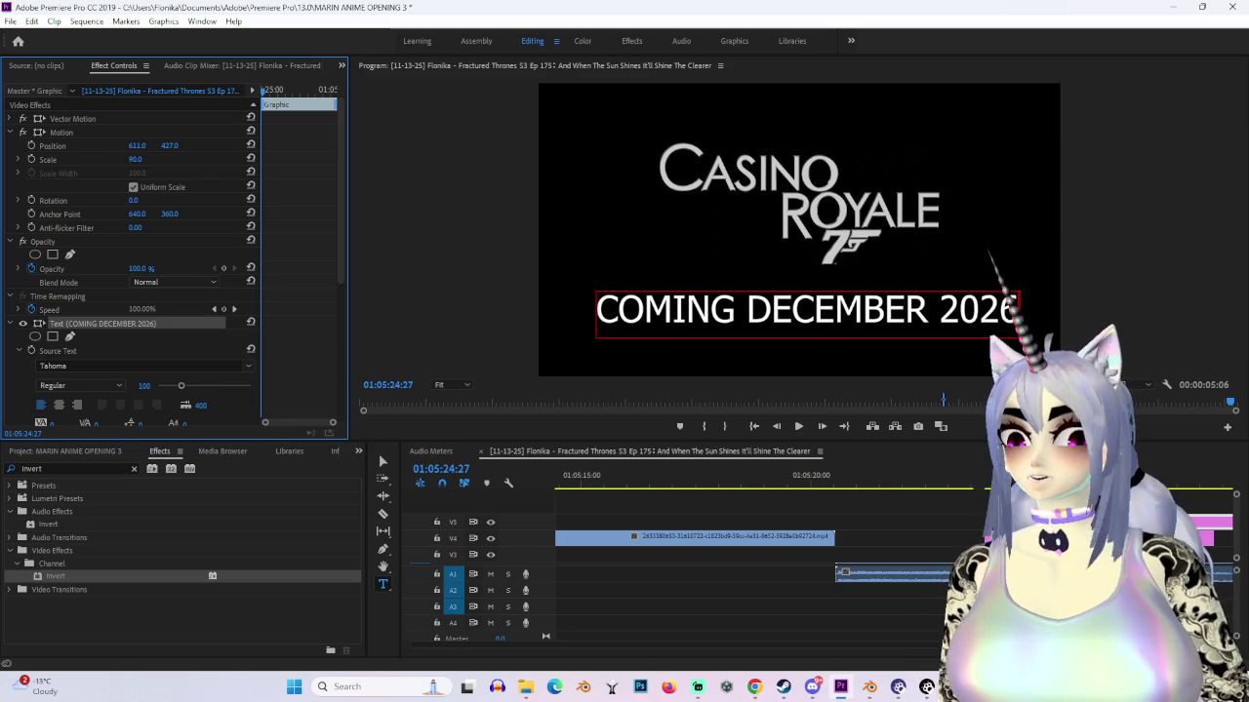
scroll(761, 565, "down", 3)
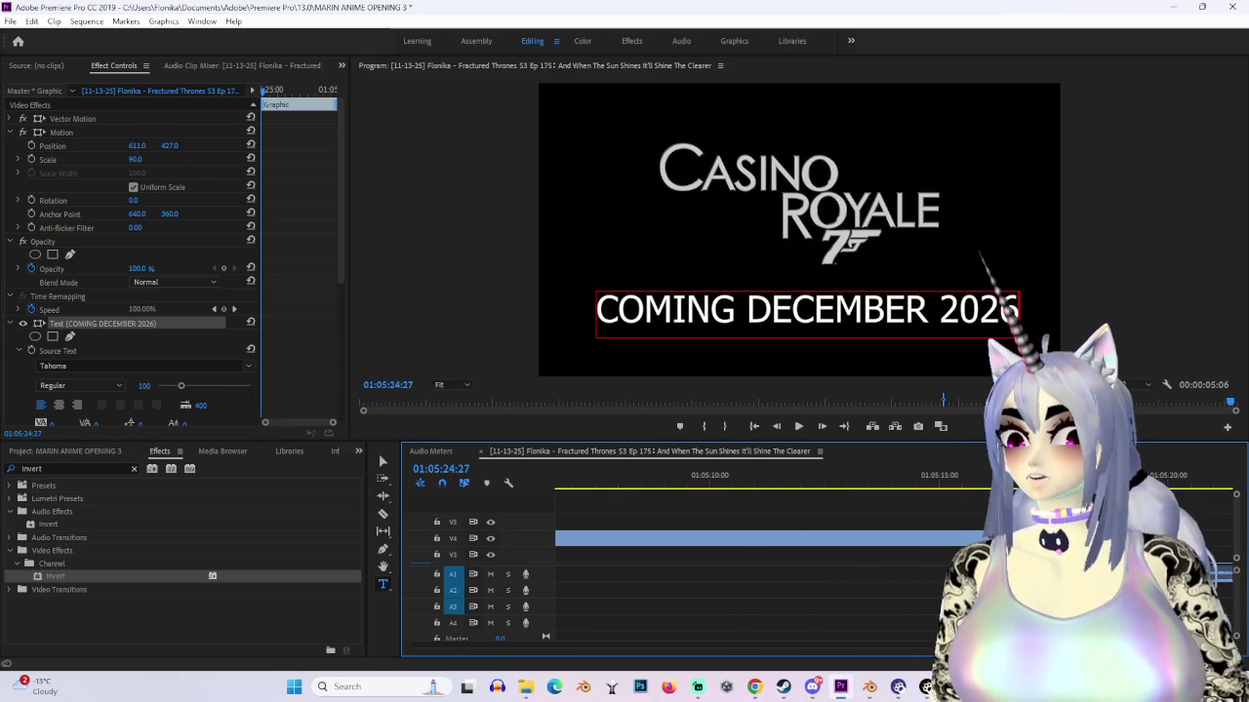
scroll(761, 566, "down", 3)
scroll(761, 566, "down", 3)
scroll(761, 566, "down", 3)
scroll(761, 566, "up", 5, "alt")
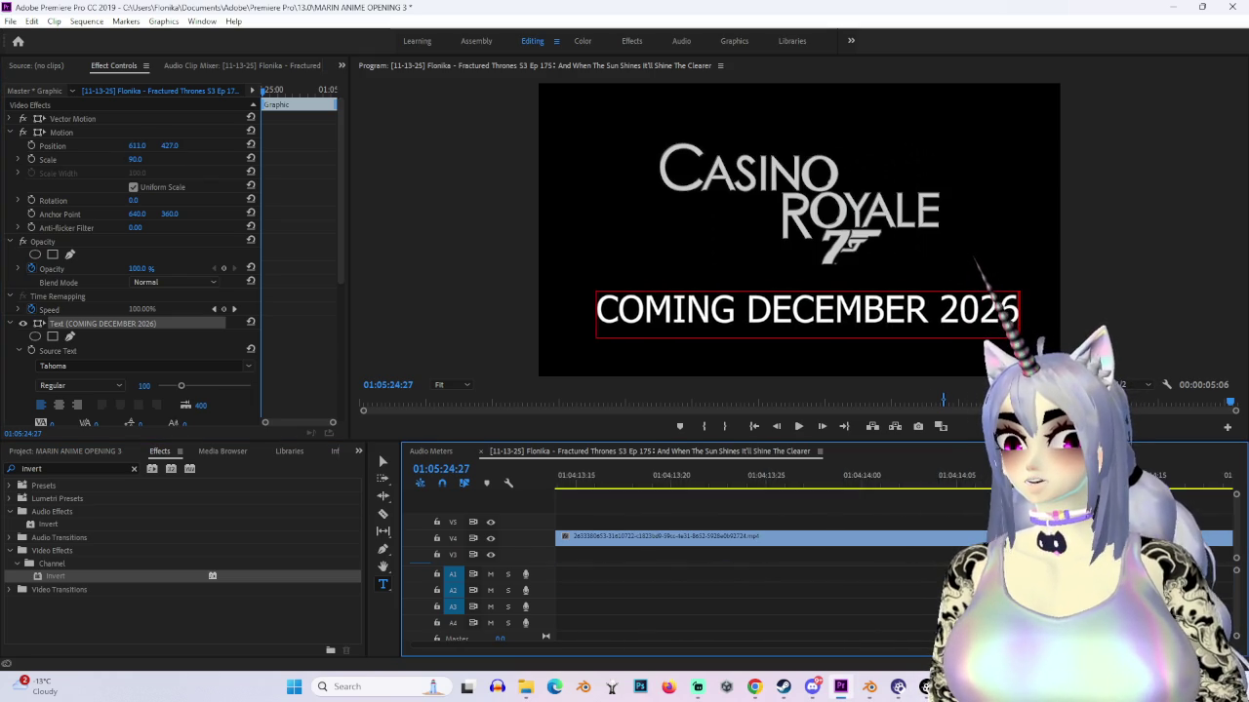
scroll(761, 565, "down", 3, "alt")
scroll(761, 566, "down", 3, "alt")
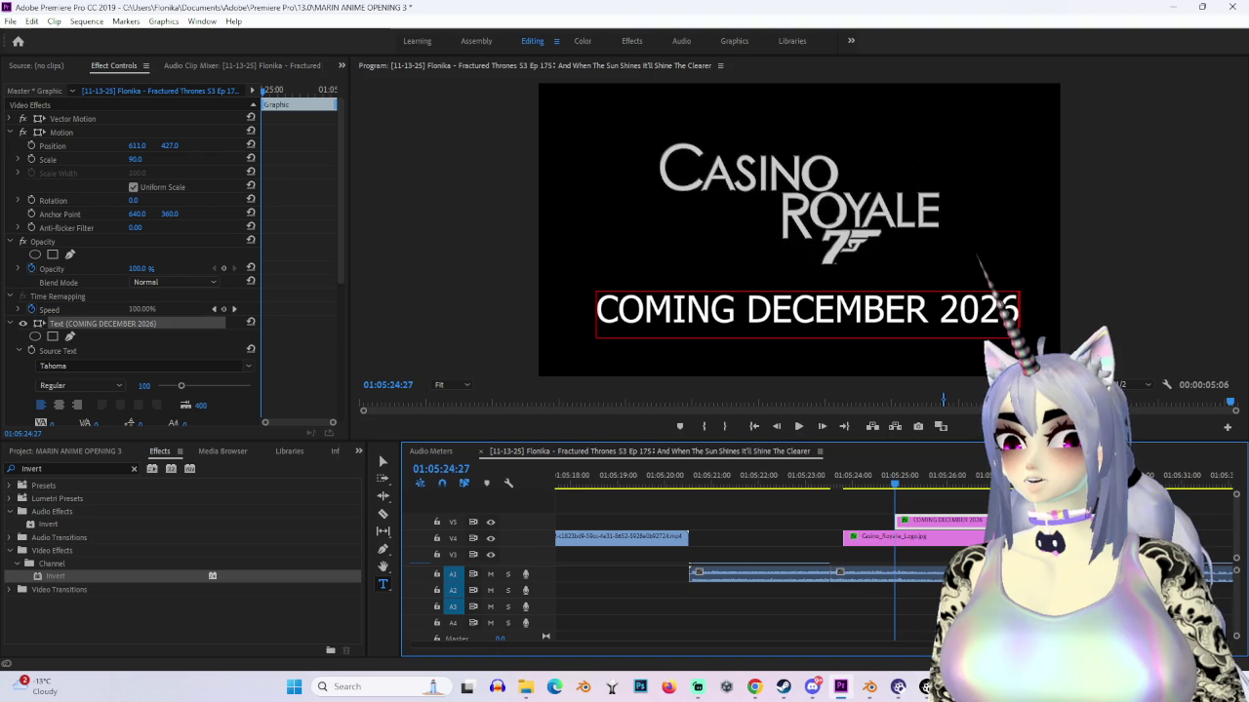
left_click_drag(948, 539, 1066, 540)
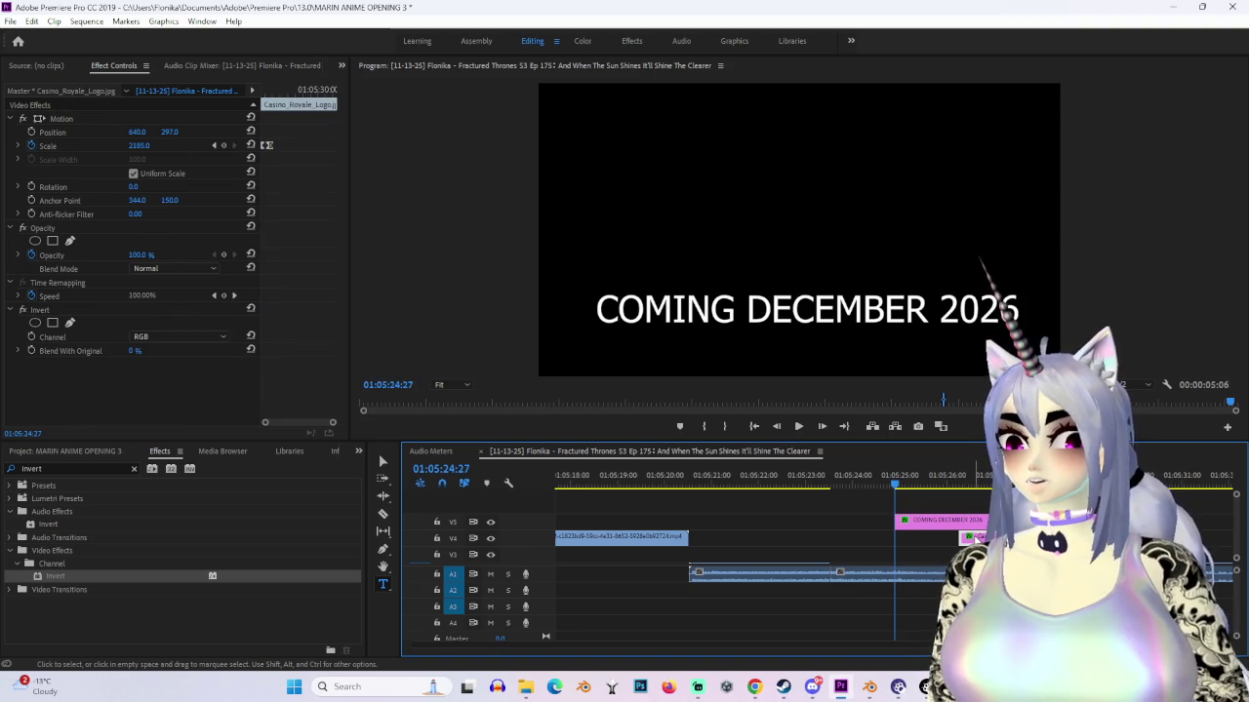
Step: Slide the logo clip back earlier on V4 so it starts before the title
left_click_drag(983, 533, 966, 524)
left_click(854, 487)
left_click_drag(834, 473, 871, 482)
left_click(919, 544)
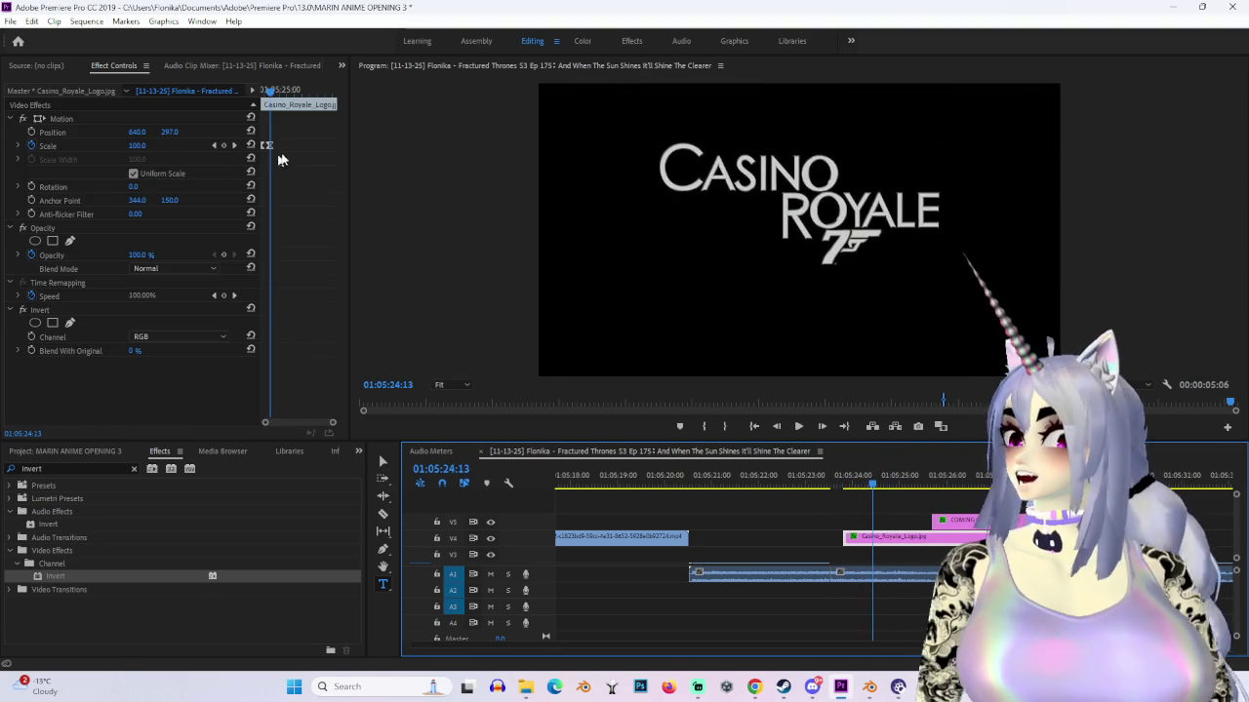
Step: Scrub through the logo's Scale keyframes and play the zoom followed by the title
left_click_drag(338, 422, 328, 426)
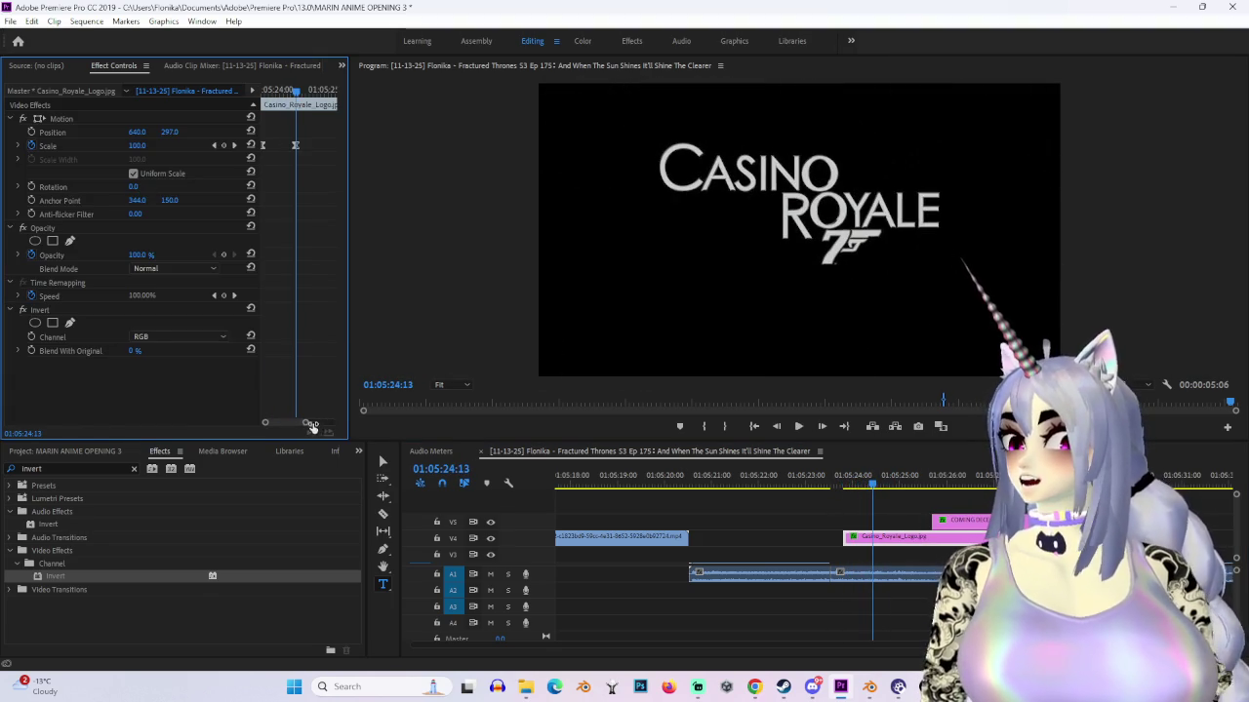
left_click_drag(872, 475, 850, 475)
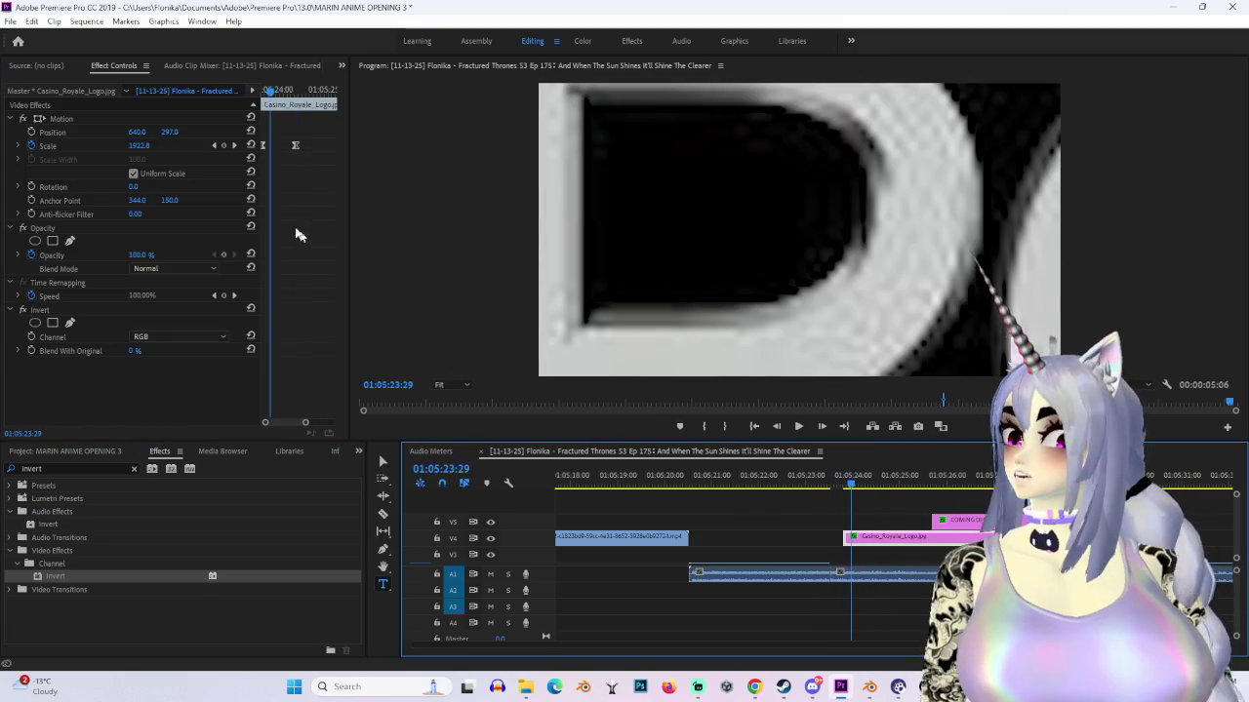
left_click_drag(298, 154, 287, 151)
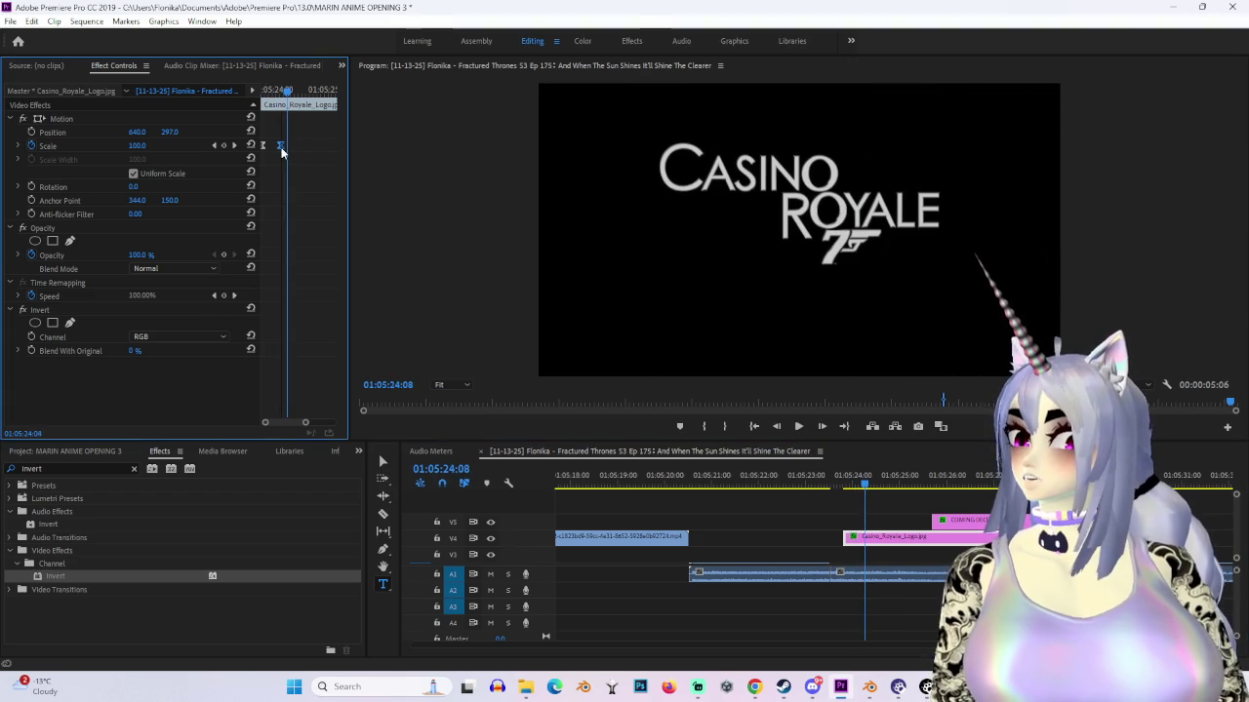
left_click_drag(859, 478, 858, 478)
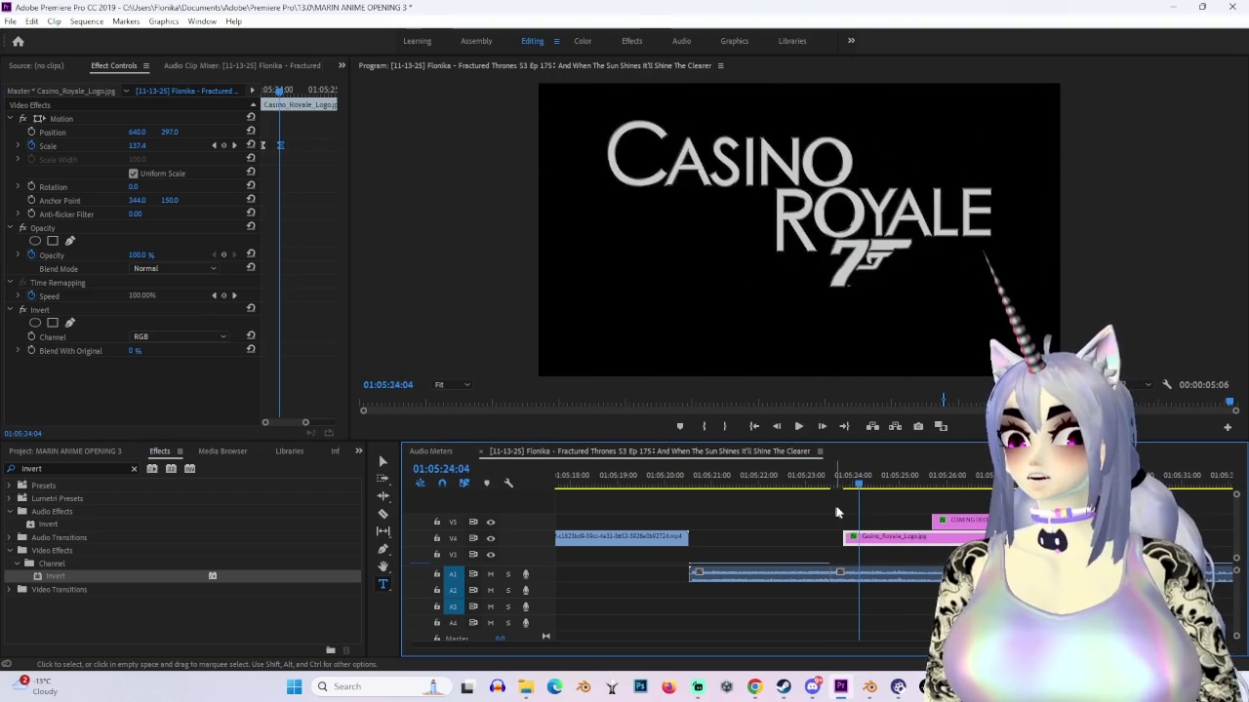
left_click_drag(279, 151, 273, 148)
key("space")
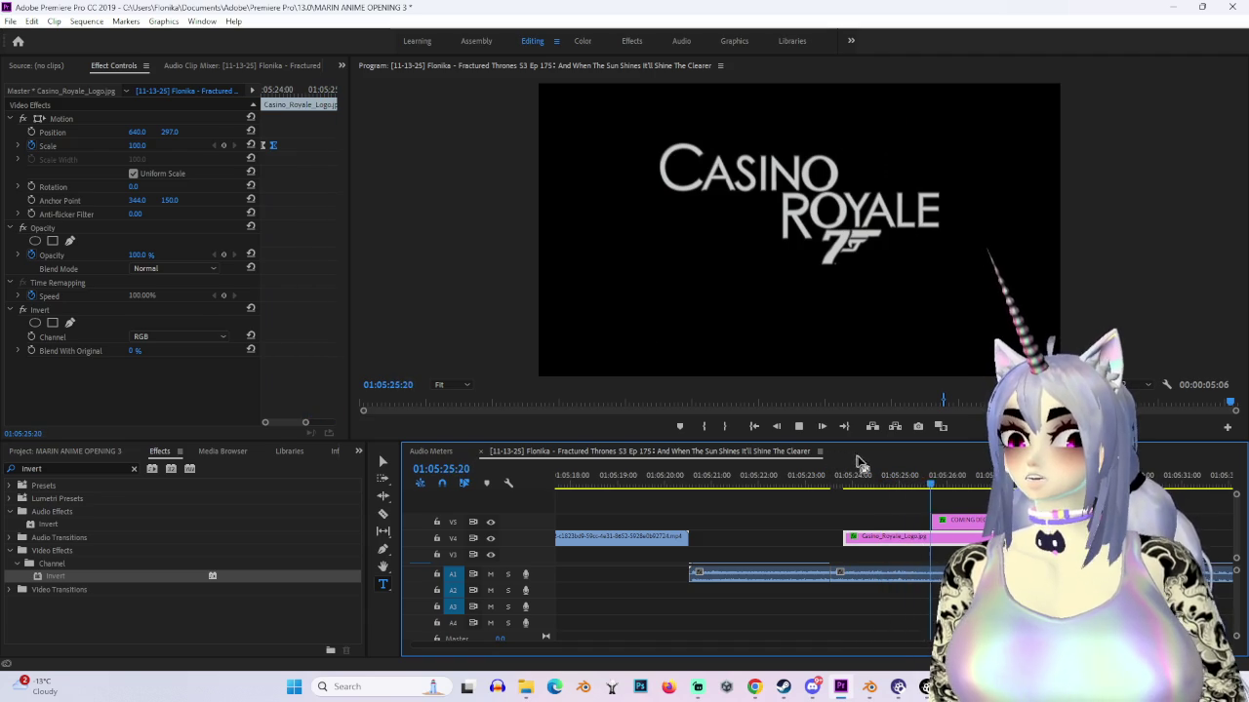
key("space")
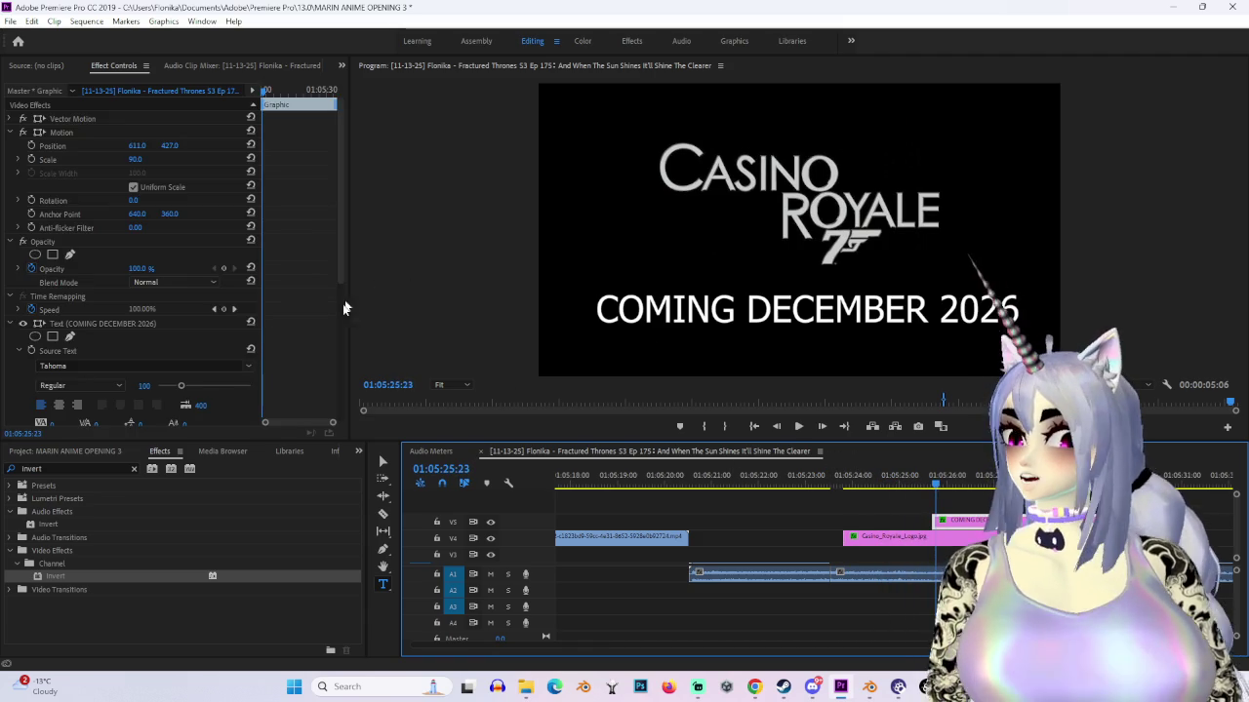
Step: Keyframe the title's Opacity from 0% to 100% to fade it in
key("Left")
key("Left")
left_click(146, 267)
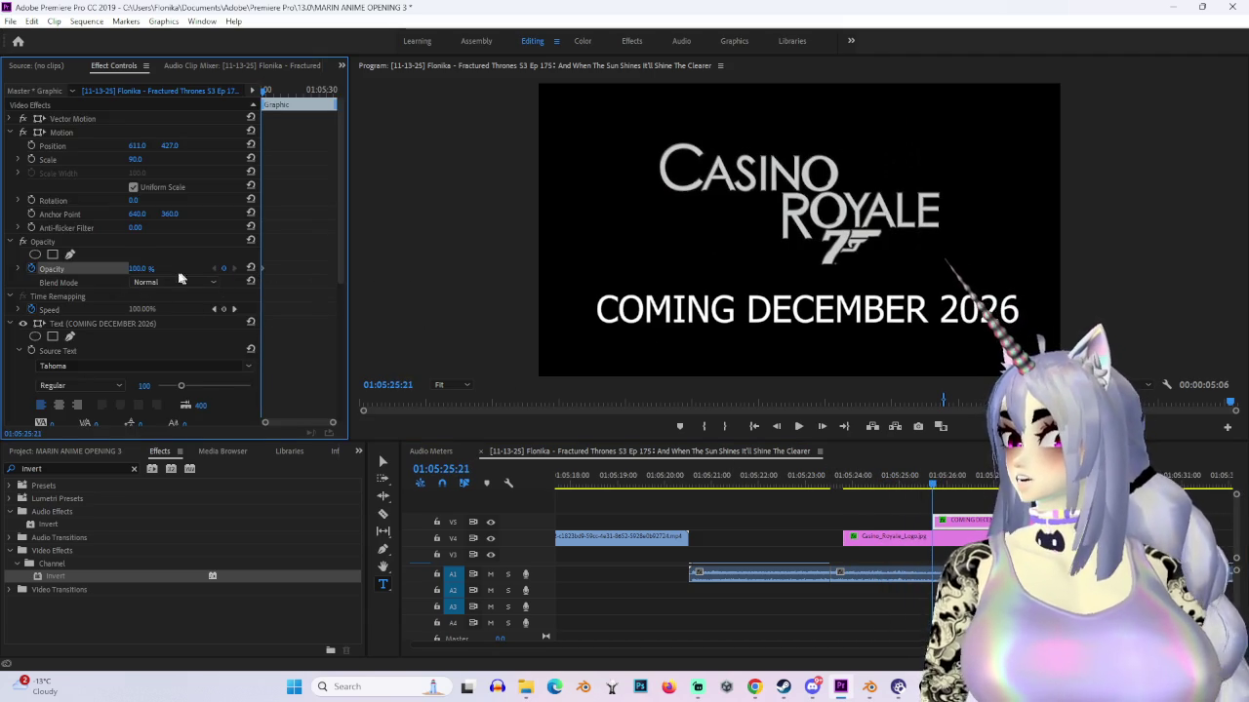
type("0")
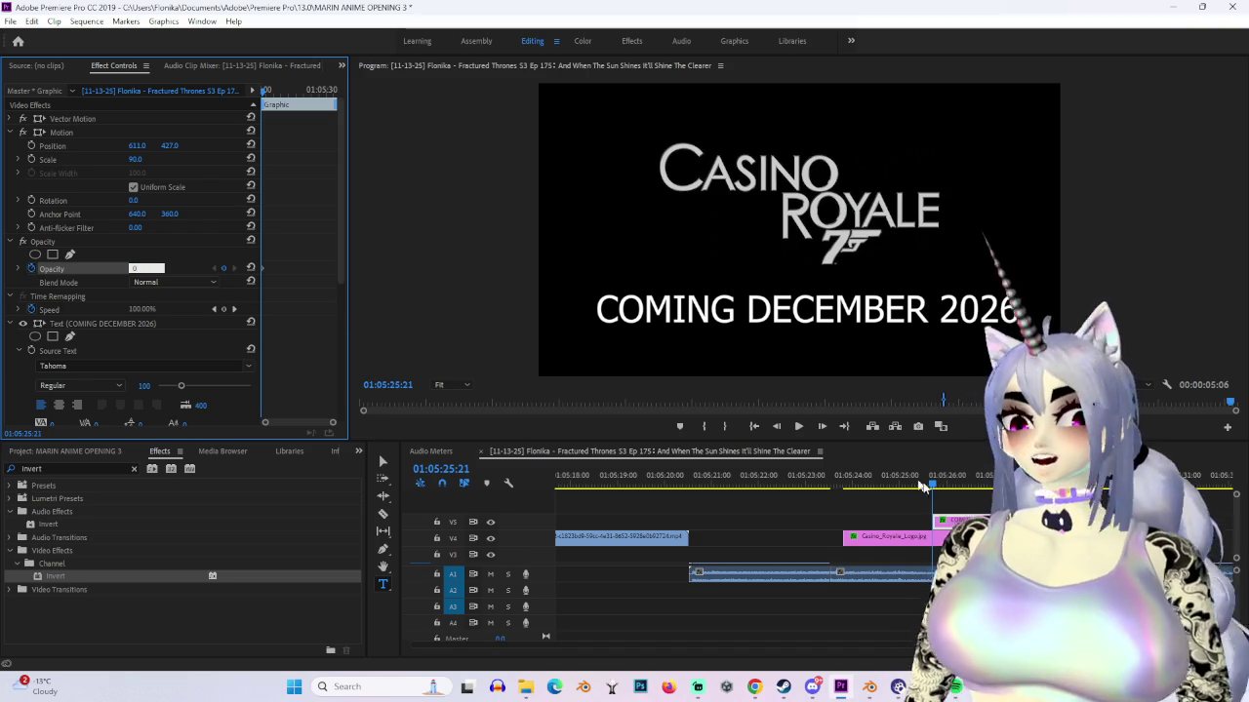
key("Return")
left_click(980, 476)
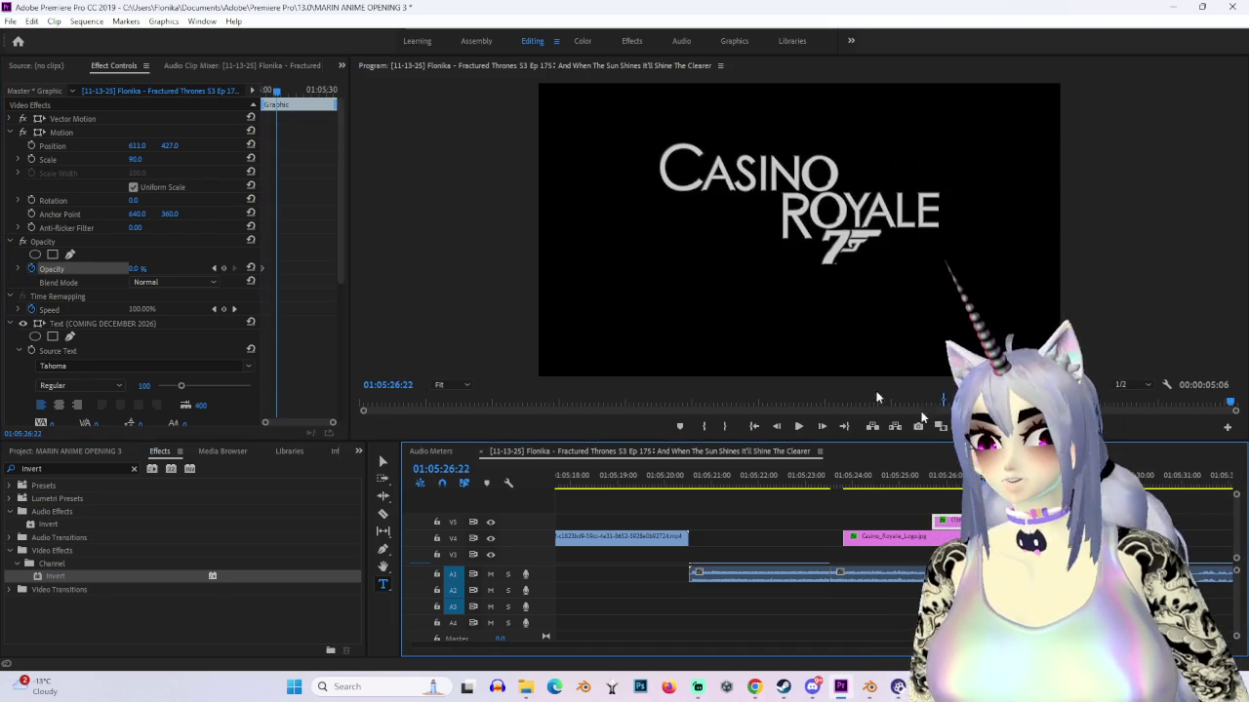
left_click(132, 284)
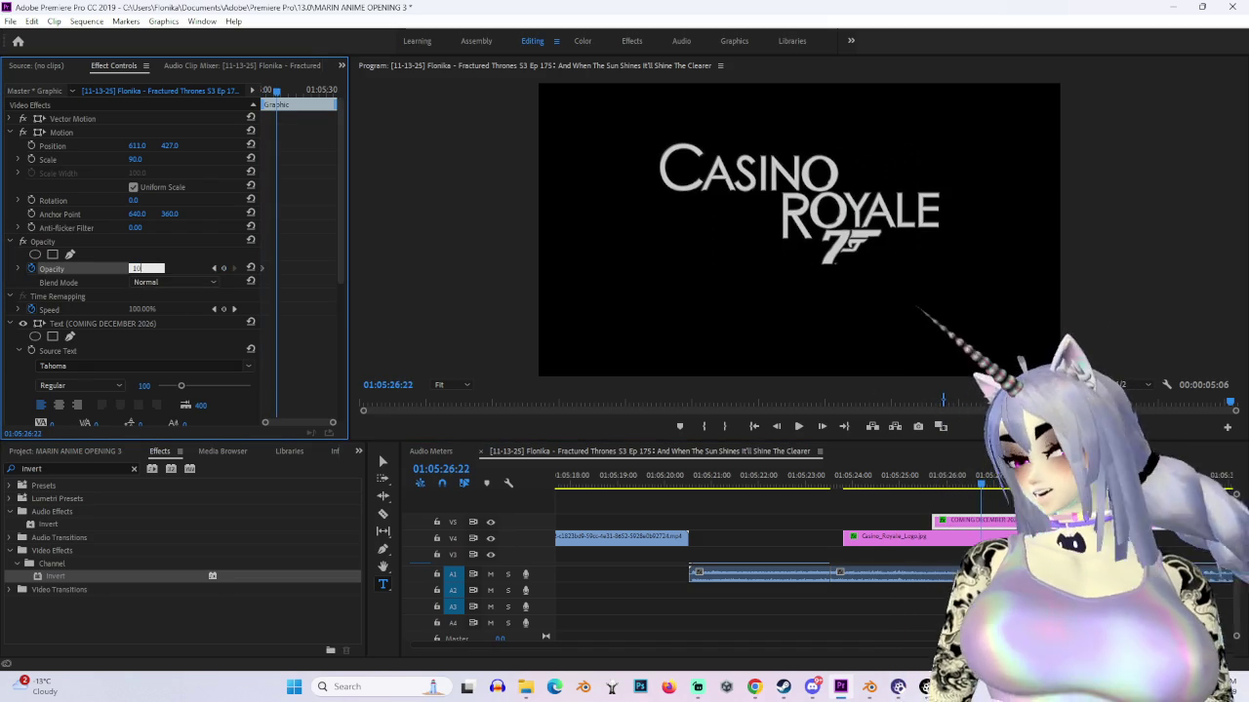
type("00")
key("Return")
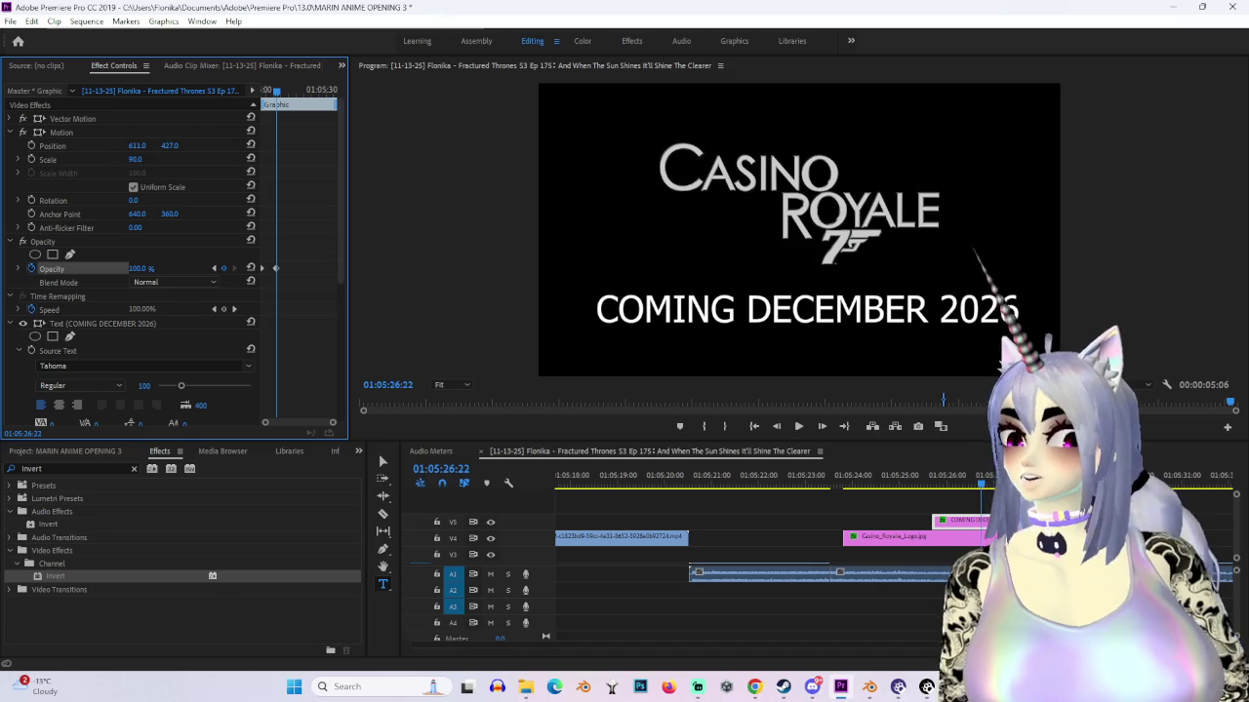
Step: Scale the title to 86, then razor the clip and clear the unwanted piece
left_click_drag(134, 159, 123, 159)
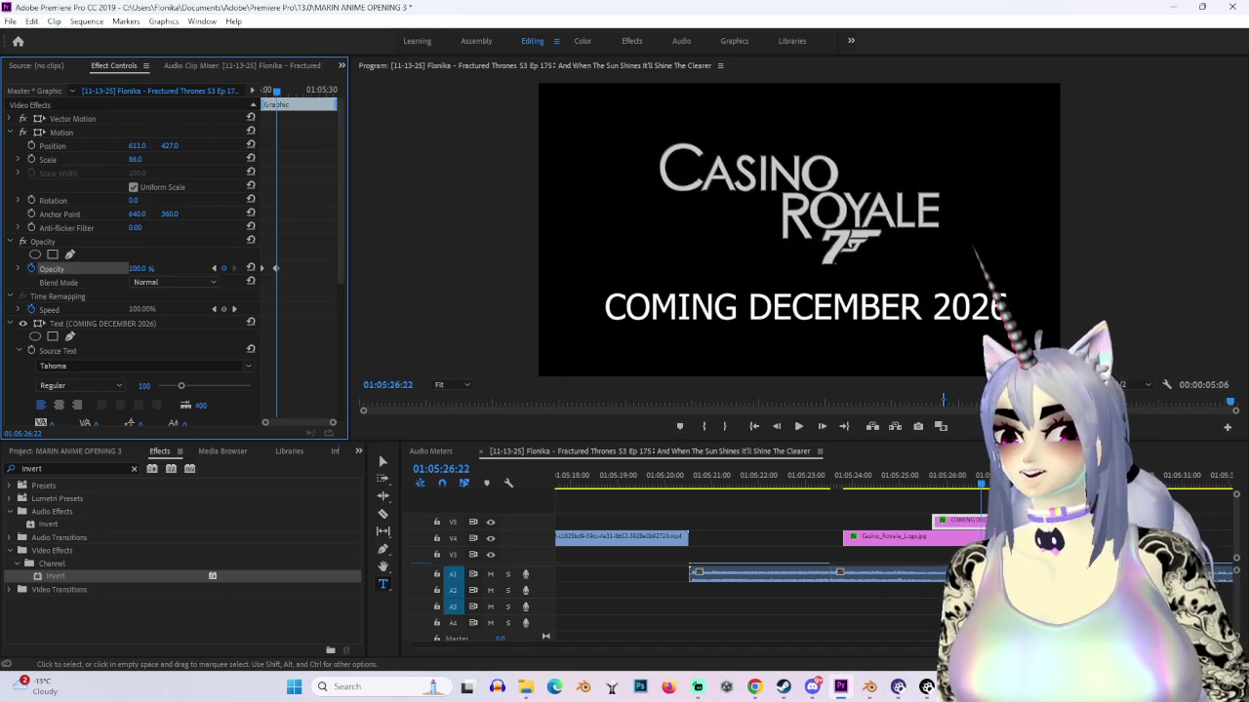
left_click_drag(980, 476, 988, 476)
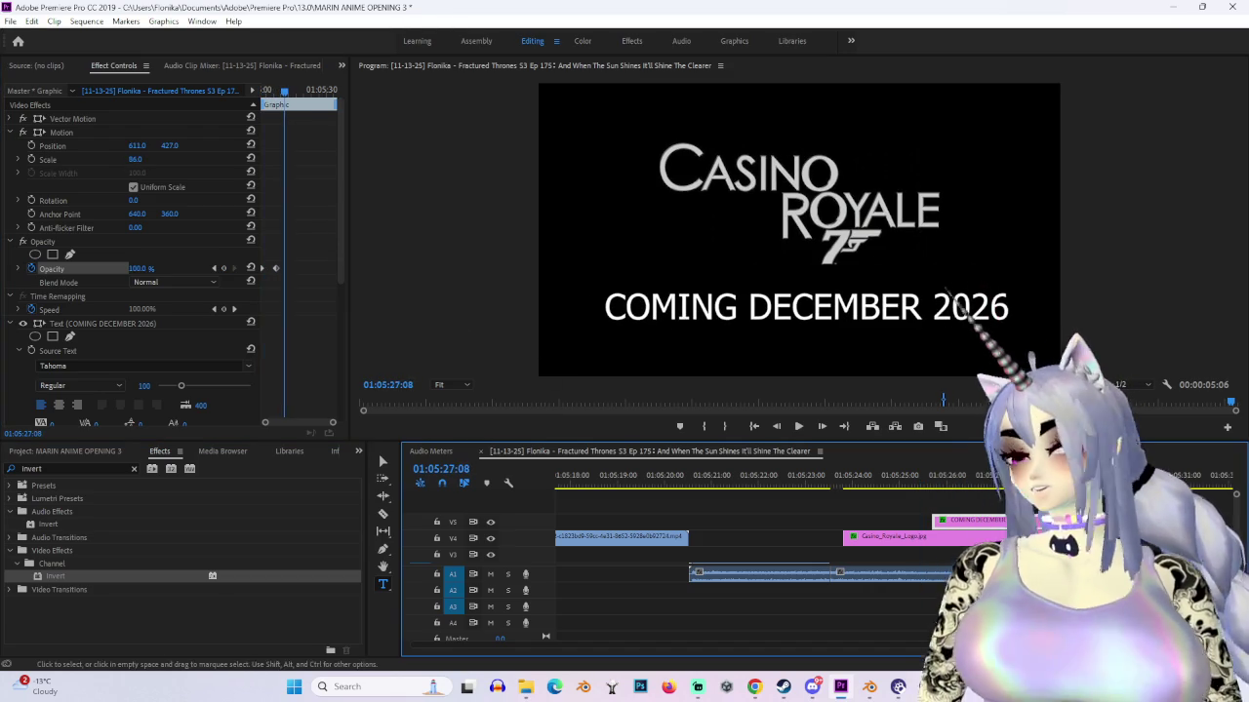
key("c")
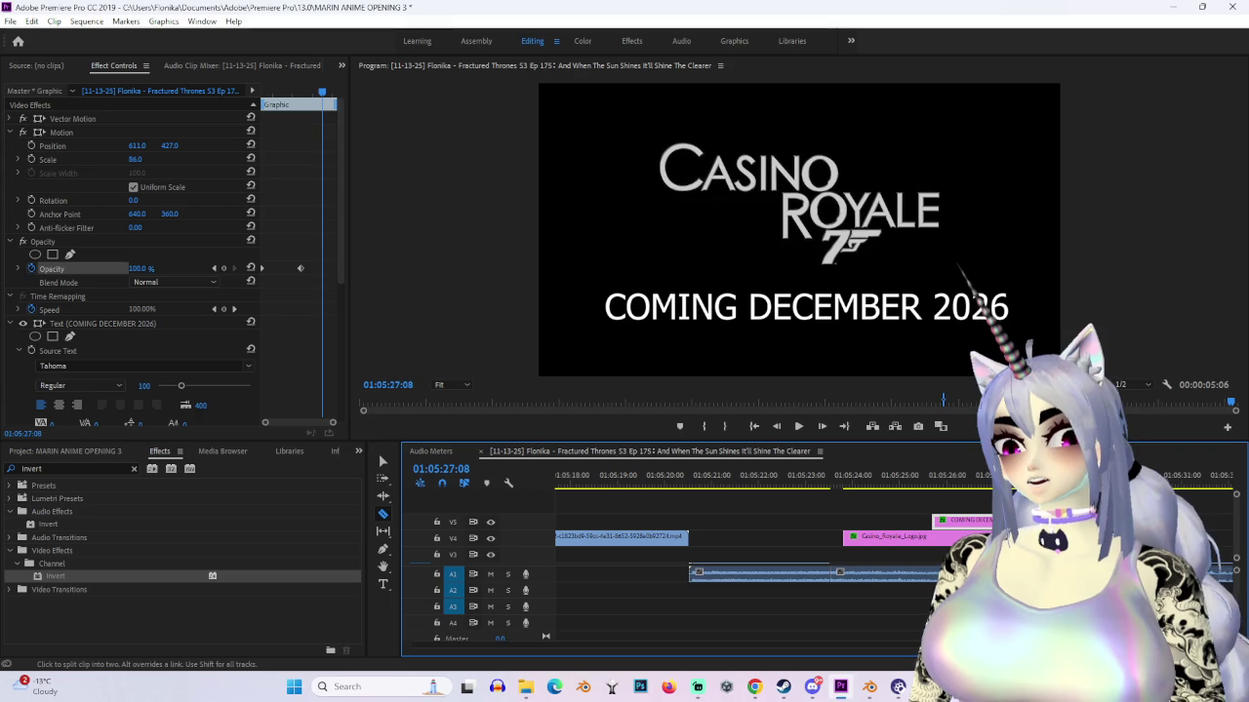
right_click(1045, 520)
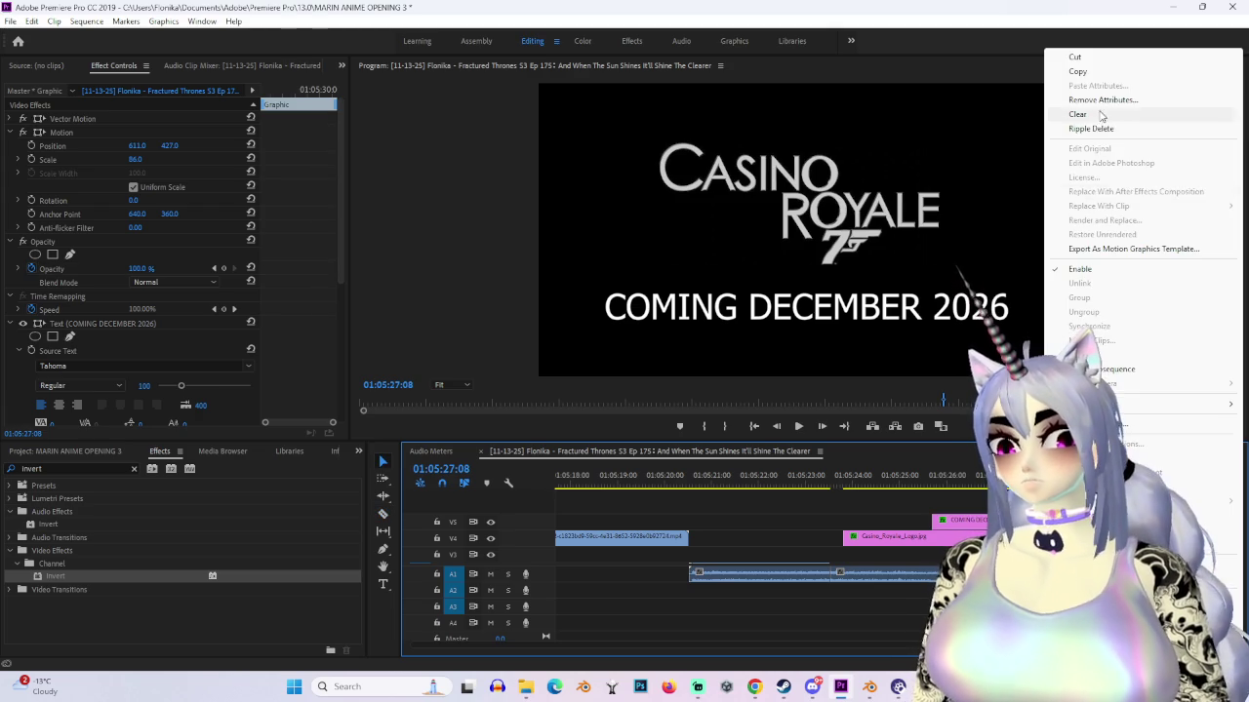
left_click(1103, 118)
Step: Keyframe the title's Opacity from 100% down to 0% at the clip's end, then play the fade
left_click(956, 520)
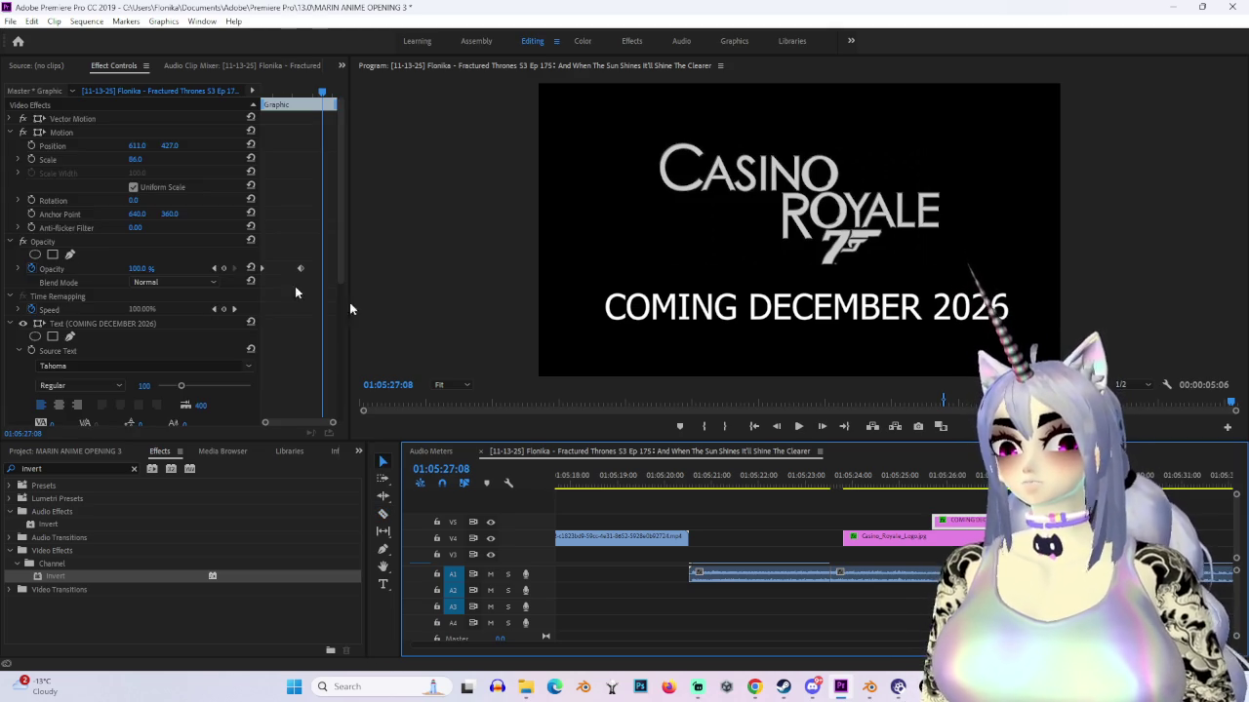
left_click(224, 273)
left_click(938, 517)
key("space")
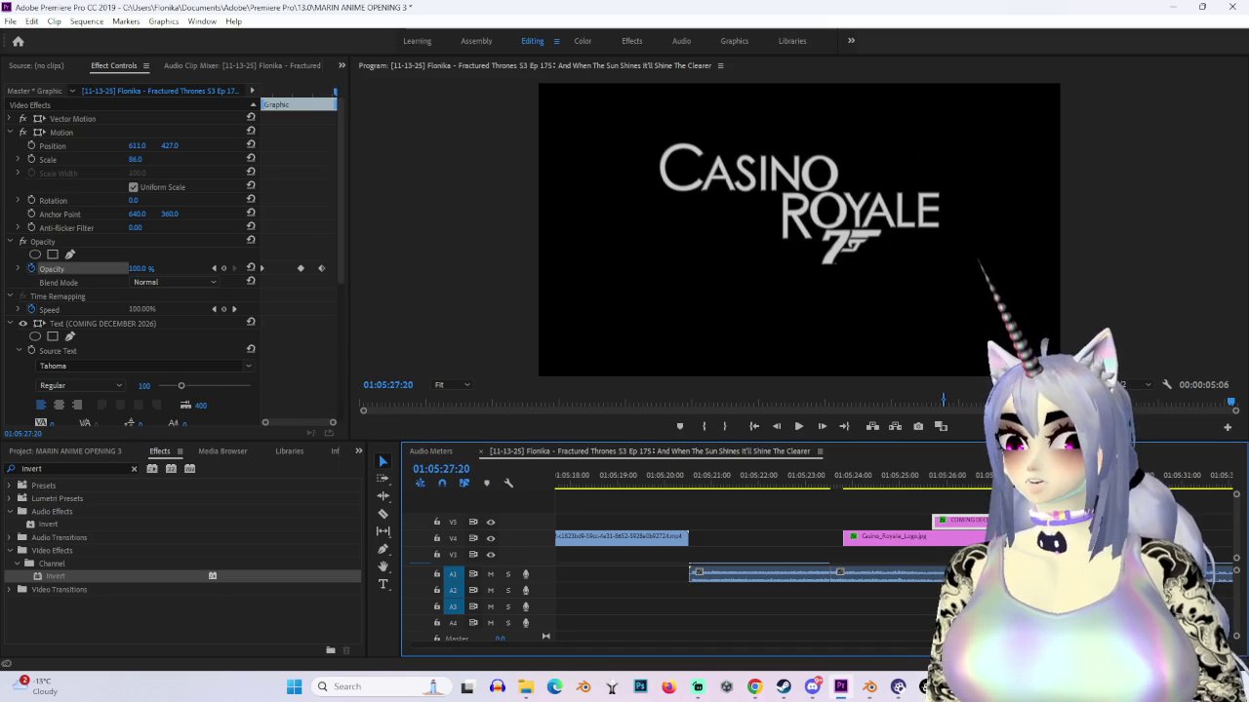
left_click(293, 278)
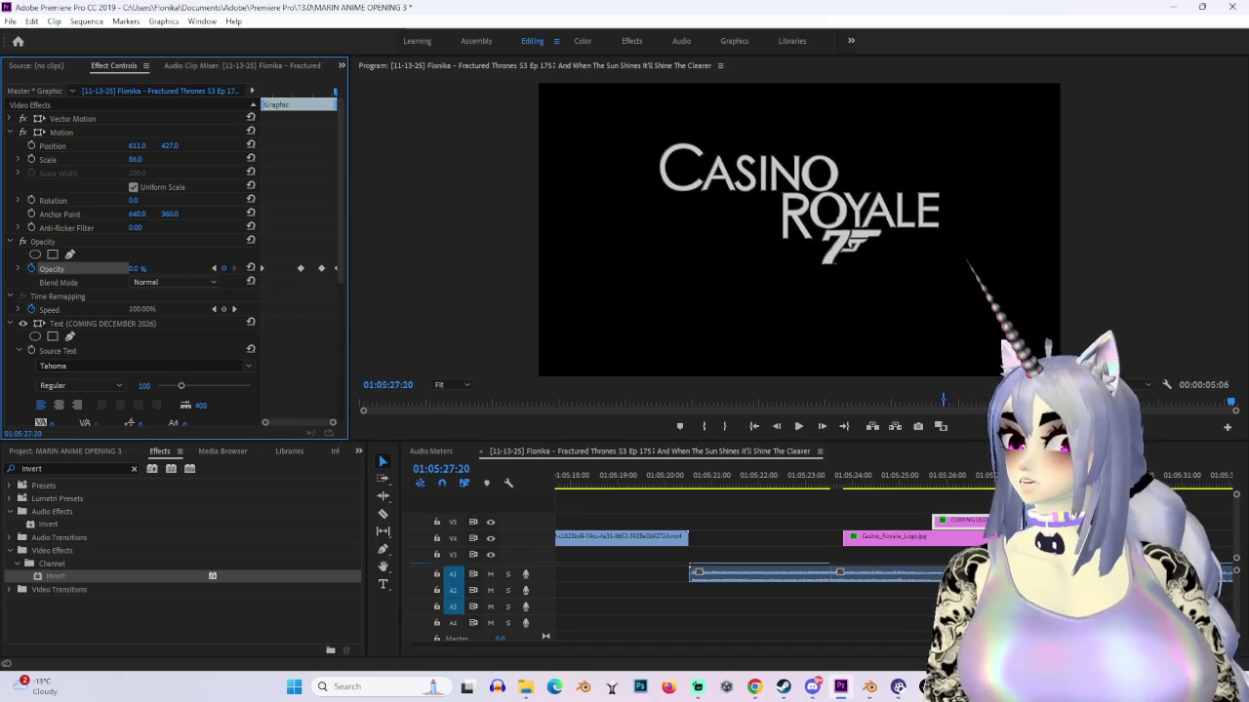
left_click(975, 477)
key("space")
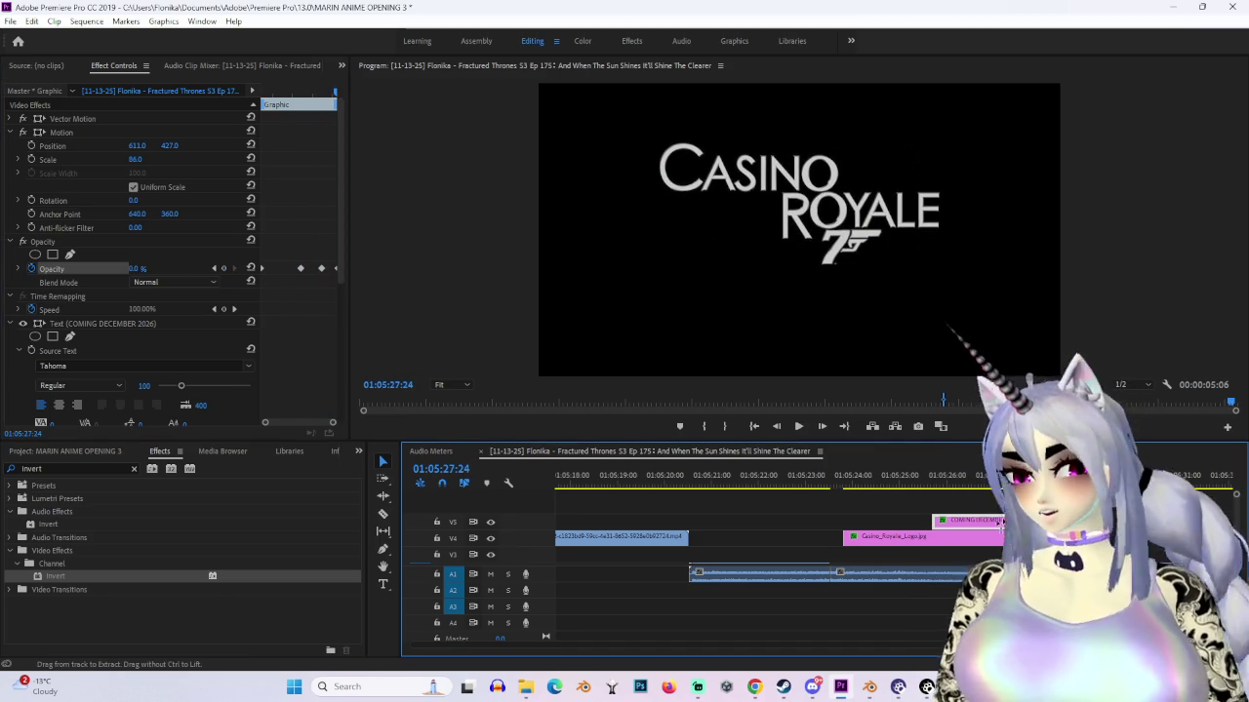
key("space")
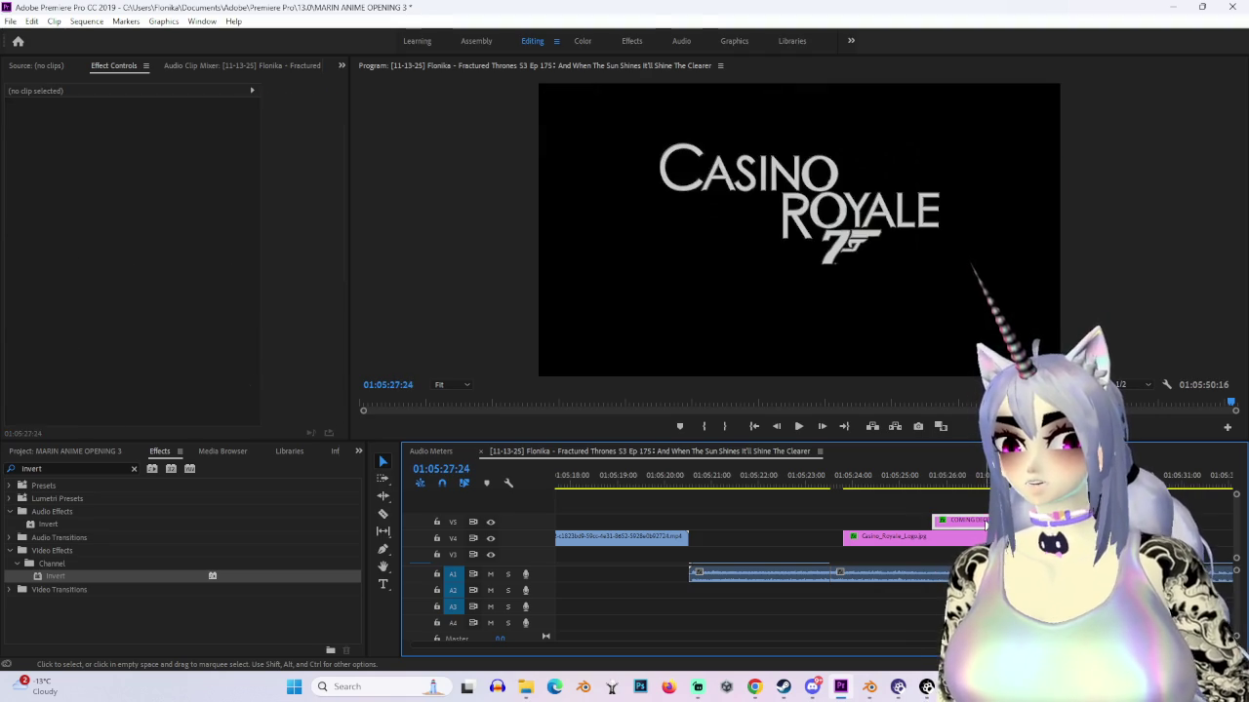
Step: Target track V4 and play the sequence from the movie footage to review the timing
left_click(561, 539)
scroll(560, 539, "right", 1)
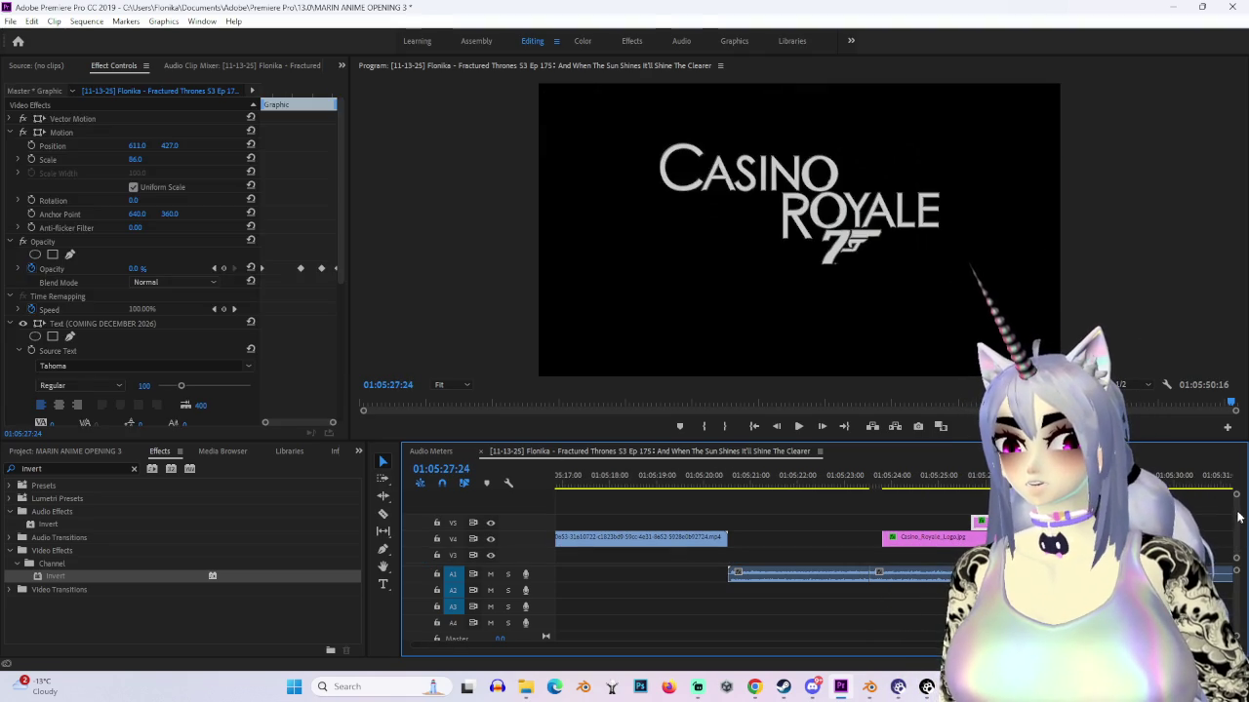
left_click(455, 538)
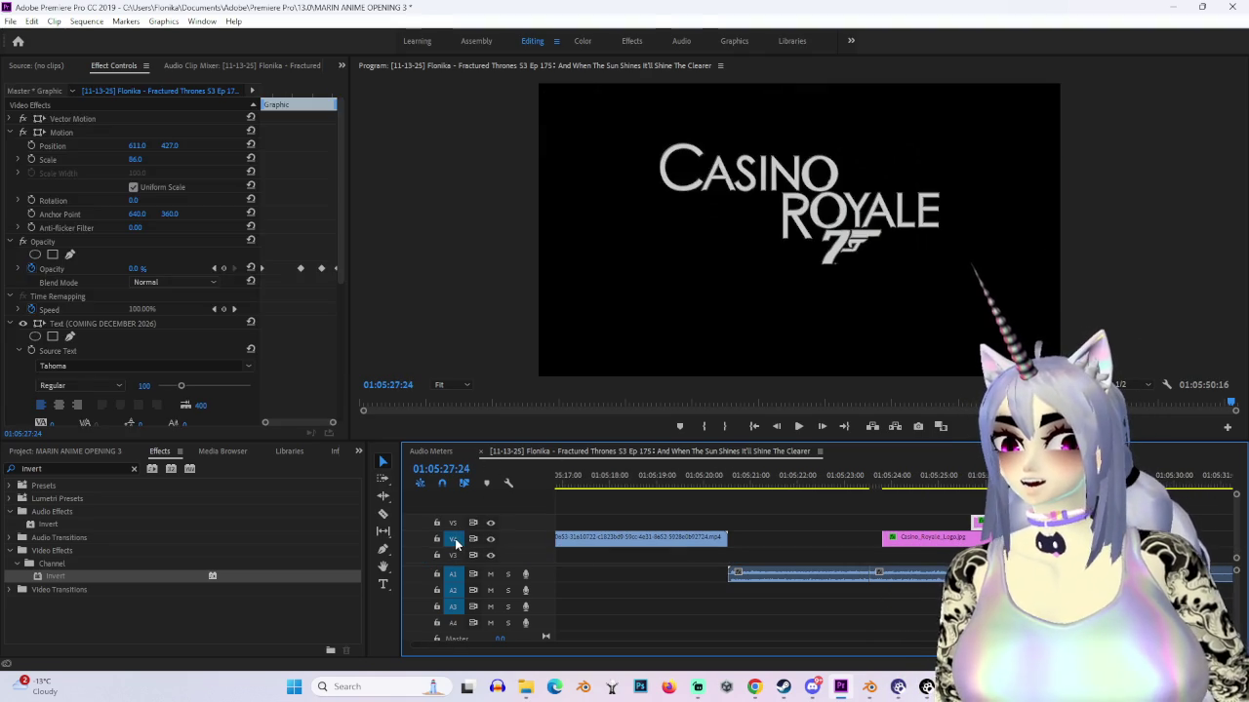
key("space")
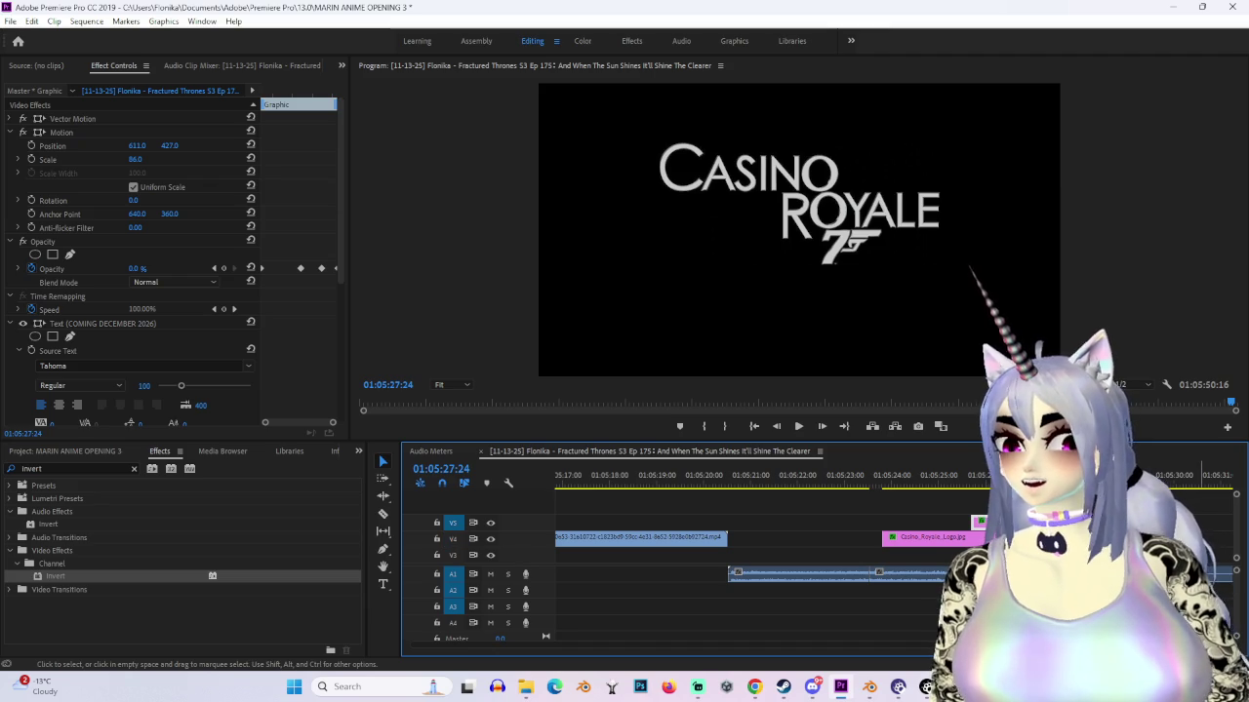
key("space")
left_click(883, 547)
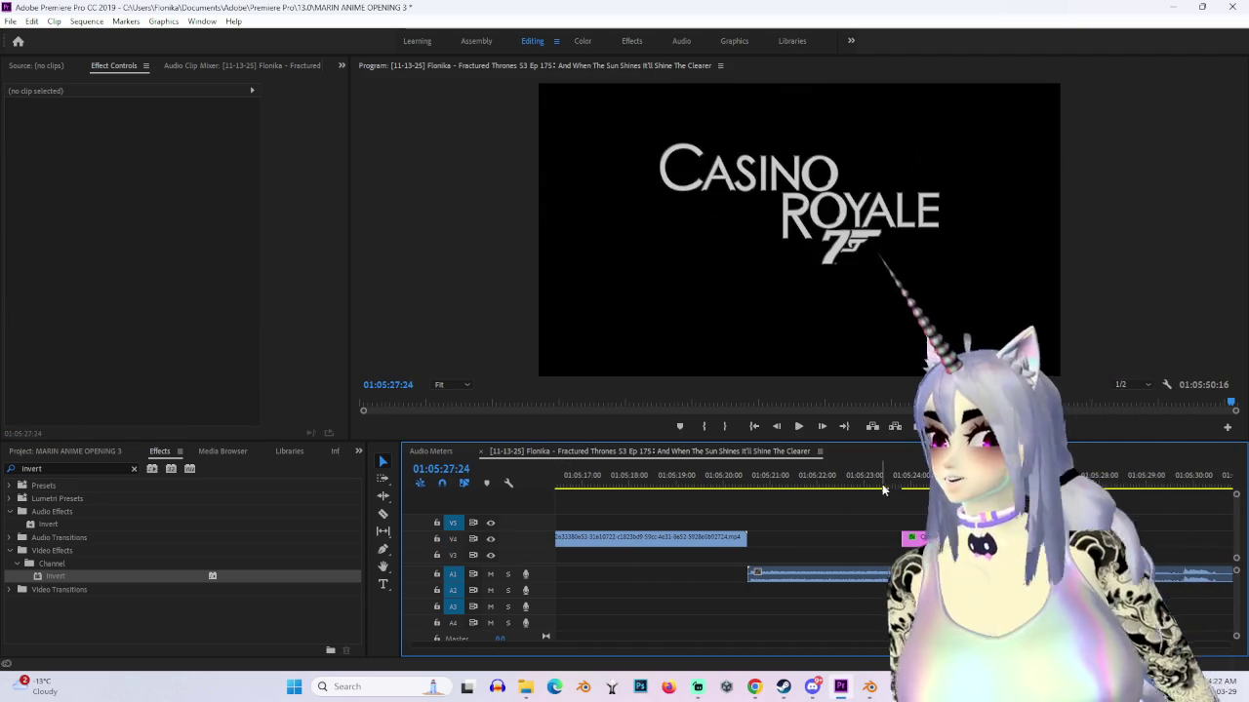
left_click_drag(703, 478, 740, 502)
key("space")
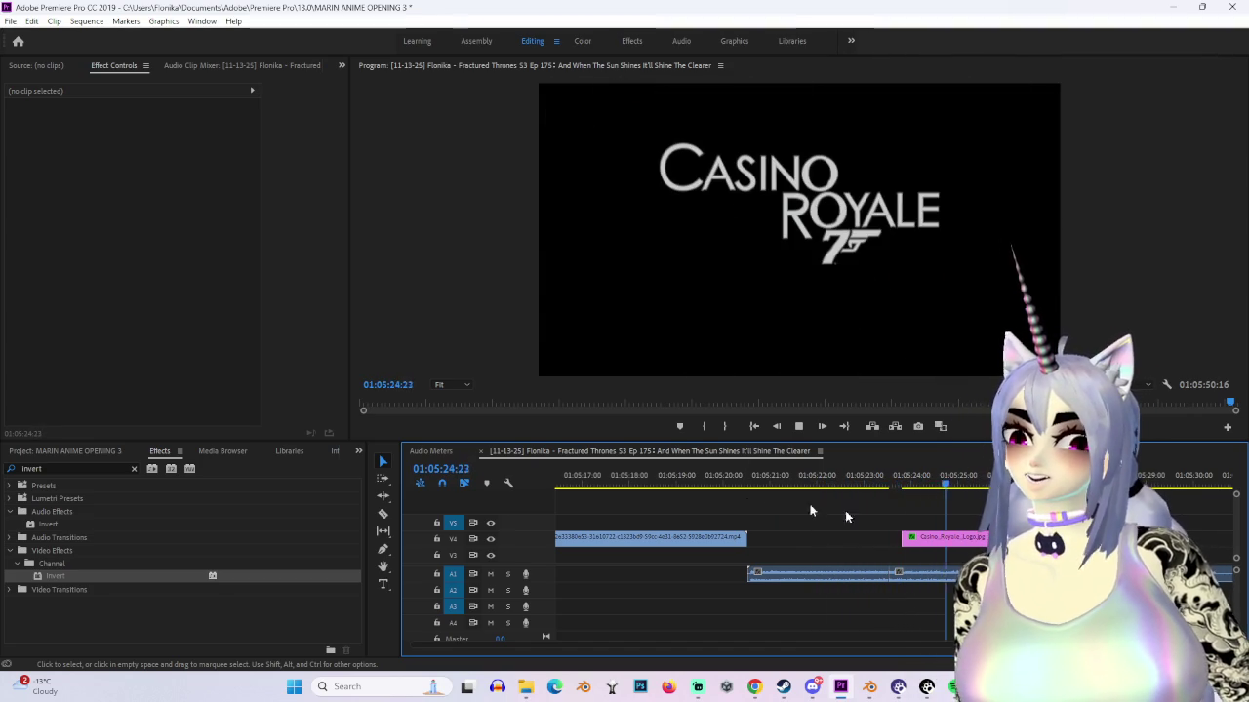
key("space")
Step: Drag the Casino_Royale_Logo clip later on V4 and play the edit from the footage
left_click_drag(964, 478, 881, 478)
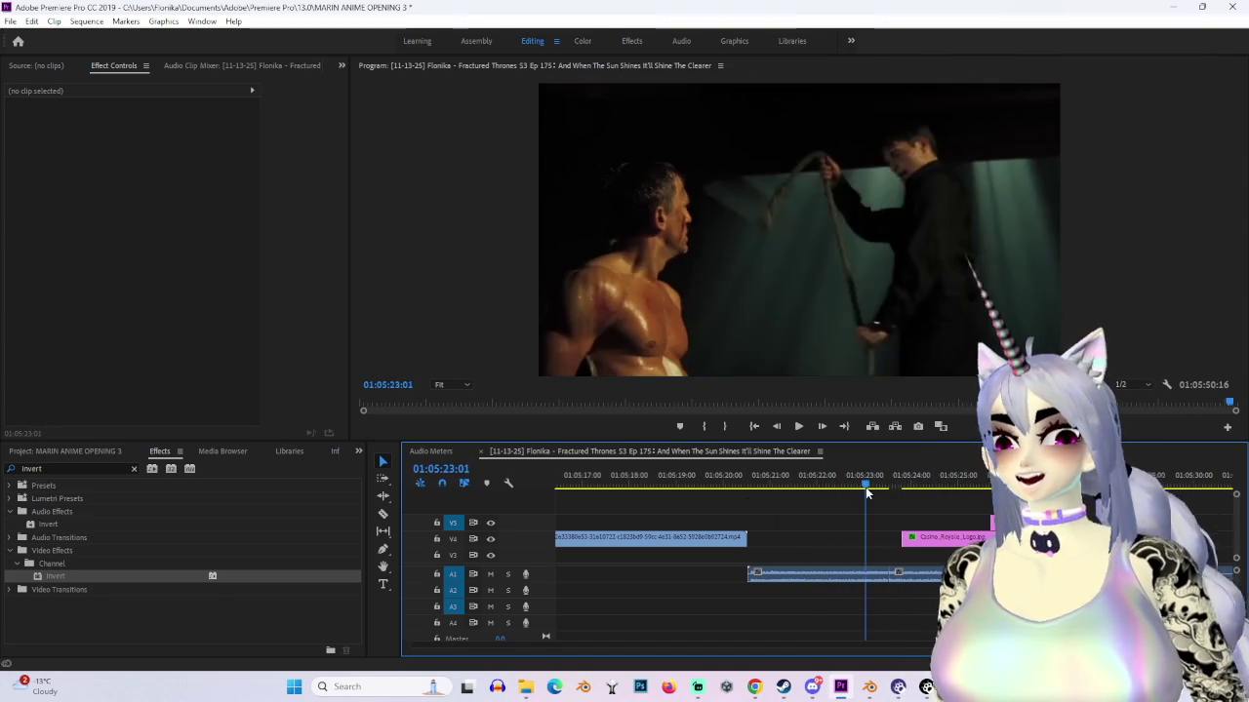
left_click(931, 542)
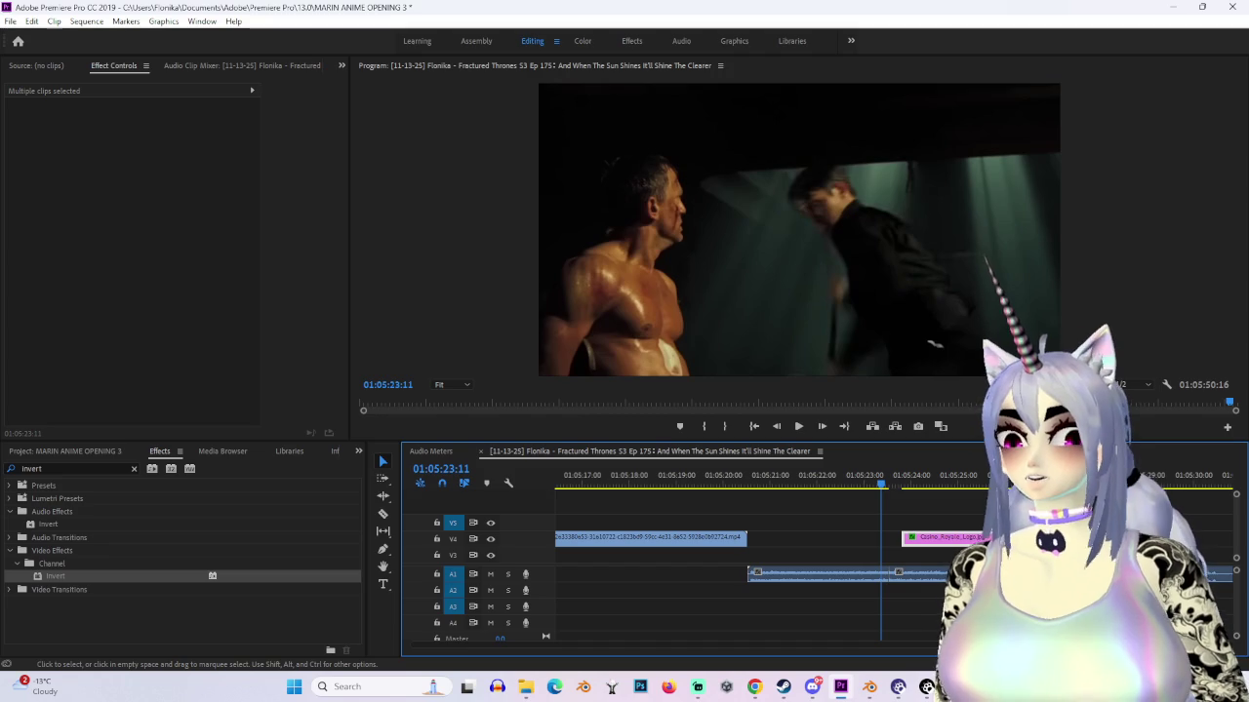
left_click_drag(936, 537, 1209, 538)
left_click_drag(965, 475, 1033, 475)
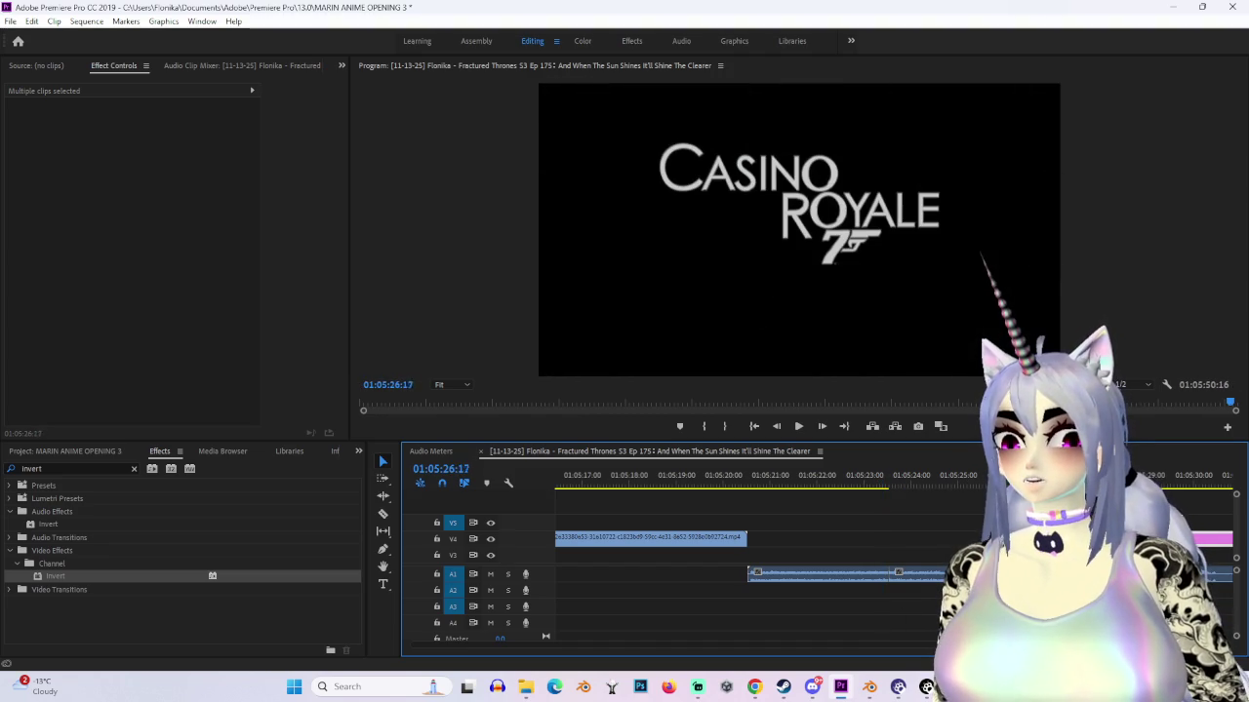
left_click(780, 475)
key("space")
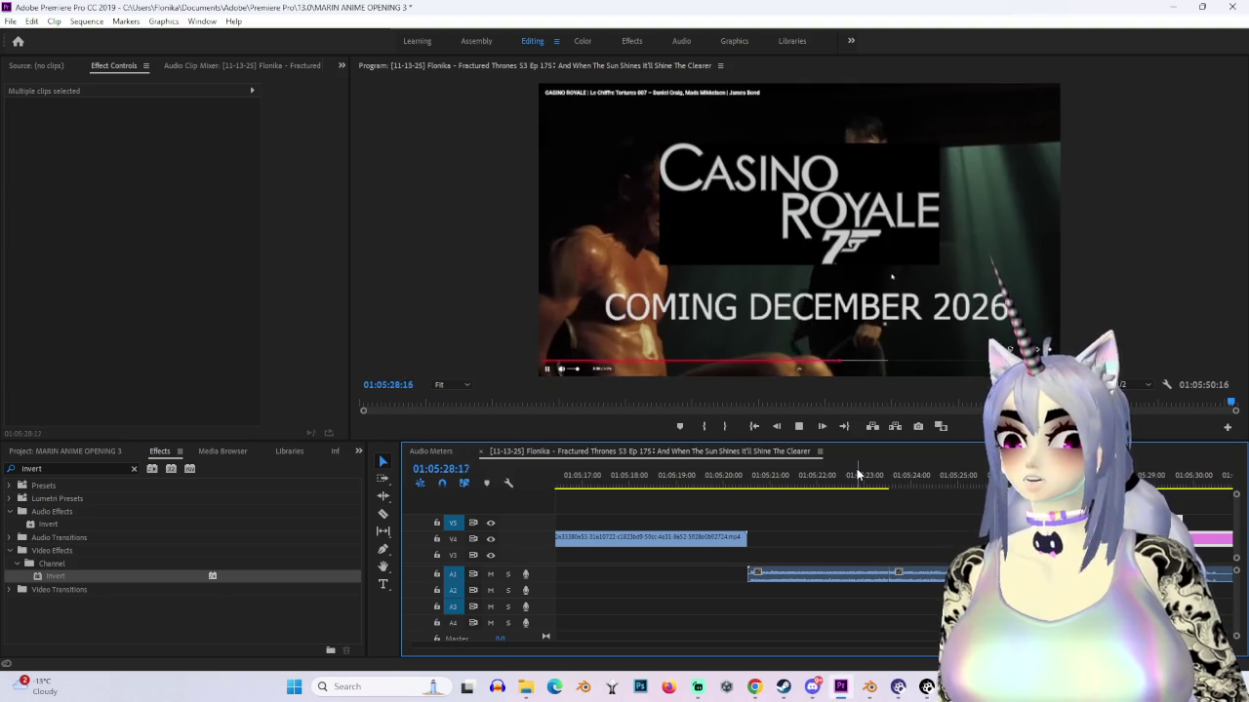
Step: Zoom the timeline out to show all clips and place the playhead at the title
key("space")
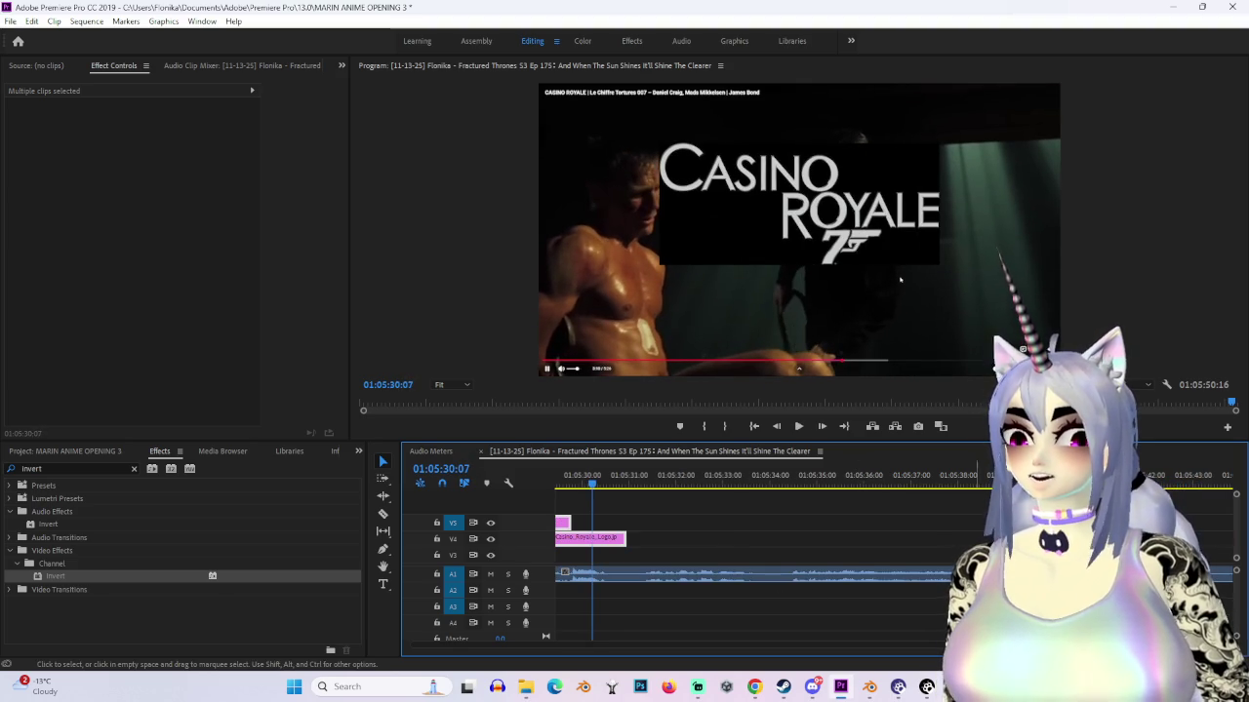
key("minus")
key("minus")
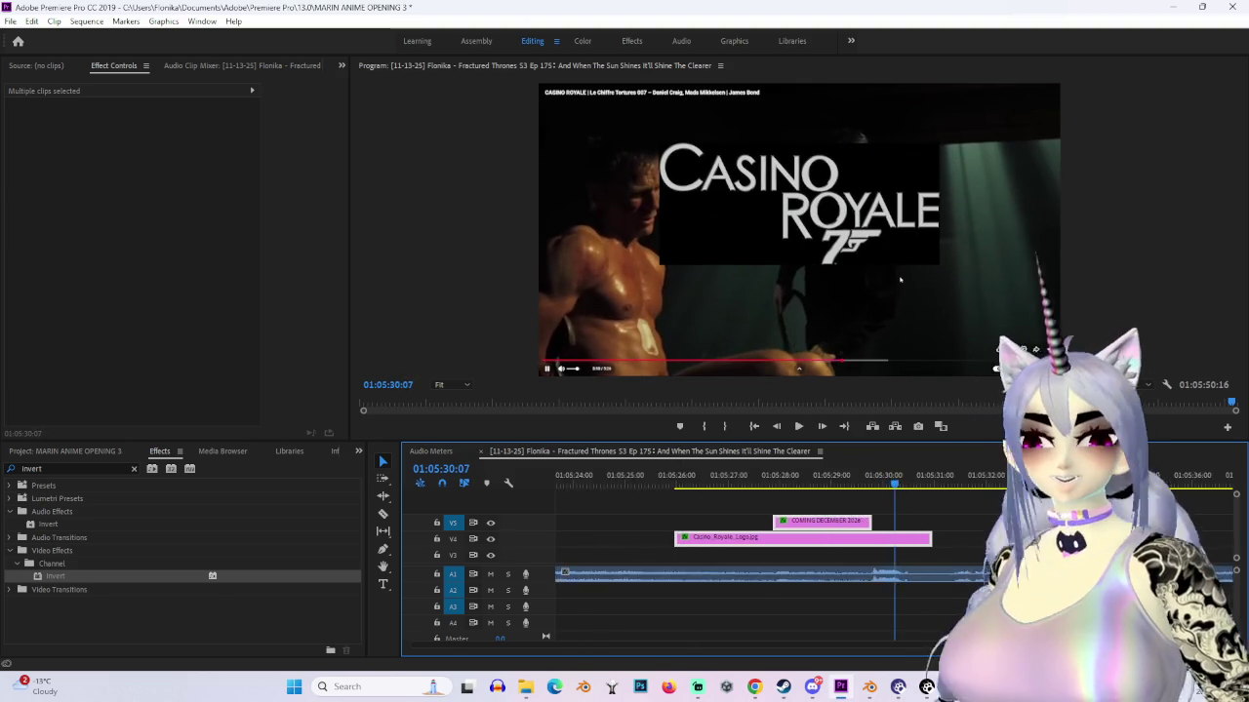
key("minus")
key("minus")
key("equal")
mouse_move(747, 469)
left_mouse_down()
mouse_move(886, 492)
mouse_move(843, 501)
mouse_move(847, 534)
left_mouse_up()
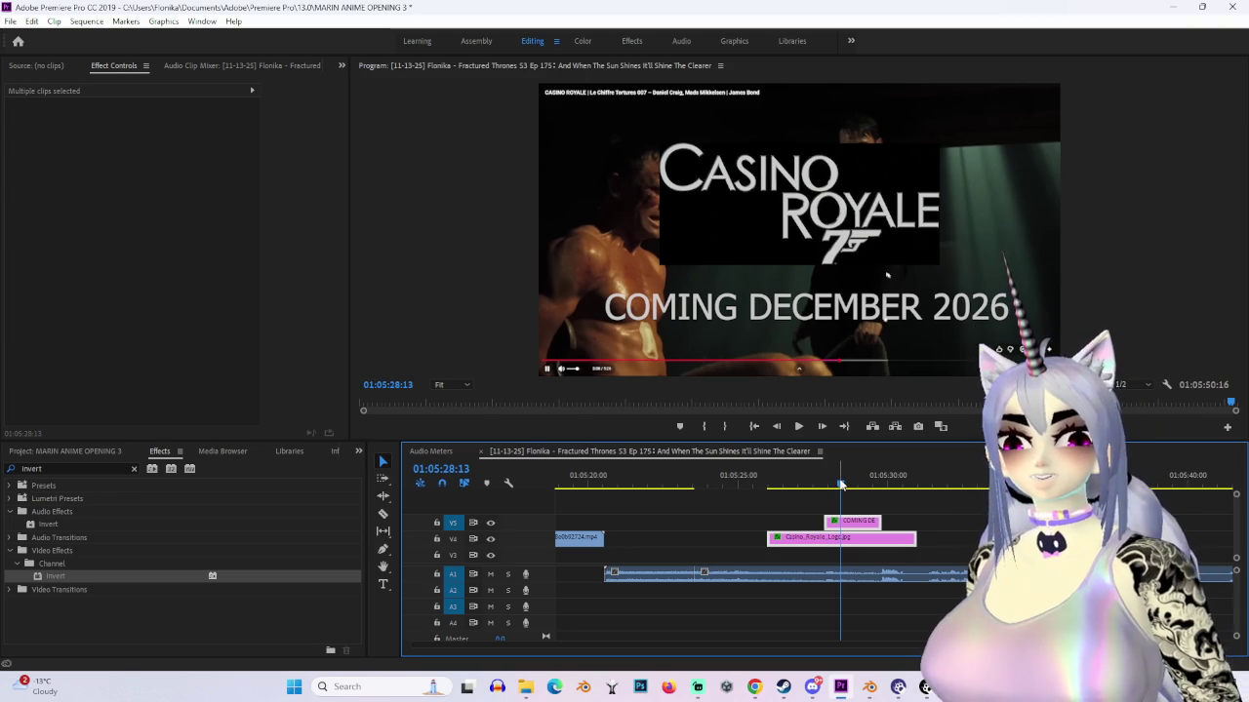
Step: Play the teaser, stop at 01:05:29:21, and razor the A1 movie audio there
left_click(725, 485)
key("space")
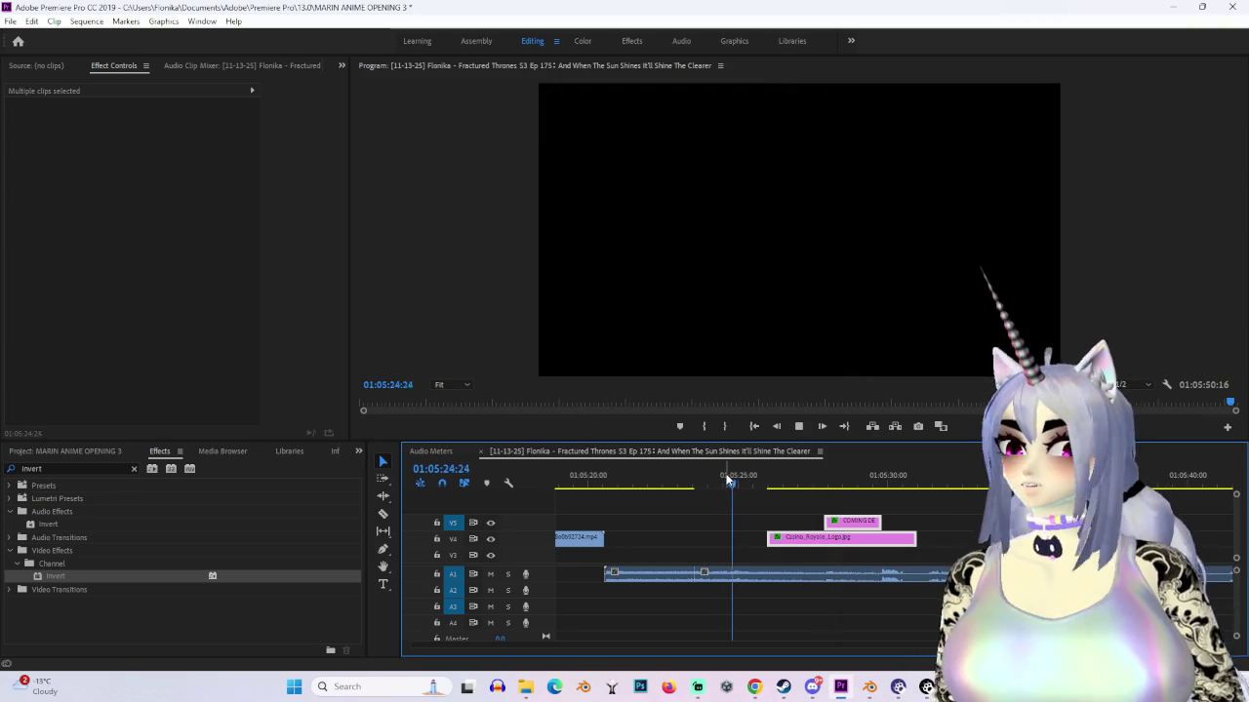
left_click(624, 485)
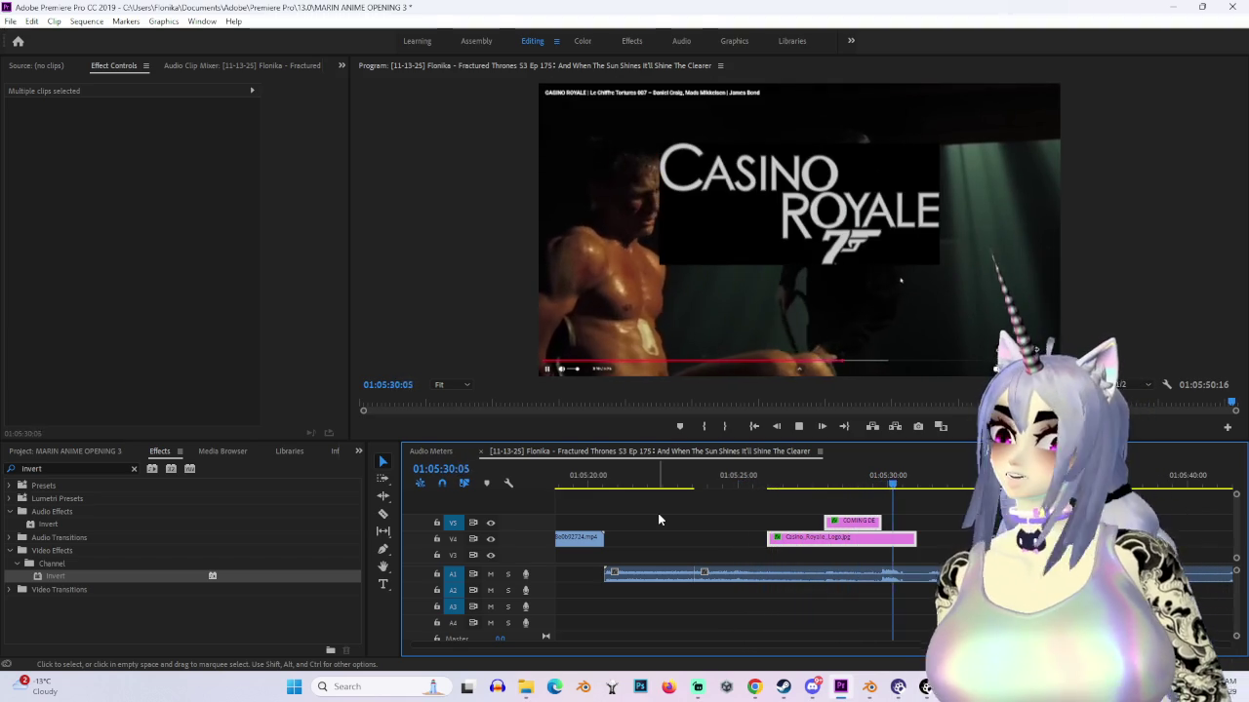
left_click(877, 482)
key("c")
left_click(934, 581)
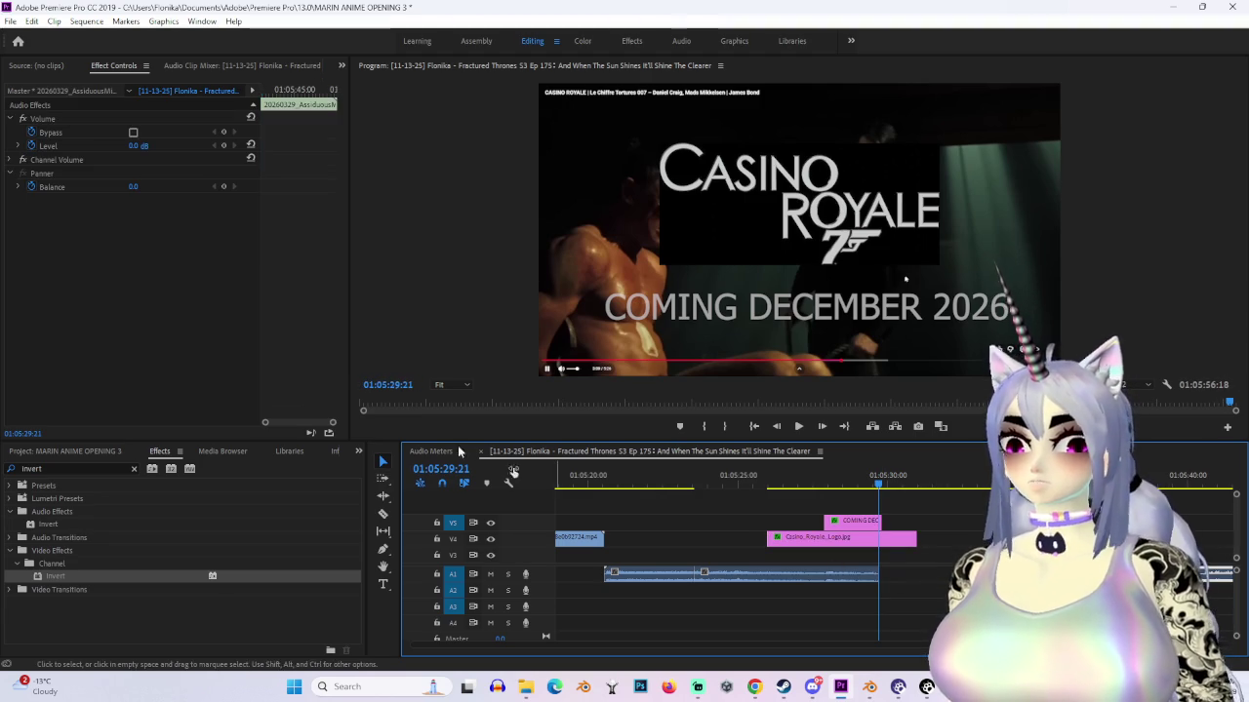
Step: Add an Exponential Fade audio transition to the end of the A1 movie audio
left_click(14, 543)
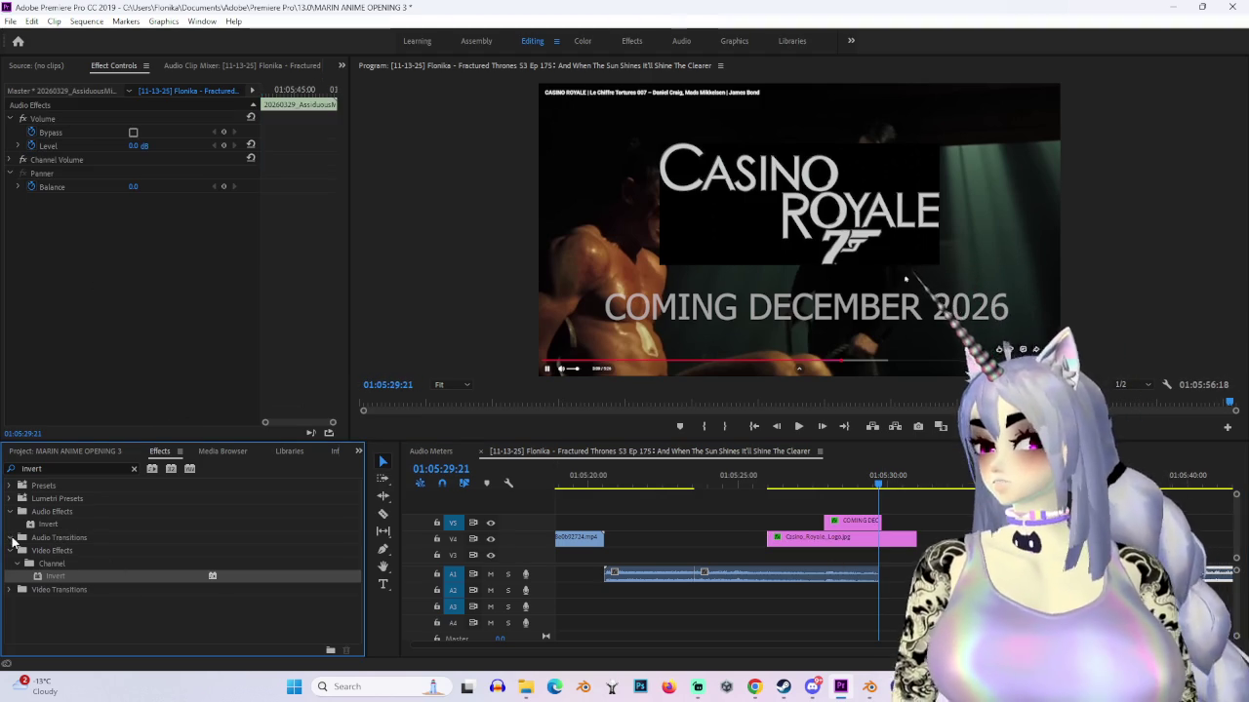
key("ctrl+f")
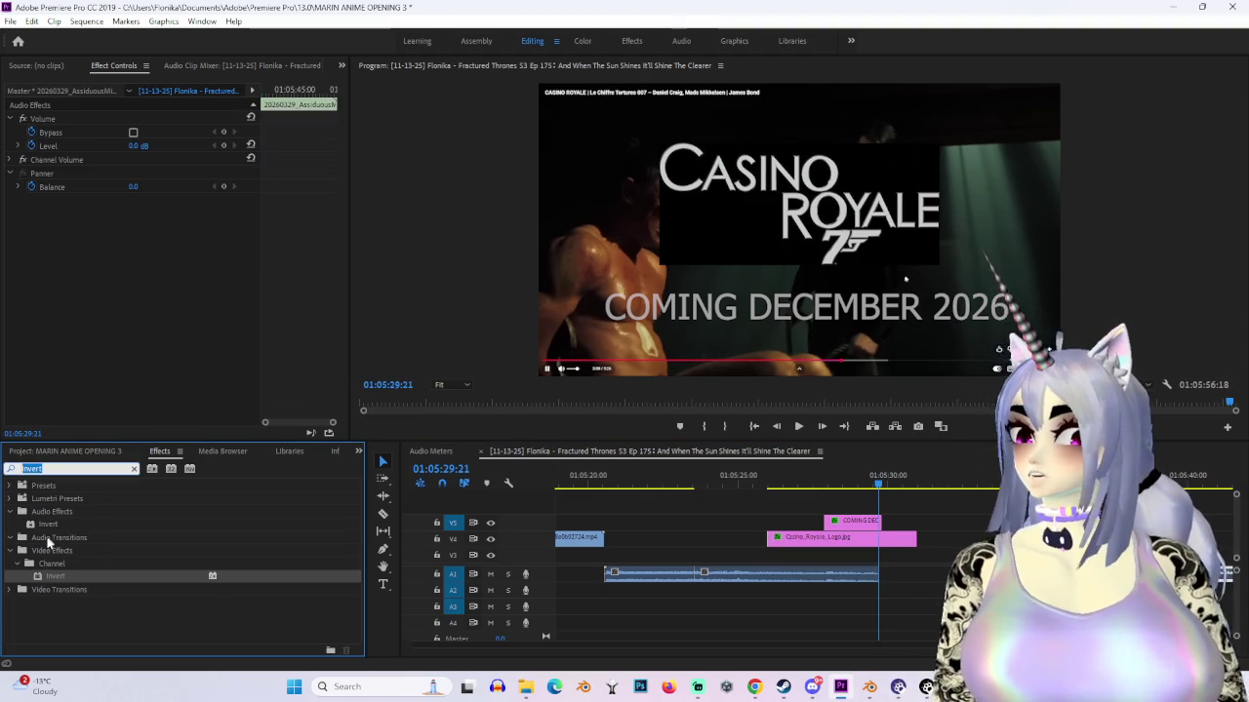
key("BackSpace")
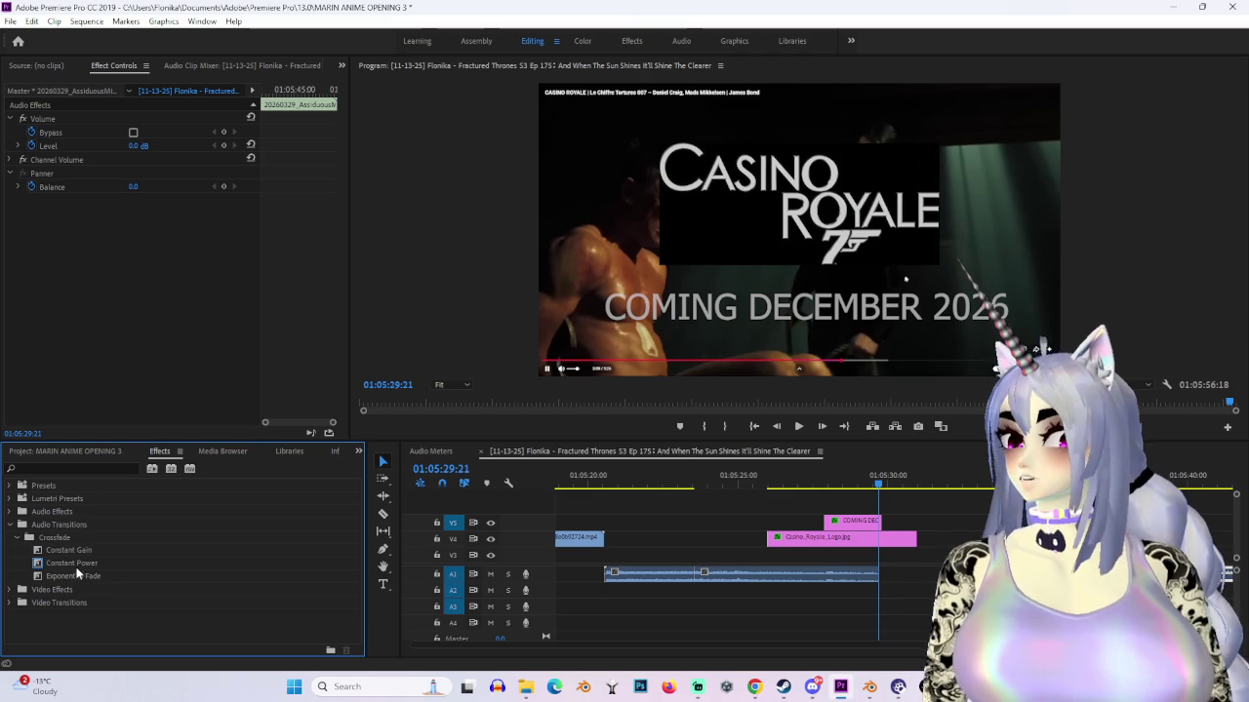
left_click_drag(74, 576, 882, 583)
left_click(810, 475)
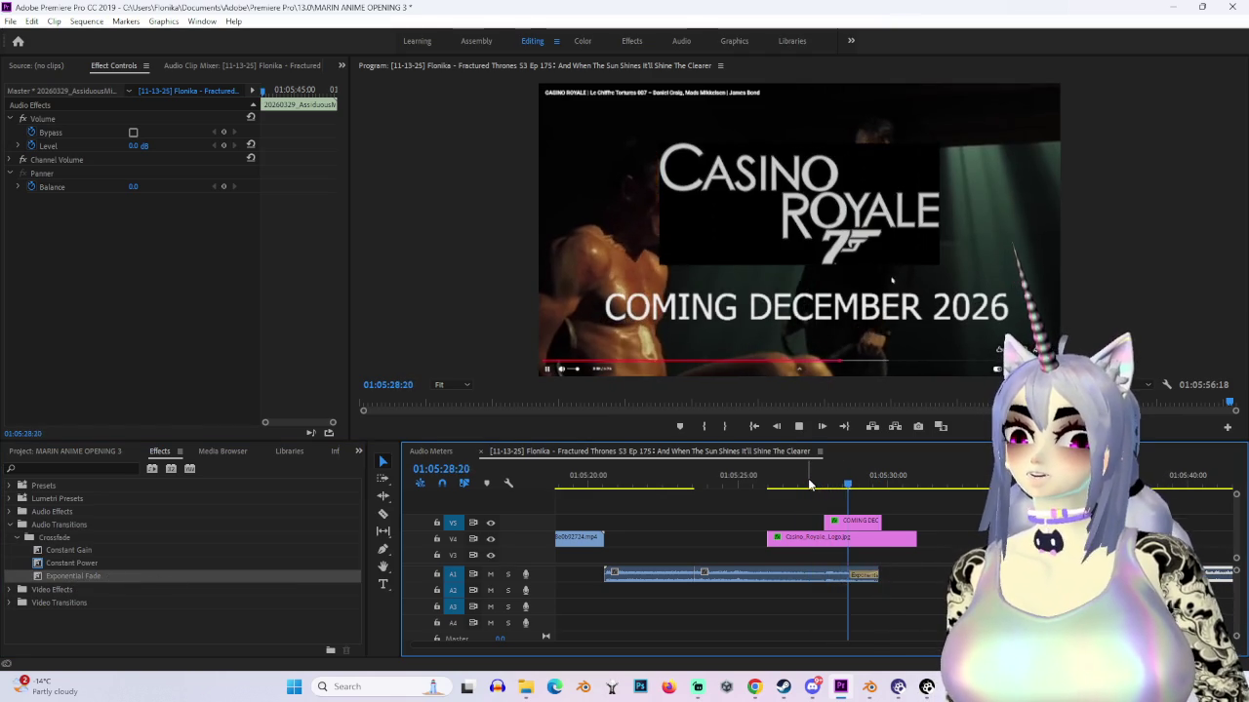
left_click(882, 487)
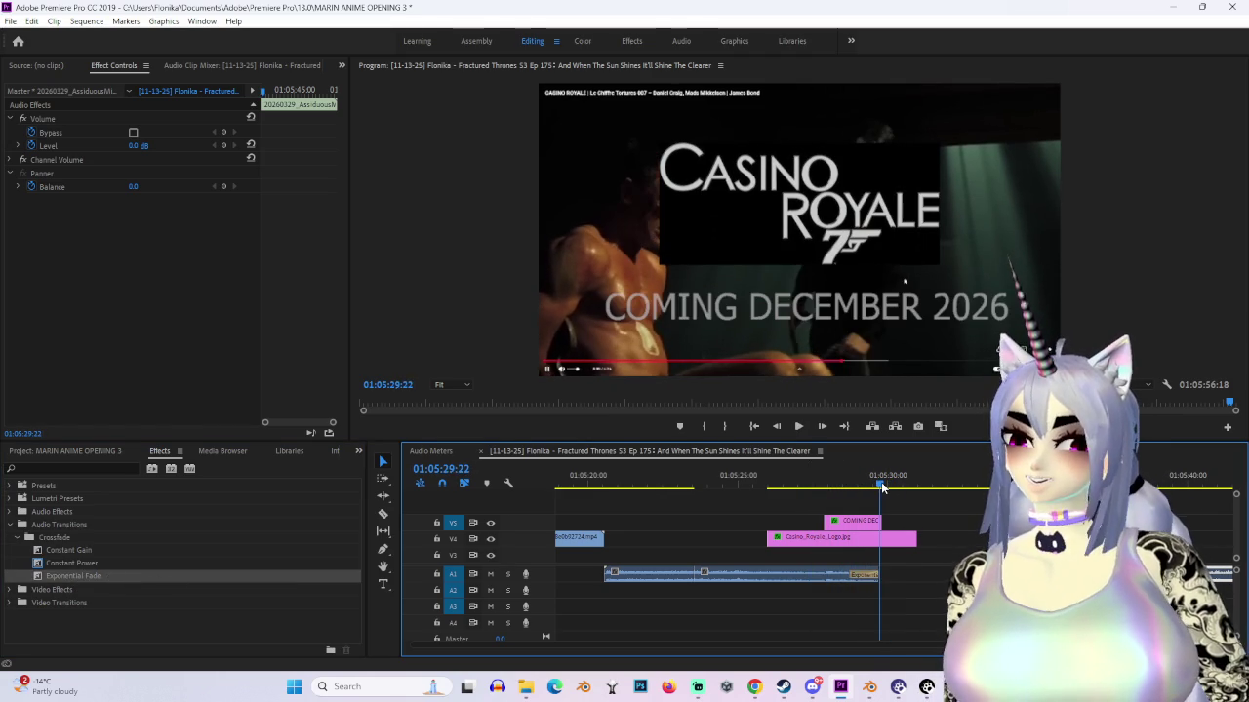
Step: Slide the next V2 clip about four seconds later and play the section
scroll(1234, 546, "down", 2)
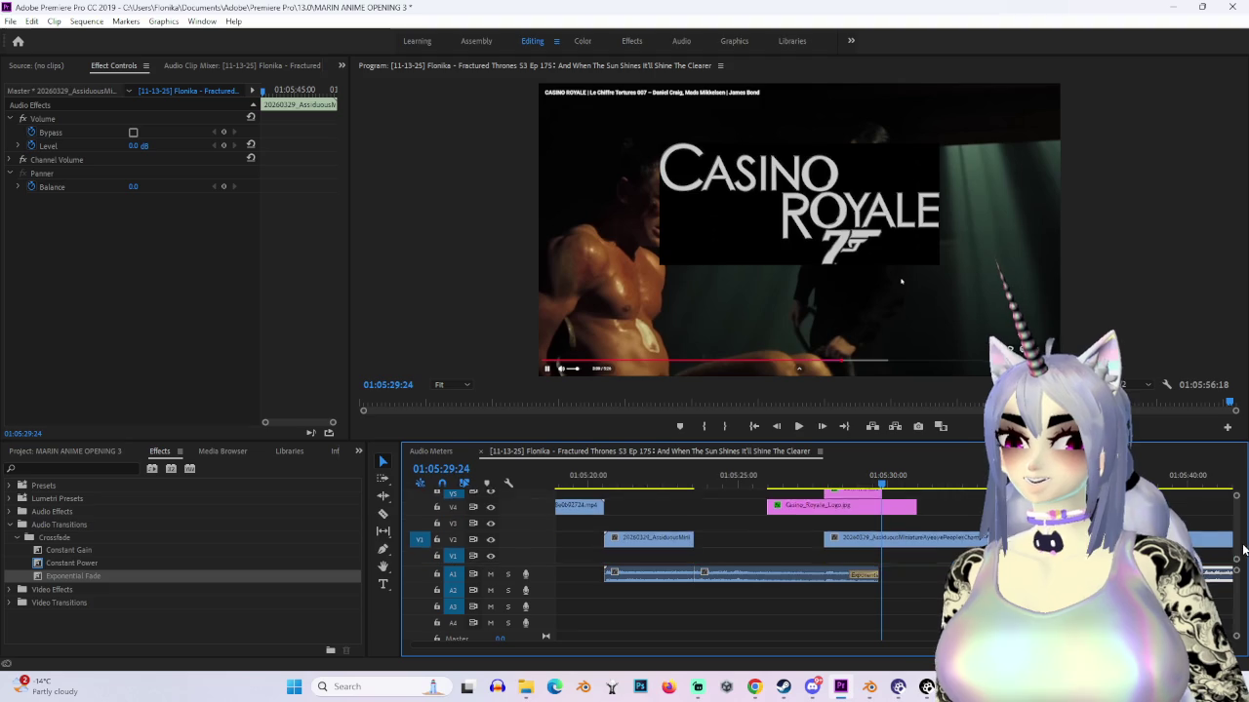
left_click_drag(894, 482, 879, 474)
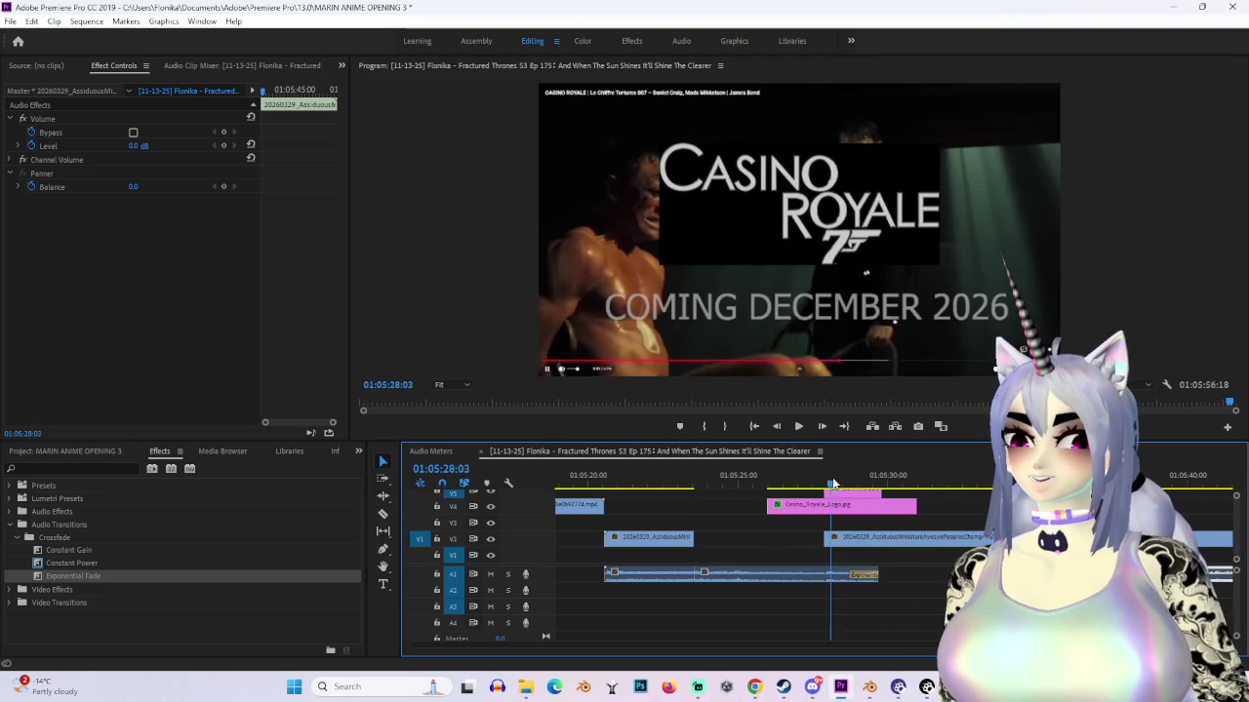
left_click_drag(859, 538, 976, 537)
left_click(649, 475)
key("space")
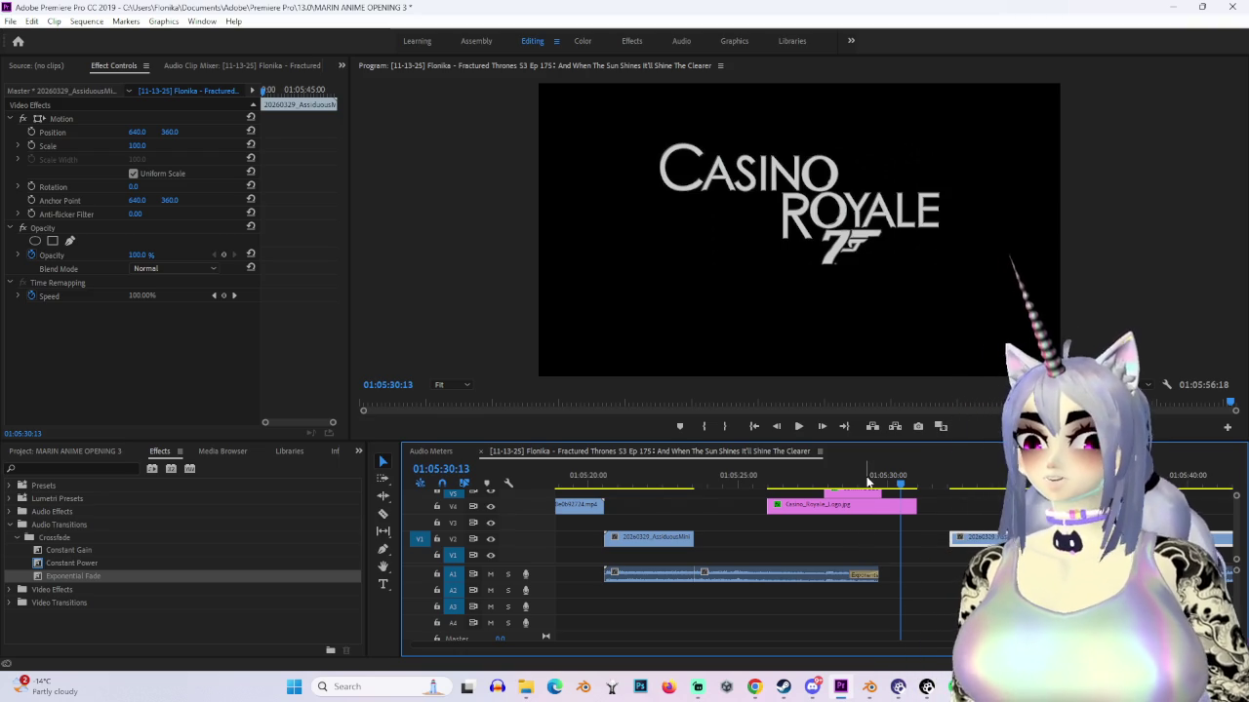
Step: Shift the logo and text clips about one second earlier and play the teaser
left_click_drag(829, 504, 796, 497)
key("space")
left_click(607, 482)
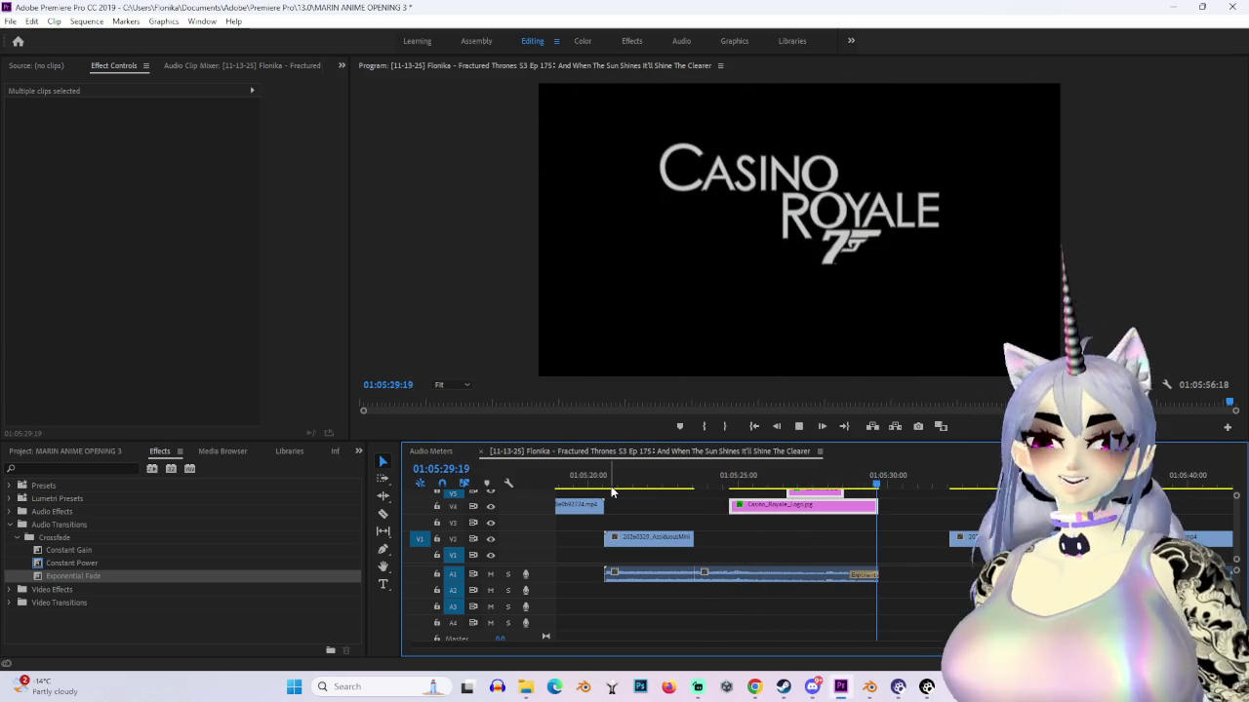
Step: Stop playback, minimize Premiere Pro and orbit the character in Blender
left_click(798, 429)
left_click(1174, 6)
mouse_move(474, 324)
middle_mouse_down()
mouse_move(579, 321)
mouse_move(470, 409)
mouse_move(551, 421)
middle_mouse_up()
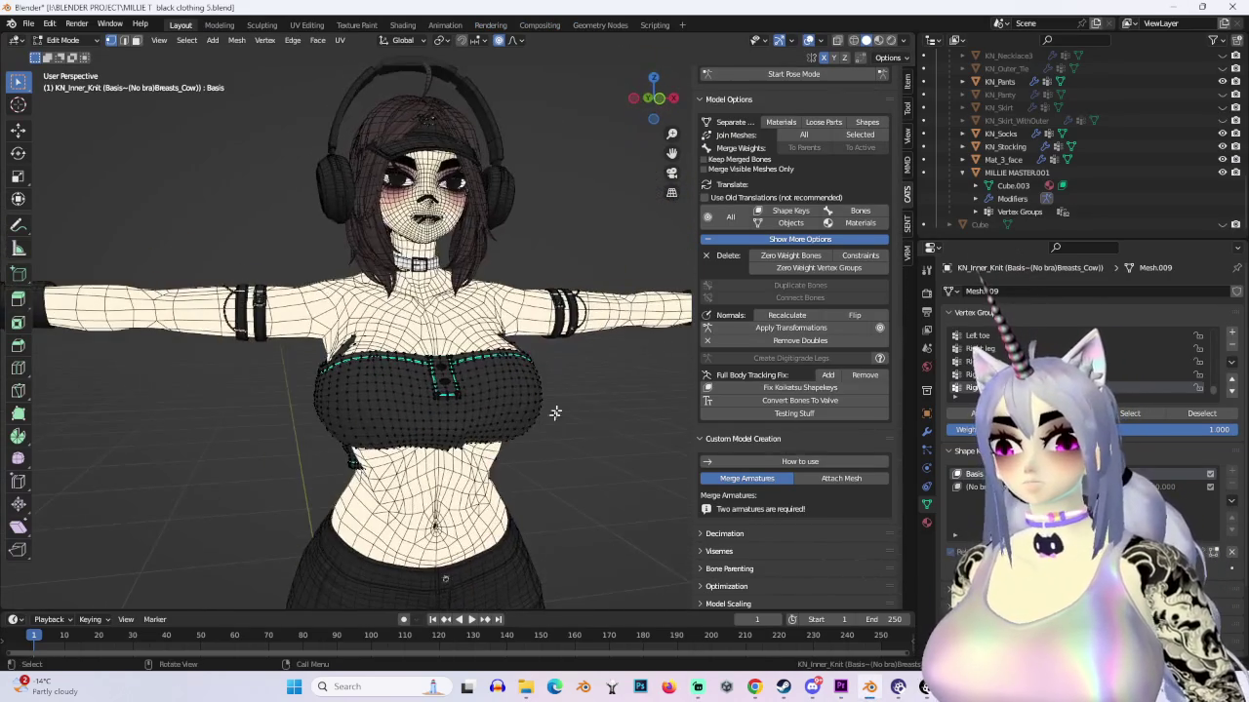
Step: Orbit the Blender character to a three-quarter view, then return to Premiere Pro's File menu
middle_click_drag(625, 438, 608, 419)
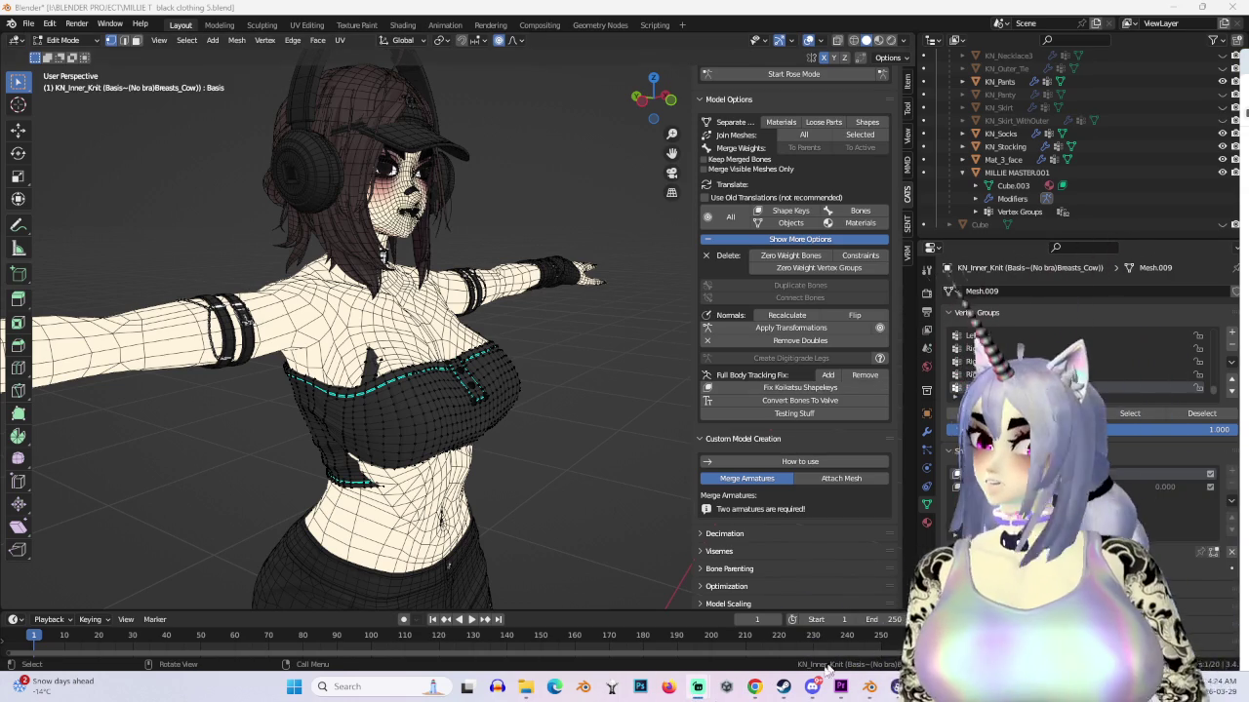
left_click(839, 687)
left_click(10, 22)
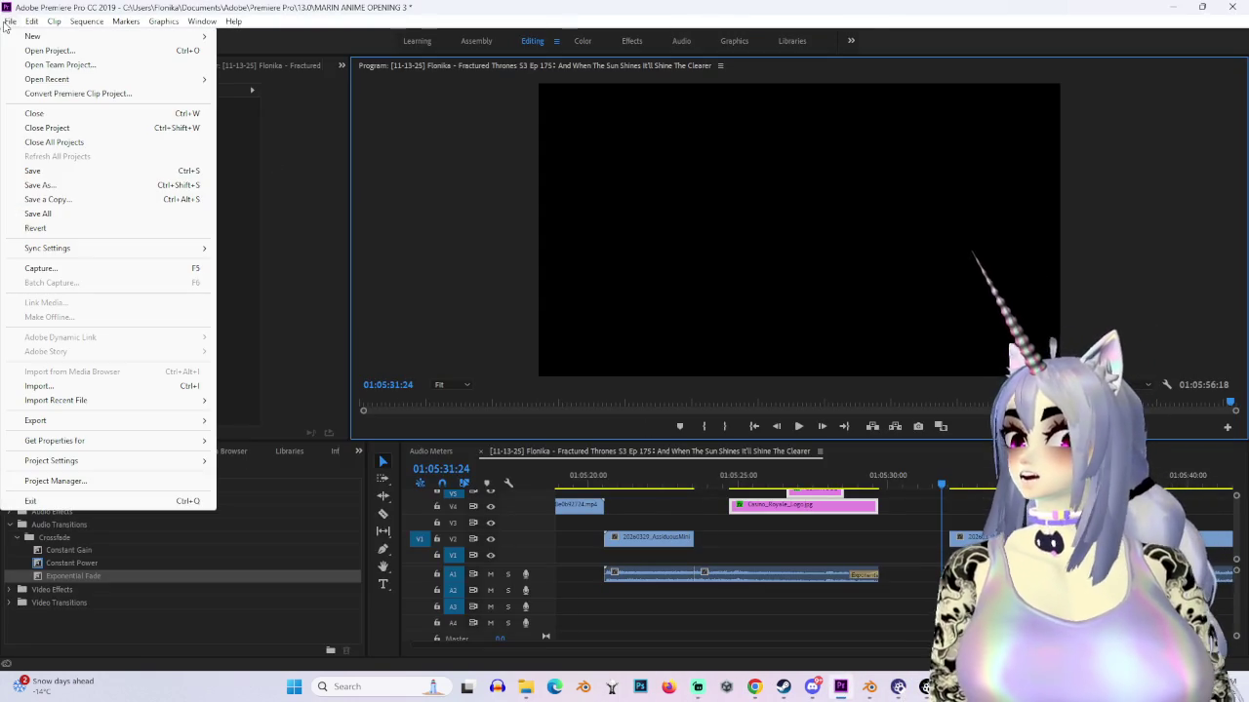
Step: Save the project as MARIN ANIME OPENING 4, then briefly inspect the character's torso in Blender
left_click(71, 186)
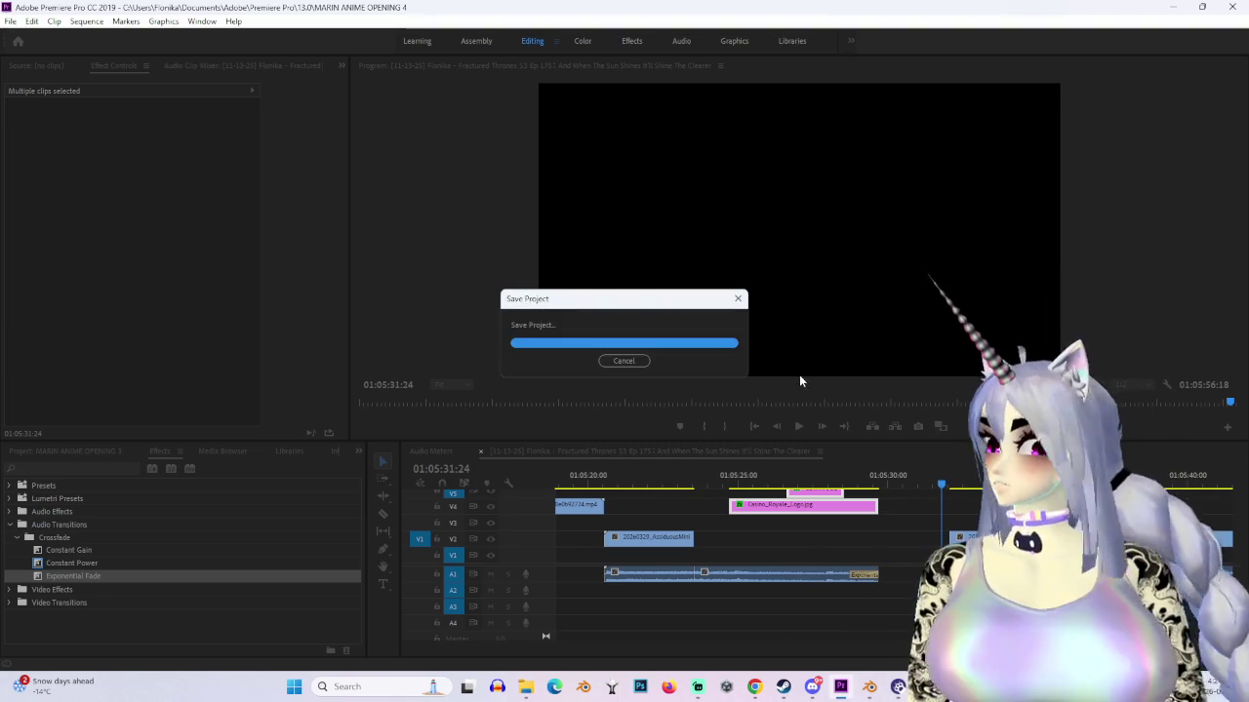
left_click(871, 687)
mouse_move(448, 256)
middle_mouse_down()
mouse_move(527, 351)
mouse_move(510, 404)
mouse_move(585, 399)
mouse_move(518, 373)
mouse_move(536, 437)
mouse_move(530, 391)
mouse_move(599, 433)
mouse_move(562, 330)
mouse_move(507, 337)
middle_mouse_up()
scroll(551, 405, "up", 4)
scroll(562, 331, "up", 2)
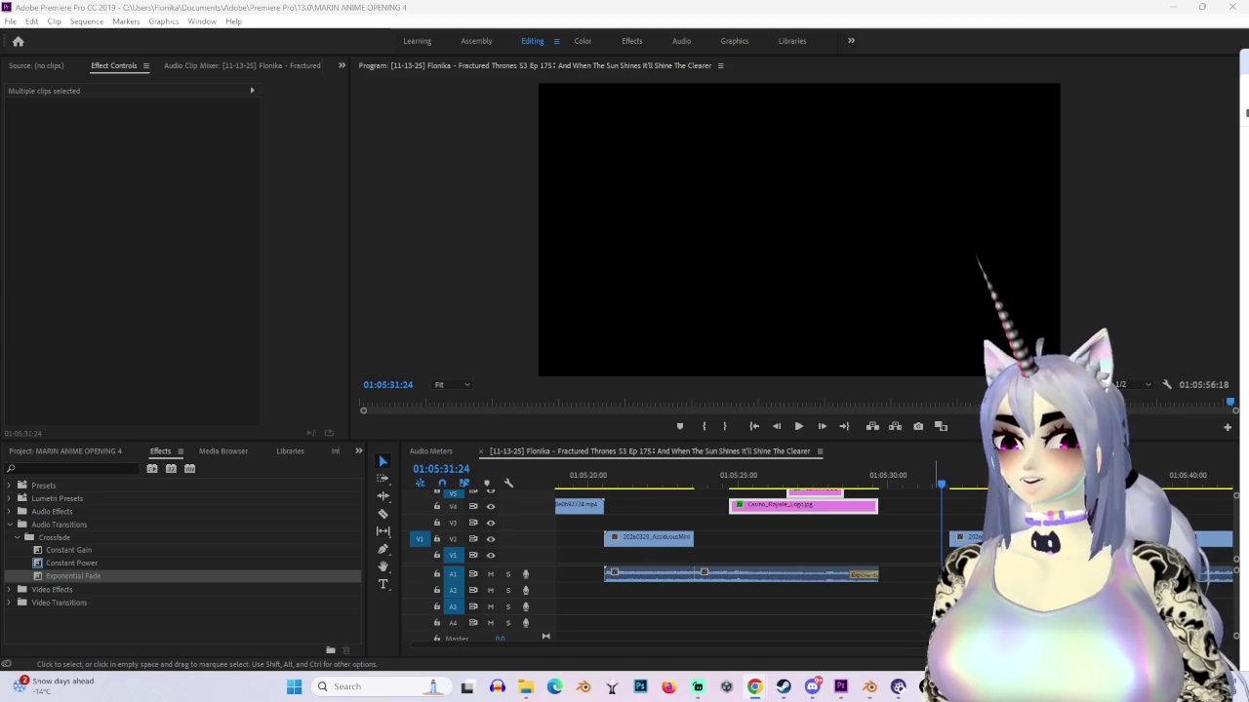
Step: Delete all clips before the Casino Royale teaser so the sequence runs 00:00:36:02
key("minus")
key("minus")
key("minus")
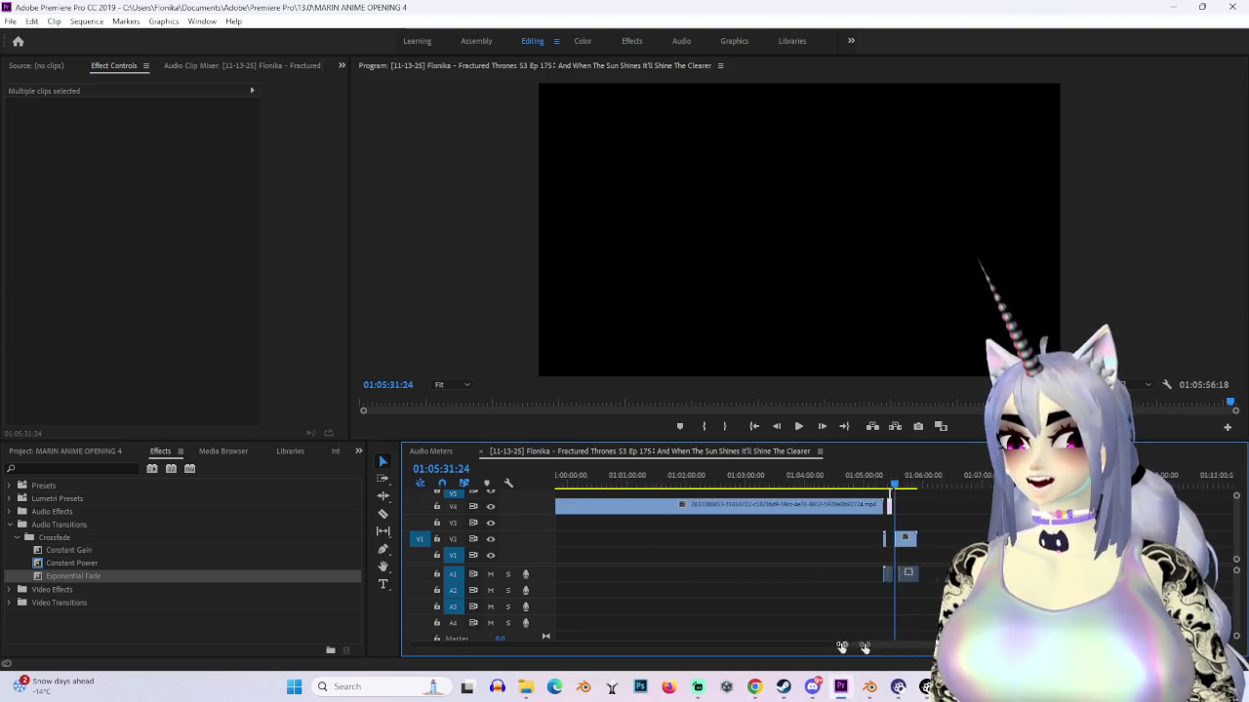
left_click_drag(888, 648, 412, 644)
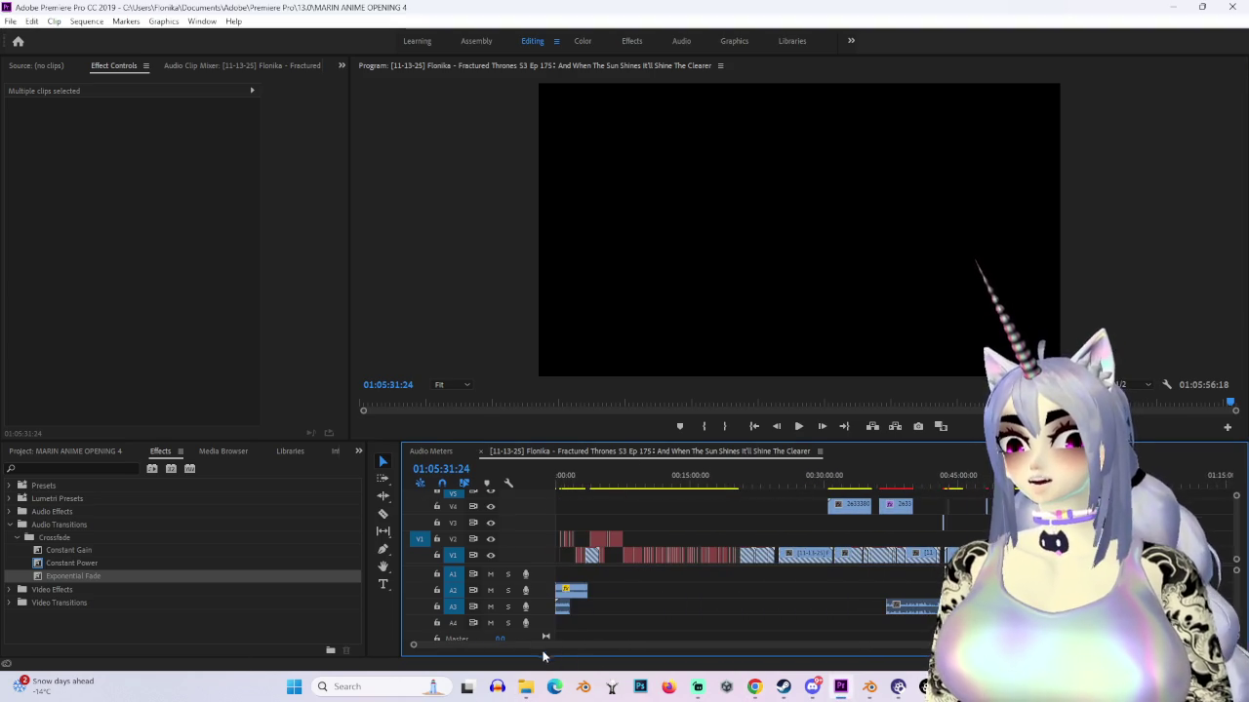
scroll(742, 527, "up", 1)
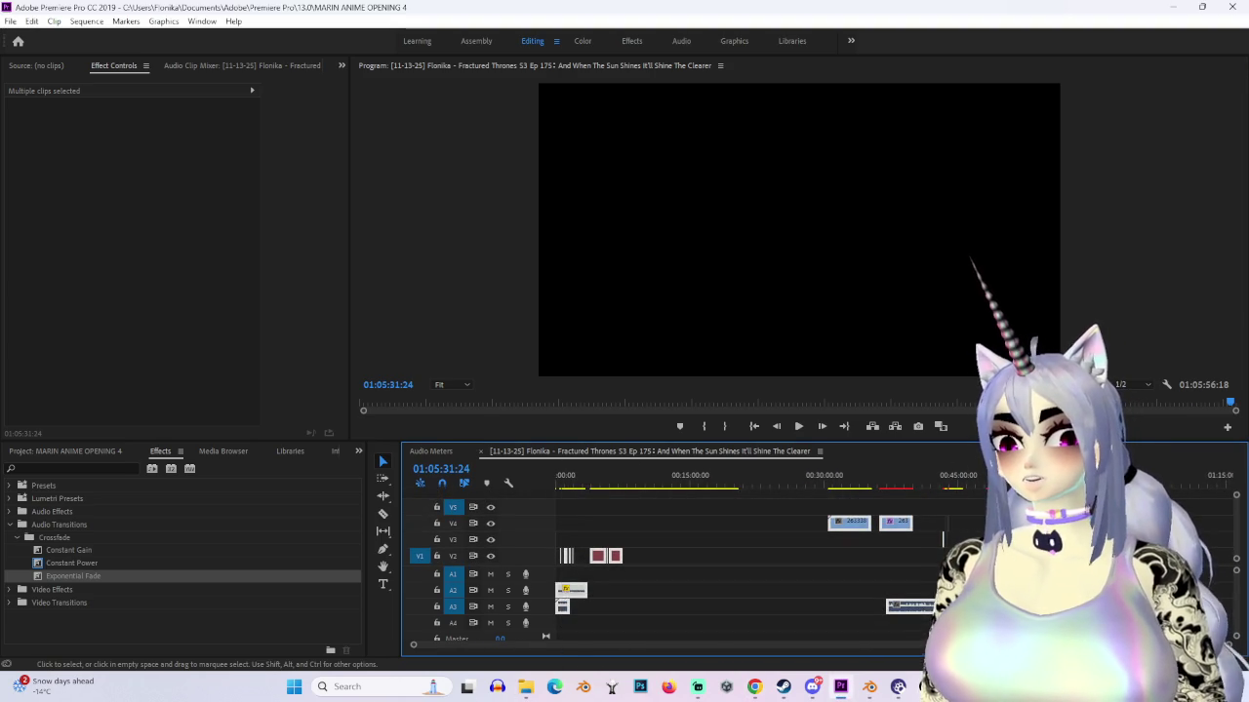
left_click(1096, 475)
left_click_drag(1105, 475, 1144, 475)
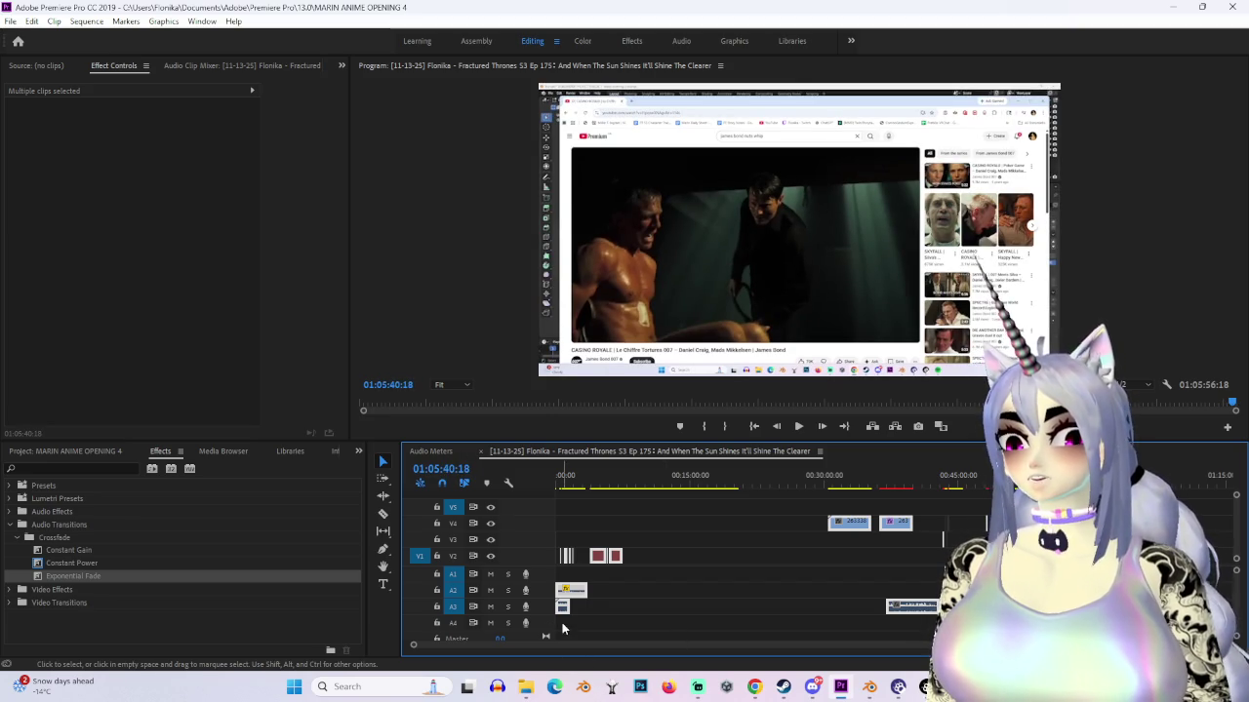
key("Delete")
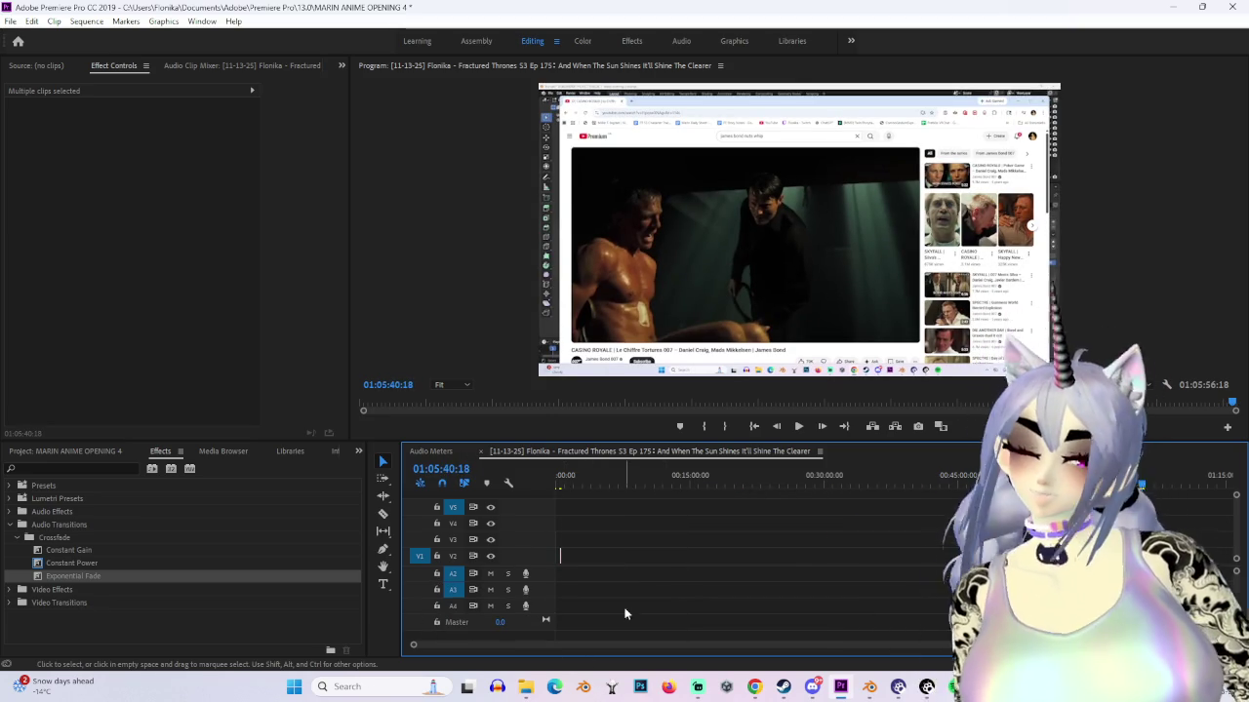
Step: Return to the sequence start and play the teaser
scroll(878, 624, "down", 1)
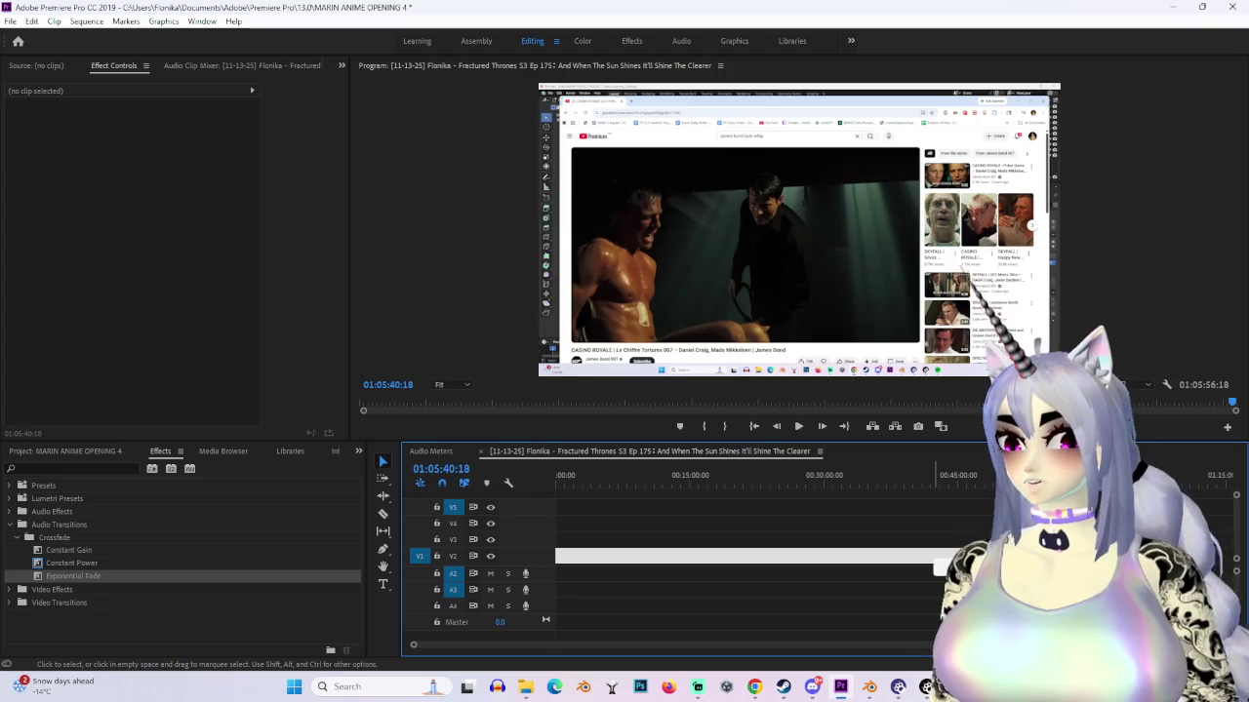
key("Home")
key("space")
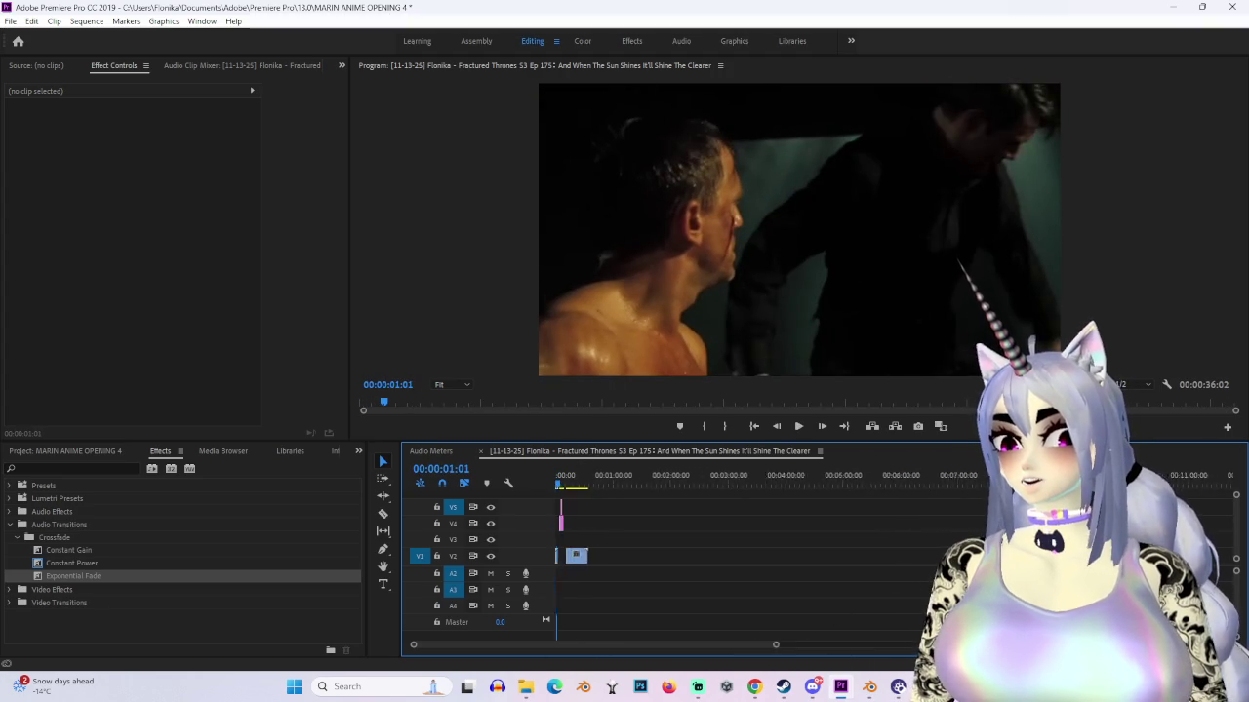
Step: Play the fitted sequence, scrub the movie-to-logo cut, and select the COMING DECEMBER text clip
key("backslash")
key("space")
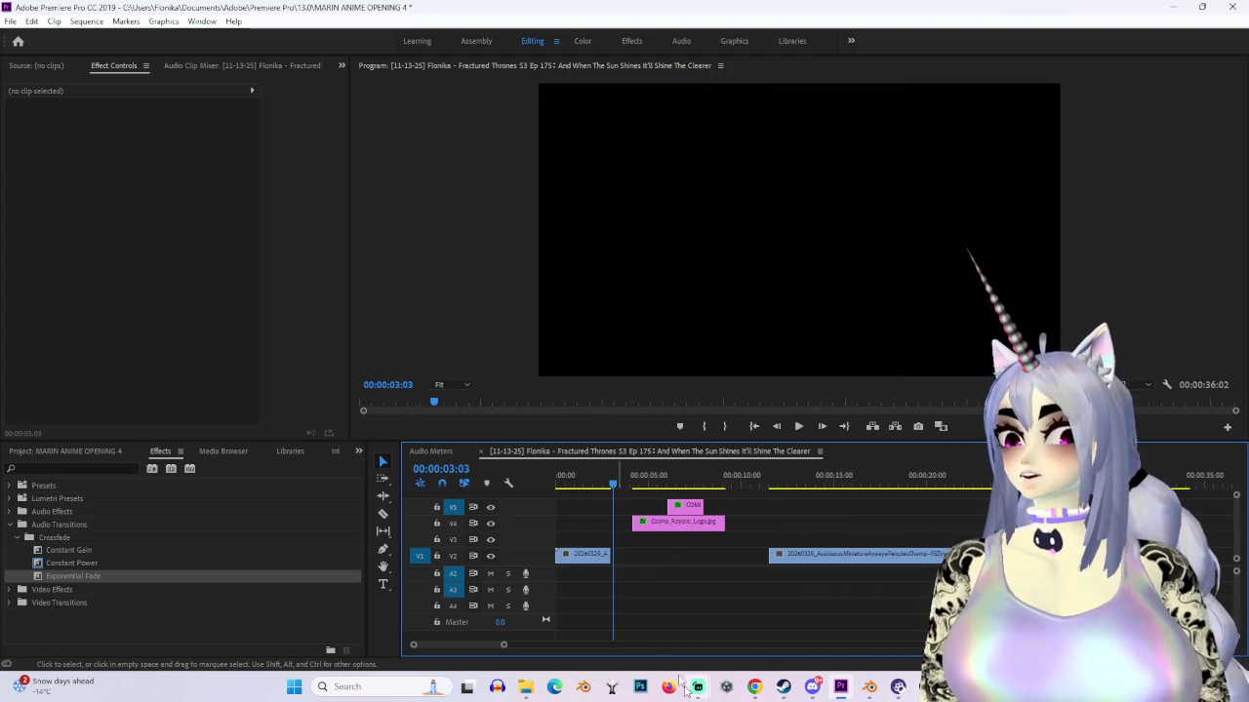
left_click_drag(502, 645, 479, 645)
left_click(663, 482)
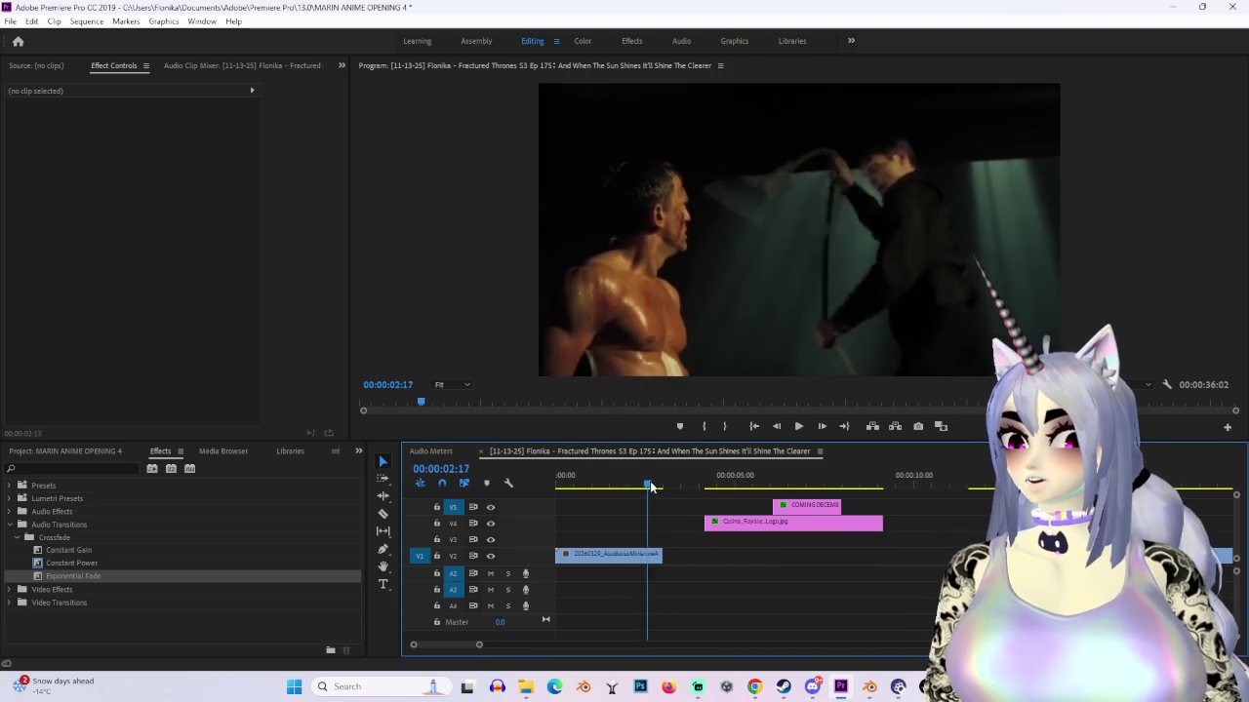
mouse_move(663, 486)
left_mouse_down()
mouse_move(652, 489)
mouse_move(797, 456)
left_mouse_up()
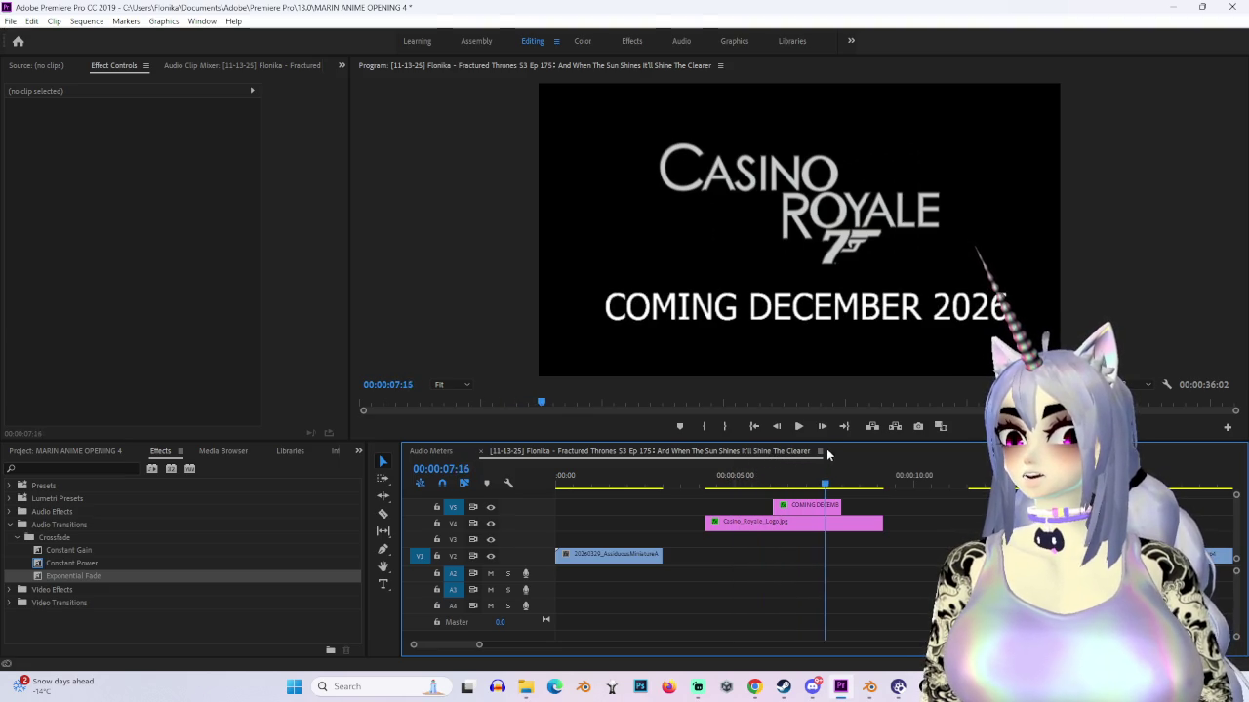
left_click(810, 507)
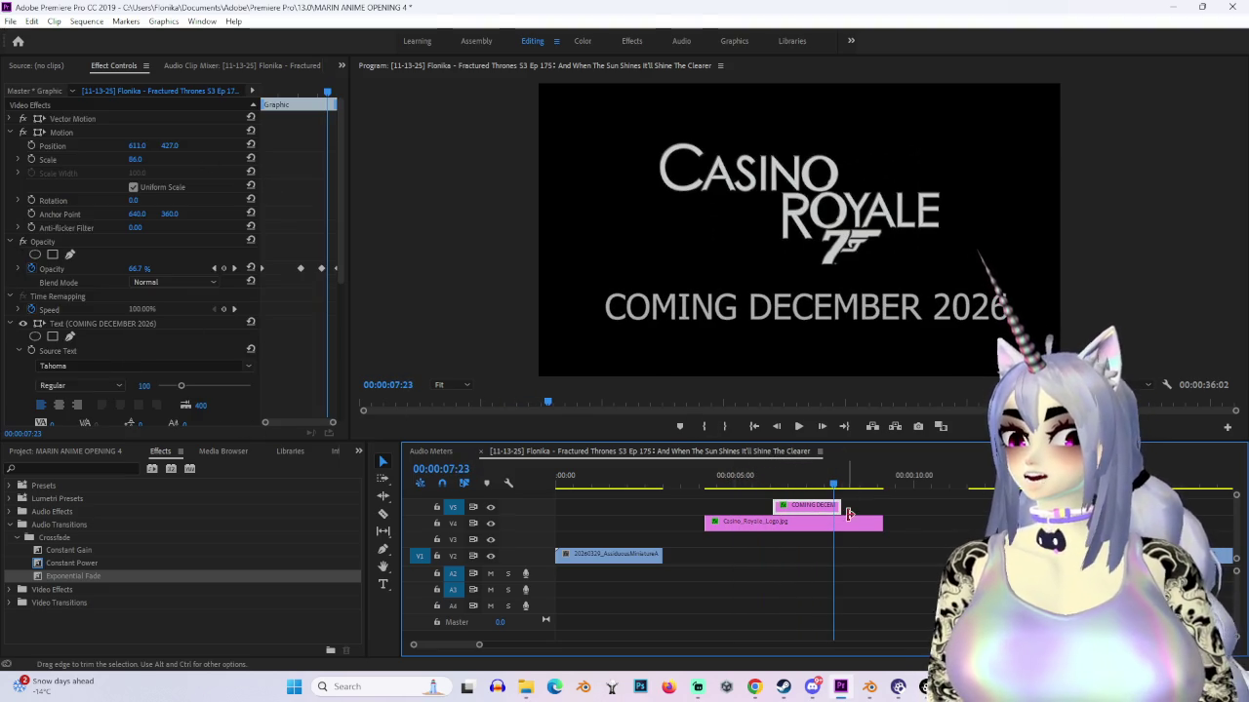
Step: Extend the COMING DECEMBER 2026 text clip's right edge to the logo clip's end
left_click_drag(848, 514, 887, 506)
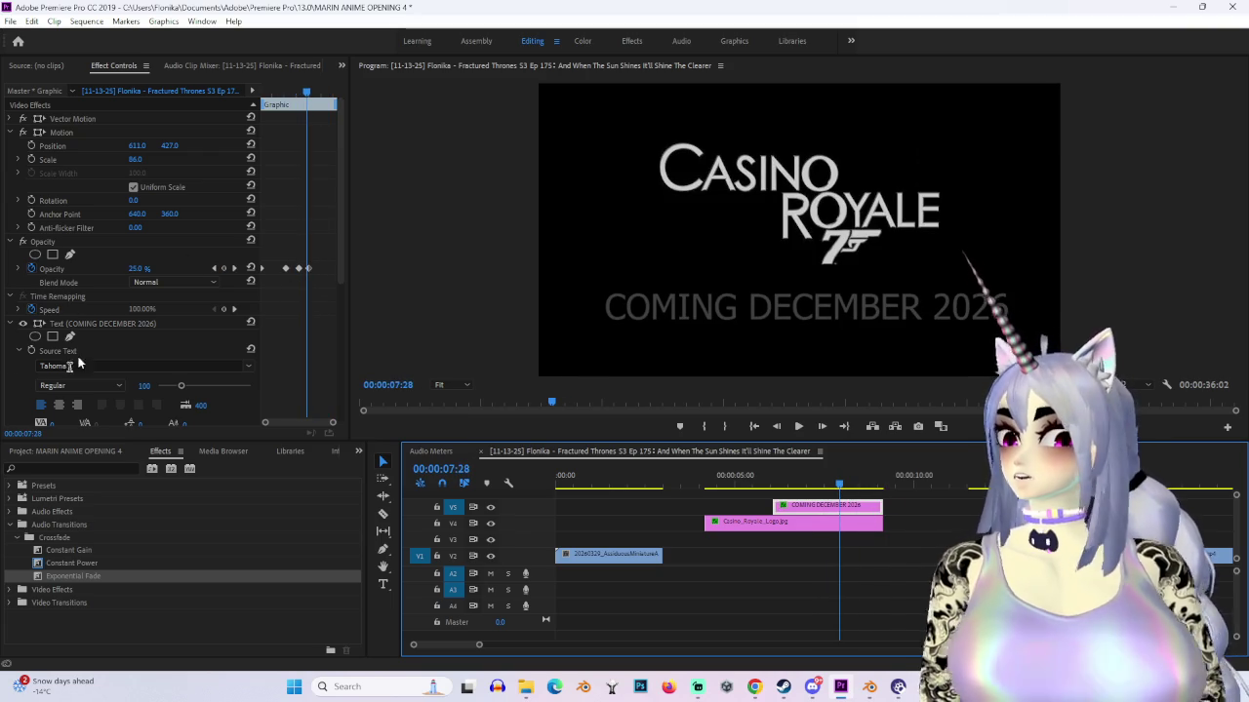
scroll(239, 343, "down", 3)
scroll(225, 320, "down", 2)
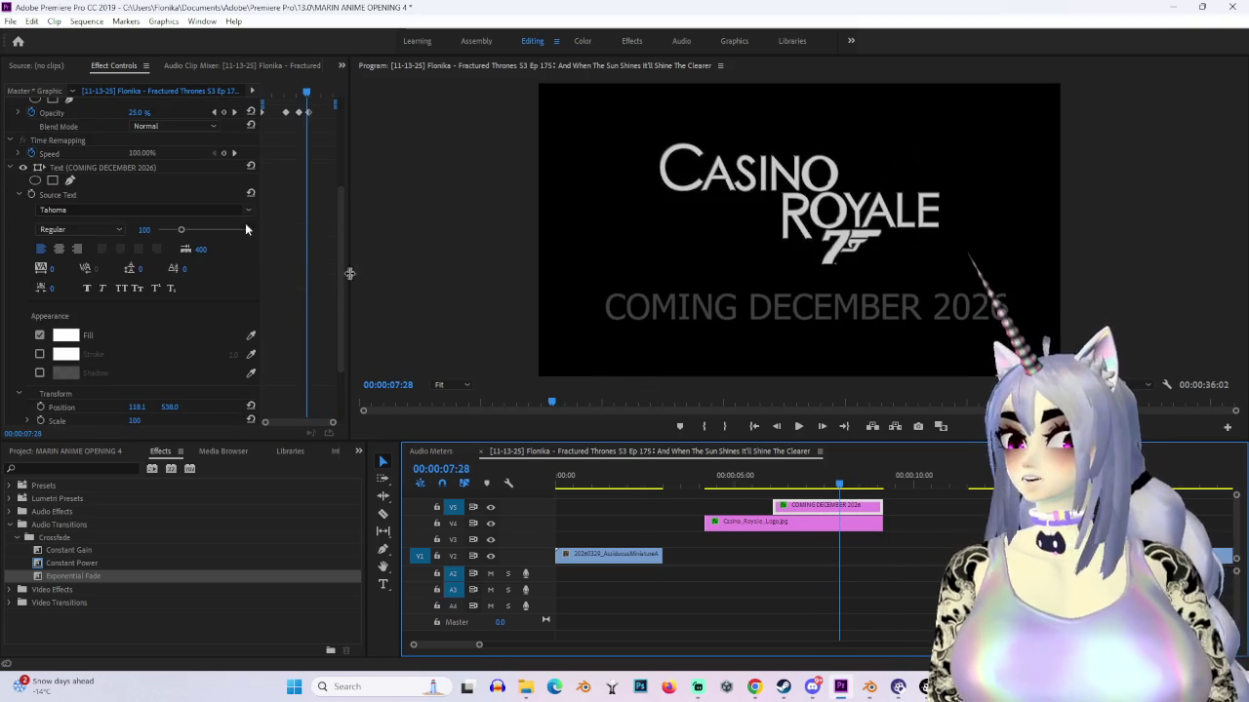
scroll(154, 260, "up", 3)
scroll(161, 278, "up", 2)
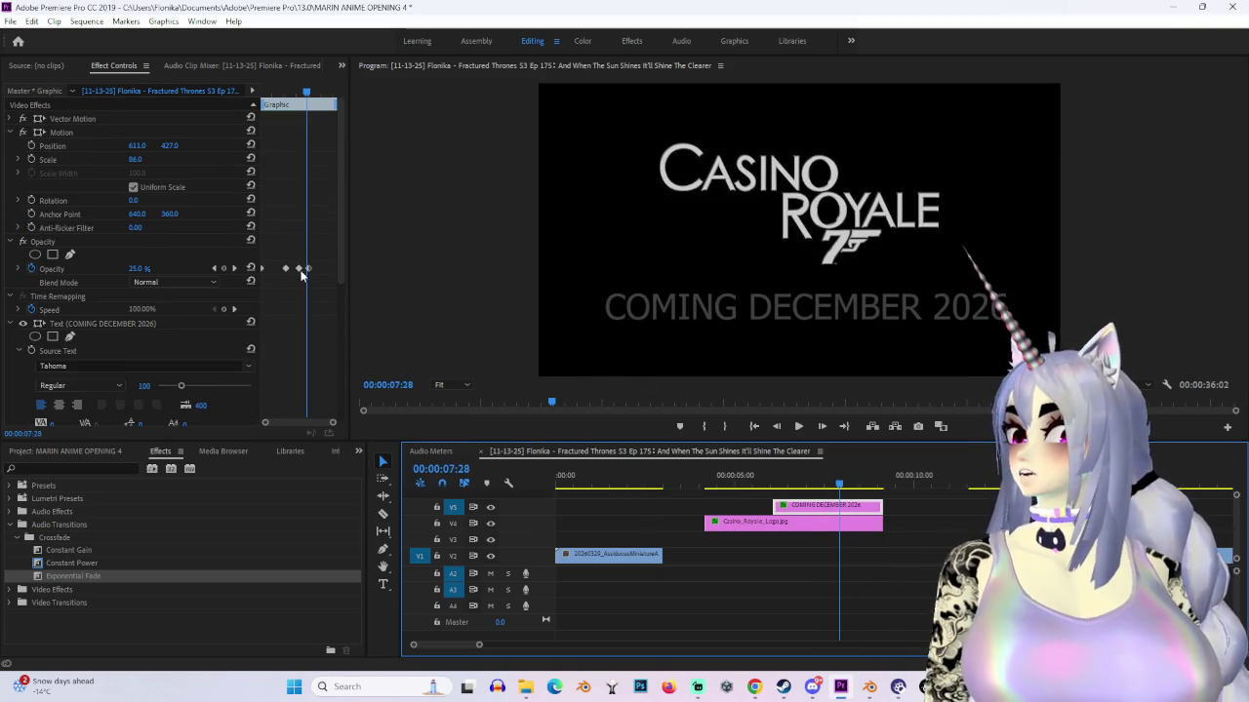
left_click(866, 504)
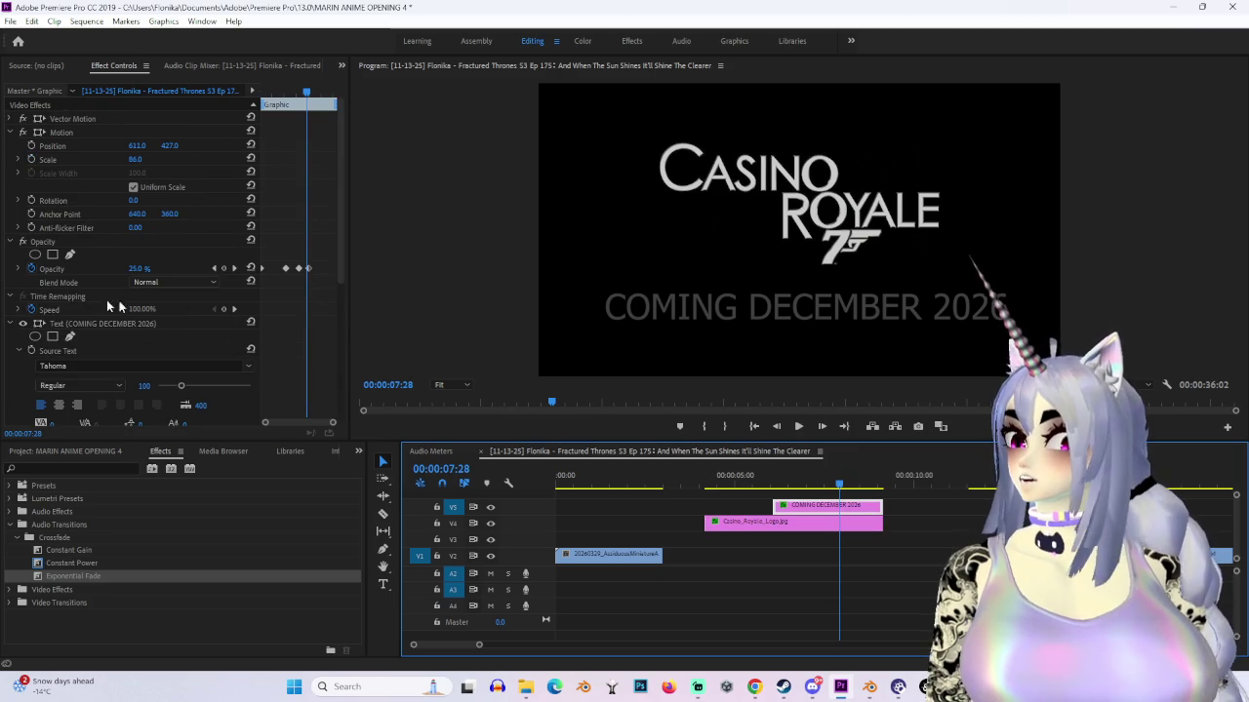
Step: Select the Casino_Royale_Logo.jpg clip and scrub its opacity fade from 100% to 0%
left_click(836, 527)
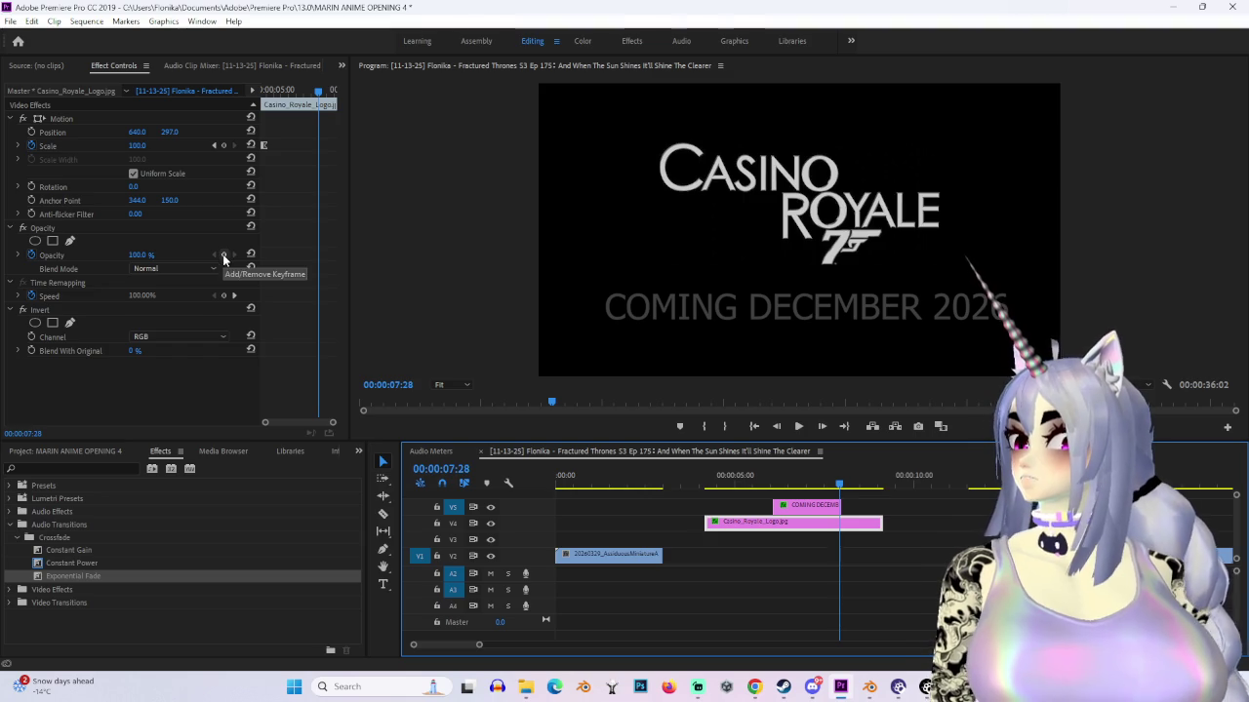
left_click_drag(881, 488, 889, 493)
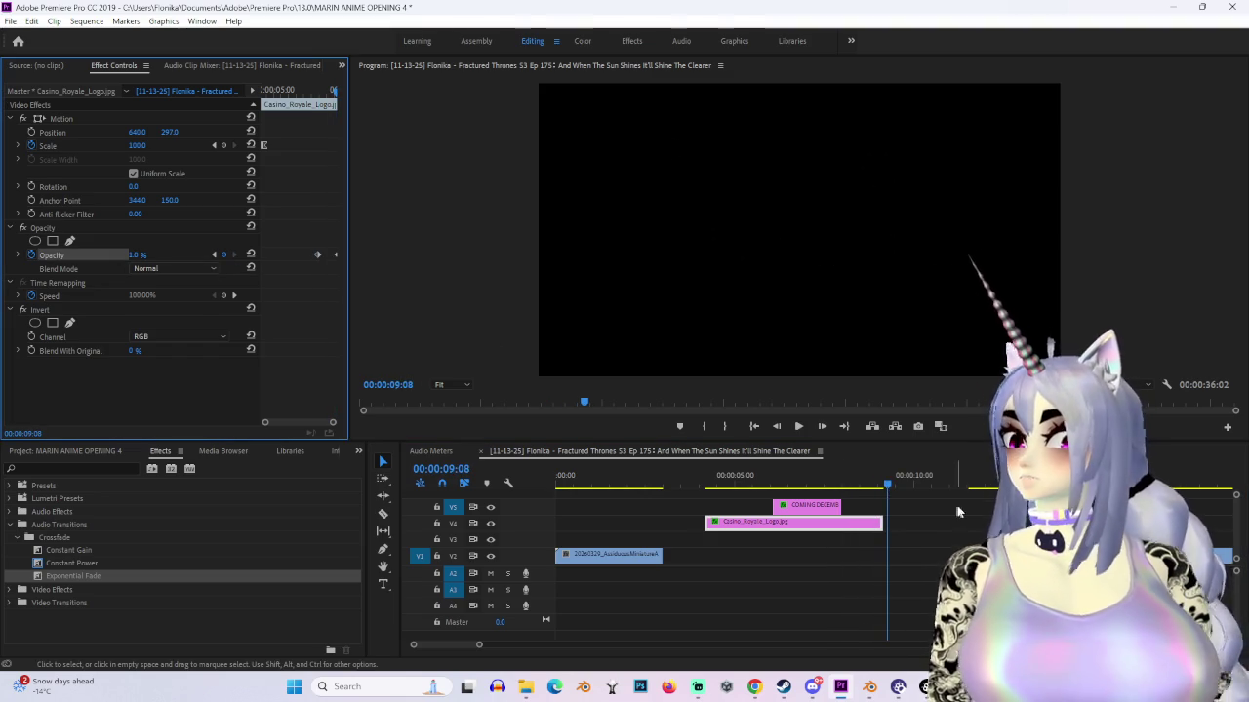
left_click(810, 484)
left_click_drag(803, 483, 978, 484)
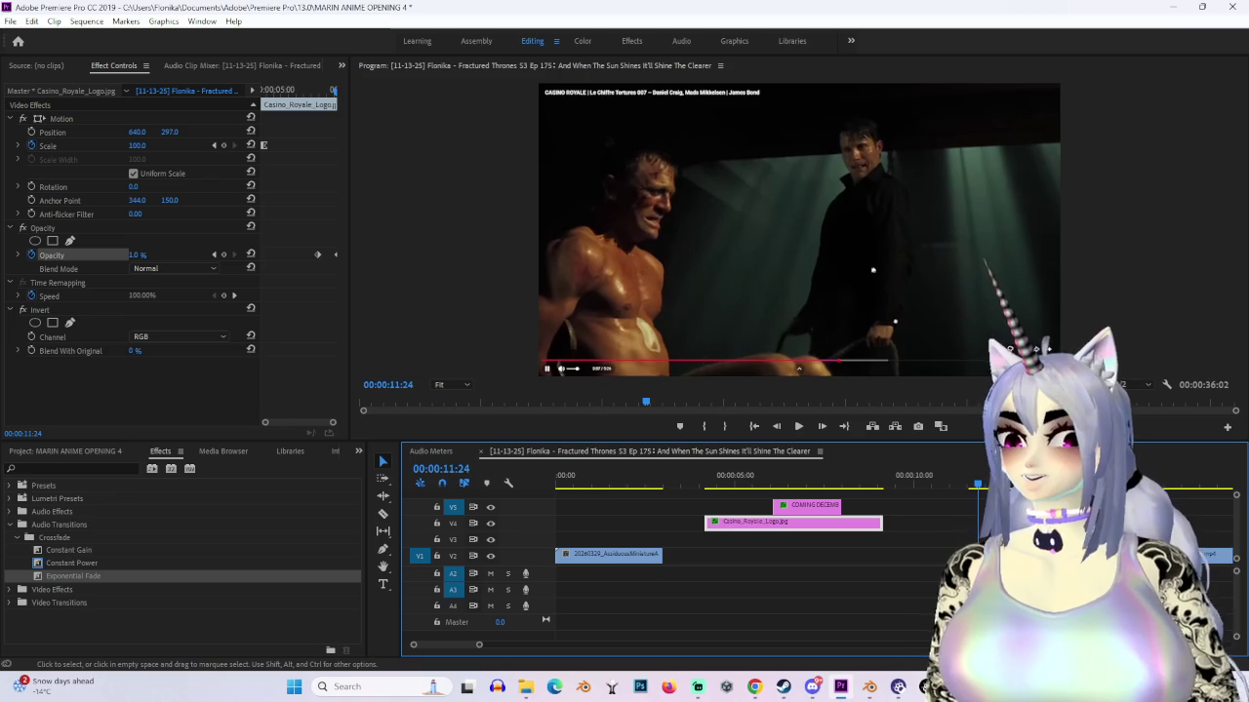
right_click(1209, 554)
Step: Remove the movie clip following the logo and play the teaser from the start
left_click(1129, 118)
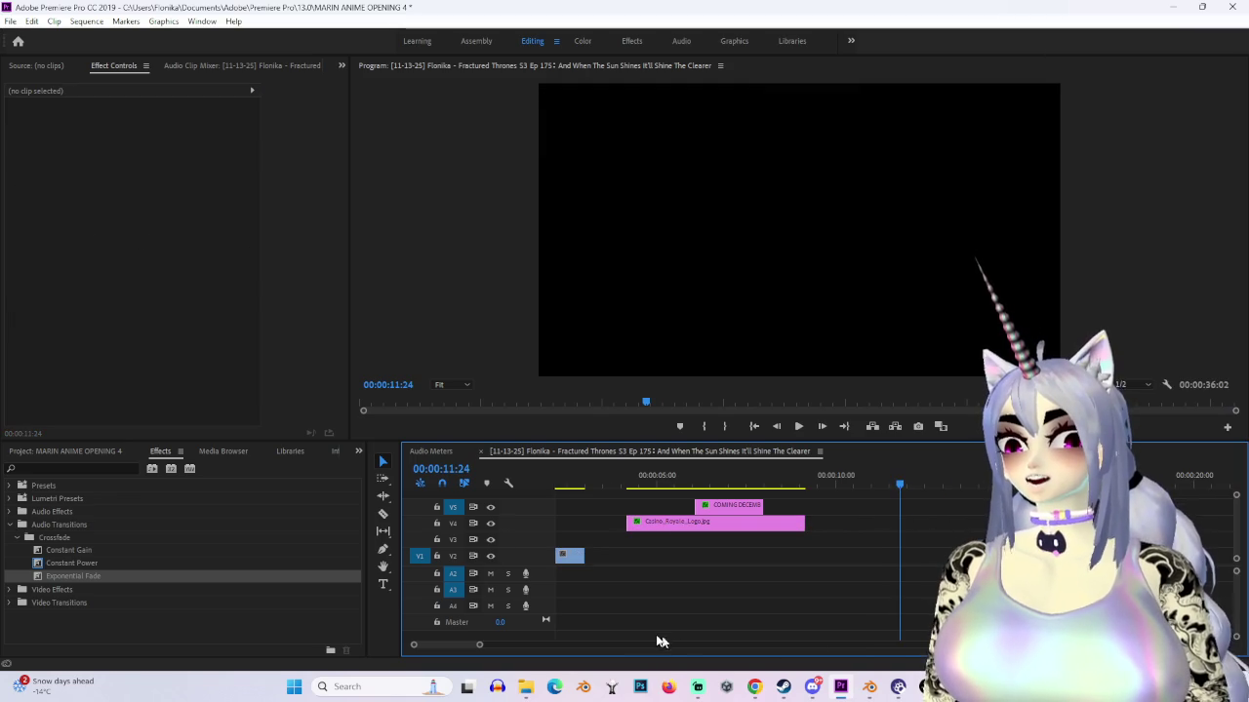
left_click_drag(479, 645, 611, 644)
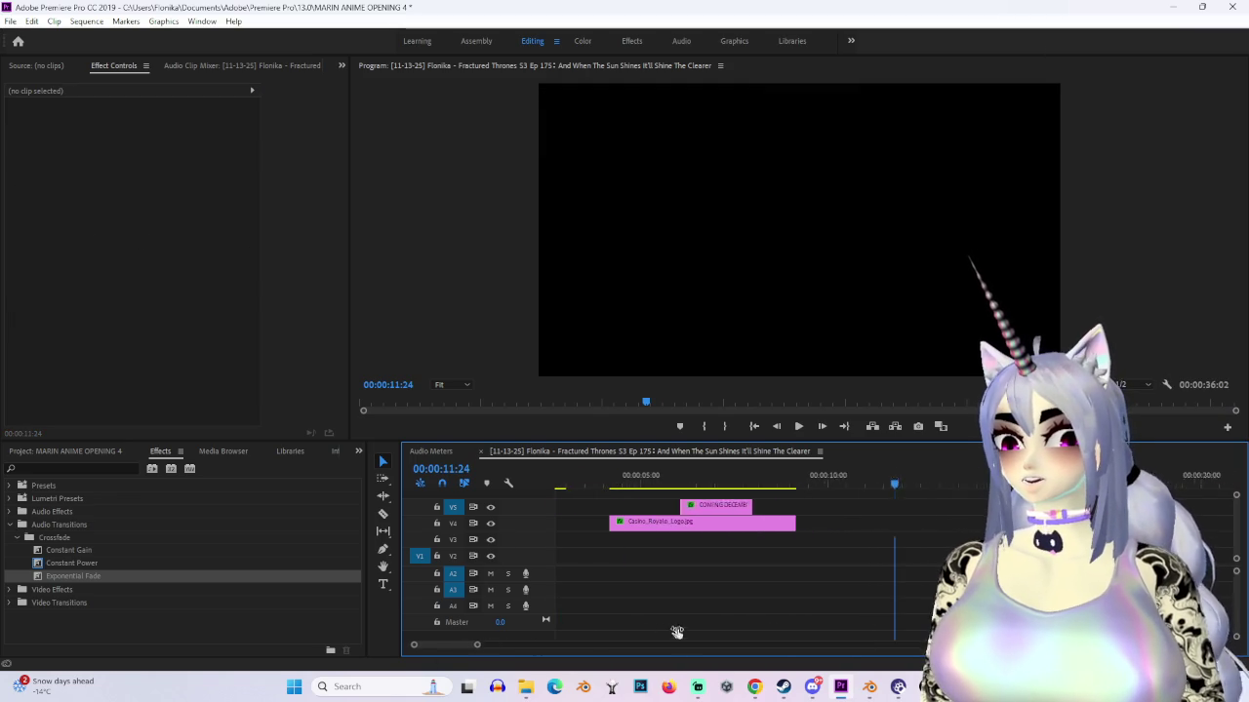
key("Home")
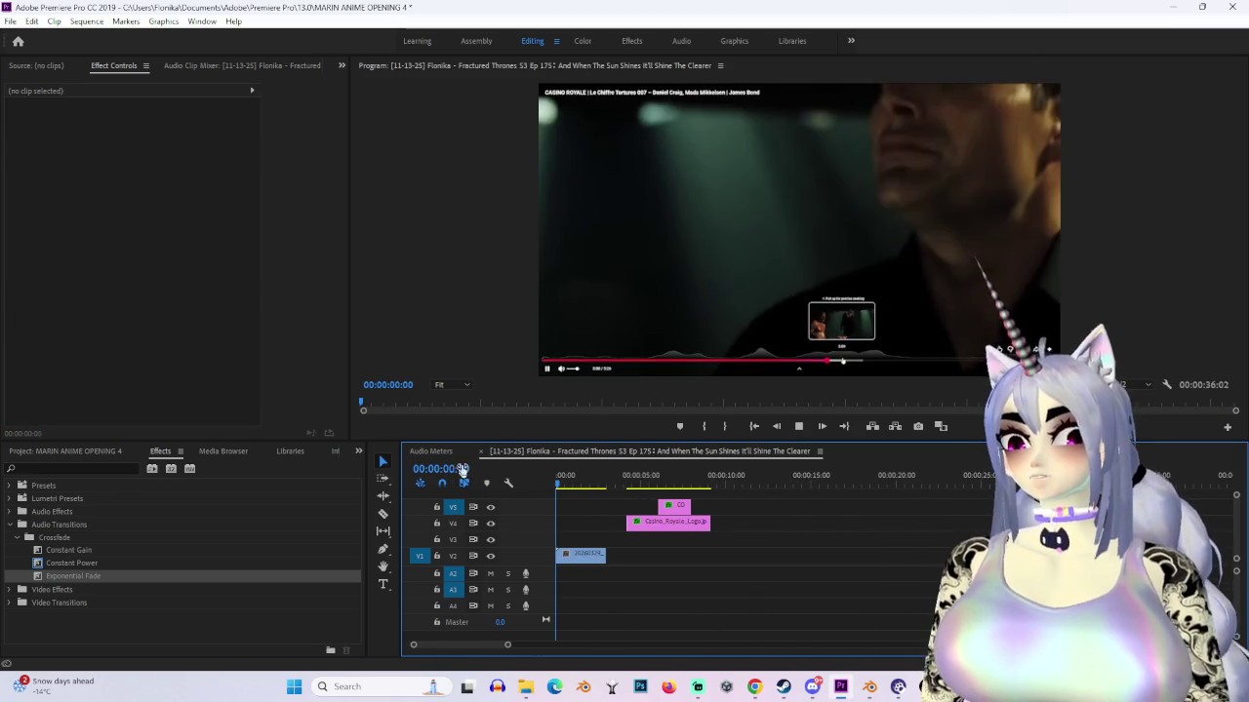
key("space")
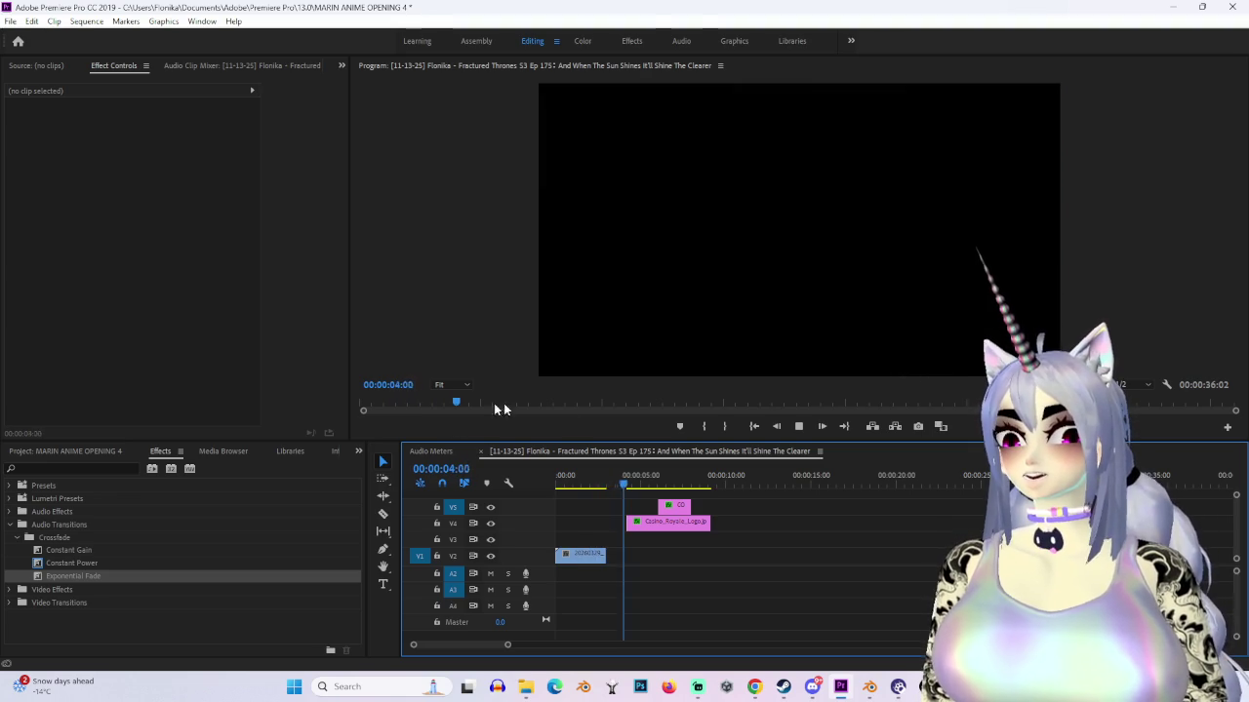
left_click_drag(620, 469, 596, 469)
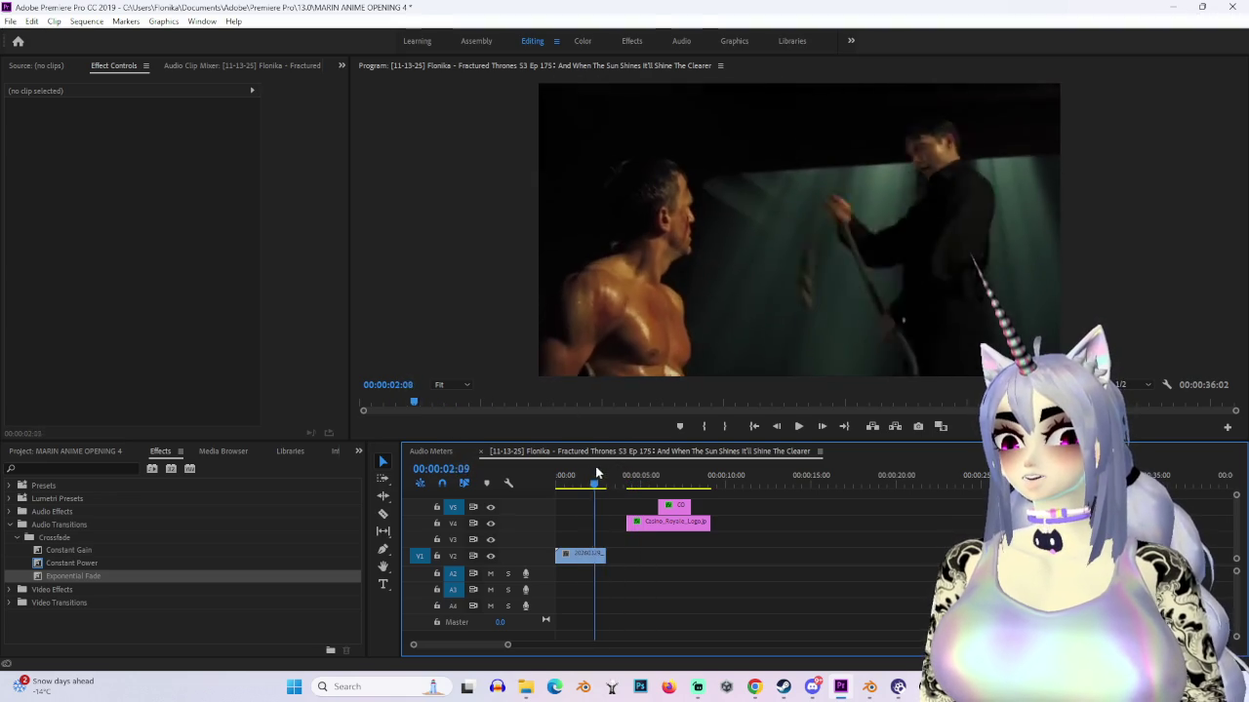
left_click_drag(520, 650, 489, 650)
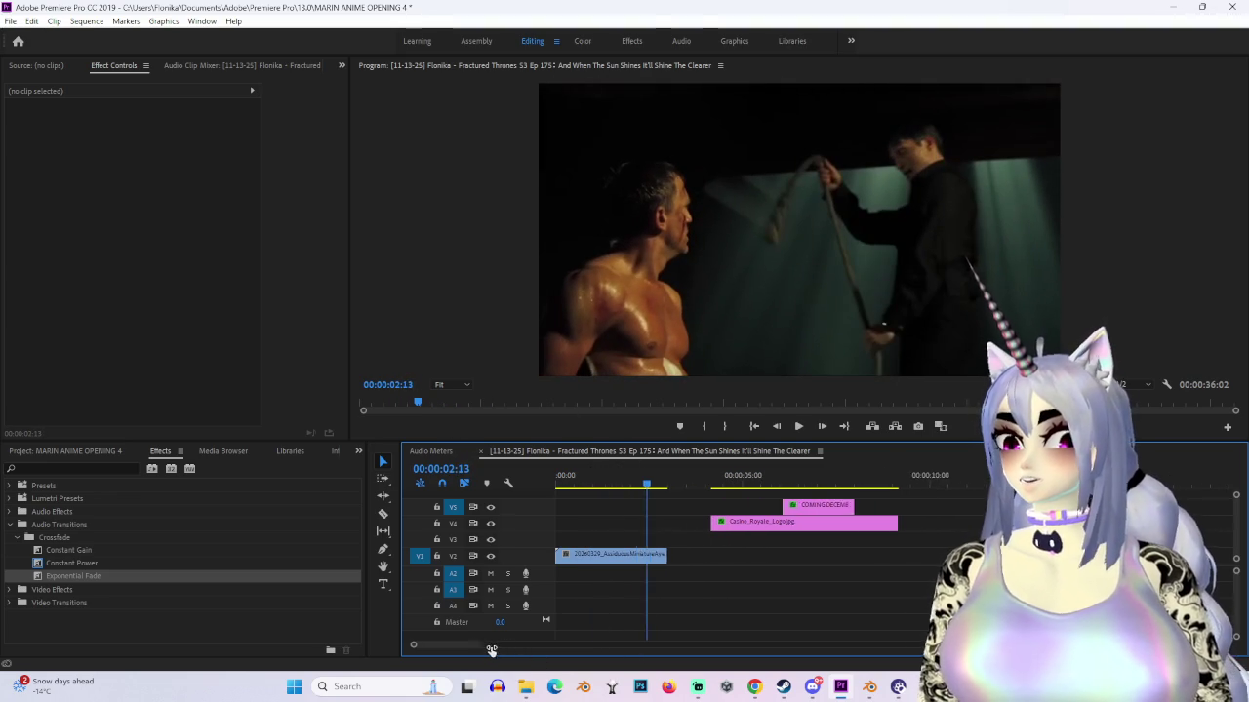
Step: Shift the linked A1 audio clip 2 frames later and replay the cut from 00:00:02:15
left_click_drag(890, 578, 899, 583)
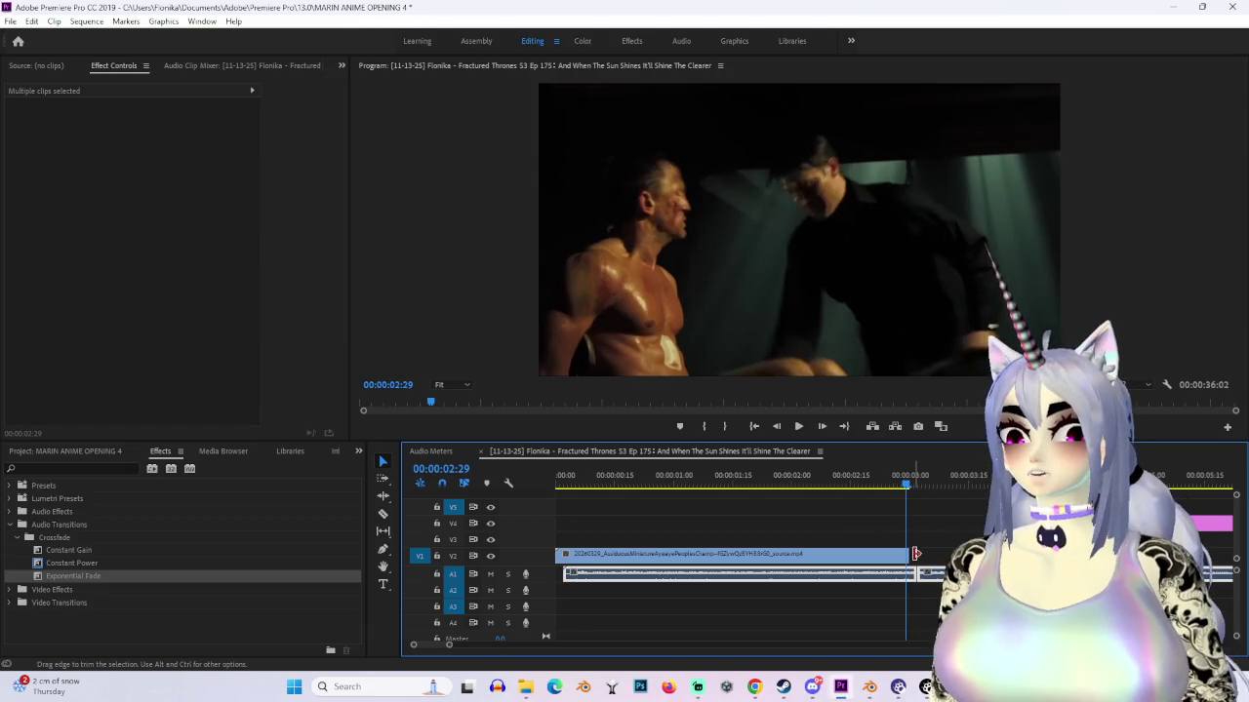
key("space")
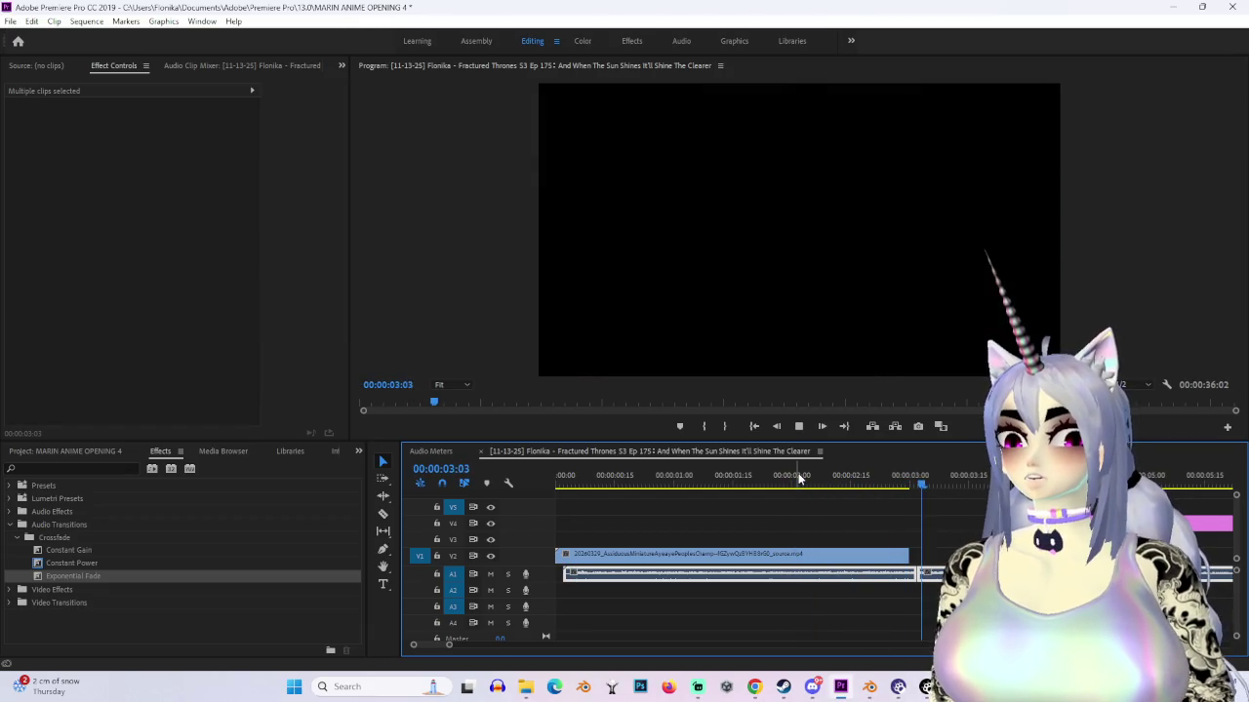
key("space")
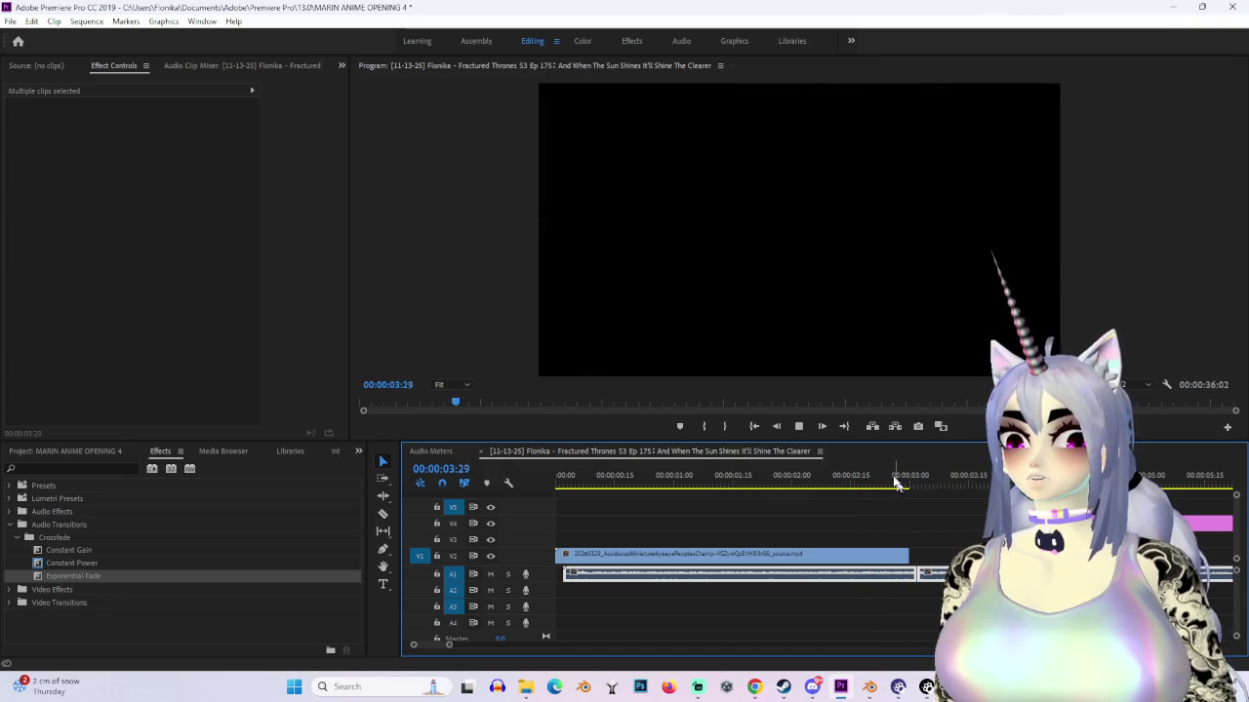
left_click_drag(897, 483, 855, 482)
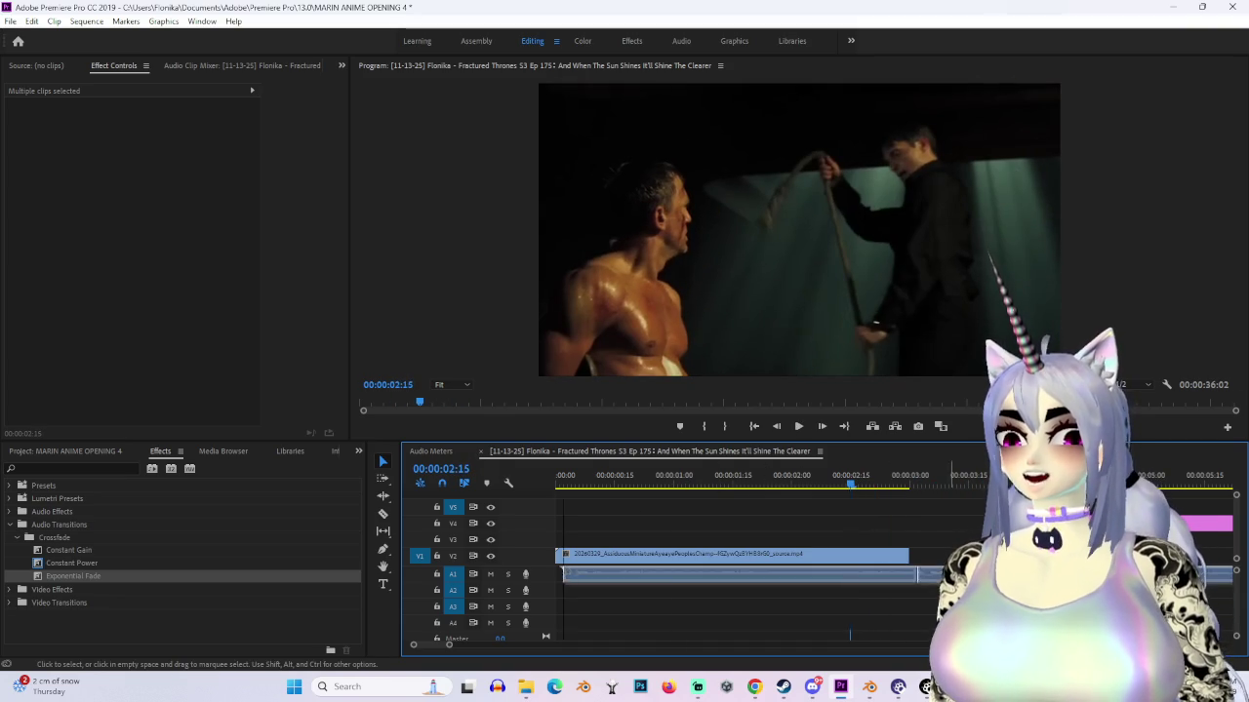
key("space")
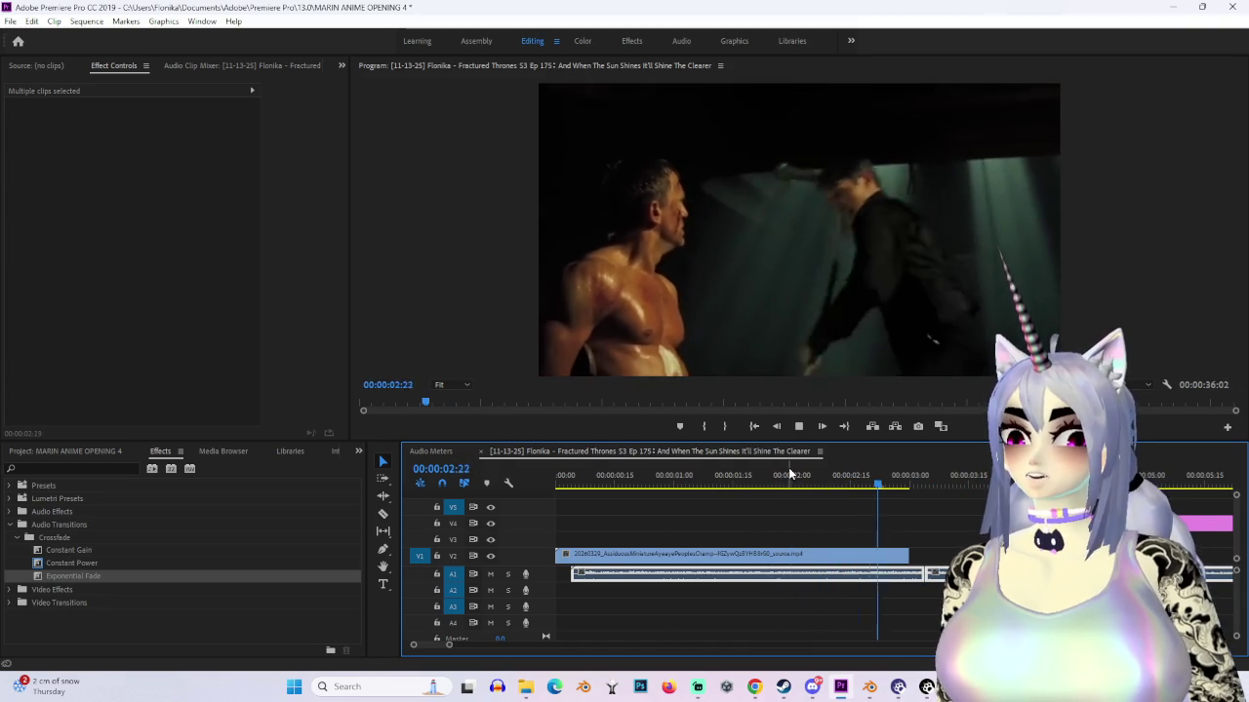
left_click_drag(647, 478, 877, 478)
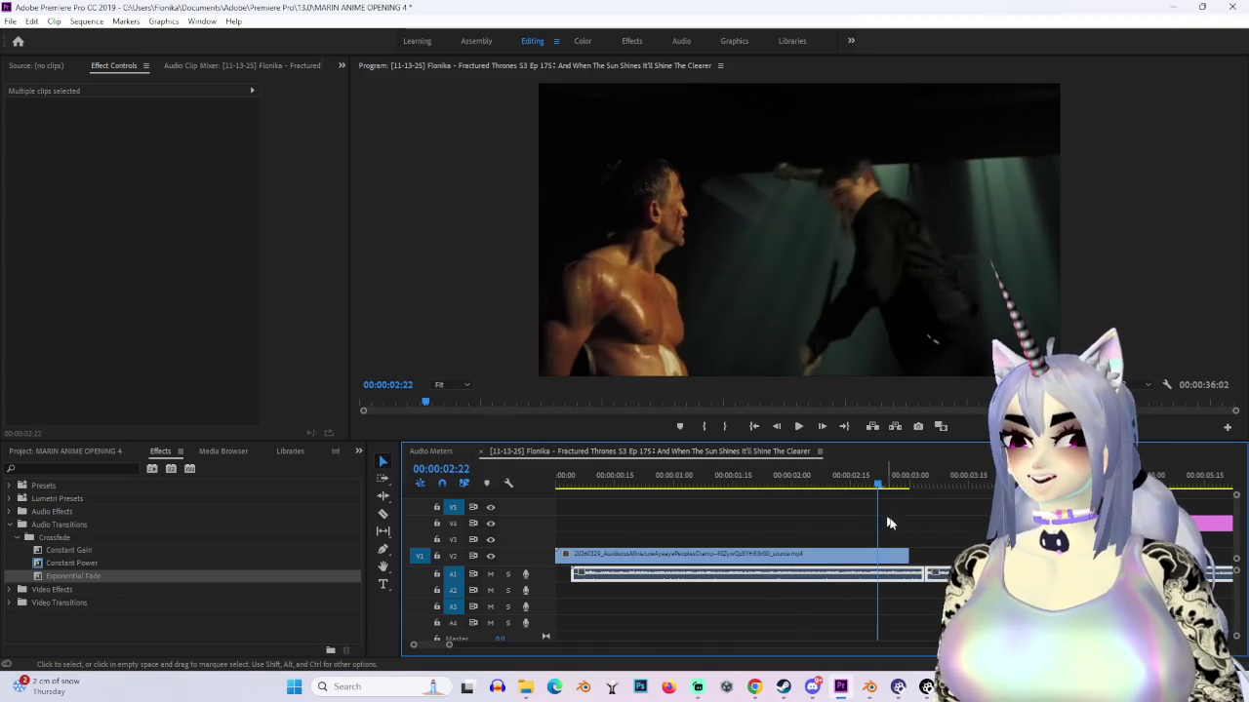
key("space")
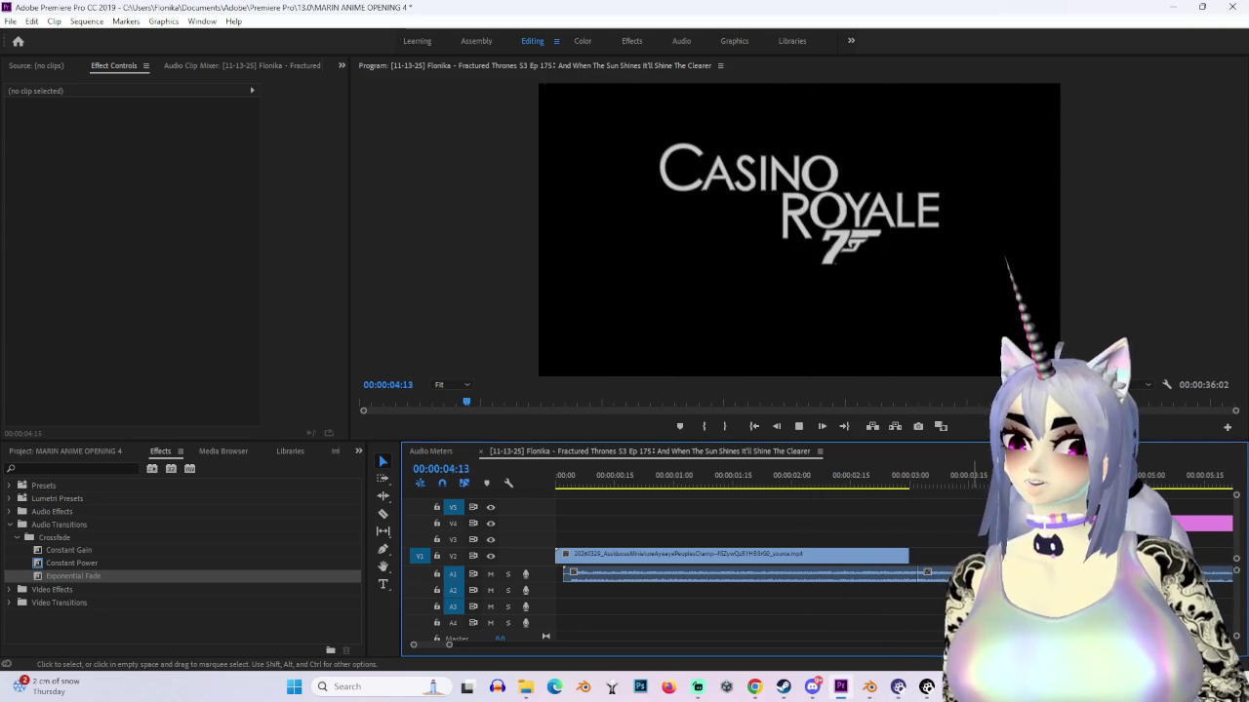
Step: Play through into the logo and COMING DECEMBER 2026 title, then return to the start
left_click_drag(450, 646, 472, 645)
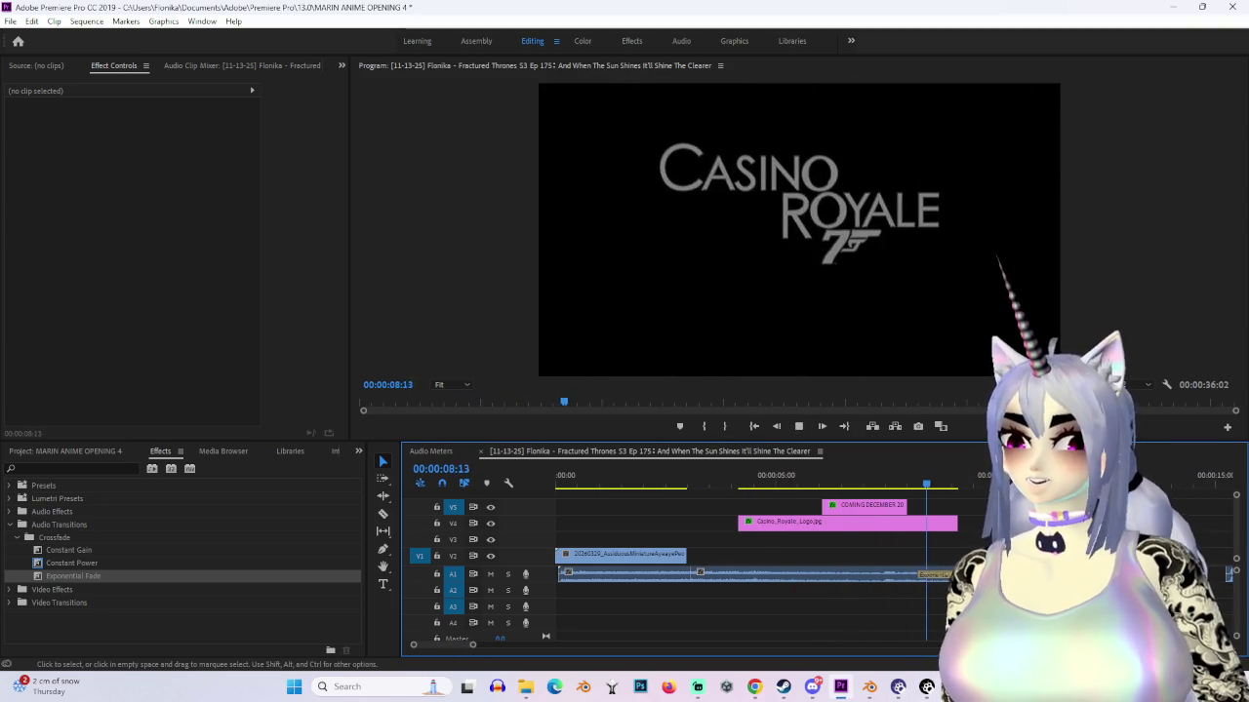
key("space")
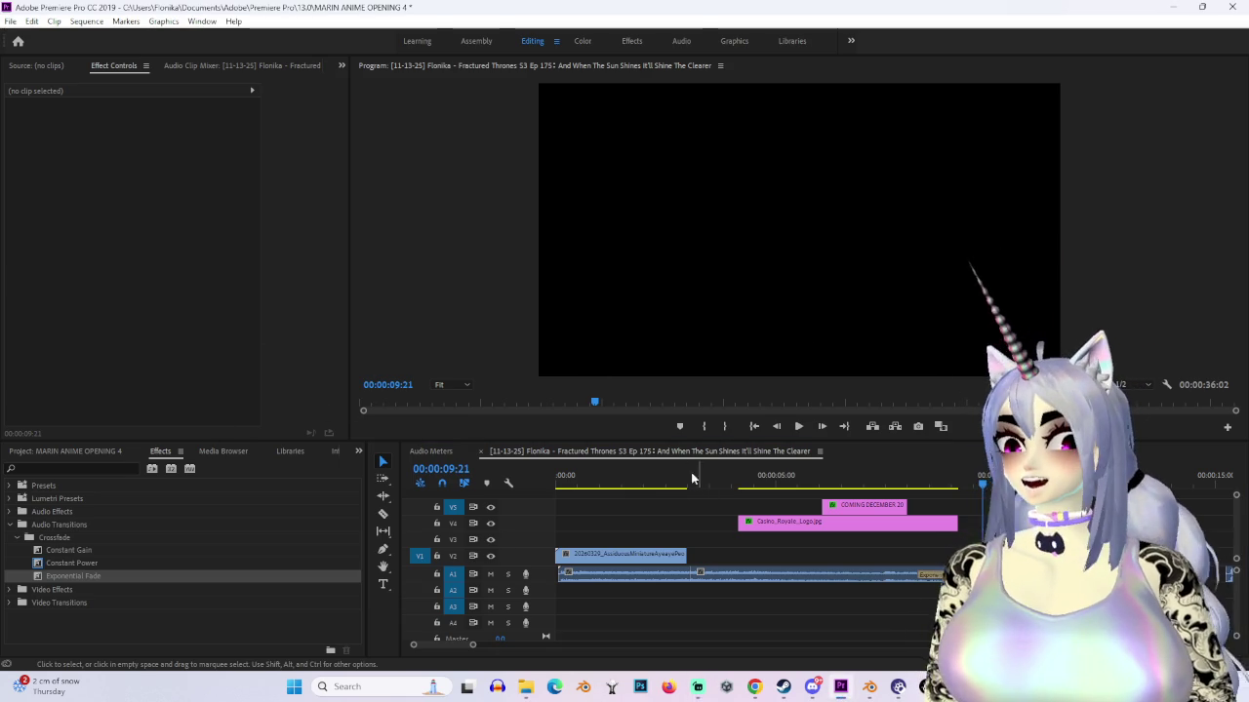
left_click(579, 612)
key("Home")
Step: Play back the opening frames of the sequence to review the movie clip
left_click_drag(473, 645, 434, 644)
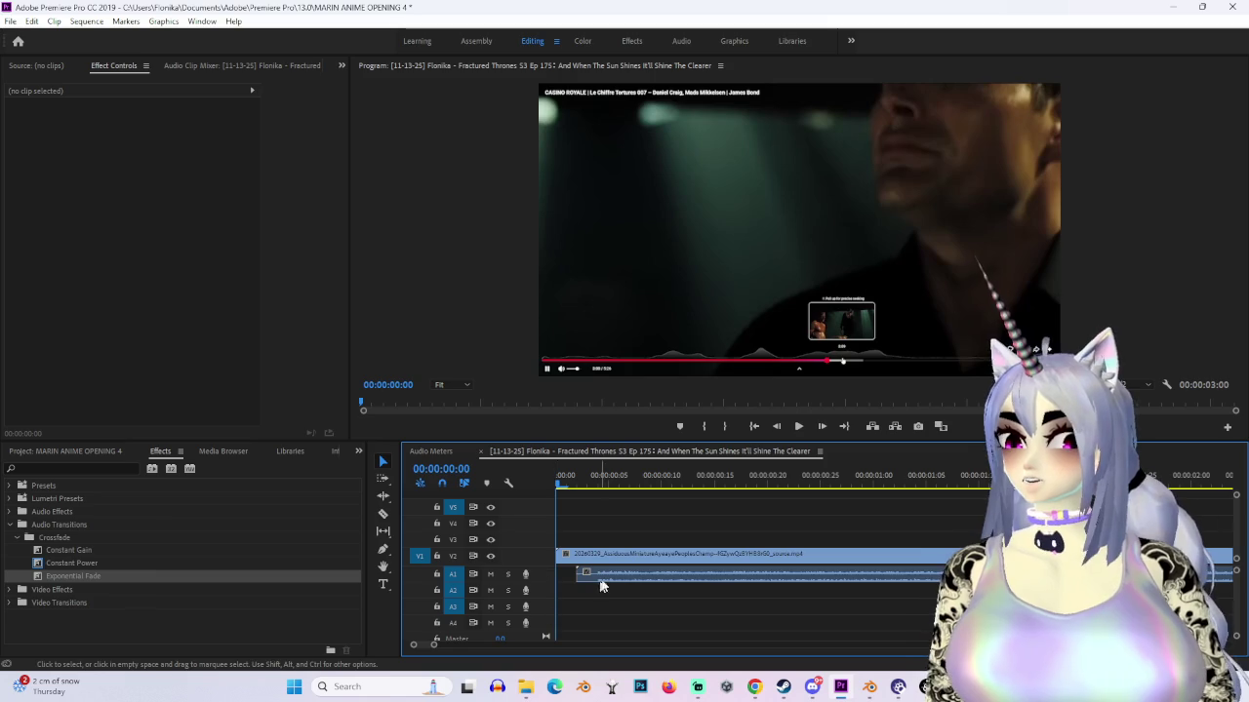
left_click(581, 555)
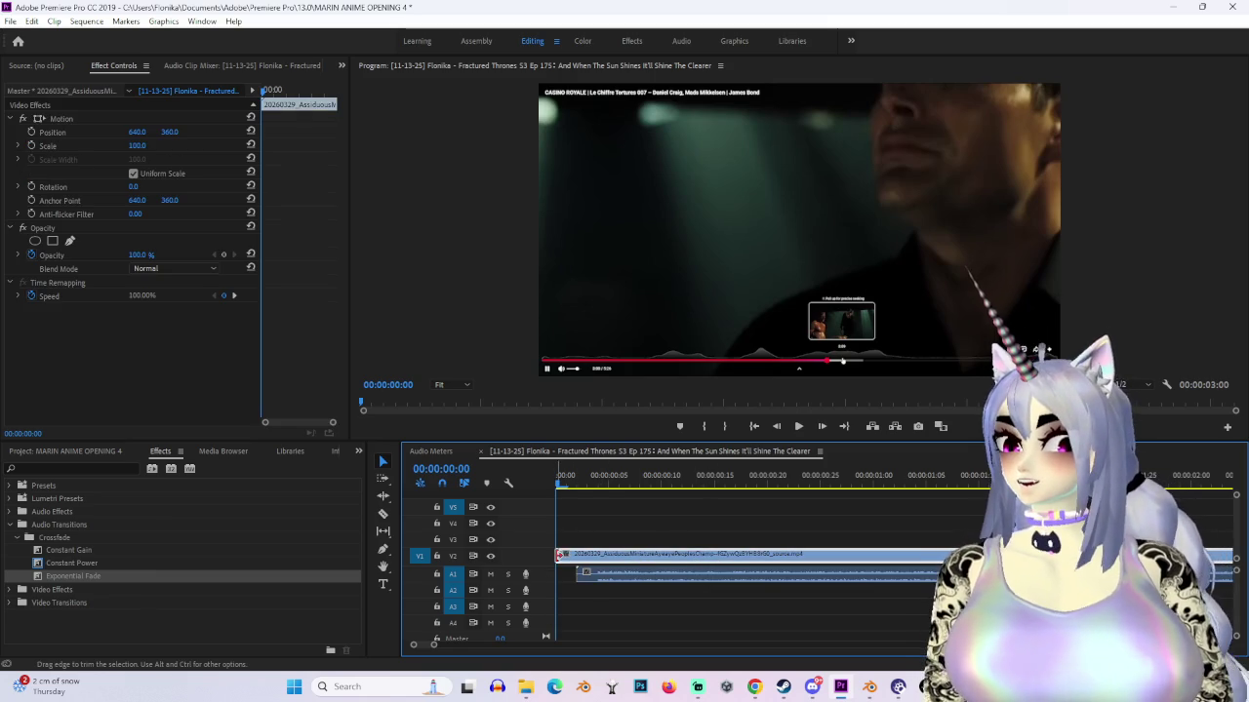
key("space")
left_click(583, 566)
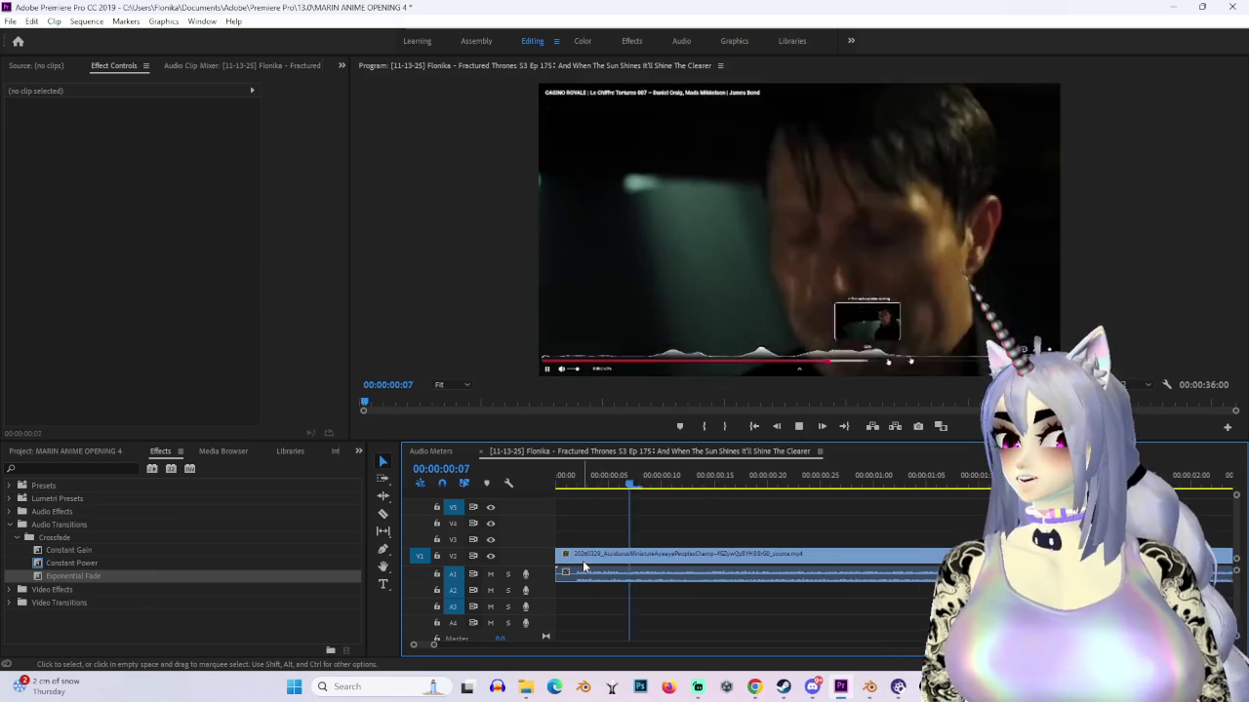
key("space")
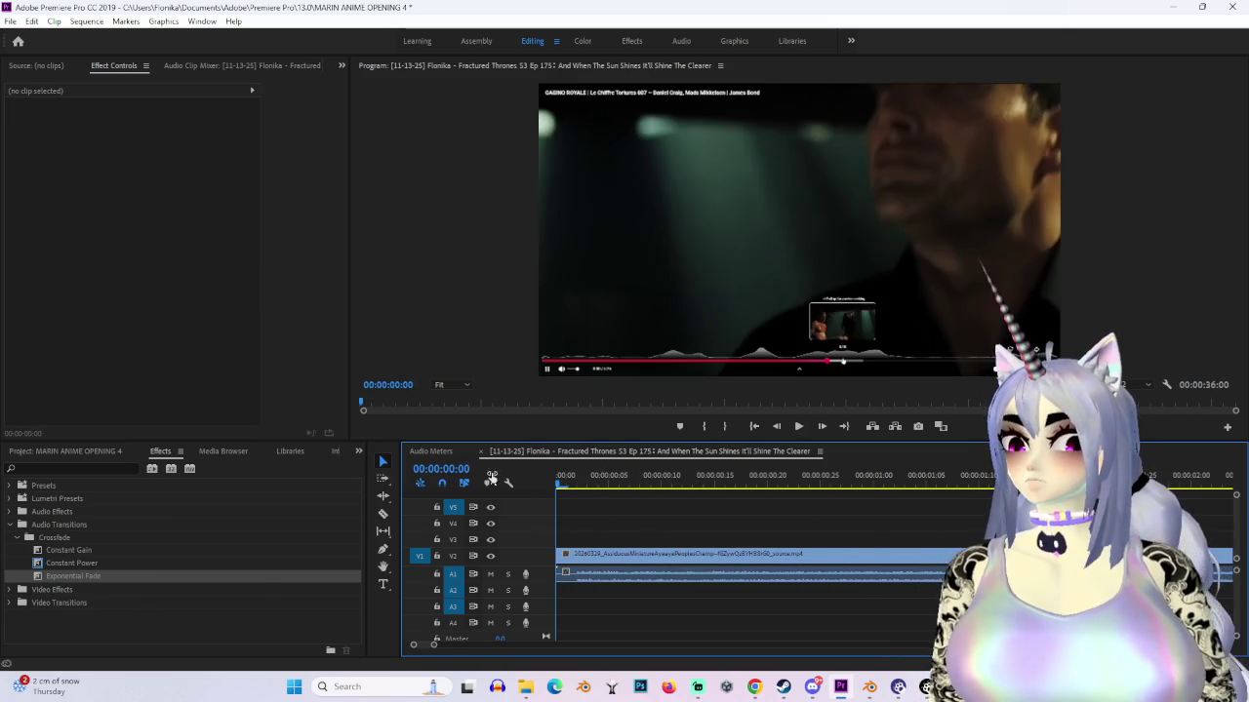
left_click(10, 603)
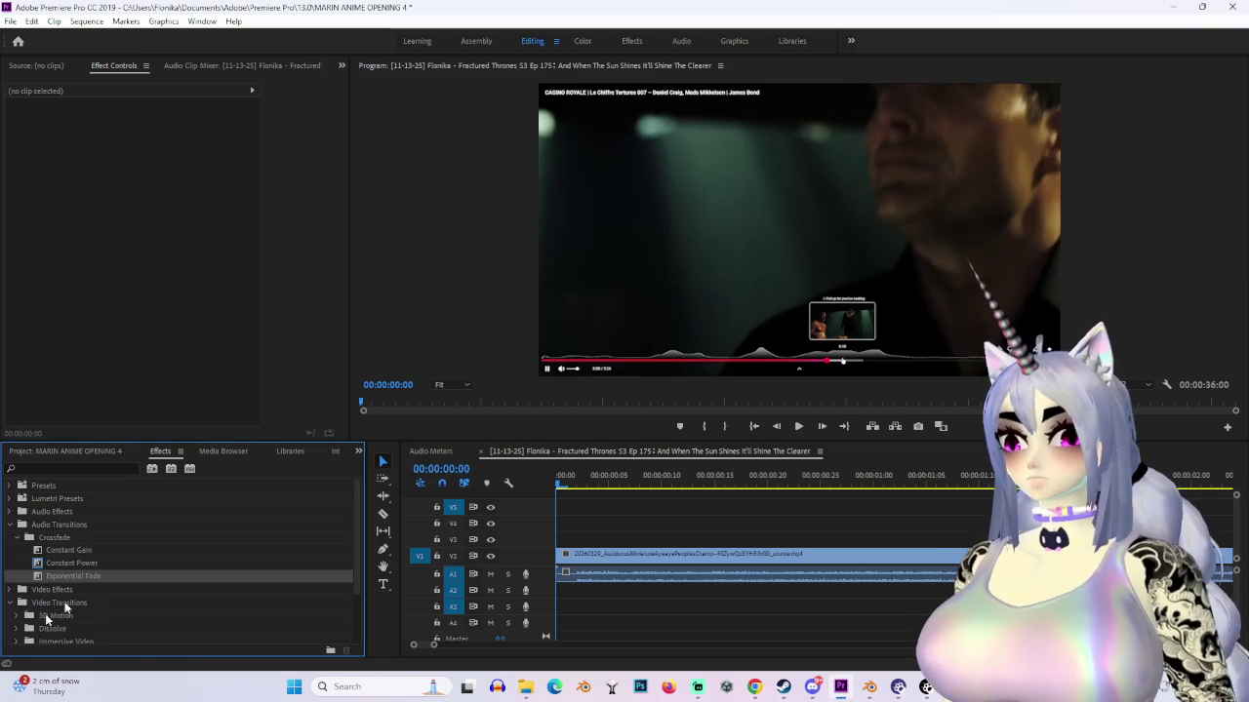
key("space")
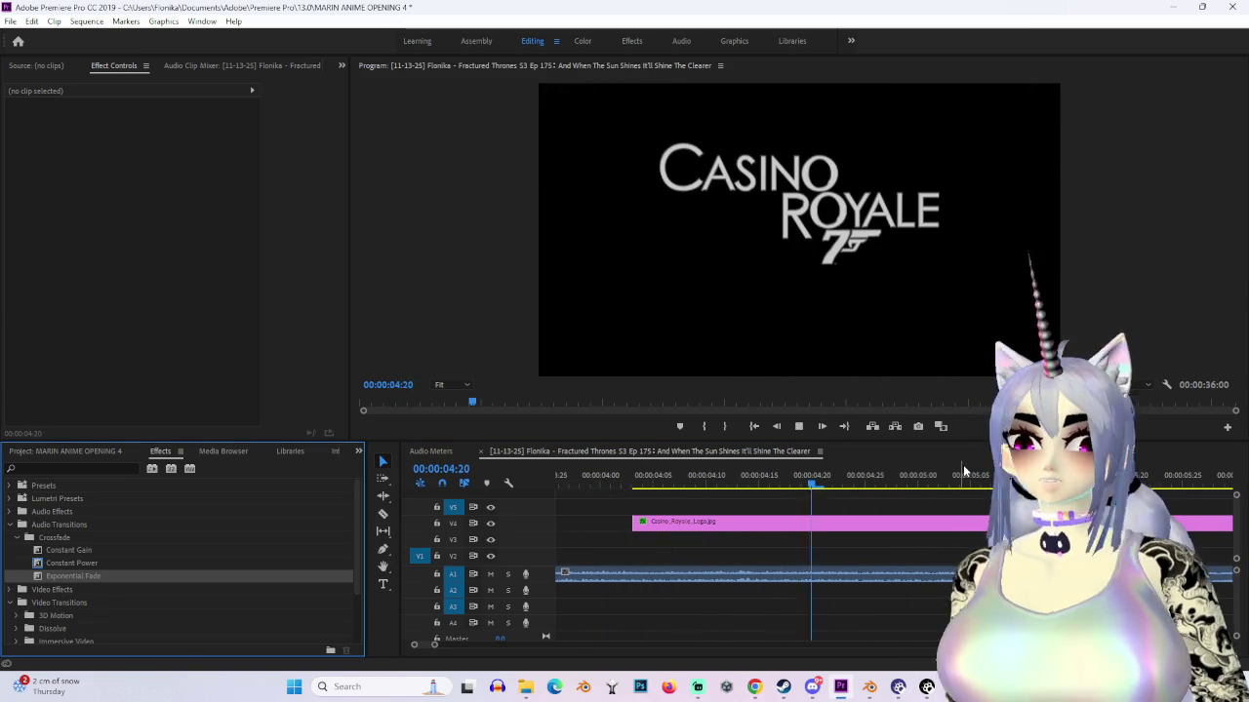
key("backslash")
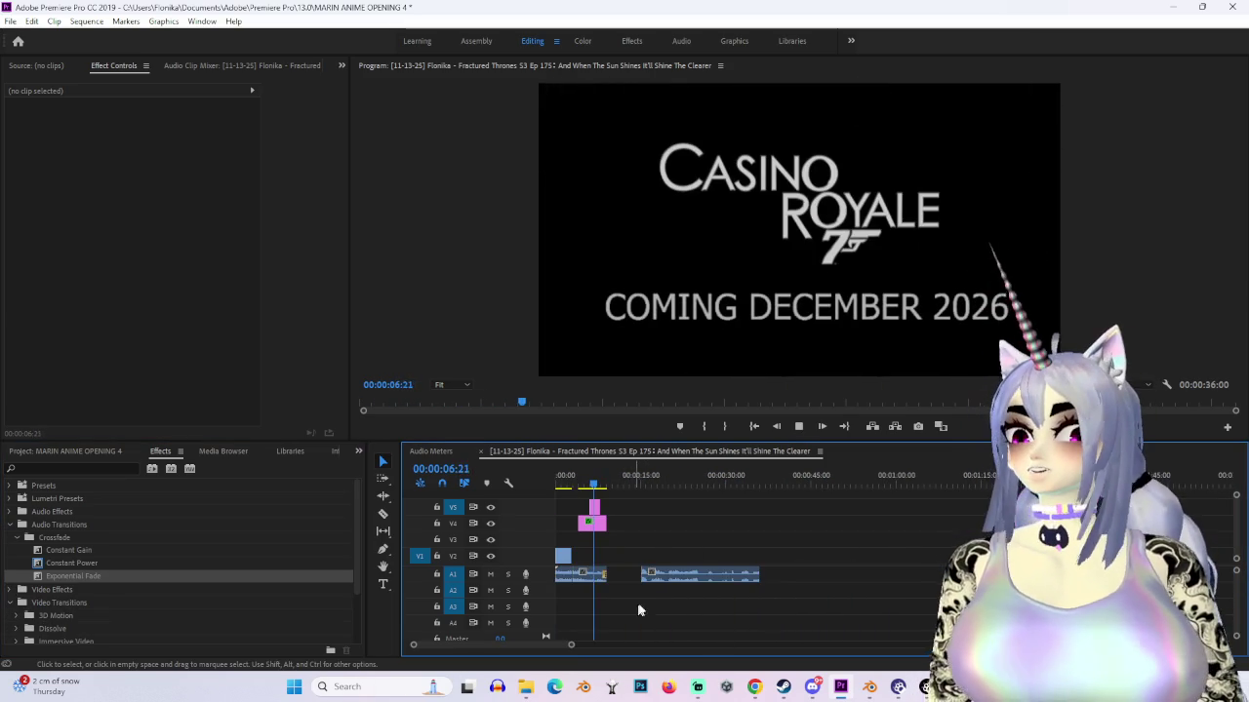
Step: Delete the second A1 audio clip, shortening the sequence to 00:00:09:05, and select all clips
left_click(699, 585)
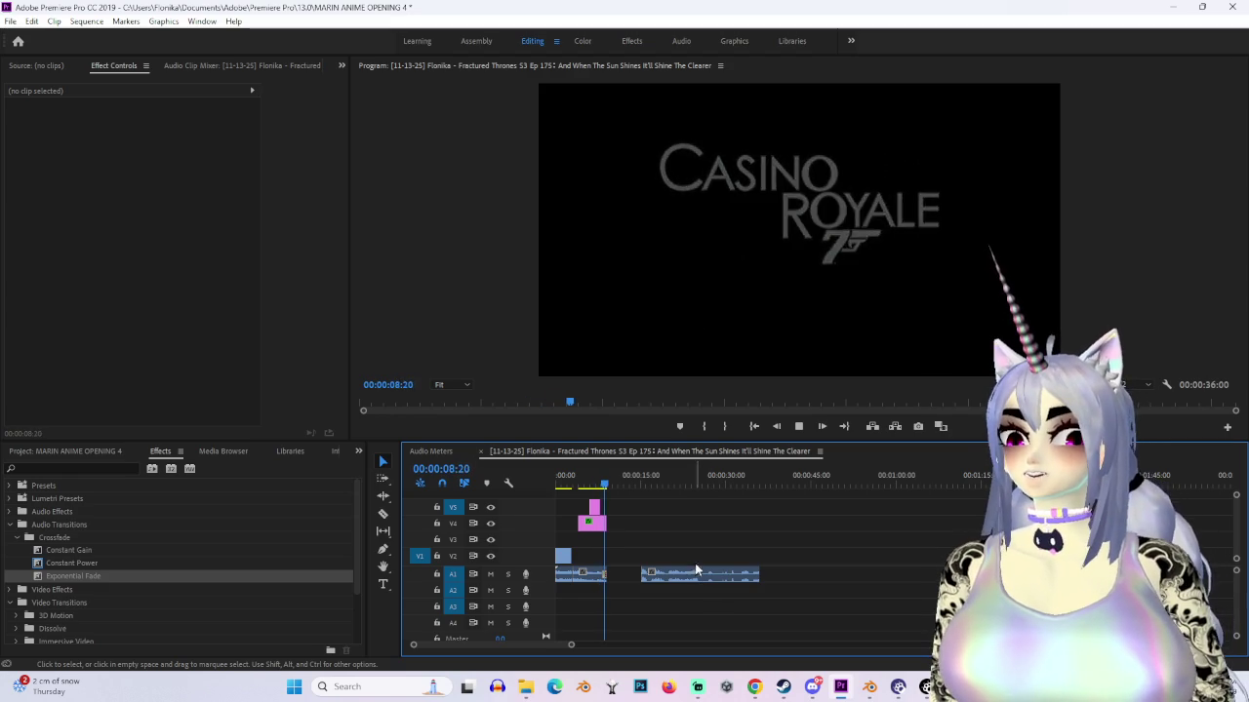
key("Delete")
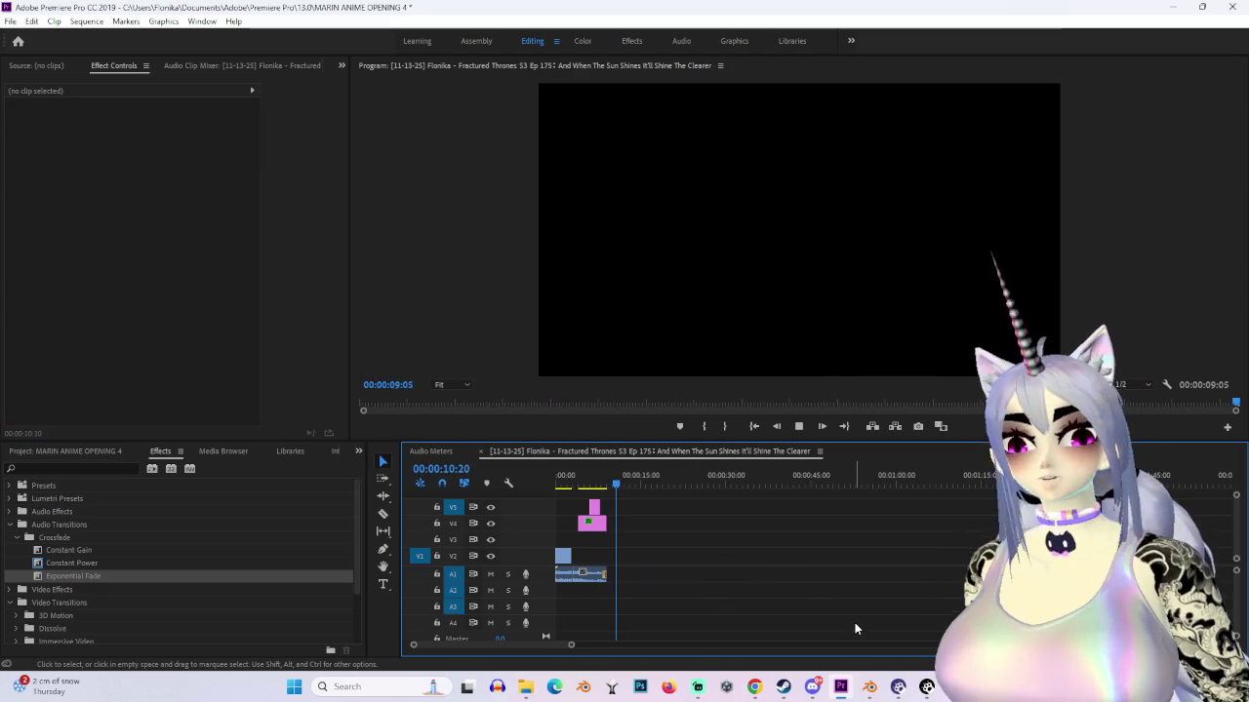
left_click(584, 485)
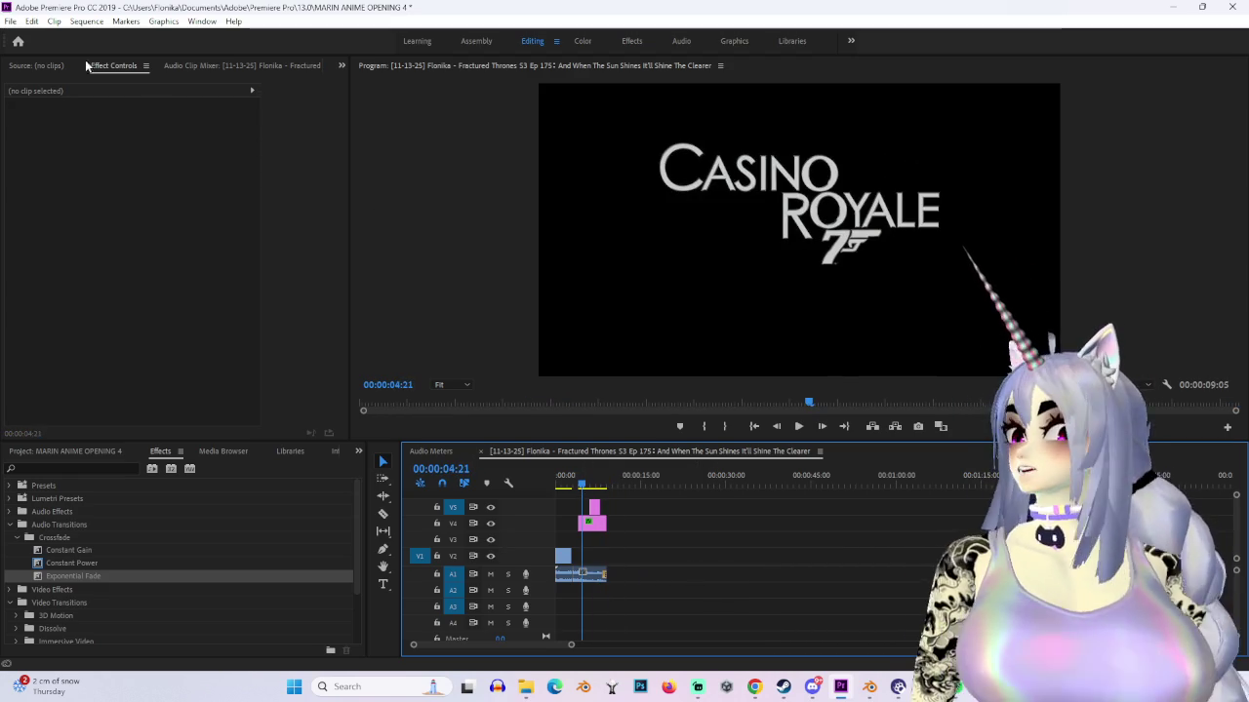
left_click_drag(618, 566, 417, 415)
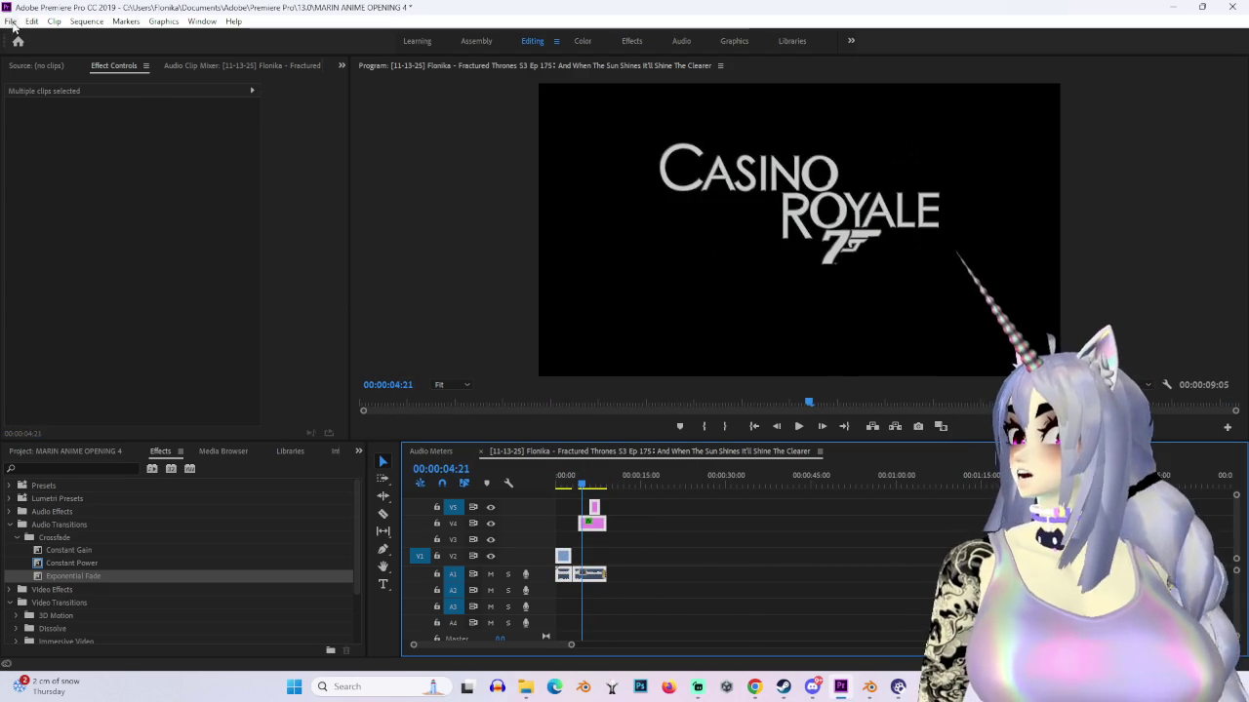
Step: Export the sequence via File > Export > Media as H.264 with Match Source – High bitrate
left_click(10, 21)
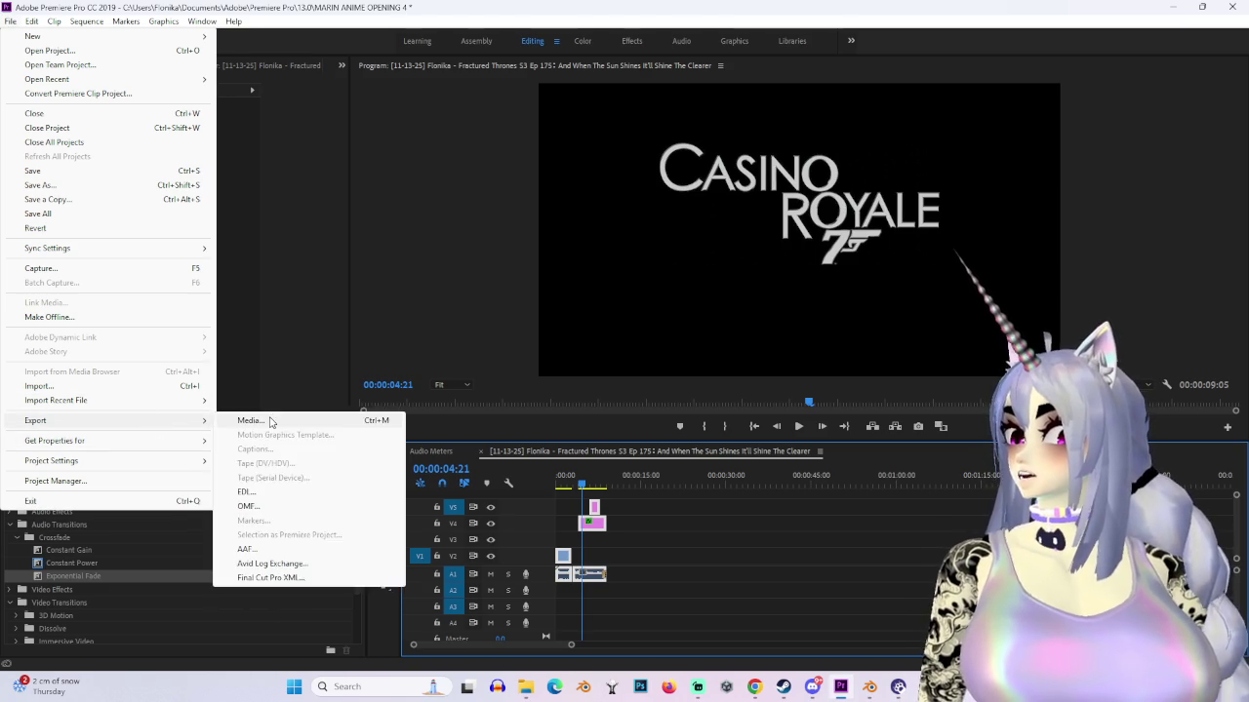
mouse_move(107, 421)
left_click(239, 415)
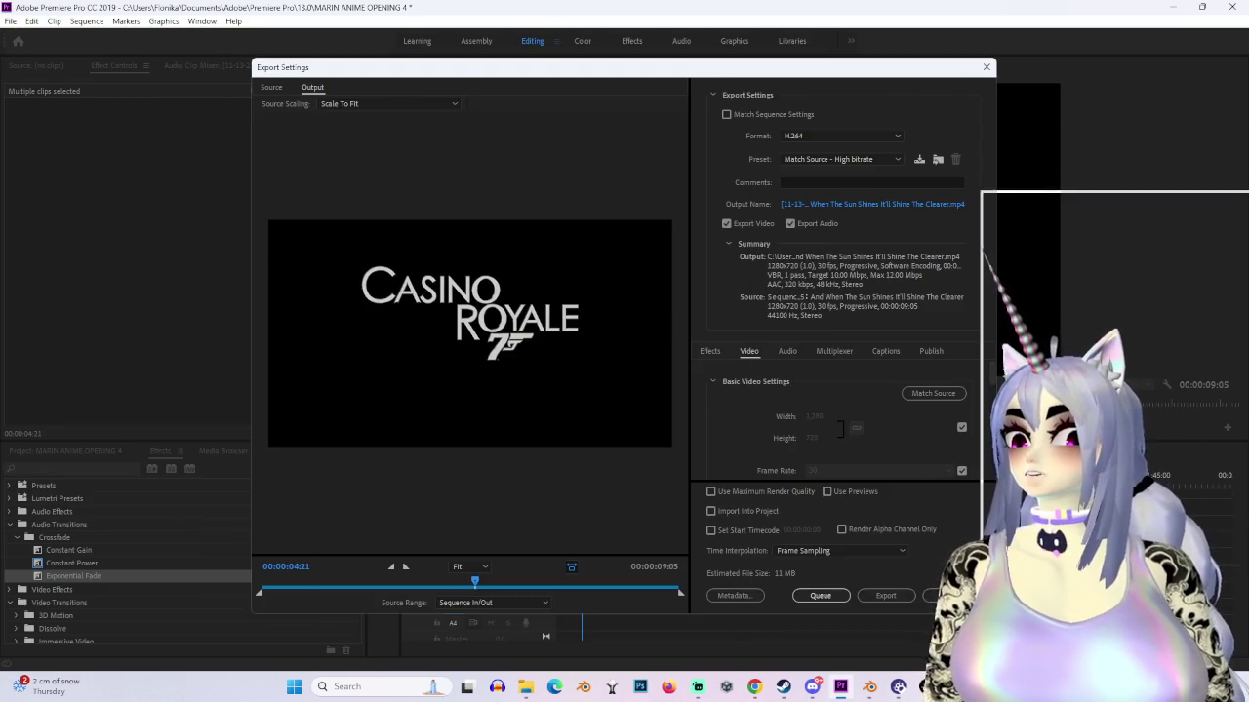
key("Escape")
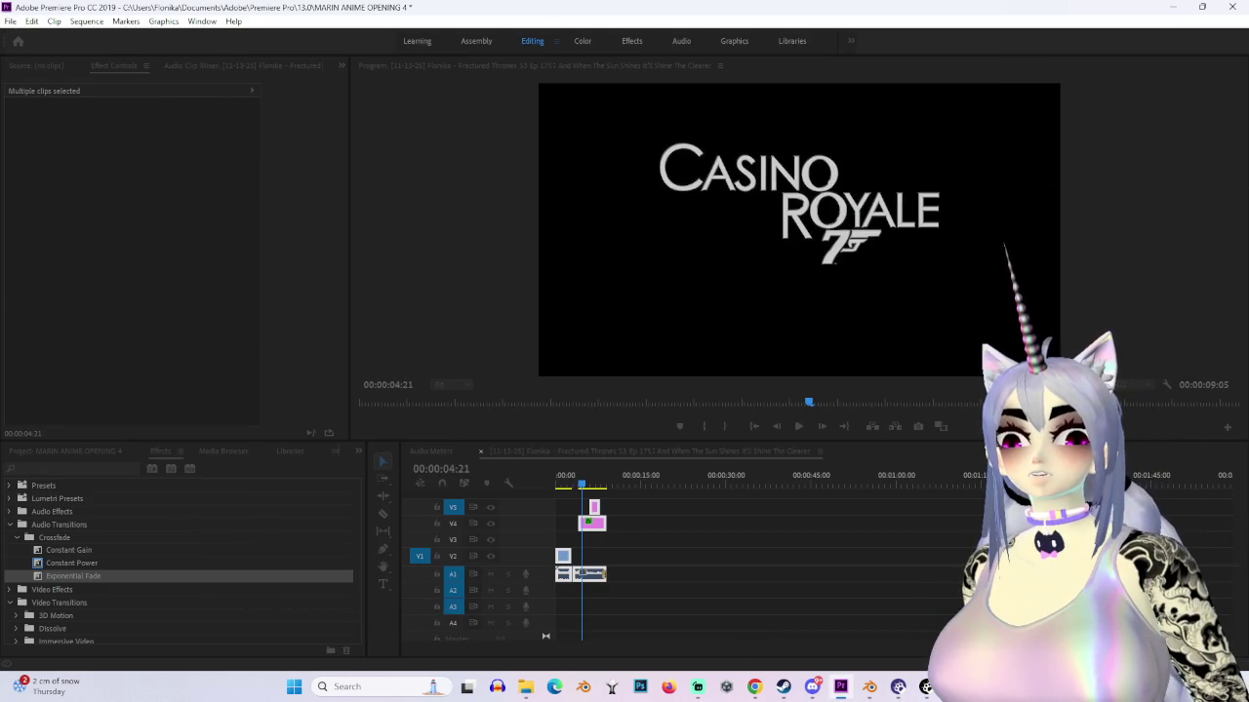
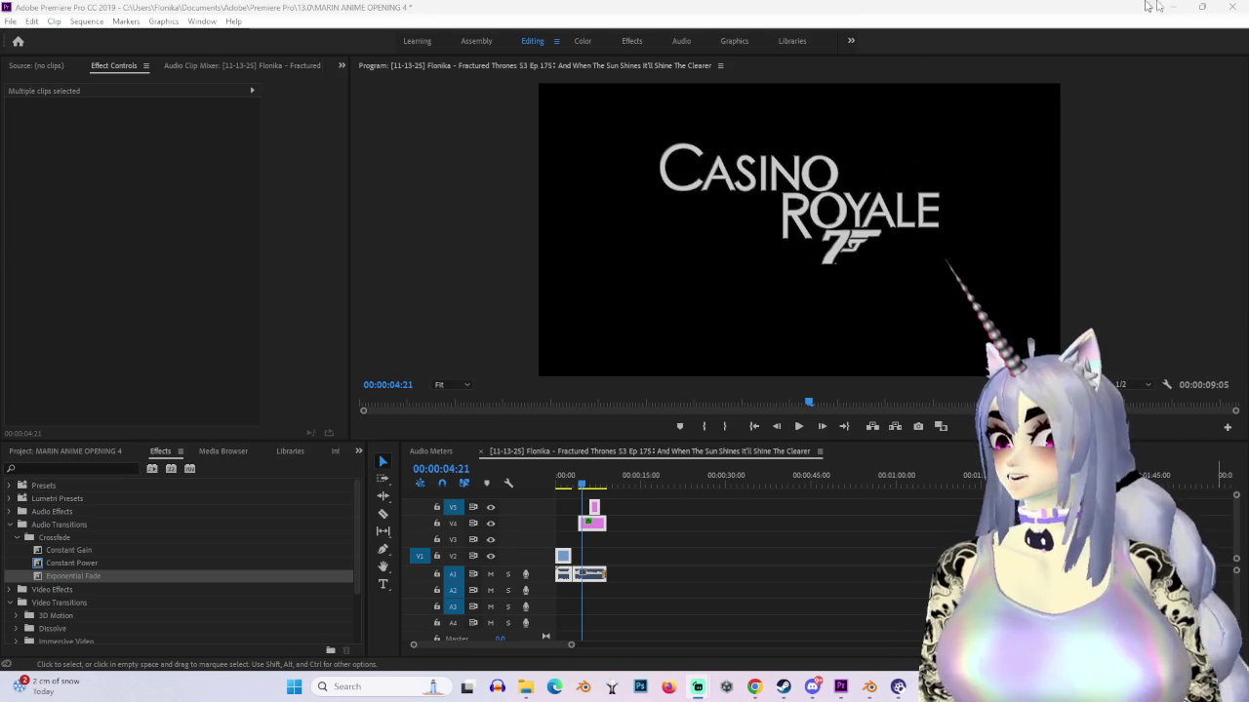
Step: Quit Premiere Pro without saving the MARIN ANIME OPENING 4 project
key("ctrl+q")
left_click(649, 354)
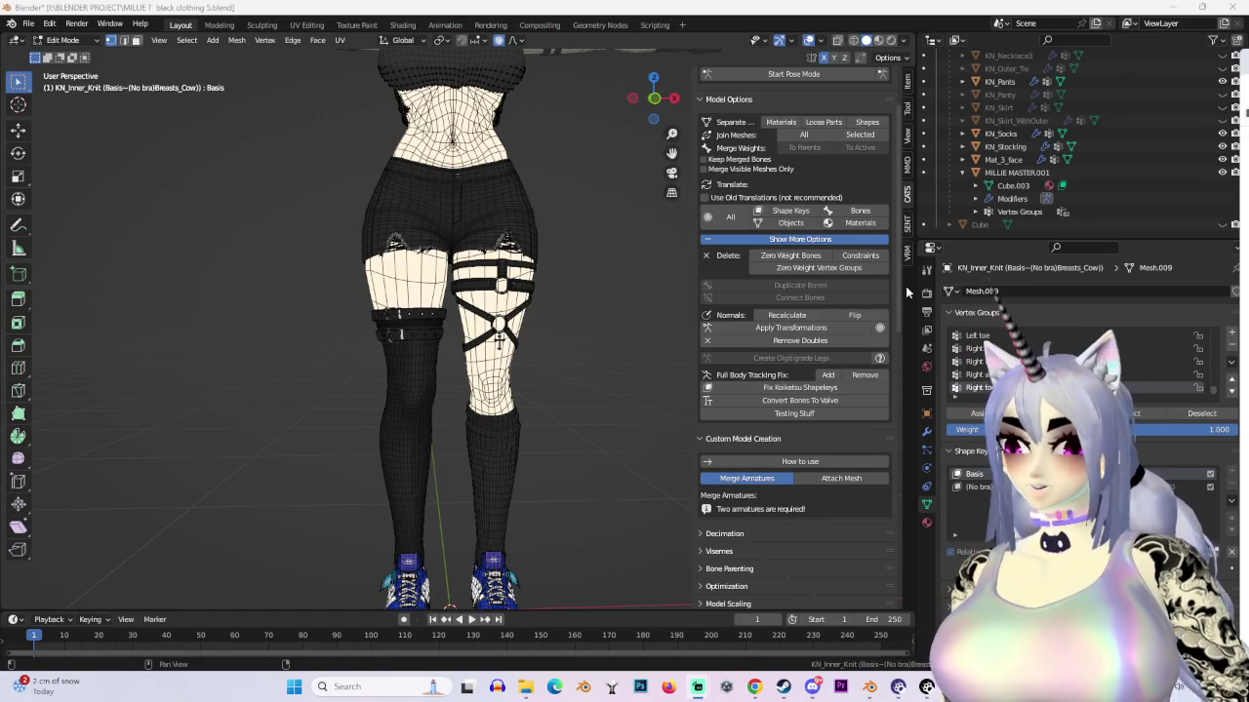
Step: Frame the torso and soft-move a box-selected patch of the knit edge downward
scroll(611, 281, "down", 2)
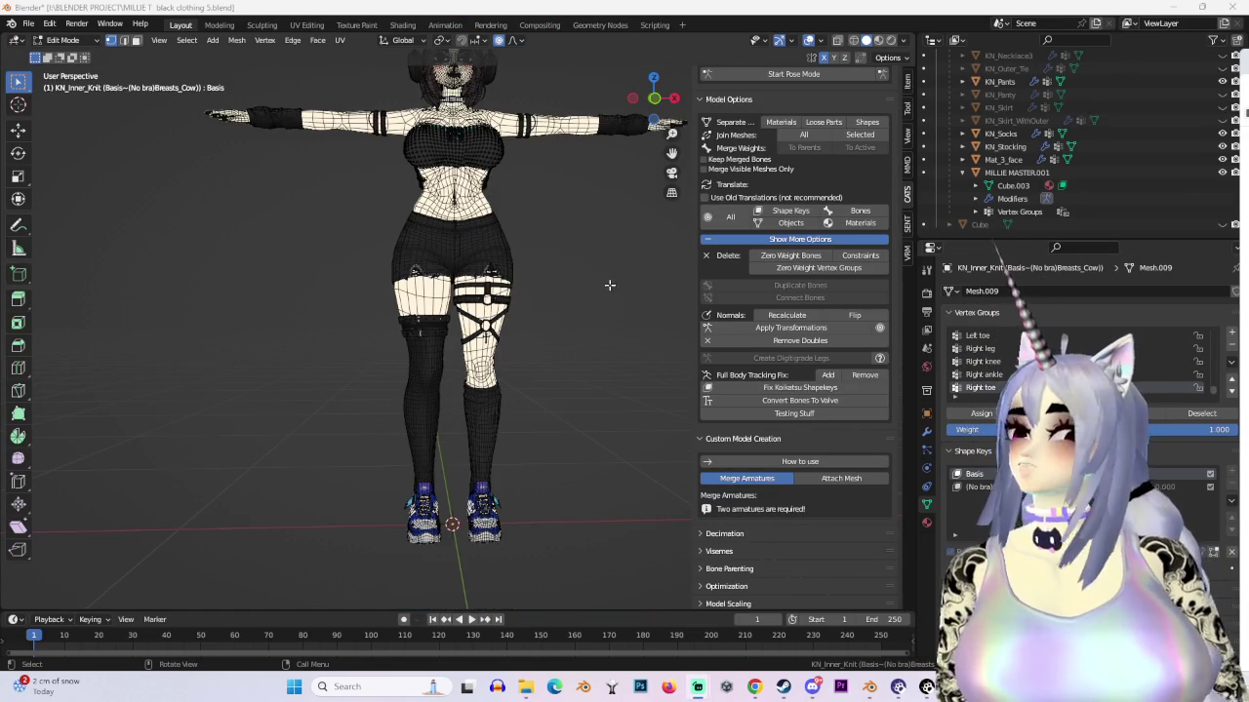
middle_click_drag(614, 277, 599, 286)
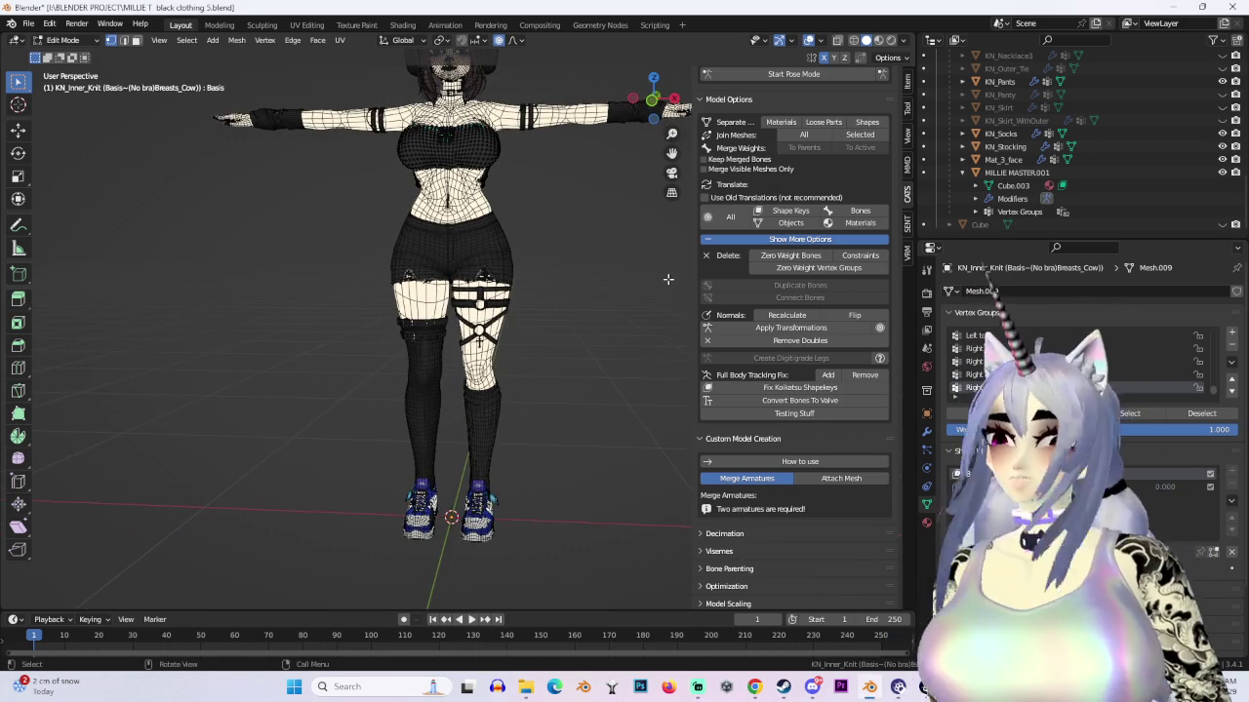
scroll(592, 212, "up", 2)
key("ctrl+KP_1")
scroll(549, 423, "up", 3)
middle_click_drag(549, 424, 531, 514)
key("KP_1")
scroll(535, 468, "up", 3)
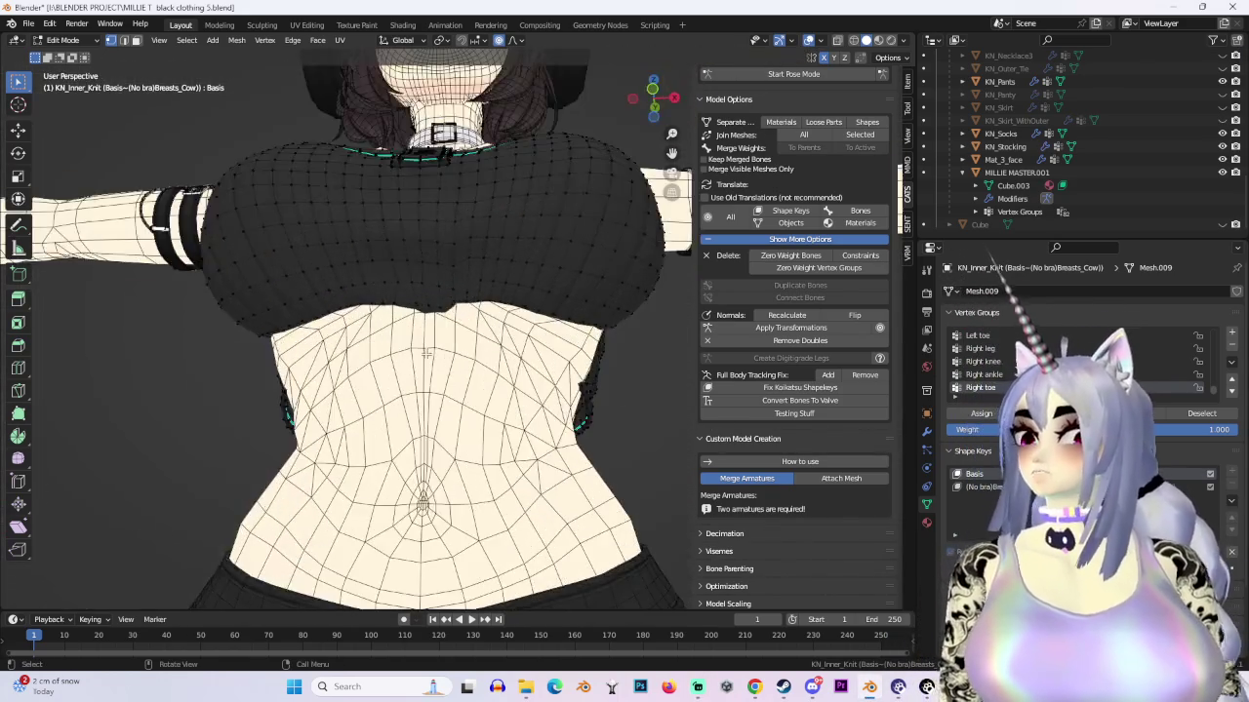
middle_click_drag(535, 459, 538, 420)
scroll(538, 416, "up", 4)
scroll(537, 416, "down", 2)
scroll(399, 377, "down", 3)
mouse_move(399, 376)
middle_mouse_down()
mouse_move(488, 370)
mouse_move(496, 423)
mouse_move(468, 429)
mouse_move(465, 343)
mouse_move(391, 367)
middle_mouse_up()
scroll(509, 366, "up", 4)
scroll(508, 366, "down", 3)
left_click_drag(276, 278, 444, 442)
key("g")
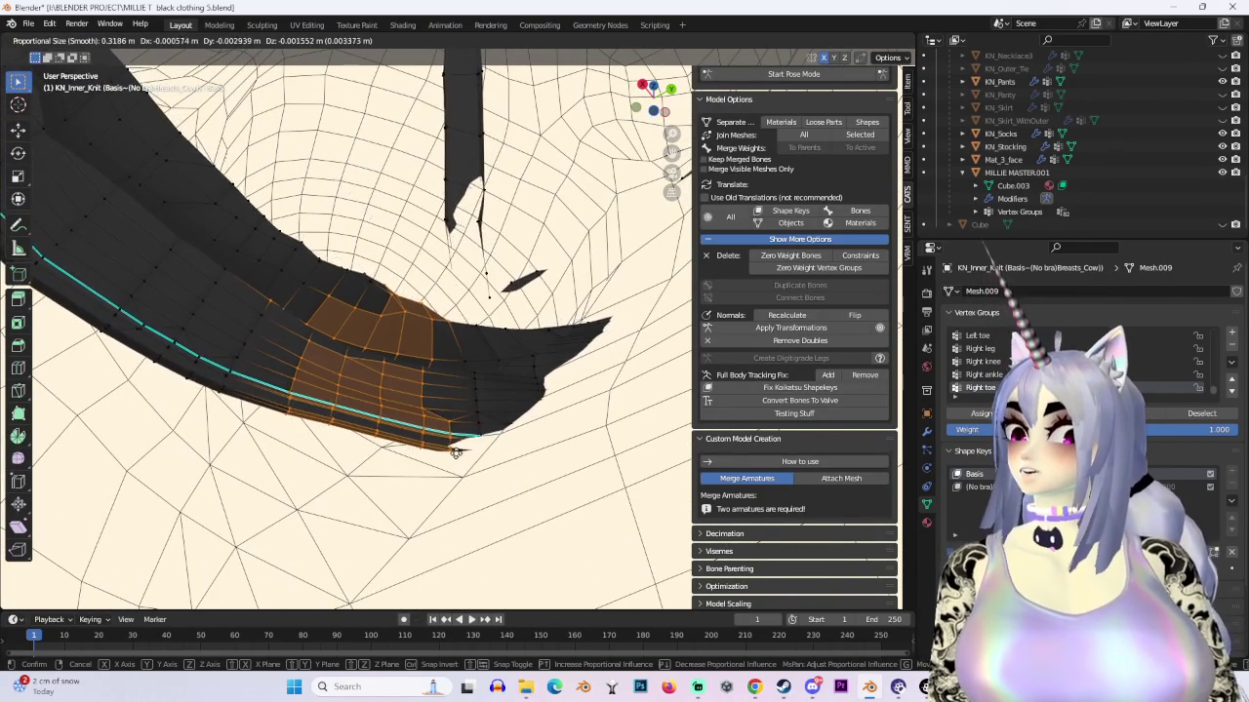
left_click(336, 475)
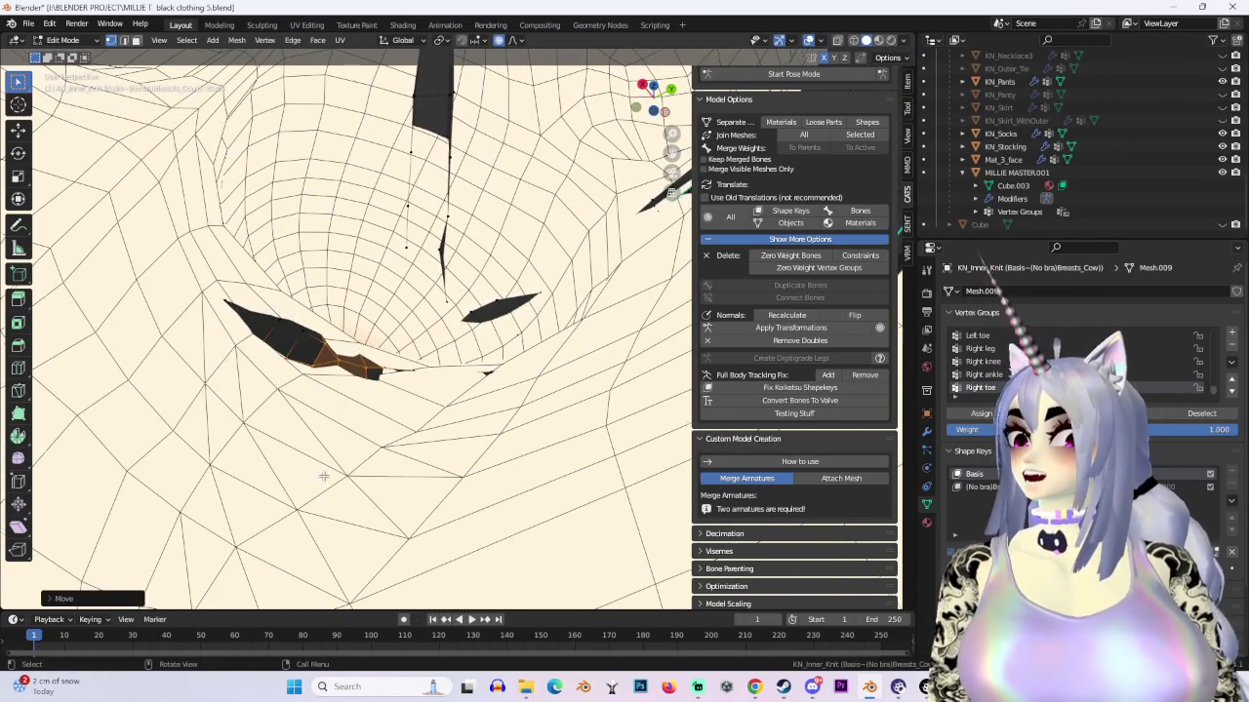
Step: Move two small patches of the knit's lower band along Y with proportional editing
middle_click_drag(333, 476, 516, 371)
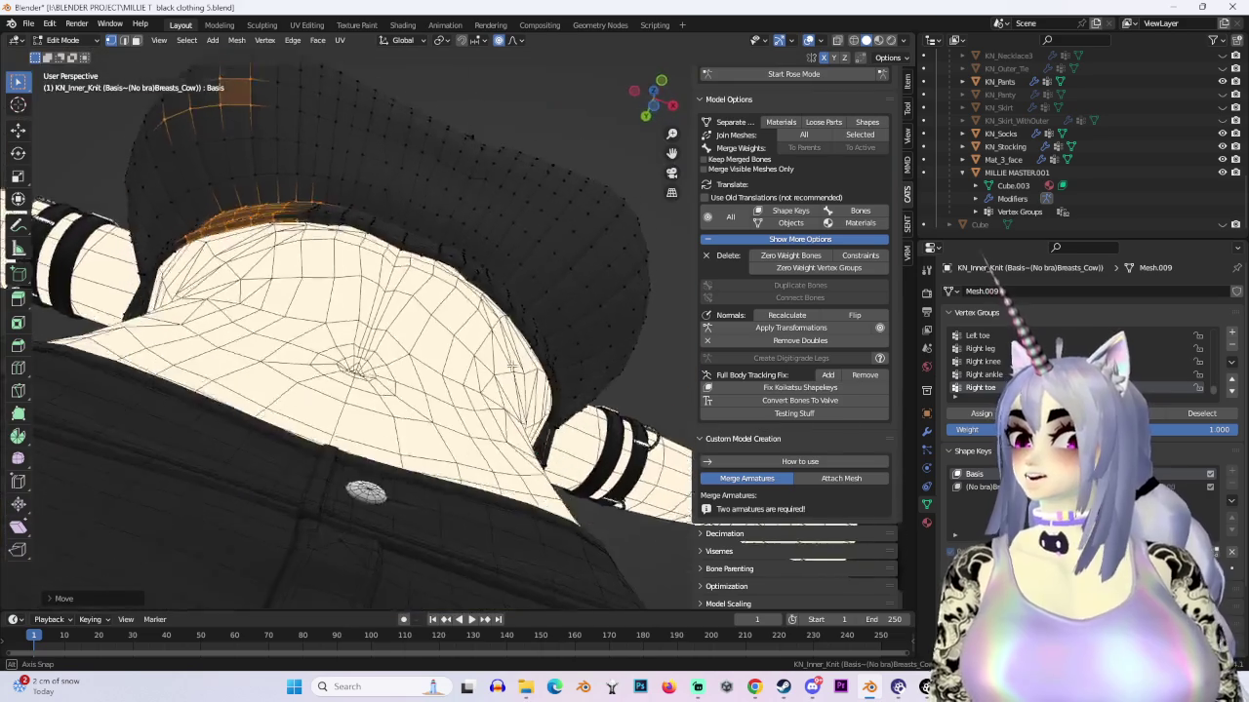
middle_click_drag(515, 370, 403, 346)
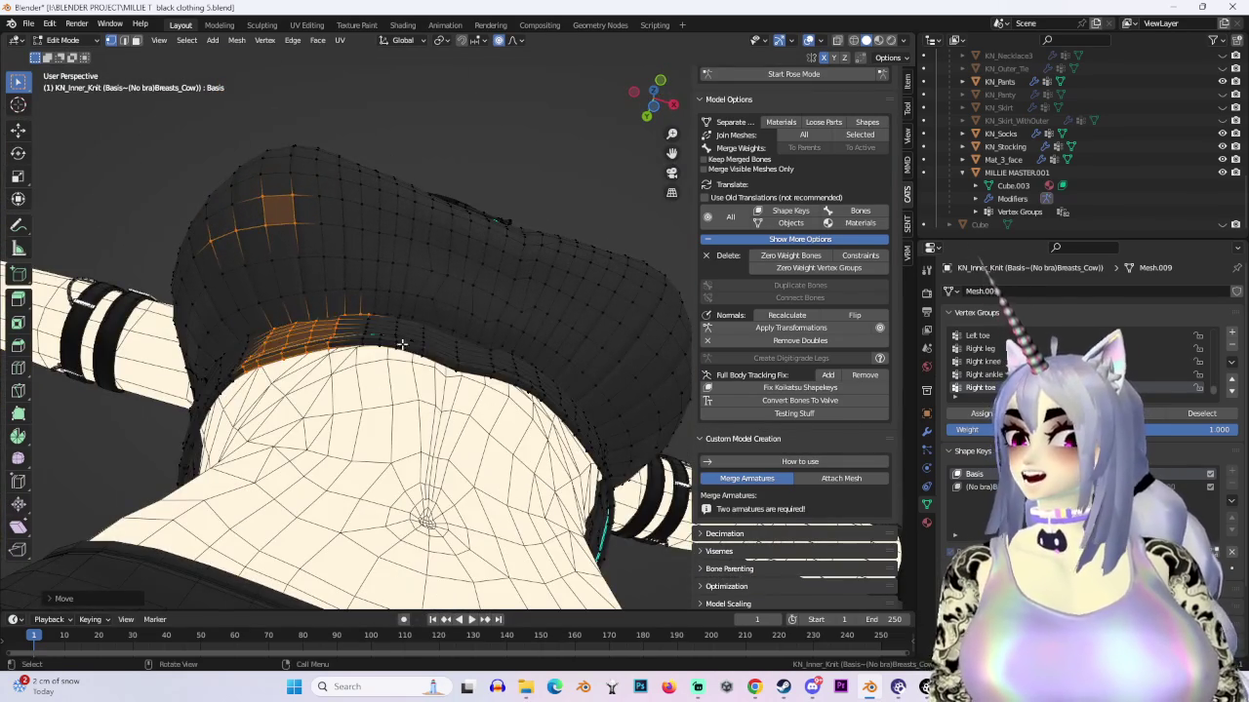
left_click_drag(402, 347, 499, 397)
left_click_drag(379, 333, 397, 350)
key("g")
scroll(389, 371, "down", 5)
key("y")
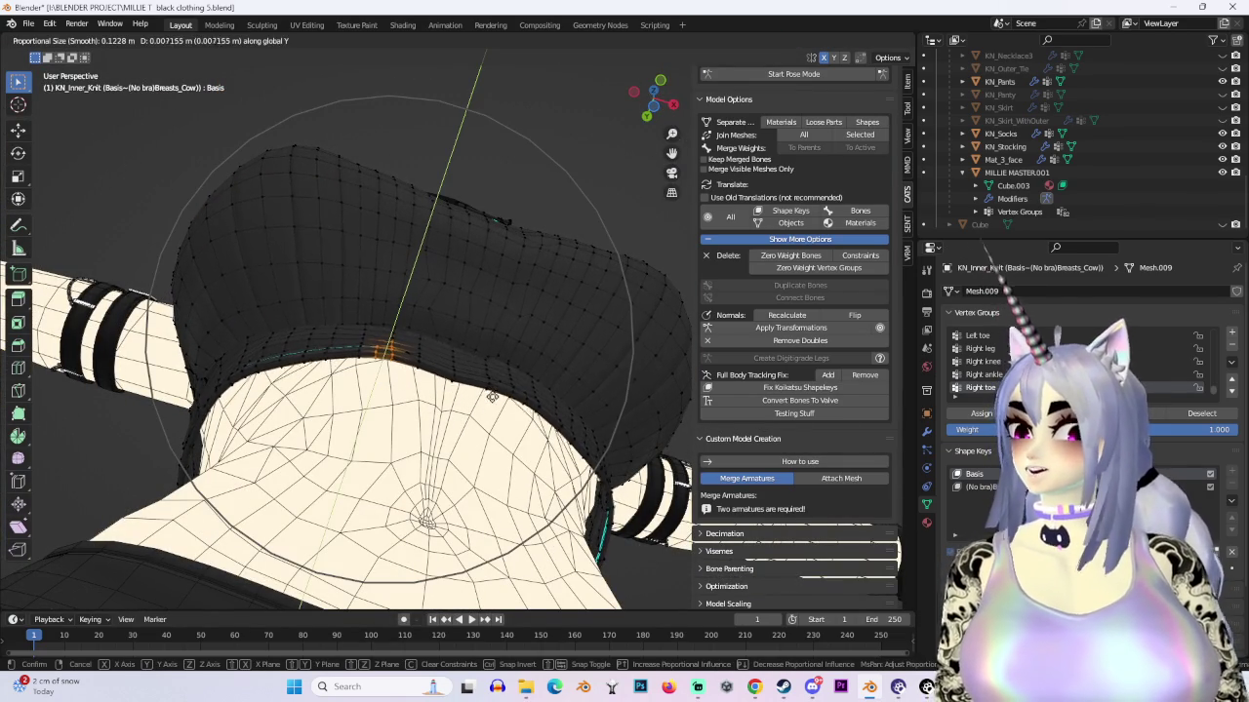
left_click(492, 394)
Step: Make three more soft-falloff moves pulling the knit edge over exposed skin
mouse_move(491, 395)
middle_mouse_down()
mouse_move(255, 264)
mouse_move(488, 429)
mouse_move(528, 388)
mouse_move(527, 349)
mouse_move(499, 314)
middle_mouse_up()
key("g")
left_click(258, 269)
key("g")
left_click(263, 283)
key("g")
left_click(512, 432)
scroll(529, 388, "down", 5)
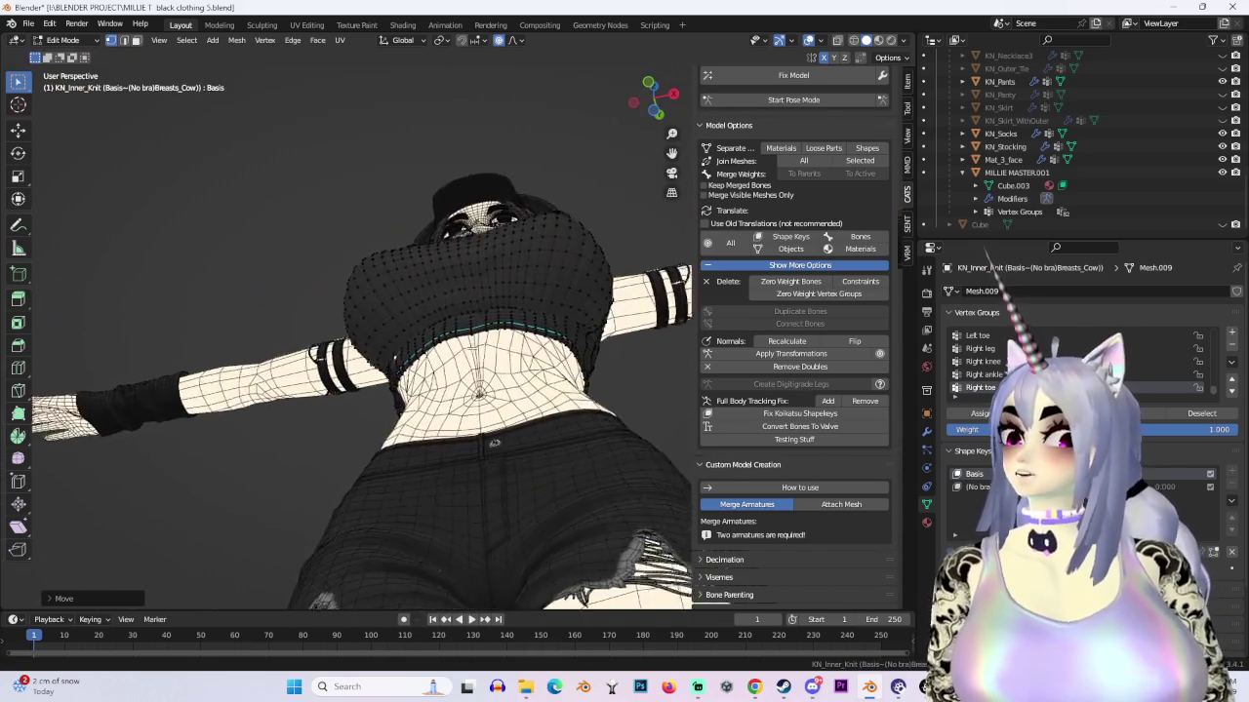
Step: Pull the knit mesh down under the chest, then nudge a vertex along Y to cover skin
scroll(498, 314, "up", 3)
key("g")
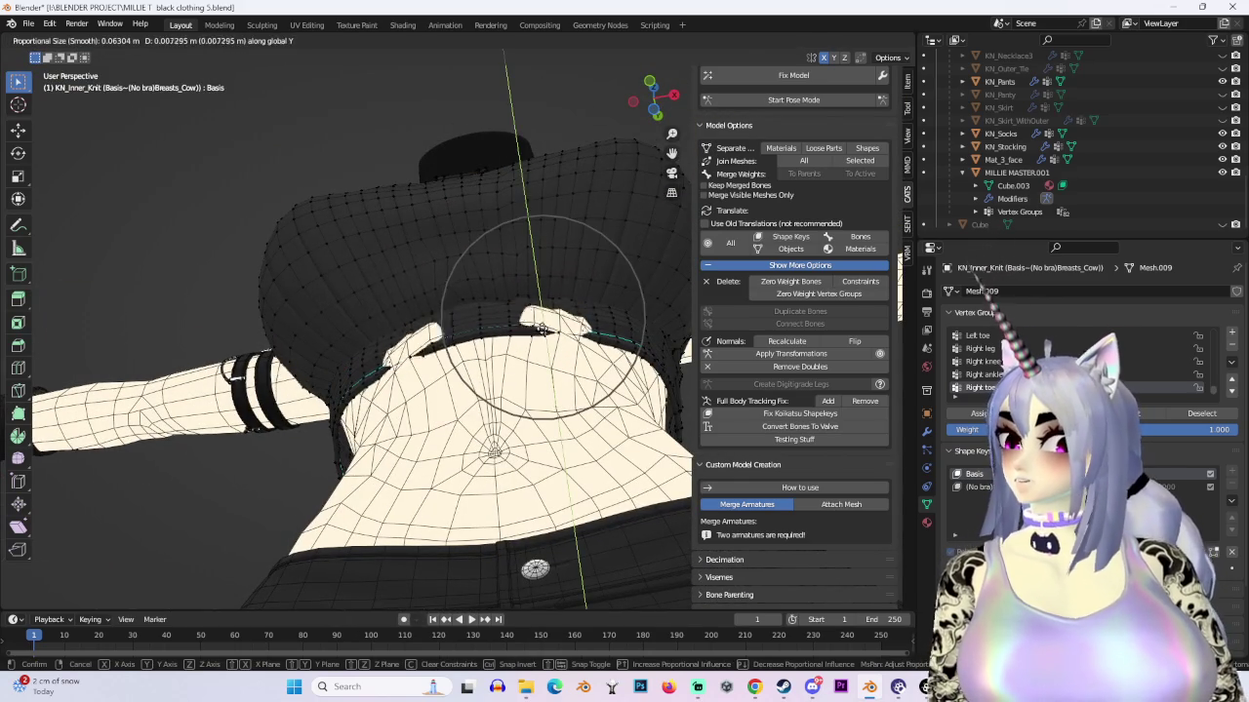
left_click(515, 229)
mouse_move(515, 230)
middle_mouse_down()
mouse_move(553, 319)
mouse_move(452, 279)
middle_mouse_up()
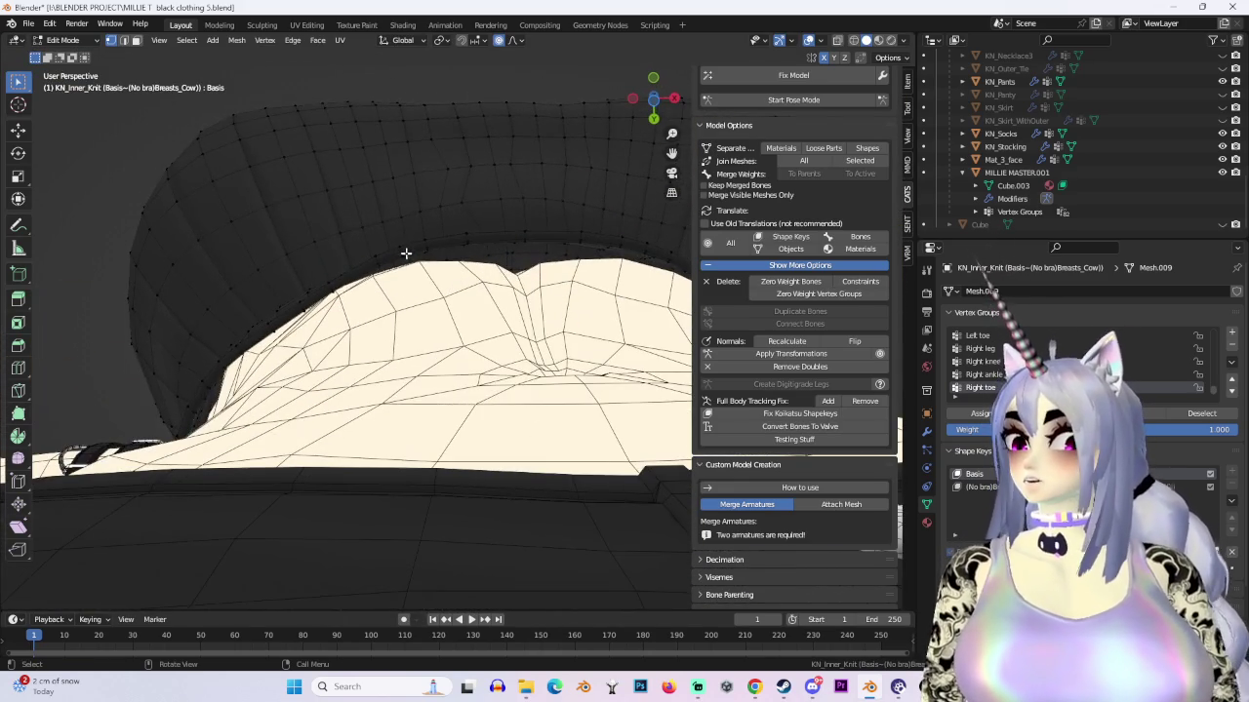
key("g")
key("y")
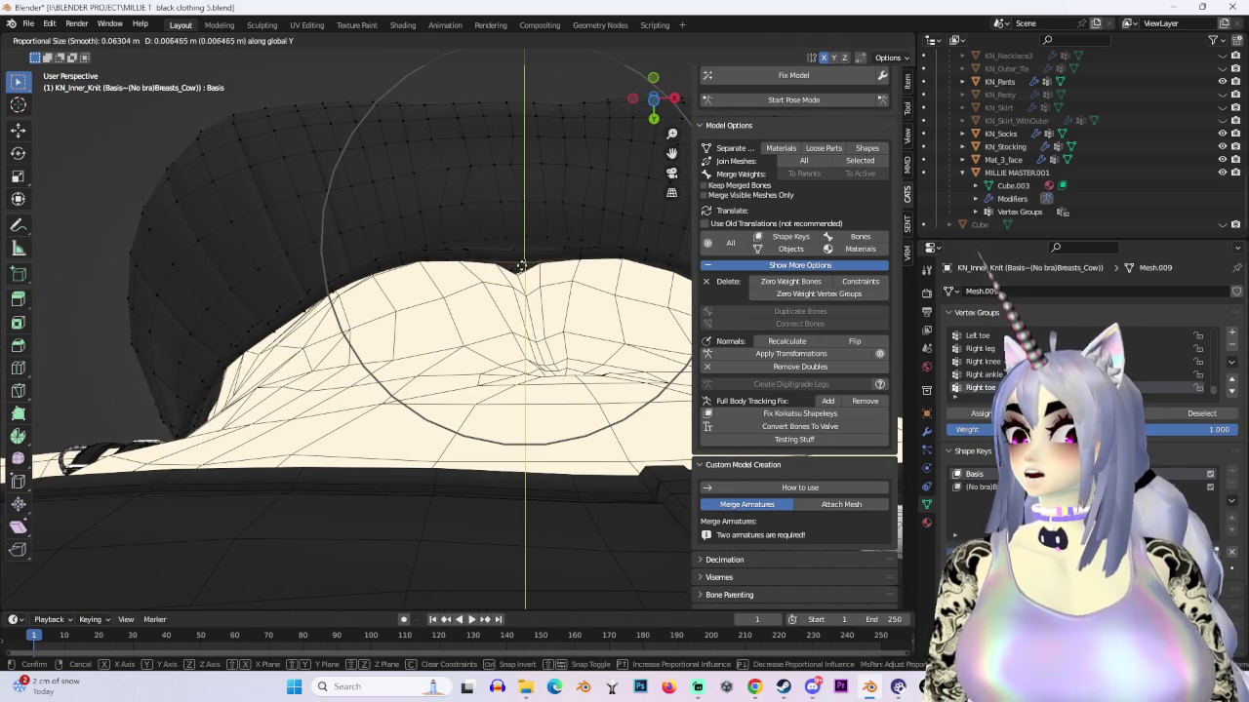
left_click(594, 321)
Step: Pick a knit vertex, nudge it along Z, then adjust it once more
mouse_move(602, 332)
middle_mouse_down()
mouse_move(566, 338)
mouse_move(635, 452)
mouse_move(488, 430)
mouse_move(508, 439)
middle_mouse_up()
left_click(549, 438)
key("g")
key("z")
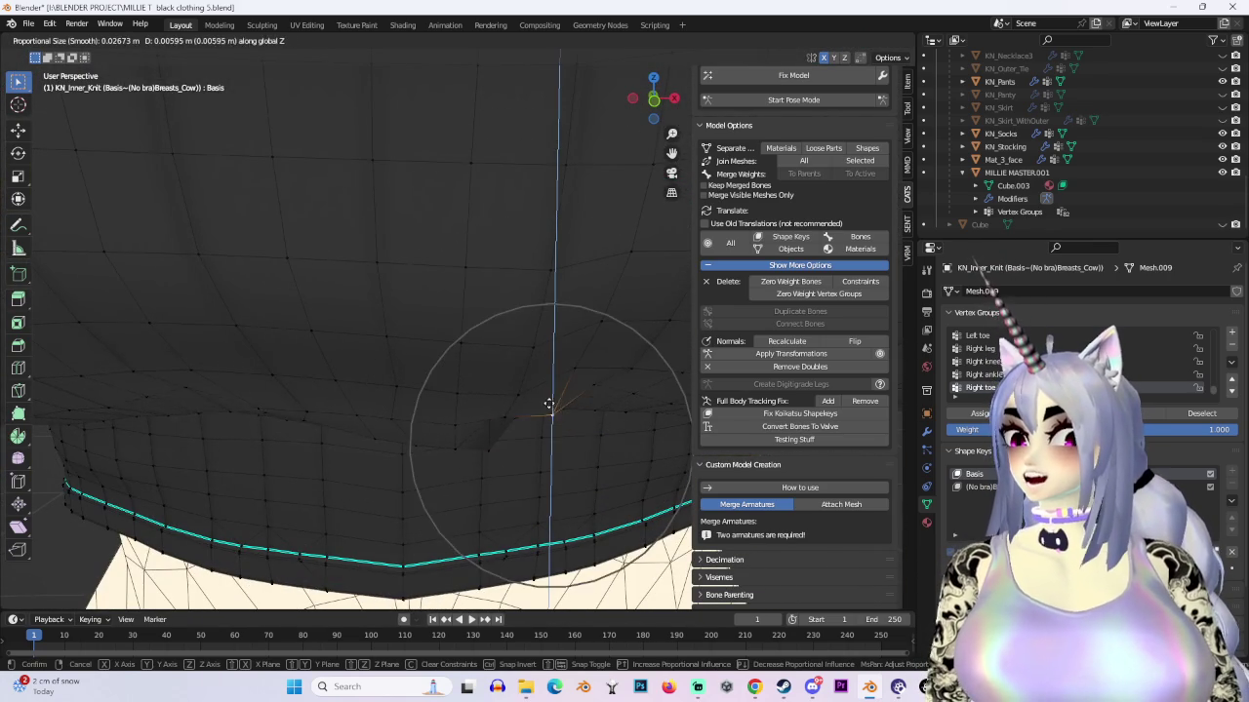
left_click(542, 408)
mouse_move(549, 412)
middle_mouse_down()
mouse_move(460, 357)
mouse_move(383, 399)
mouse_move(348, 348)
mouse_move(362, 282)
mouse_move(524, 442)
mouse_move(574, 314)
mouse_move(376, 357)
mouse_move(501, 357)
middle_mouse_up()
key("g")
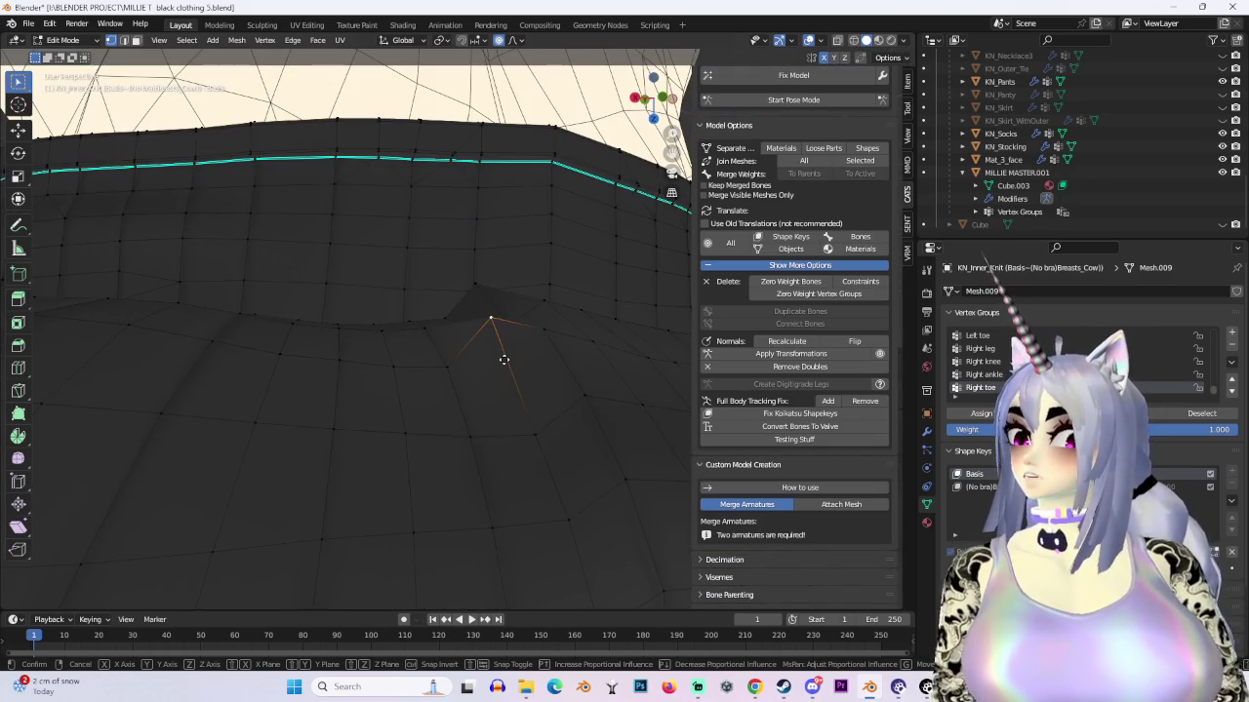
left_click(505, 392)
Step: Repeatedly nudge the vertex down, sideways and along Z to smooth the hem's dents
key("g")
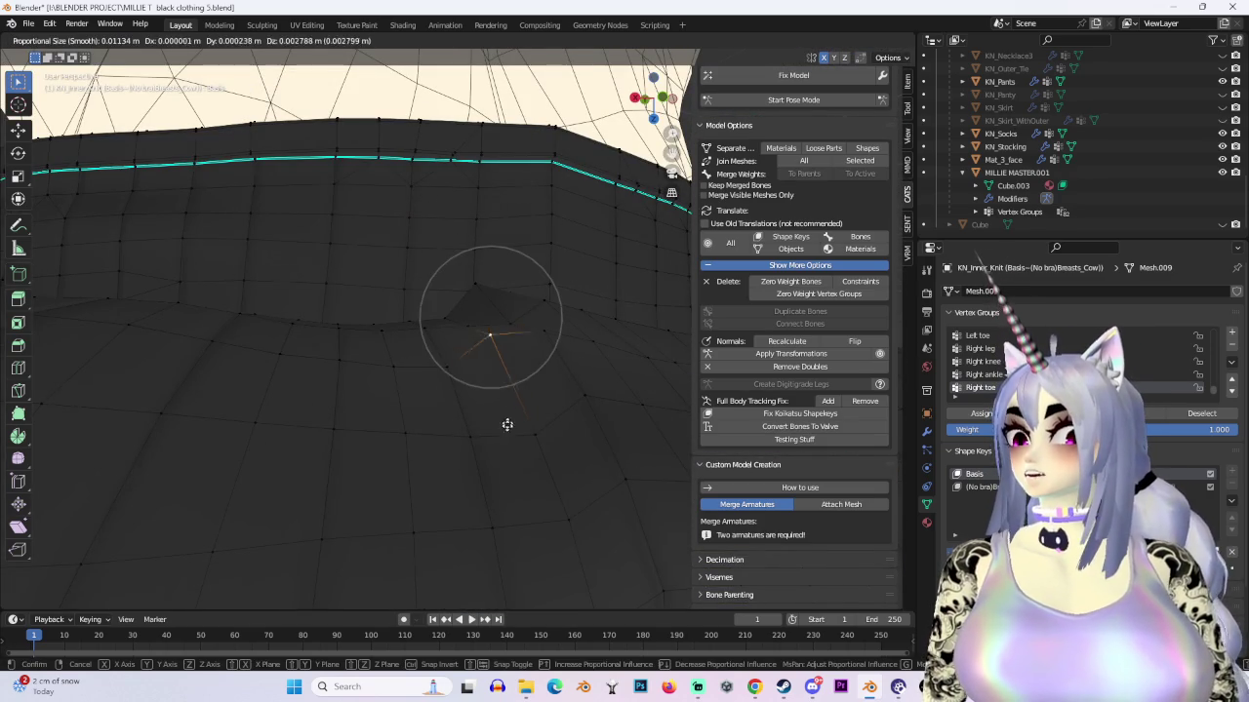
left_click(578, 387)
key("g")
left_click(613, 384)
key("g")
key("z")
left_click(546, 336)
key("g")
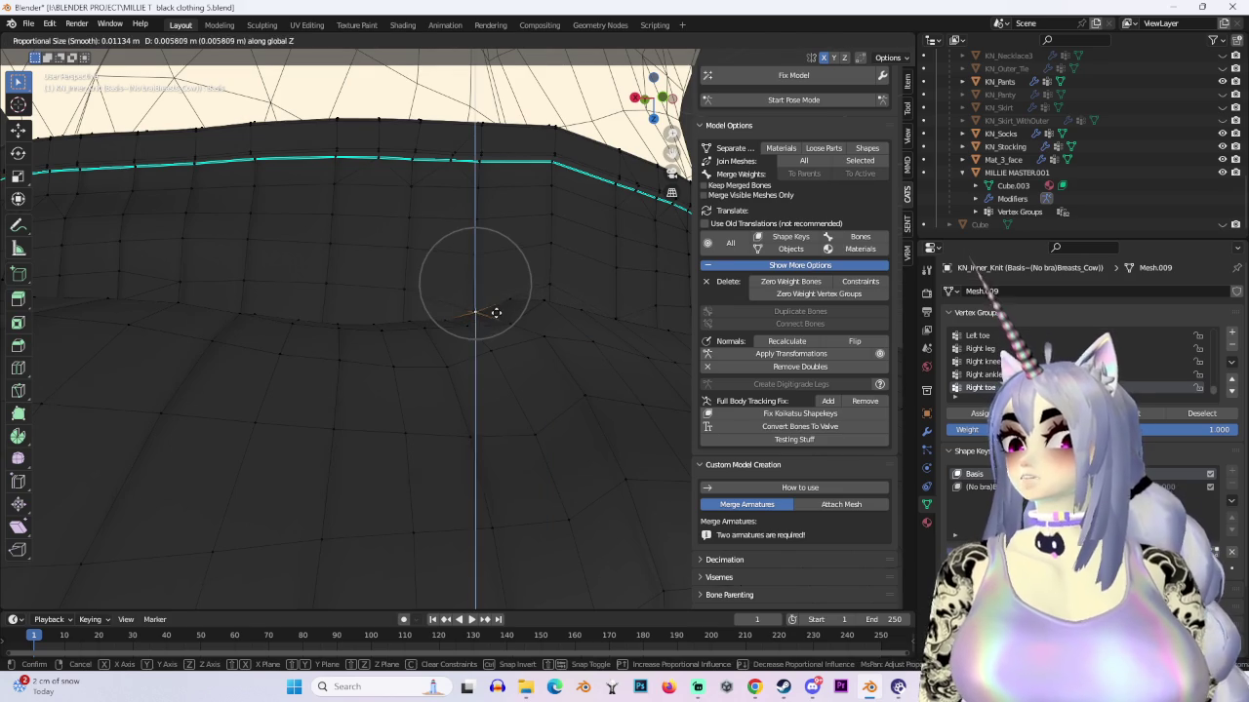
left_click(490, 320)
mouse_move(491, 320)
middle_mouse_down()
mouse_move(516, 423)
mouse_move(351, 374)
mouse_move(424, 406)
mouse_move(406, 511)
mouse_move(329, 504)
mouse_move(477, 332)
middle_mouse_up()
key("g")
key("z")
left_click(455, 427)
Step: Shift the selected knit part along X after checking the torso from several angles
middle_click_drag(331, 509, 508, 526)
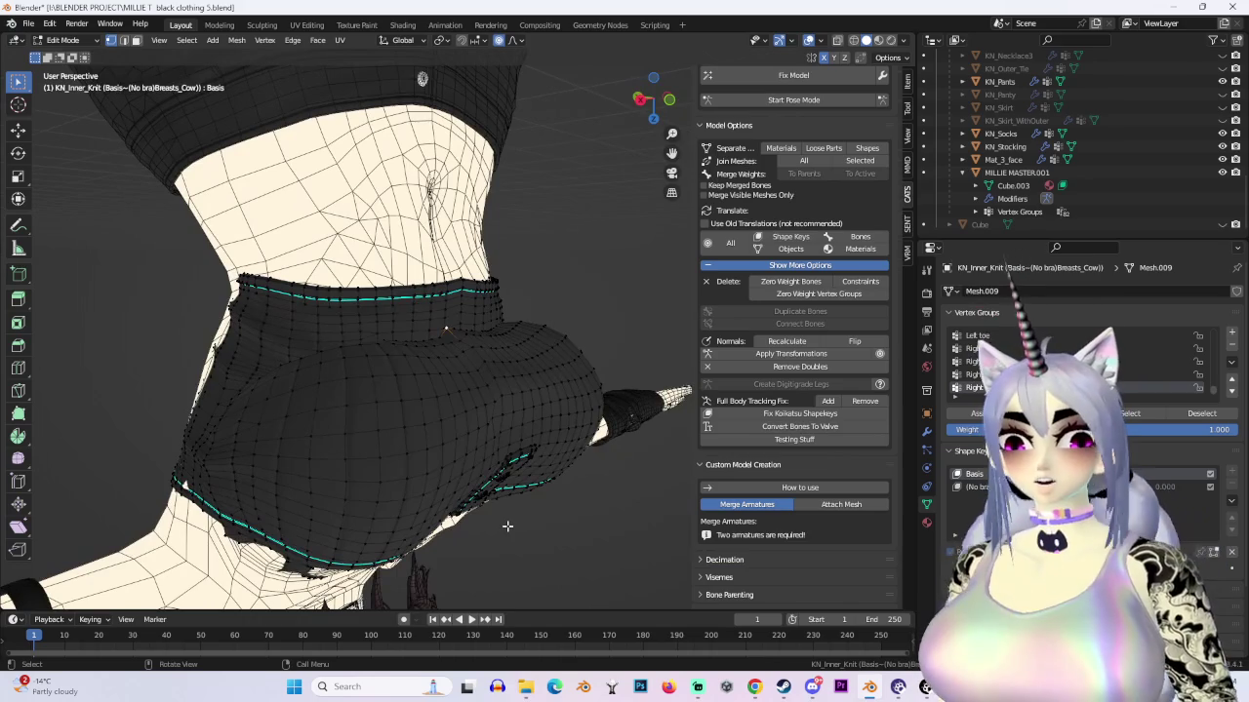
scroll(446, 555, "up", 3)
scroll(572, 488, "up", 2)
mouse_move(571, 488)
middle_mouse_down()
mouse_move(518, 457)
mouse_move(616, 460)
mouse_move(354, 487)
middle_mouse_up()
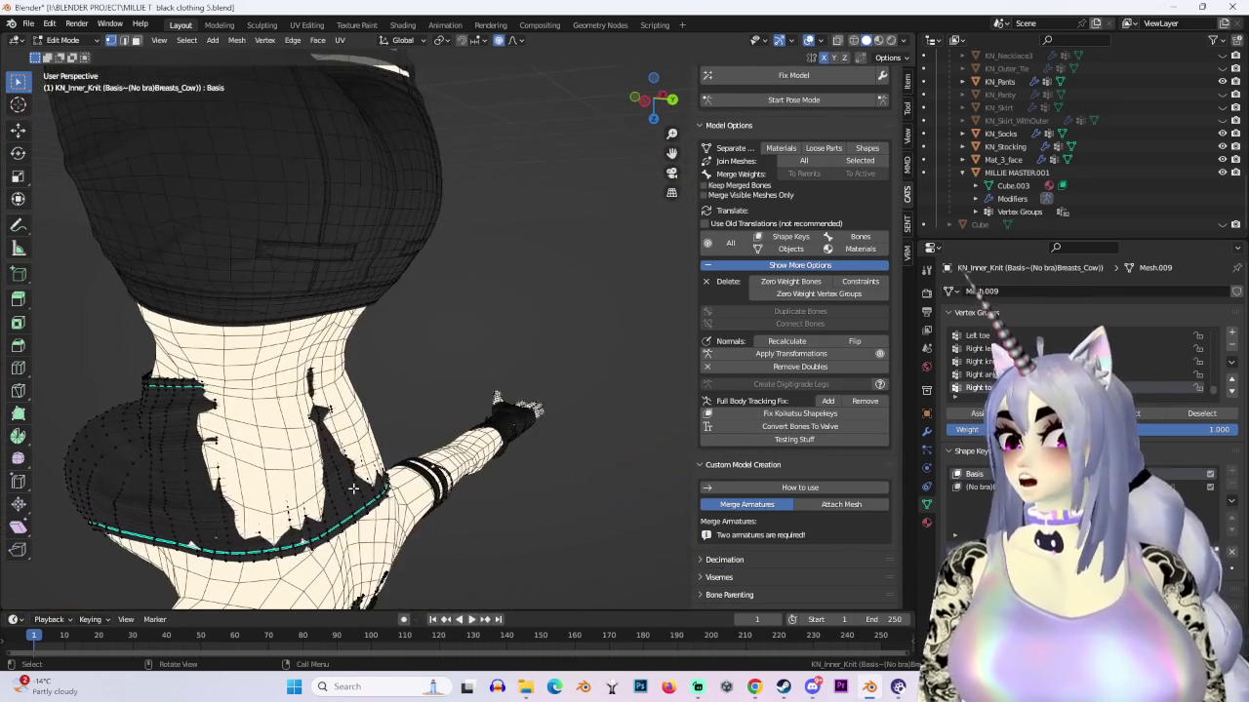
middle_click_drag(341, 256, 703, 308)
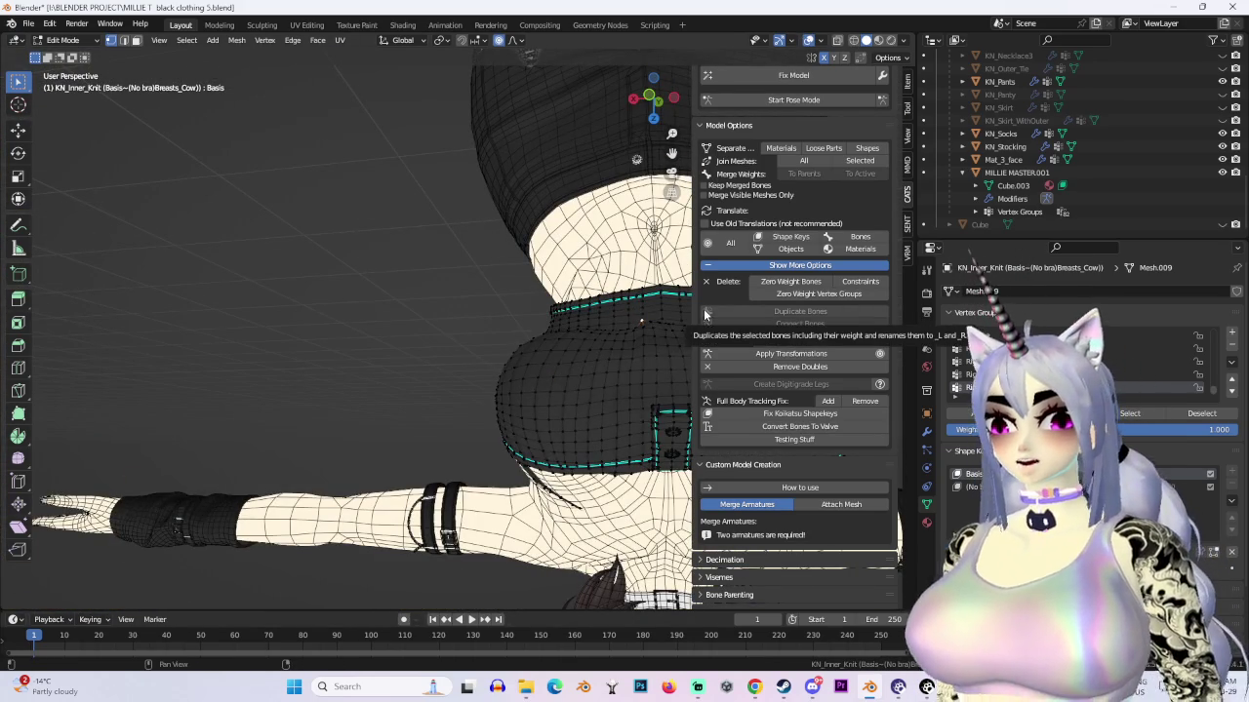
mouse_move(312, 320)
middle_mouse_down()
mouse_move(5, 200)
mouse_move(566, 352)
mouse_move(523, 382)
mouse_move(181, 440)
mouse_move(446, 478)
mouse_move(481, 468)
mouse_move(503, 484)
middle_mouse_up()
scroll(481, 467, "up", 5)
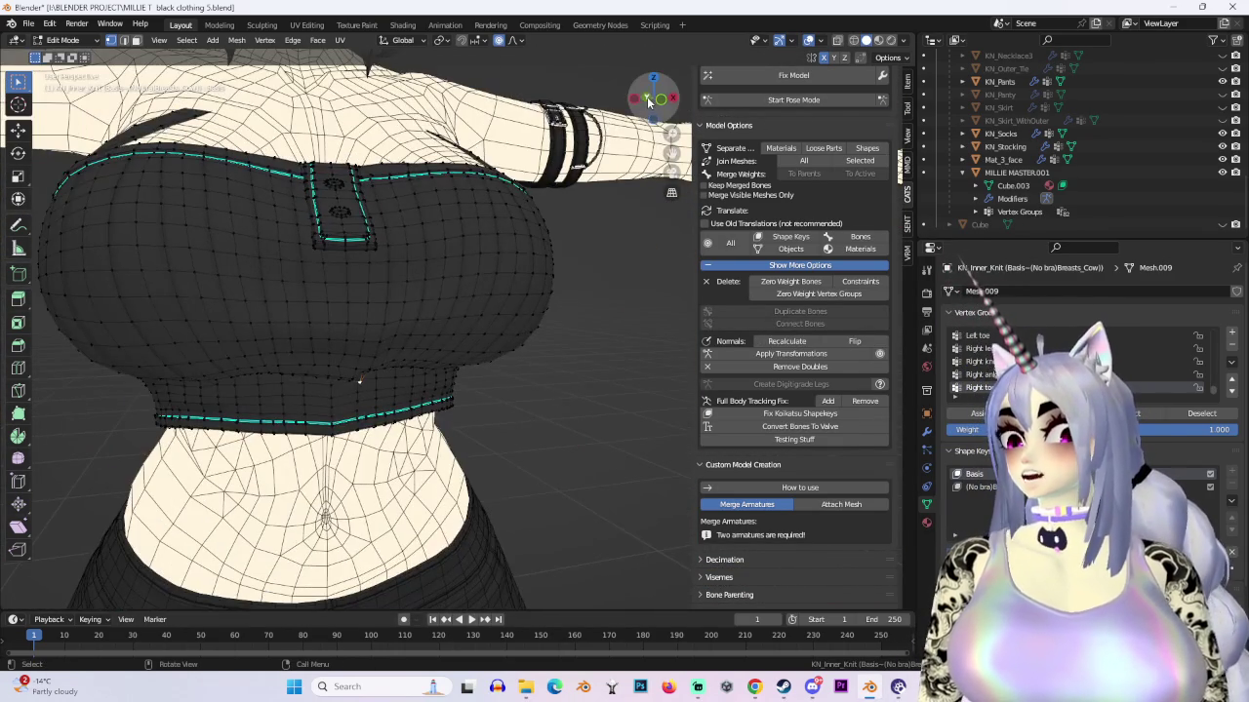
left_click(647, 96)
mouse_move(676, 101)
middle_mouse_down()
mouse_move(546, 418)
mouse_move(538, 361)
middle_mouse_up()
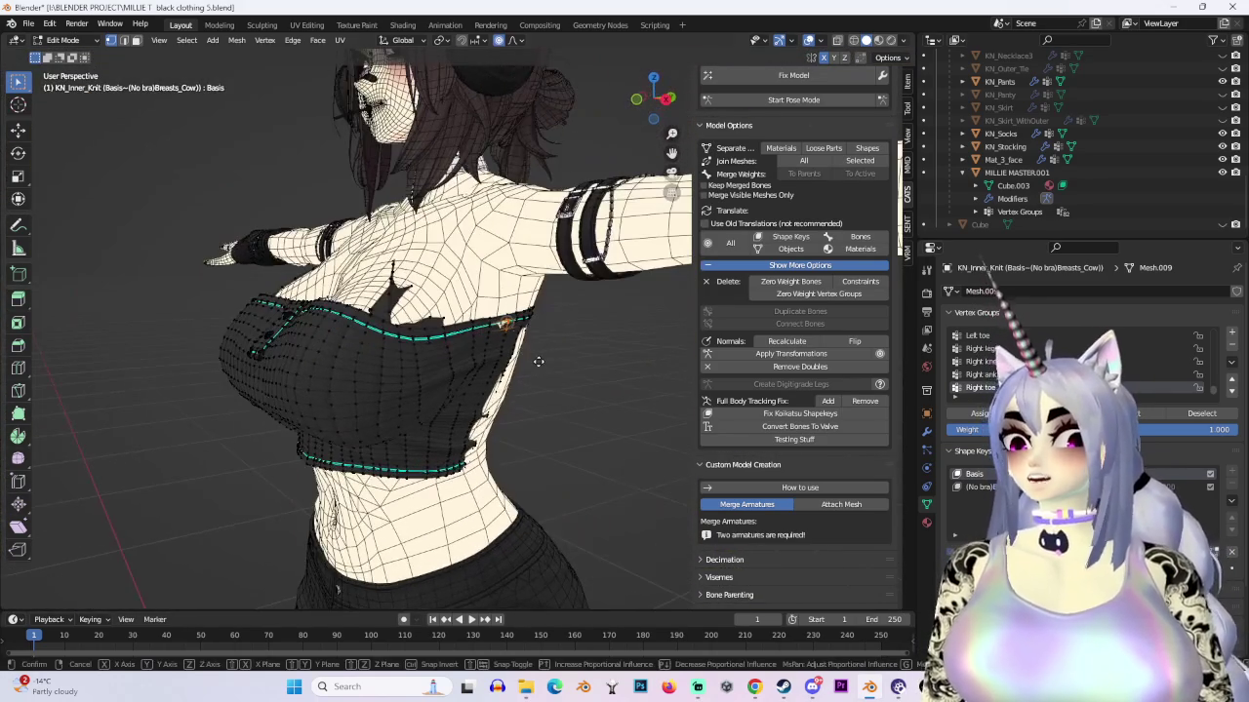
key("g")
key("x")
left_click(539, 361)
Step: Make another X-constrained move, then soft-move knit vertices on the back
mouse_move(539, 361)
middle_mouse_down()
mouse_move(593, 371)
mouse_move(591, 381)
middle_mouse_up()
key("g")
key("x")
left_click(599, 377)
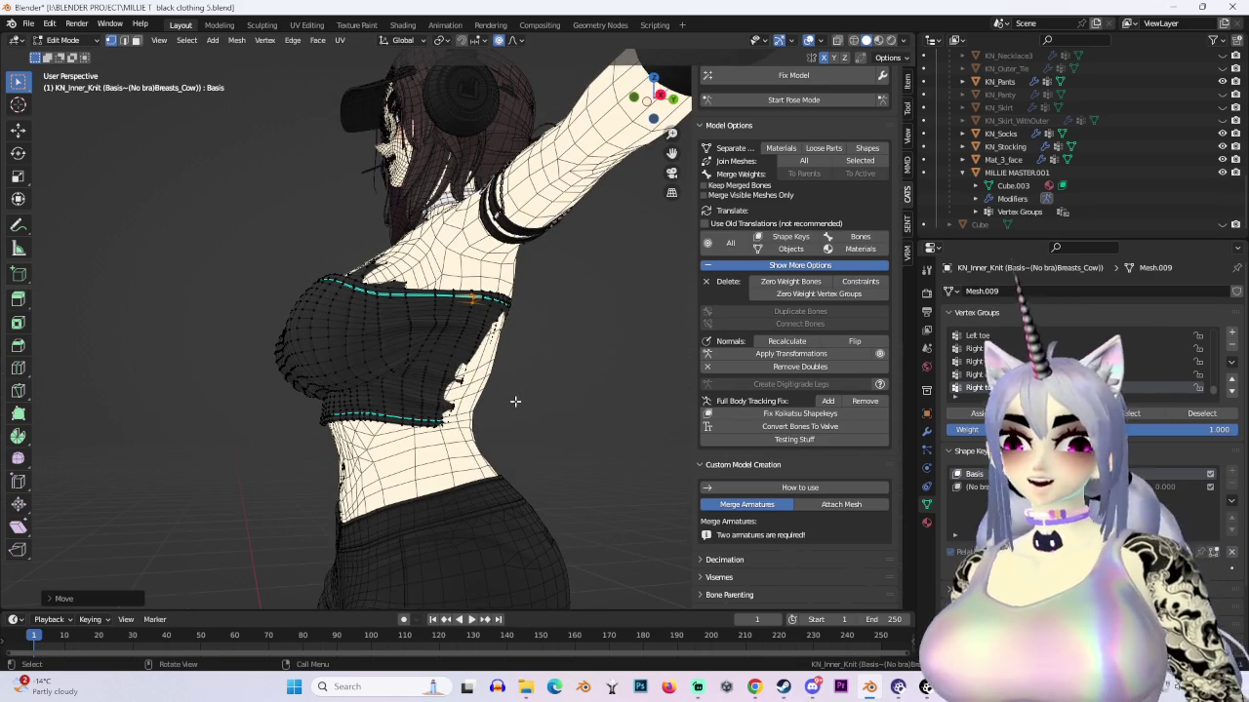
mouse_move(390, 331)
middle_mouse_down()
mouse_move(312, 312)
mouse_move(293, 341)
middle_mouse_up()
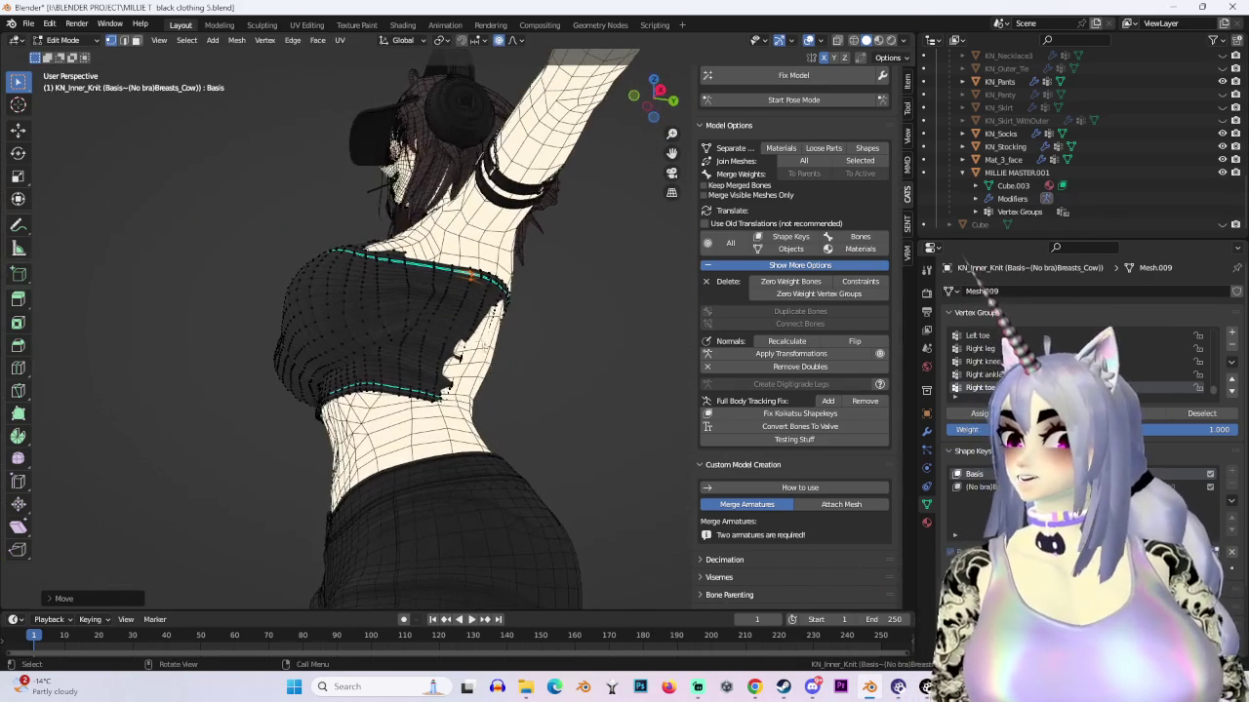
left_click(504, 375)
middle_click_drag(501, 371, 388, 388)
key("g")
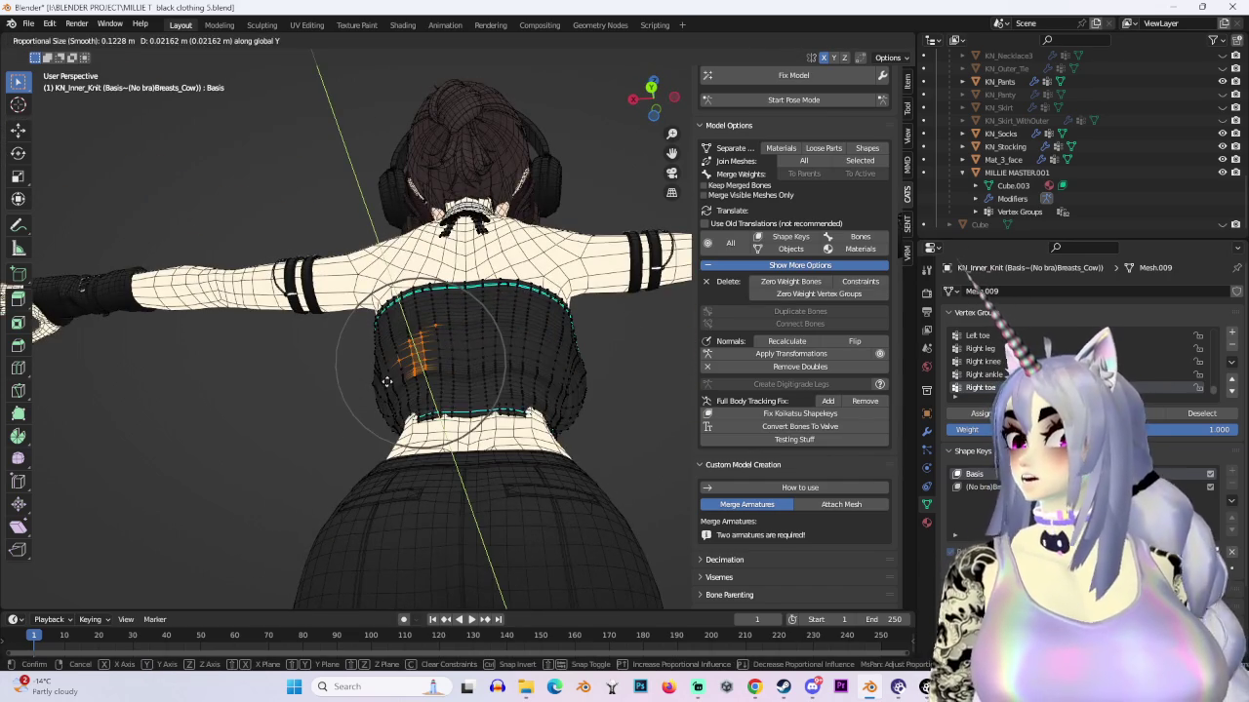
left_click(388, 380)
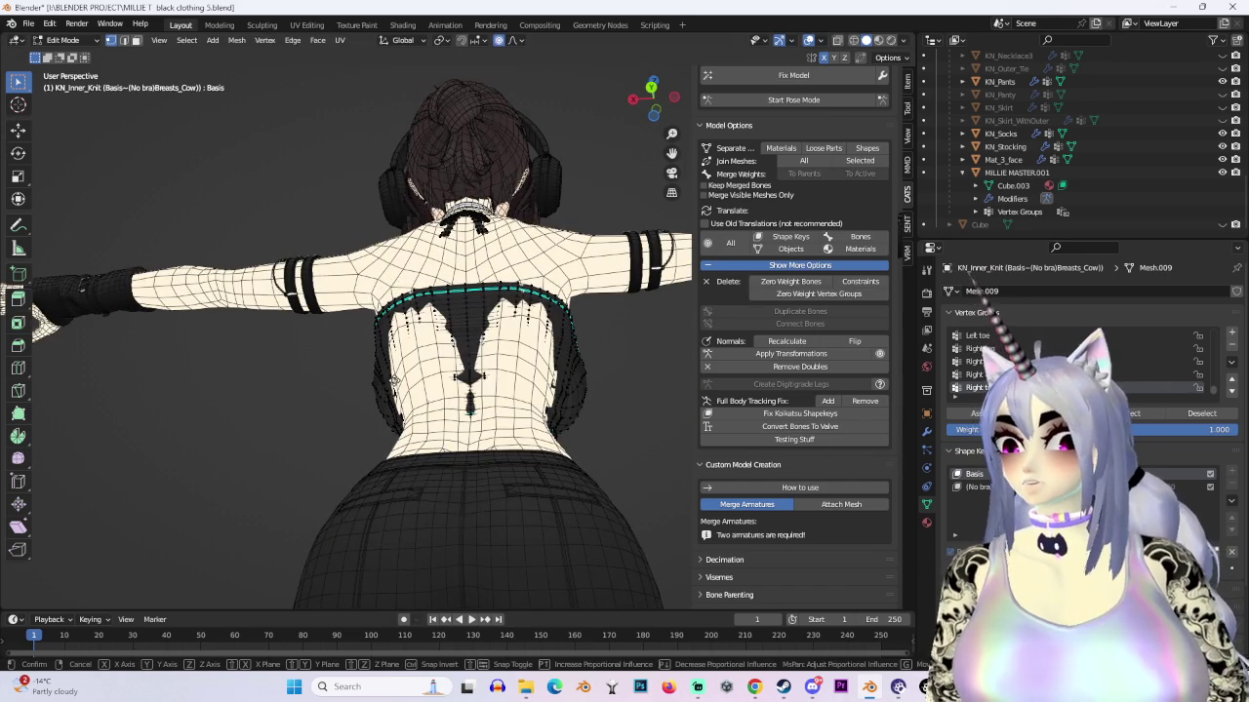
left_click(420, 365)
Step: Make further soft-falloff adjustments to the knit edge from low side angles
middle_click_drag(419, 365, 390, 193)
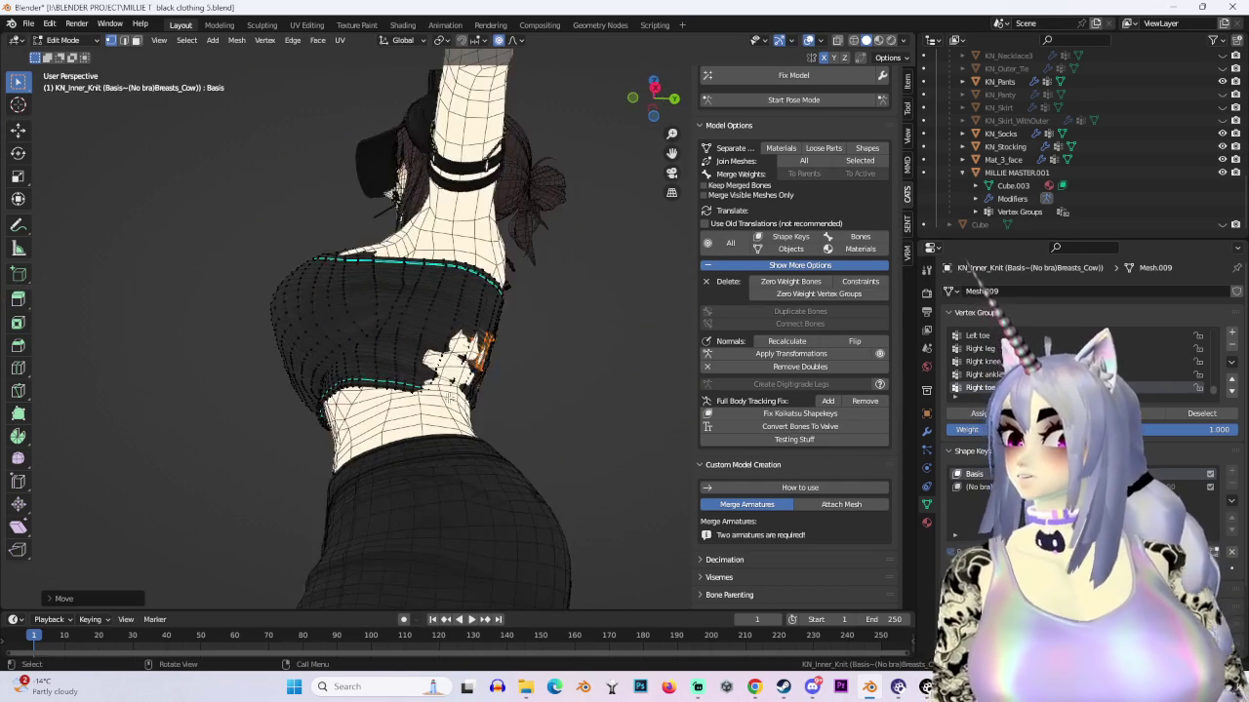
mouse_move(454, 395)
middle_mouse_down()
mouse_move(547, 422)
mouse_move(468, 361)
mouse_move(503, 400)
middle_mouse_up()
left_click(530, 408)
left_click(555, 421)
key("g")
left_click(516, 398)
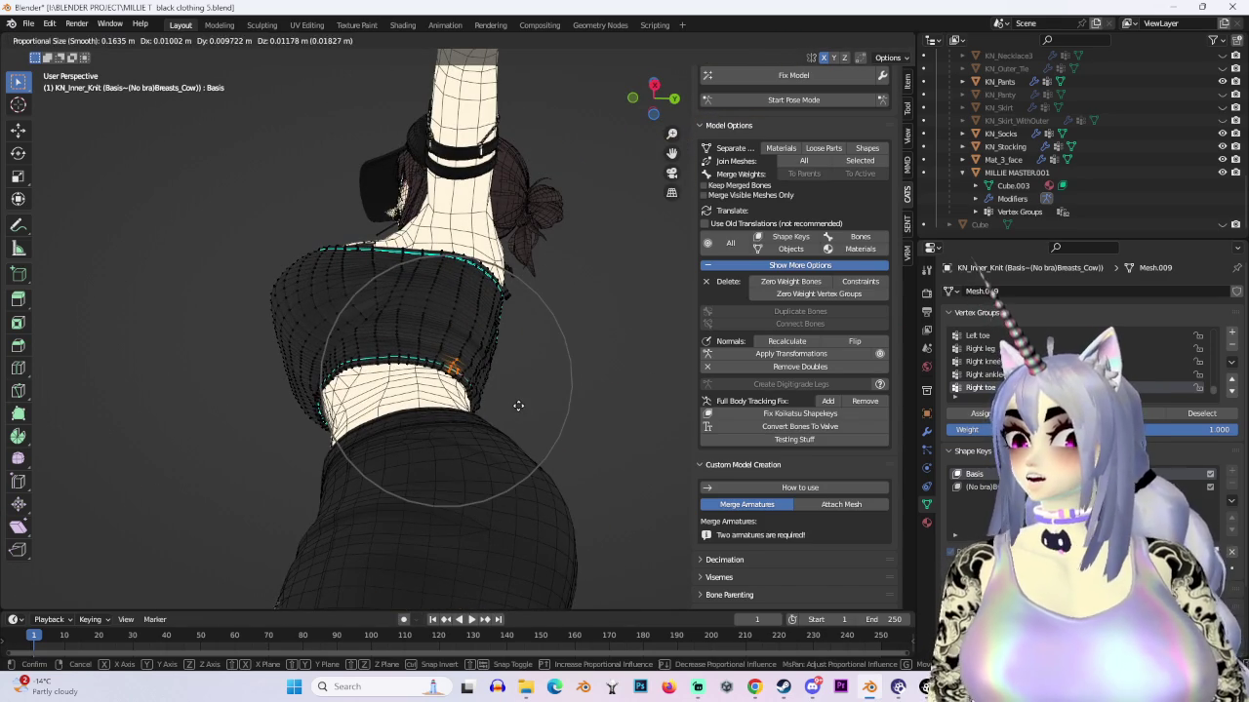
left_click(518, 406)
mouse_move(521, 410)
middle_mouse_down()
mouse_move(602, 424)
mouse_move(557, 393)
mouse_move(577, 407)
middle_mouse_up()
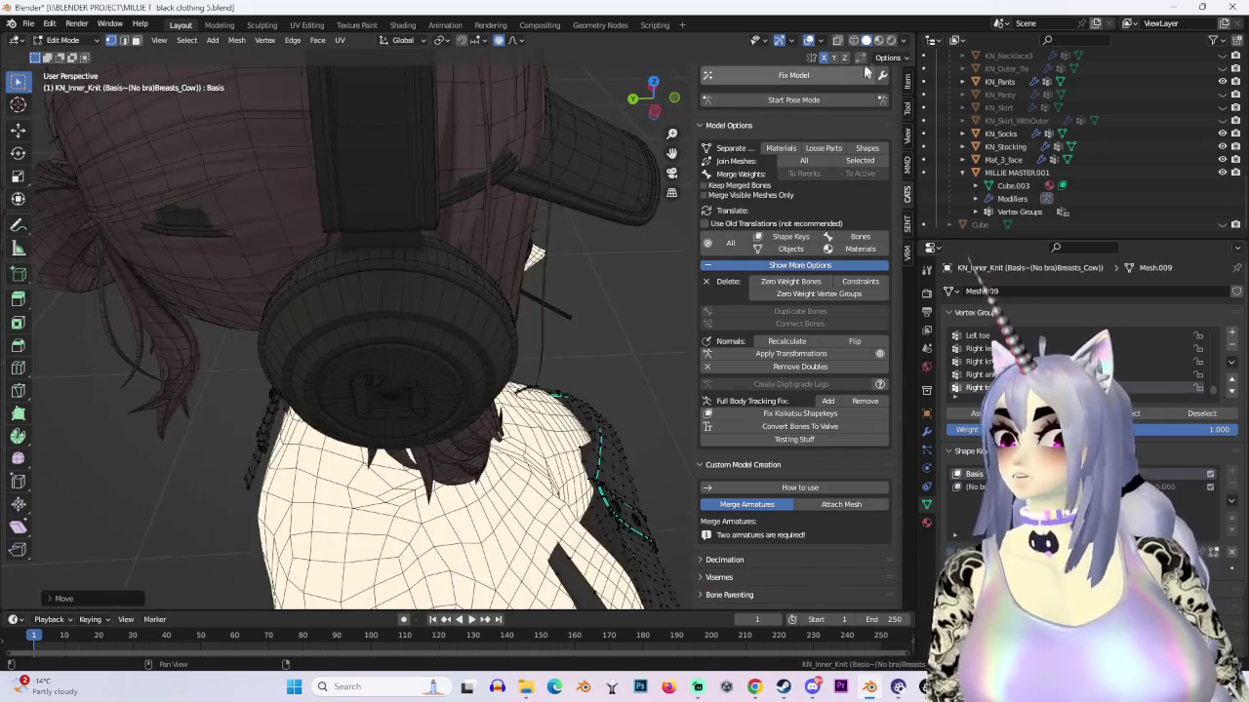
Step: Switch the viewport to wireframe and put the knit top into Sculpt Mode
left_click(854, 40)
mouse_move(586, 354)
middle_mouse_down()
mouse_move(598, 400)
mouse_move(552, 385)
mouse_move(502, 264)
mouse_move(378, 323)
middle_mouse_up()
mouse_move(626, 276)
middle_mouse_down()
mouse_move(390, 348)
mouse_move(641, 349)
mouse_move(542, 353)
mouse_move(385, 158)
middle_mouse_up()
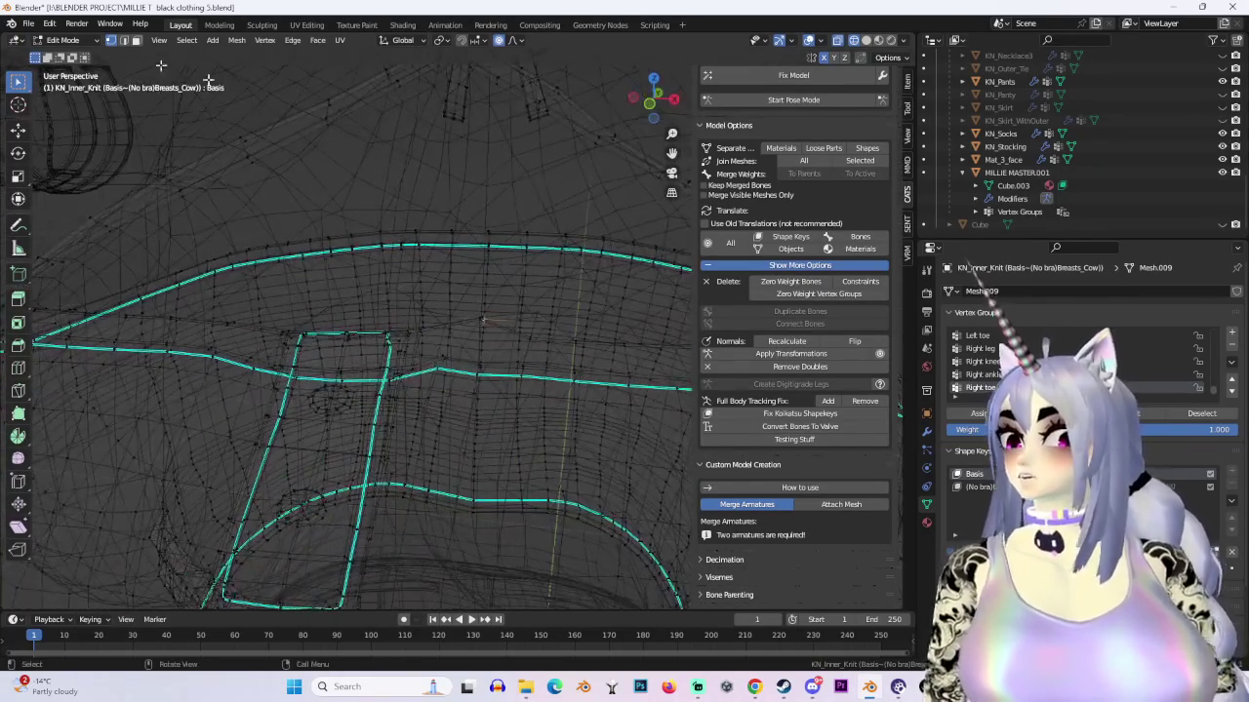
left_click(82, 41)
left_click(69, 92)
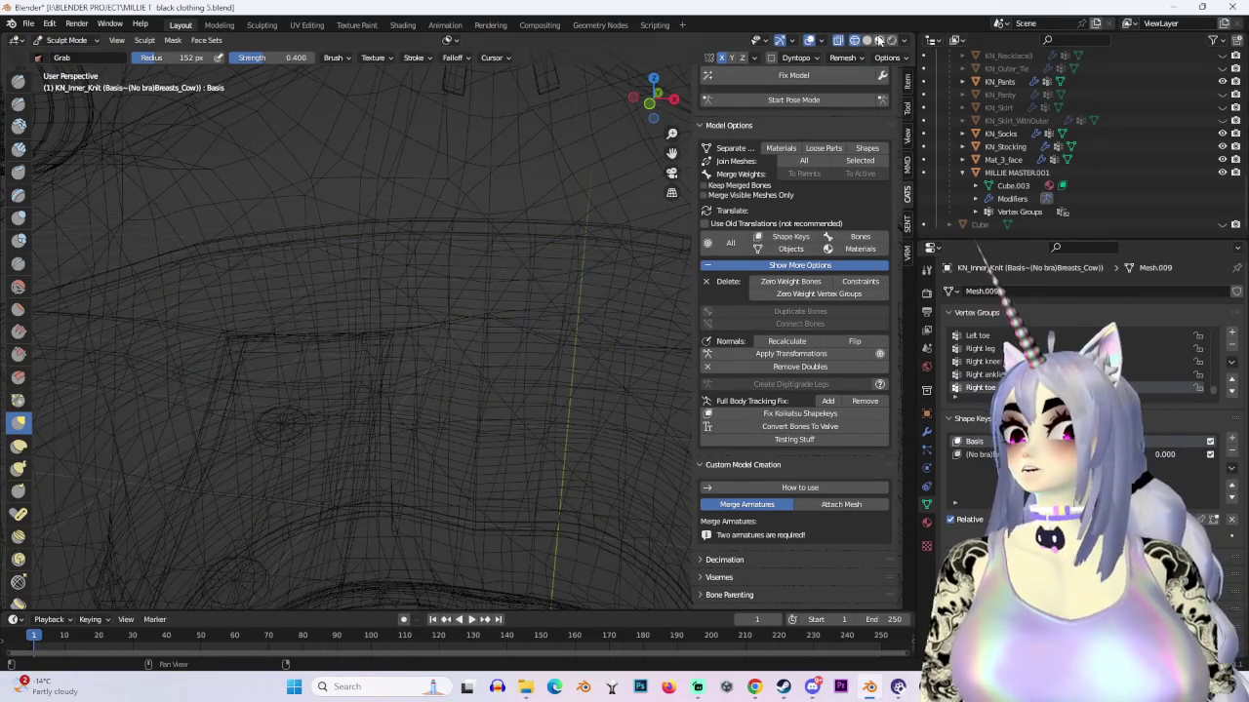
Step: Switch to solid shading and pull the knit top's edge into shape with the Grab brush
left_click(866, 40)
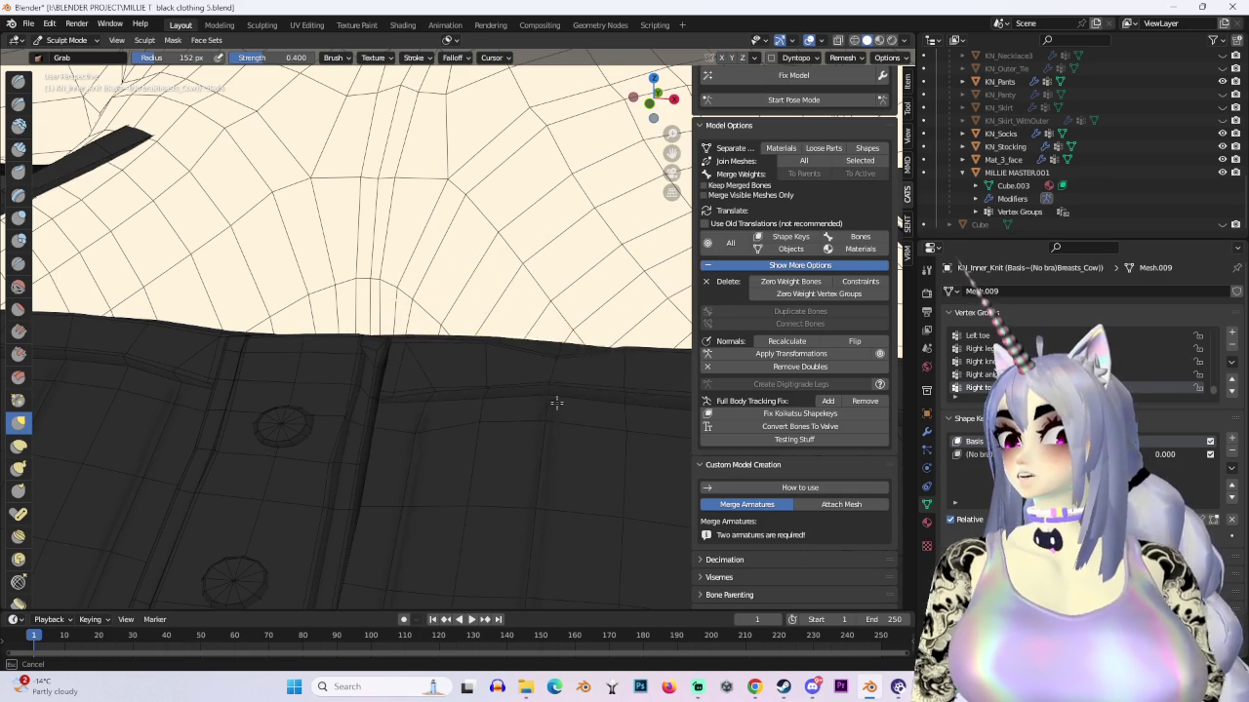
middle_click_drag(592, 314, 468, 446)
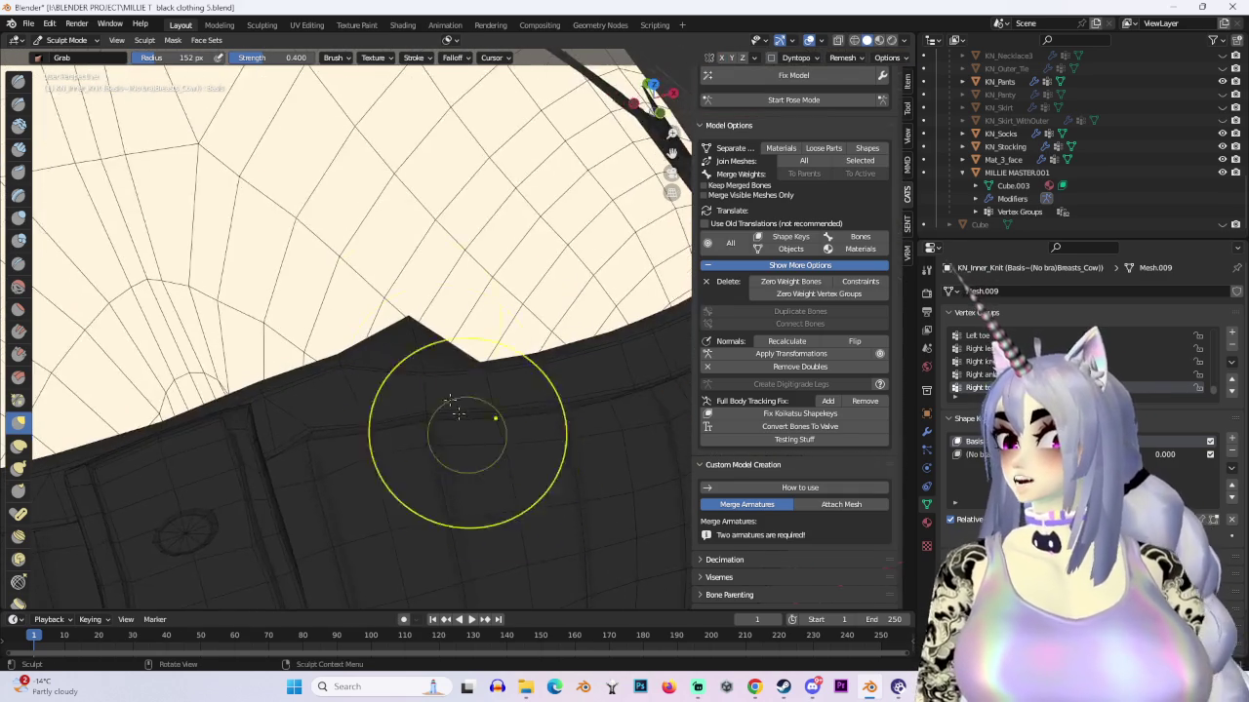
left_click_drag(468, 446, 391, 327)
Step: Inspect the reshaped top from the front and several angles, then return it to Edit Mode
mouse_move(416, 497)
middle_mouse_down()
mouse_move(341, 365)
mouse_move(397, 360)
mouse_move(554, 424)
middle_mouse_up()
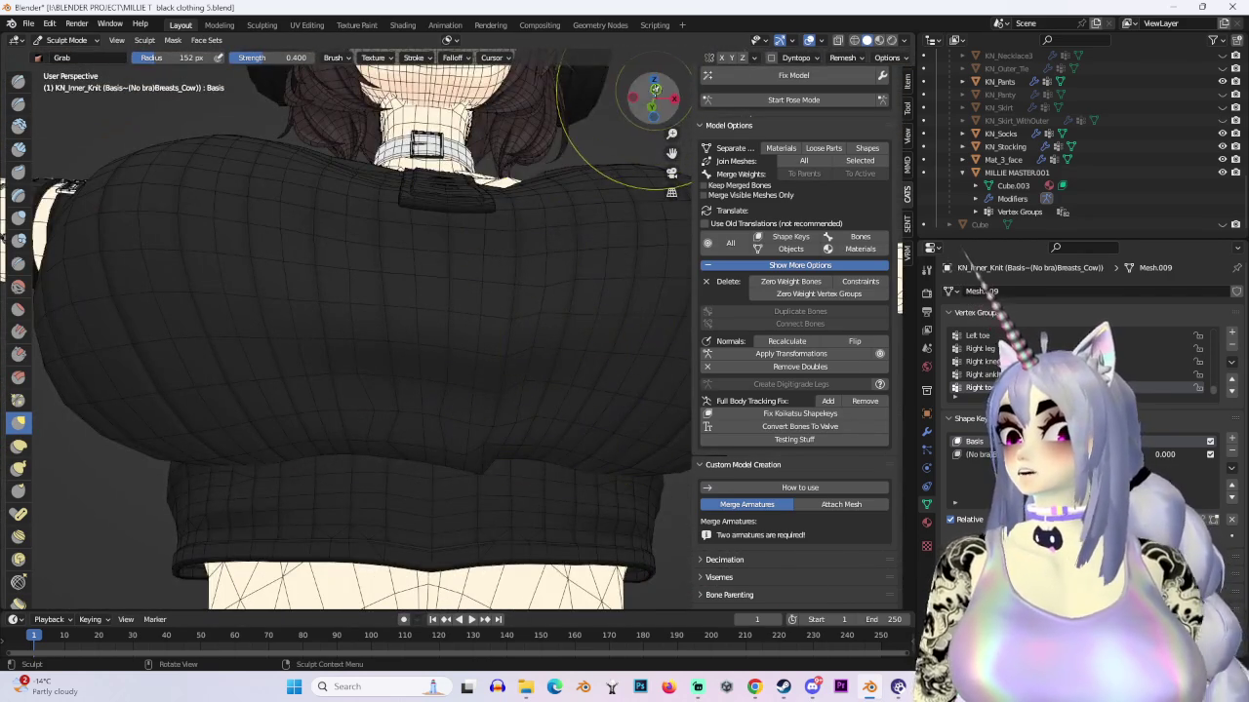
left_click(655, 90)
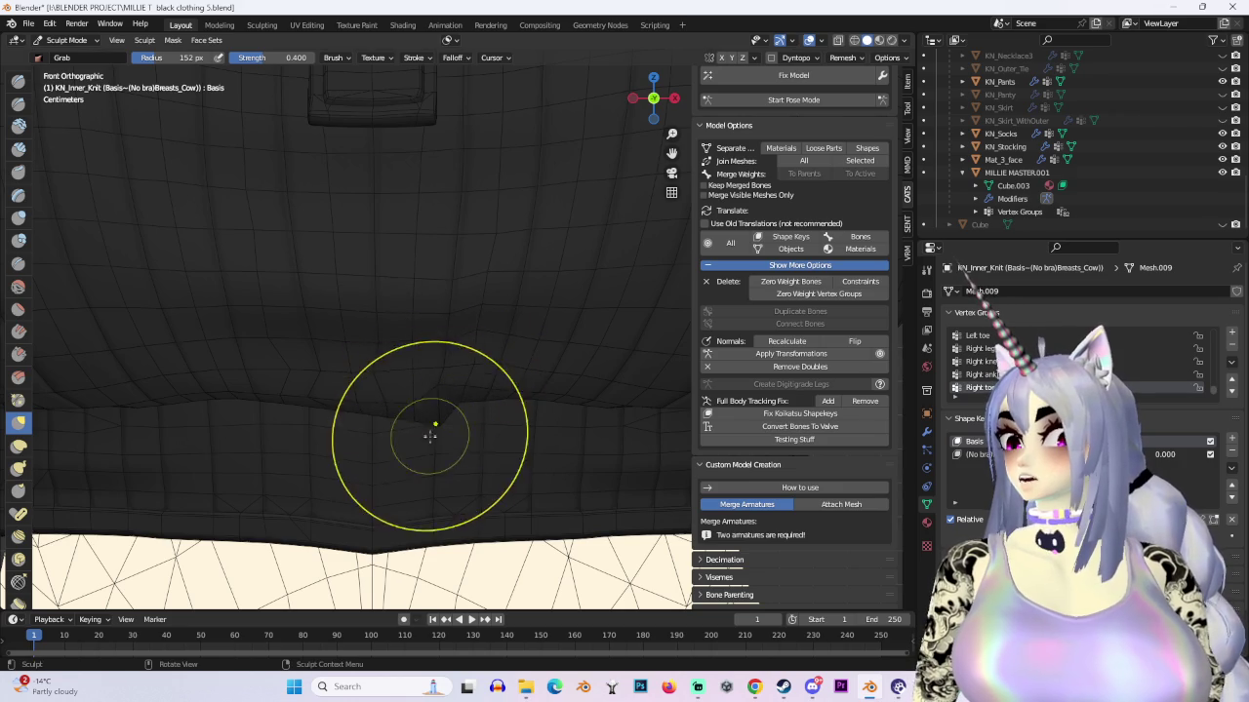
scroll(438, 424, "up", 3)
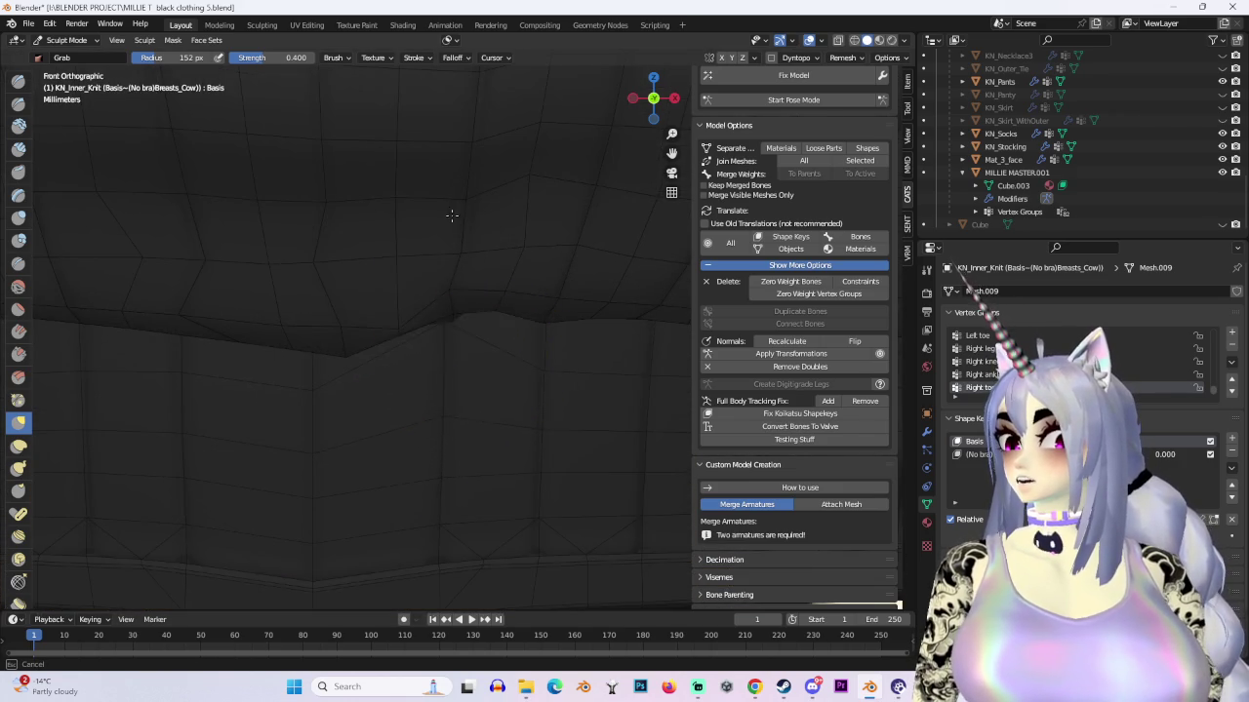
mouse_move(445, 329)
middle_mouse_down()
mouse_move(538, 339)
mouse_move(563, 326)
middle_mouse_up()
mouse_move(273, 259)
middle_mouse_down()
mouse_move(474, 349)
mouse_move(503, 308)
middle_mouse_up()
mouse_move(509, 411)
middle_mouse_down()
mouse_move(432, 371)
mouse_move(404, 298)
mouse_move(348, 355)
mouse_move(521, 359)
middle_mouse_up()
scroll(403, 336, "down", 5)
scroll(422, 425, "up", 2)
mouse_move(416, 431)
middle_mouse_down()
mouse_move(426, 284)
mouse_move(420, 370)
mouse_move(298, 321)
mouse_move(413, 371)
mouse_move(434, 313)
middle_mouse_up()
mouse_move(422, 355)
middle_mouse_down()
mouse_move(468, 479)
mouse_move(608, 465)
mouse_move(418, 419)
middle_mouse_up()
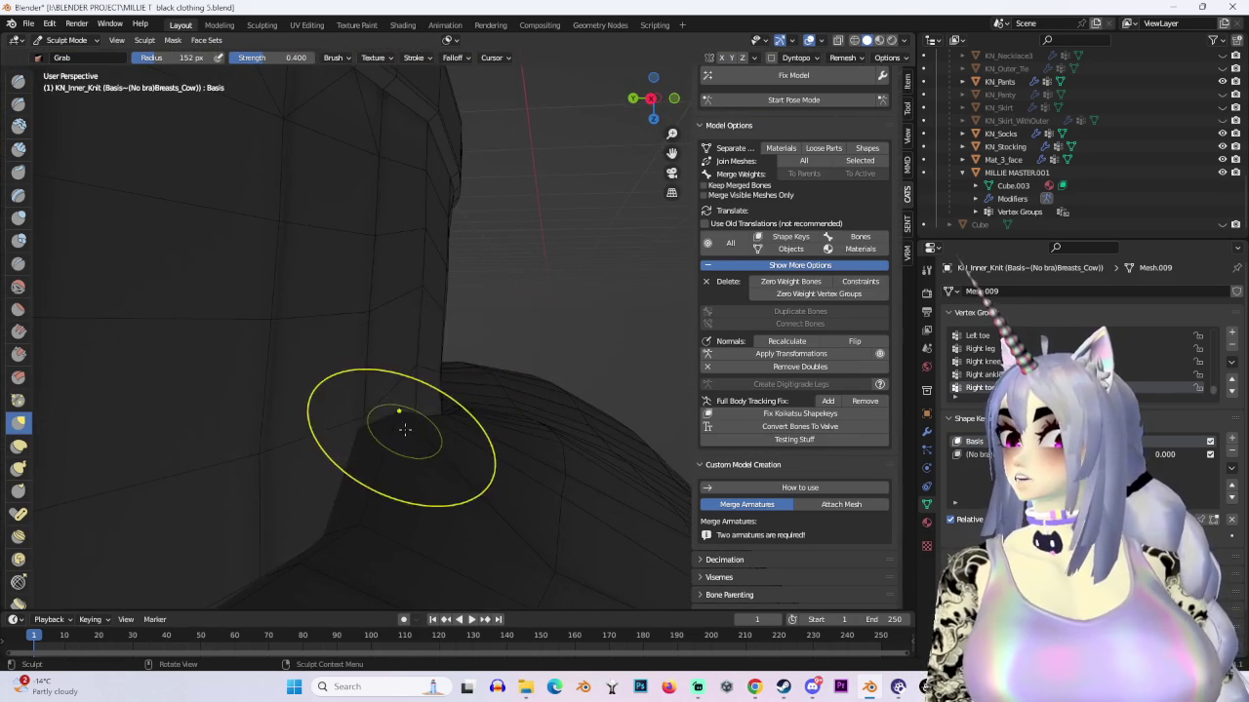
left_click(78, 43)
left_click(68, 75)
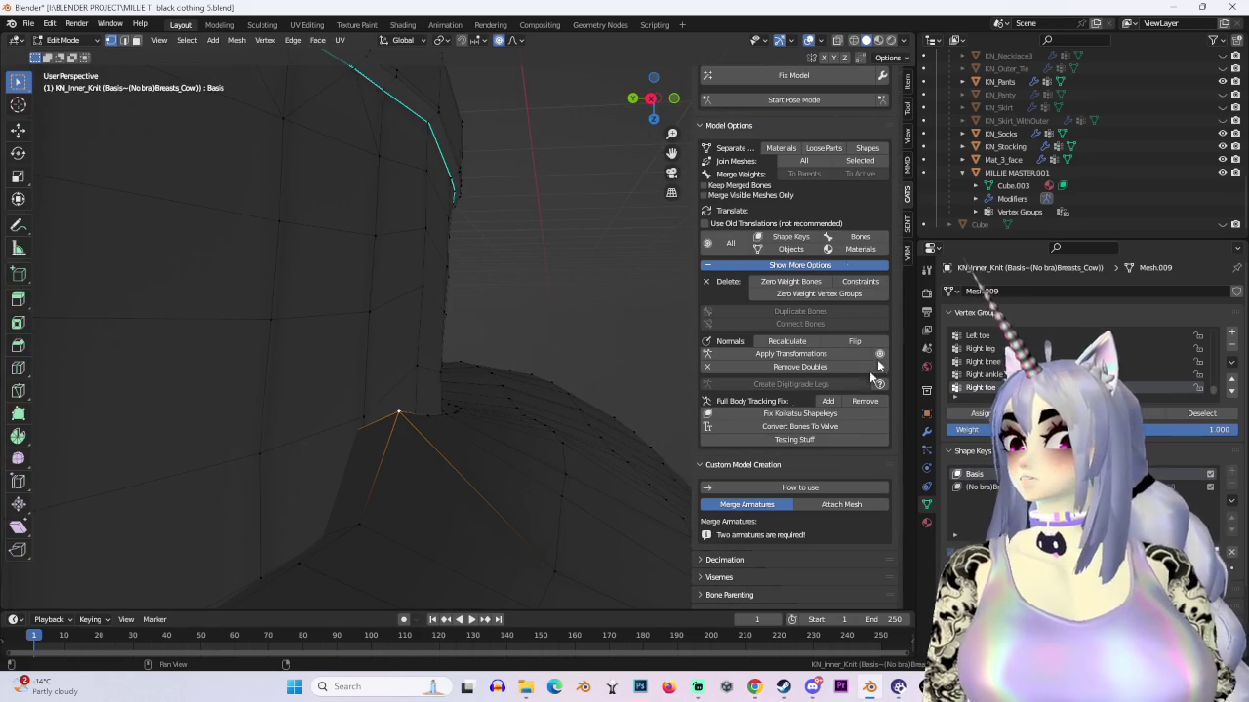
Step: Pick a proportional editing falloff and softly nudge the selected knit top vertices
left_click(519, 42)
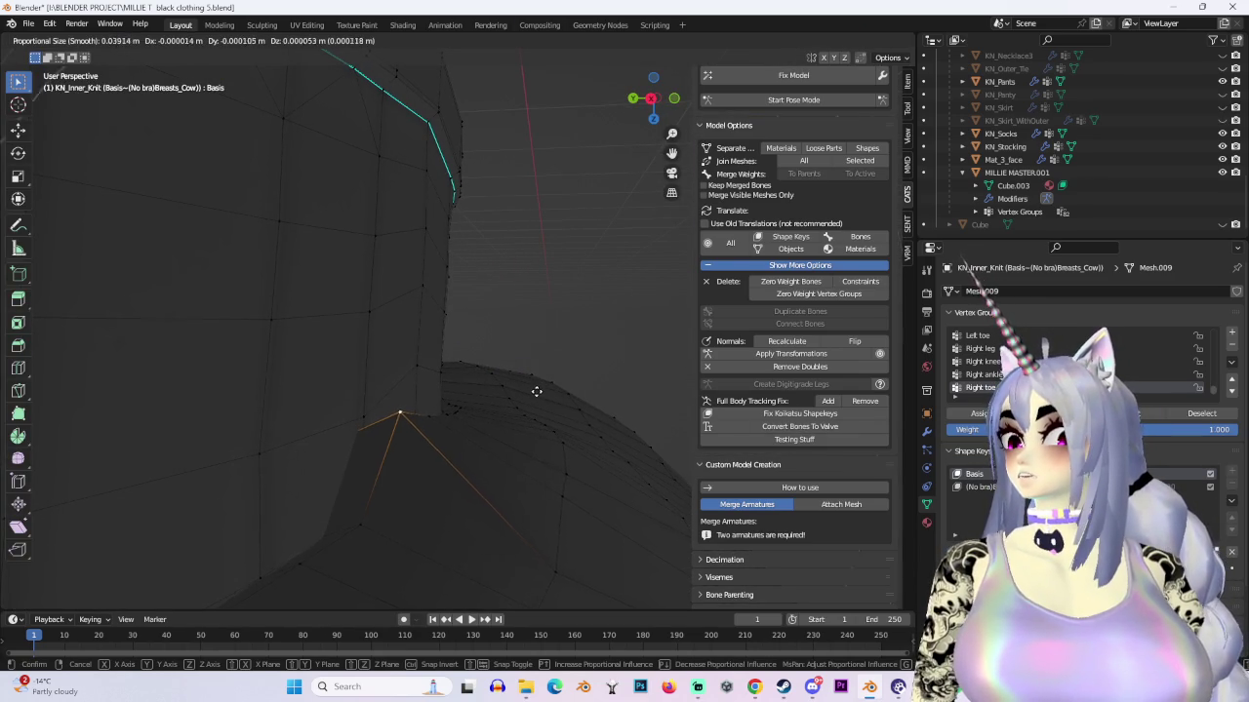
left_click(525, 455)
mouse_move(526, 465)
middle_mouse_down()
mouse_move(474, 455)
mouse_move(436, 329)
middle_mouse_up()
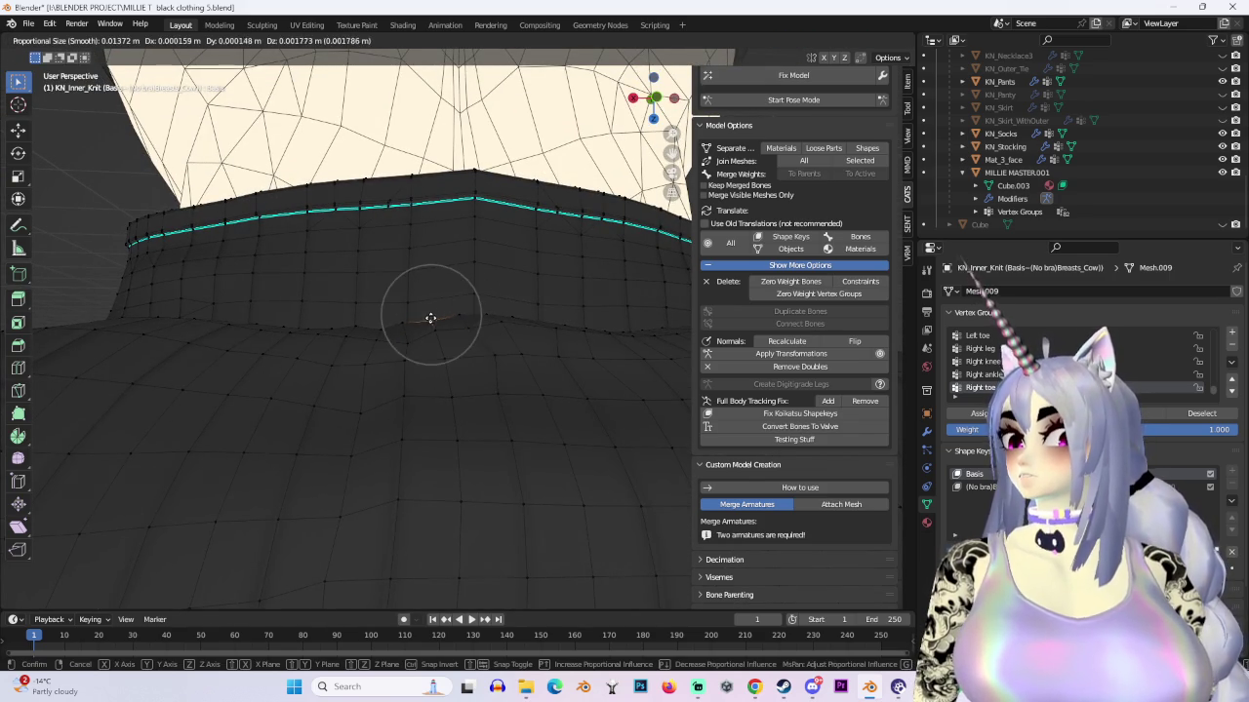
left_click(430, 330)
mouse_move(432, 321)
middle_mouse_down()
mouse_move(578, 445)
mouse_move(579, 474)
mouse_move(566, 479)
mouse_move(619, 482)
mouse_move(427, 353)
mouse_move(515, 362)
mouse_move(510, 381)
mouse_move(461, 386)
mouse_move(530, 322)
middle_mouse_up()
Step: Softly move the top's chest vertices several times, checking from side and front angles
key("g")
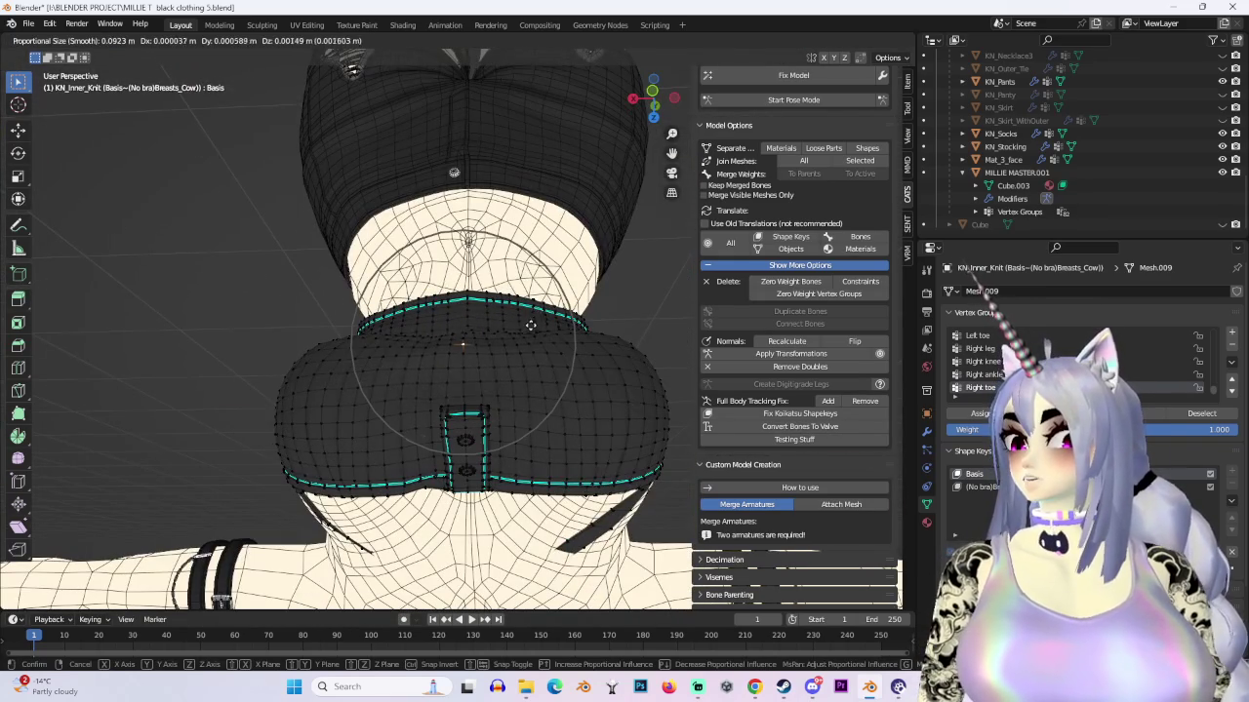
left_click(528, 339)
key("g")
left_click(527, 338)
mouse_move(527, 338)
middle_mouse_down()
mouse_move(625, 380)
mouse_move(614, 418)
mouse_move(440, 427)
mouse_move(429, 367)
middle_mouse_up()
key("g")
left_click(441, 371)
key("g")
left_click(399, 438)
mouse_move(399, 438)
middle_mouse_down()
mouse_move(511, 333)
mouse_move(484, 407)
middle_mouse_up()
key("g")
left_click(483, 342)
Step: Shift the top's vertices along the X axis with proportional editing
key("g")
key("x")
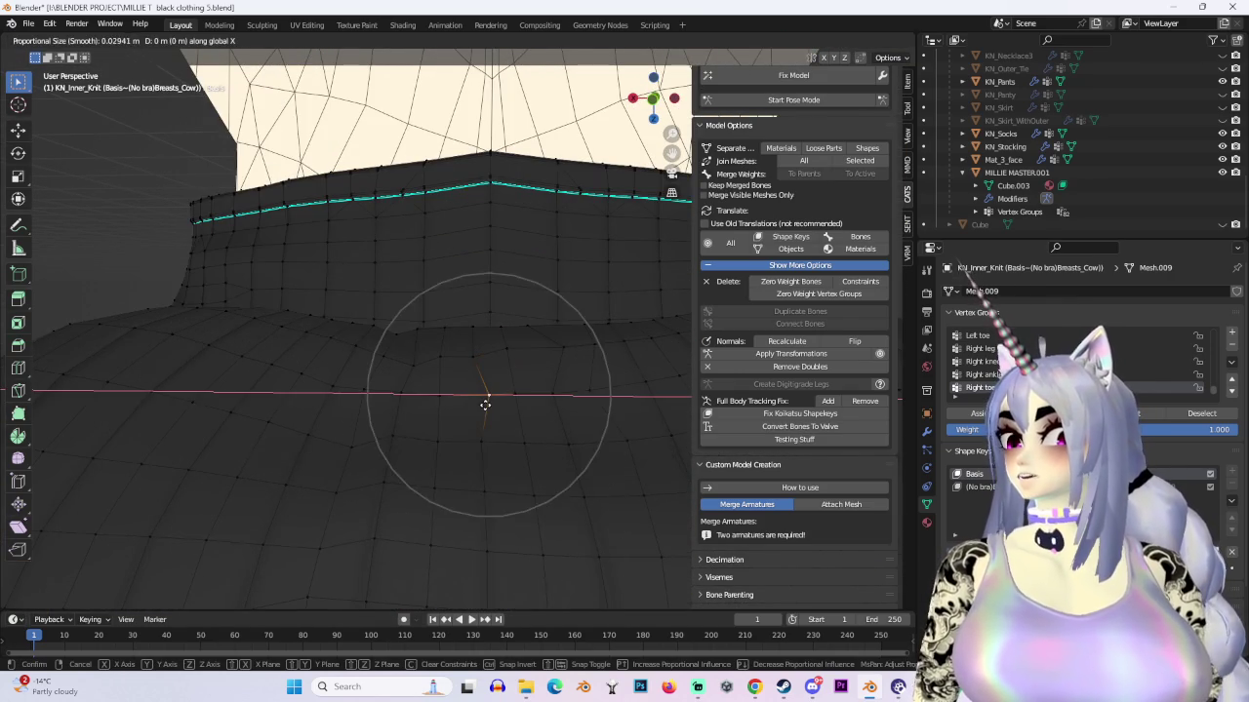
left_click(469, 405)
key("g")
left_click(517, 397)
key("g")
key("x")
left_click(552, 353)
mouse_move(557, 358)
middle_mouse_down()
mouse_move(683, 262)
mouse_move(521, 254)
mouse_move(537, 276)
mouse_move(504, 259)
mouse_move(535, 283)
mouse_move(535, 101)
middle_mouse_up()
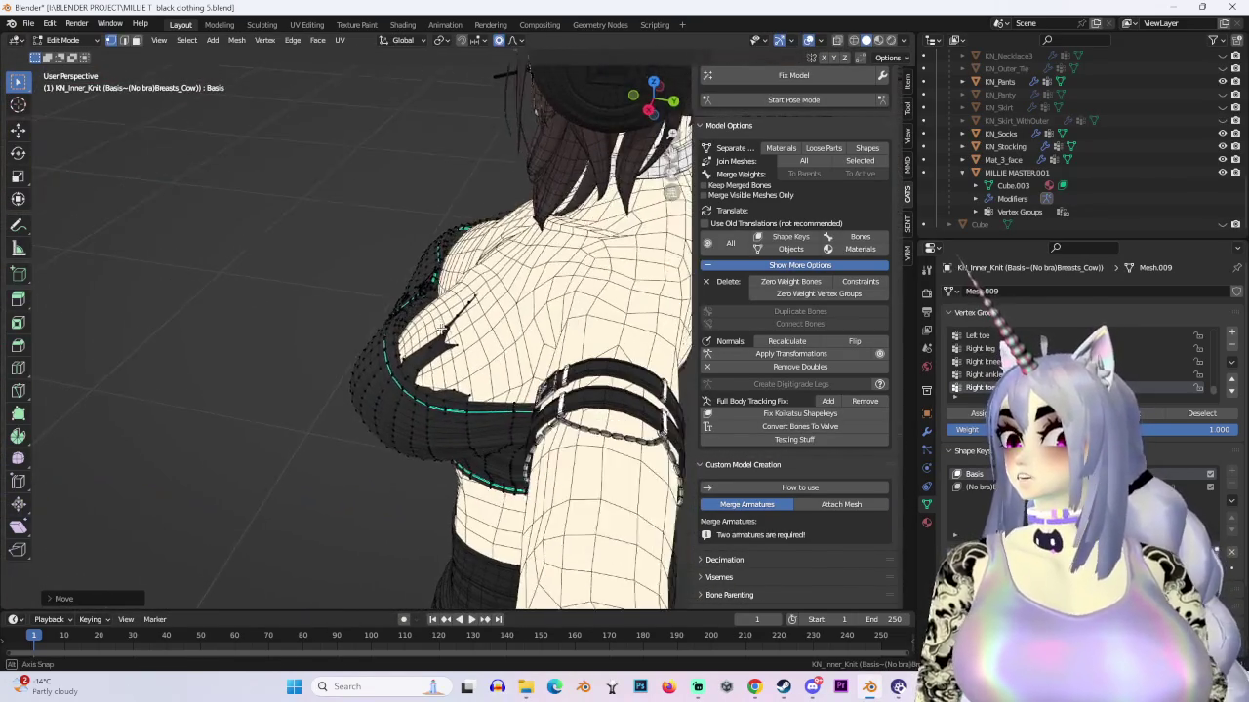
Step: In see-through right side view, select the front breast vertices and pull them closer
left_click(651, 110)
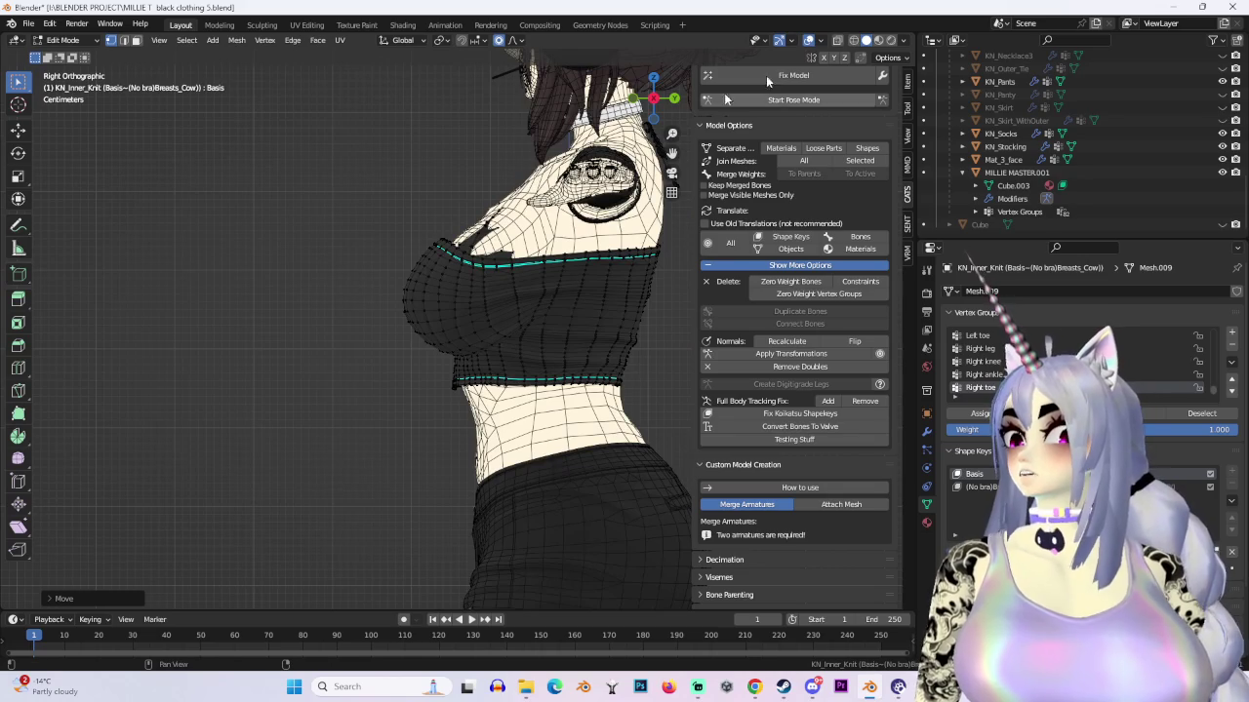
key("alt+z")
left_click_drag(357, 209, 429, 318)
key("g")
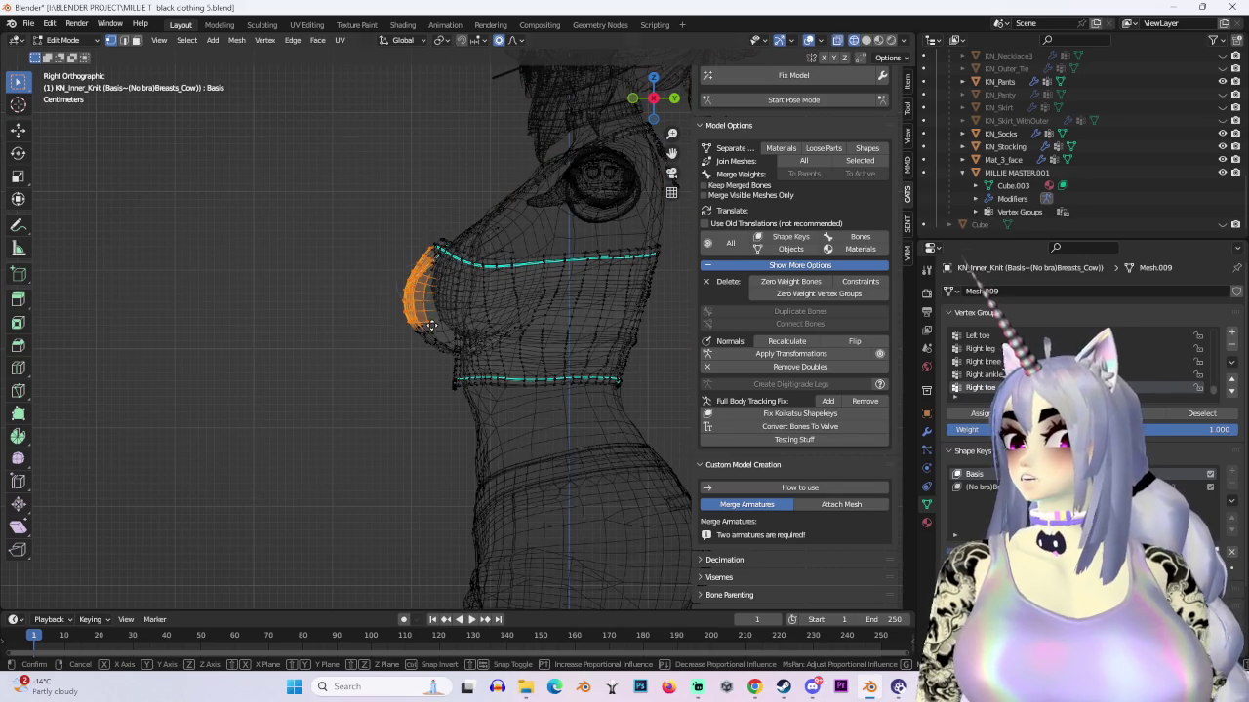
scroll(431, 320, "down", 3)
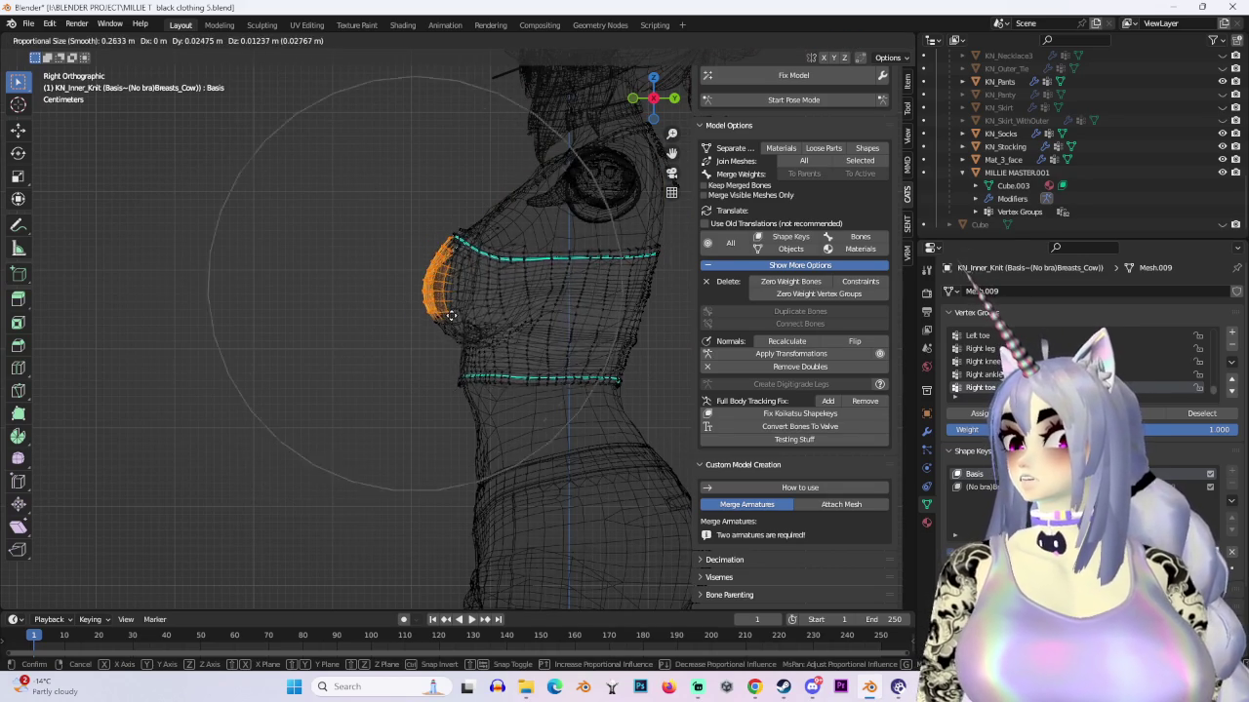
left_click(488, 284)
scroll(489, 285, "up", 2)
key("g")
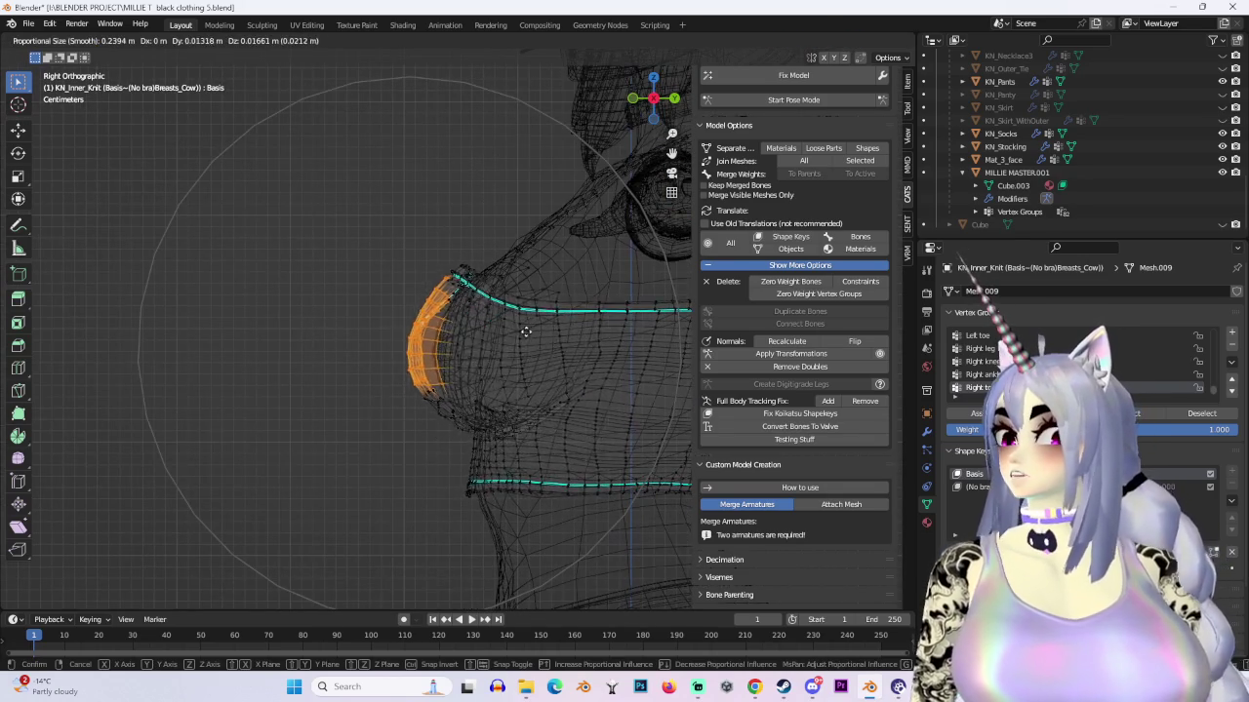
left_click(554, 334)
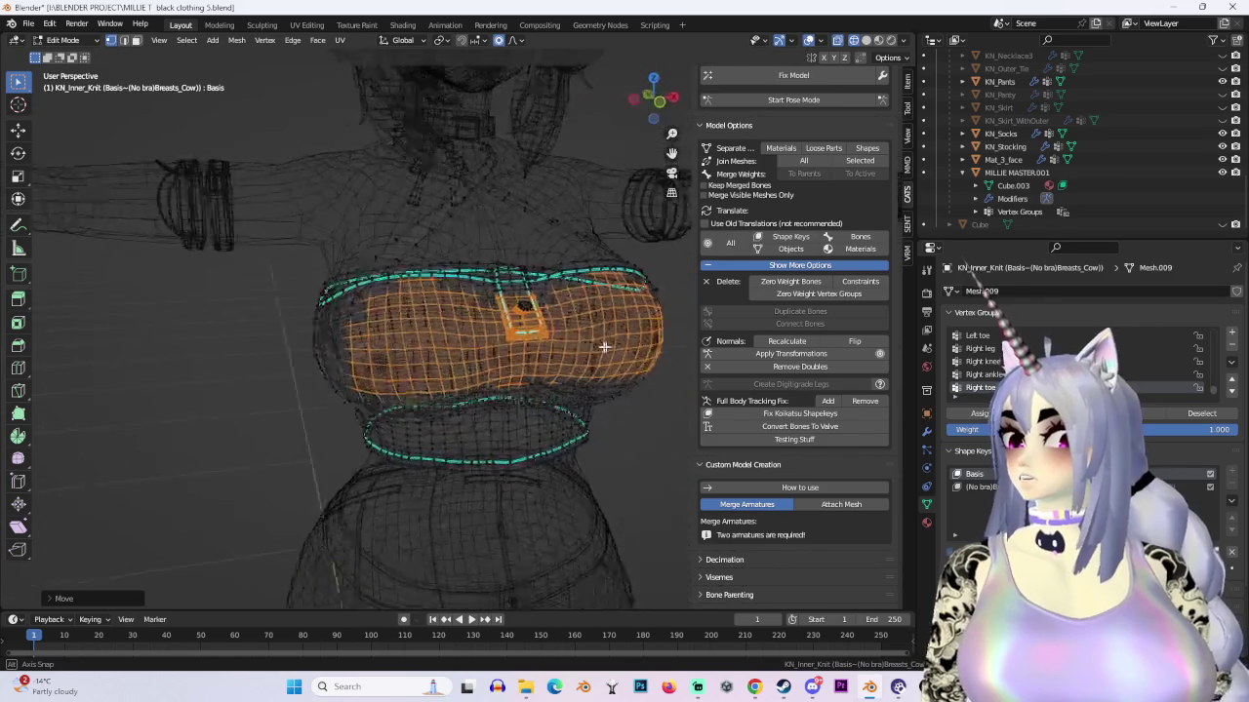
middle_click_drag(554, 333, 636, 114)
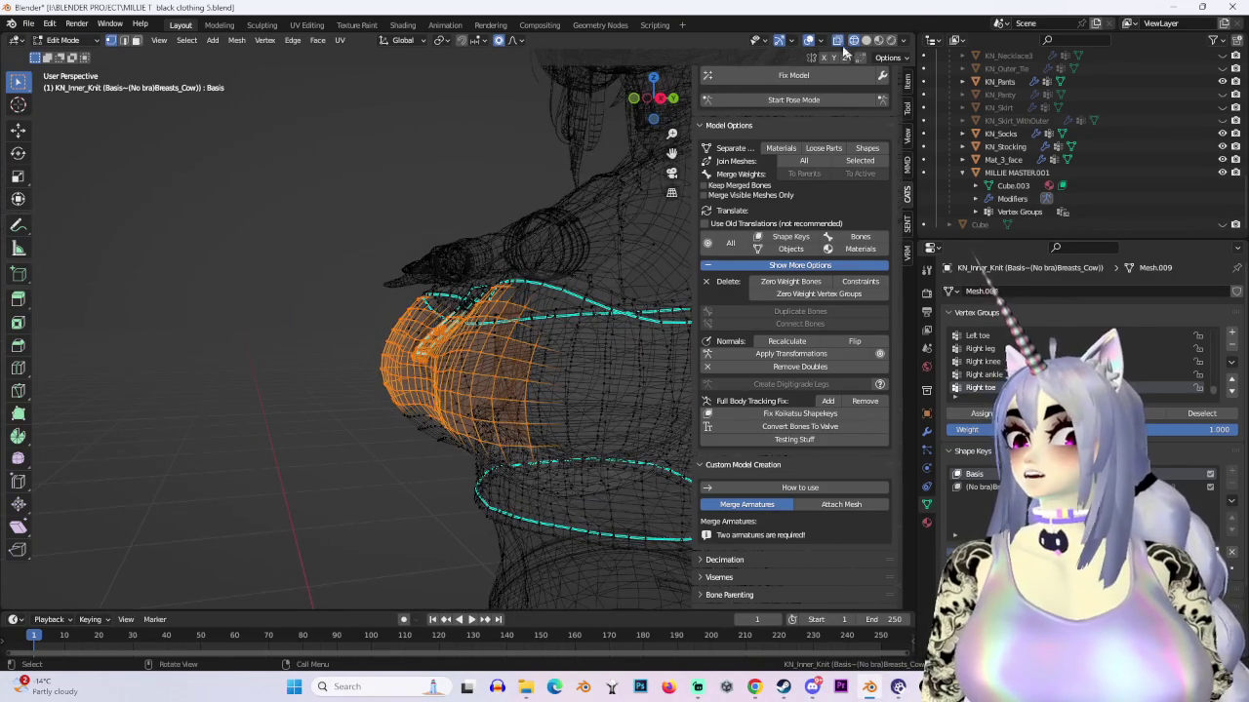
Step: Adjust the proportional falloff and move the breast vertices again from the left side
left_click(817, 40)
left_click(520, 40)
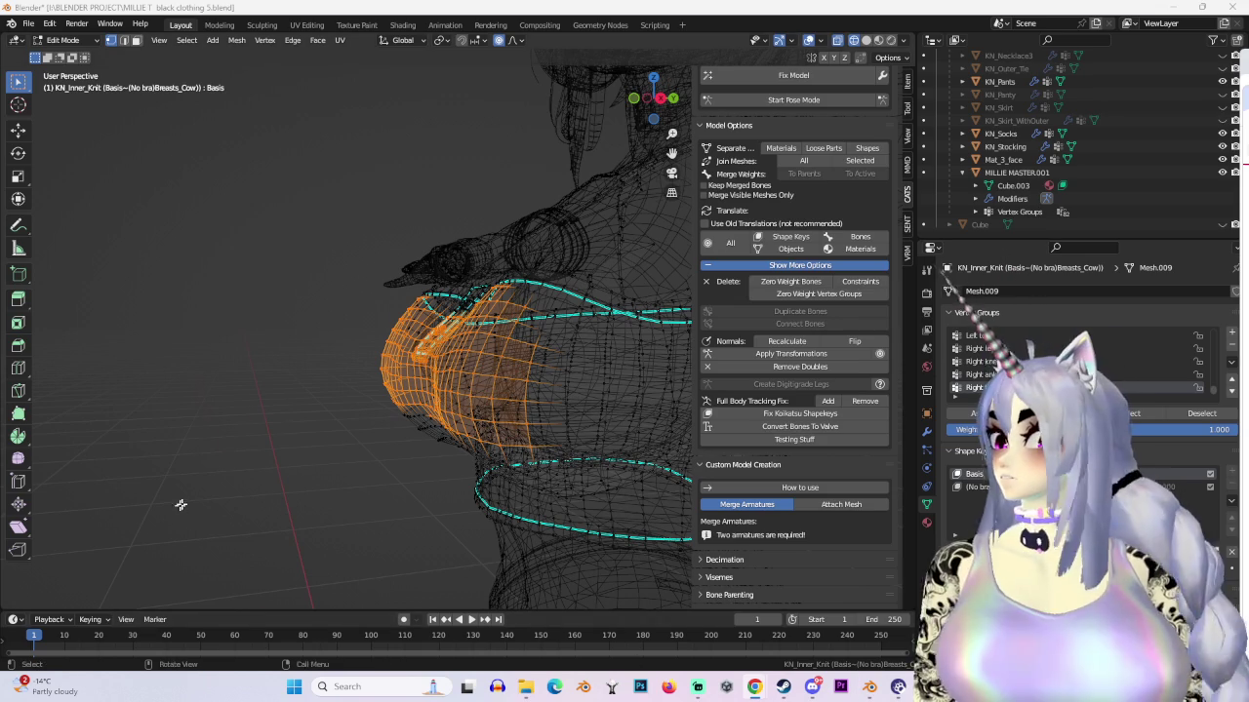
middle_click_drag(420, 469, 651, 110)
left_click(651, 105)
key("g")
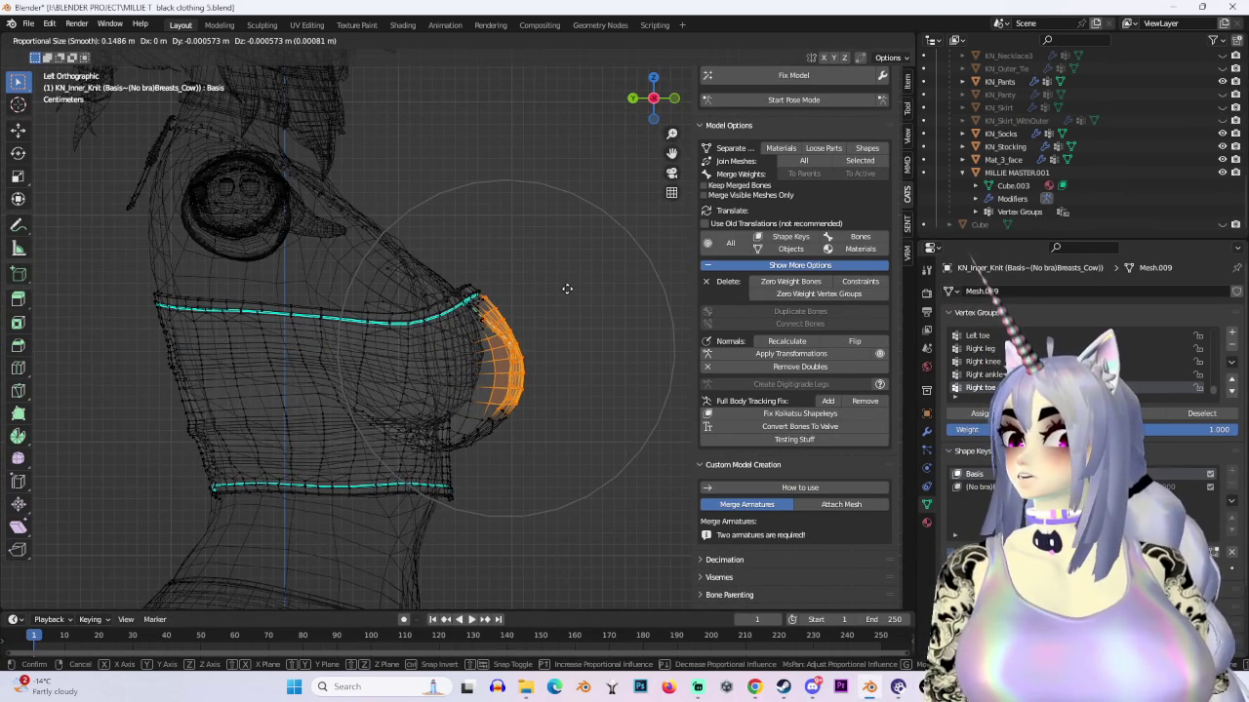
scroll(537, 266, "up", 1)
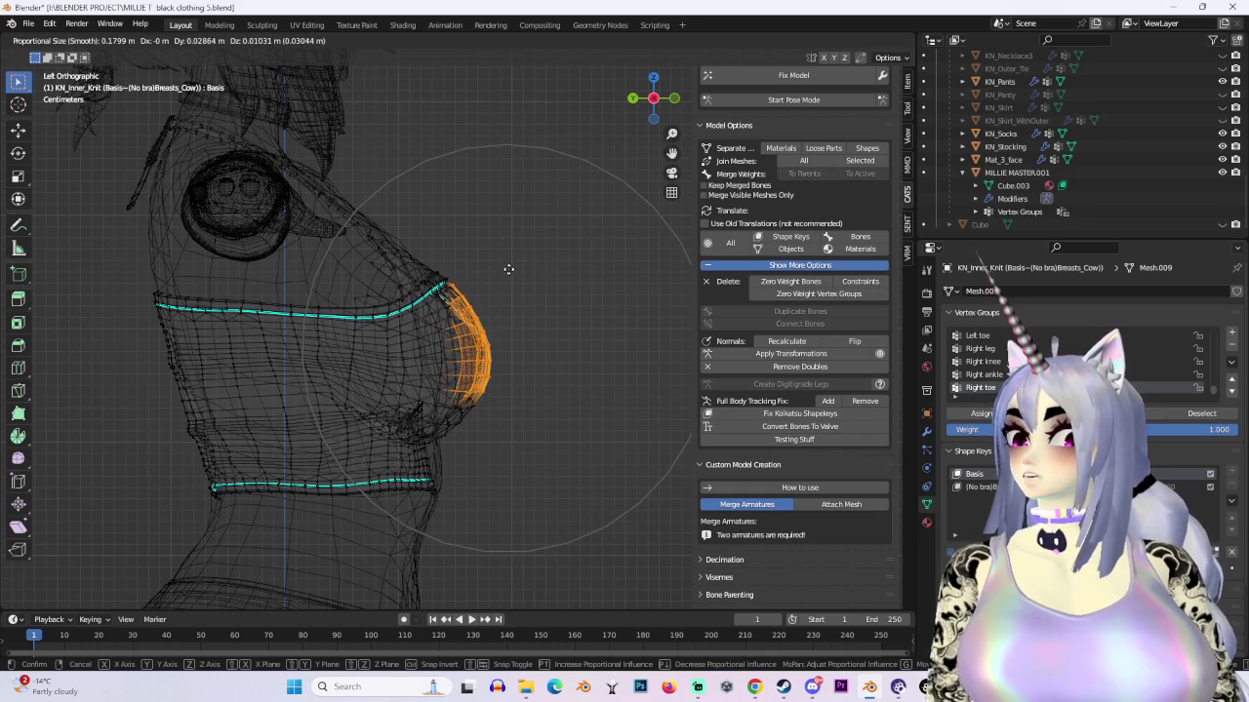
left_click(509, 270)
Step: Push the chest vertices along the Y axis, then check the result from the front
middle_click_drag(572, 326, 426, 390)
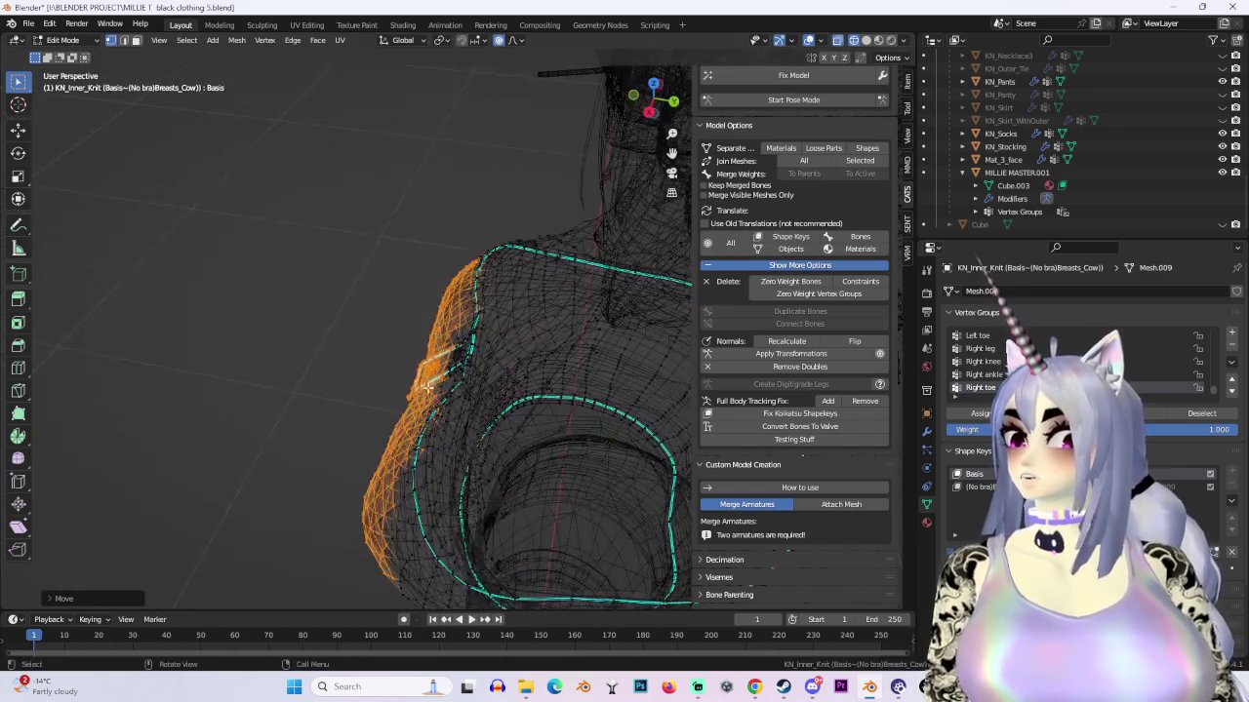
mouse_move(586, 293)
middle_mouse_down()
mouse_move(465, 351)
mouse_move(634, 468)
mouse_move(492, 597)
mouse_move(452, 378)
middle_mouse_up()
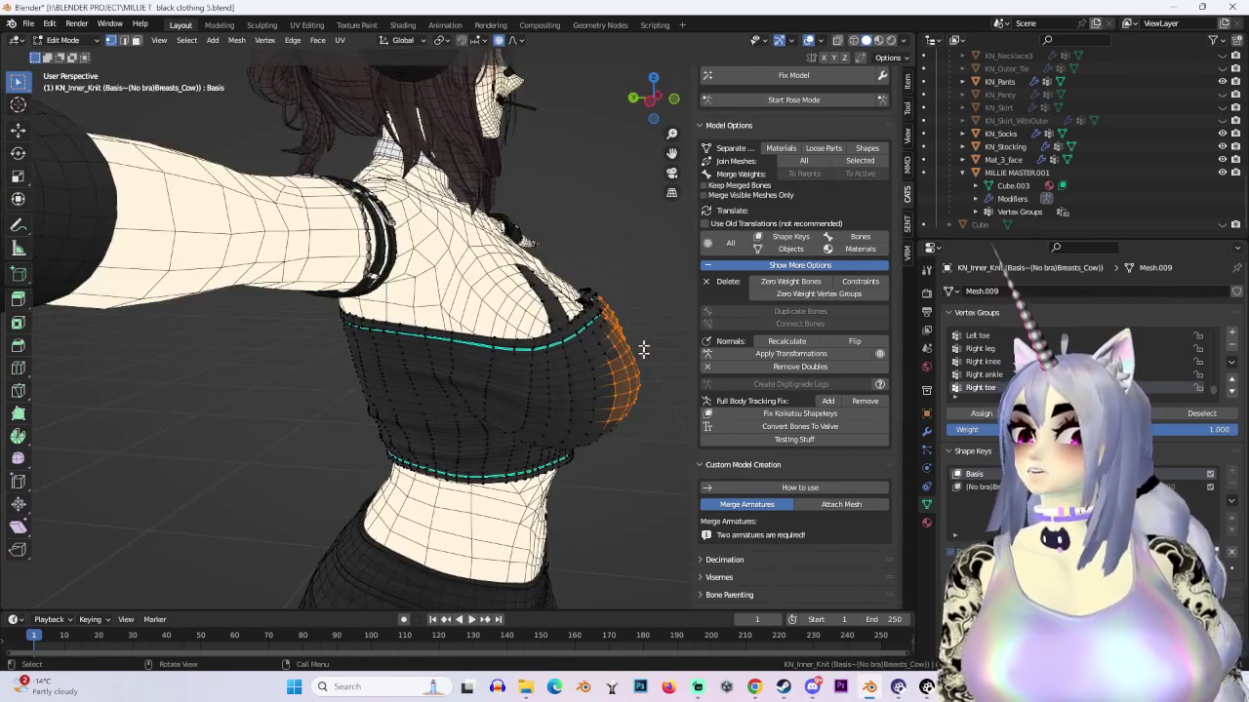
middle_click_drag(423, 418, 416, 421)
key("g")
key("y")
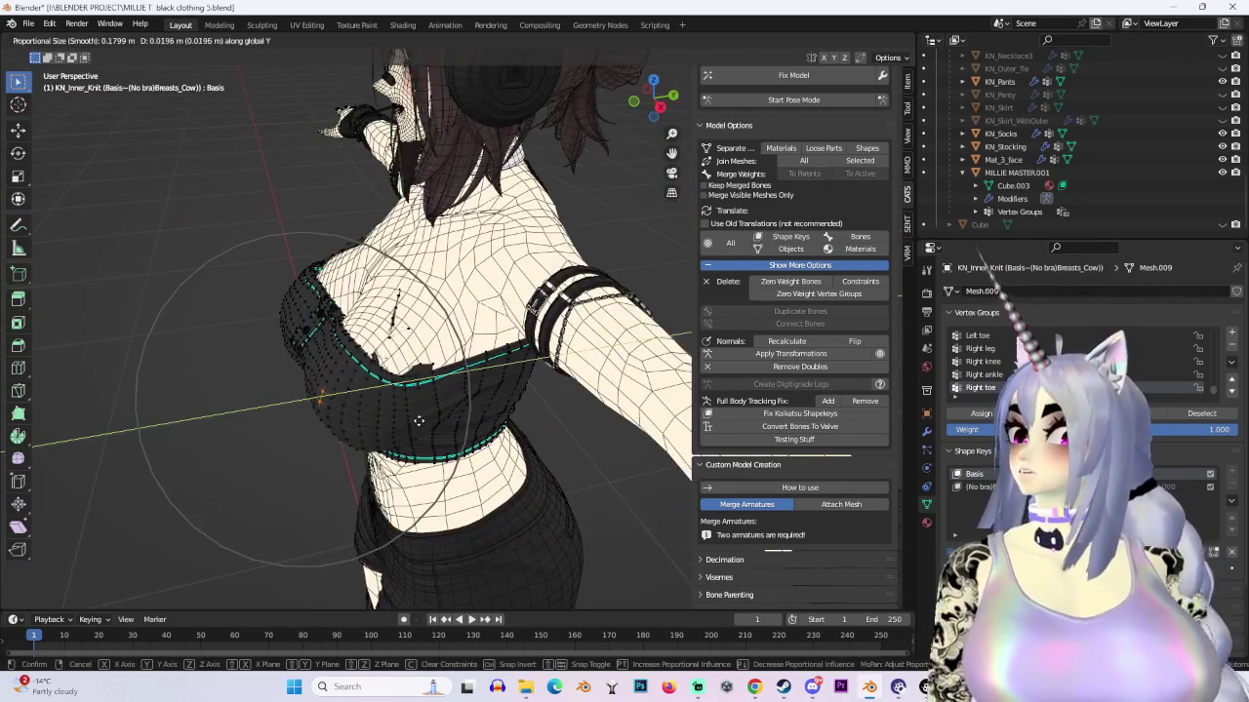
left_click(439, 415)
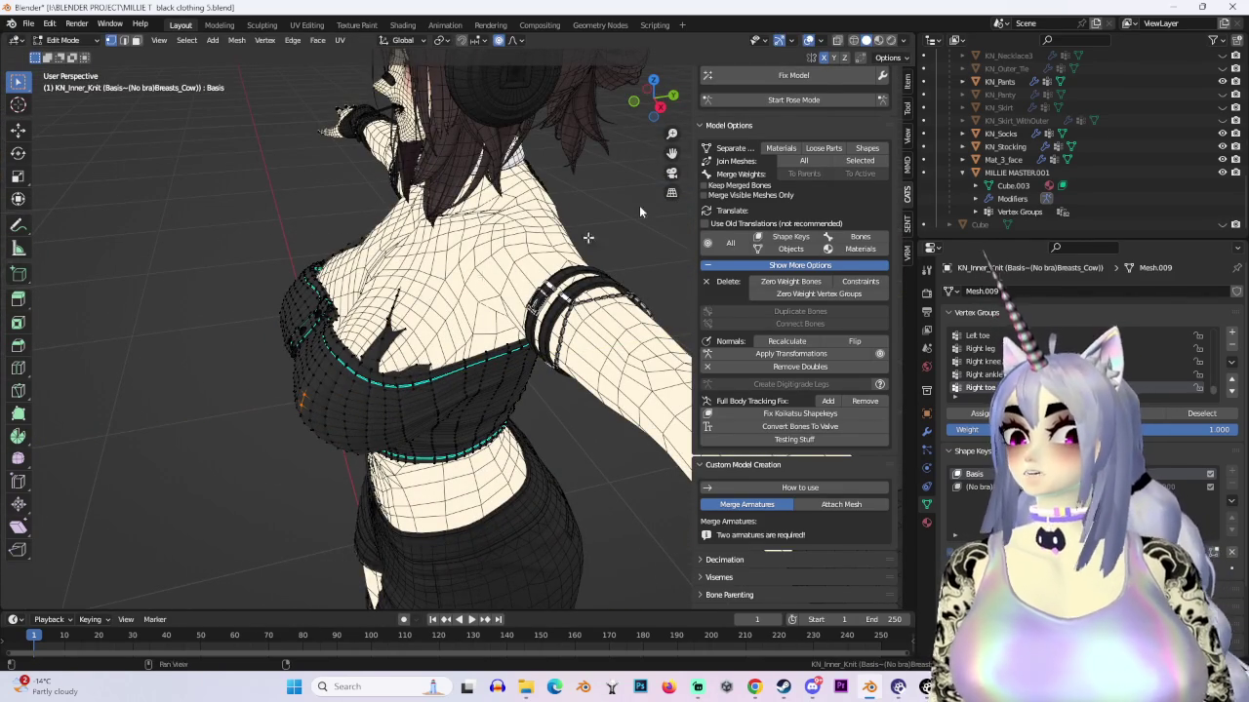
key("g")
key("y")
mouse_move(420, 380)
middle_mouse_down()
mouse_move(446, 302)
mouse_move(630, 351)
mouse_move(650, 88)
middle_mouse_up()
left_click(449, 307)
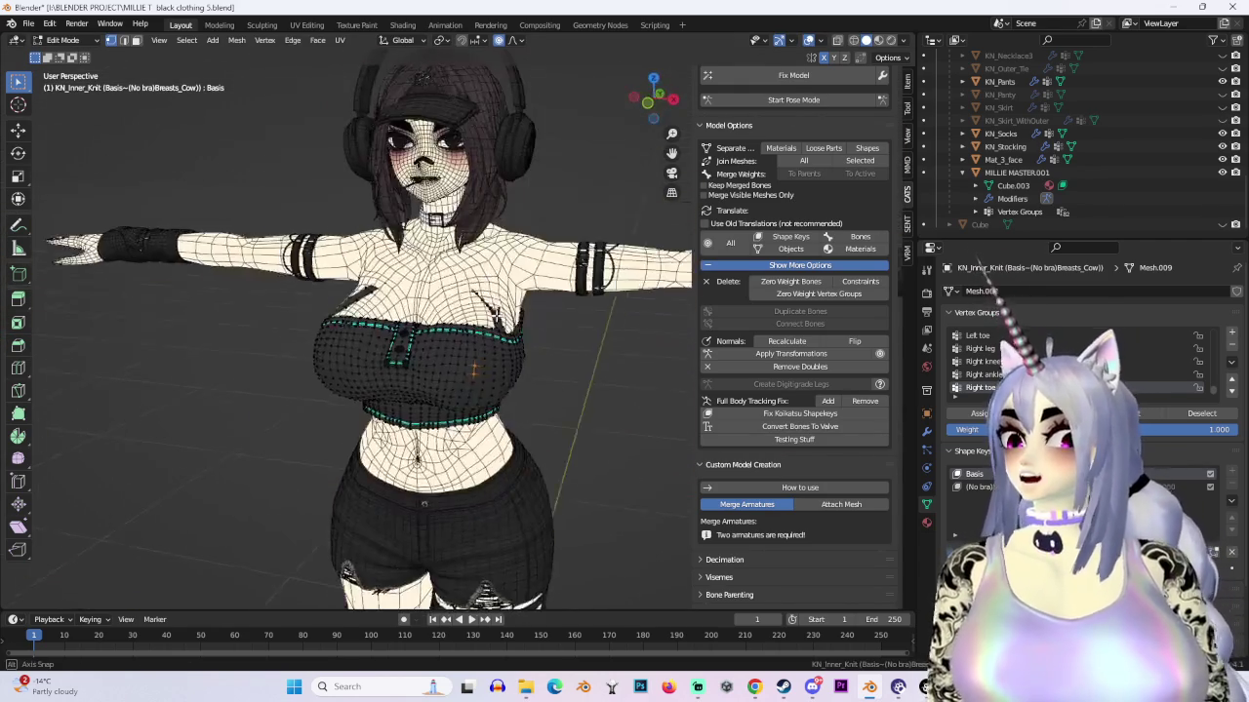
left_click(649, 105)
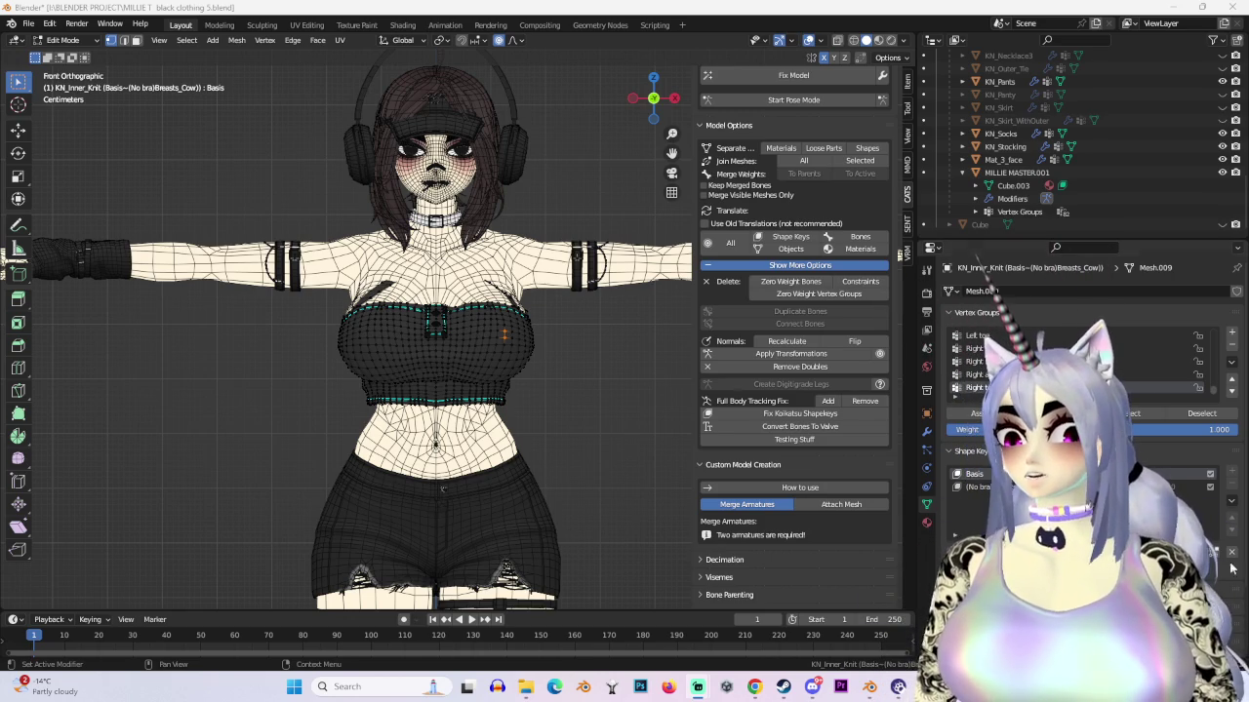
middle_click_drag(582, 420, 773, 27)
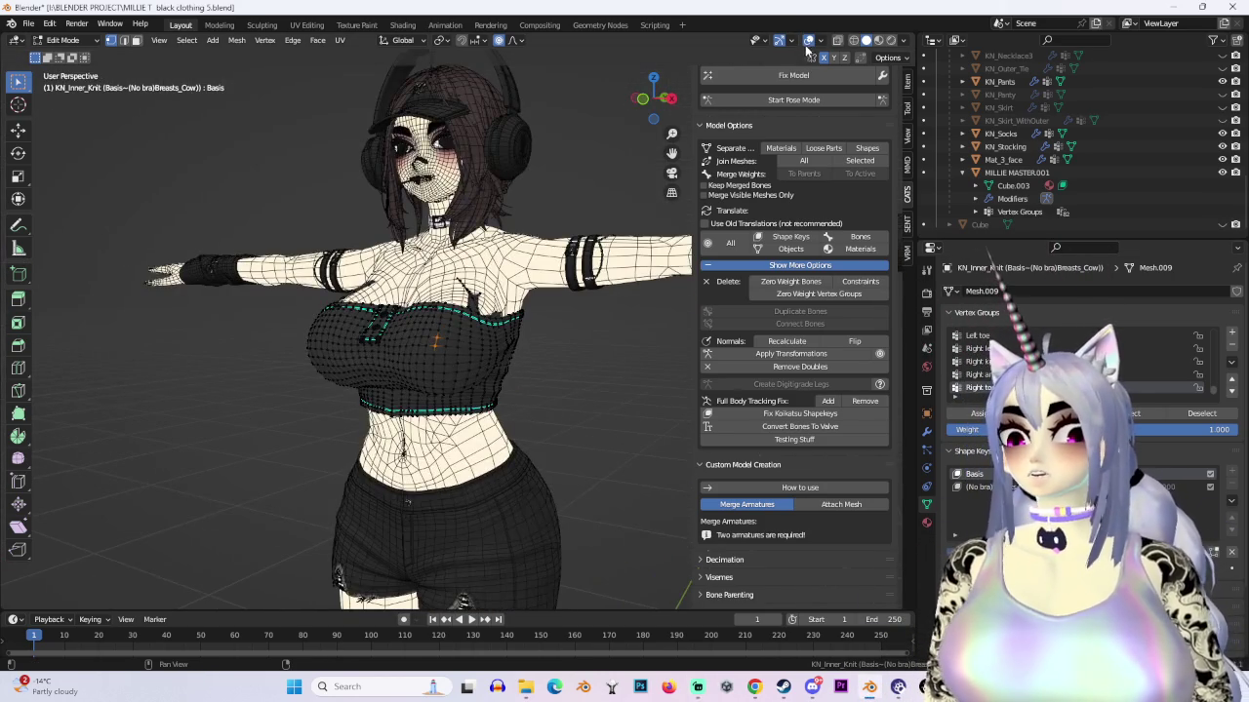
Step: Hide the viewport overlays and switch the shading to Studio lighting
left_click(807, 41)
middle_click_drag(547, 293, 434, 282, "alt")
left_click(901, 40)
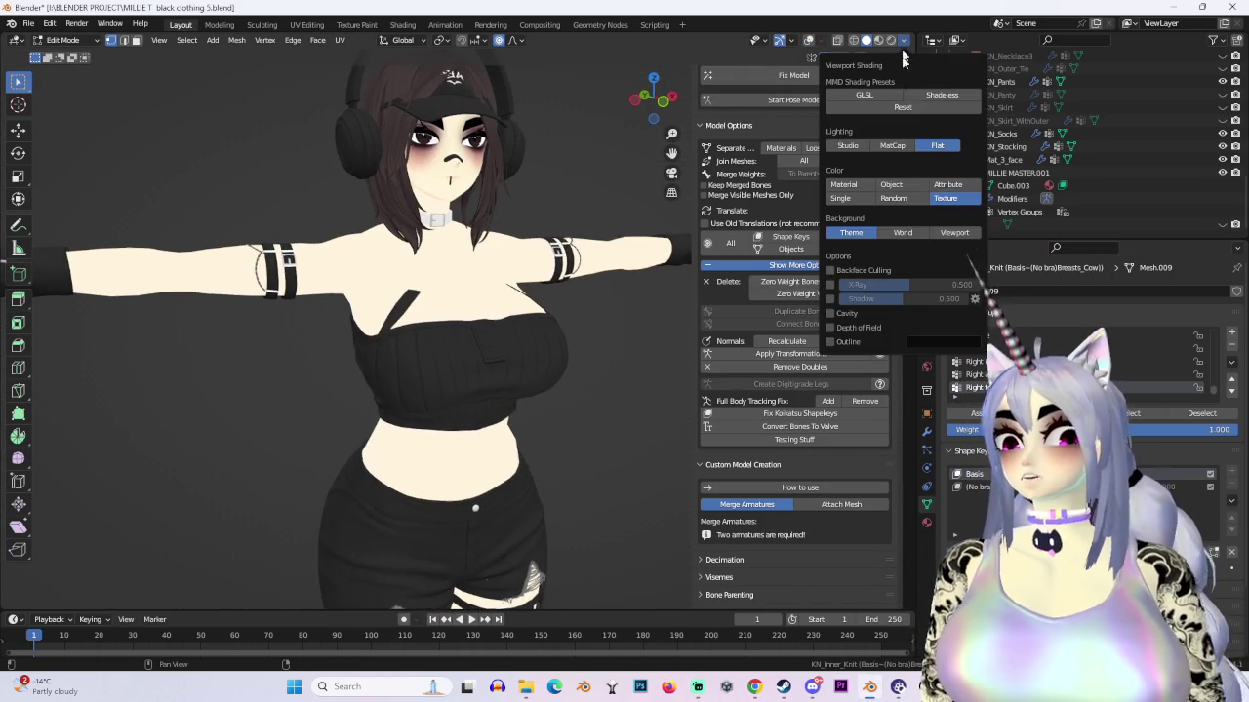
left_click(891, 142)
middle_click_drag(488, 322, 314, 312)
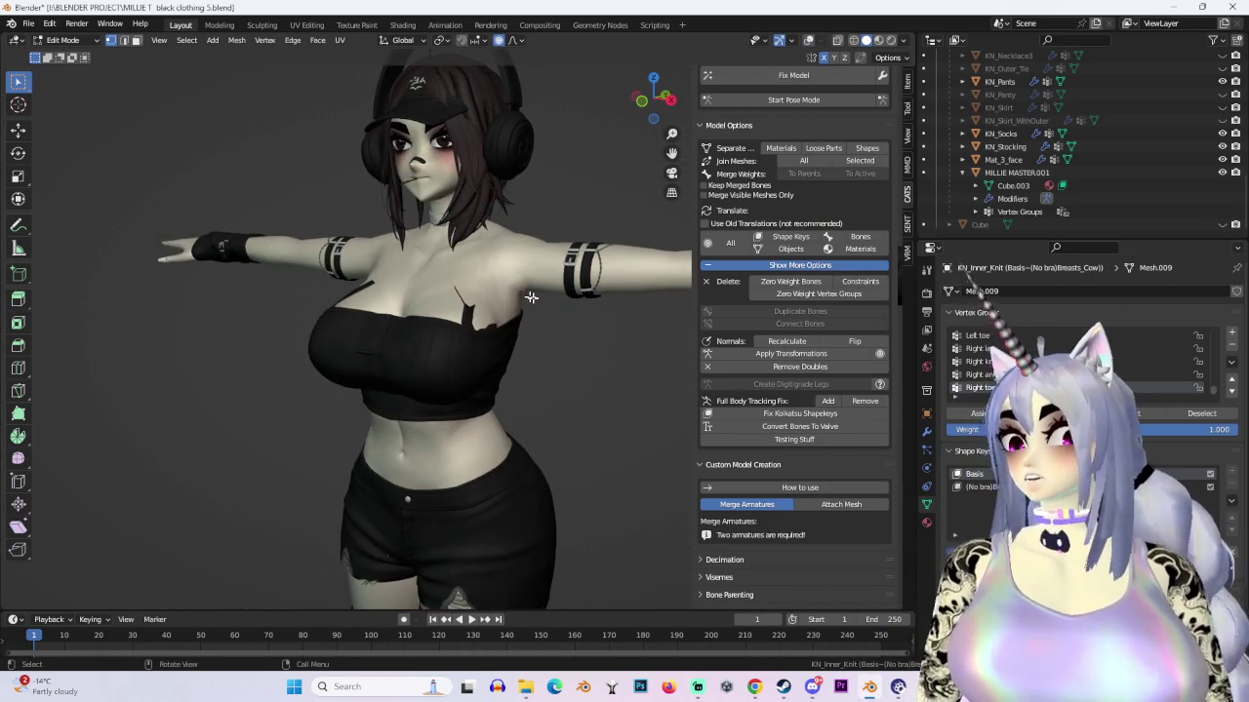
scroll(1191, 116, "up", 3)
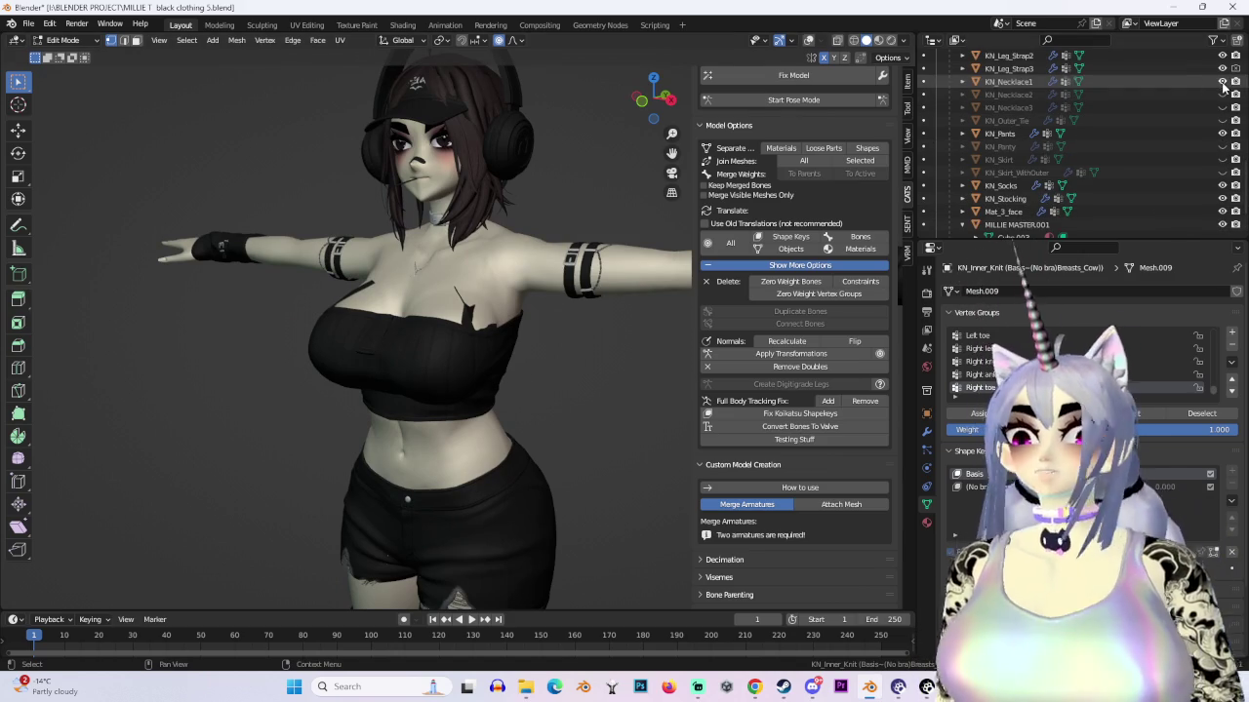
middle_click_drag(468, 292, 538, 266)
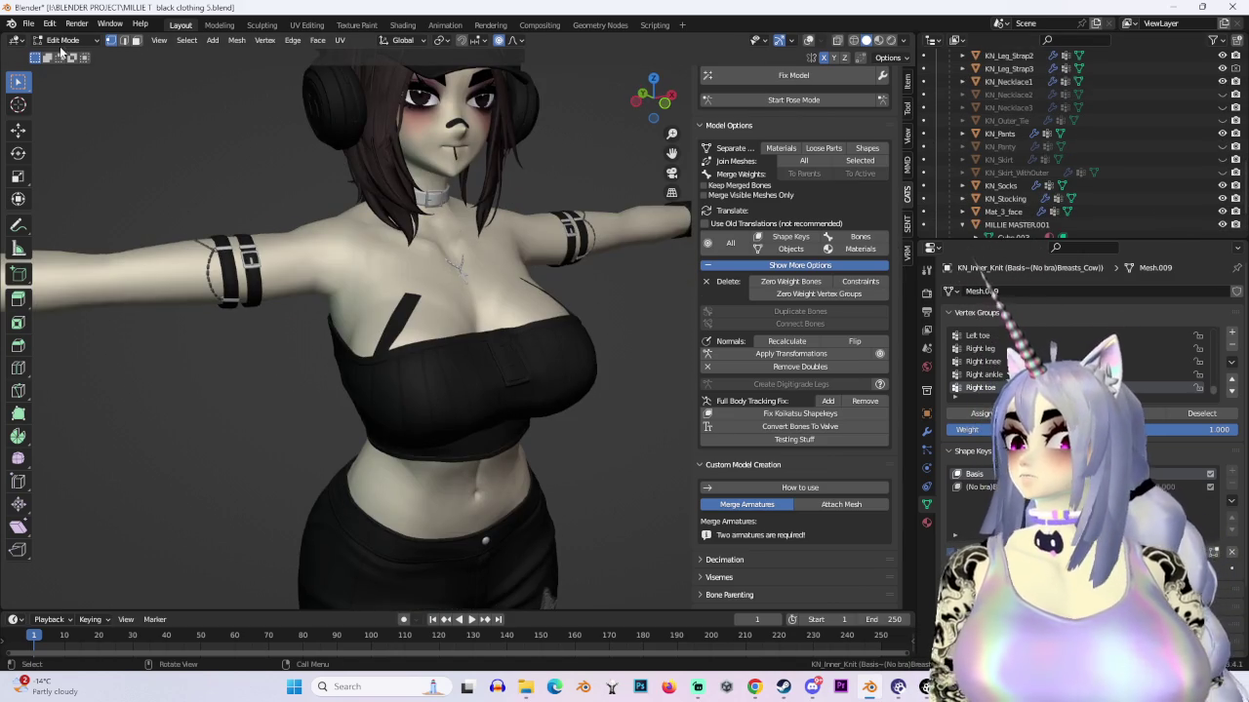
Step: Return to Object Mode and frame the necklace, looking at the back of the shoulders
left_click(65, 57)
left_click(458, 264)
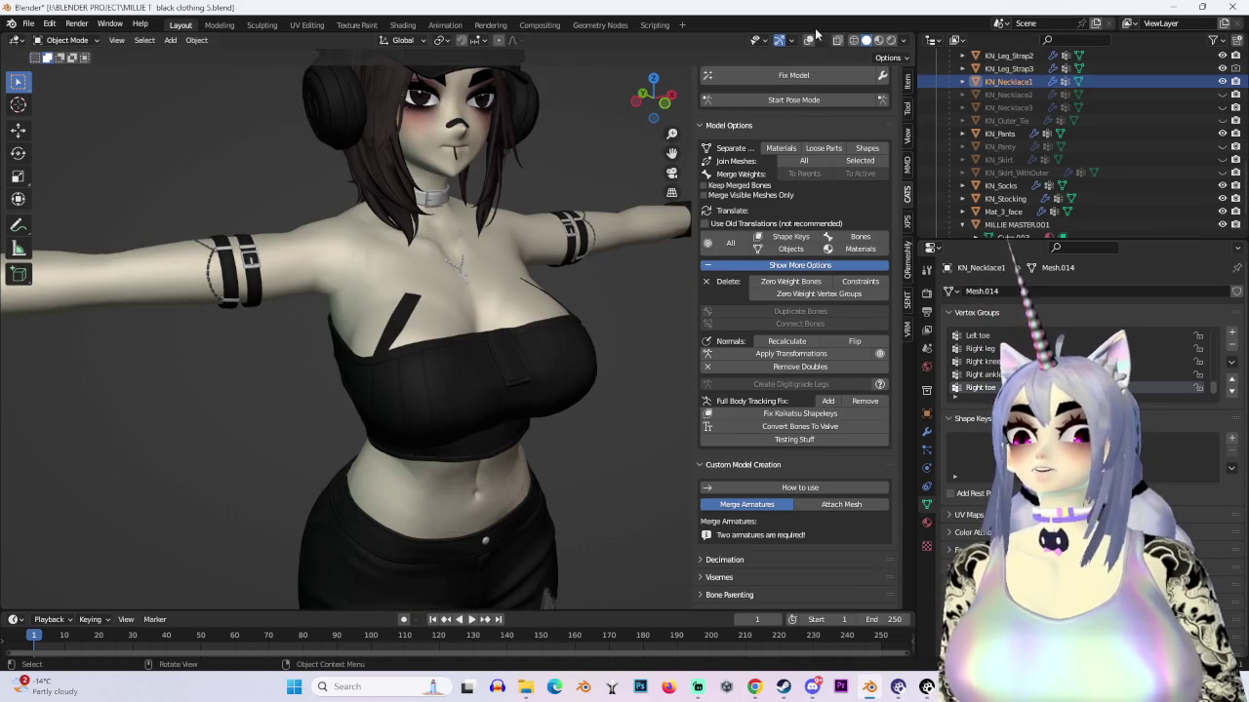
key("shift+alt+z")
scroll(546, 298, "up", 5)
middle_click_drag(548, 306, 241, 204)
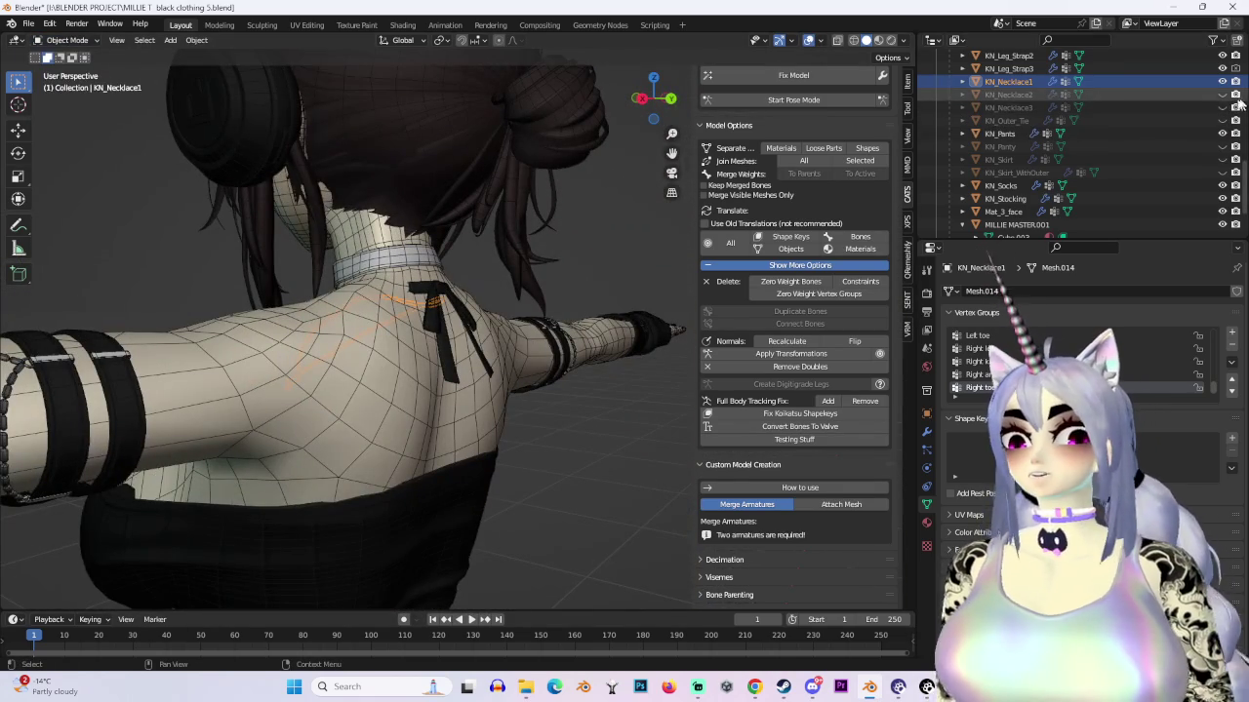
scroll(1163, 183, "up", 4)
middle_click_drag(648, 265, 604, 280)
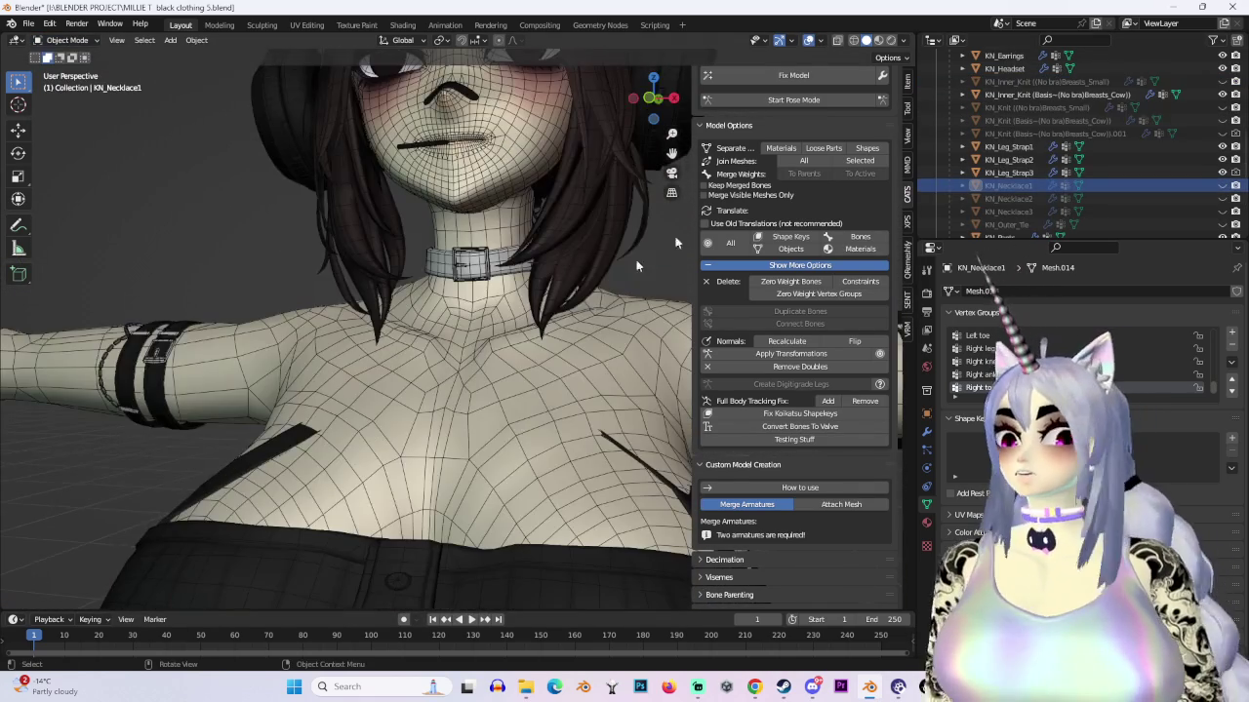
Step: Unhide the KN_Knit .001 sweater and select it instead of the inner knit top
left_click(1221, 133)
scroll(625, 332, "down", 4)
scroll(625, 332, "down", 2)
scroll(543, 360, "up", 4)
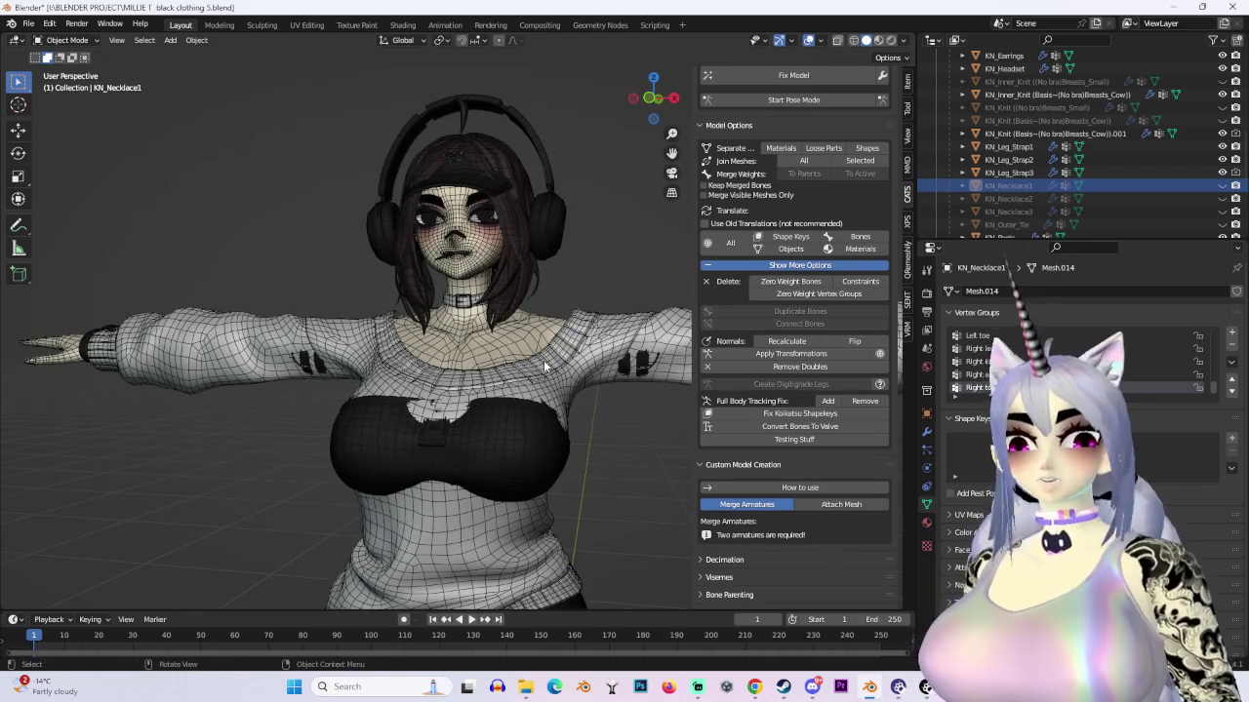
mouse_move(543, 360)
middle_mouse_down()
mouse_move(668, 452)
mouse_move(503, 421)
middle_mouse_up()
left_click(667, 453)
left_click(1054, 133)
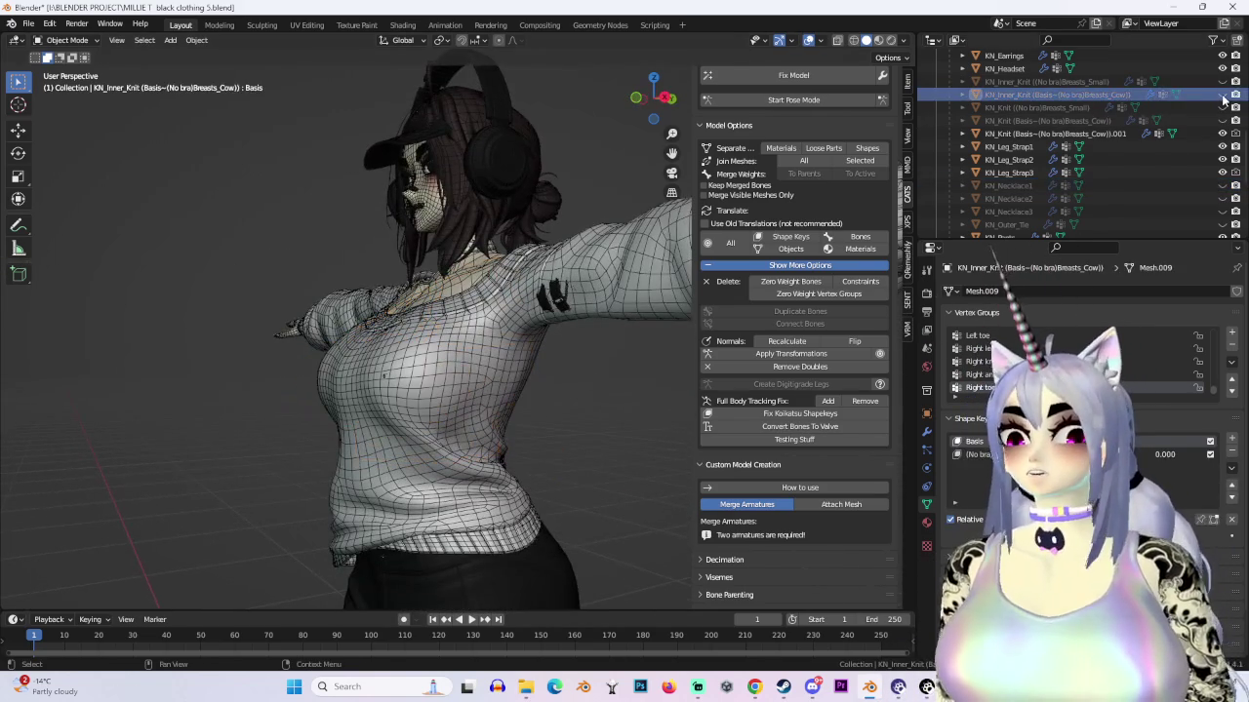
mouse_move(683, 390)
middle_mouse_down()
mouse_move(460, 397)
mouse_move(423, 367)
mouse_move(527, 407)
middle_mouse_up()
scroll(421, 369, "up", 3)
Step: Switch the selected sweater into Sculpt Mode
left_click(66, 40)
left_click(64, 84)
mouse_move(546, 371)
middle_mouse_down()
mouse_move(458, 390)
mouse_move(427, 422)
mouse_move(390, 411)
mouse_move(501, 362)
mouse_move(352, 411)
mouse_move(374, 374)
mouse_move(308, 397)
mouse_move(488, 413)
mouse_move(534, 360)
middle_mouse_up()
scroll(458, 390, "down", 3)
mouse_move(218, 396)
middle_mouse_down()
mouse_move(404, 326)
mouse_move(446, 390)
mouse_move(460, 376)
mouse_move(566, 405)
mouse_move(420, 357)
mouse_move(376, 390)
middle_mouse_up()
mouse_move(369, 337)
middle_mouse_down()
mouse_move(501, 413)
mouse_move(423, 445)
mouse_move(460, 371)
mouse_move(547, 367)
mouse_move(592, 394)
mouse_move(532, 341)
mouse_move(473, 317)
mouse_move(595, 488)
mouse_move(549, 439)
middle_mouse_up()
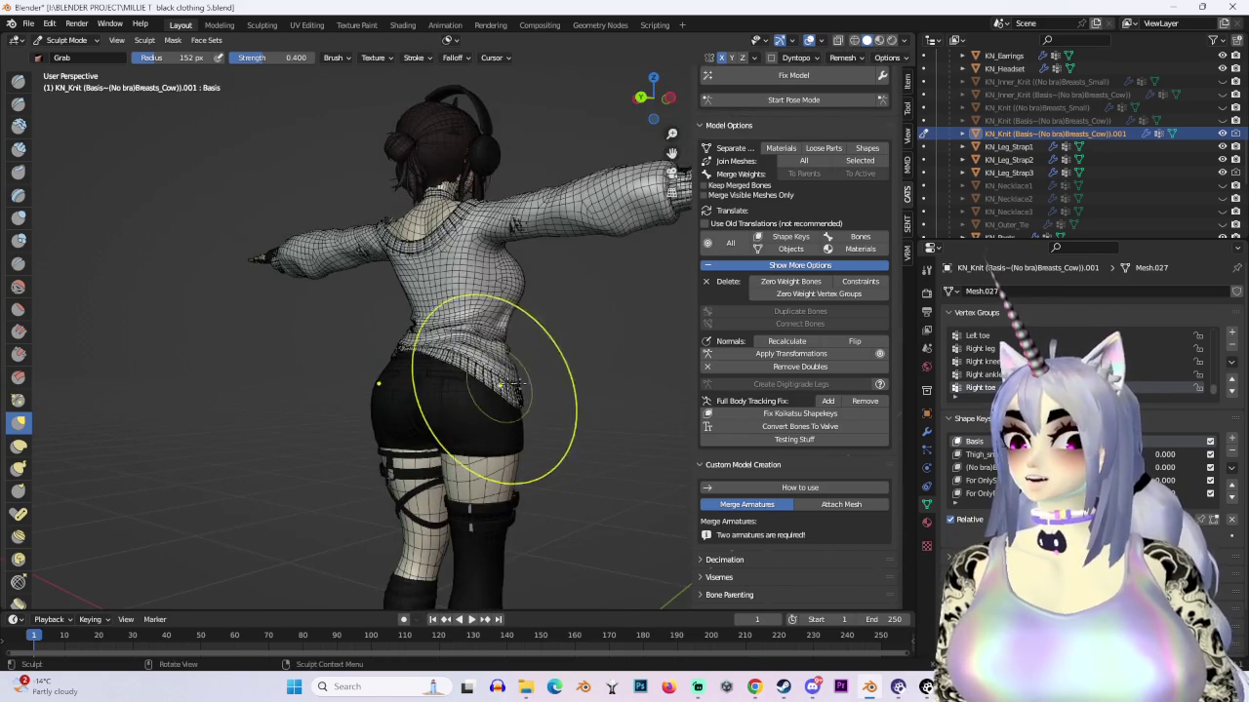
middle_click_drag(500, 386, 667, 69)
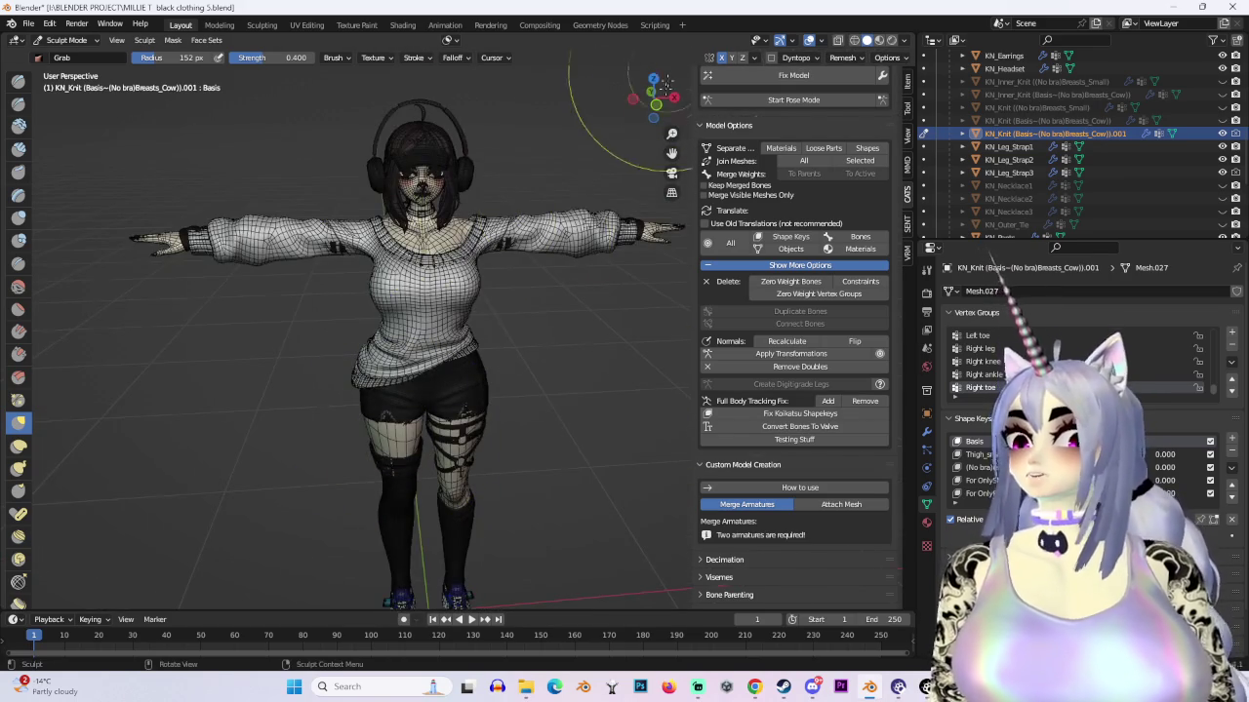
key("KP_1")
scroll(251, 474, "up", 4)
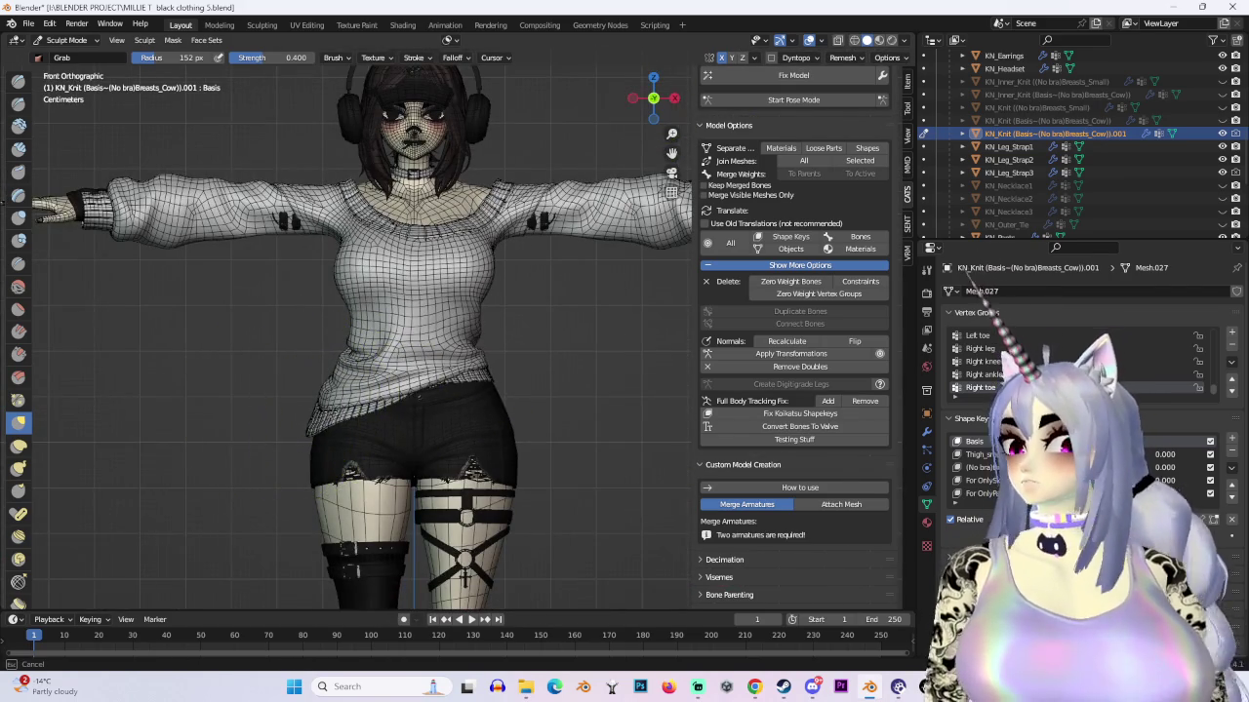
mouse_move(383, 368)
middle_mouse_down()
mouse_move(284, 467)
mouse_move(433, 378)
mouse_move(420, 394)
mouse_move(335, 272)
middle_mouse_up()
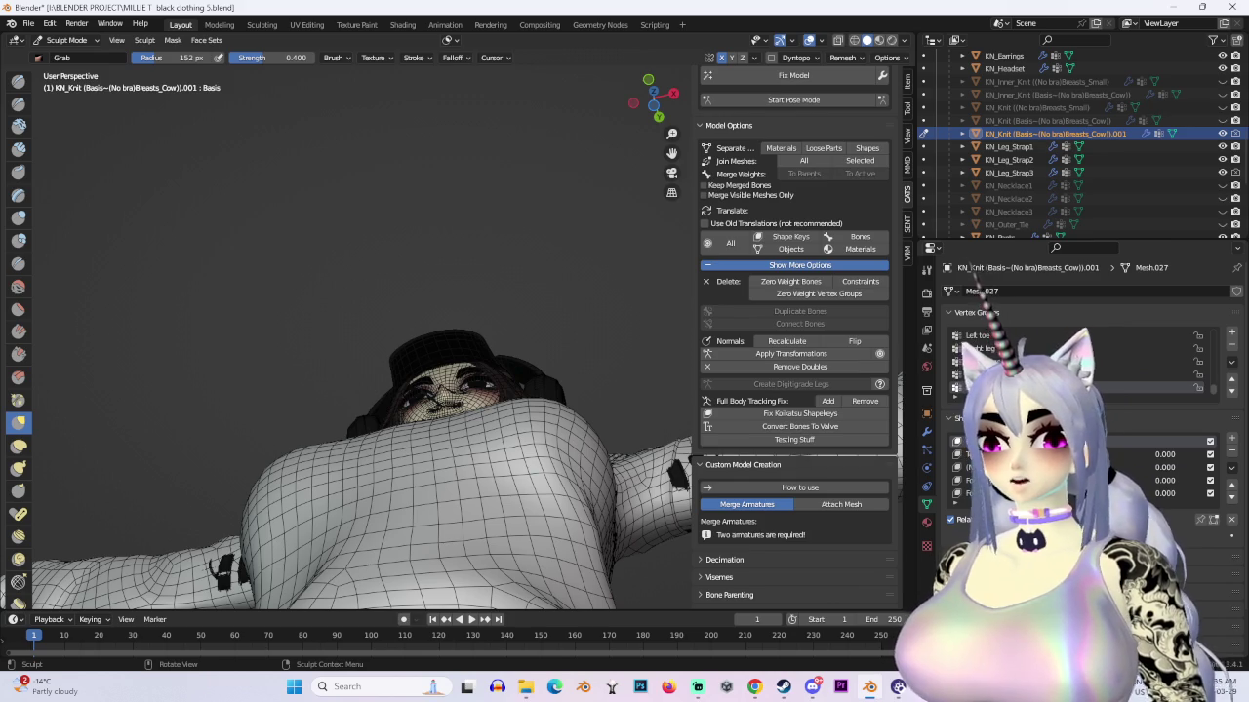
mouse_move(432, 403)
middle_mouse_down()
mouse_move(438, 412)
mouse_move(515, 279)
mouse_move(468, 270)
middle_mouse_up()
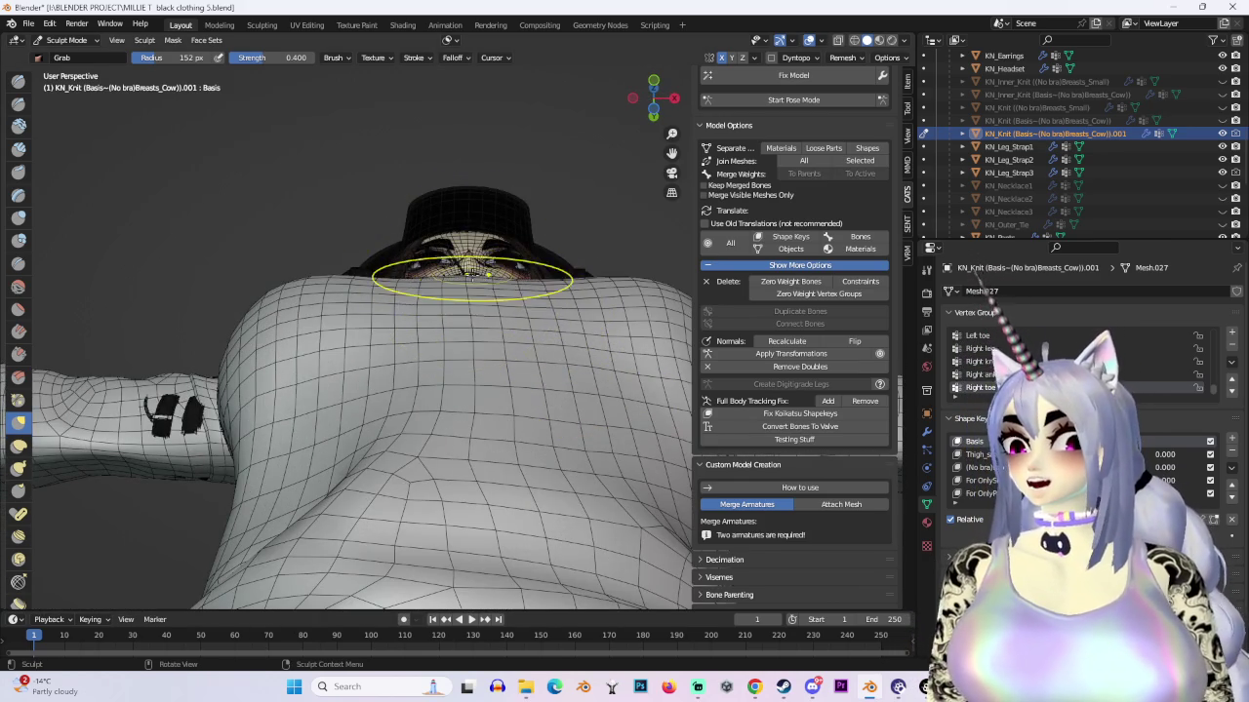
scroll(471, 276, "down", 1)
mouse_move(464, 308)
middle_mouse_down()
mouse_move(474, 264)
mouse_move(457, 216)
middle_mouse_up()
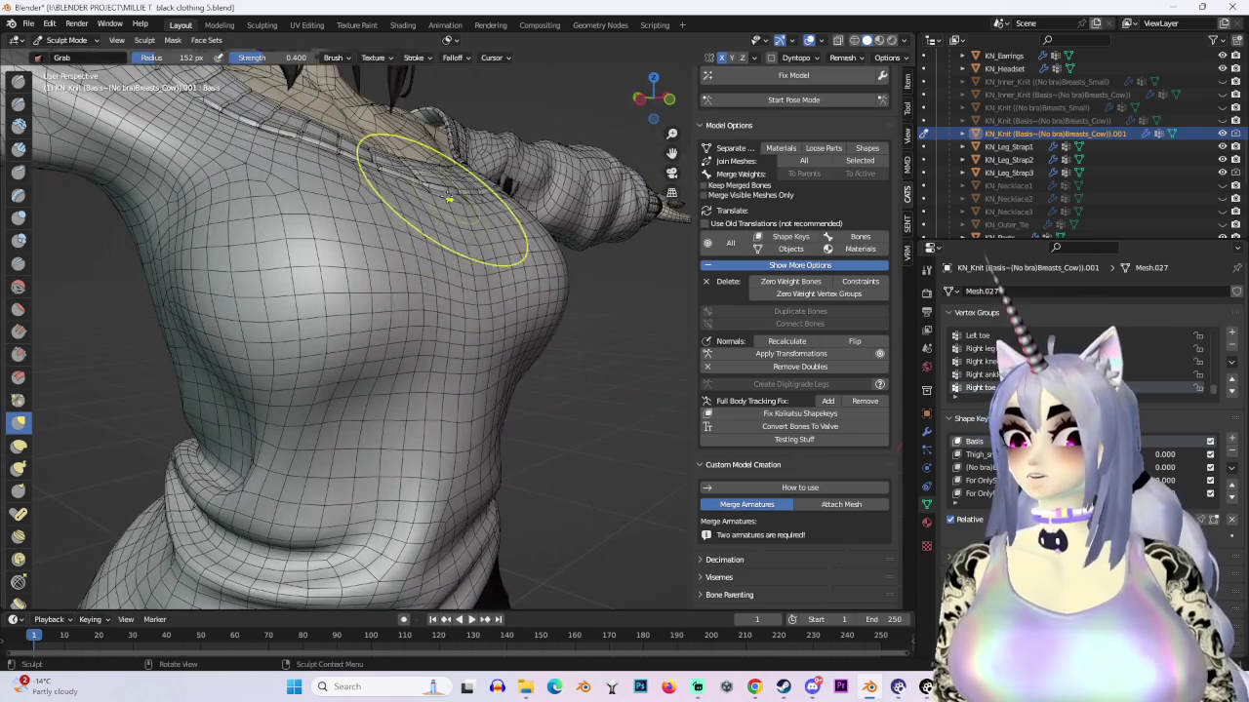
mouse_move(522, 256)
middle_mouse_down()
mouse_move(474, 279)
mouse_move(488, 417)
mouse_move(459, 292)
mouse_move(430, 289)
mouse_move(328, 329)
mouse_move(432, 298)
mouse_move(415, 338)
mouse_move(494, 338)
middle_mouse_up()
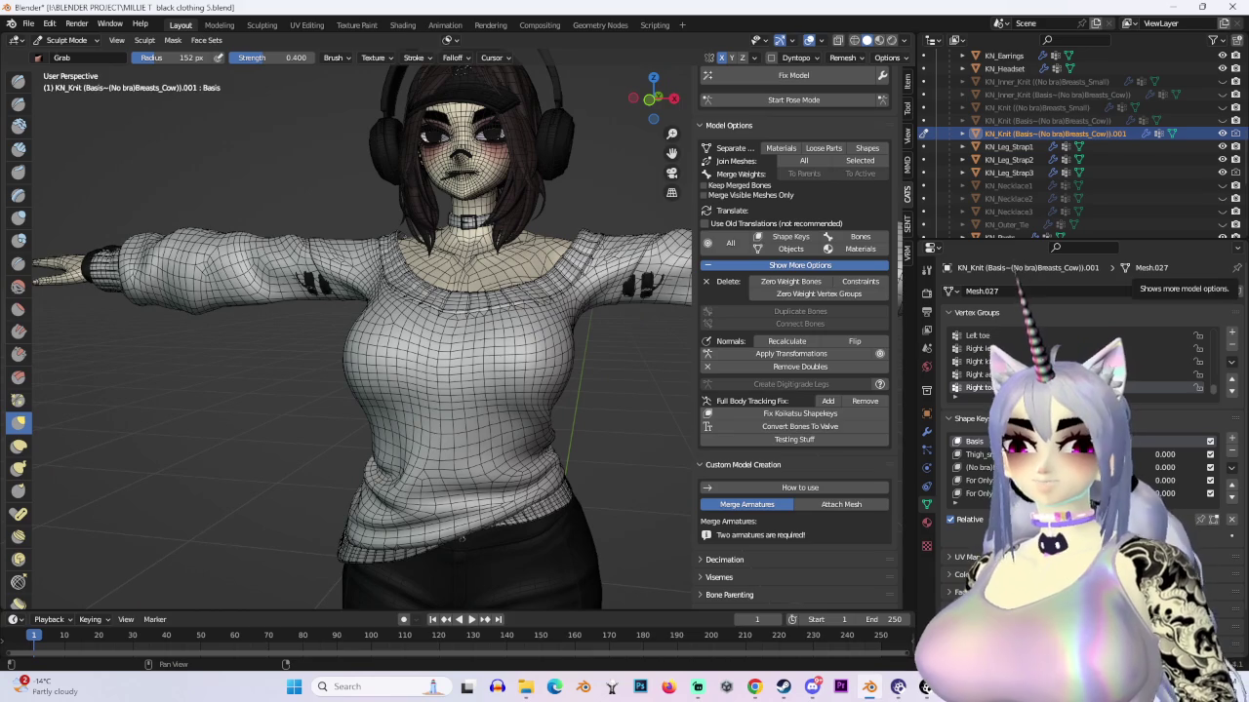
mouse_move(543, 335)
middle_mouse_down()
mouse_move(529, 301)
mouse_move(585, 257)
mouse_move(422, 322)
mouse_move(487, 292)
mouse_move(530, 251)
mouse_move(566, 243)
mouse_move(526, 337)
middle_mouse_up()
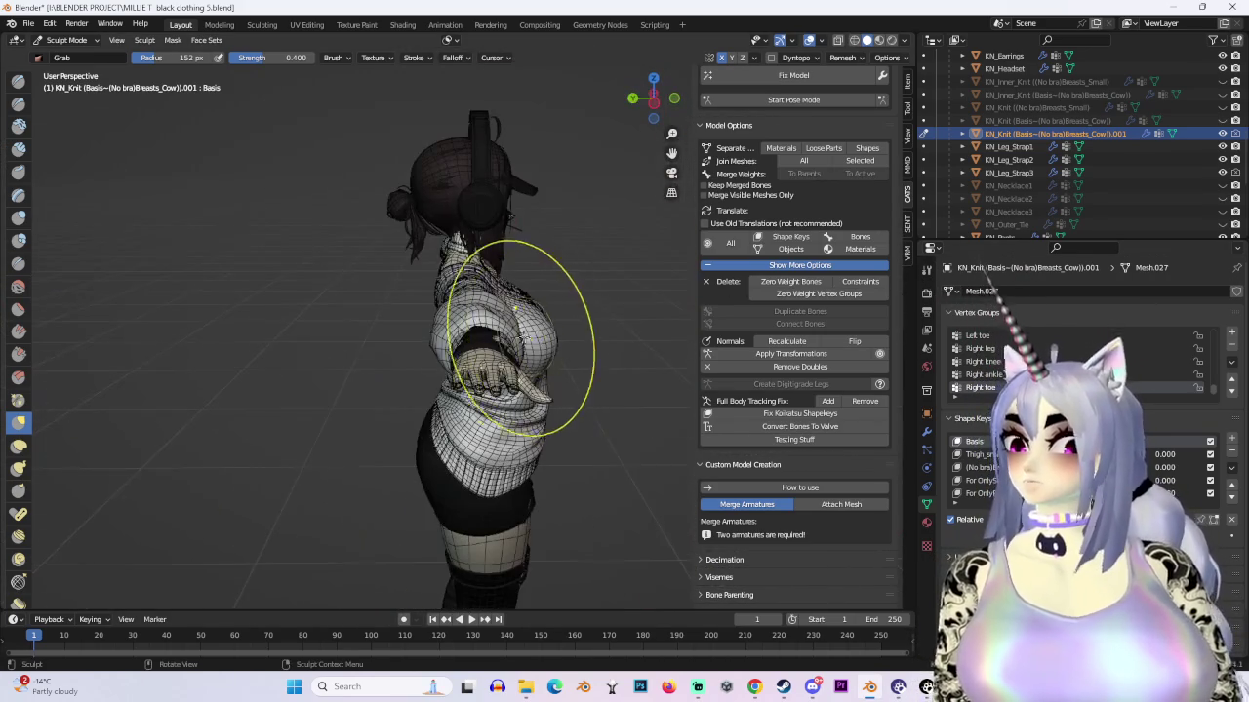
Step: In Object Mode, select KN_Arm_Warmer and hide it in the Outliner
left_click(55, 43)
left_click(58, 60)
left_click(478, 351)
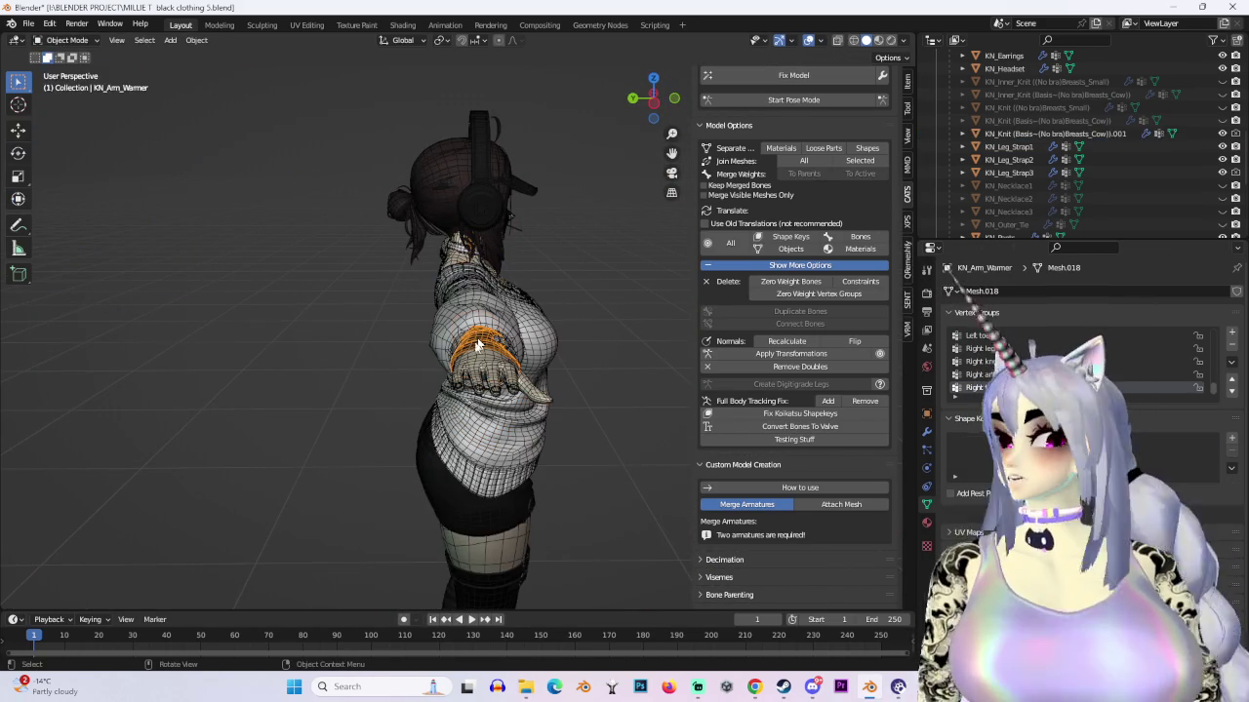
scroll(1225, 185, "down", 2)
scroll(1225, 185, "down", 2)
scroll(1222, 192, "down", 3)
scroll(1216, 198, "up", 5)
scroll(1219, 200, "up", 8)
scroll(1223, 201, "up", 3)
scroll(1225, 202, "up", 2)
left_click(1226, 202)
Step: Select the knit sweater and re-enter Sculpt Mode, zooming in on the sleeve
mouse_move(439, 341)
middle_mouse_down()
mouse_move(342, 332)
mouse_move(537, 322)
mouse_move(507, 292)
middle_mouse_up()
left_click(585, 324)
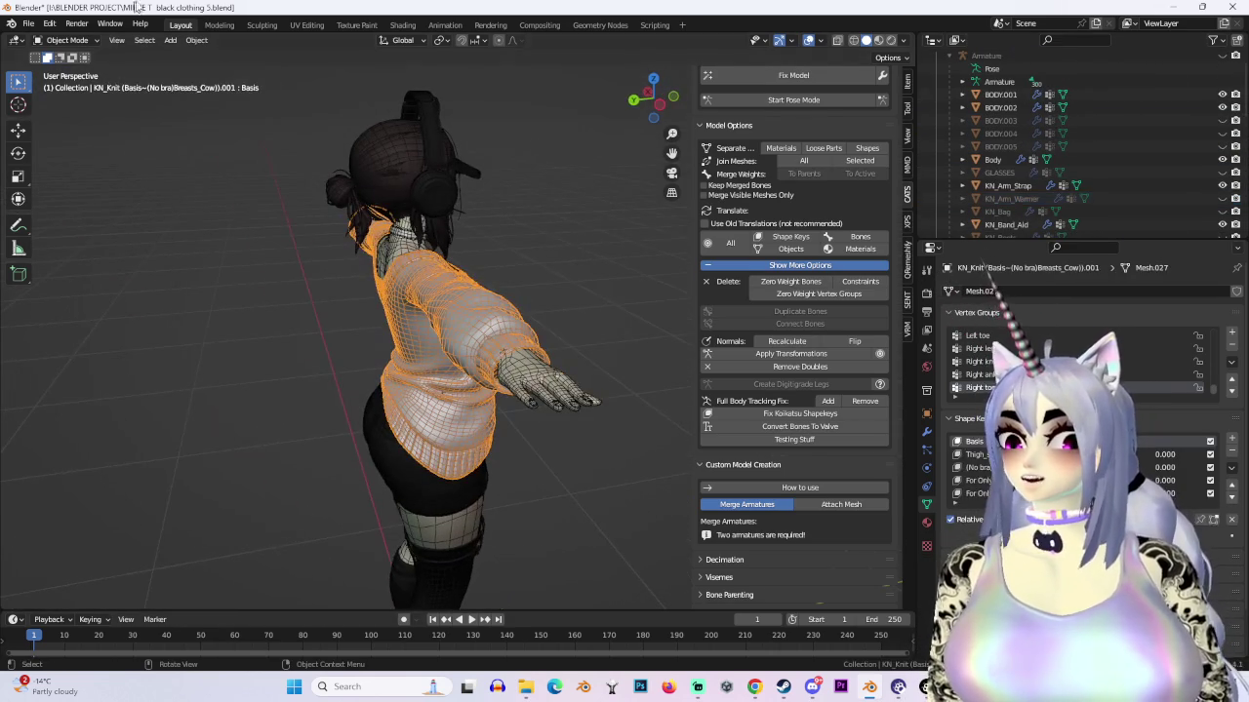
left_click(84, 84)
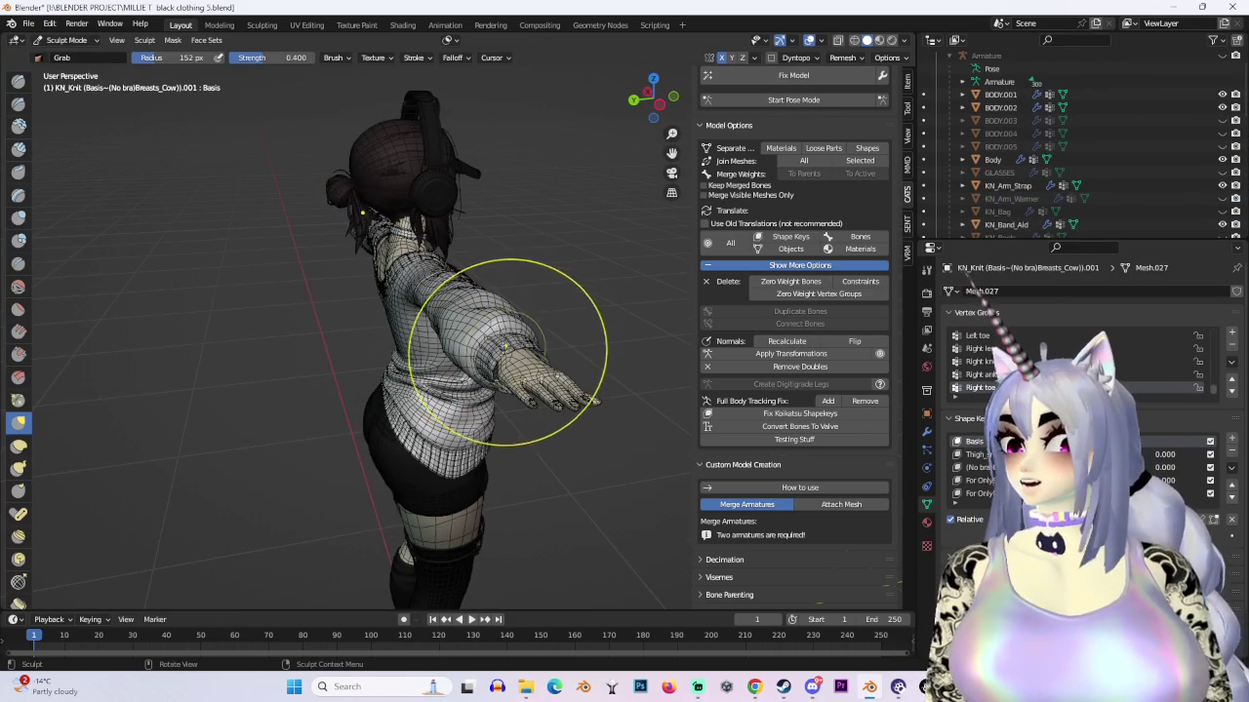
mouse_move(600, 306)
middle_mouse_down()
mouse_move(376, 224)
mouse_move(572, 362)
mouse_move(286, 234)
middle_mouse_up()
scroll(432, 306, "up", 3)
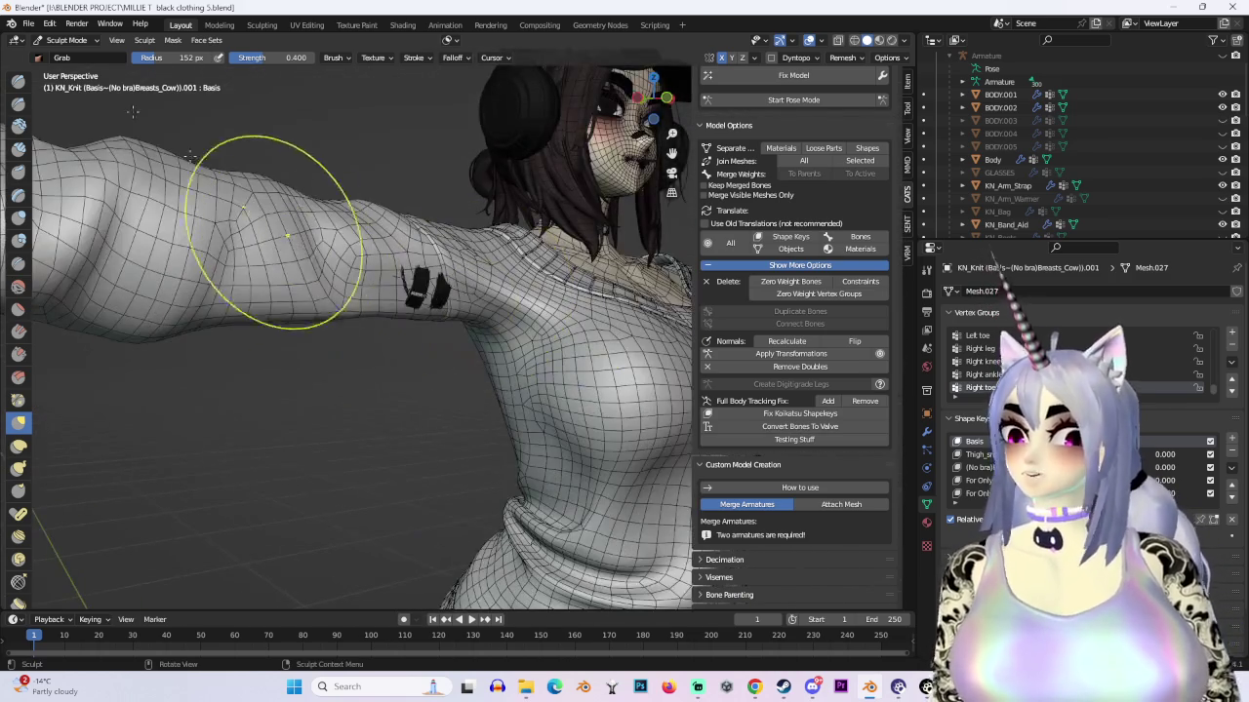
Step: Return to Object Mode and select the KN_Arm_Strap patch on the sleeve
left_click(58, 40)
left_click(69, 55)
left_click(449, 281)
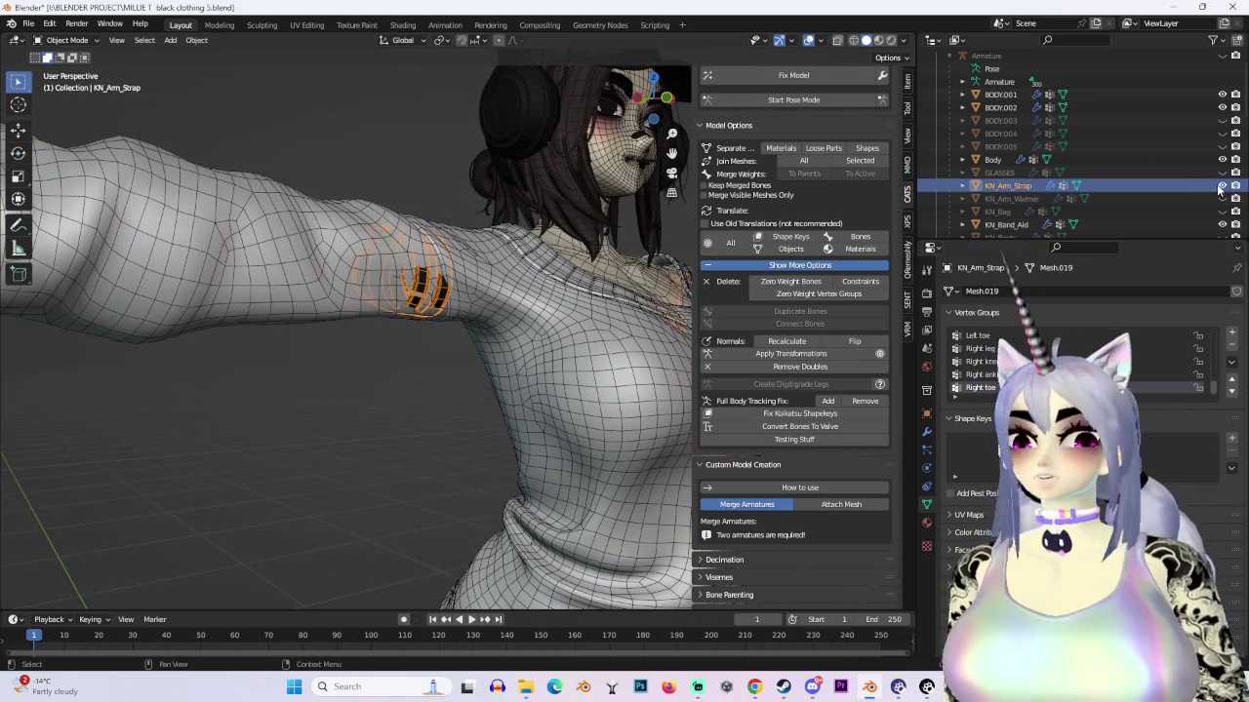
key("KP_1")
scroll(390, 292, "up", 4)
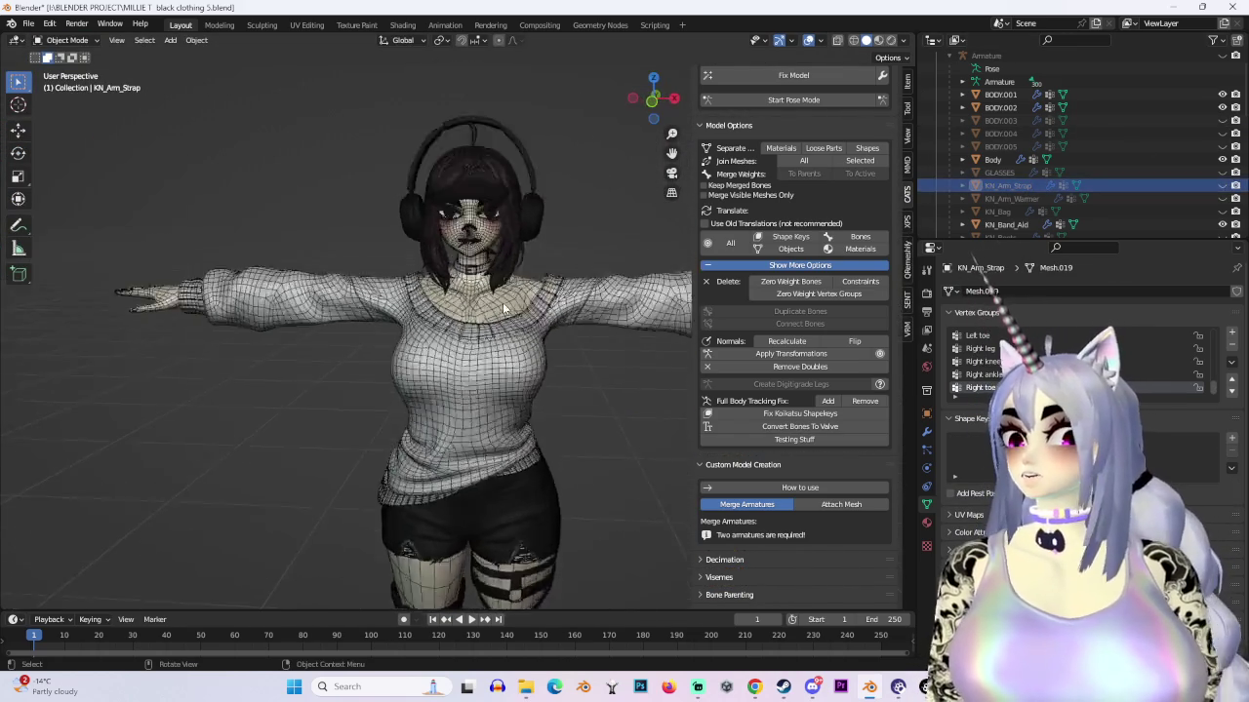
Step: Turn off overlays and try Flat lighting, then select the sweater and use Studio lighting
left_click(809, 41)
left_click(904, 40)
left_click(961, 88)
middle_click_drag(488, 341, 432, 293)
left_click(432, 293)
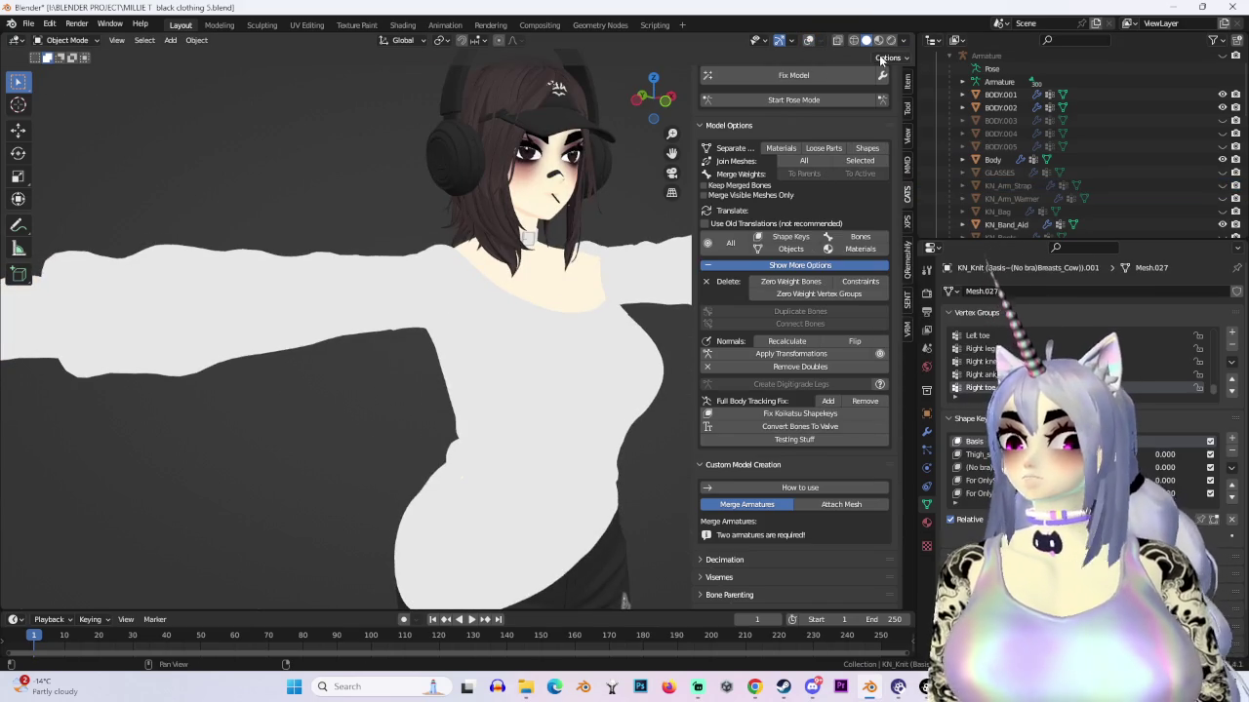
left_click(903, 40)
left_click(863, 151)
Step: Inspect the sweater from a low angle and then a front full-body view
scroll(416, 329, "up", 3)
mouse_move(416, 329)
middle_mouse_down()
mouse_move(562, 289)
mouse_move(603, 224)
mouse_move(432, 265)
mouse_move(543, 279)
mouse_move(590, 270)
mouse_move(536, 251)
mouse_move(512, 164)
mouse_move(510, 231)
mouse_move(437, 276)
mouse_move(539, 278)
mouse_move(448, 327)
mouse_move(452, 343)
mouse_move(510, 354)
mouse_move(593, 482)
mouse_move(384, 343)
mouse_move(611, 343)
mouse_move(790, 318)
mouse_move(455, 295)
mouse_move(500, 200)
middle_mouse_up()
scroll(590, 274, "down", 5)
scroll(478, 273, "up", 3)
right_click(539, 278)
scroll(538, 278, "up", 3)
scroll(451, 344, "down", 2)
scroll(454, 295, "up", 2)
scroll(490, 323, "down", 1)
mouse_move(456, 269)
middle_mouse_down()
mouse_move(490, 323)
mouse_move(450, 308)
mouse_move(759, 159)
middle_mouse_up()
scroll(450, 308, "up", 3)
scroll(537, 281, "up", 2)
scroll(453, 332, "down", 3)
Step: Start Pose Mode and rotate the right arm bone down along the body
left_click(793, 99)
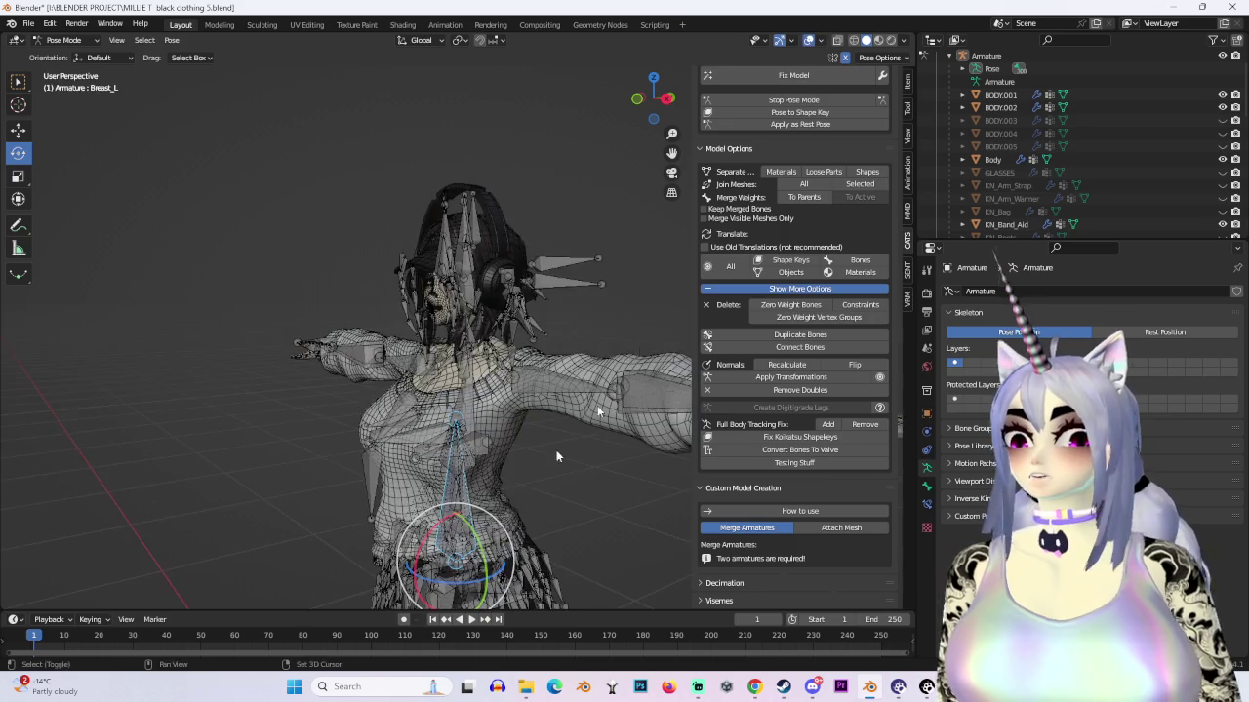
scroll(639, 345, "up", 2)
scroll(437, 420, "up", 2)
left_click(438, 423)
mouse_move(438, 423)
middle_mouse_down()
mouse_move(466, 390)
mouse_move(440, 398)
mouse_move(496, 452)
mouse_move(481, 412)
mouse_move(285, 295)
middle_mouse_up()
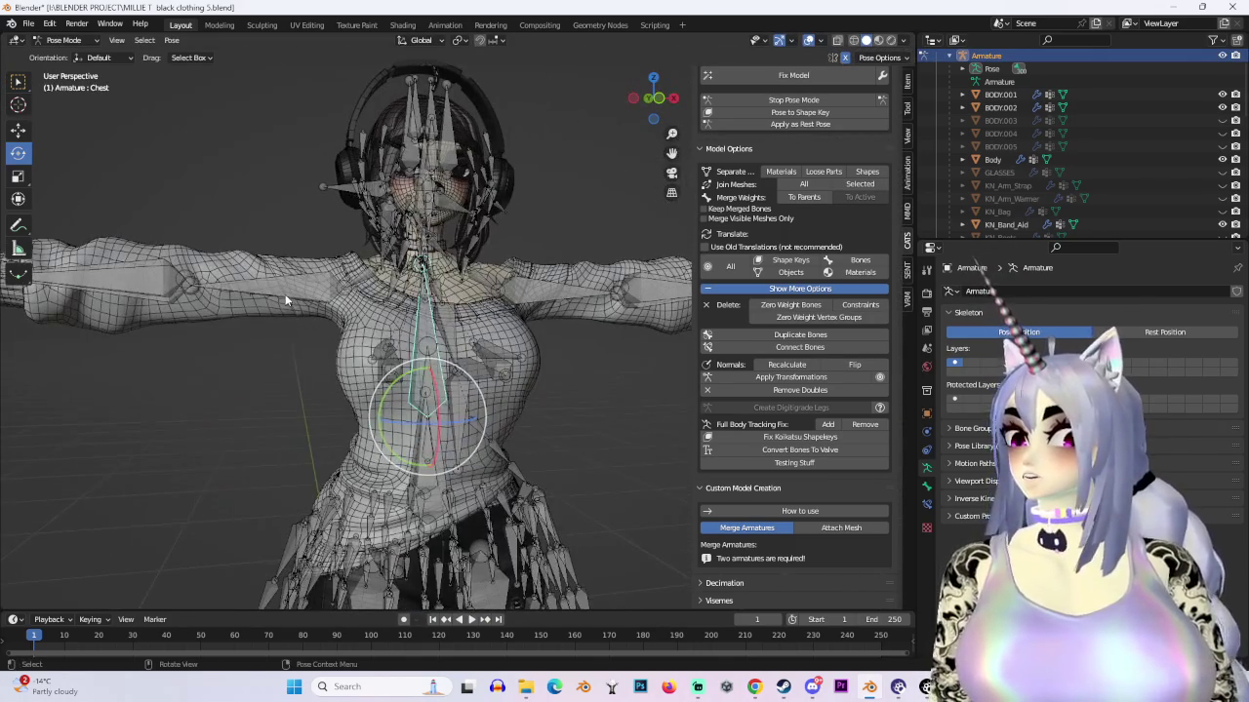
left_click_drag(319, 255, 515, 323)
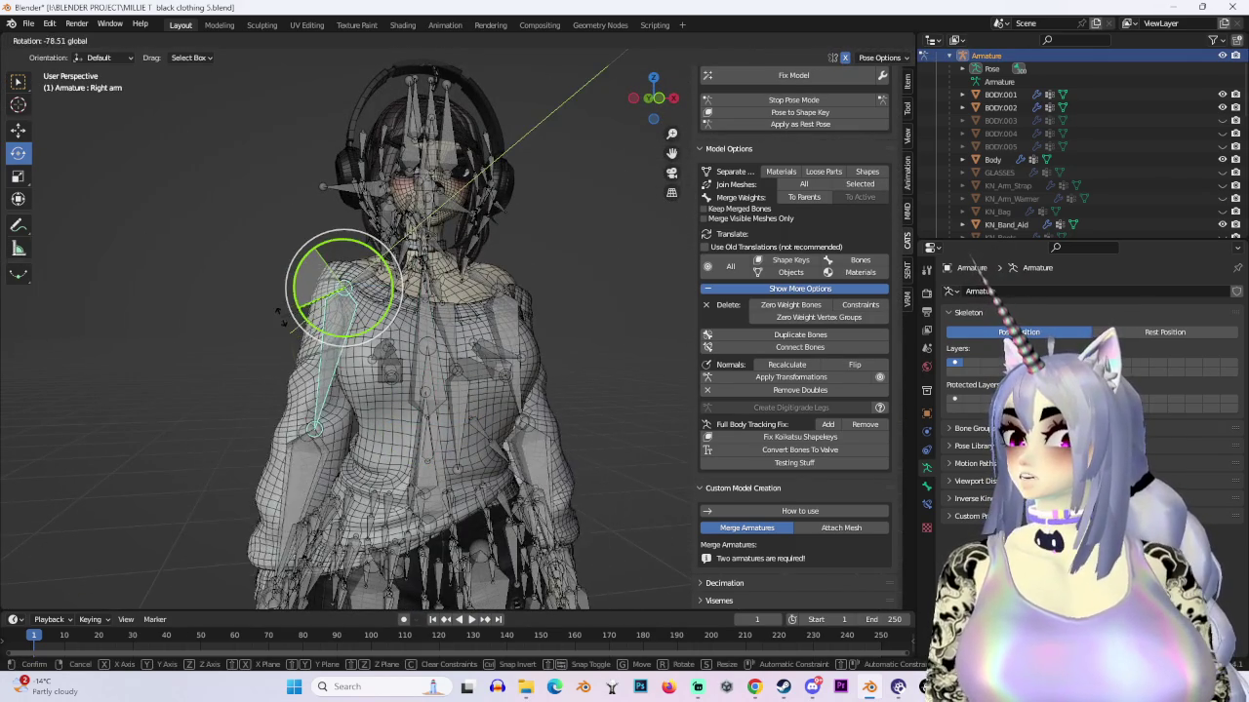
scroll(515, 323, "up", 2)
mouse_move(496, 361)
middle_mouse_down()
mouse_move(592, 370)
mouse_move(556, 405)
mouse_move(453, 382)
mouse_move(474, 289)
middle_mouse_up()
scroll(556, 406, "down", 3)
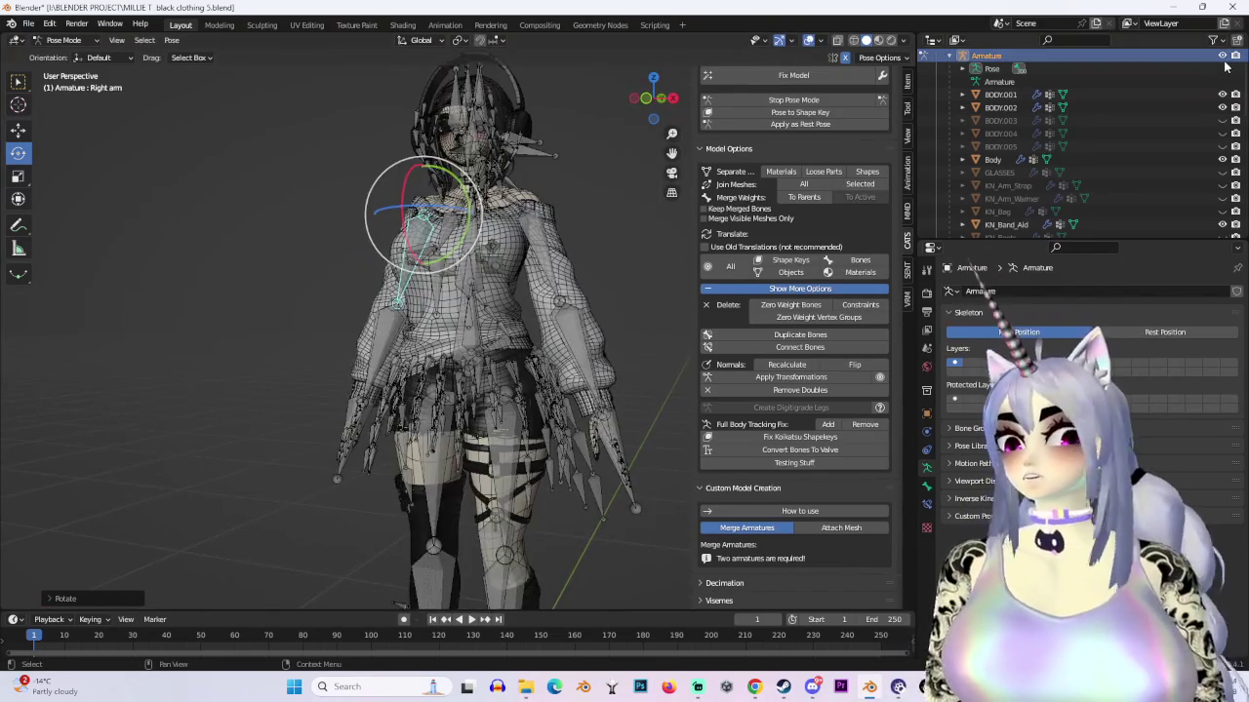
Step: Apply the lowered-arms pose, hide the wireframe, then stop Pose Mode to restore the T-pose
left_click(785, 78)
left_click(808, 41)
middle_click_drag(507, 391, 464, 395)
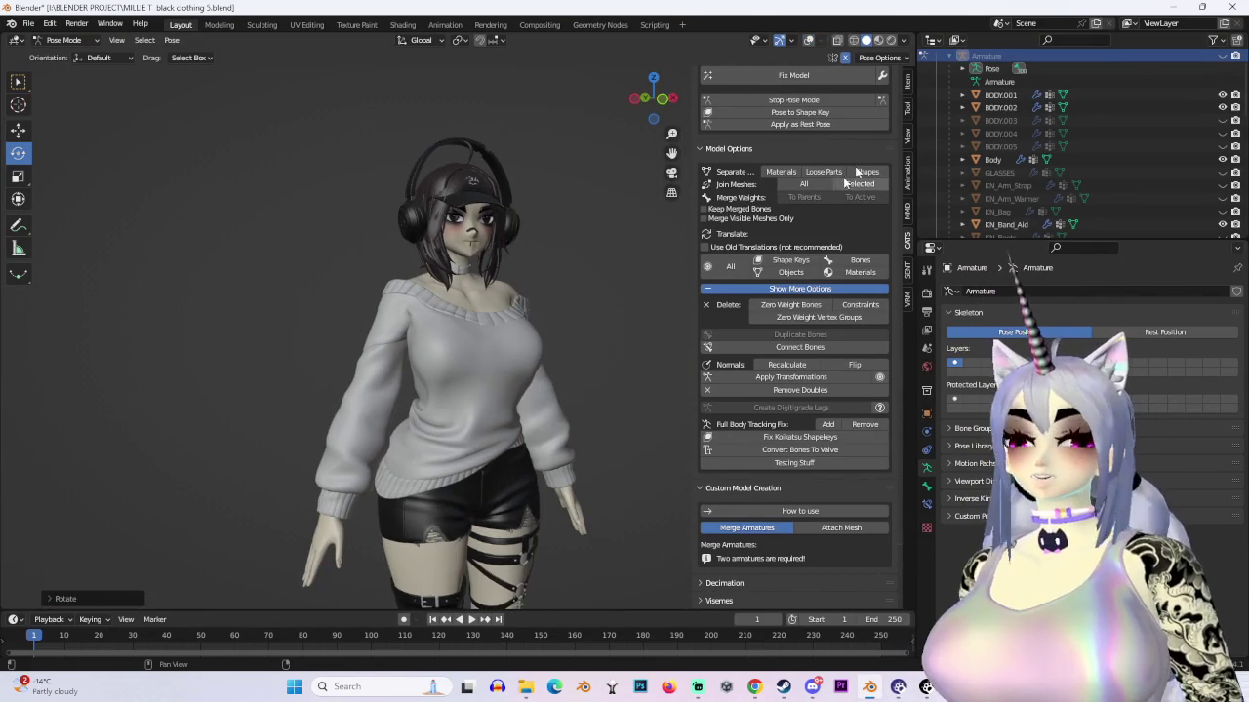
left_click(809, 102)
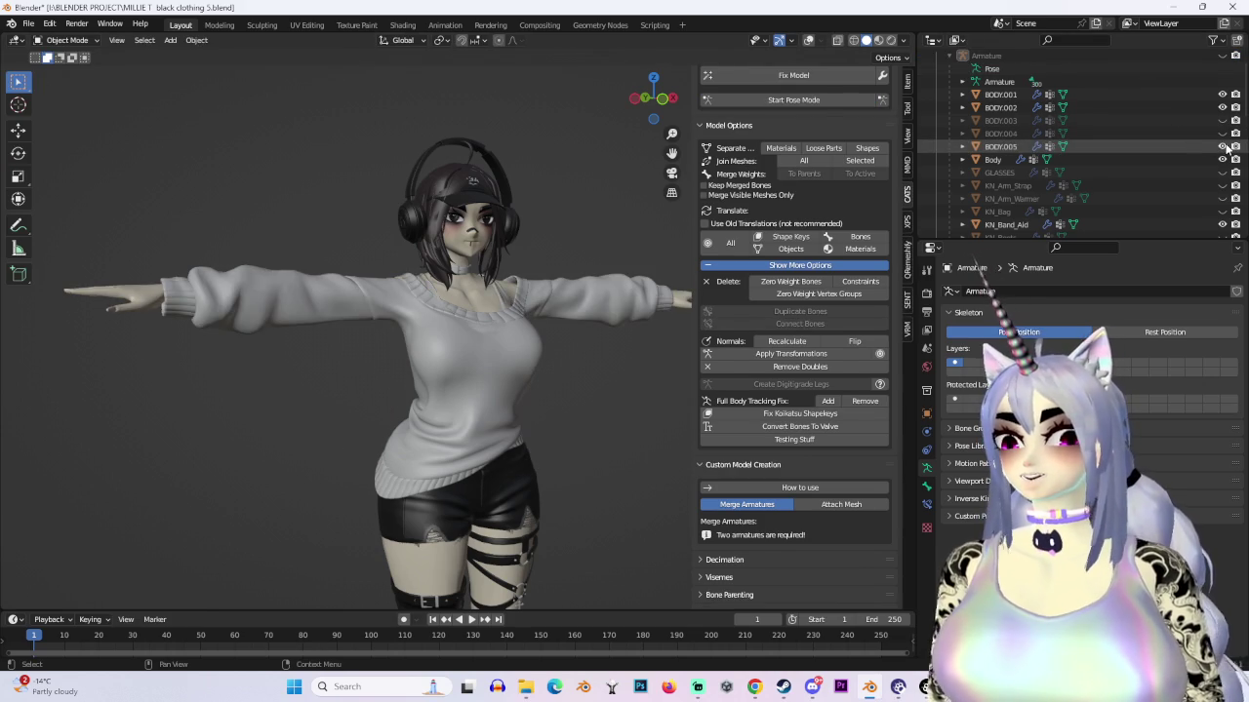
Step: Select the knit sweater and its duplicate sweater objects to inspect them
middle_click_drag(666, 290, 509, 346)
scroll(510, 345, "up", 5)
left_click(563, 351)
scroll(1119, 153, "down", 3)
scroll(1119, 153, "down", 3)
left_click(1094, 187)
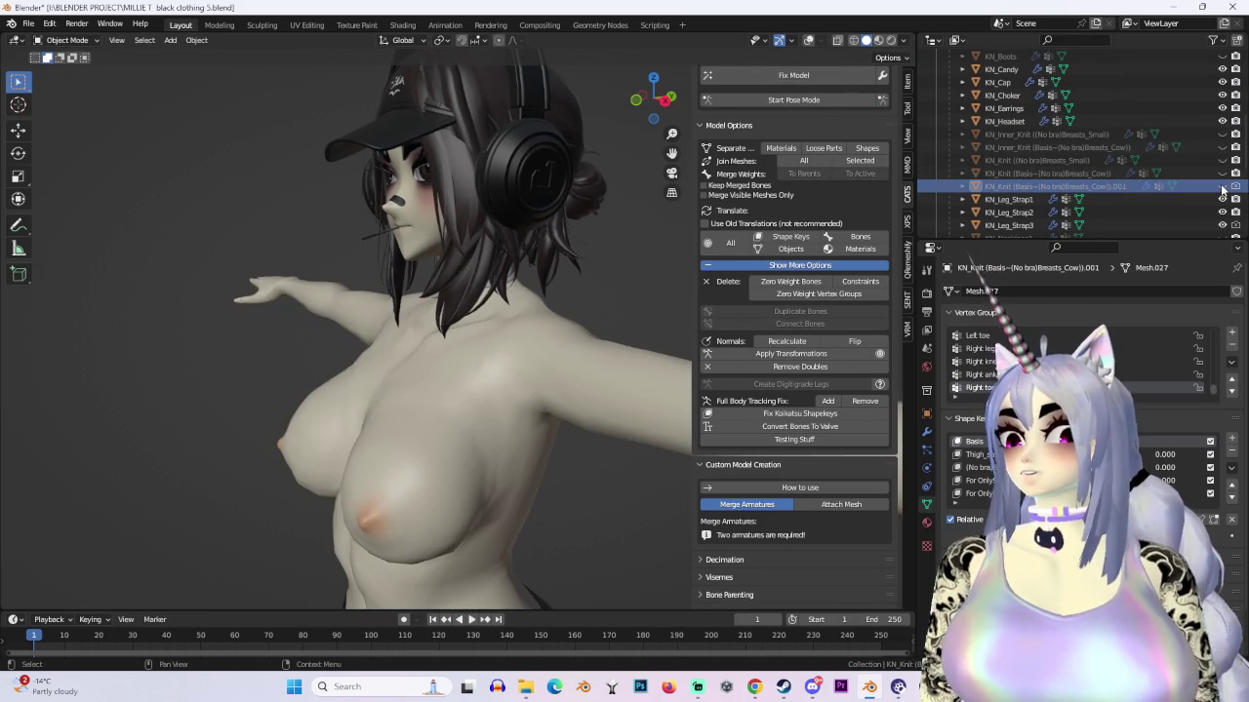
middle_click_drag(524, 220, 583, 223)
mouse_move(566, 293)
middle_mouse_down()
mouse_move(509, 348)
mouse_move(605, 332)
middle_mouse_up()
left_click(1122, 174)
Step: Show the small knit shirt and toggle the sweater's visibility to compare them
left_click(1222, 160)
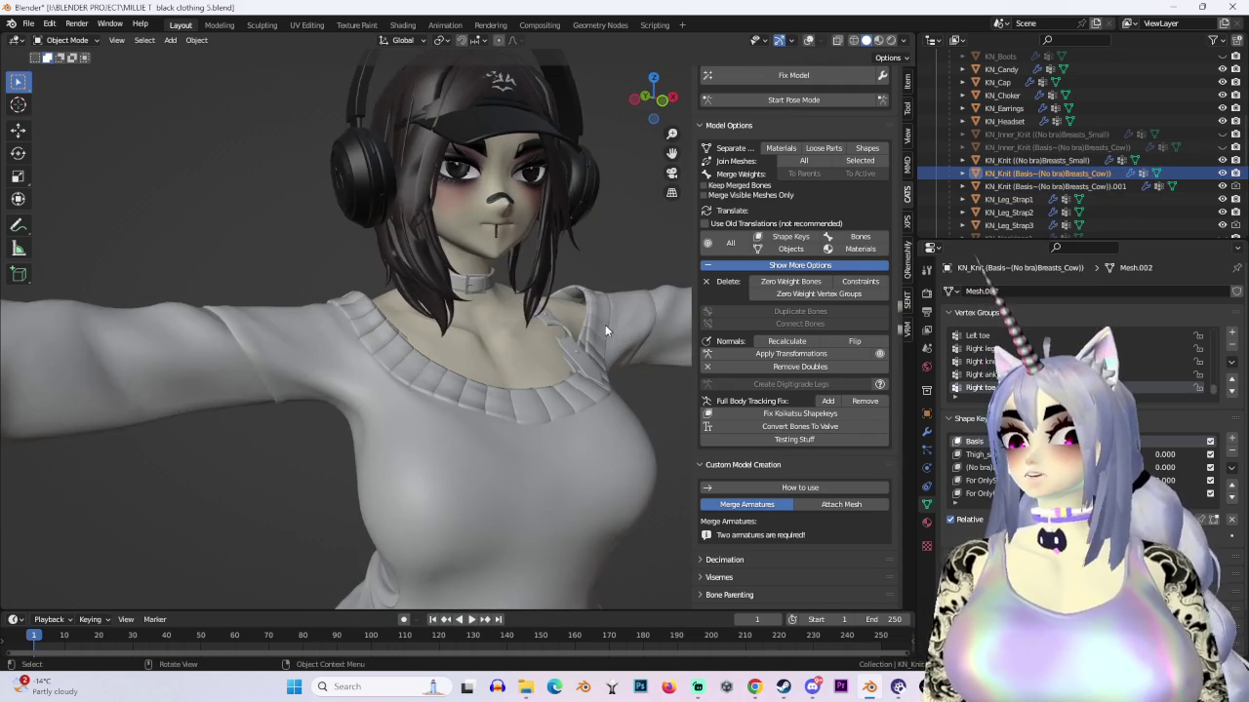
left_click(1222, 186)
left_click(1222, 185)
middle_click_drag(546, 361, 483, 404)
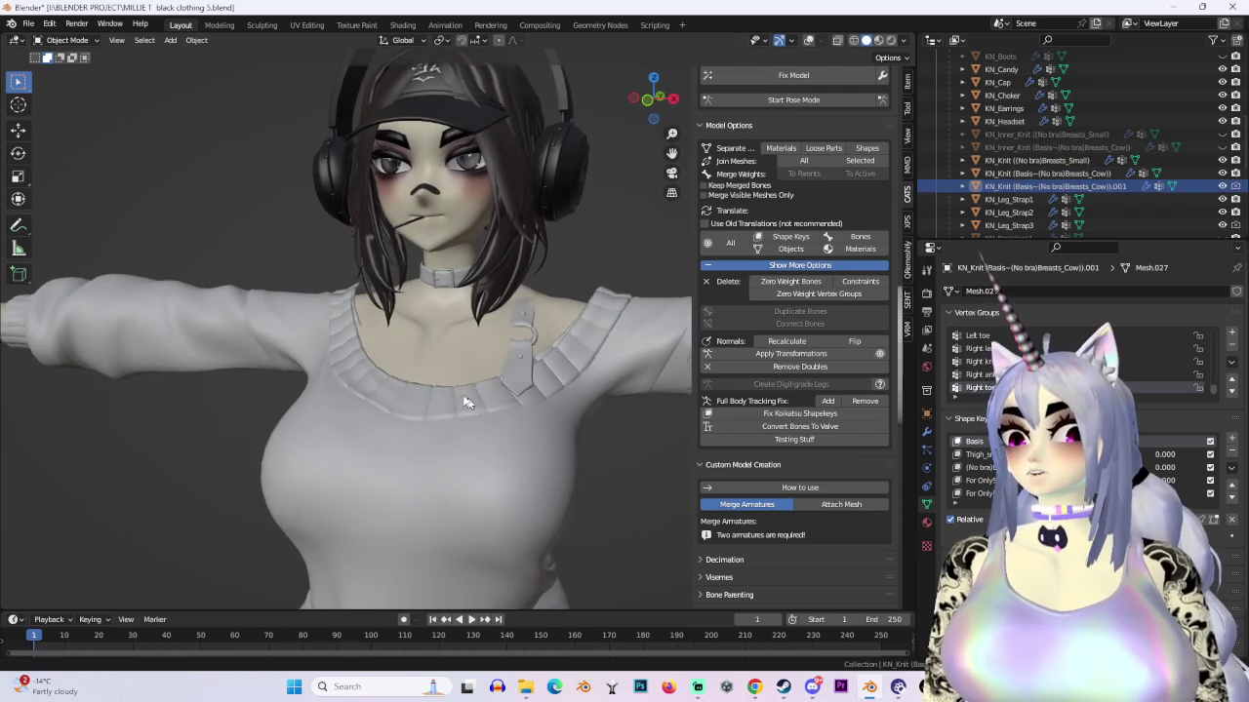
Step: Switch to wireframe shading and select the small knit shirt
left_click(853, 41)
left_click(508, 322)
mouse_move(566, 371)
middle_mouse_down()
mouse_move(415, 411)
mouse_move(482, 340)
mouse_move(359, 444)
mouse_move(545, 440)
middle_mouse_up()
left_click(415, 411)
left_click(364, 450)
scroll(556, 390, "down", 3)
middle_click_drag(562, 348, 515, 342)
Step: Dismiss the object context menu and start File > Save As
right_click(420, 292)
left_click(483, 523)
key("ctrl+z")
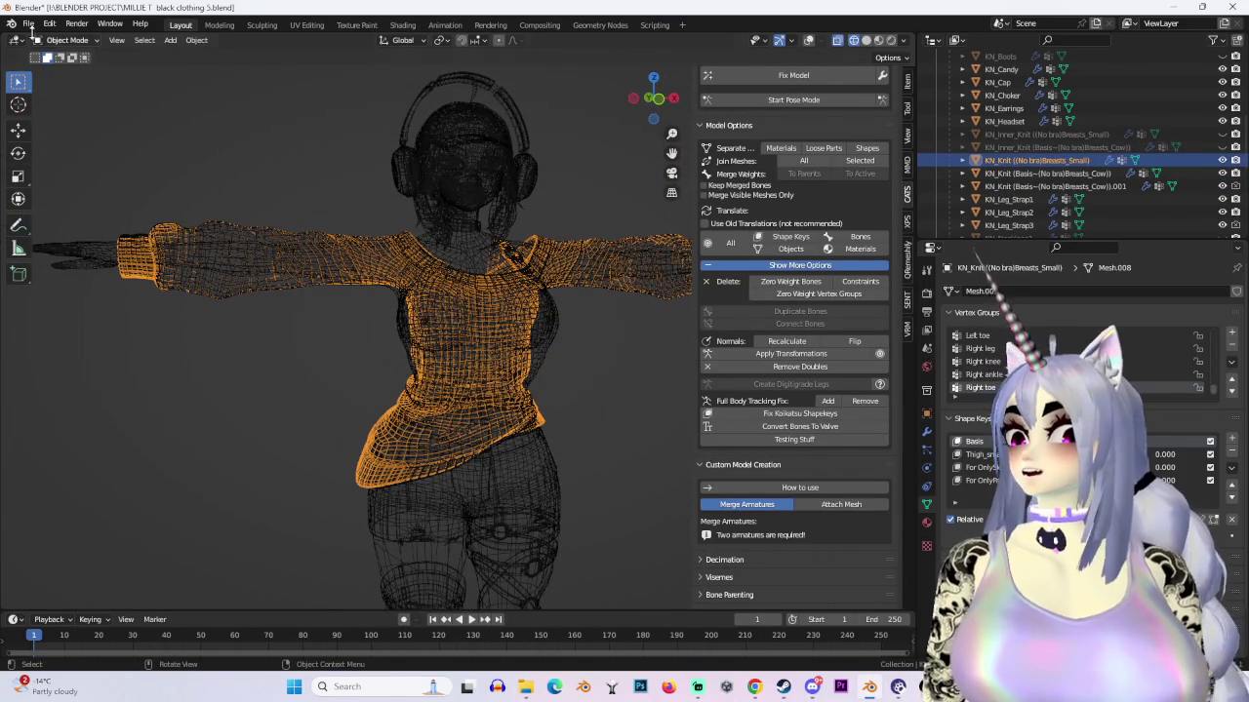
left_click(28, 23)
left_click(59, 124)
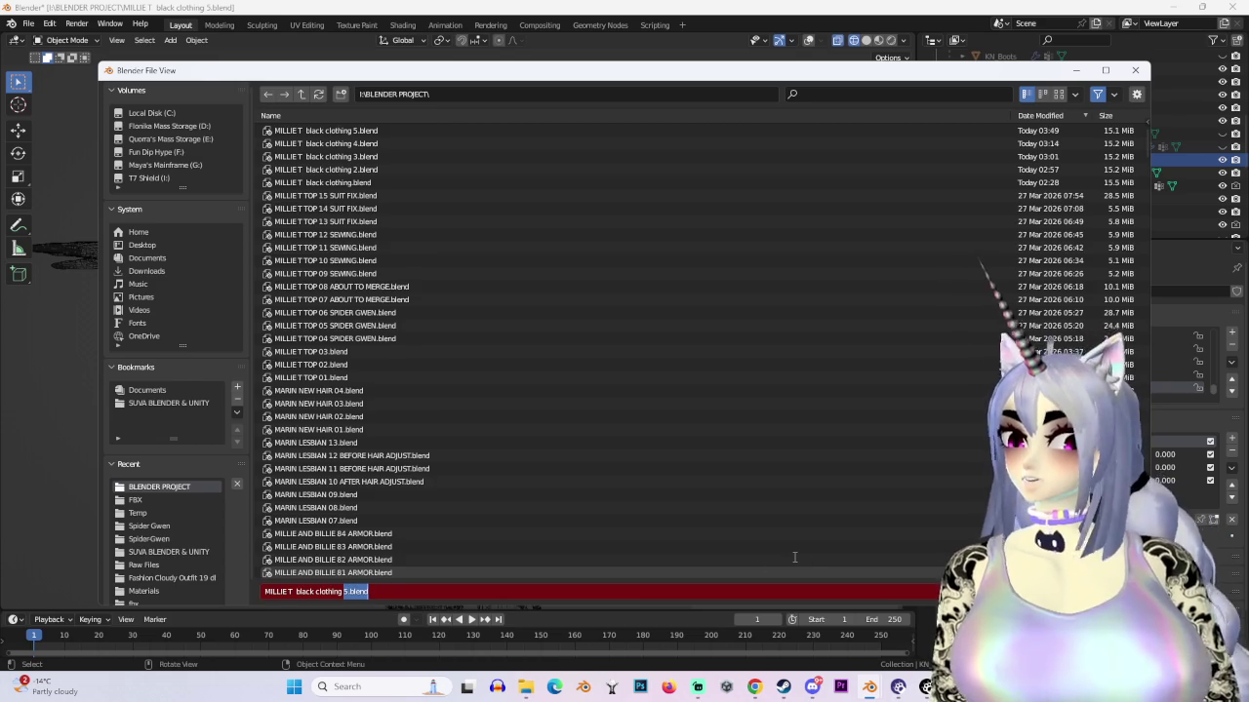
Step: Save as 'MILLIE T black clothing 6 DELETE SMOL SHIRT.blend' and delete the small knit shirt
type("5")
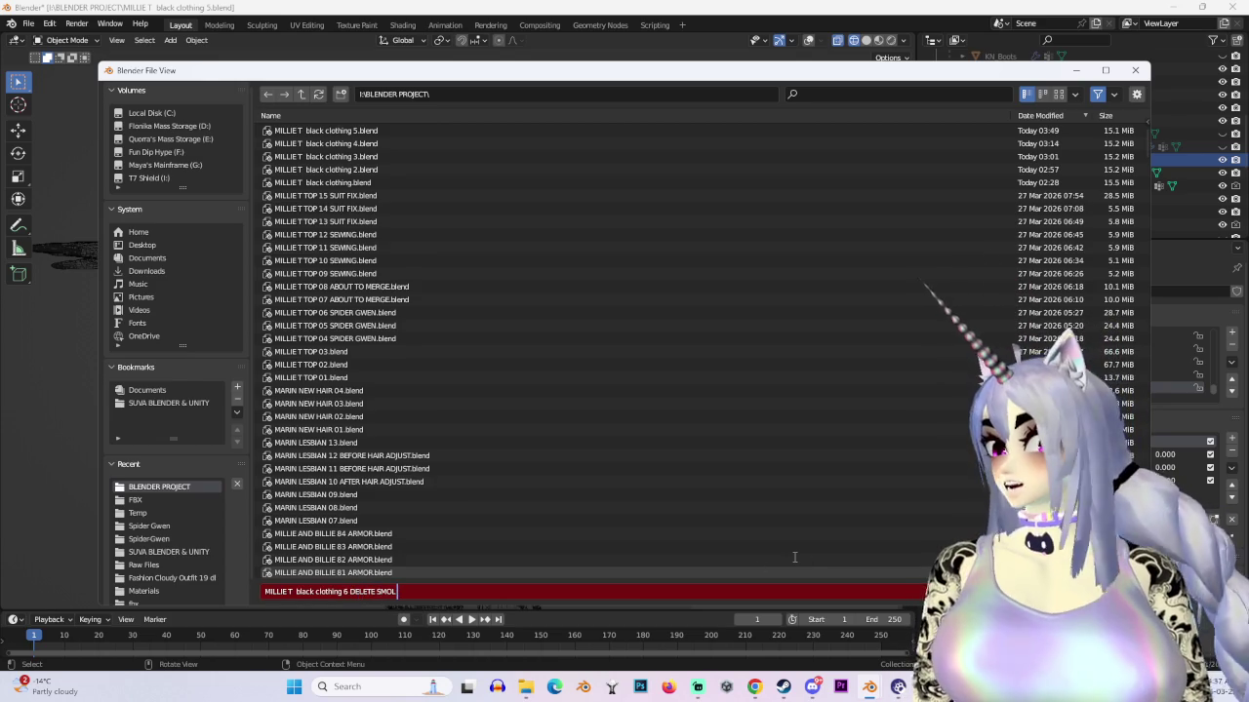
type("T")
key("Return")
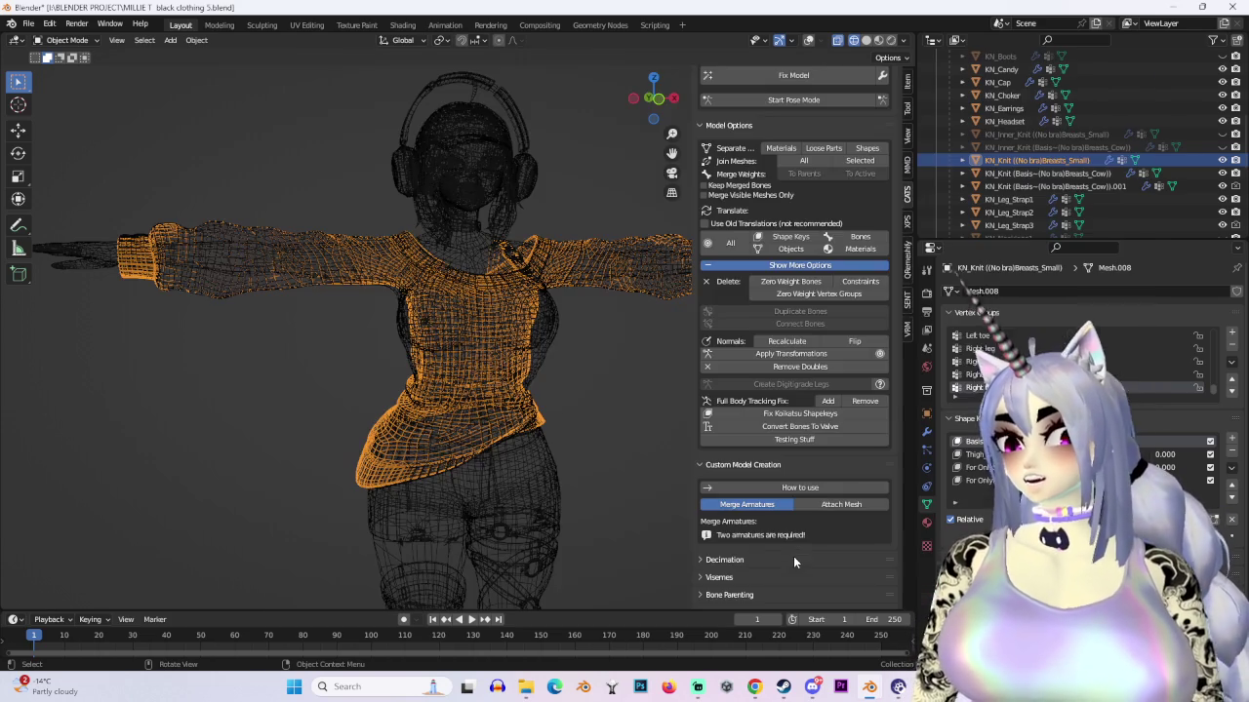
right_click(417, 430)
left_click(415, 428)
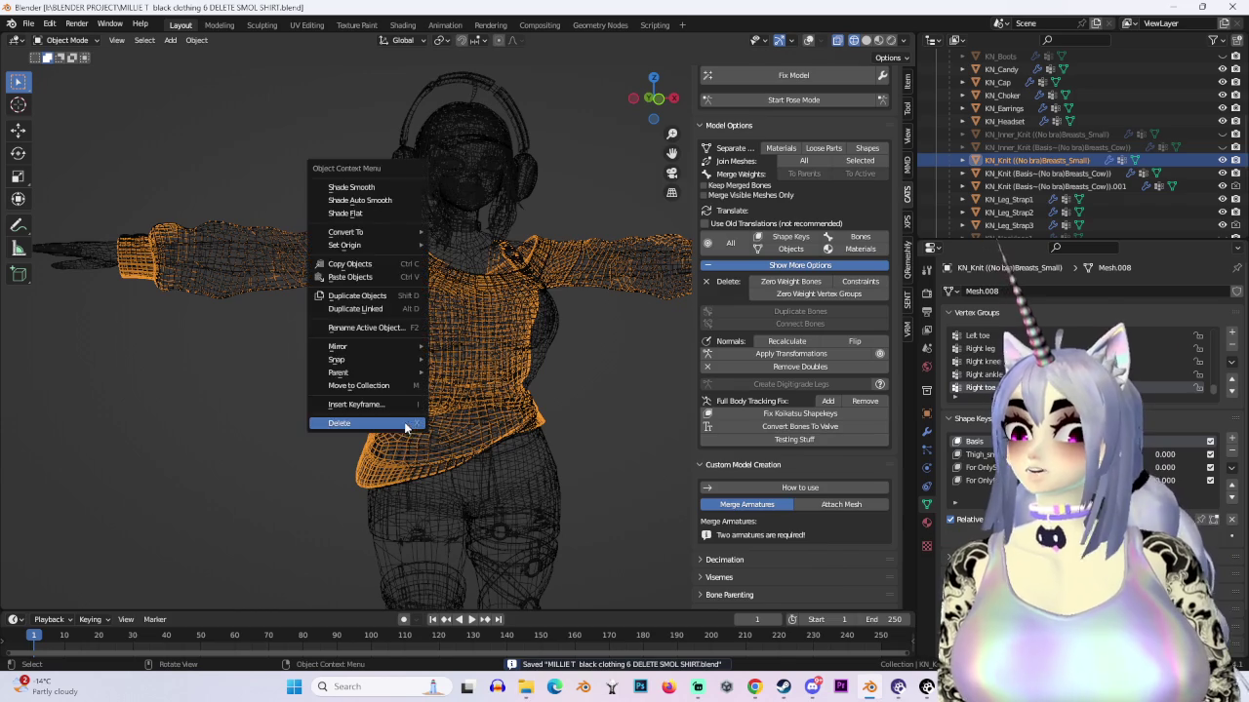
scroll(475, 275, "up", 2)
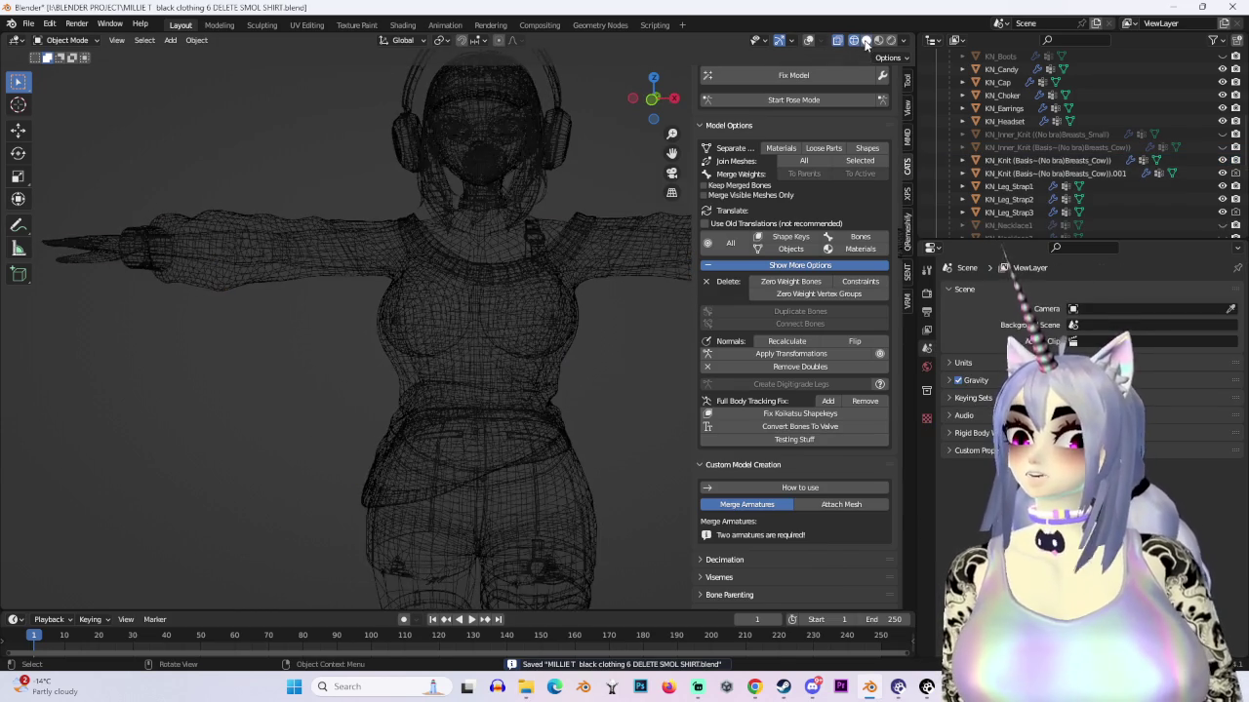
Step: Return to Solid shading with Flat lighting
left_click(865, 41)
middle_click_drag(562, 338, 566, 348)
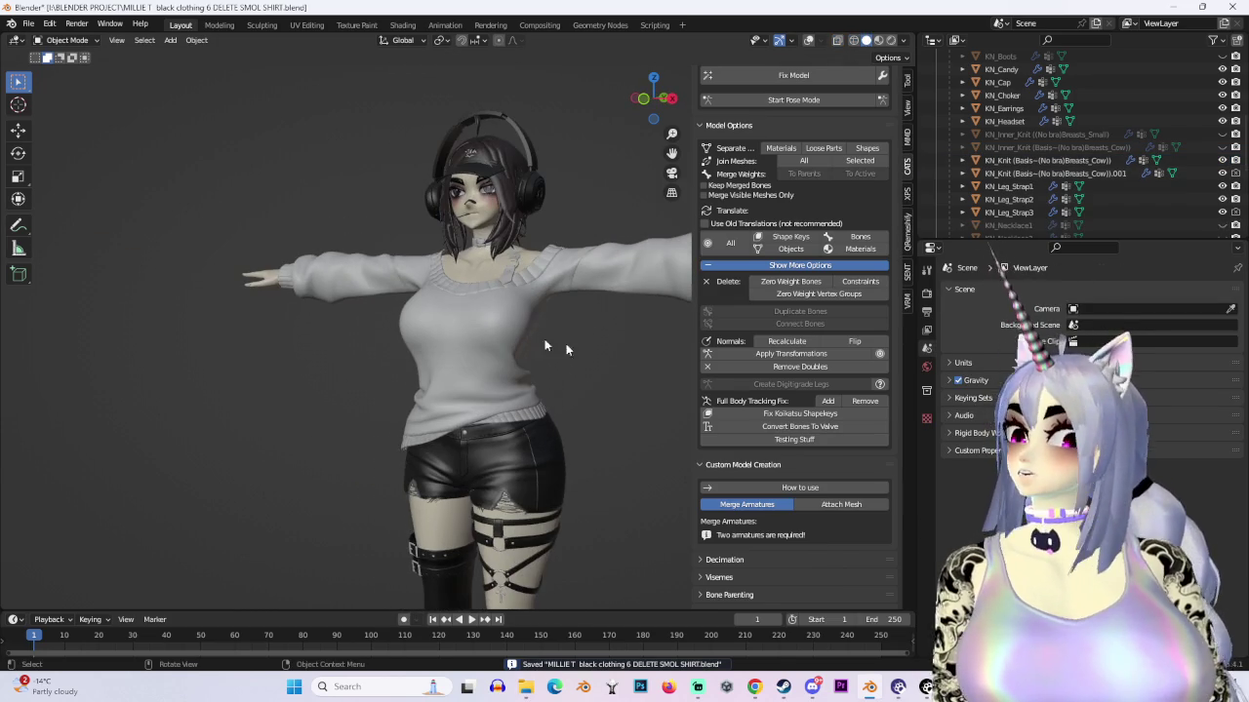
left_click(909, 41)
left_click(848, 109)
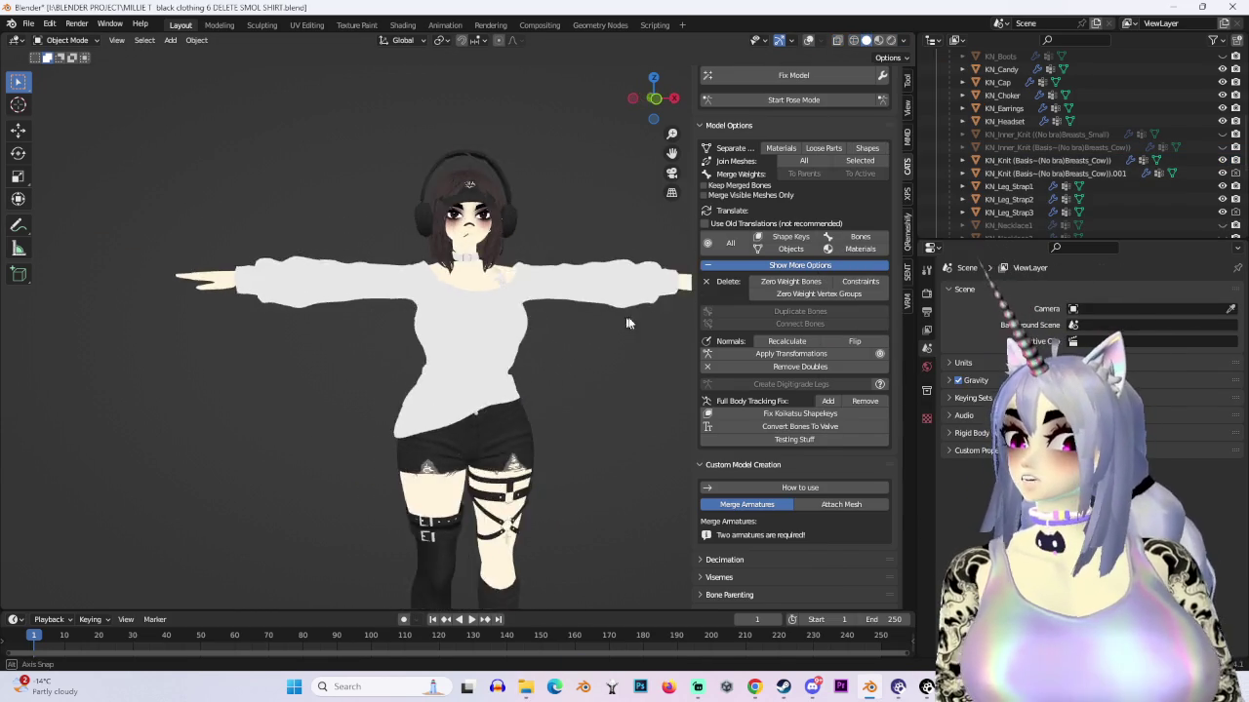
scroll(520, 286, "up", 3)
middle_click_drag(520, 286, 542, 239)
Step: Show the wireframe overlay and select the knit sweater near the shoulder
left_click(808, 40)
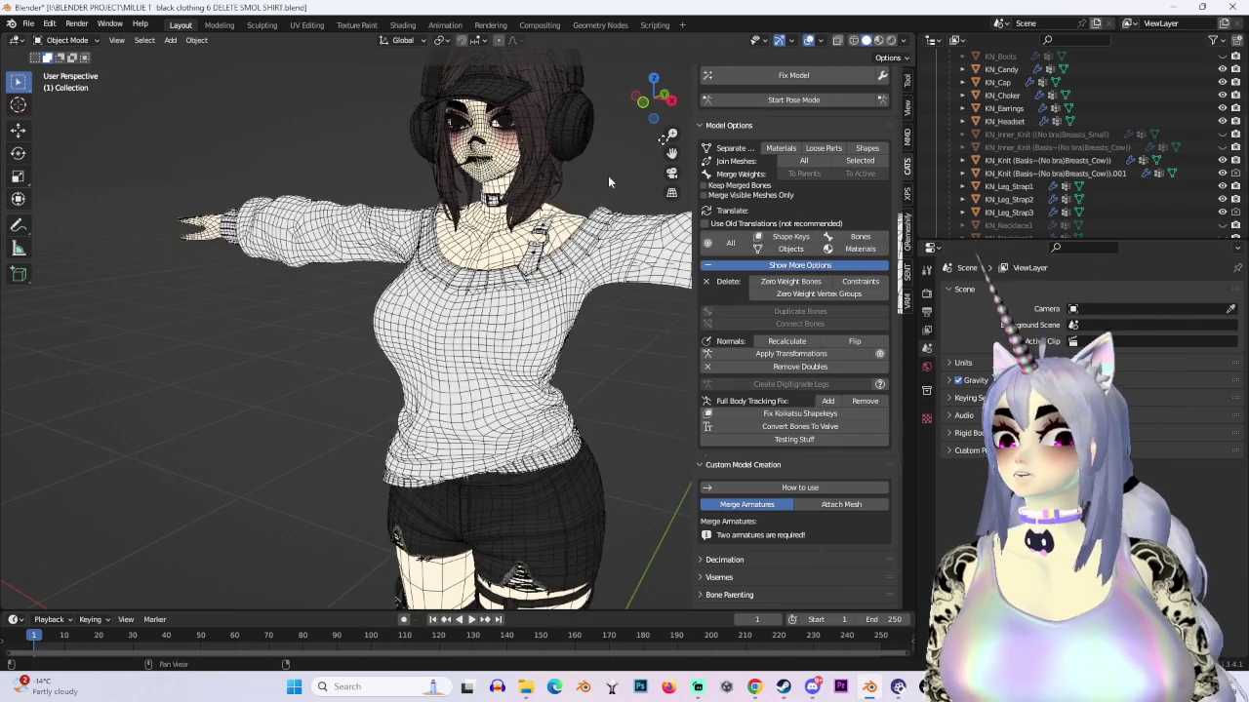
scroll(390, 293, "up", 3)
left_click(235, 439)
mouse_move(234, 439)
middle_mouse_down()
mouse_move(395, 476)
mouse_move(641, 348)
mouse_move(632, 338)
middle_mouse_up()
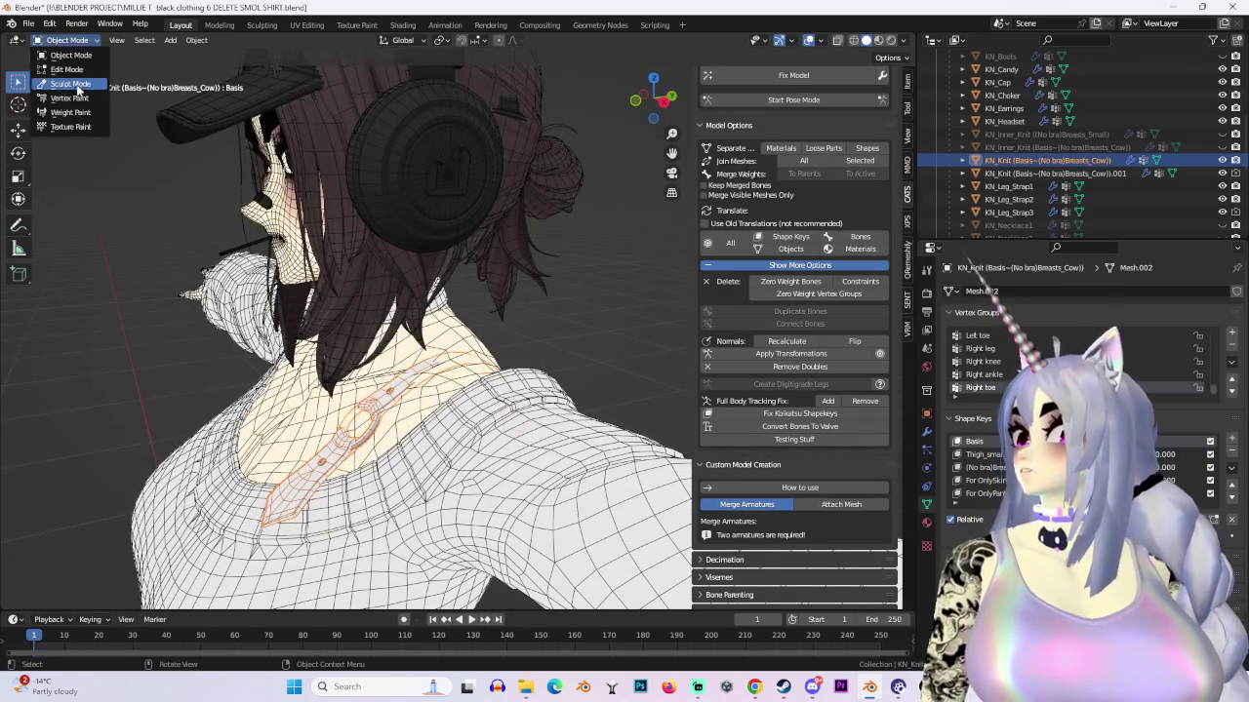
Step: Put the KN_Knit sweater in Sculpt Mode, inspect the shoulder strap, then enter Edit Mode
left_click(68, 84)
mouse_move(391, 322)
middle_mouse_down()
mouse_move(444, 329)
mouse_move(417, 292)
mouse_move(599, 370)
mouse_move(475, 348)
middle_mouse_up()
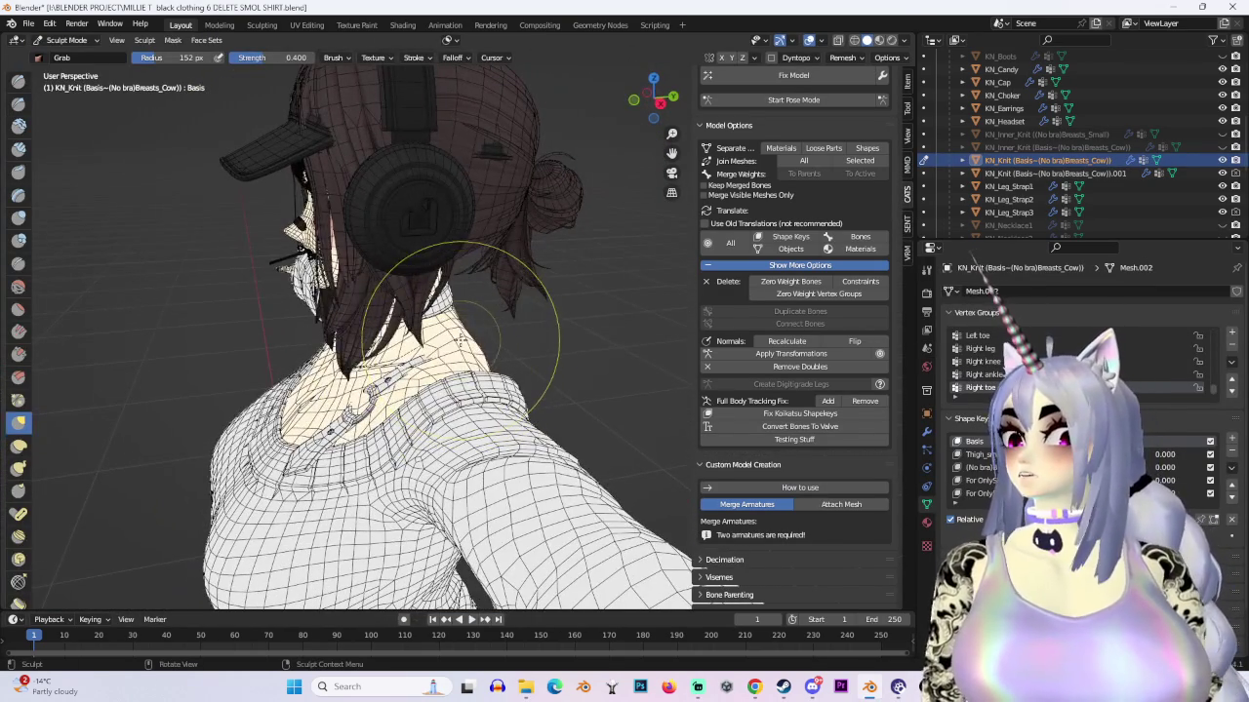
mouse_move(487, 318)
middle_mouse_down()
mouse_move(362, 273)
mouse_move(376, 417)
mouse_move(385, 351)
mouse_move(322, 243)
mouse_move(330, 308)
middle_mouse_up()
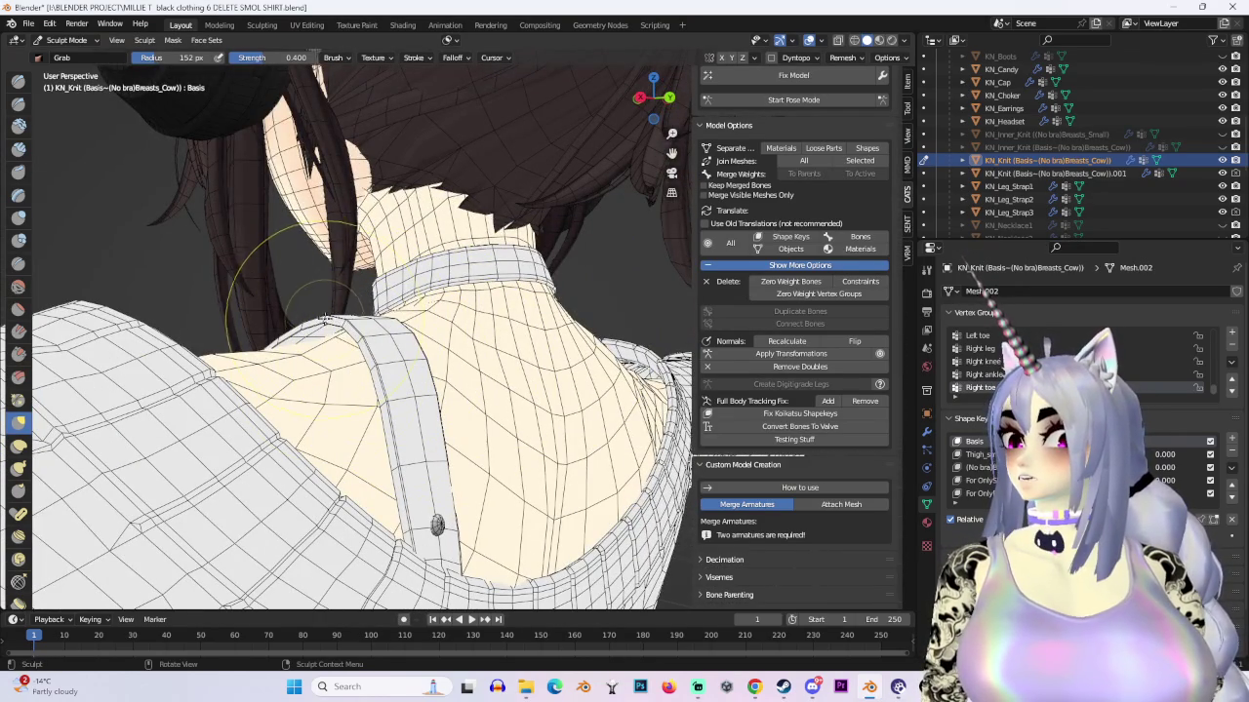
mouse_move(330, 362)
middle_mouse_down()
mouse_move(589, 373)
mouse_move(393, 418)
mouse_move(78, 204)
middle_mouse_up()
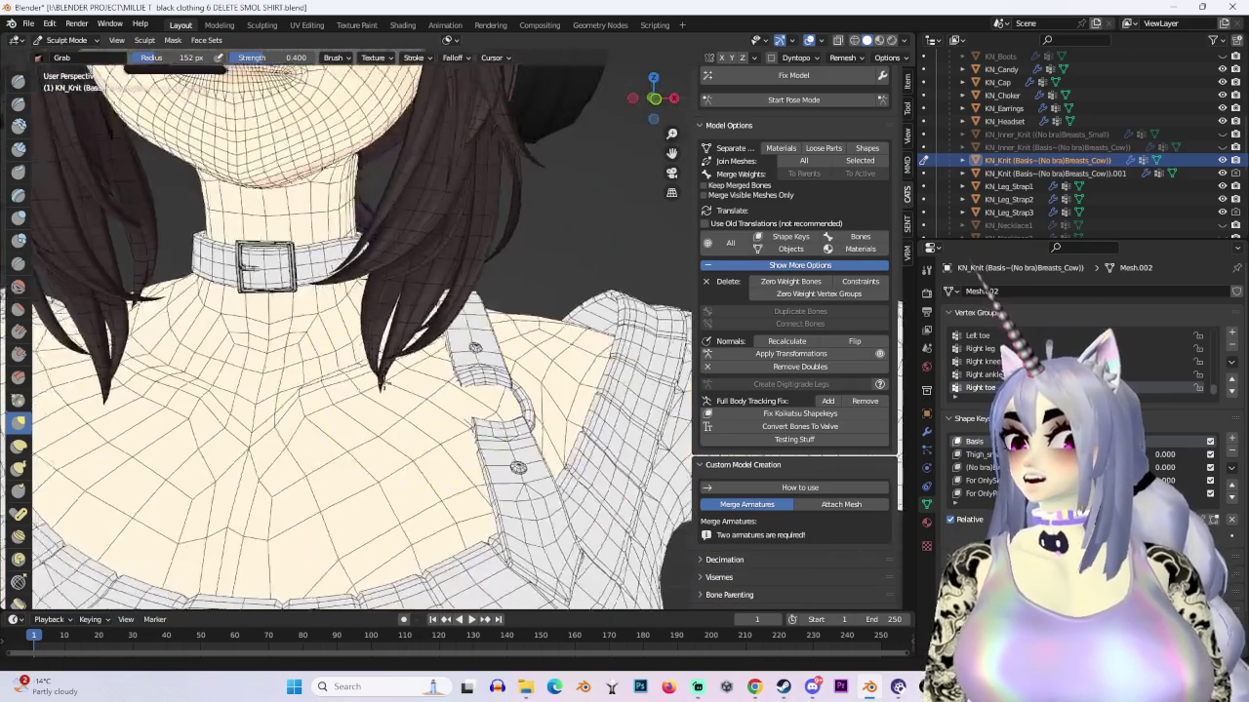
left_click(76, 43)
left_click(69, 71)
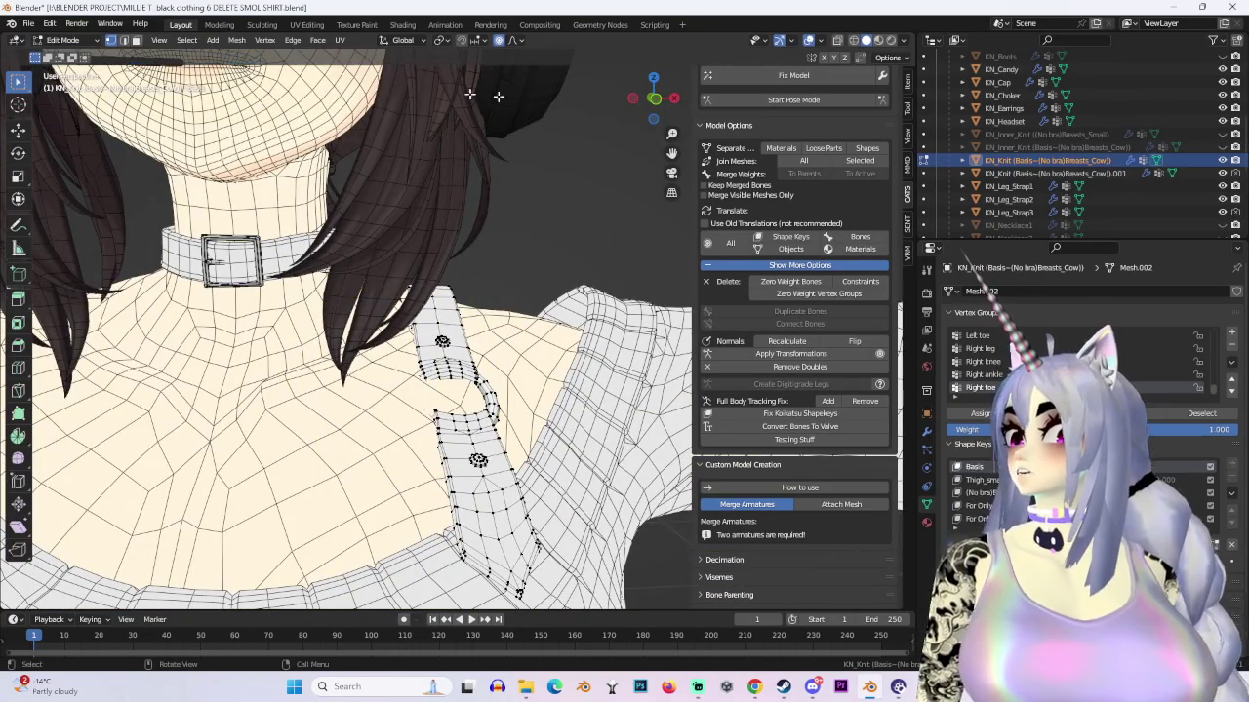
Step: Box-select the strap ring at the neck in X-ray and move it twice with proportional falloff
key("alt+z")
scroll(472, 336, "down", 3)
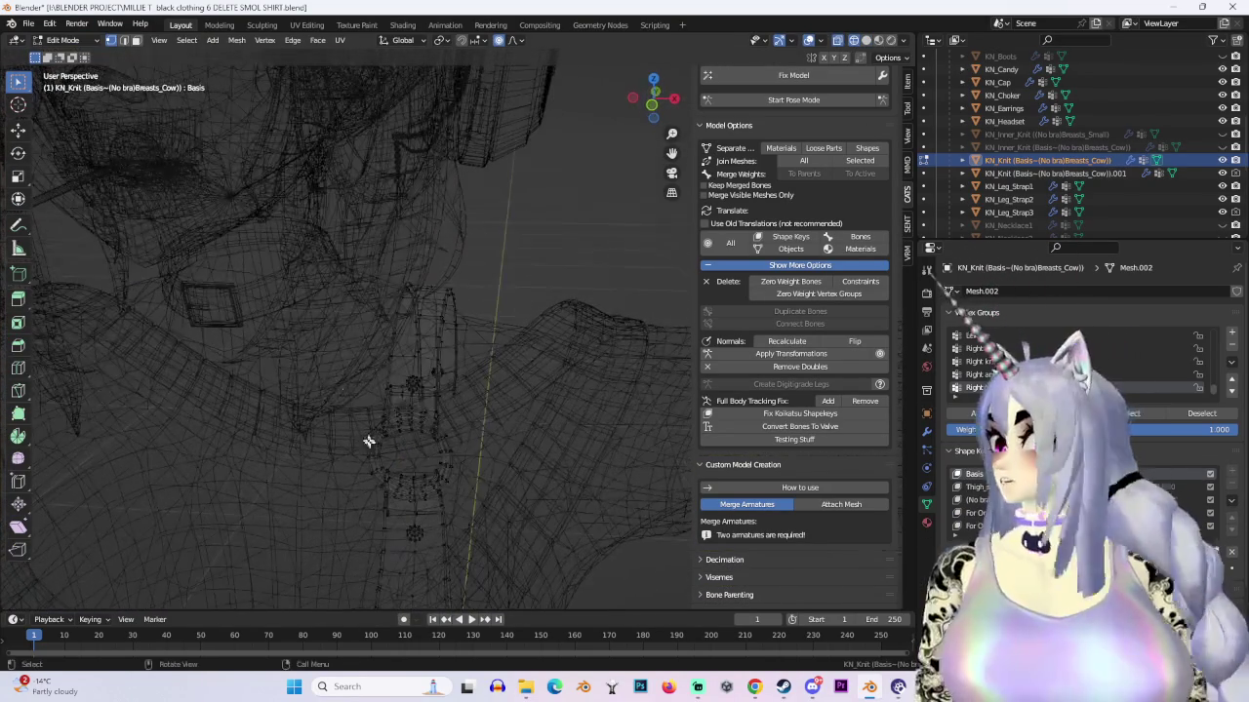
left_click_drag(315, 382, 479, 516)
middle_click_drag(507, 482, 907, 70)
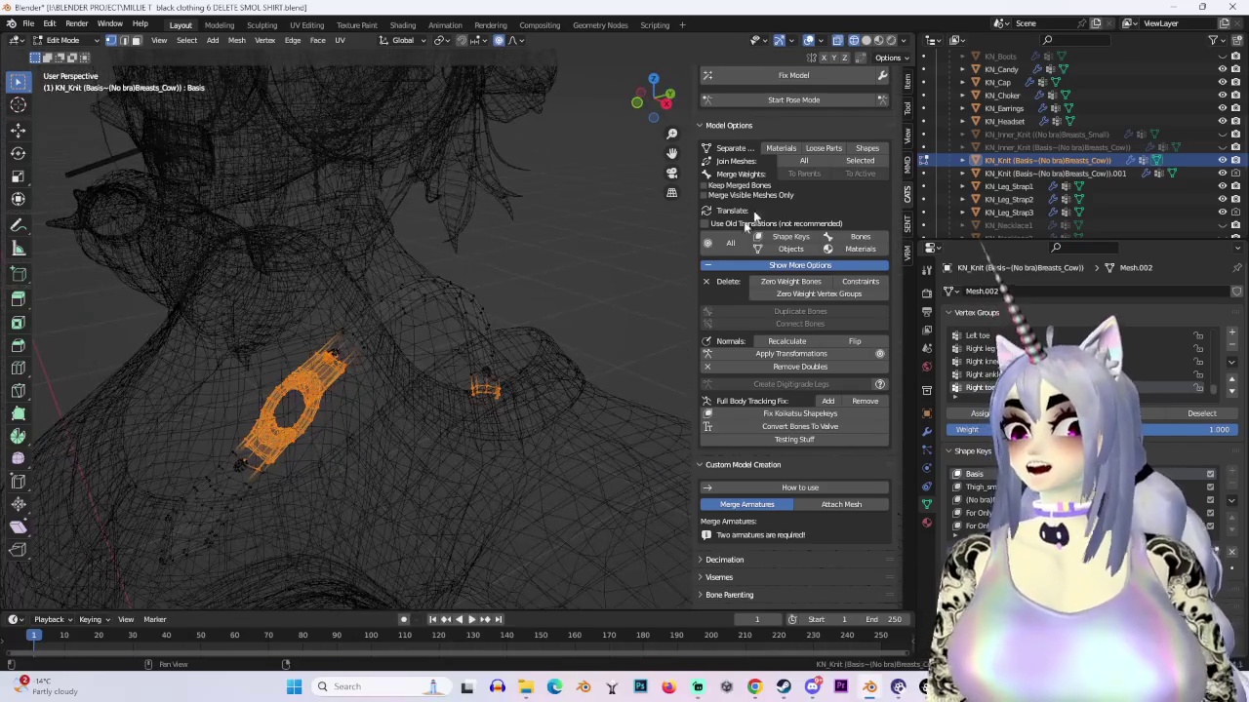
key("alt+z")
mouse_move(585, 479)
middle_mouse_down()
mouse_move(262, 314)
mouse_move(459, 332)
middle_mouse_up()
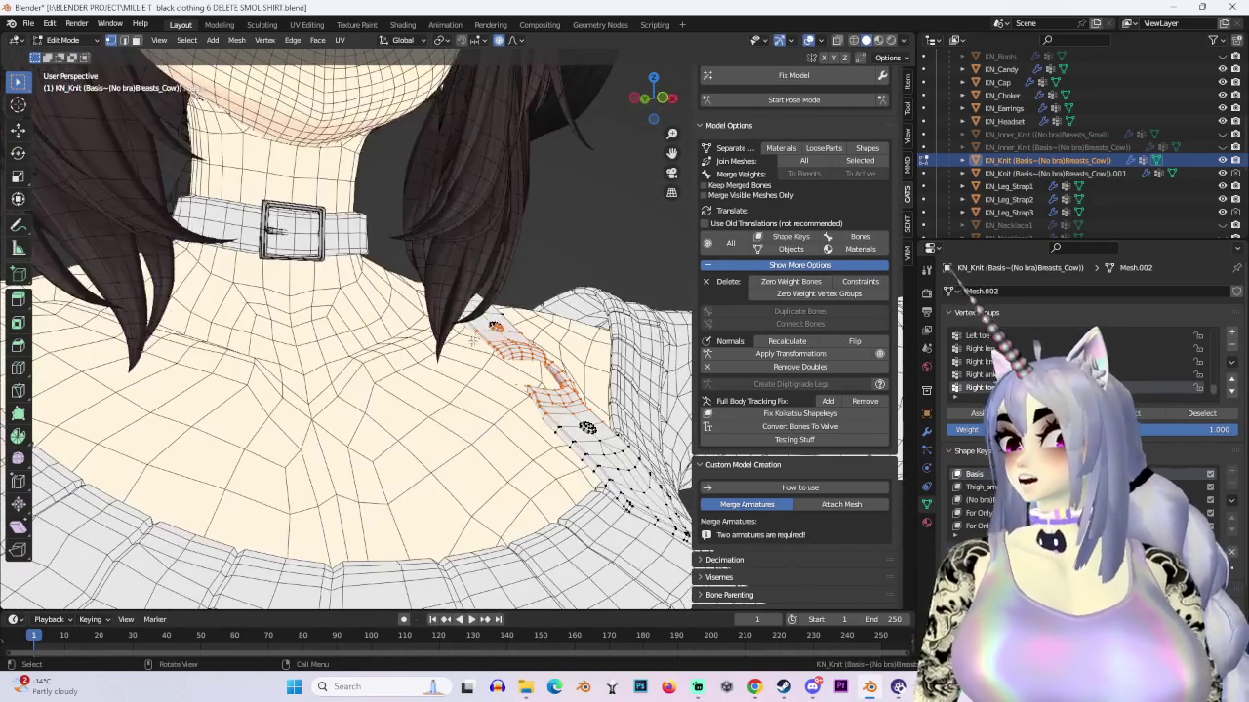
key("g")
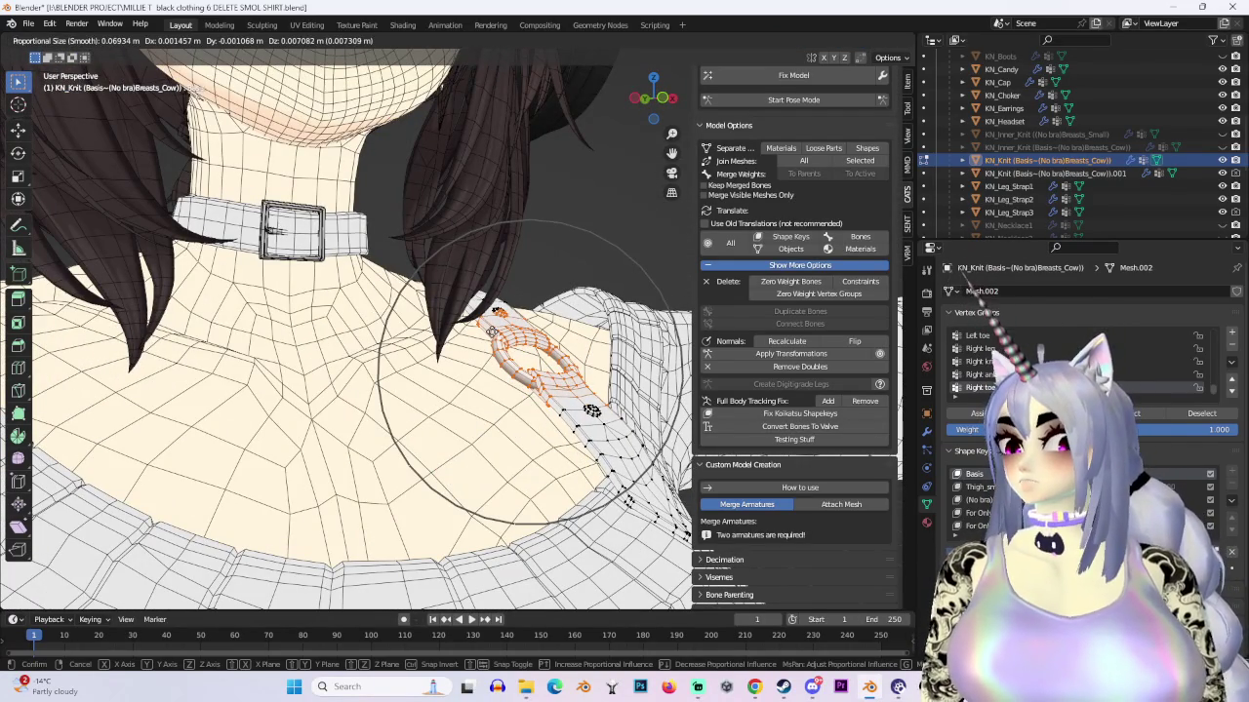
left_click(493, 332)
key("g")
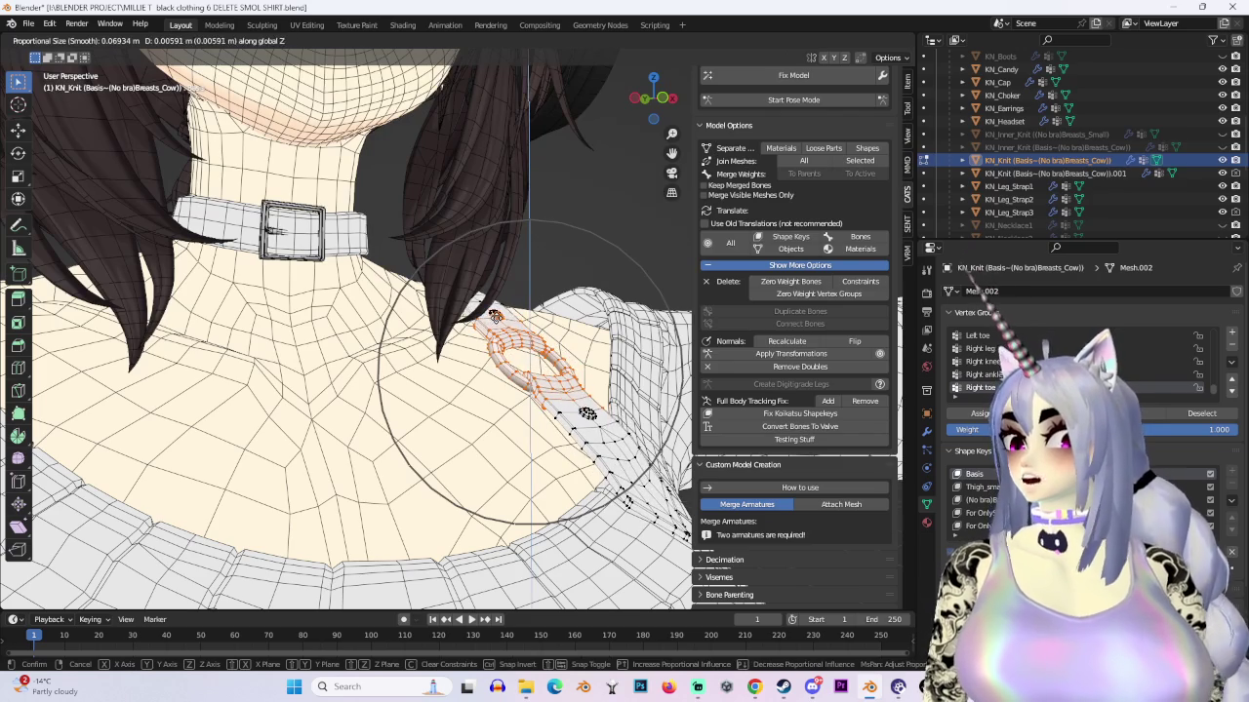
left_click(493, 327)
Step: From a straight back view, rotate the strap end
mouse_move(493, 327)
middle_mouse_down()
mouse_move(419, 322)
mouse_move(434, 336)
middle_mouse_up()
mouse_move(605, 280)
middle_mouse_down()
mouse_move(549, 320)
mouse_move(561, 327)
middle_mouse_up()
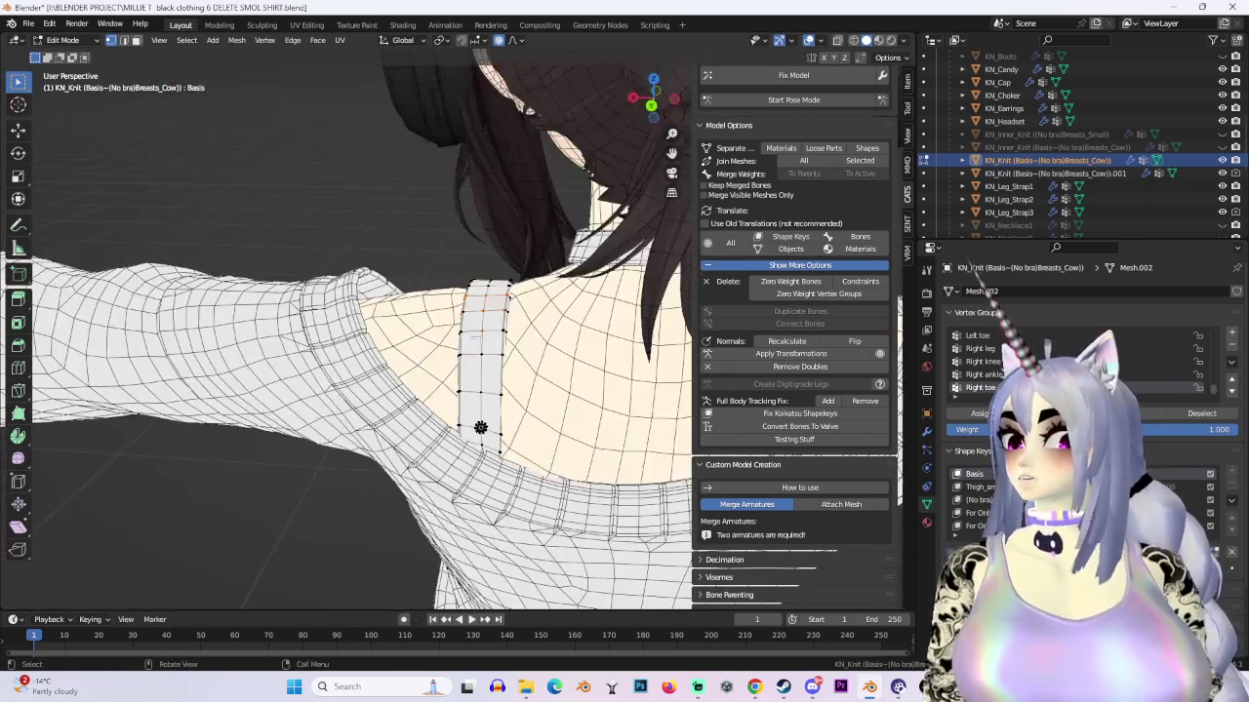
middle_click_drag(408, 333, 475, 179)
left_click(650, 105)
left_click(853, 41)
middle_click_drag(547, 279, 490, 280)
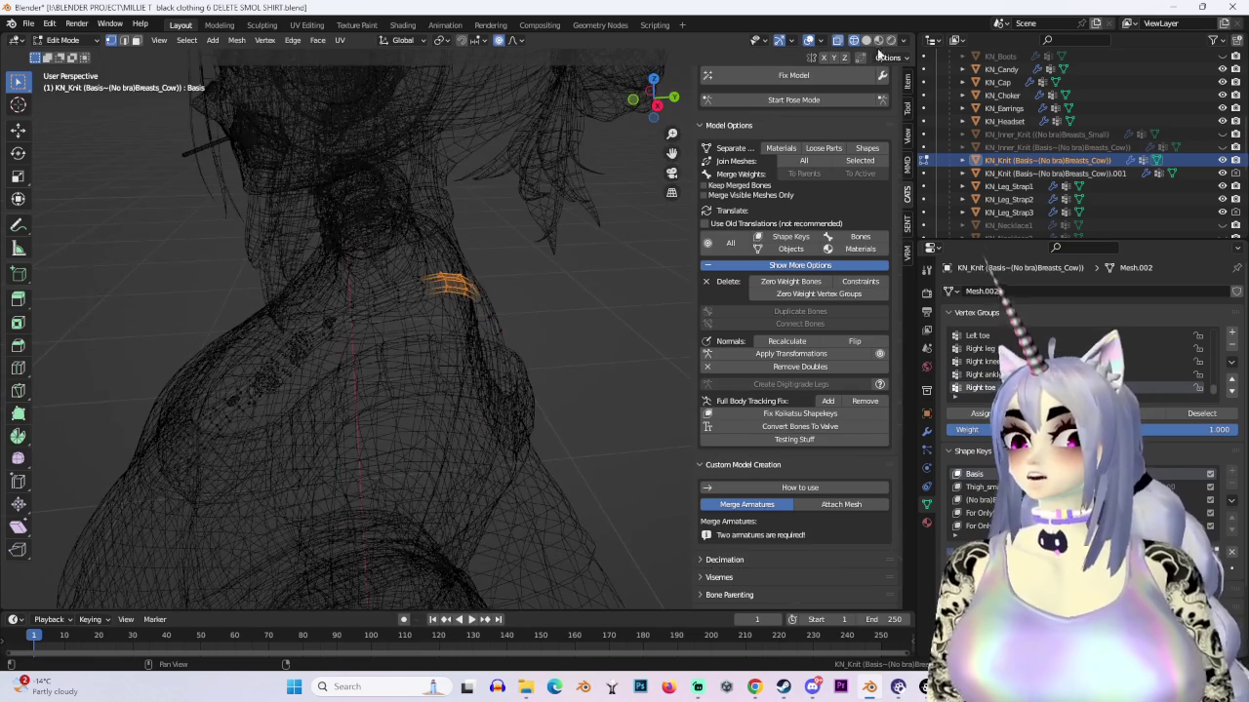
left_click(866, 41)
left_click(643, 110)
key("r")
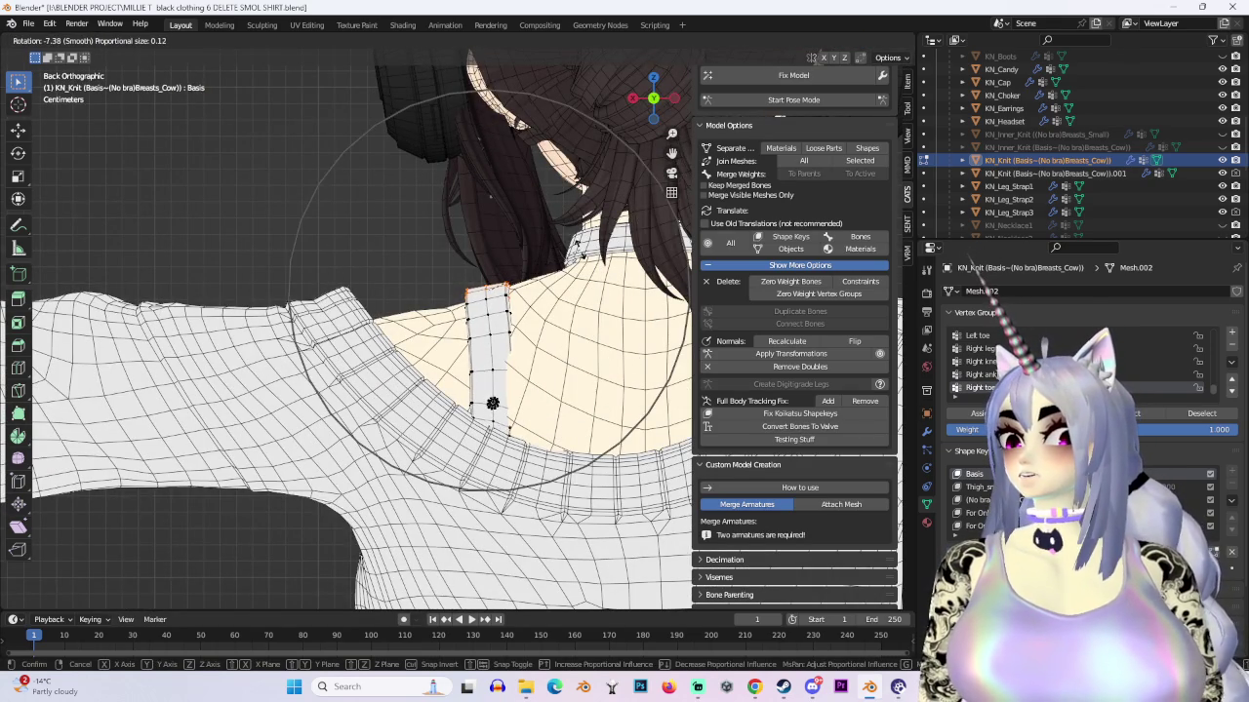
left_click(502, 403)
Step: Move the strap vertices vertically along Z
middle_click_drag(501, 400, 621, 507)
key("g")
key("z")
left_click(502, 334)
mouse_move(503, 334)
middle_mouse_down()
mouse_move(522, 323)
mouse_move(498, 283)
mouse_move(546, 307)
mouse_move(702, 312)
middle_mouse_up()
scroll(517, 288, "down", 4)
scroll(528, 292, "down", 4)
scroll(552, 316, "up", 3)
Step: Move the strap along Z again in wireframe, then along Y in solid view
left_click(854, 40)
scroll(419, 423, "up", 3)
mouse_move(419, 423)
middle_mouse_down()
mouse_move(488, 438)
mouse_move(543, 474)
middle_mouse_up()
key("g")
key("z")
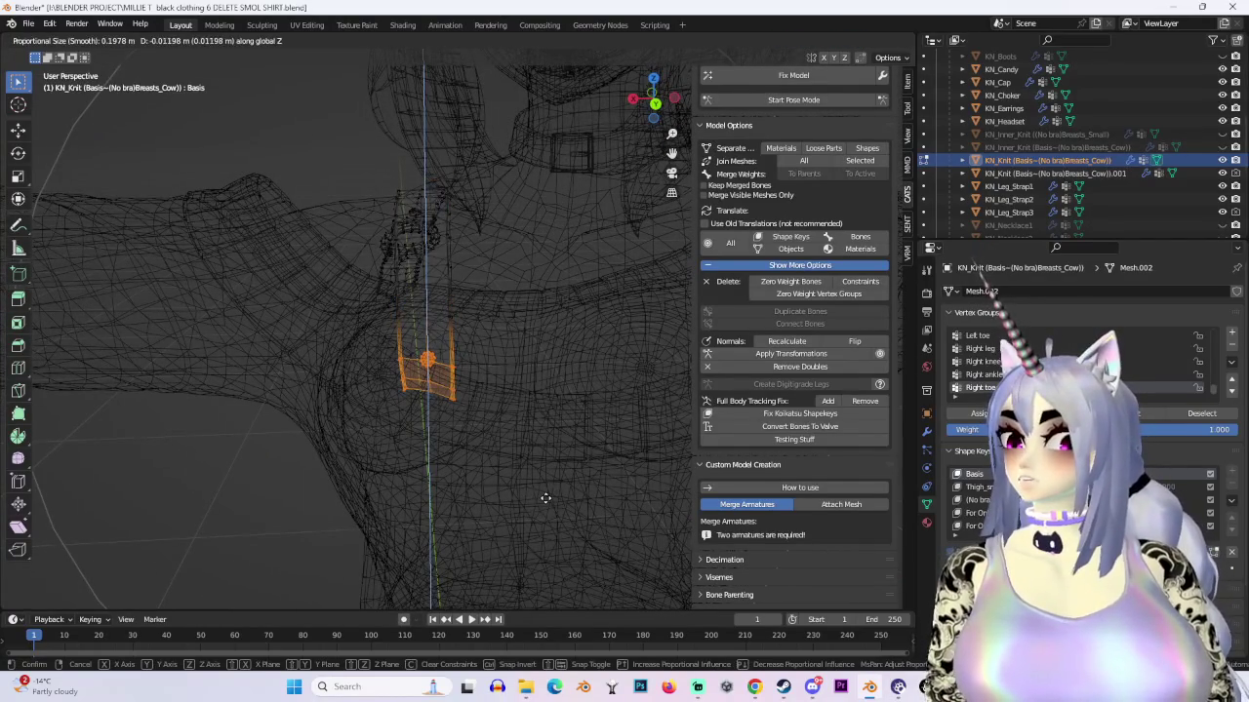
left_click(546, 498)
middle_click_drag(546, 499, 467, 441)
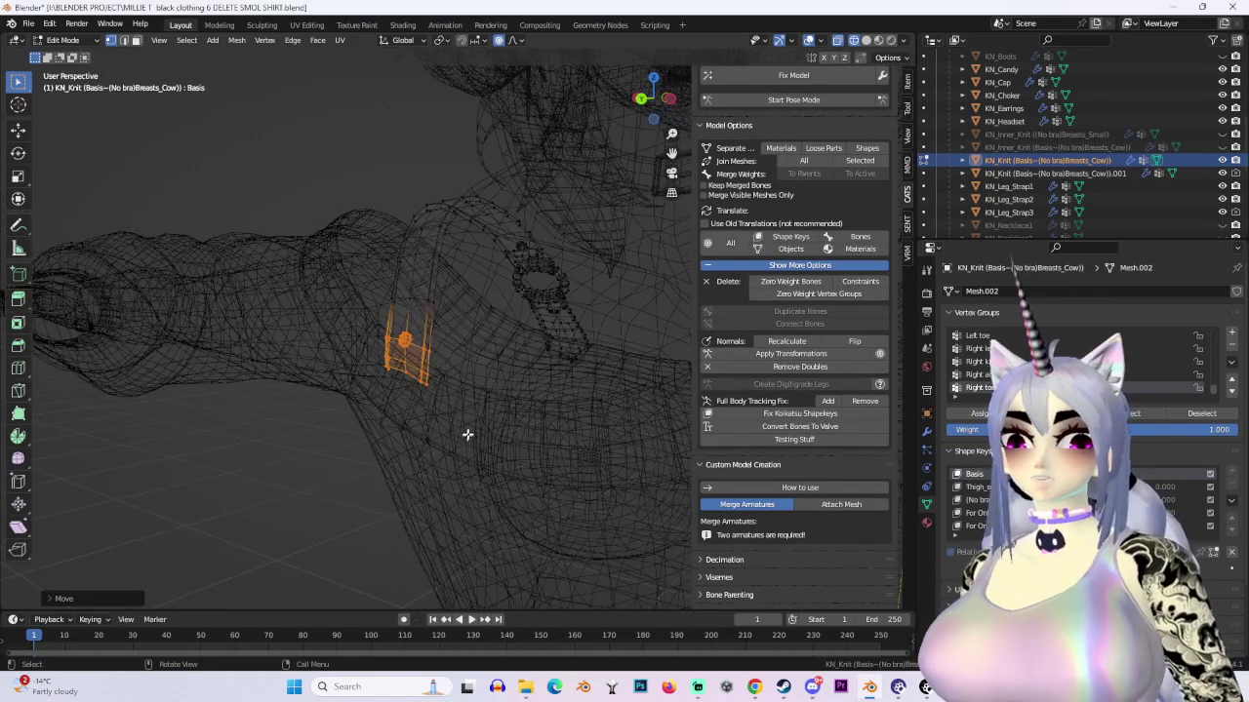
key("shift+z")
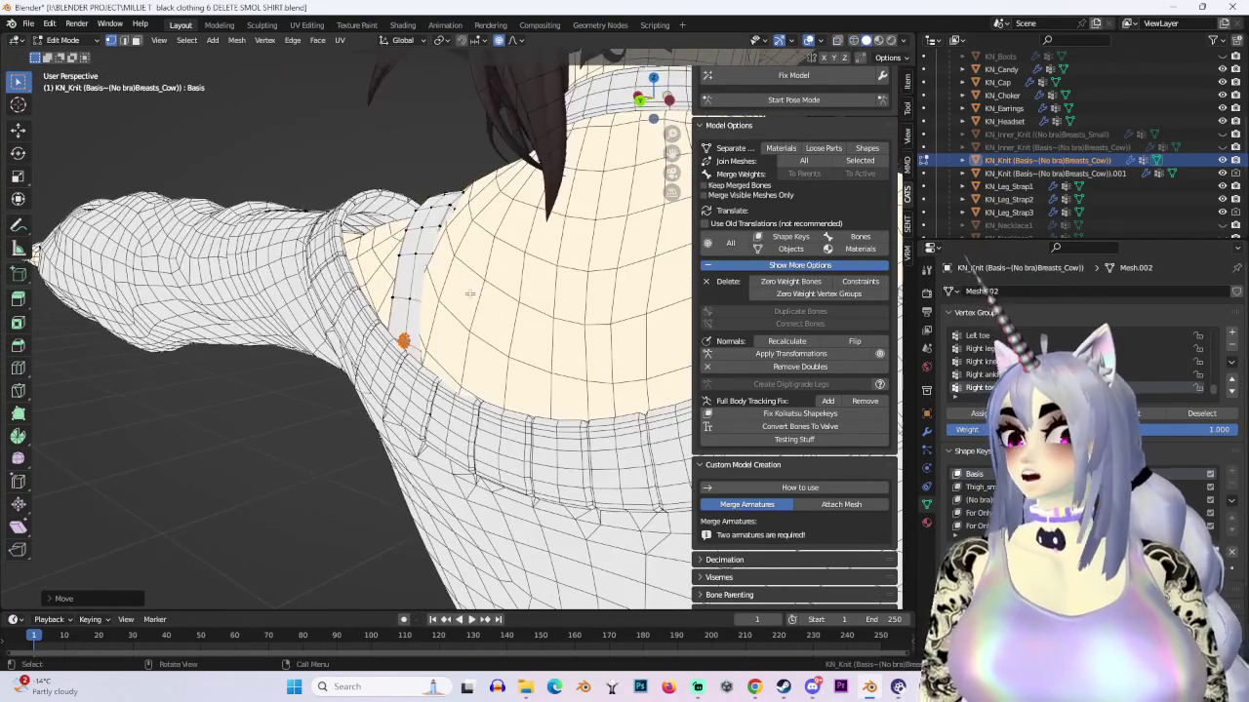
key("g")
key("y")
left_click(452, 290)
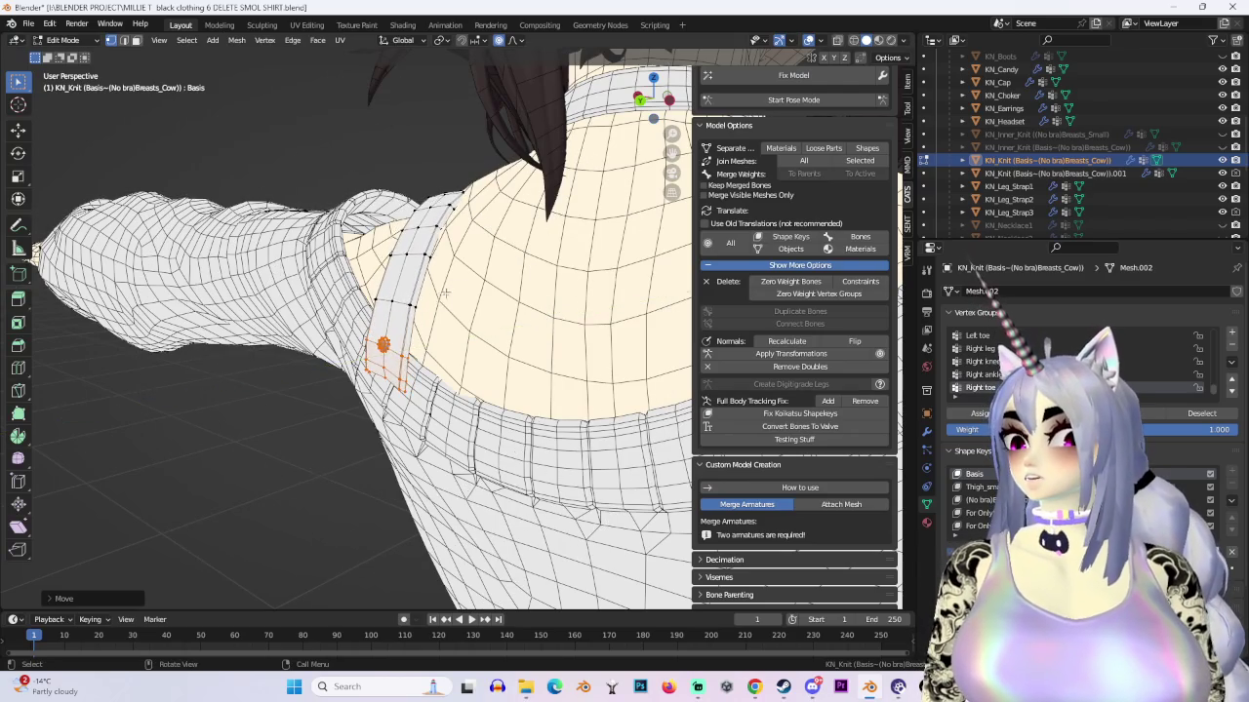
Step: Rotate and nudge the strap so it follows the shoulder, hiding the tool shelf
middle_click_drag(453, 290, 508, 283)
left_click_drag(653, 115, 572, 234)
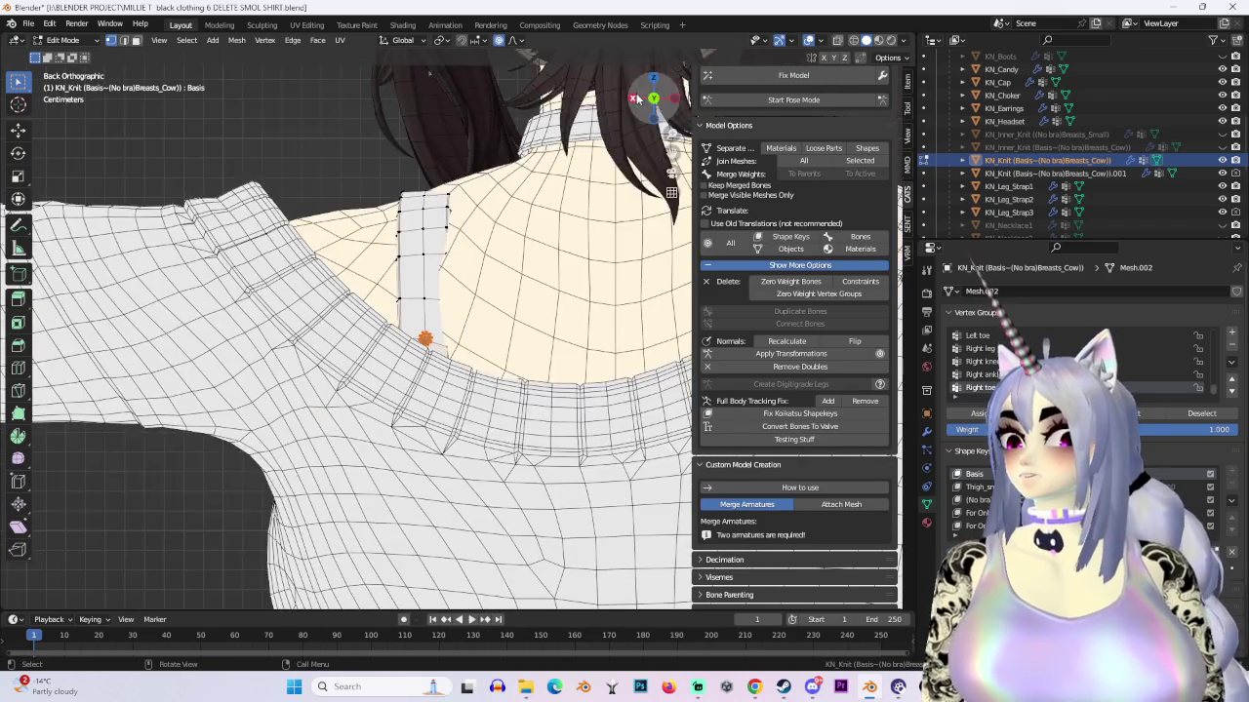
key("r")
left_click(578, 290)
mouse_move(577, 290)
middle_mouse_down()
mouse_move(507, 172)
mouse_move(487, 263)
middle_mouse_up()
key("g")
left_click(507, 172)
key("g")
left_click(487, 263)
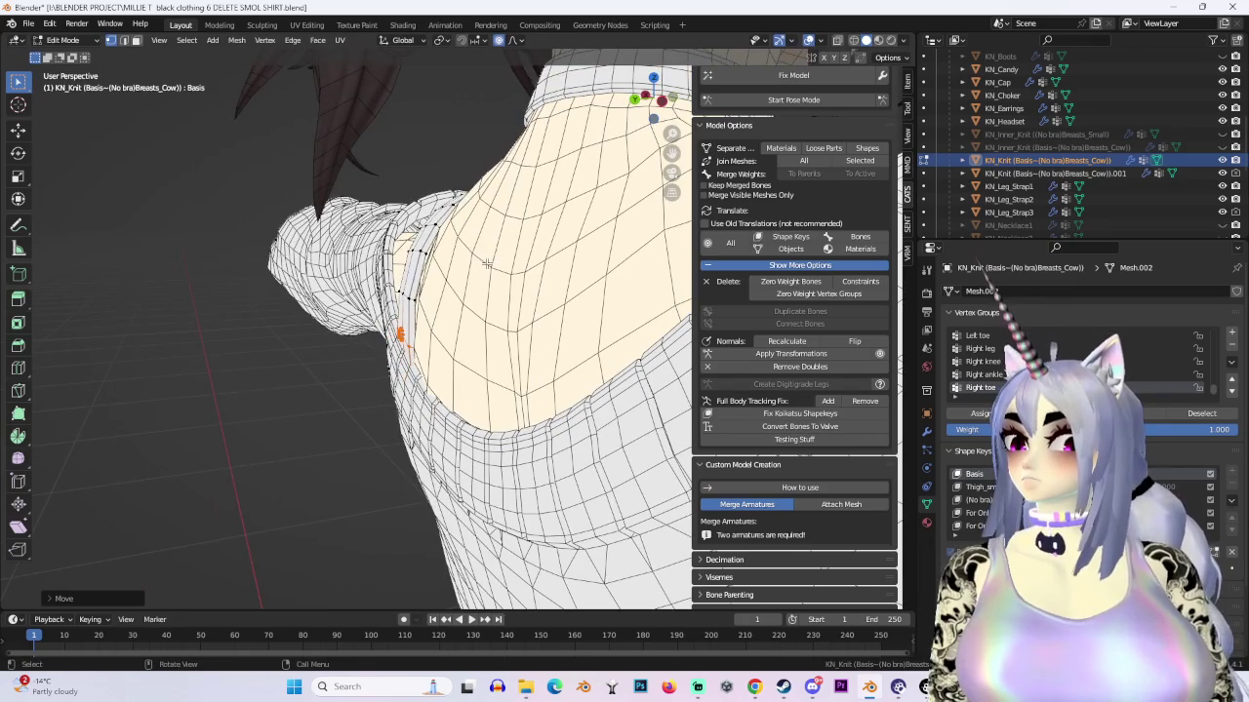
key("t")
key("r")
left_click(487, 273)
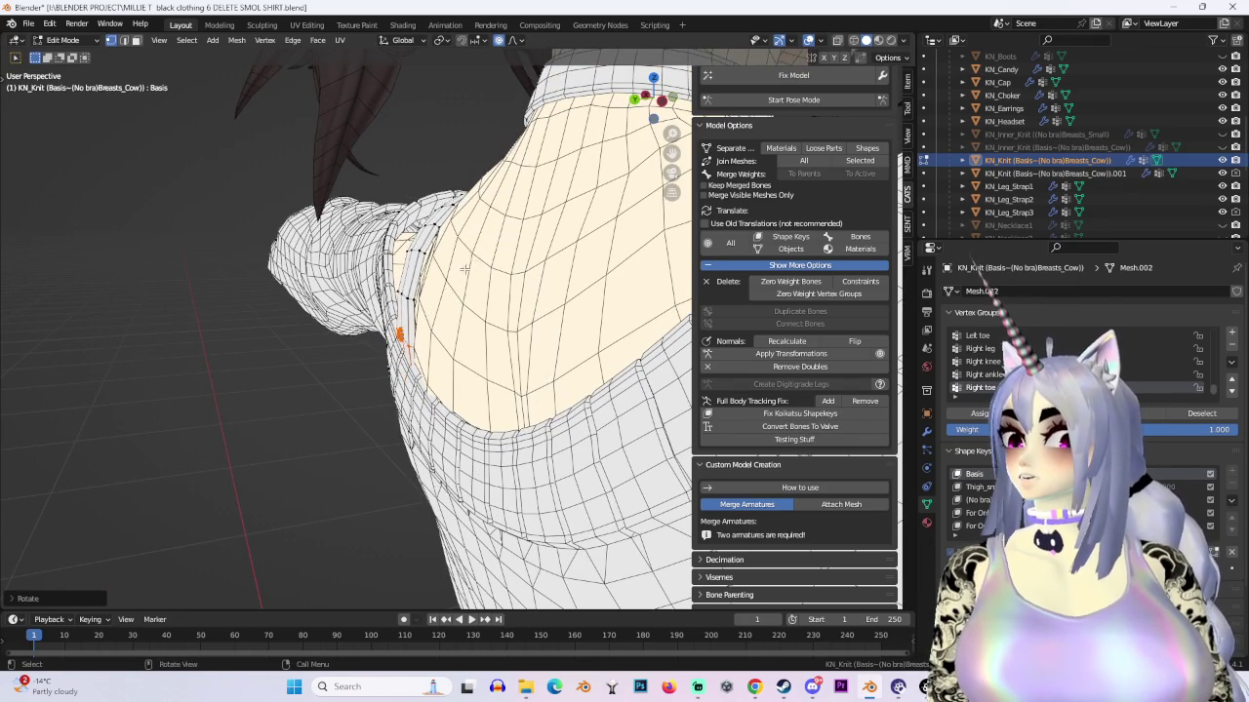
middle_click_drag(488, 273, 530, 357)
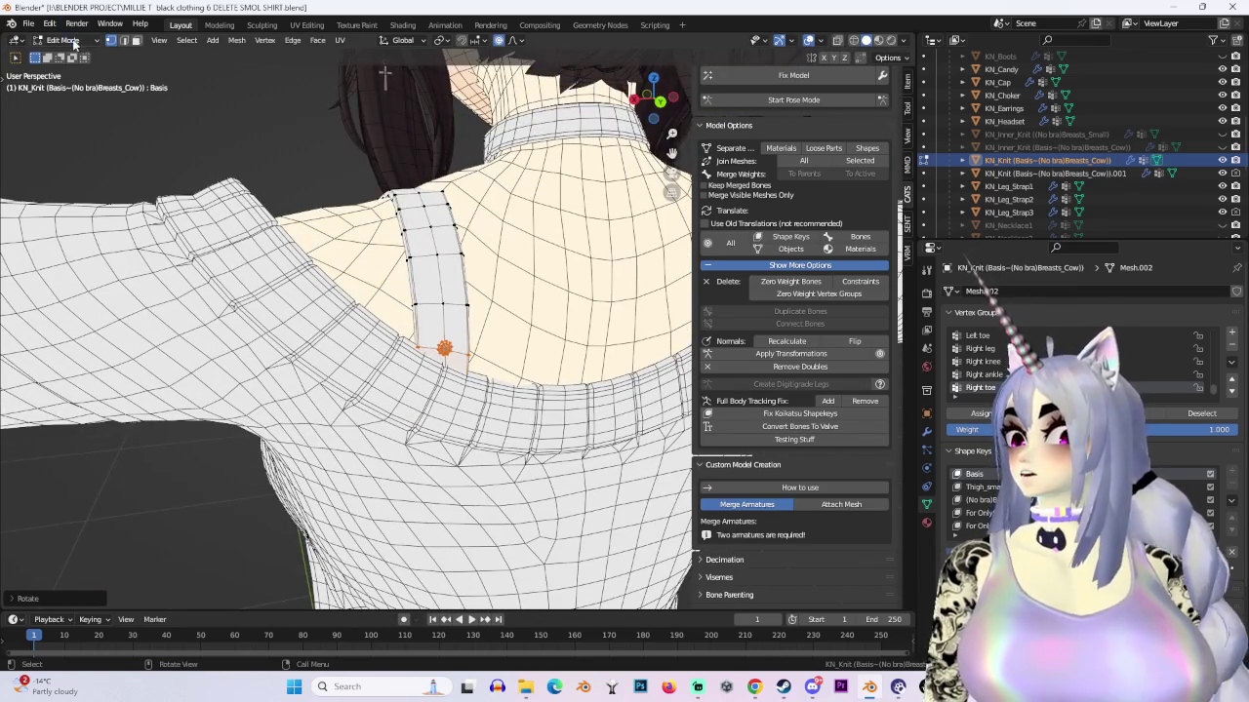
Step: Back in Object Mode, select the second sweater and switch it to Sculpt, then Edit Mode
left_click(61, 40)
left_click(60, 56)
left_click(546, 420)
mouse_move(546, 420)
middle_mouse_down()
mouse_move(637, 444)
mouse_move(614, 410)
mouse_move(432, 331)
mouse_move(404, 335)
mouse_move(234, 46)
middle_mouse_up()
left_click(61, 40)
left_click(60, 82)
left_click(65, 40)
left_click(60, 68)
Step: Check the collar, then select KN_Knit and enter Sculpt Mode with the Grab brush
middle_click_drag(334, 172, 409, 253)
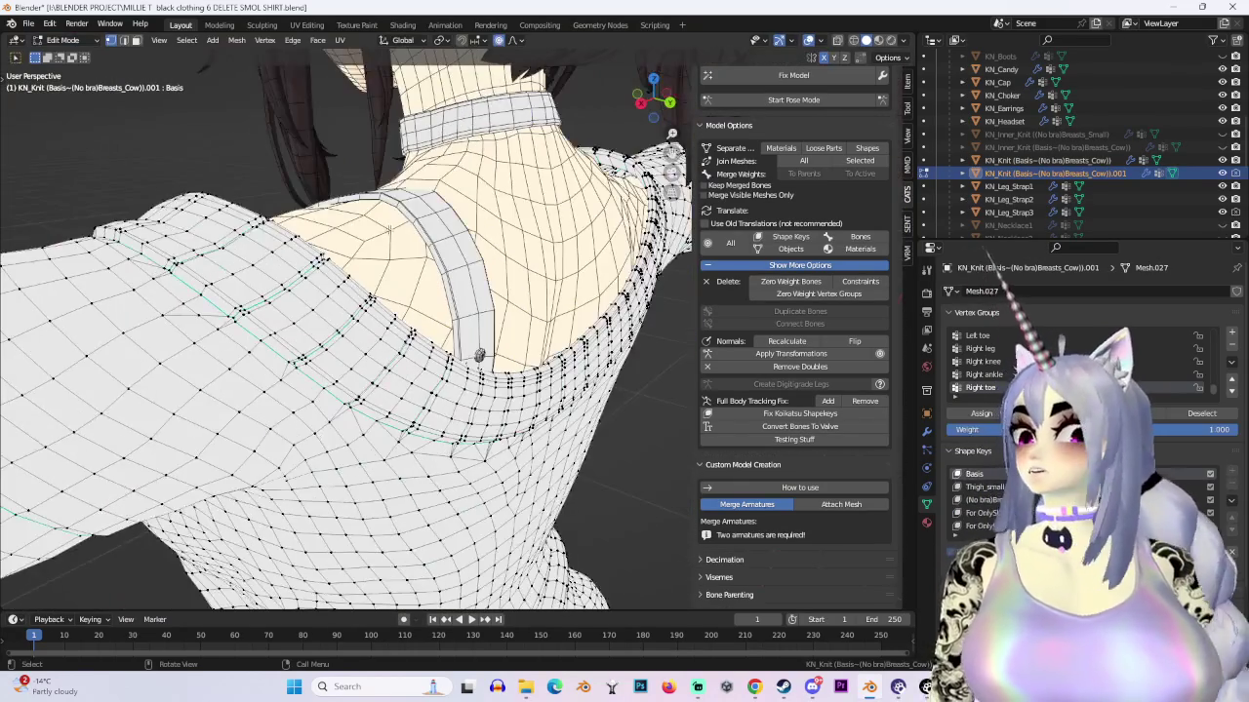
mouse_move(478, 354)
middle_mouse_down()
mouse_move(322, 166)
mouse_move(273, 84)
middle_mouse_up()
left_click(64, 40)
left_click(60, 55)
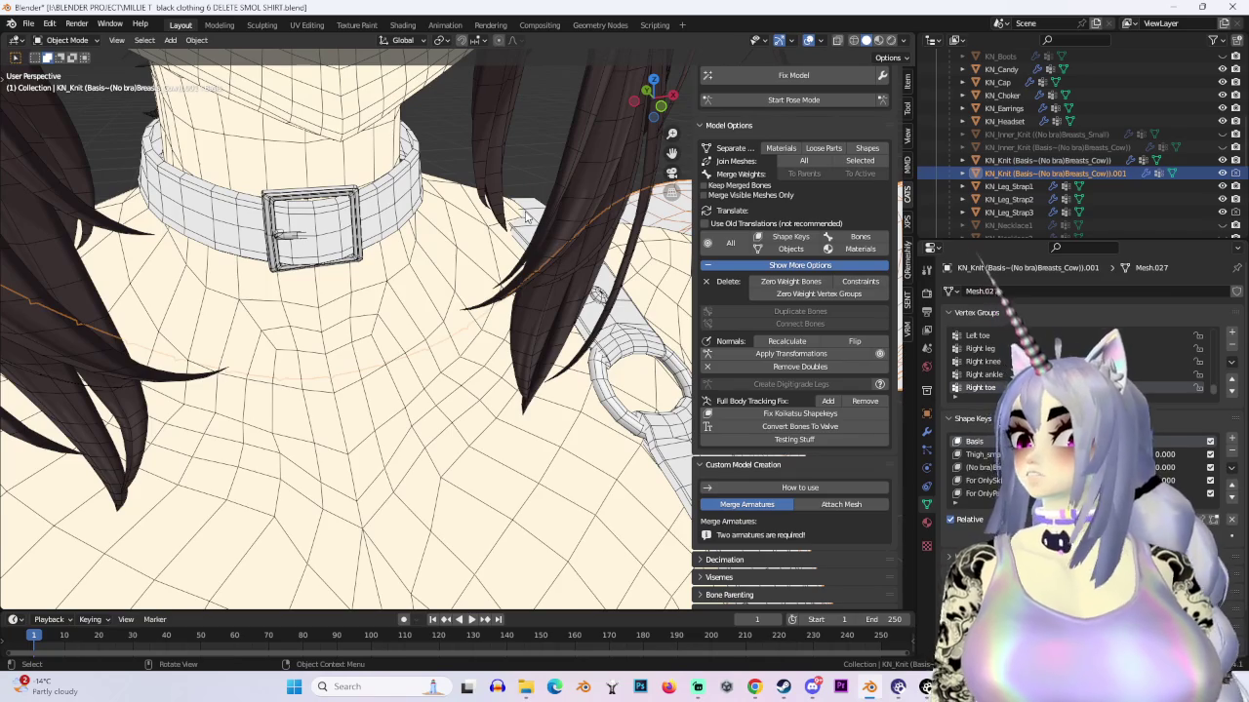
left_click(527, 216)
left_click(537, 194)
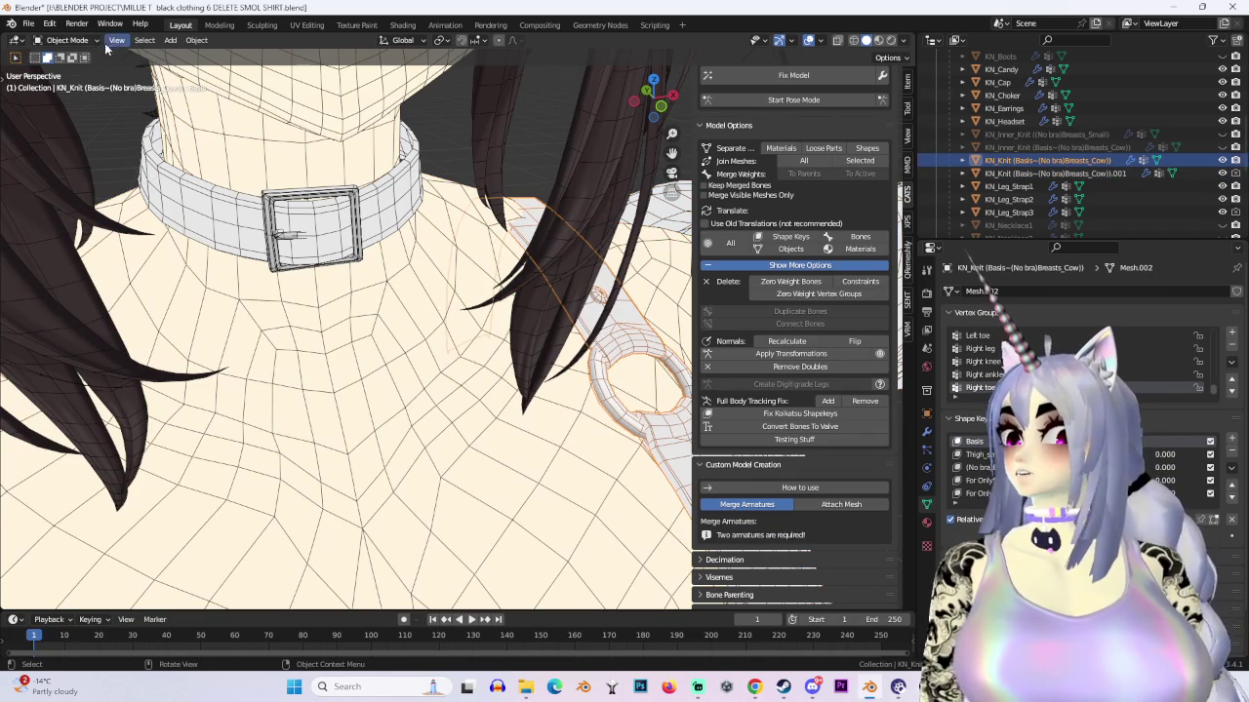
left_click(64, 40)
left_click(60, 88)
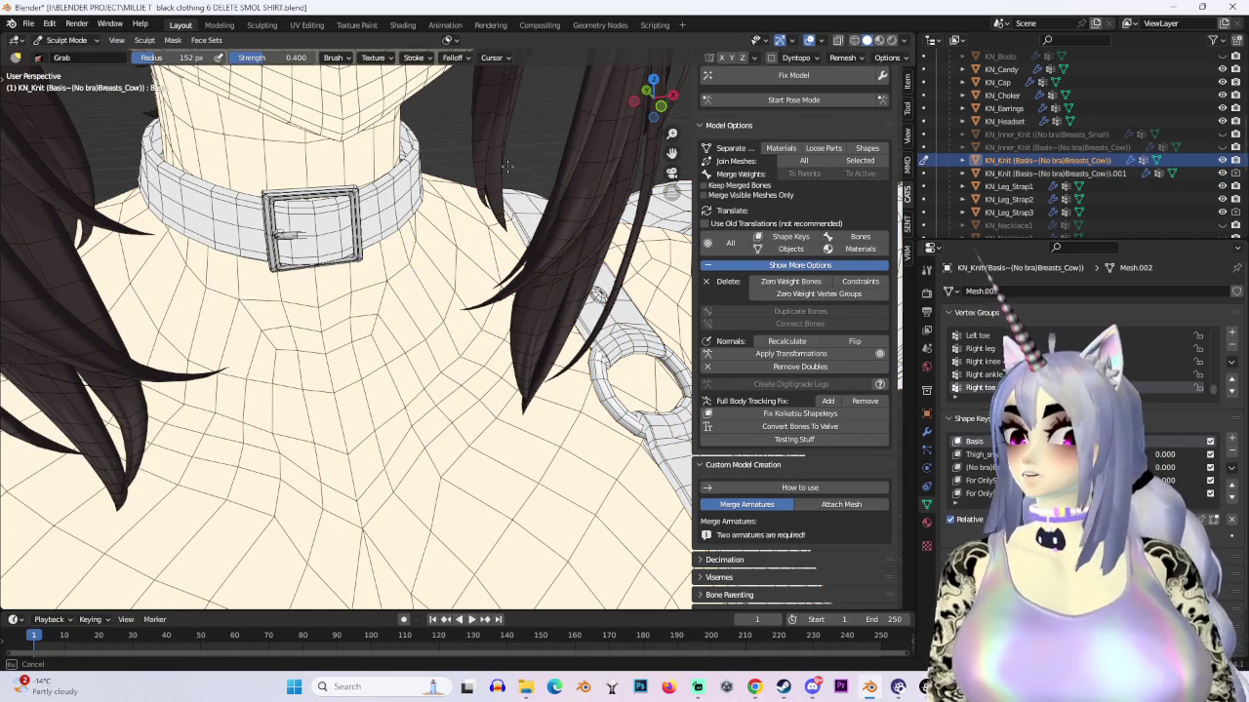
mouse_move(506, 166)
middle_mouse_down()
mouse_move(488, 225)
mouse_move(439, 177)
mouse_move(479, 181)
mouse_move(419, 199)
mouse_move(414, 181)
mouse_move(446, 362)
mouse_move(413, 357)
mouse_move(438, 389)
middle_mouse_up()
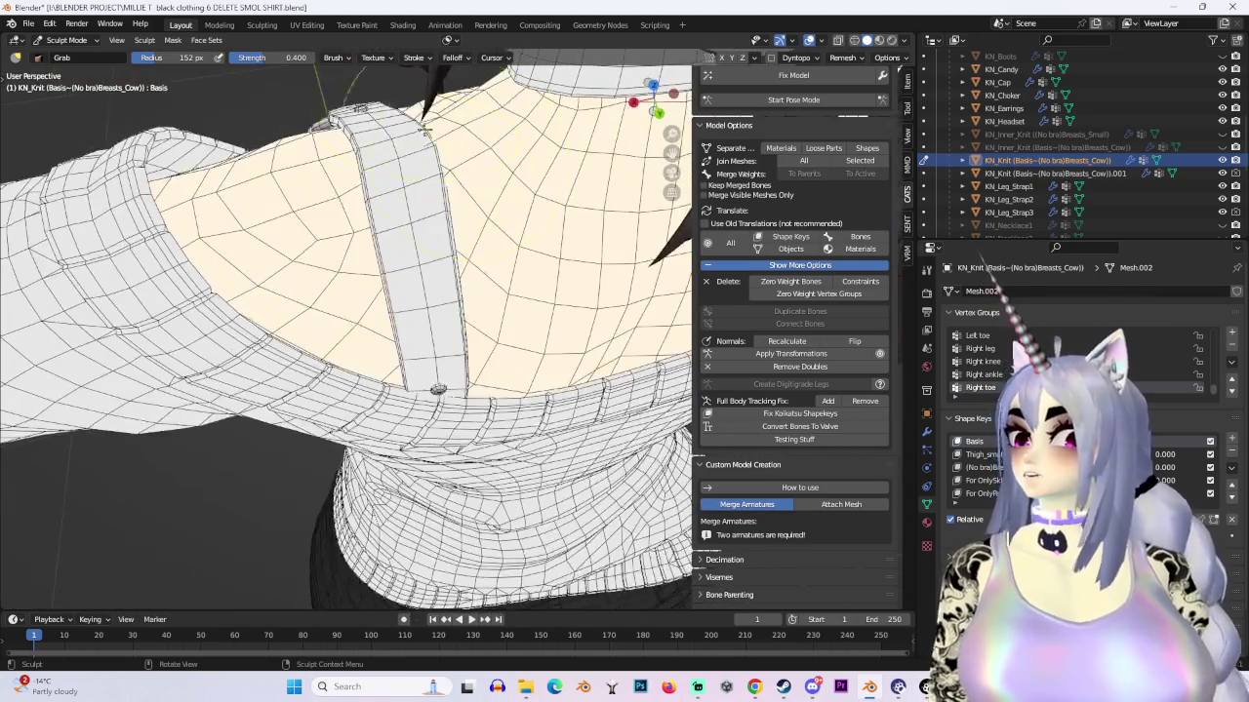
mouse_move(403, 151)
middle_mouse_down()
mouse_move(441, 174)
mouse_move(410, 178)
mouse_move(435, 181)
mouse_move(399, 360)
mouse_move(529, 204)
mouse_move(429, 198)
mouse_move(466, 217)
mouse_move(437, 213)
mouse_move(424, 166)
mouse_move(407, 192)
mouse_move(429, 212)
middle_mouse_up()
mouse_move(455, 367)
middle_mouse_down()
mouse_move(399, 223)
mouse_move(393, 248)
mouse_move(434, 200)
mouse_move(423, 166)
mouse_move(478, 148)
mouse_move(440, 173)
mouse_move(471, 106)
middle_mouse_up()
middle_click_drag(329, 162, 393, 181)
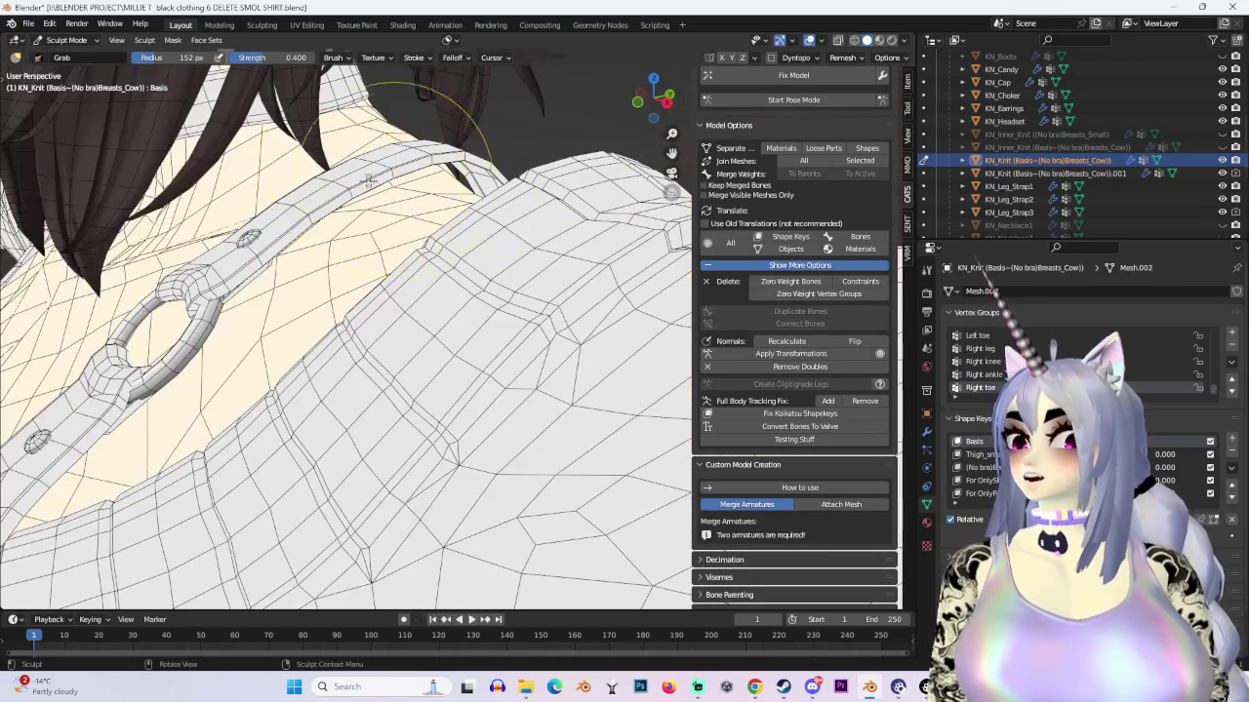
mouse_move(514, 168)
middle_mouse_down()
mouse_move(485, 205)
mouse_move(482, 188)
mouse_move(492, 234)
mouse_move(517, 254)
mouse_move(487, 250)
mouse_move(439, 175)
mouse_move(521, 59)
middle_mouse_up()
mouse_move(451, 198)
middle_mouse_down()
mouse_move(446, 223)
mouse_move(516, 293)
mouse_move(480, 269)
middle_mouse_up()
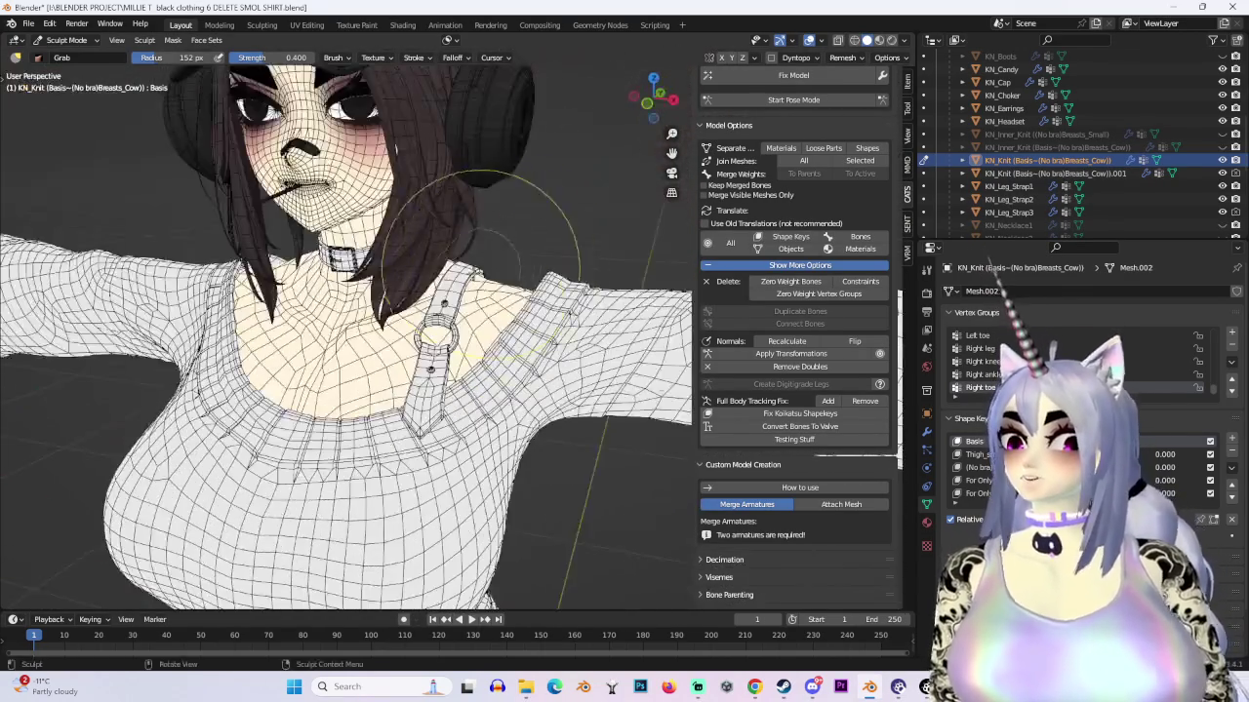
scroll(481, 268, "down", 2)
scroll(512, 209, "down", 2)
scroll(522, 293, "down", 1)
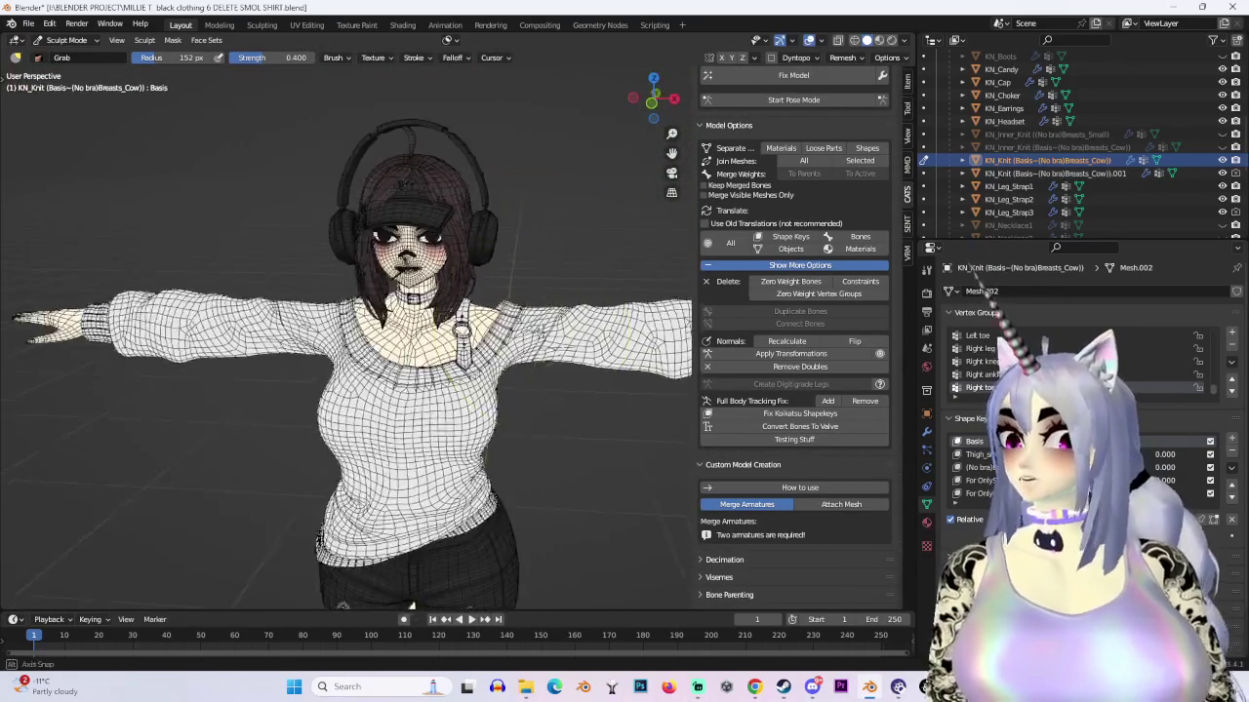
middle_click_drag(530, 302, 624, 215)
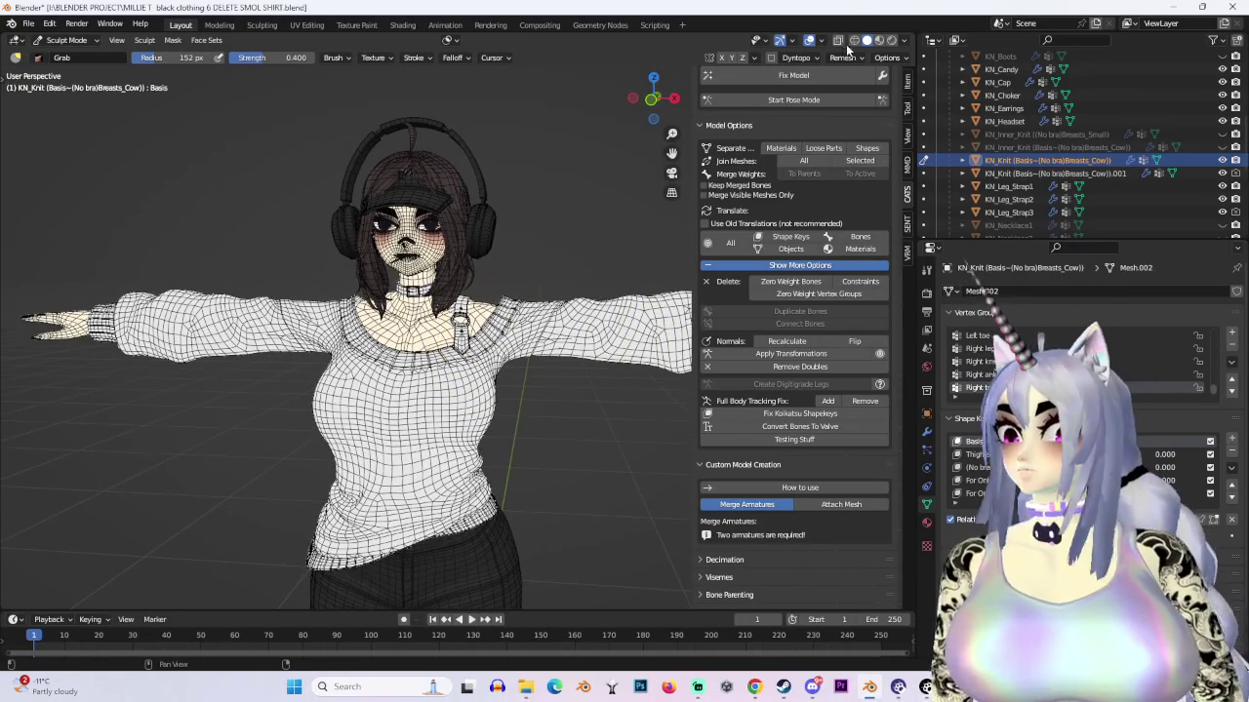
left_click(66, 40)
left_click(60, 49)
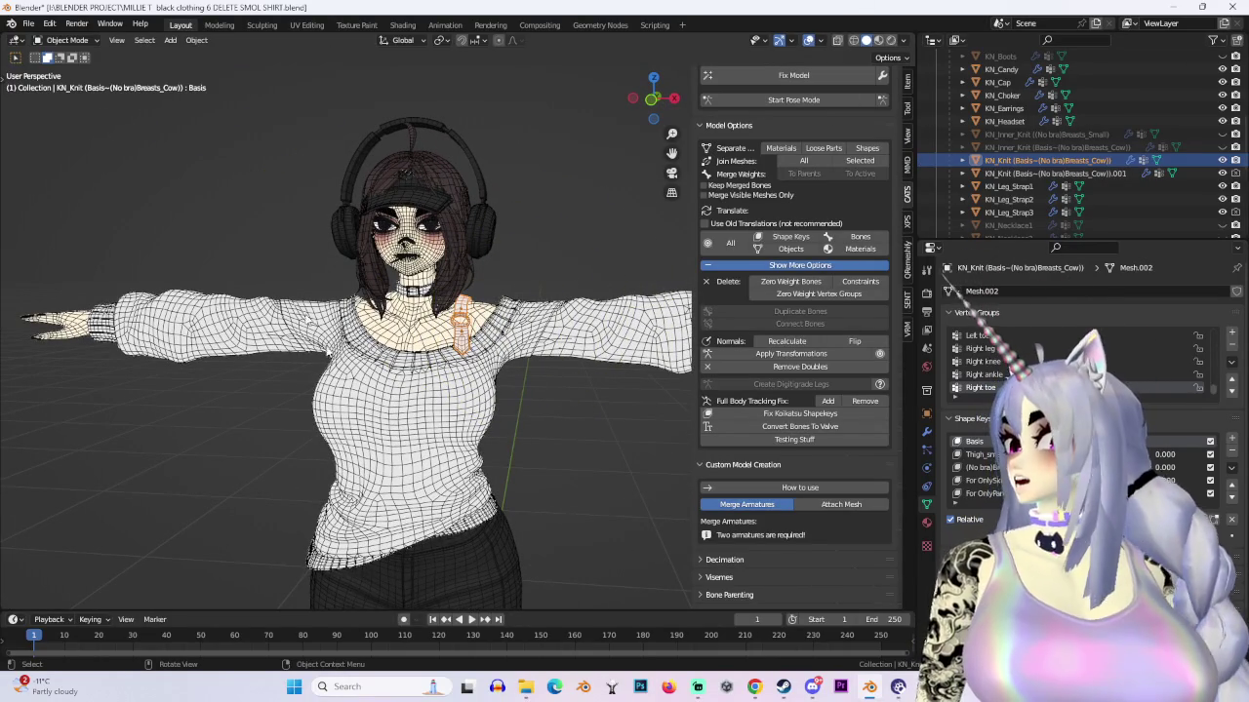
left_click(398, 432)
left_click(402, 25)
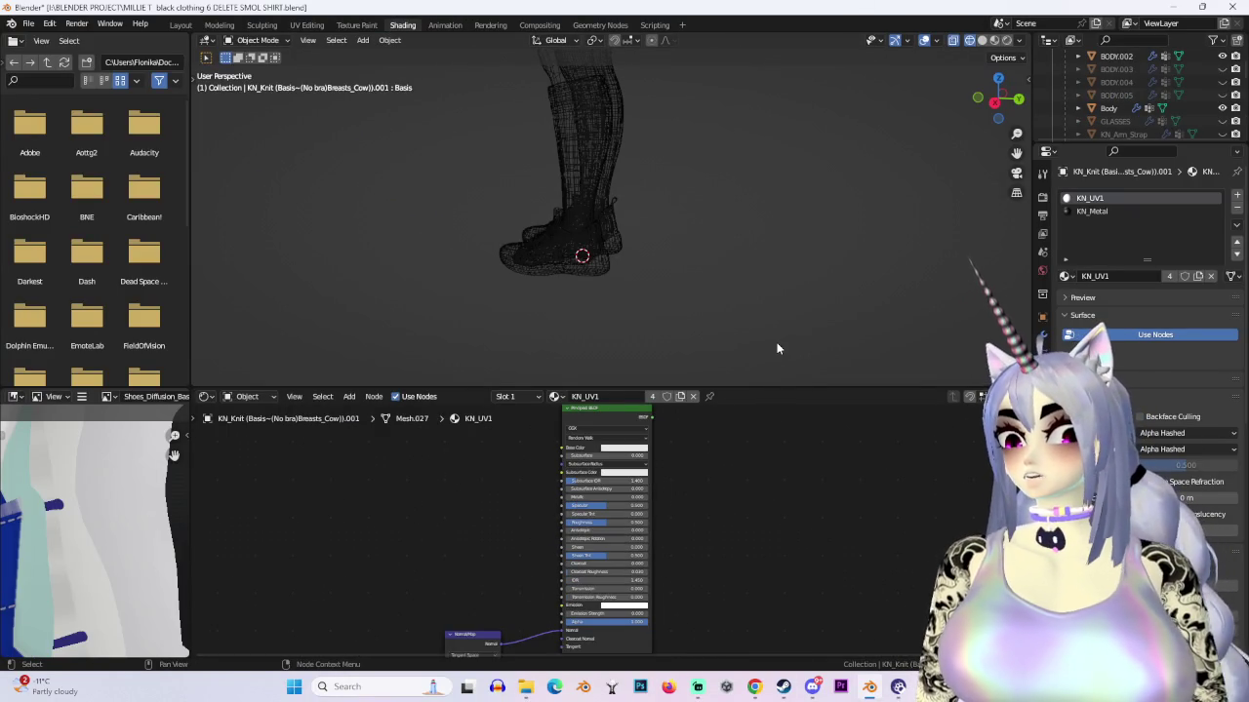
key("Home")
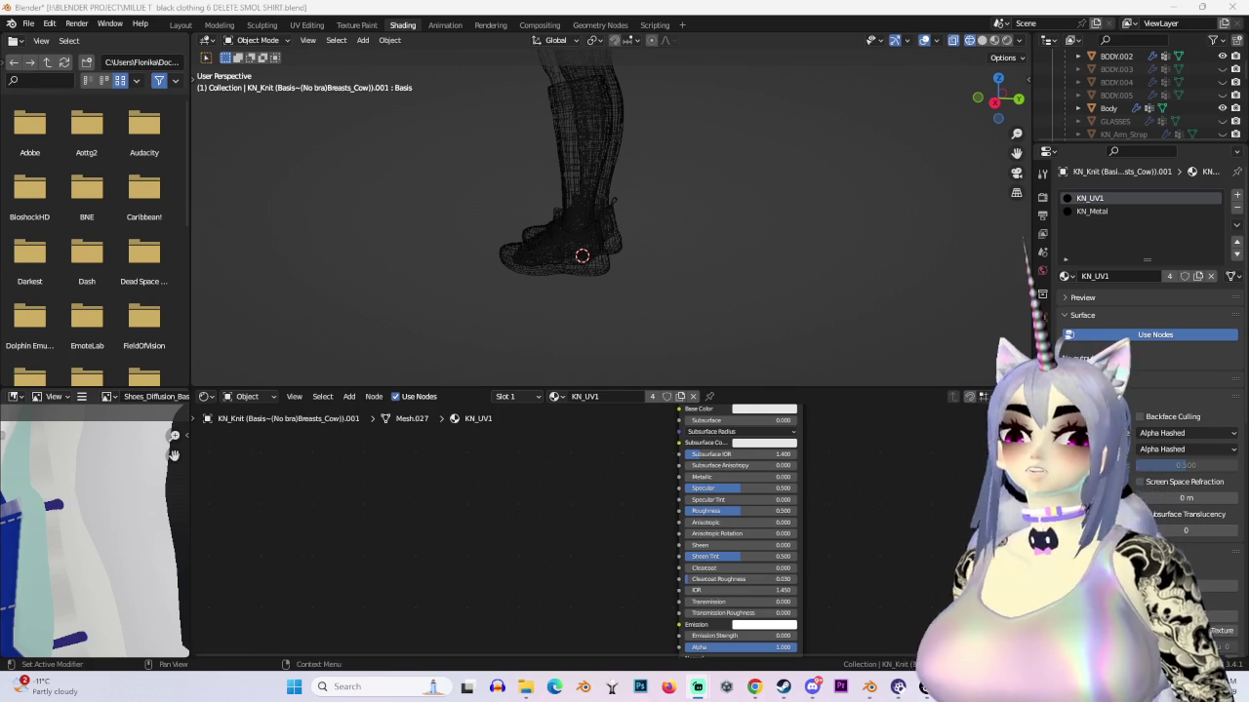
left_click(180, 24)
scroll(536, 281, "up", 3)
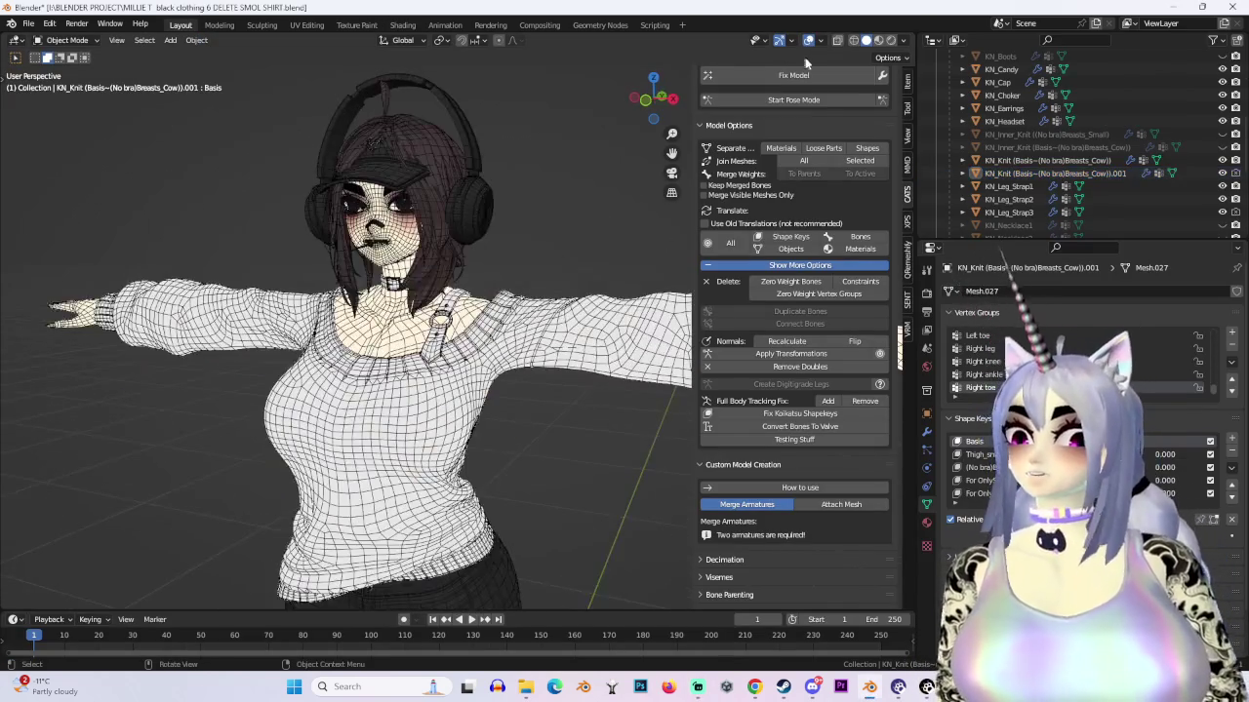
Step: Turn off viewport overlays and select the KN_Cap object
left_click(809, 40)
scroll(439, 322, "down", 3)
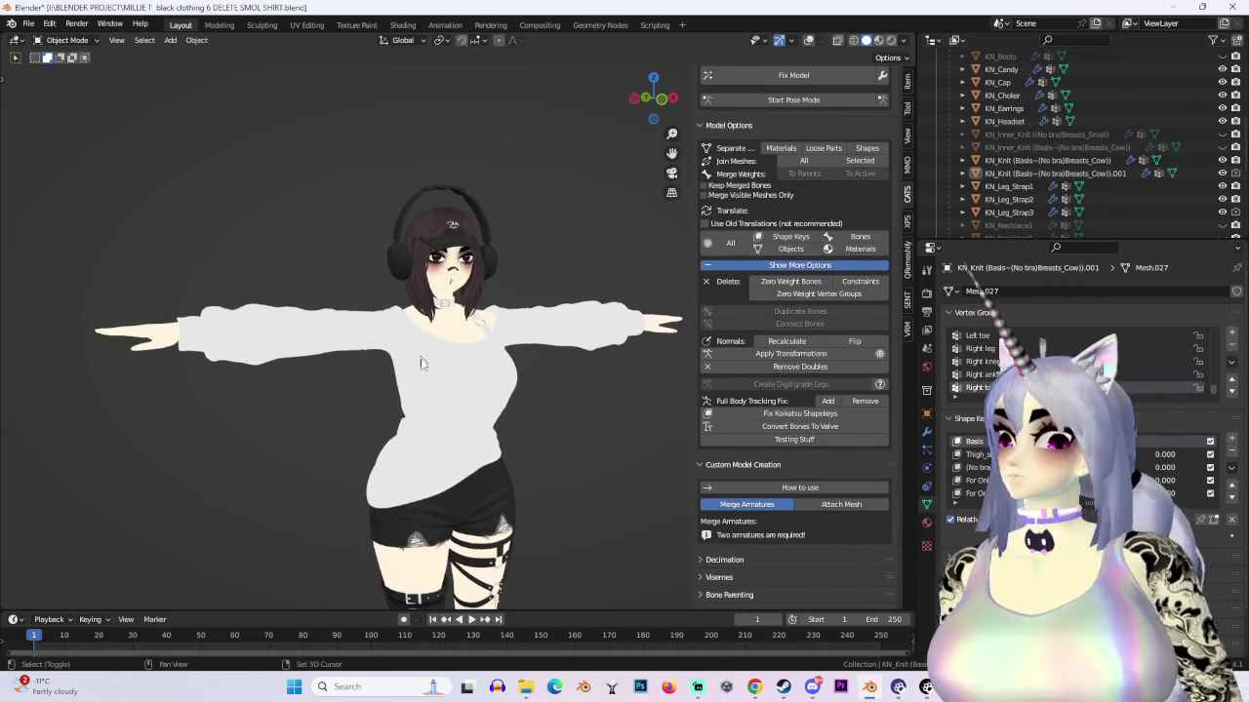
middle_click_drag(429, 332, 444, 282)
scroll(444, 283, "down", 2)
scroll(447, 293, "down", 2)
scroll(449, 322, "up", 1)
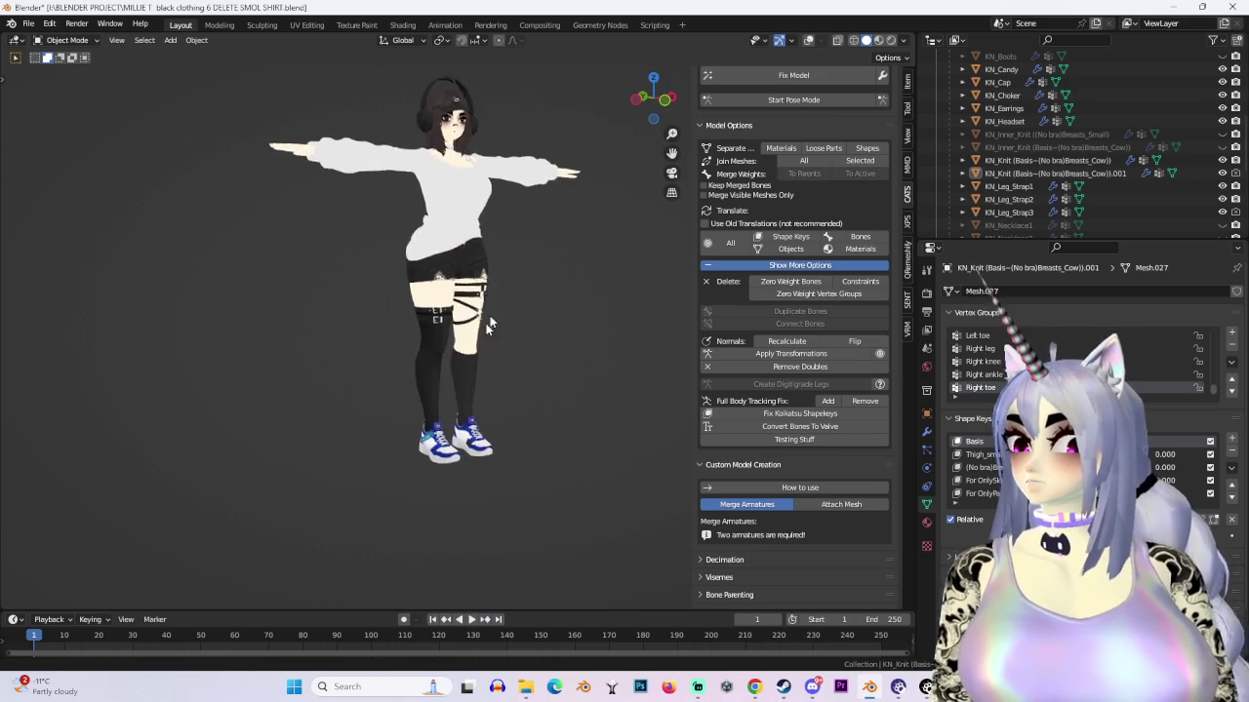
scroll(451, 346, "up", 4)
left_click(435, 213)
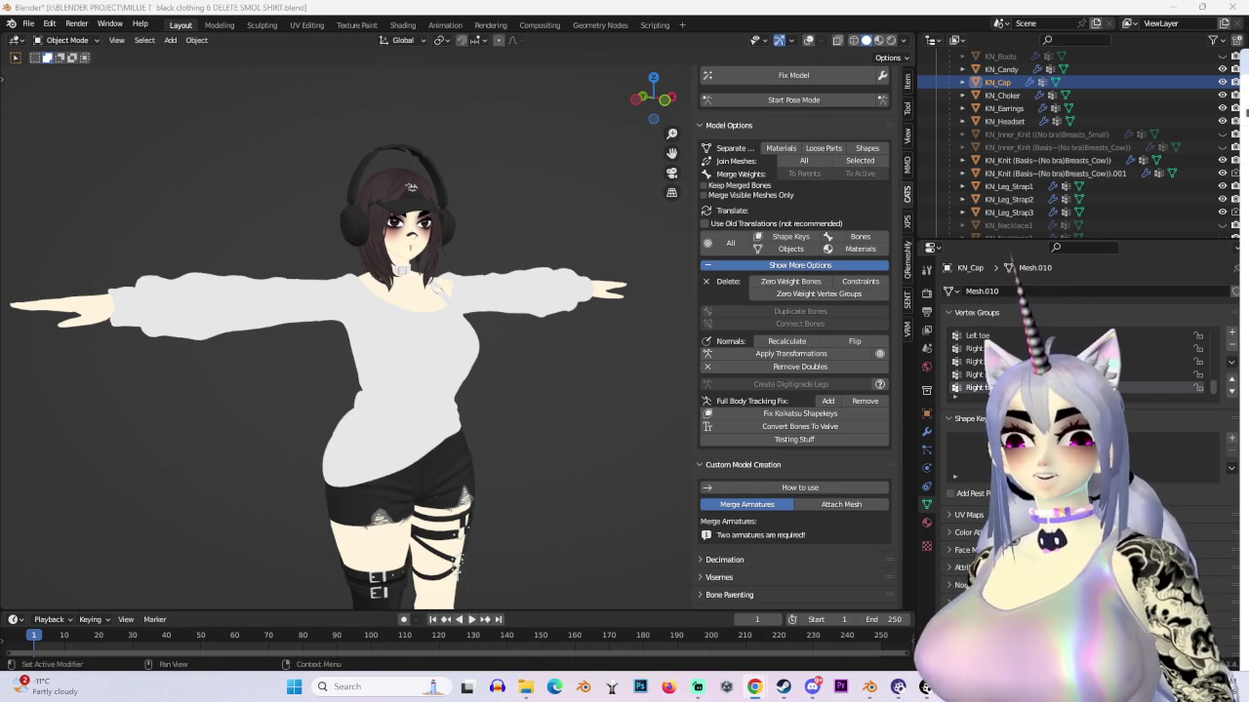
Step: Snap to the front view and select the KN_Necklace1 object
scroll(795, 293, "down", 1)
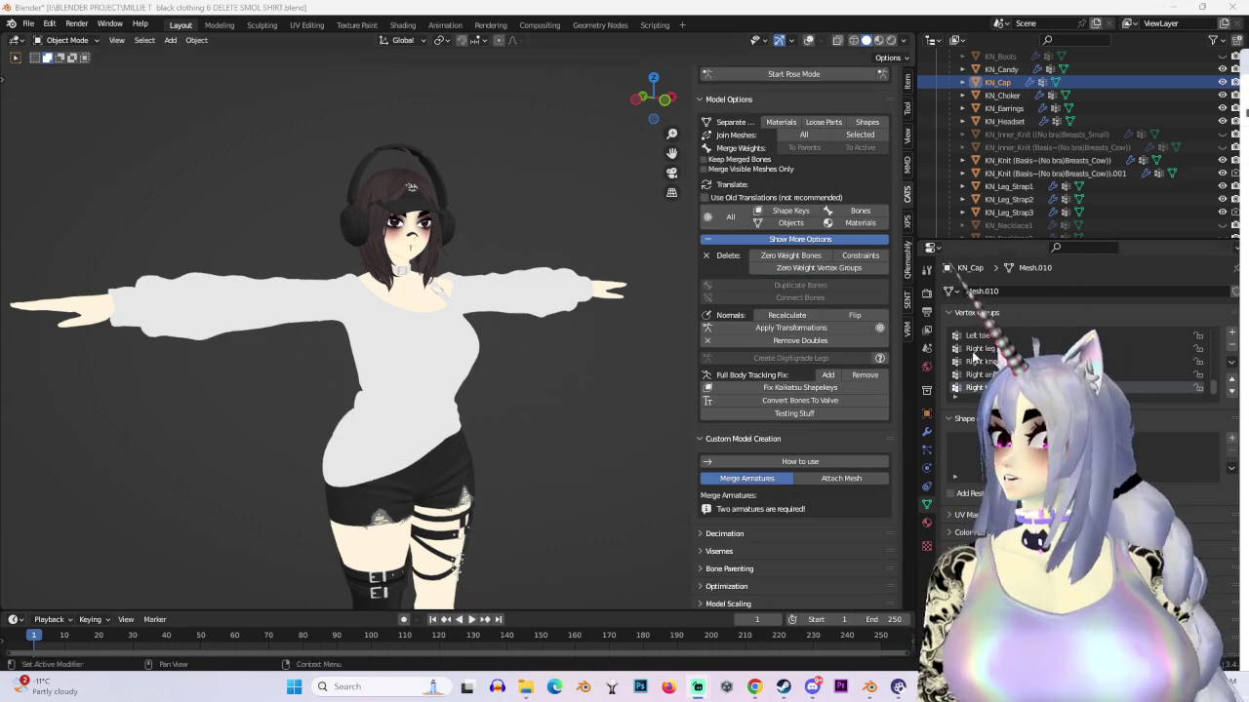
key("KP_1")
middle_click_drag(463, 293, 546, 292)
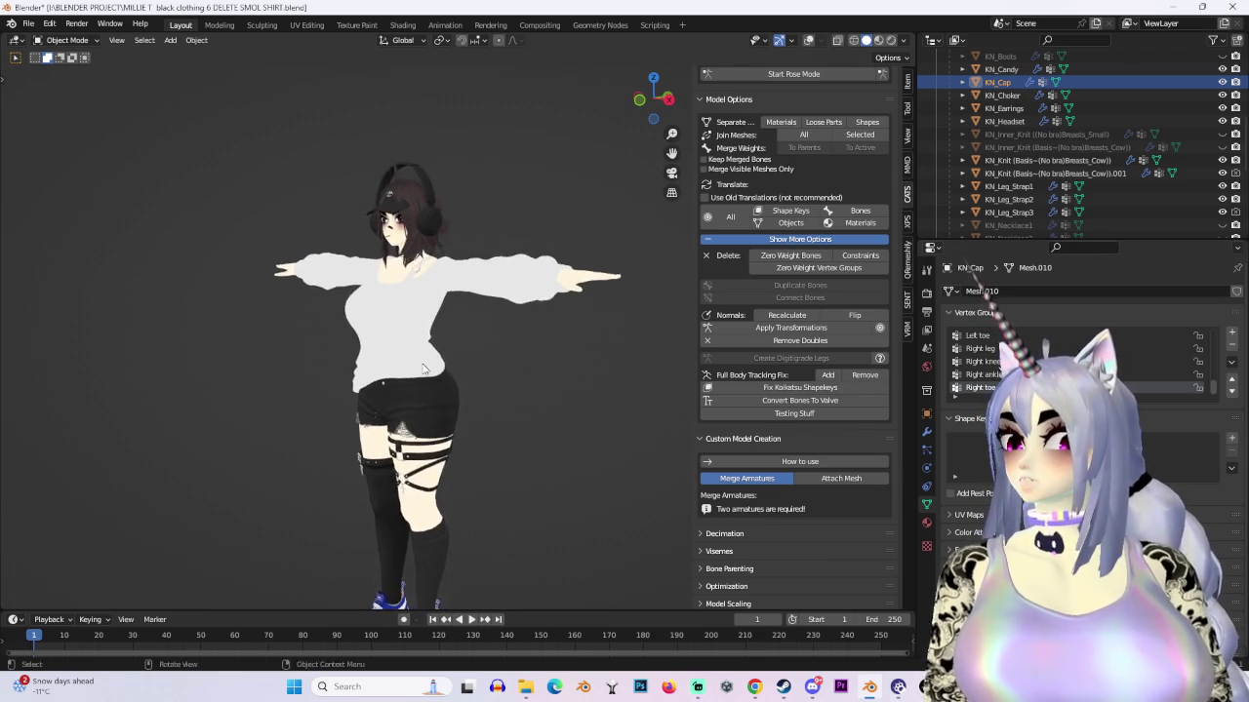
scroll(666, 279, "up", 4)
scroll(441, 417, "up", 3)
scroll(441, 416, "up", 2)
left_click(441, 417)
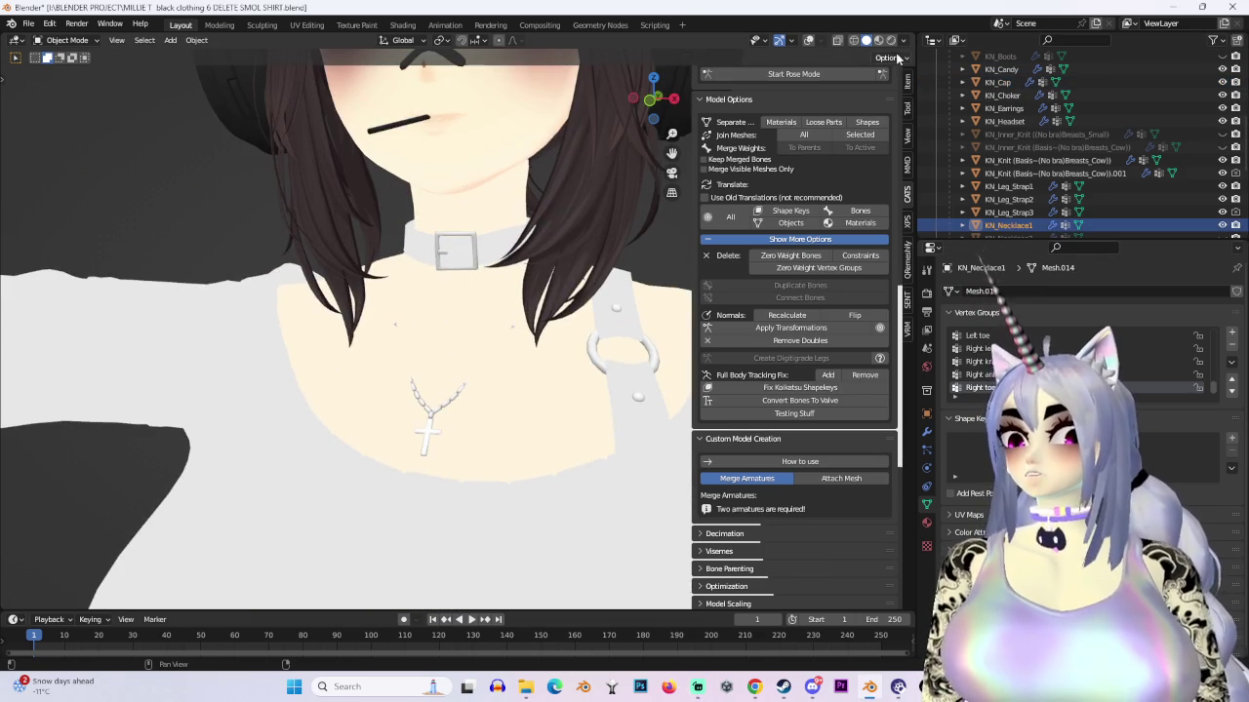
Step: Put KN_Necklace1 in Edit Mode with wireframe overlays and X-ray shading
left_click(805, 43)
middle_click_drag(521, 310, 493, 304)
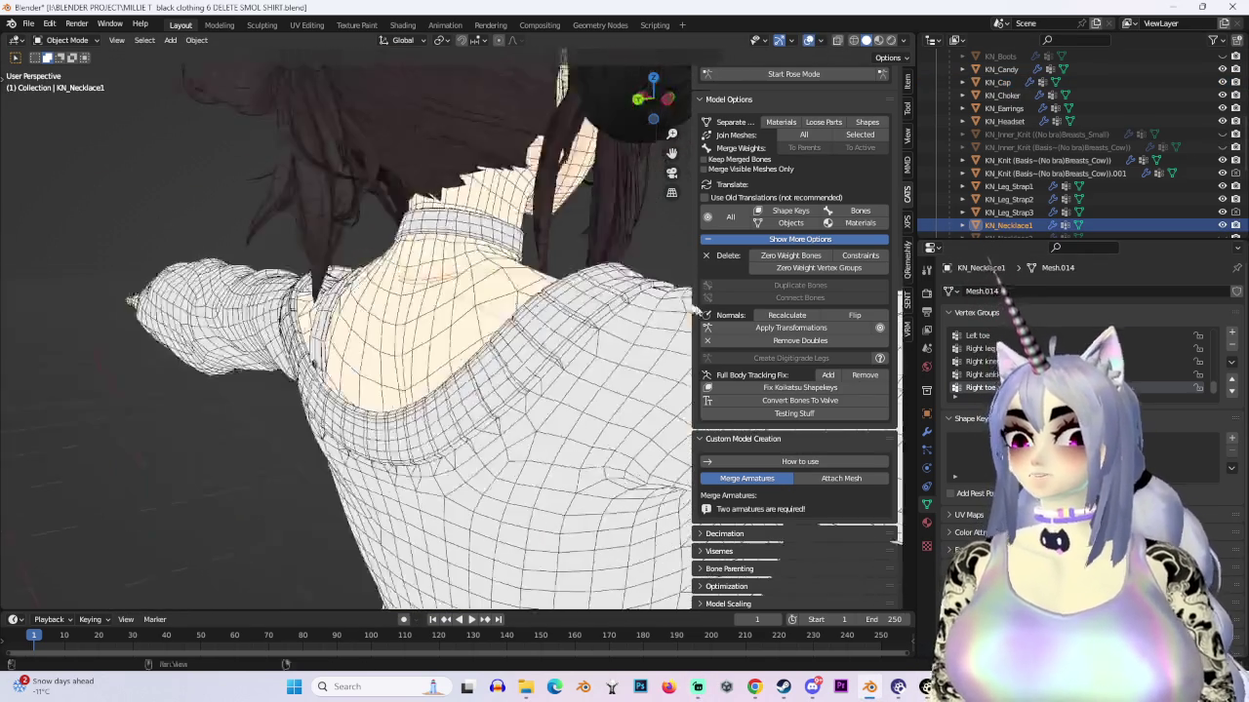
left_click(66, 40)
left_click(60, 71)
mouse_move(390, 342)
middle_mouse_down()
mouse_move(449, 337)
mouse_move(381, 295)
middle_mouse_up()
left_click(837, 40)
Step: From left orthographic view, move the necklace part behind the shoulder with proportional falloff
scroll(381, 296, "up", 3)
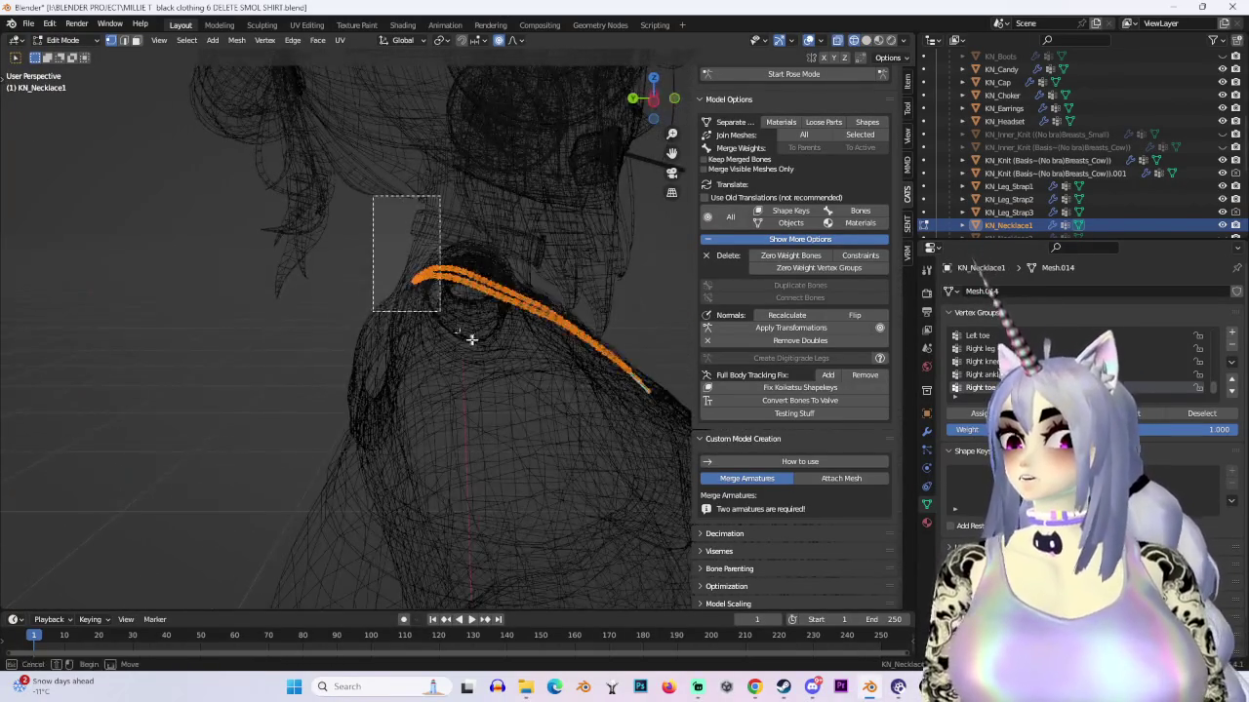
key("ctrl+KP_3")
left_click_drag(301, 180, 486, 359)
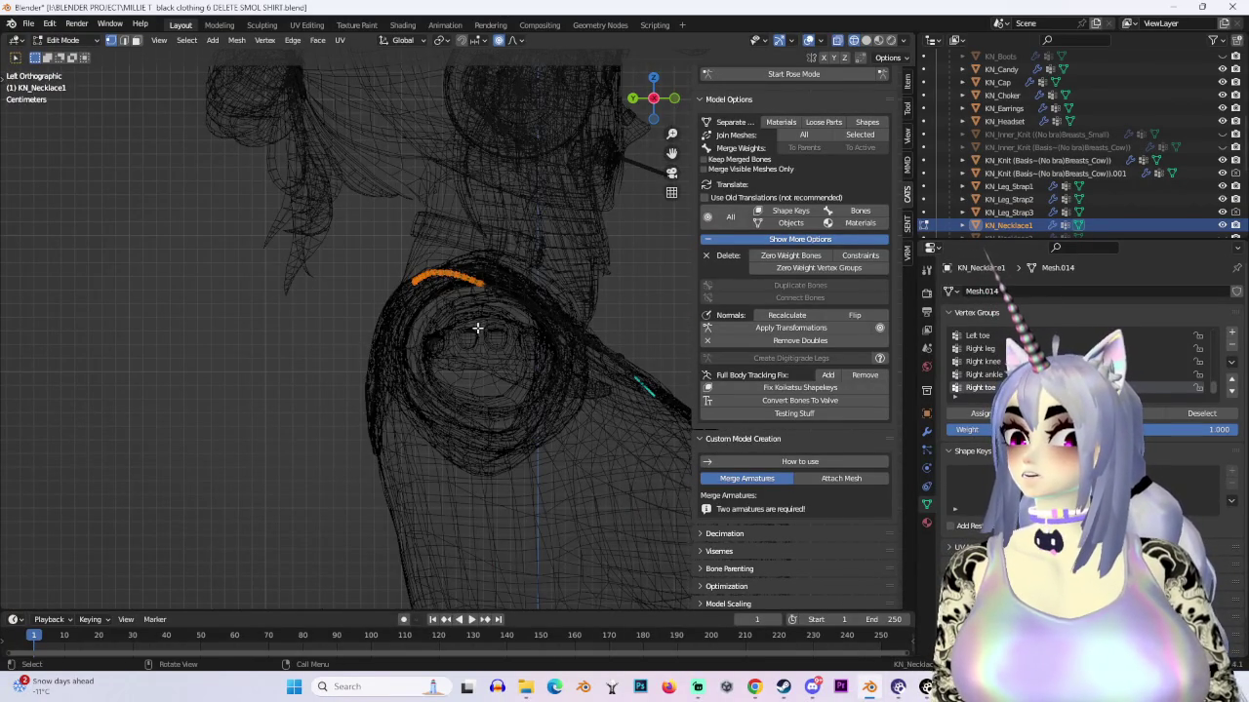
key("g")
left_click(460, 322)
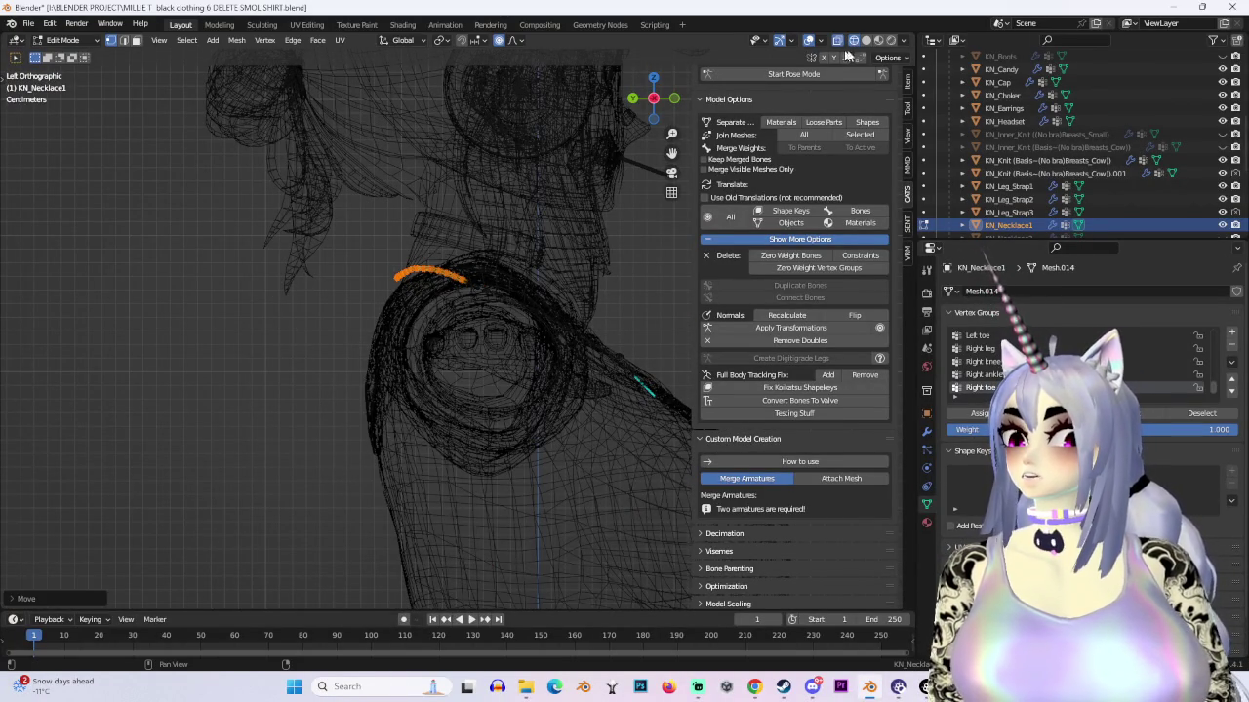
left_click(865, 40)
Step: Scale the whole necklace up about 1.1x
middle_click_drag(459, 322, 446, 223)
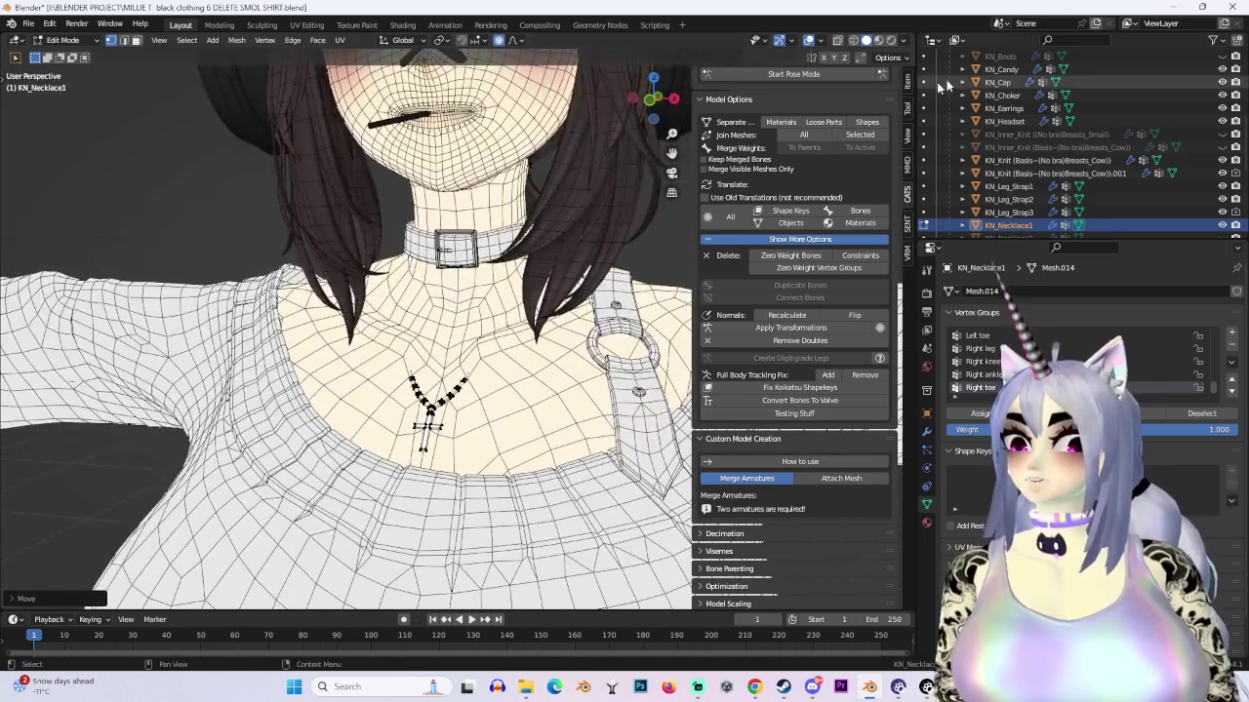
key("a")
key("s")
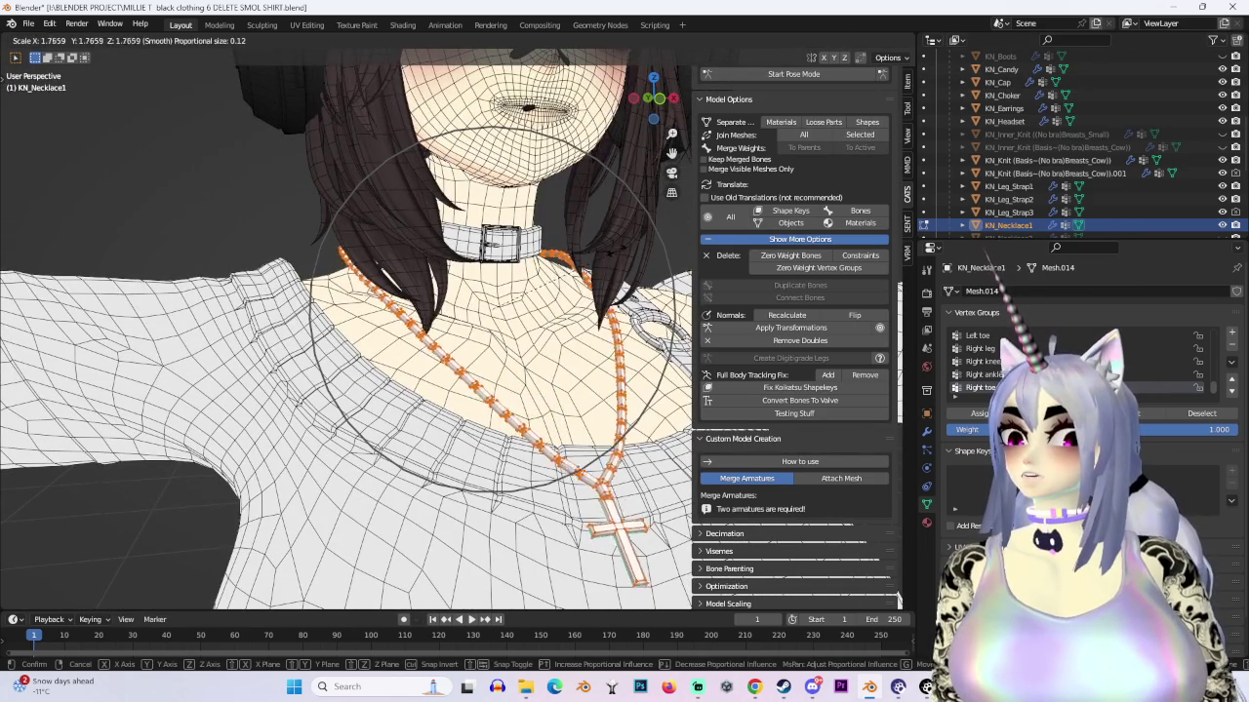
middle_click_drag(279, 348, 508, 308)
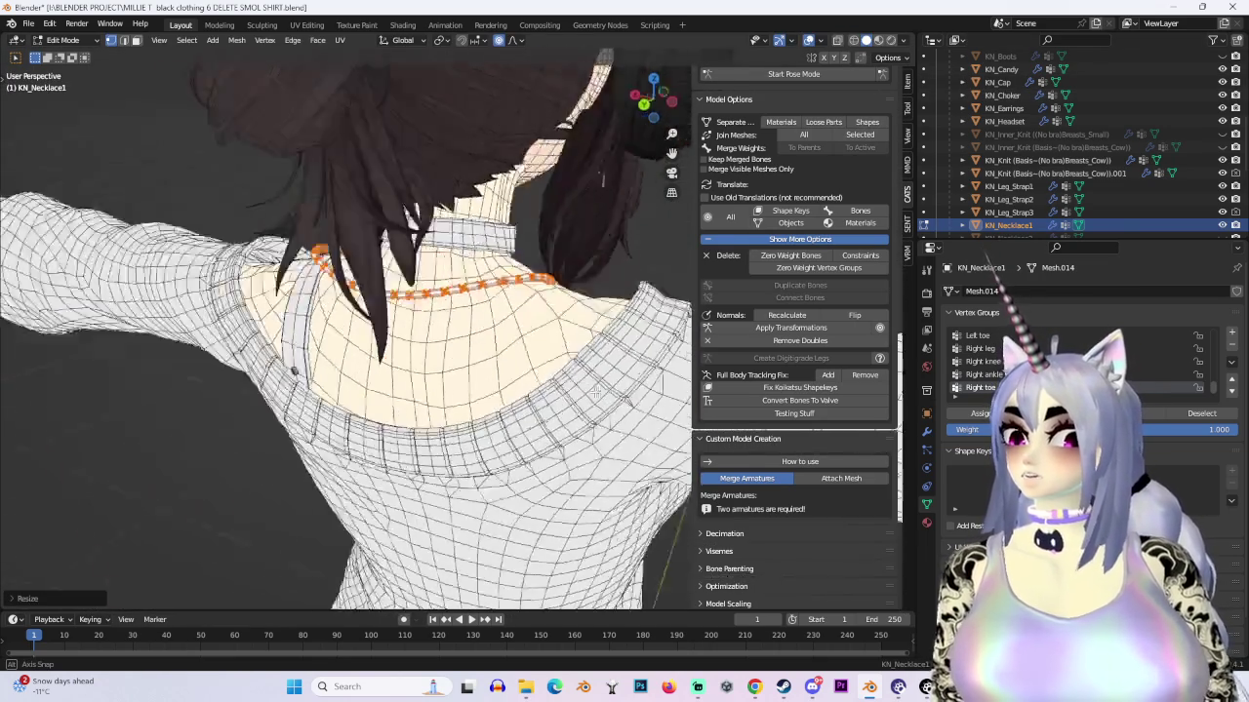
scroll(508, 308, "down", 5)
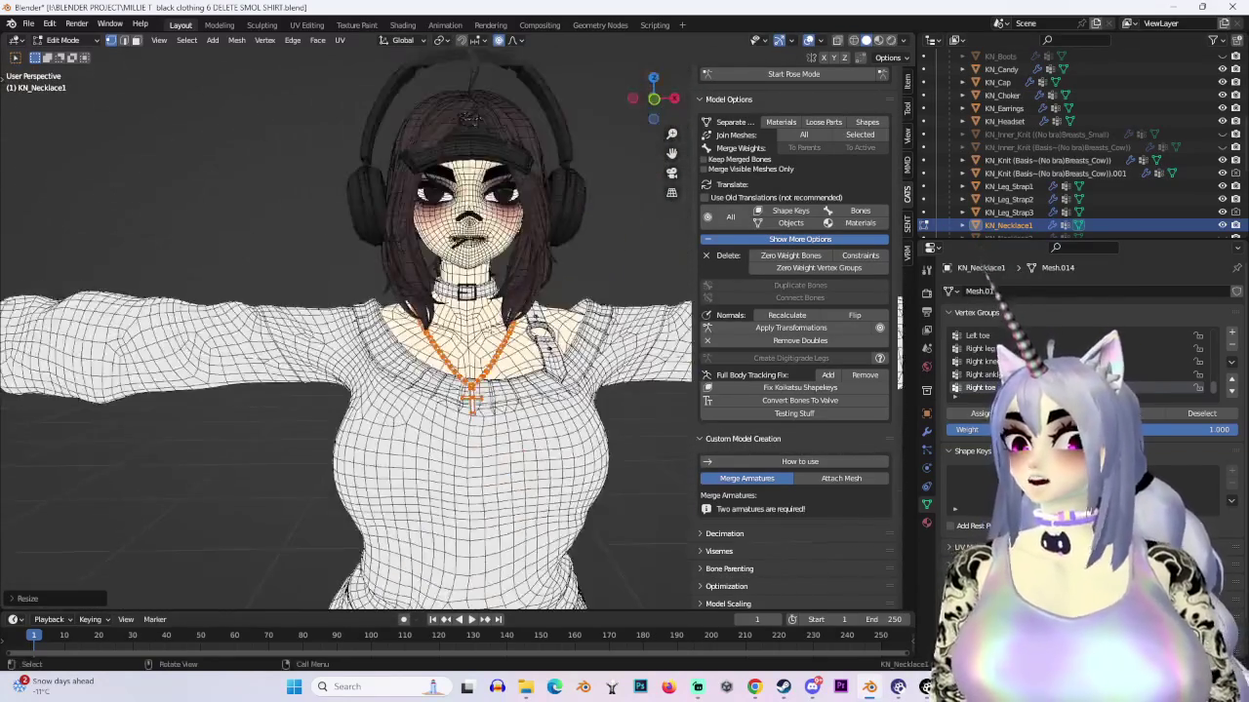
mouse_move(508, 308)
middle_mouse_down()
mouse_move(439, 293)
mouse_move(546, 327)
mouse_move(369, 171)
mouse_move(445, 321)
mouse_move(275, 289)
mouse_move(541, 329)
middle_mouse_up()
scroll(439, 292, "up", 3)
key("s")
left_click(546, 327)
Step: Move the necklace along Y so the cross rests at the sweater's neckline
key("g")
key("y")
left_click(400, 329)
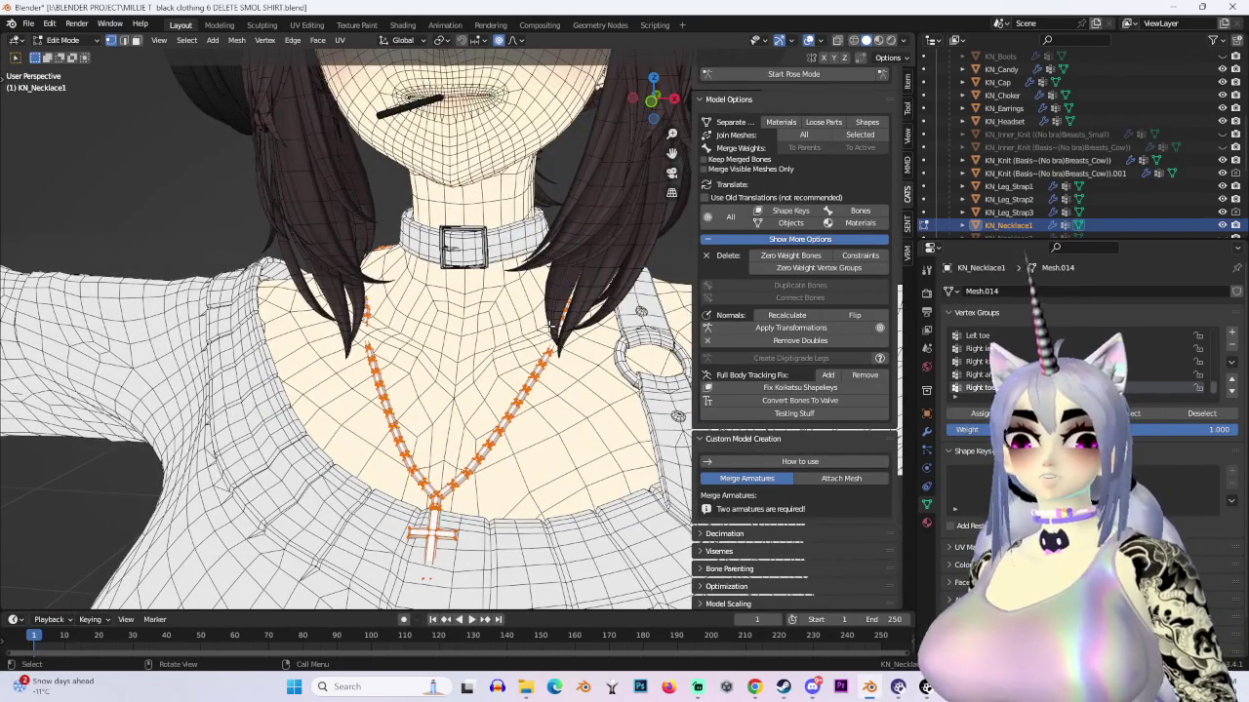
middle_click_drag(549, 325, 685, 169)
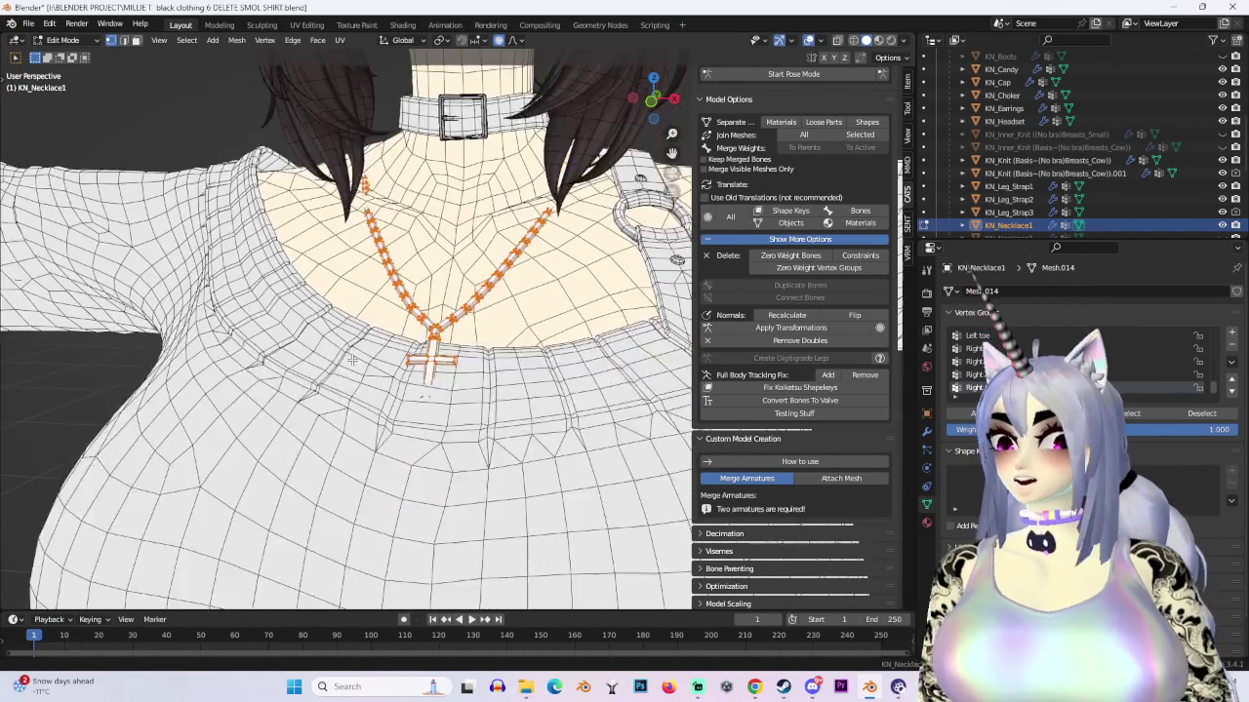
Step: Nudge the selected necklace links into place, checking from the side view
left_click(852, 42)
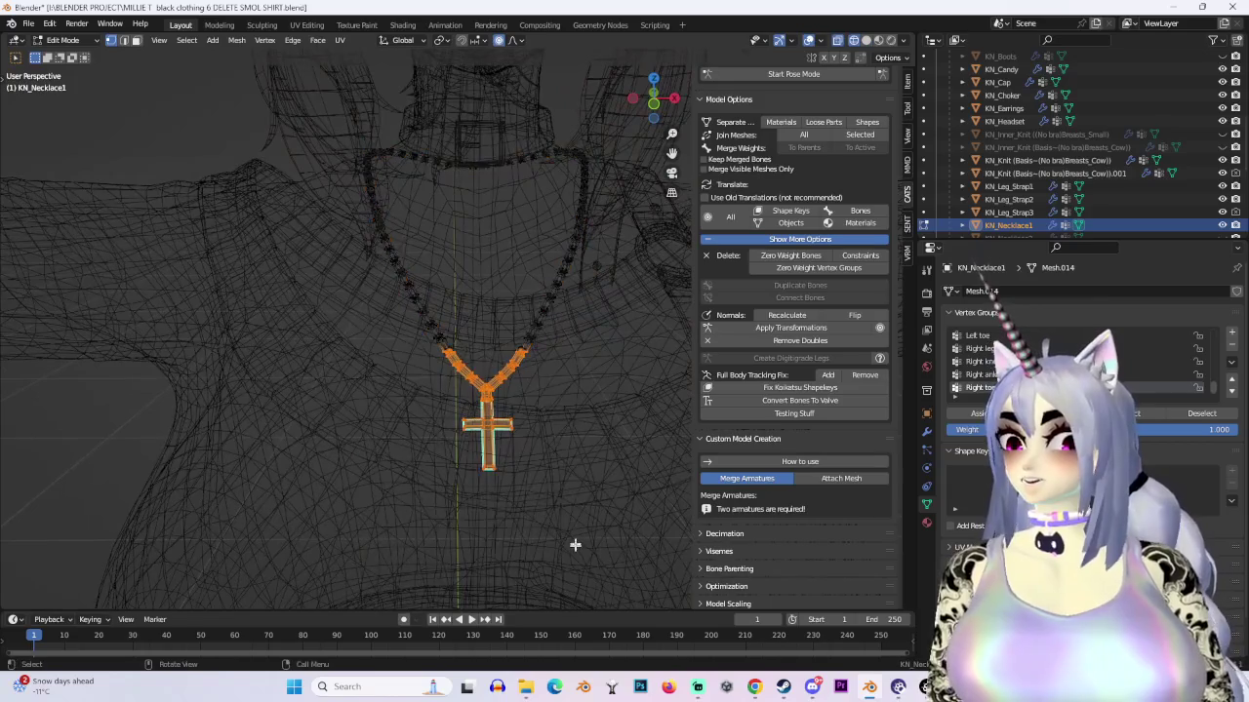
left_click(866, 40)
middle_click_drag(585, 293, 502, 289)
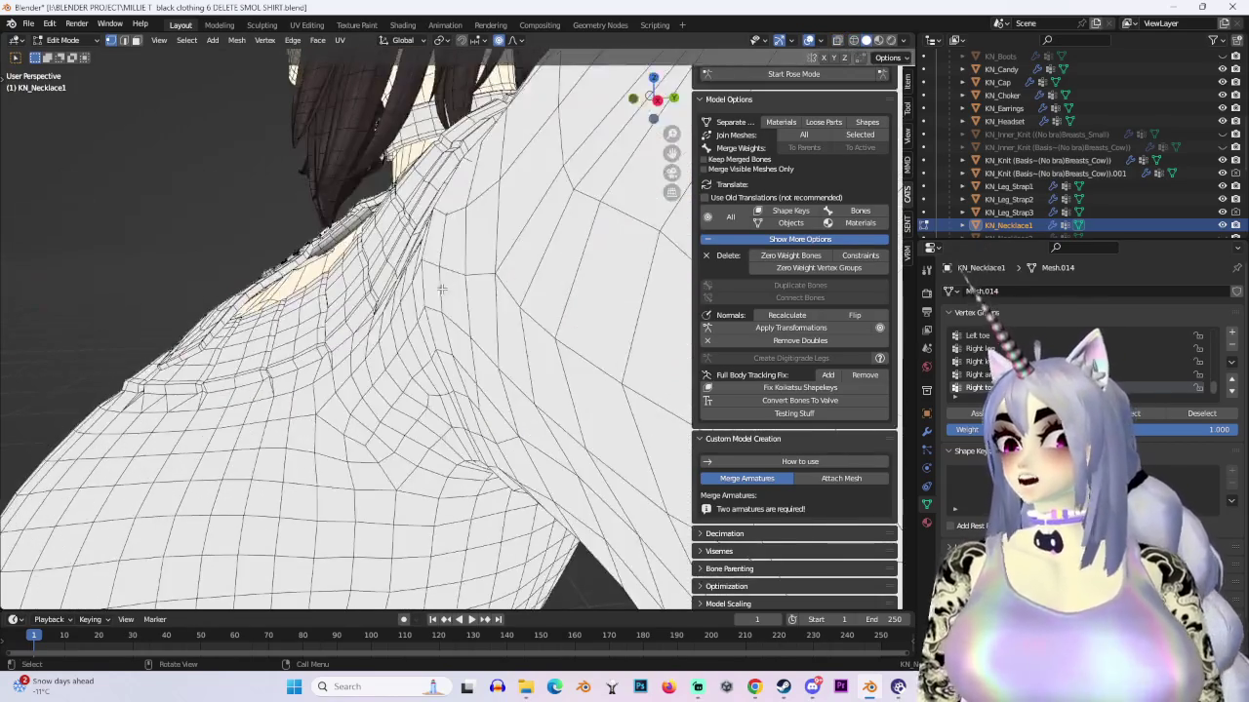
key("g")
key("Escape")
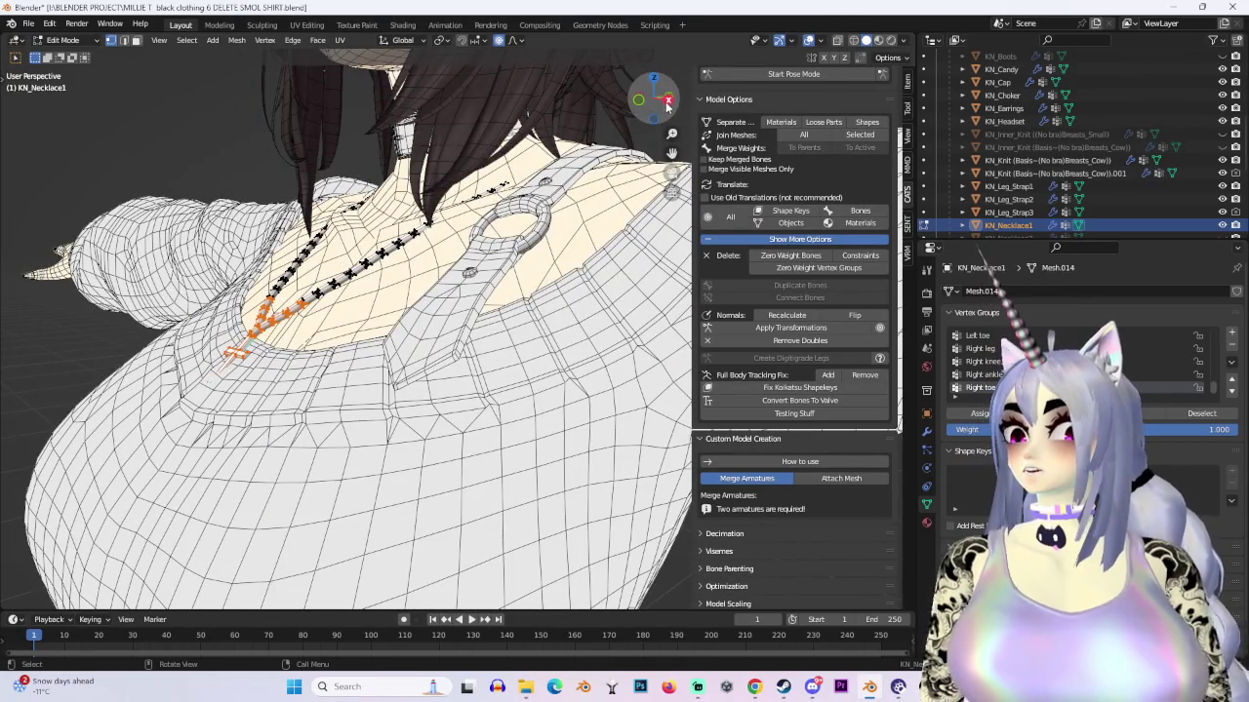
left_click(668, 98)
key("g")
key("Return")
key("g")
key("Return")
Step: Shift the upper part of the right strand sideways along X
mouse_move(390, 293)
middle_mouse_down()
mouse_move(346, 154)
mouse_move(837, 66)
middle_mouse_up()
key("g")
key("Escape")
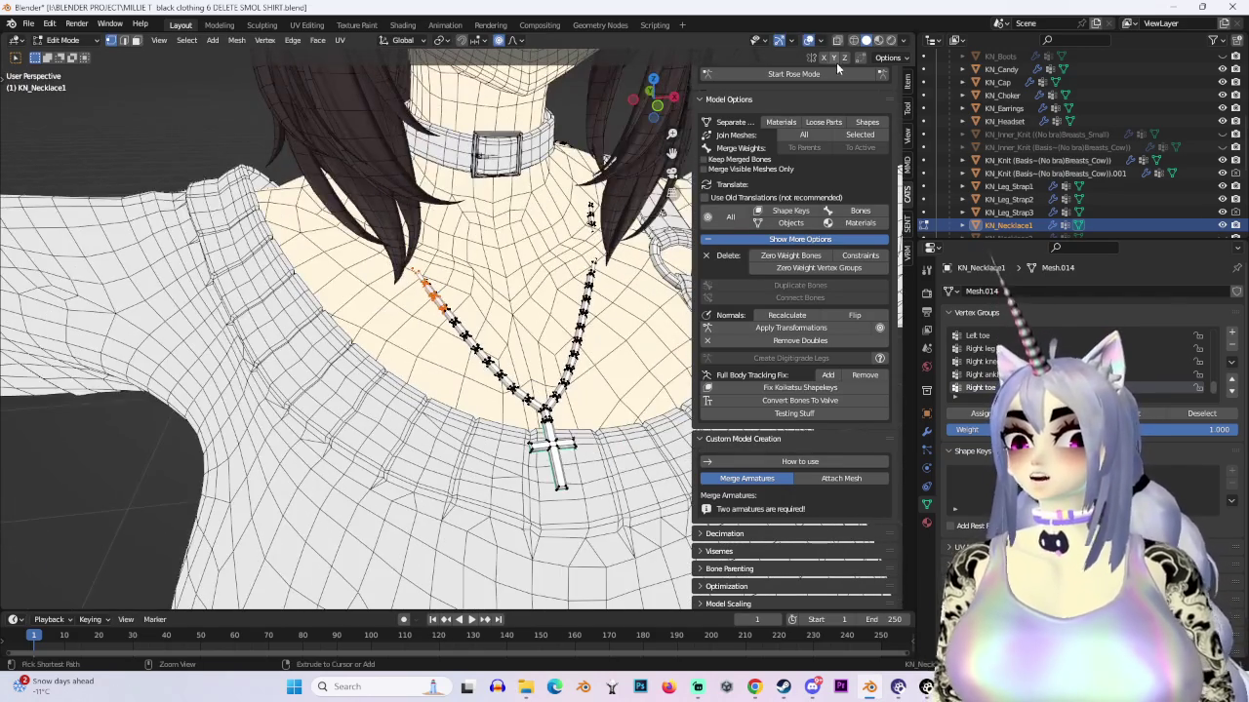
middle_click_drag(347, 321, 371, 293)
key("g")
key("x")
key("Return")
Step: Move the links near the top of the strand vertically along Z
mouse_move(517, 200)
middle_mouse_down()
mouse_move(543, 212)
mouse_move(484, 223)
middle_mouse_up()
scroll(542, 213, "up", 3)
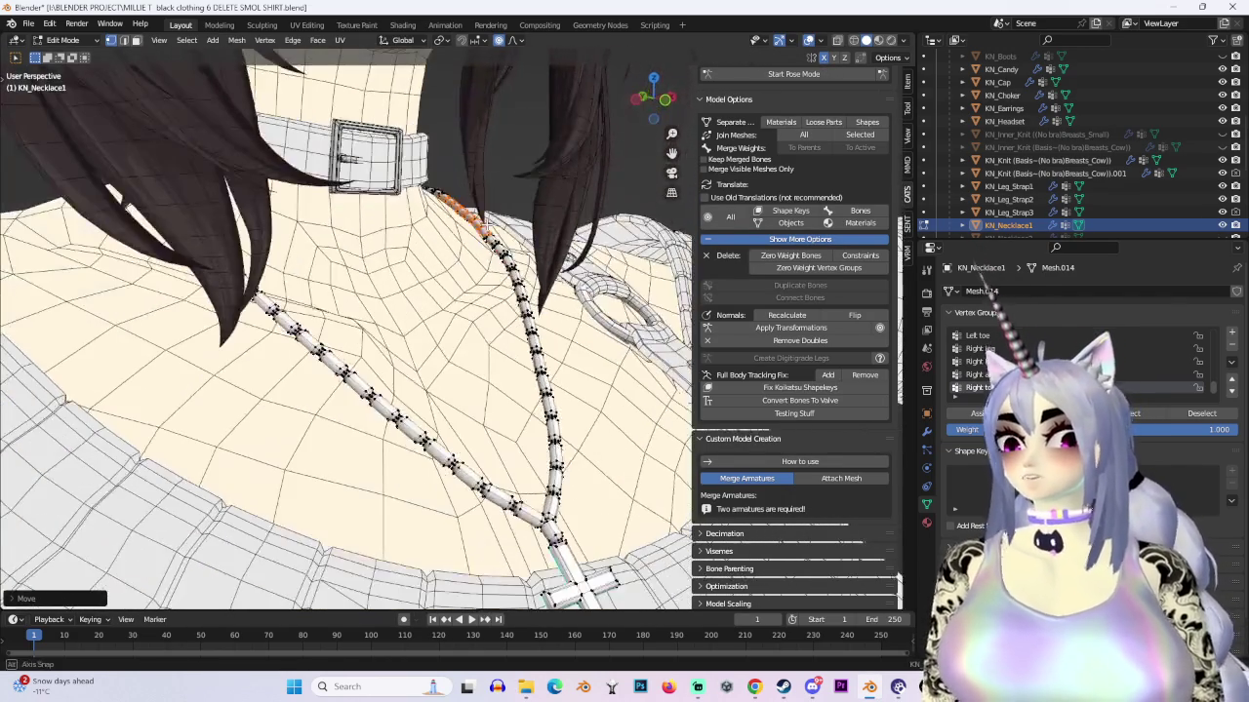
left_click(549, 278)
key("g")
key("z")
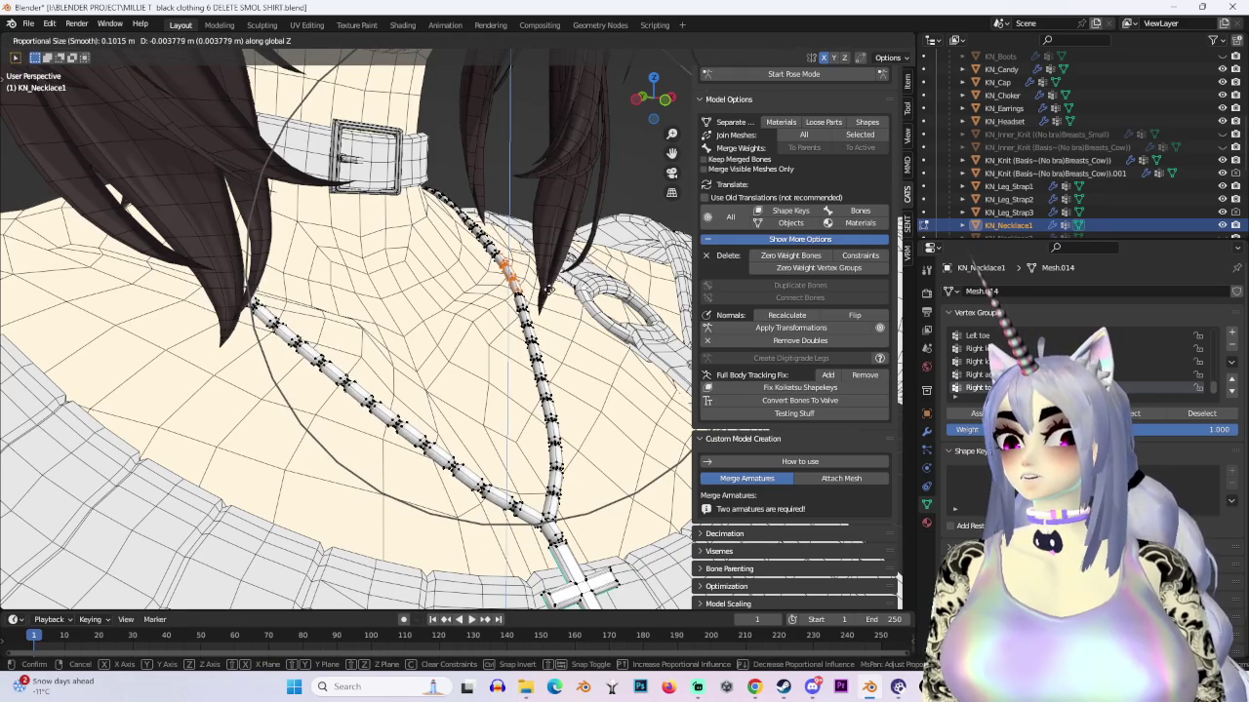
left_click(549, 289)
Step: Move the chain links behind the neck along Y to rest on the shoulders
mouse_move(550, 289)
middle_mouse_down()
mouse_move(597, 273)
mouse_move(359, 197)
middle_mouse_up()
scroll(575, 278, "down", 3)
mouse_move(651, 108)
middle_mouse_down()
mouse_move(301, 201)
mouse_move(564, 198)
middle_mouse_up()
left_click_drag(564, 198, 635, 279)
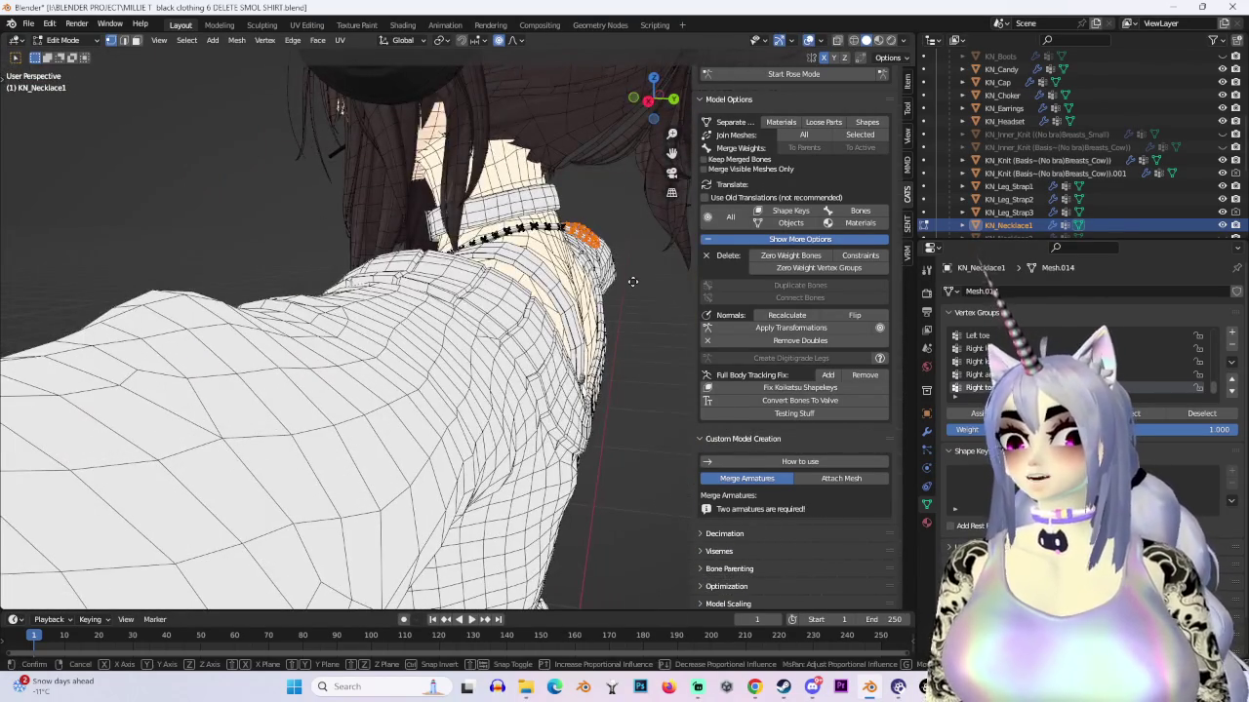
key("g")
key("y")
key("Return")
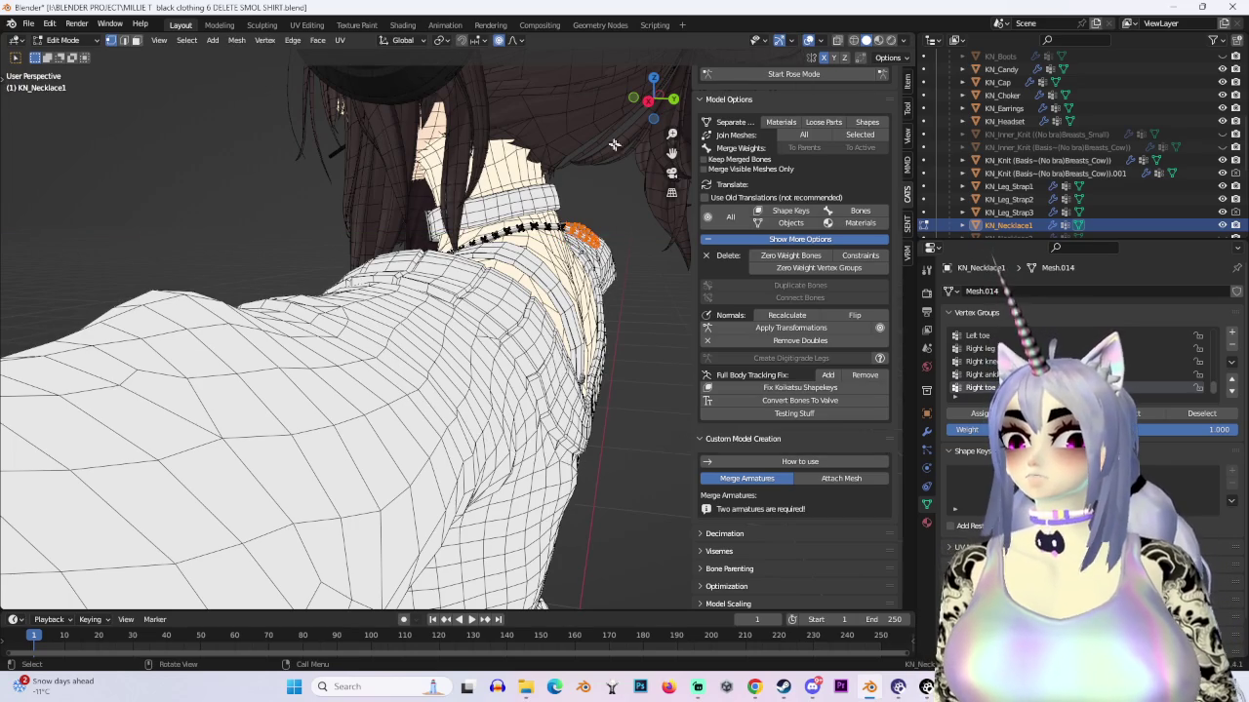
left_click(648, 100)
key("g")
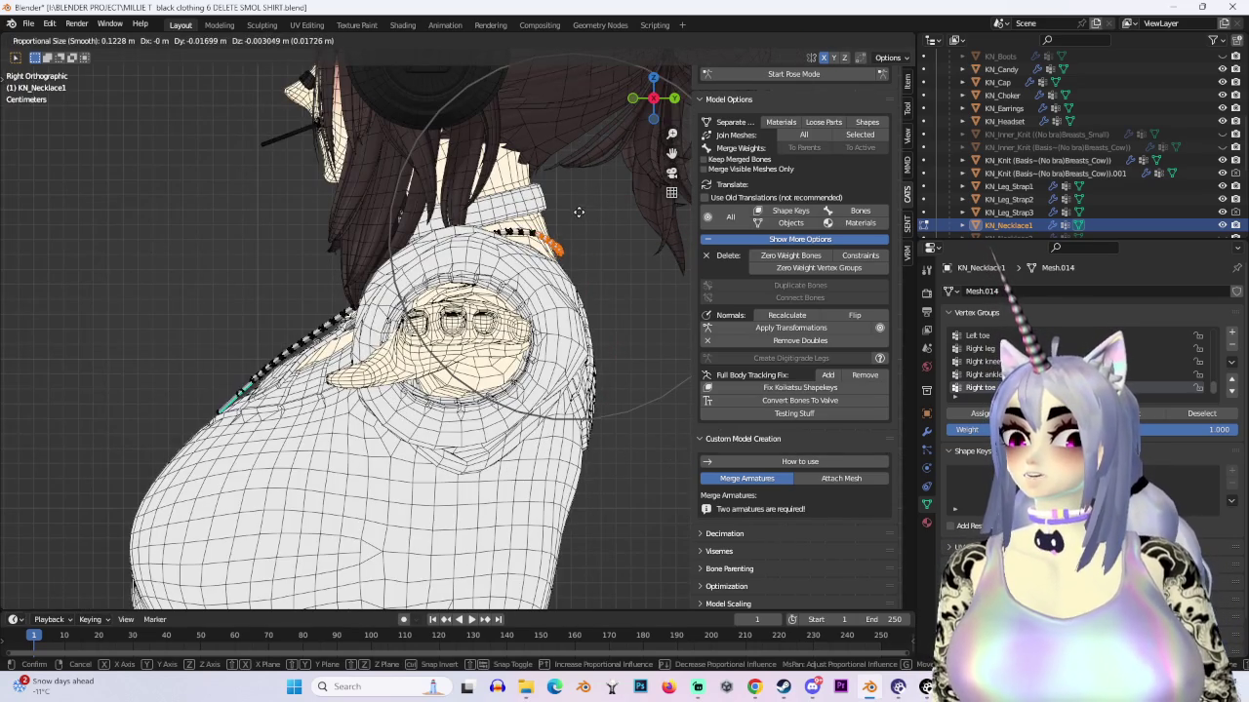
key("Return")
mouse_move(605, 204)
middle_mouse_down()
mouse_move(481, 234)
mouse_move(598, 218)
mouse_move(625, 244)
middle_mouse_up()
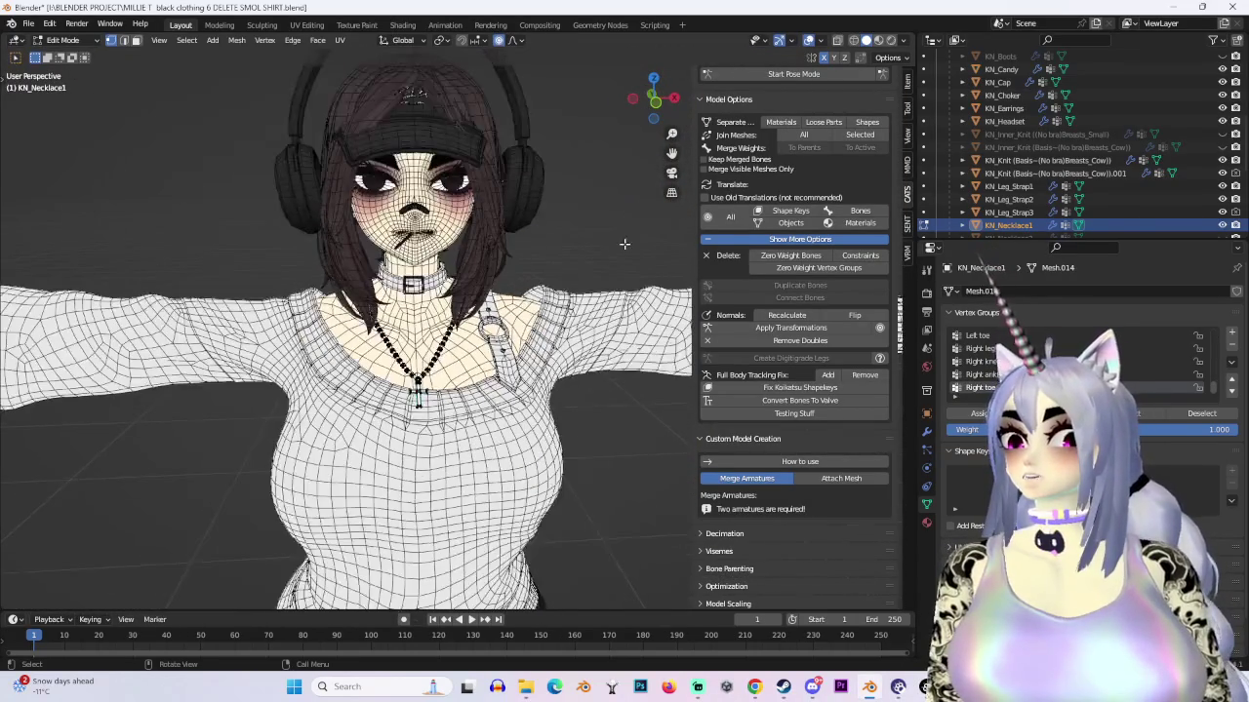
Step: Switch KN_Necklace1 back to Object Mode
left_click(63, 40)
left_click(58, 56)
scroll(1129, 201, "down", 3)
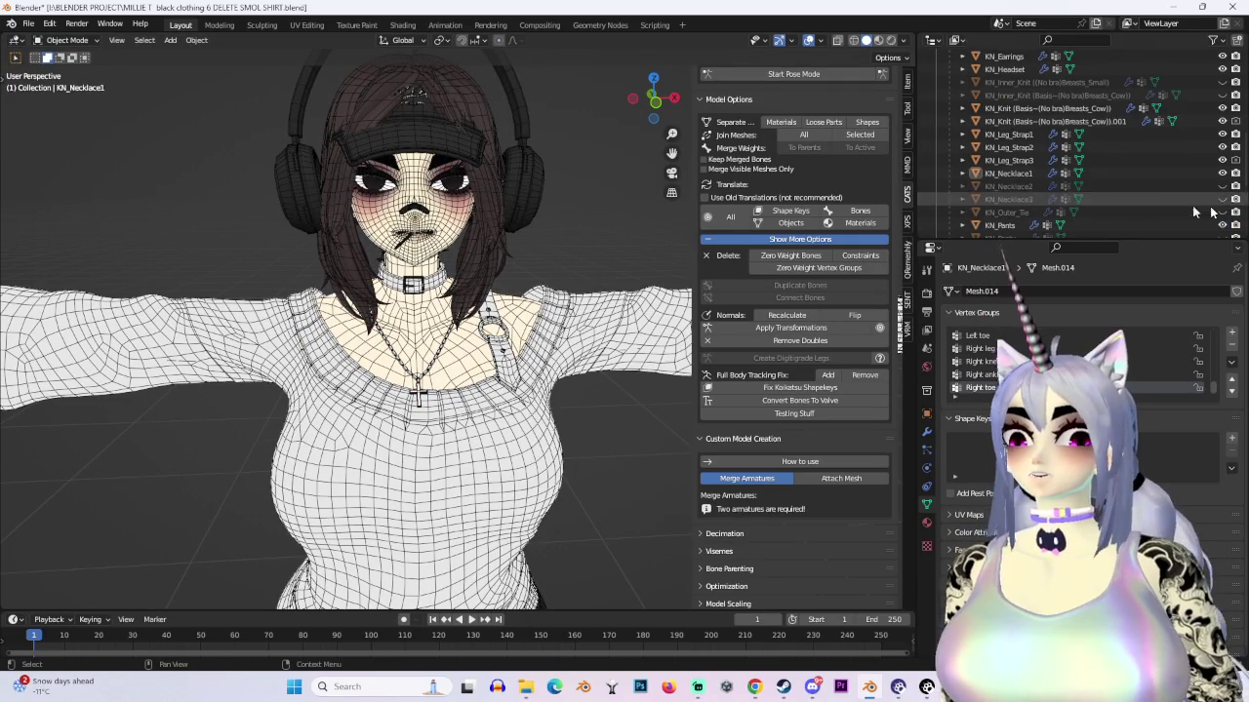
Step: Preview KN_Necklace3 in place of KN_Necklace2, hiding KN_Necklace2
scroll(431, 390, "up", 5)
left_click(432, 391)
mouse_move(431, 391)
middle_mouse_down()
mouse_move(535, 110)
mouse_move(546, 176)
middle_mouse_up()
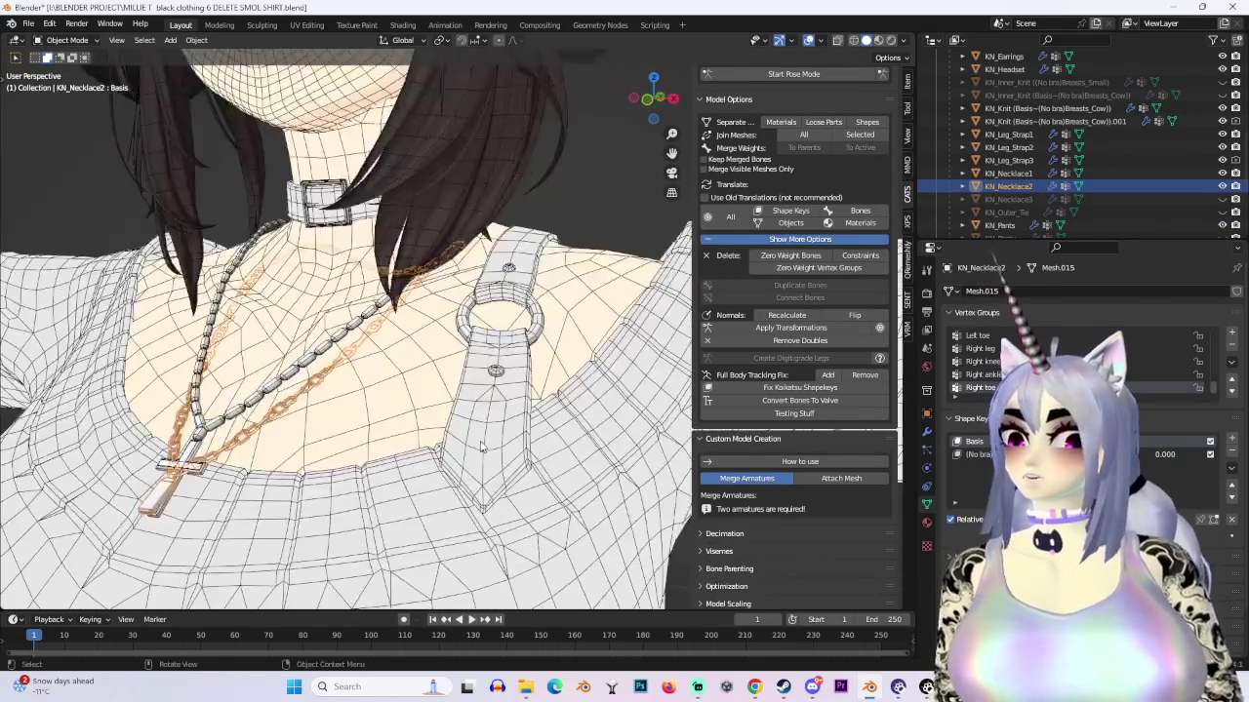
left_click(1221, 199)
left_click(1221, 186)
scroll(543, 244, "down", 3)
scroll(544, 244, "up", 2)
scroll(544, 243, "down", 3)
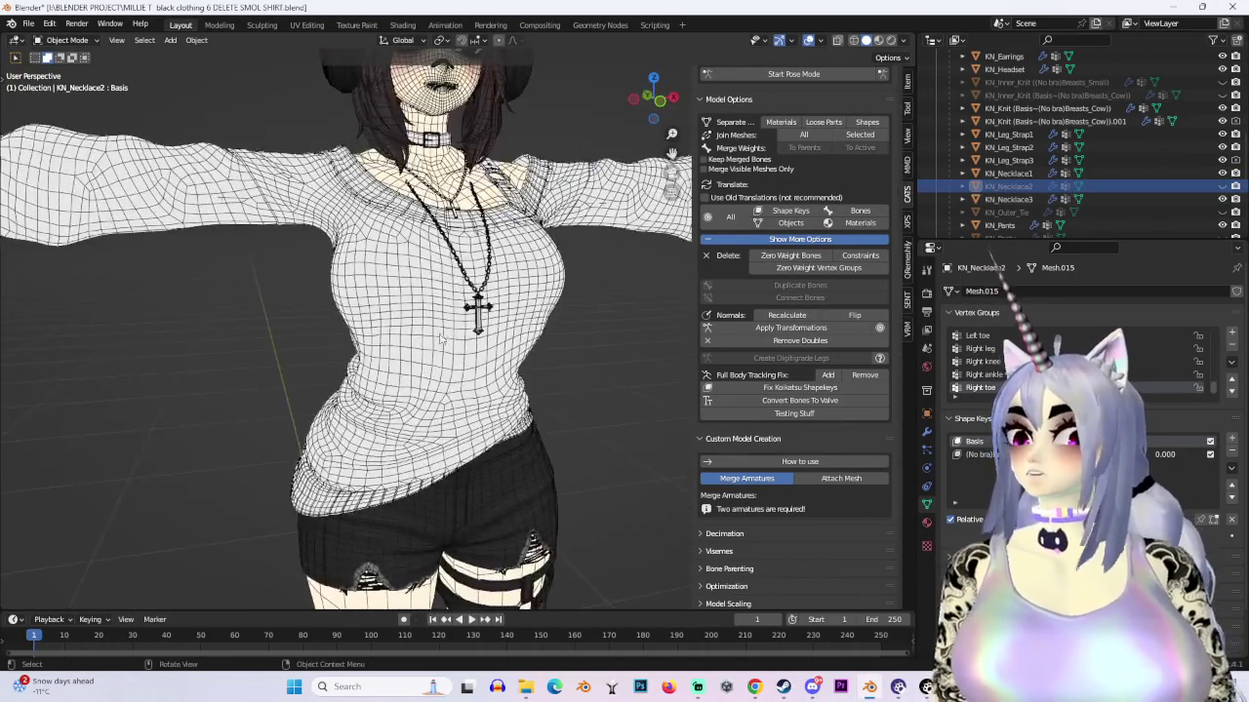
Step: Hide KN_Necklace3 and unhide the KN_Outer_Tie skirt
left_click(1008, 199)
middle_click_drag(439, 292, 410, 312)
scroll(410, 312, "up", 3)
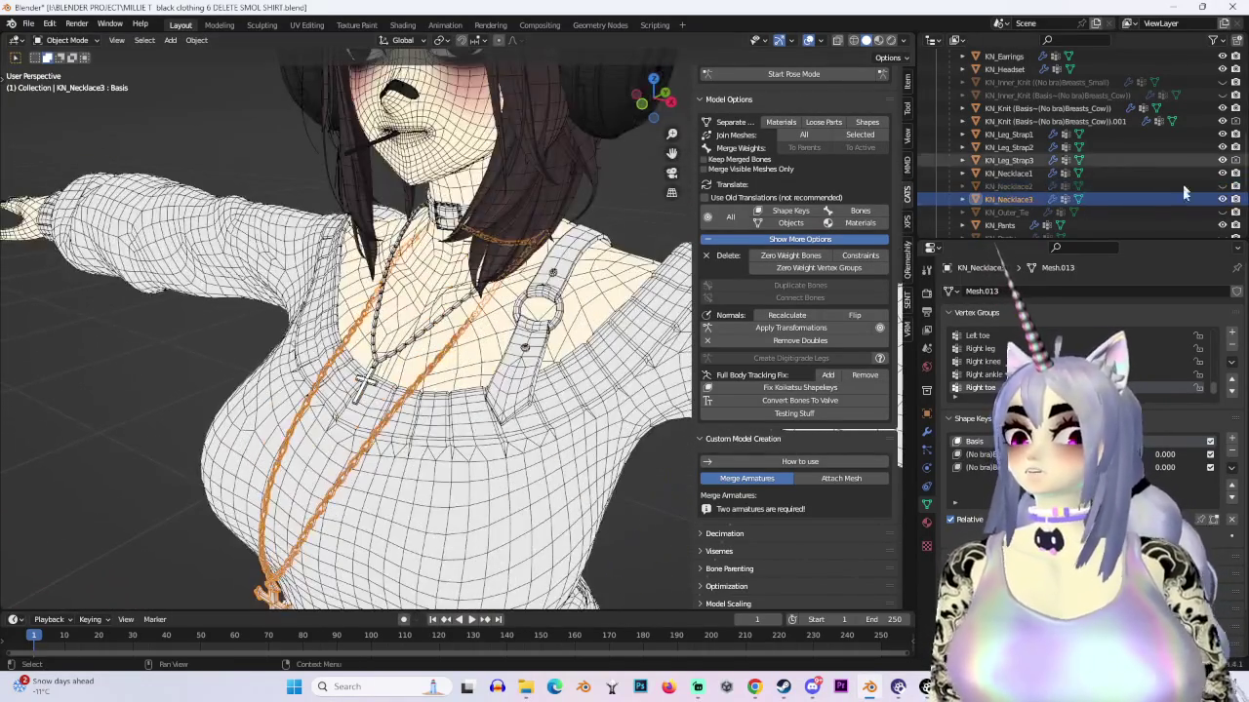
left_click(1221, 199)
left_click(1221, 212)
scroll(419, 376, "down", 3)
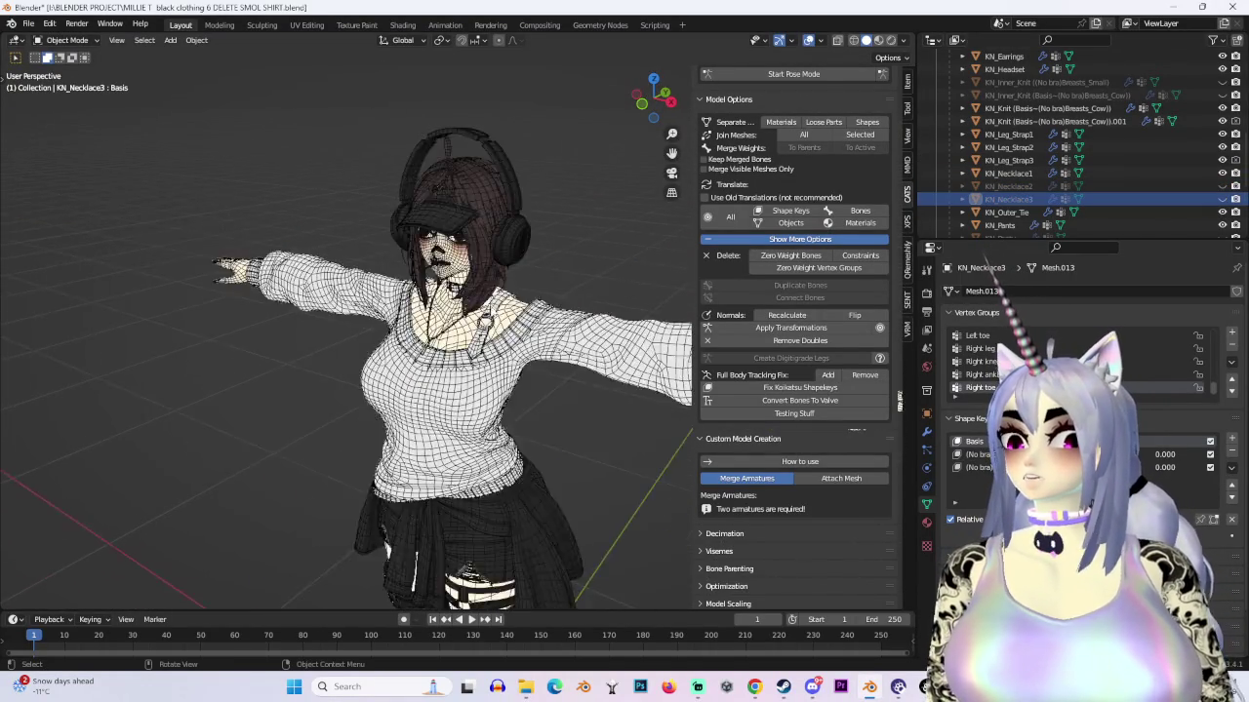
scroll(420, 375, "down", 2)
scroll(420, 376, "up", 2)
Step: Select the KN_Outer_Tie skirt in the viewport
middle_click_drag(410, 371, 507, 293)
left_click(419, 375)
left_click(511, 293)
left_click(507, 381)
middle_click_drag(670, 335, 618, 309)
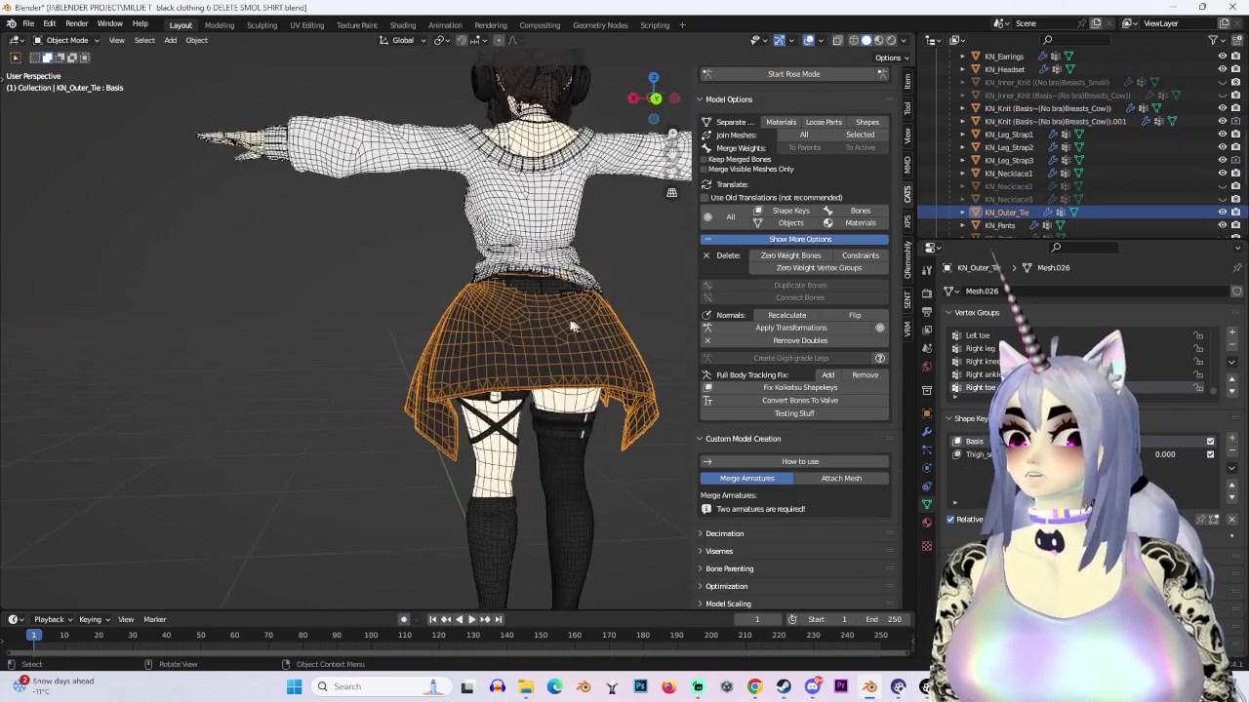
Step: Click through the sweater, KN_Pants and KN_Outer_Tie in the viewport to identify them
scroll(619, 309, "up", 3)
left_click(570, 183)
scroll(458, 305, "down", 3)
mouse_move(458, 305)
middle_mouse_down()
mouse_move(540, 261)
mouse_move(597, 334)
mouse_move(500, 280)
middle_mouse_up()
left_click(595, 333)
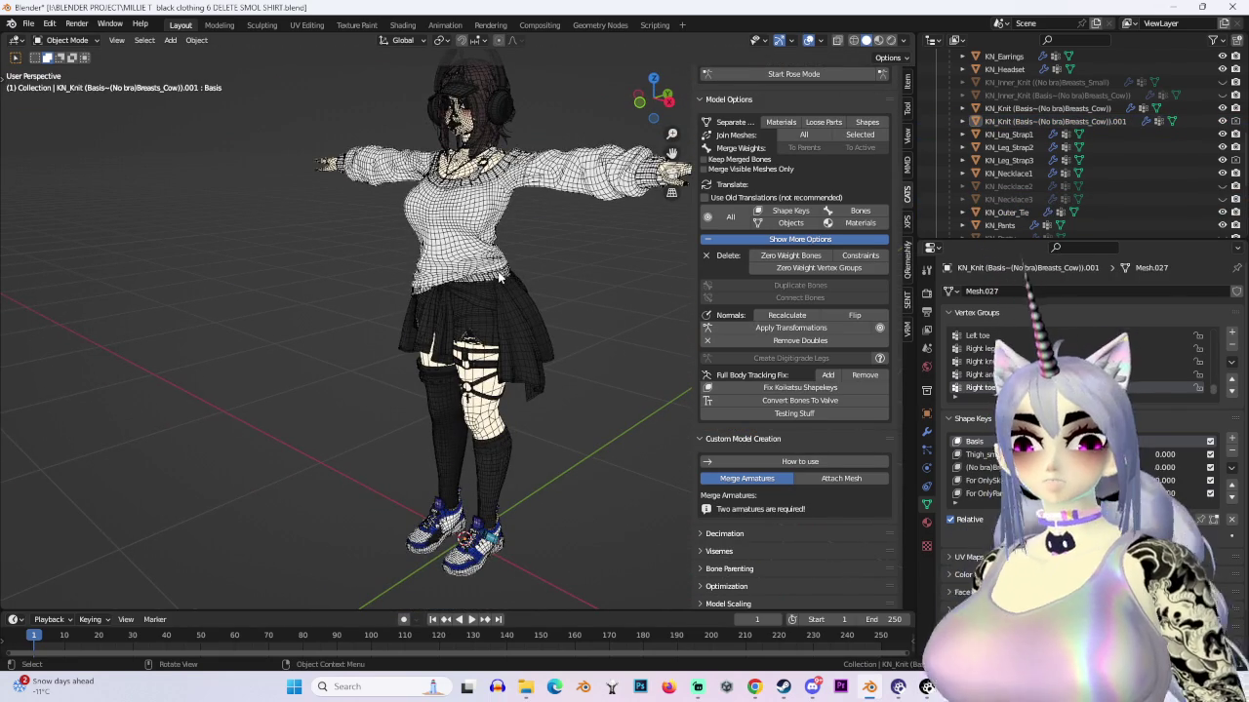
middle_click_drag(499, 278, 587, 419)
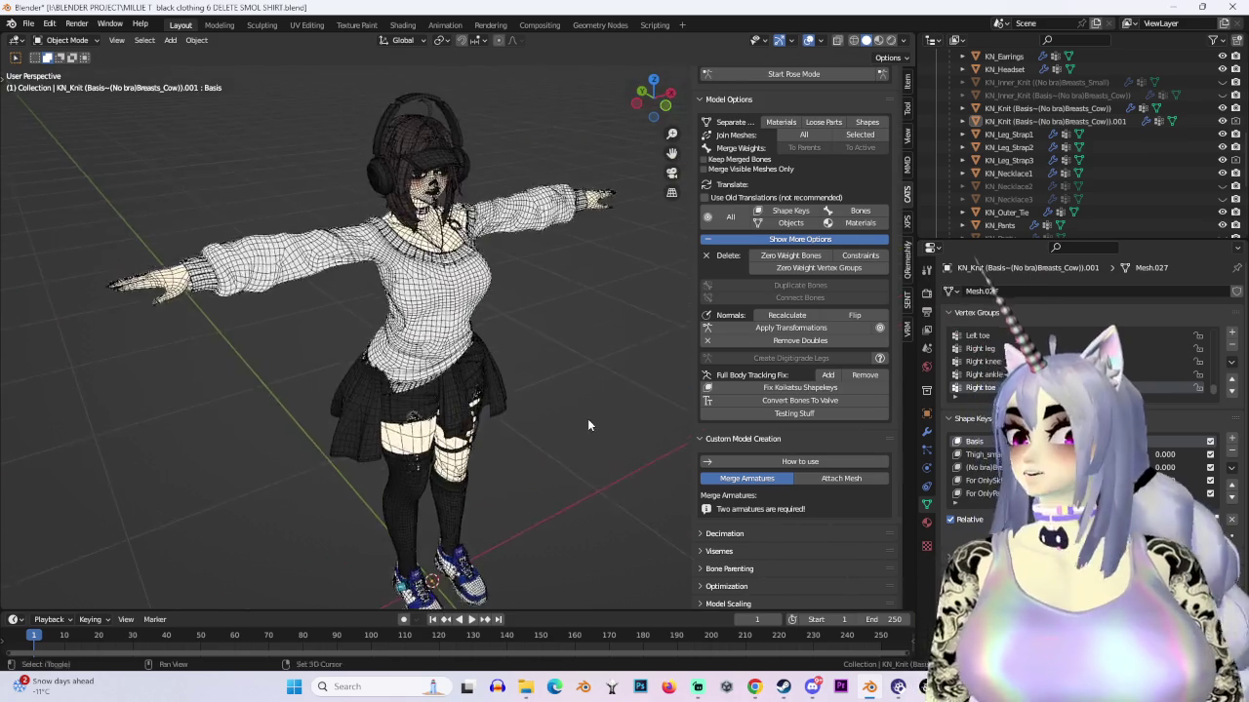
scroll(587, 419, "up", 4)
left_click(390, 459)
mouse_move(390, 458)
middle_mouse_down()
mouse_move(405, 380)
mouse_move(482, 455)
mouse_move(531, 317)
middle_mouse_up()
left_click(405, 381)
left_click(482, 455)
mouse_move(450, 347)
middle_mouse_down()
mouse_move(572, 418)
mouse_move(656, 425)
mouse_move(574, 406)
middle_mouse_up()
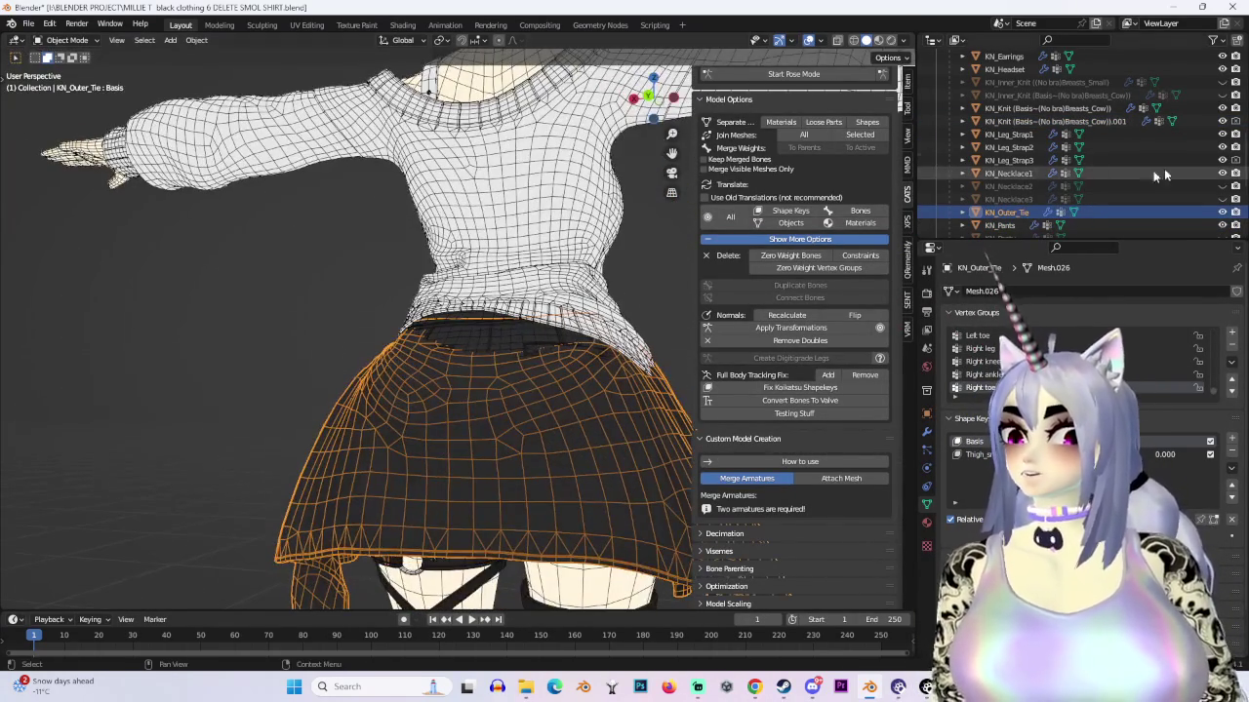
Step: Select the KN_Knit .001 sweater in the Outliner and hide it
left_click(1092, 121)
left_click(1221, 121)
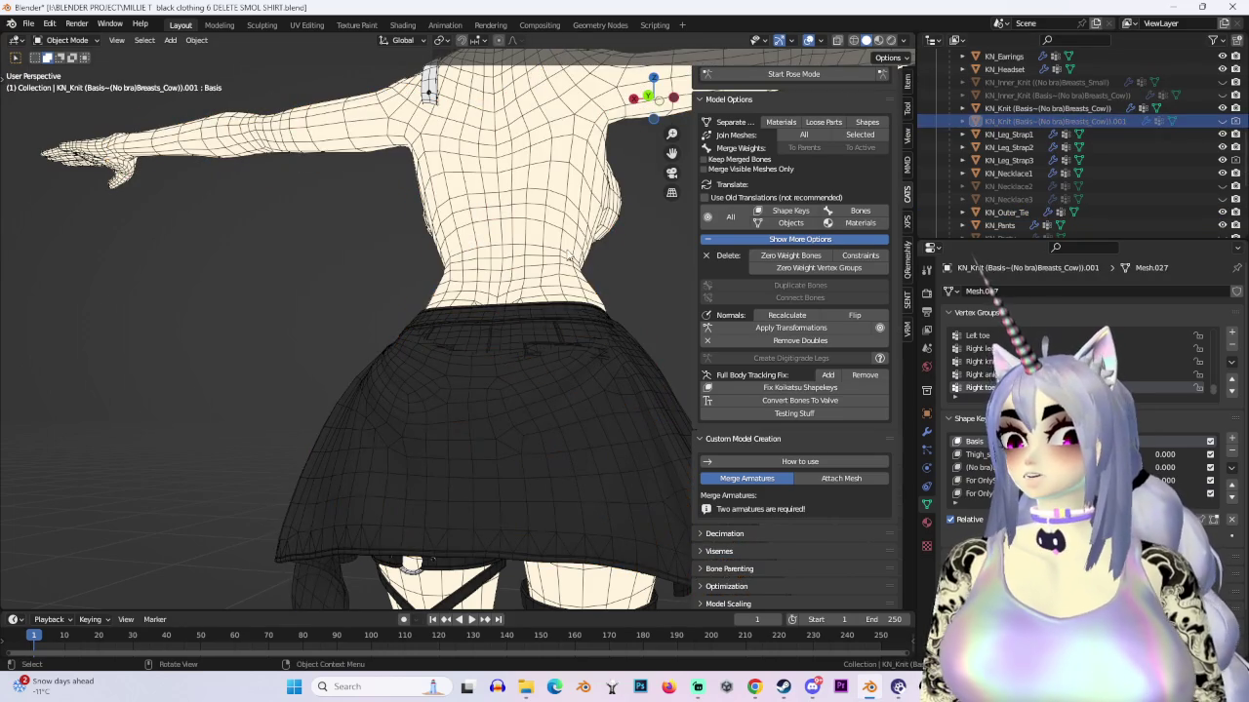
scroll(1091, 173, "down", 5)
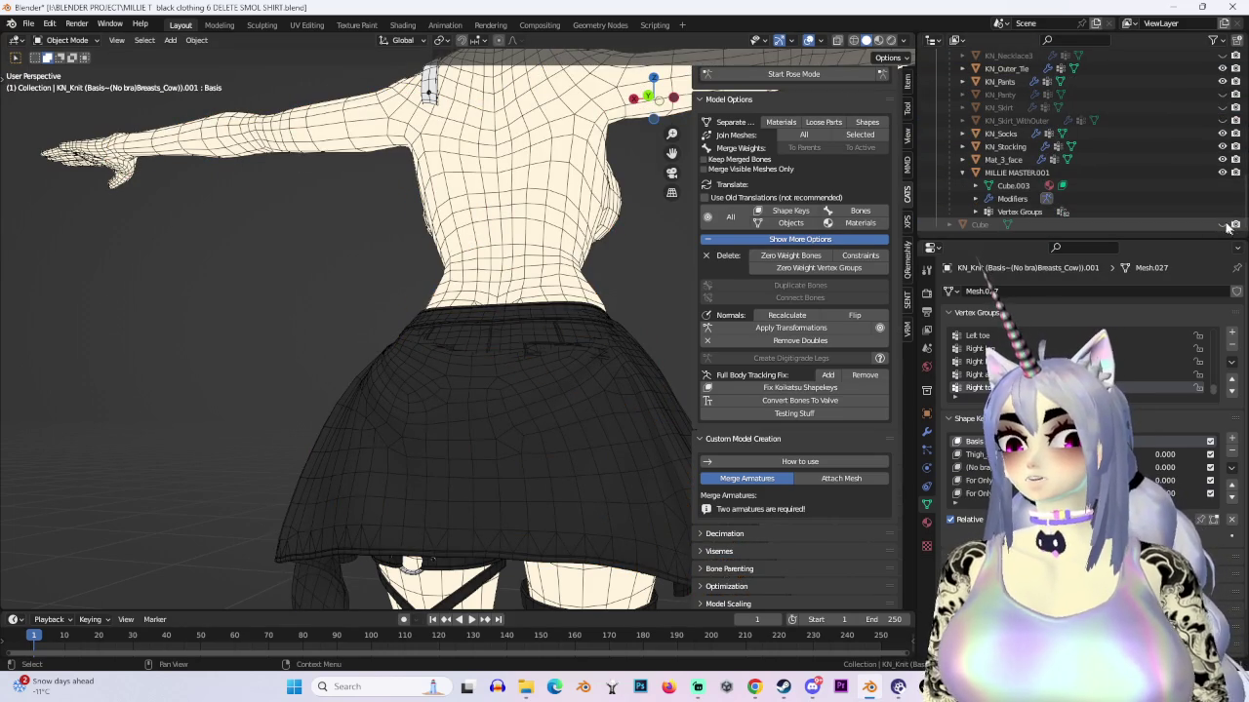
Step: Select the KN_Outer_Tie skirt and enter Sculpt Mode
middle_click_drag(469, 293, 507, 316)
left_click(557, 410)
mouse_move(557, 410)
middle_mouse_down()
mouse_move(460, 379)
mouse_move(581, 382)
middle_mouse_up()
left_click(66, 40)
left_click(59, 78)
middle_click_drag(530, 348, 572, 353)
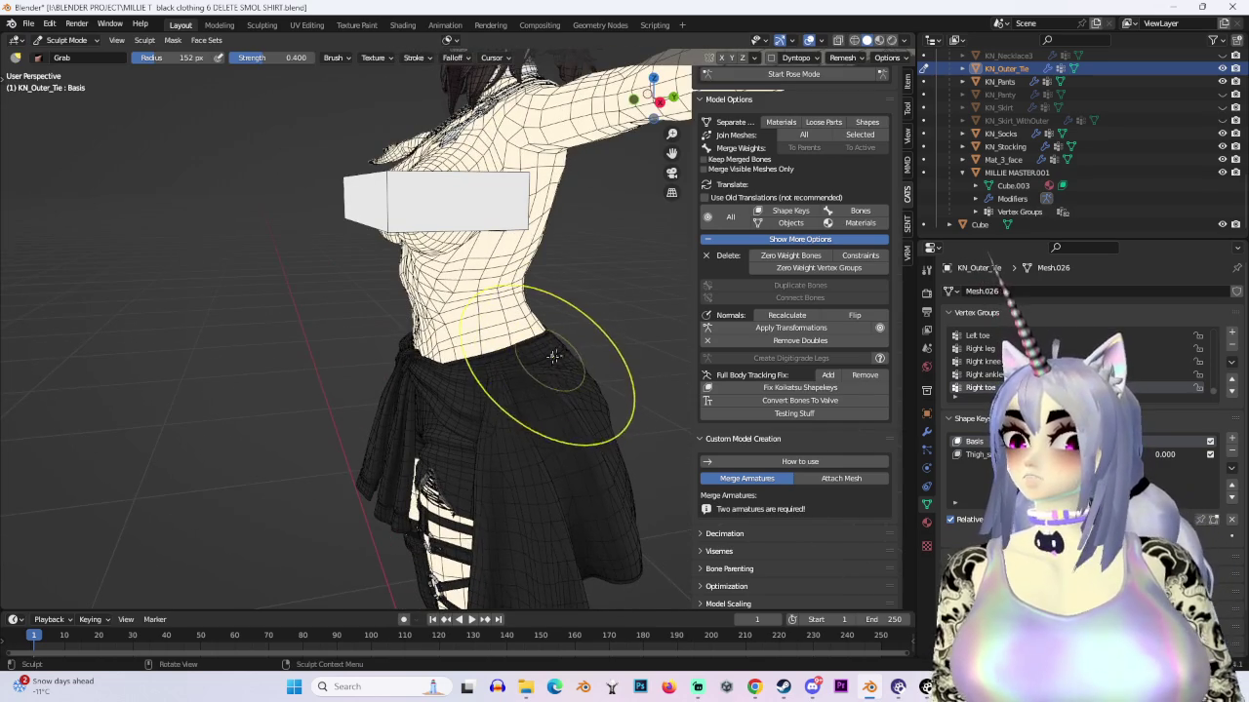
Step: Set viewport shading to Studio lighting with Random object colours
left_click(904, 41)
left_click(847, 145)
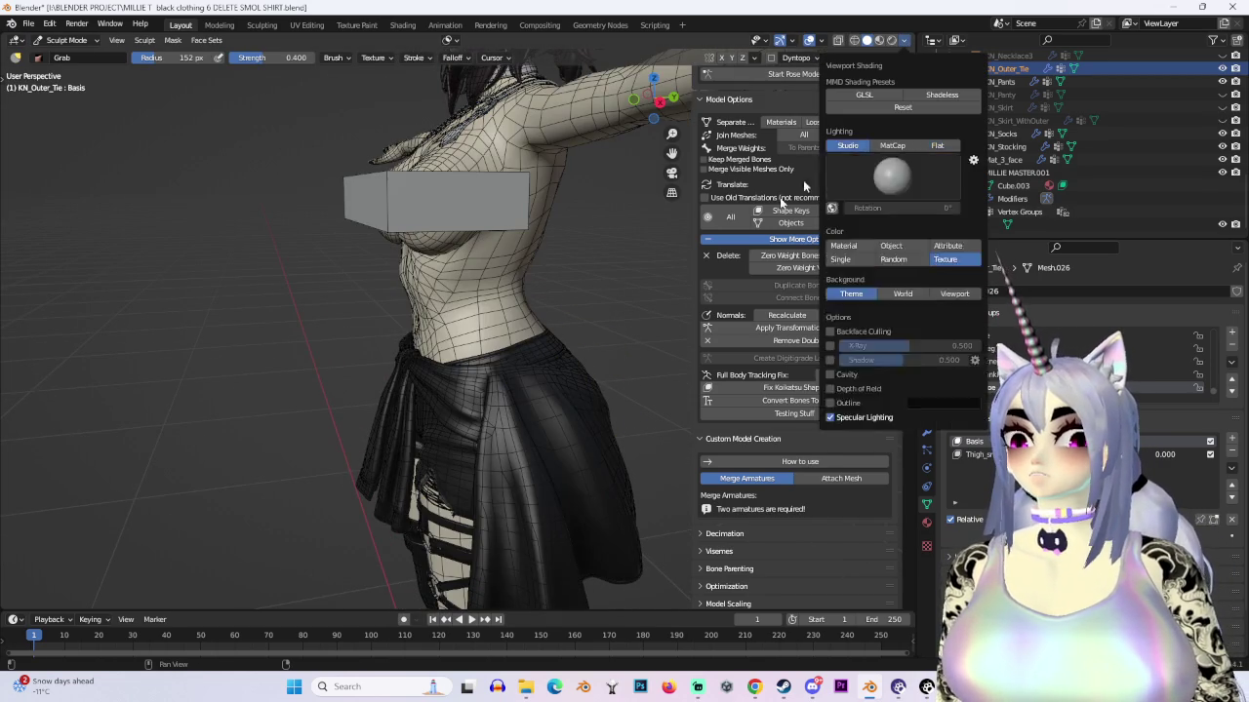
left_click(903, 41)
left_click(889, 262)
mouse_move(454, 404)
middle_mouse_down()
mouse_move(334, 367)
mouse_move(292, 390)
middle_mouse_up()
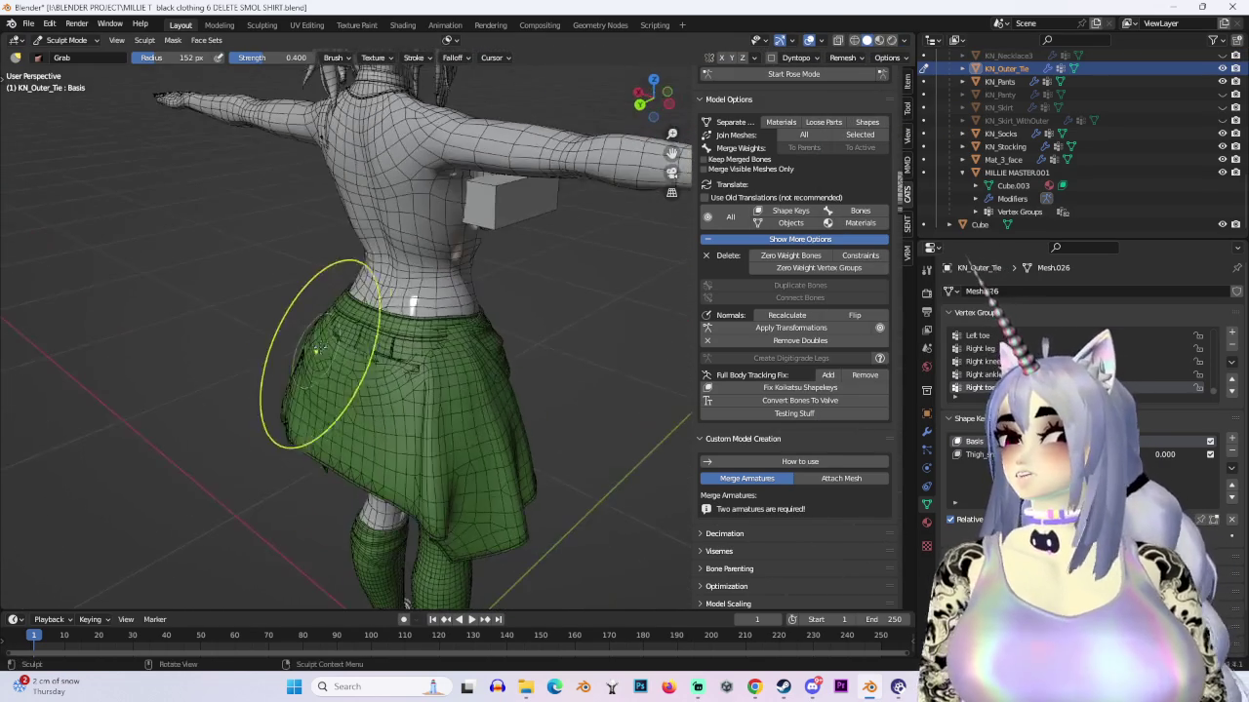
Step: Grab the skirt's waistband and pull it in against the waist
mouse_move(347, 330)
middle_mouse_down()
mouse_move(572, 265)
mouse_move(487, 343)
mouse_move(507, 298)
middle_mouse_up()
scroll(485, 361, "up", 3)
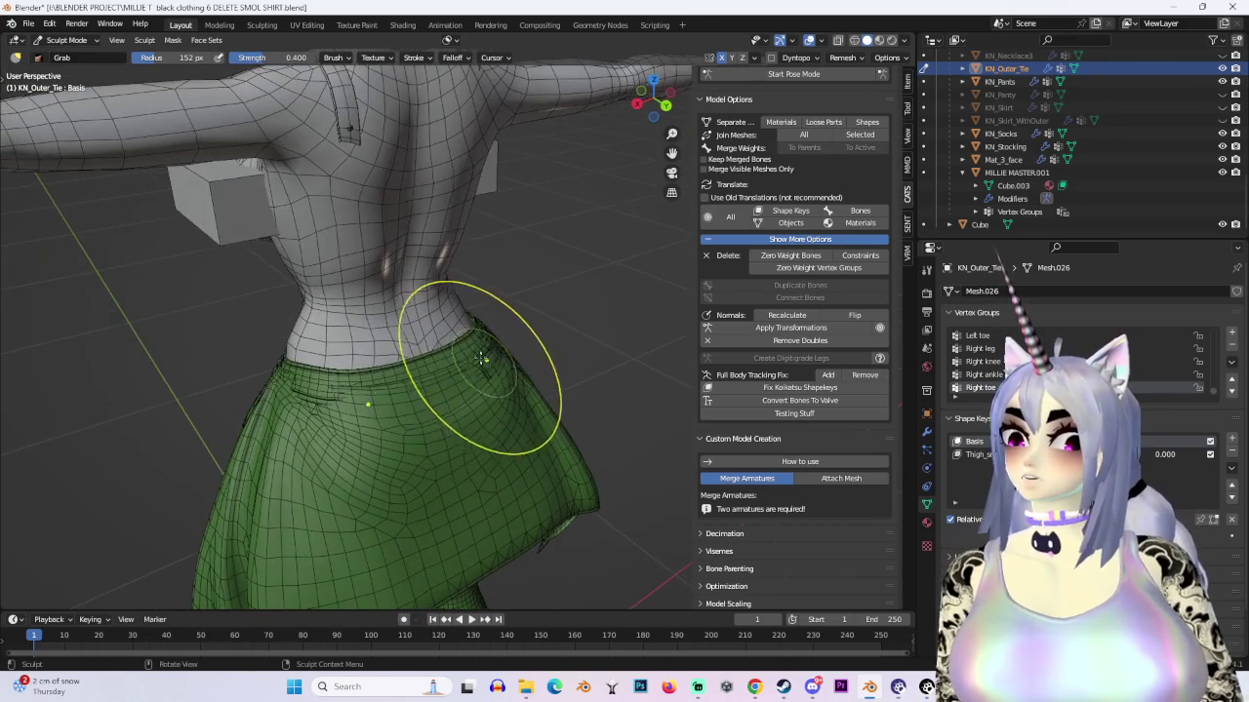
mouse_move(499, 344)
middle_mouse_down()
mouse_move(472, 364)
mouse_move(570, 378)
mouse_move(609, 368)
mouse_move(513, 365)
mouse_move(355, 311)
middle_mouse_up()
scroll(463, 366, "up", 2)
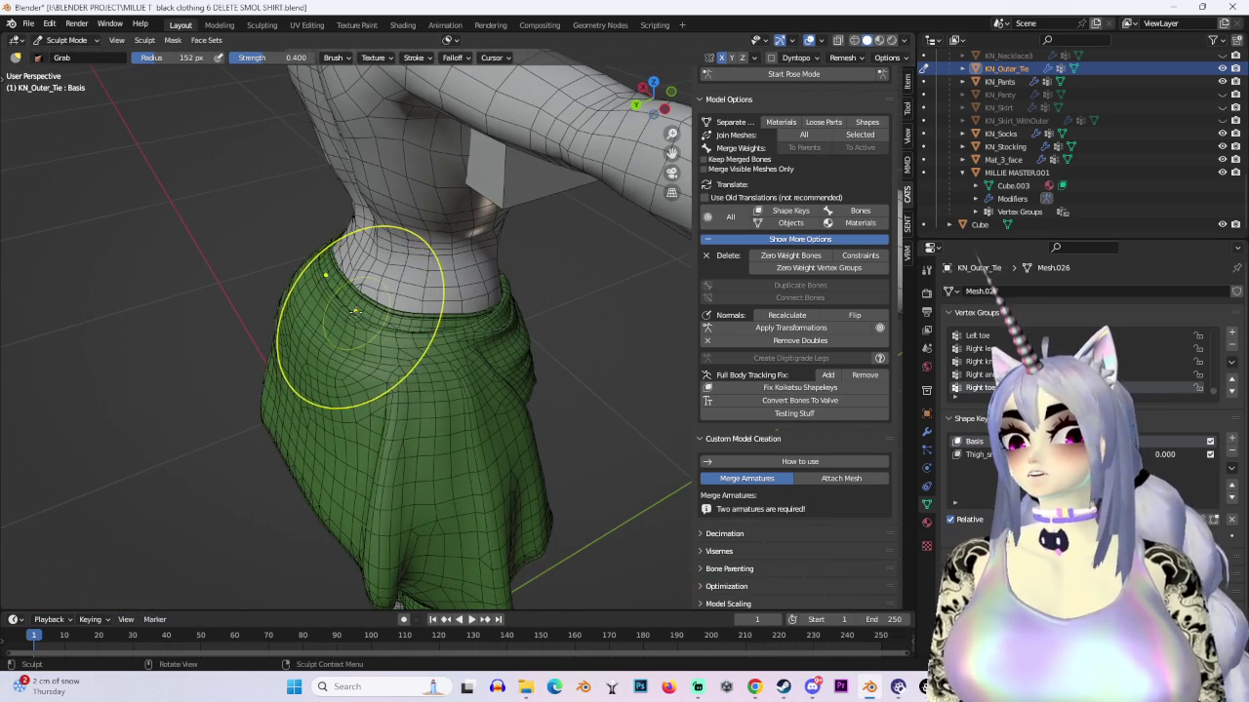
left_click_drag(352, 312, 344, 314)
Step: Return to Object Mode and hide the Cube object
mouse_move(343, 311)
middle_mouse_down()
mouse_move(549, 342)
mouse_move(543, 371)
middle_mouse_up()
scroll(531, 338, "down", 3)
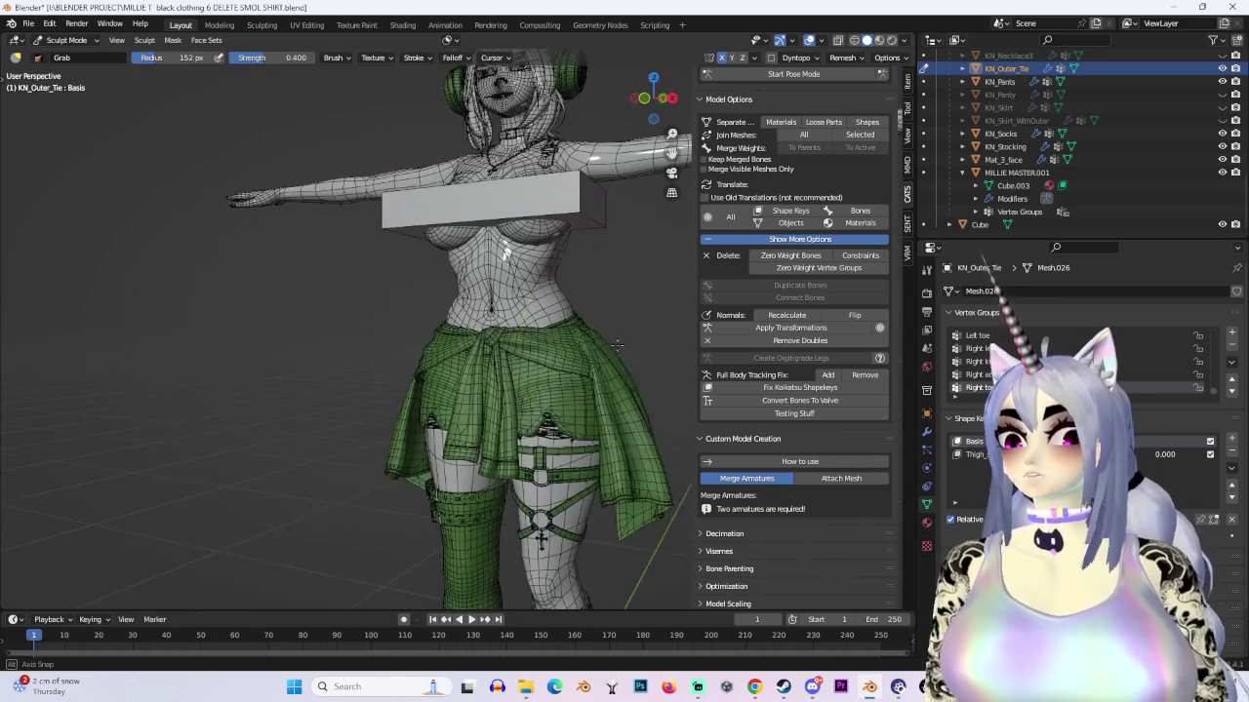
middle_click_drag(667, 344, 798, 6)
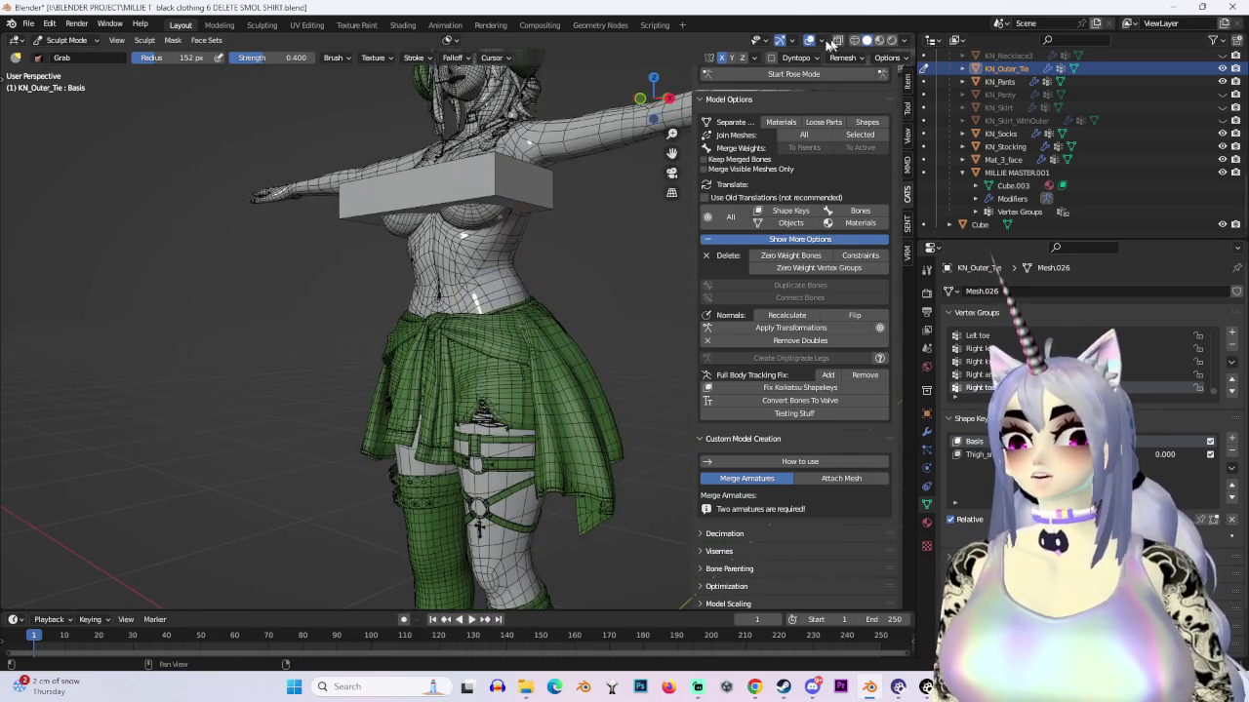
left_click(980, 223)
key("KP_Decimal")
key("h")
scroll(556, 345, "down", 3)
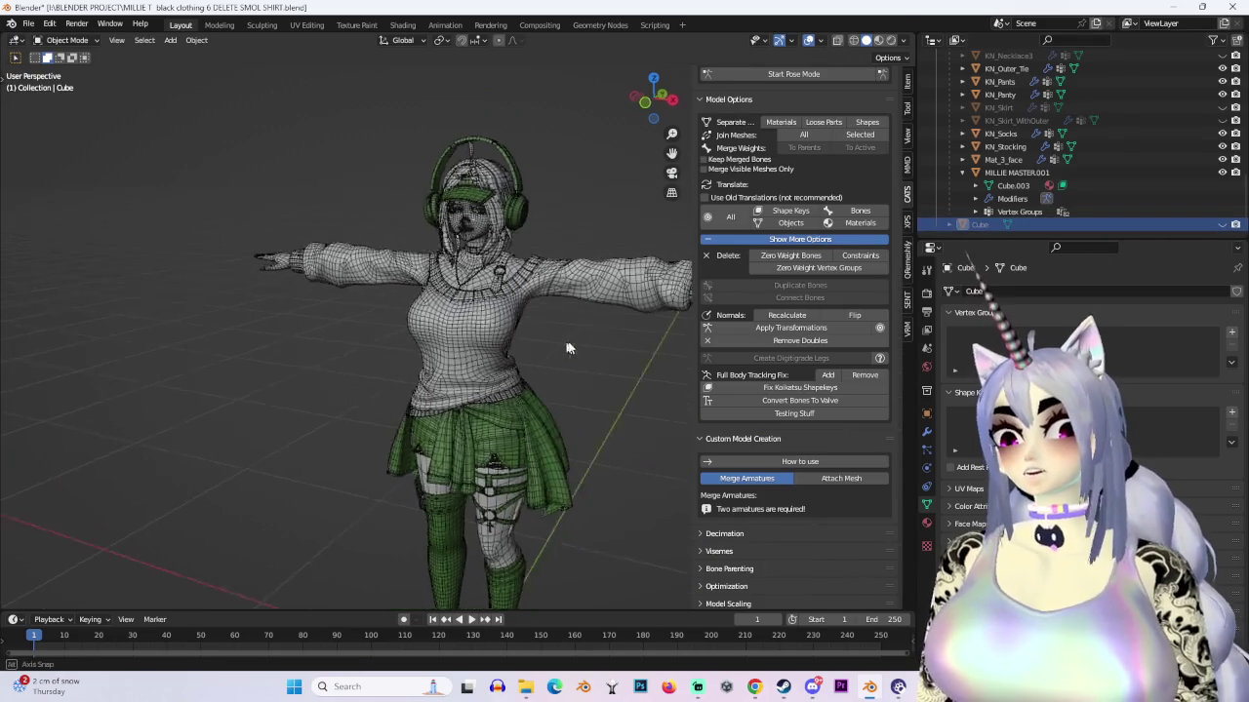
Step: Set viewport colour to Texture, turn off overlays and zoom in on the figure
middle_click_drag(554, 347, 830, 42)
left_click(904, 40)
left_click(956, 242)
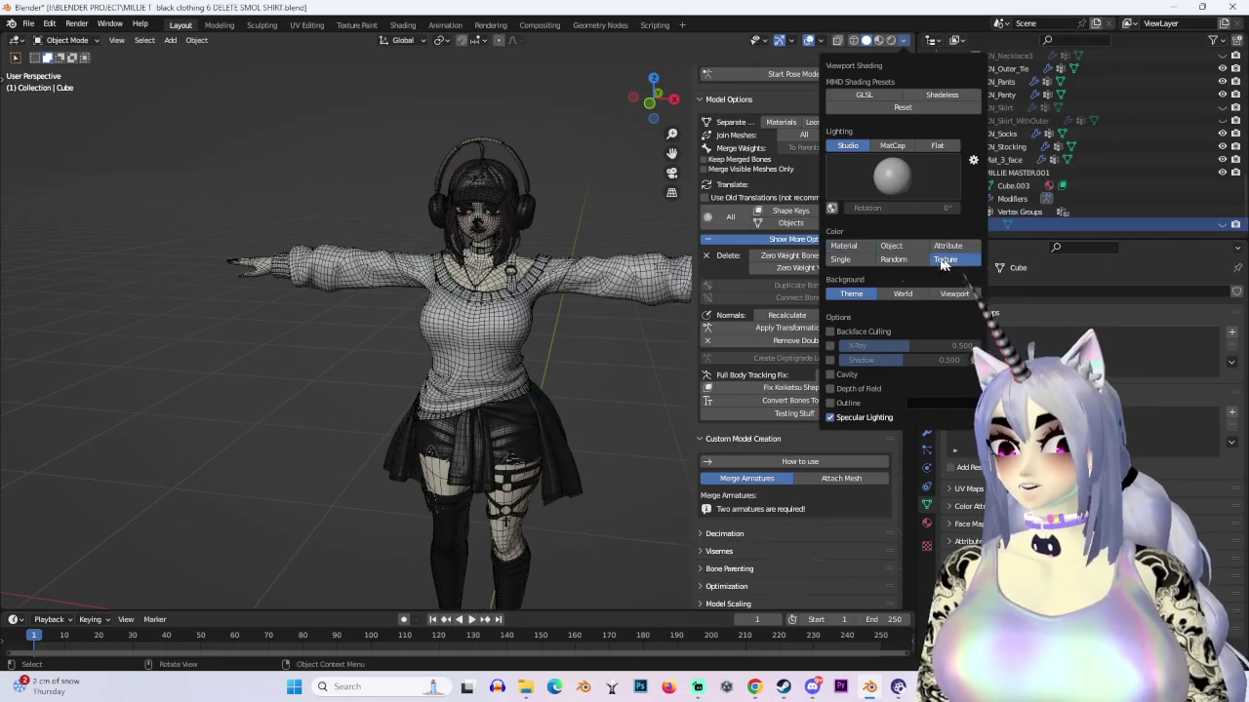
middle_click_drag(546, 345, 552, 362)
left_click(808, 40)
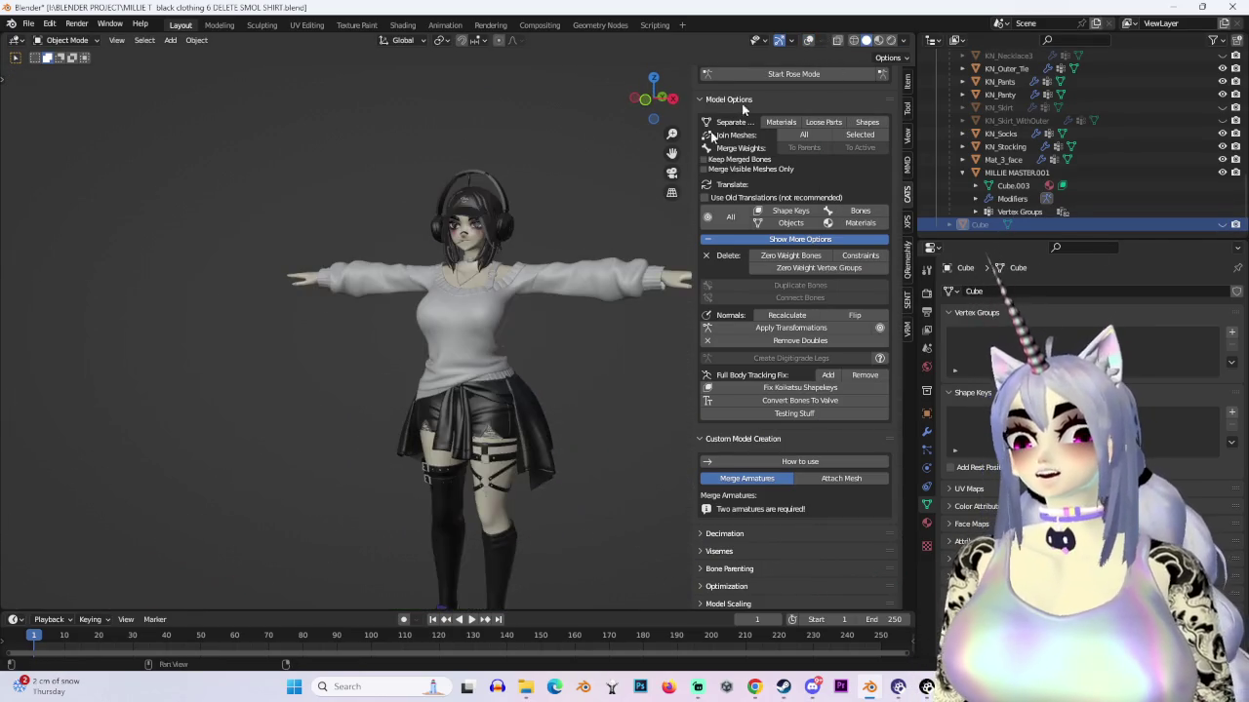
scroll(652, 247, "up", 3)
scroll(652, 248, "up", 2)
middle_click_drag(652, 247, 469, 336)
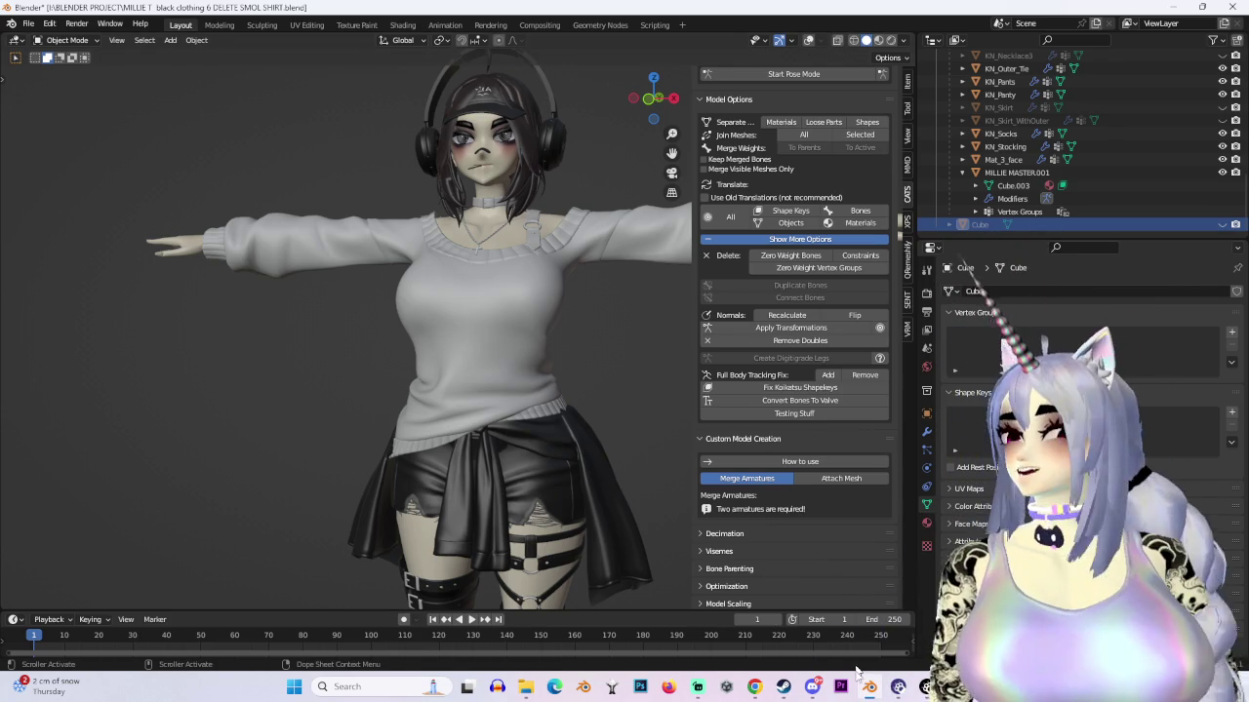
Step: Click the sweater to make KN_Knit the active object
left_click(492, 313)
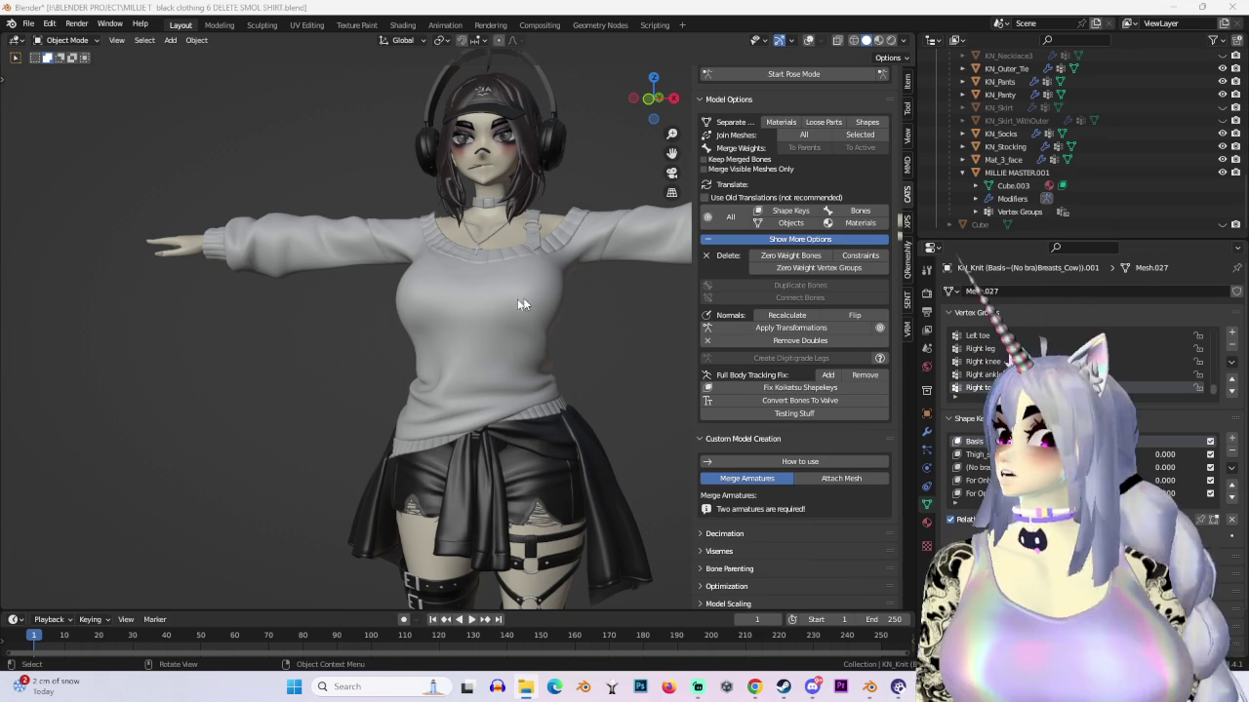
Step: Toggle X-ray, open the Shading workspace with the KN_UV1 material, then switch to Discord
left_click(810, 40)
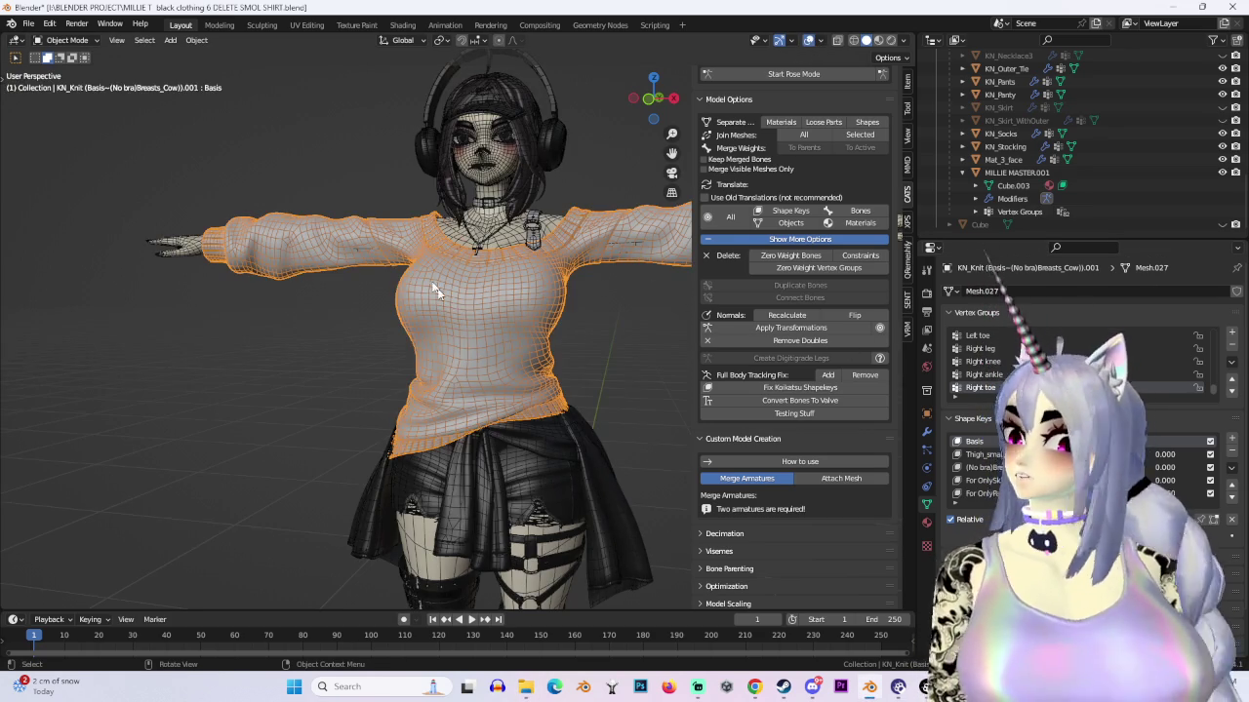
left_click(409, 24)
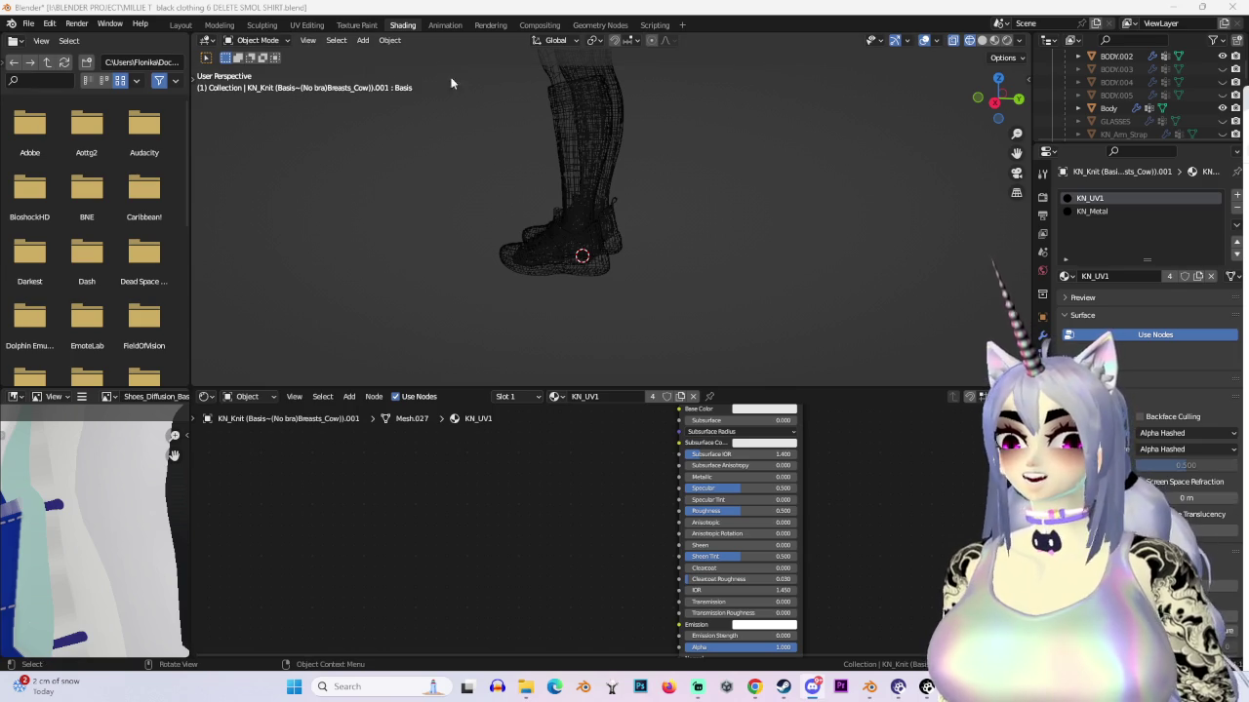
key("alt+Tab")
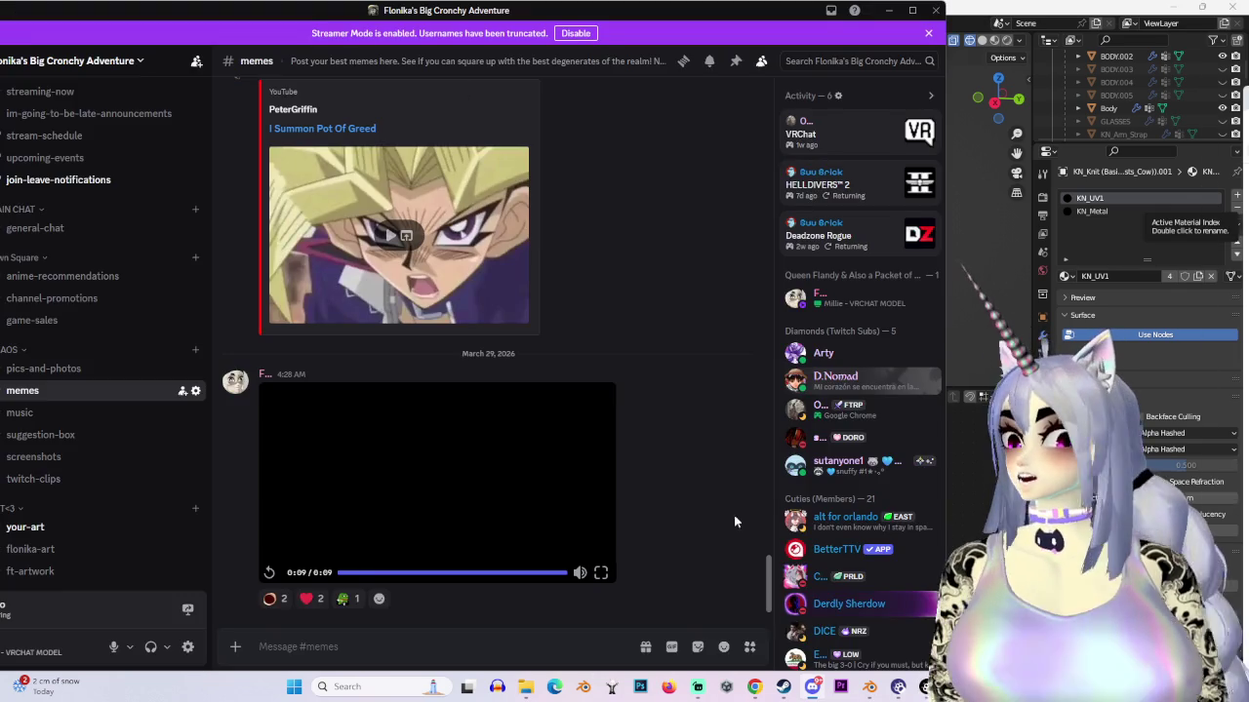
mouse_move(271, 599)
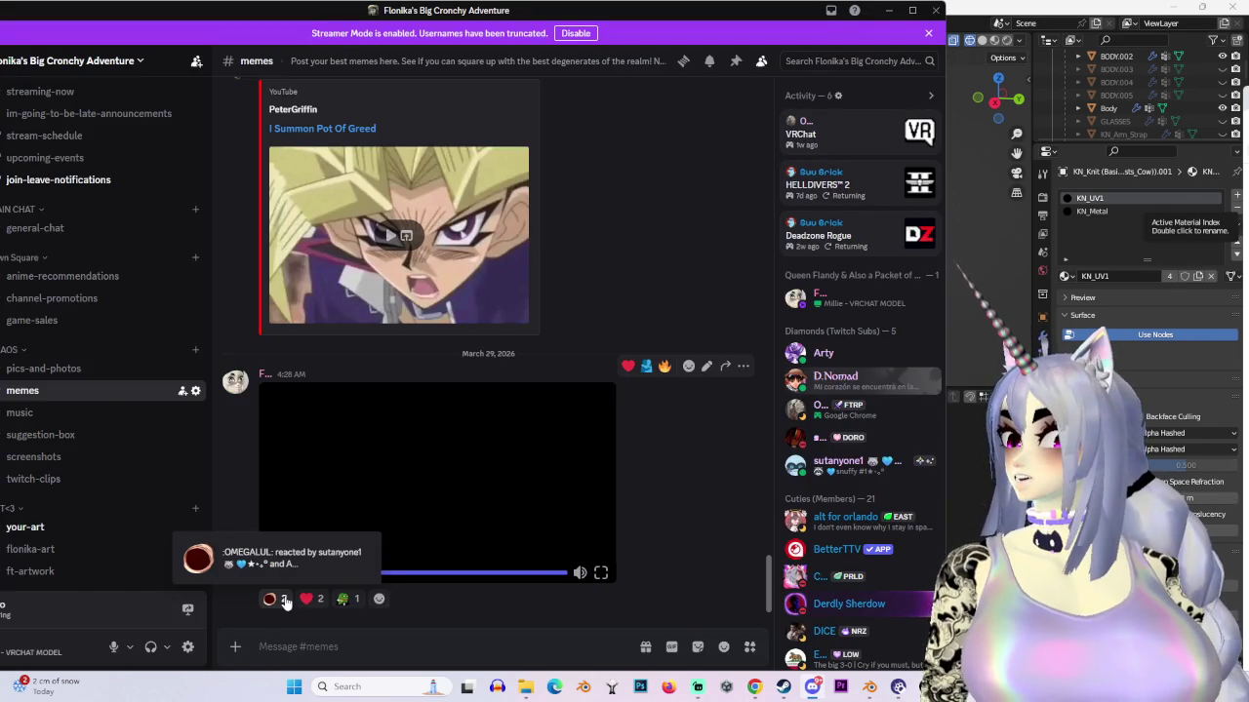
Step: Watch the shared Casino Royale clip fullscreen twice, then minimize Discord
left_click(601, 572)
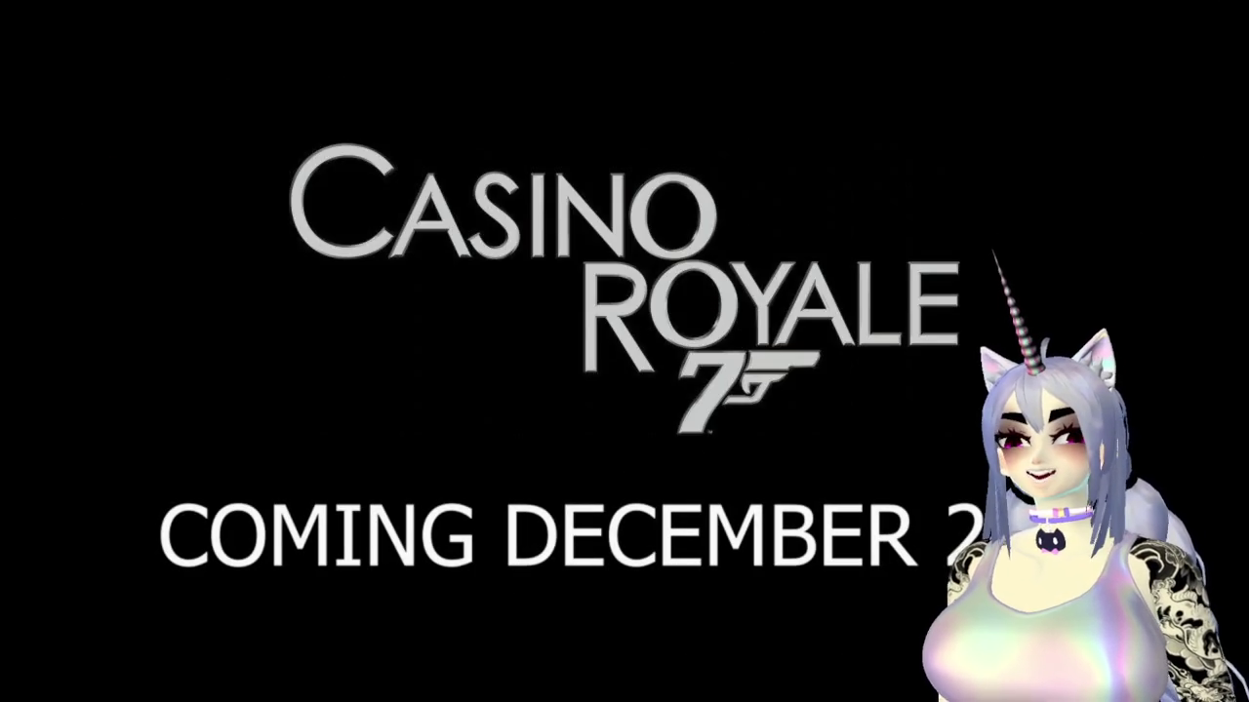
key("Escape")
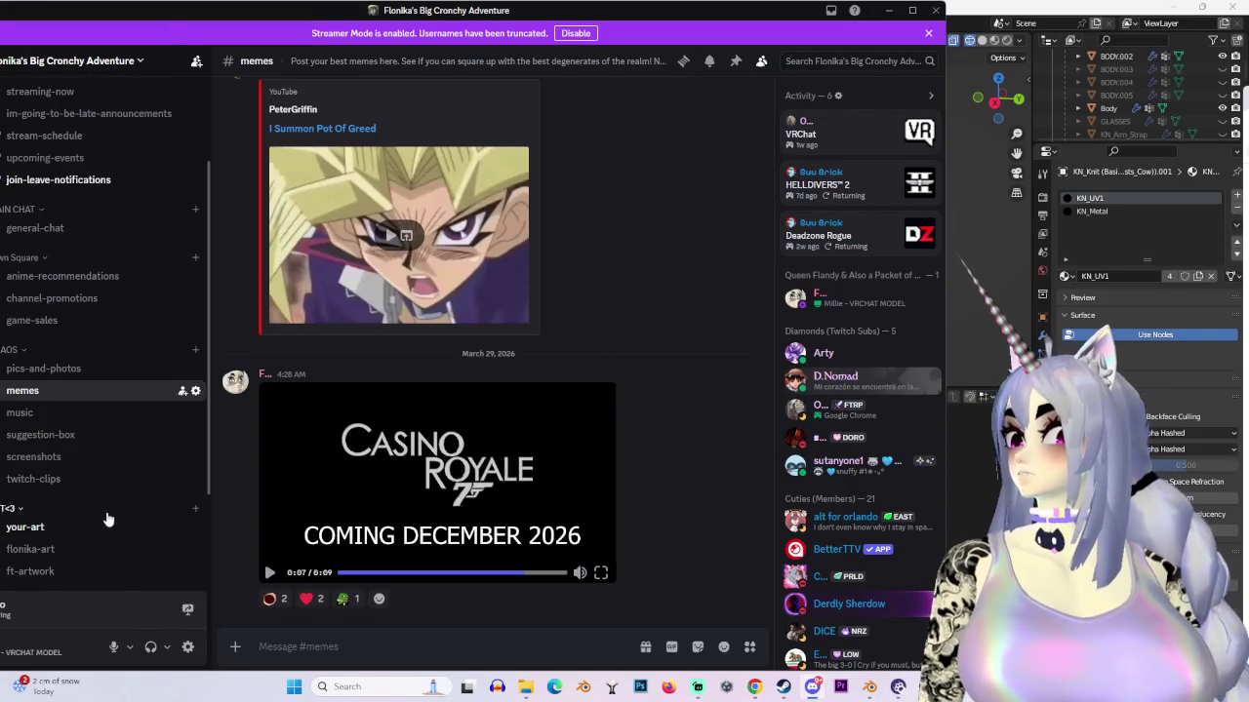
left_click(601, 574)
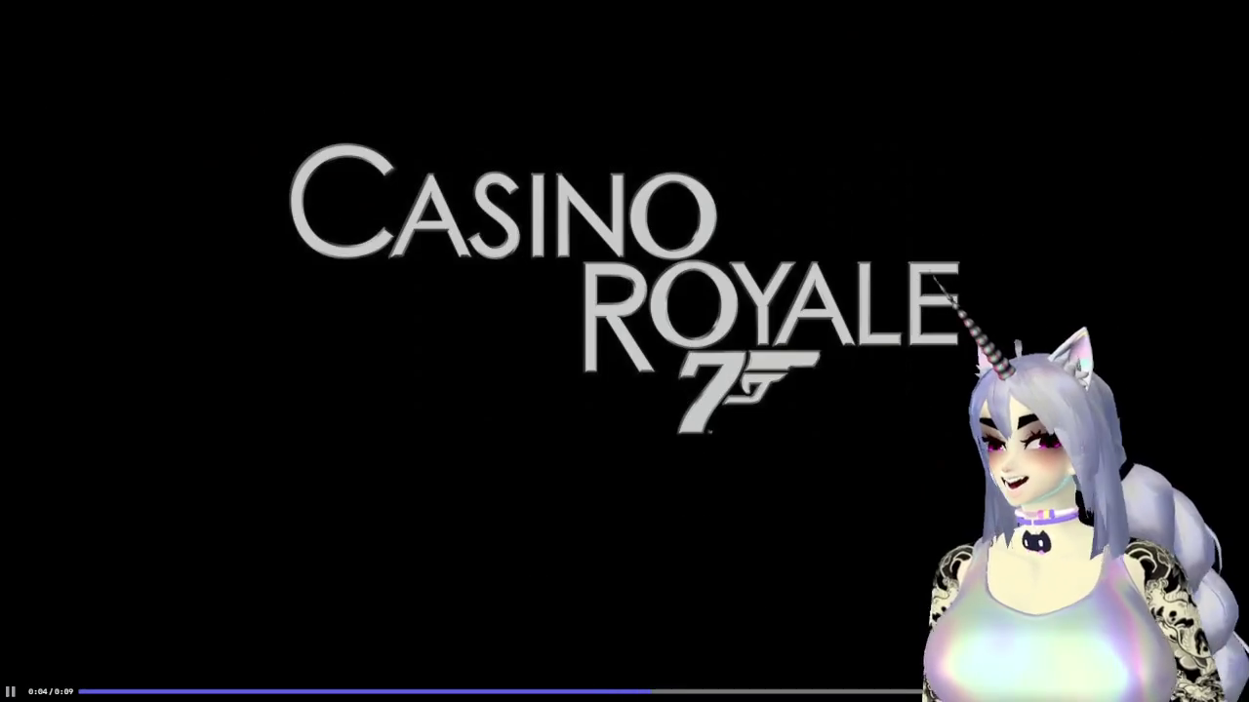
key("Escape")
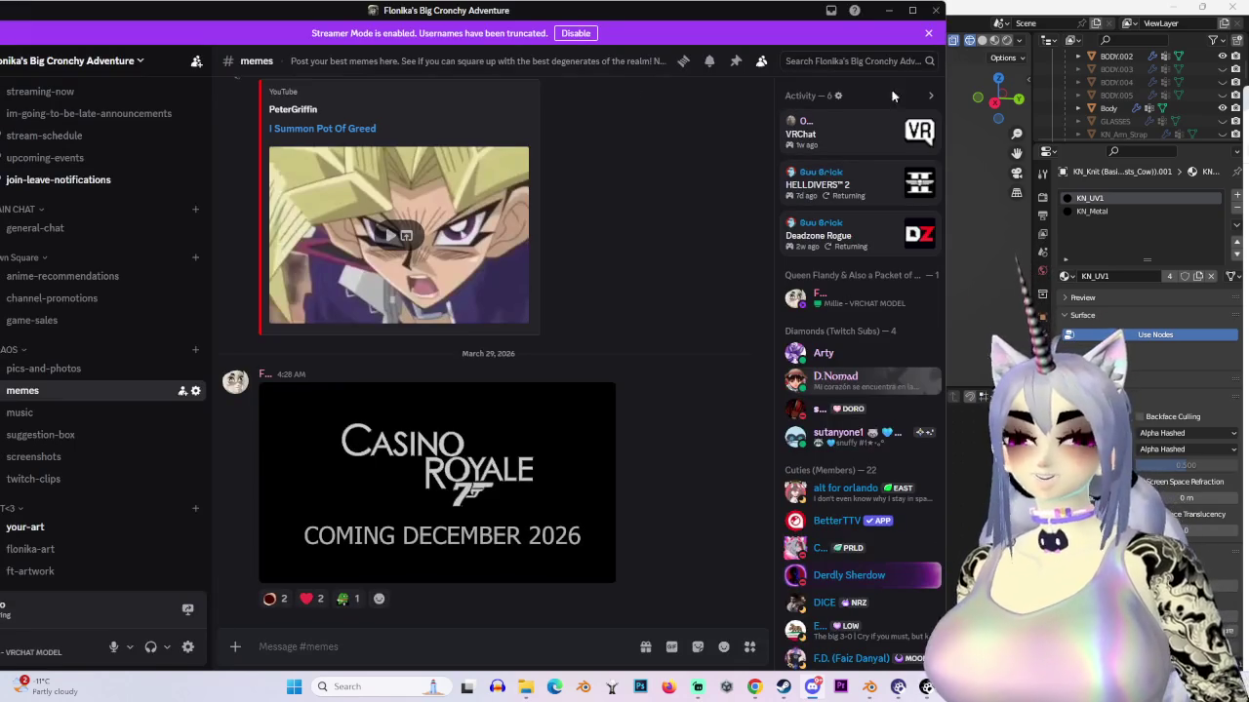
left_click(888, 10)
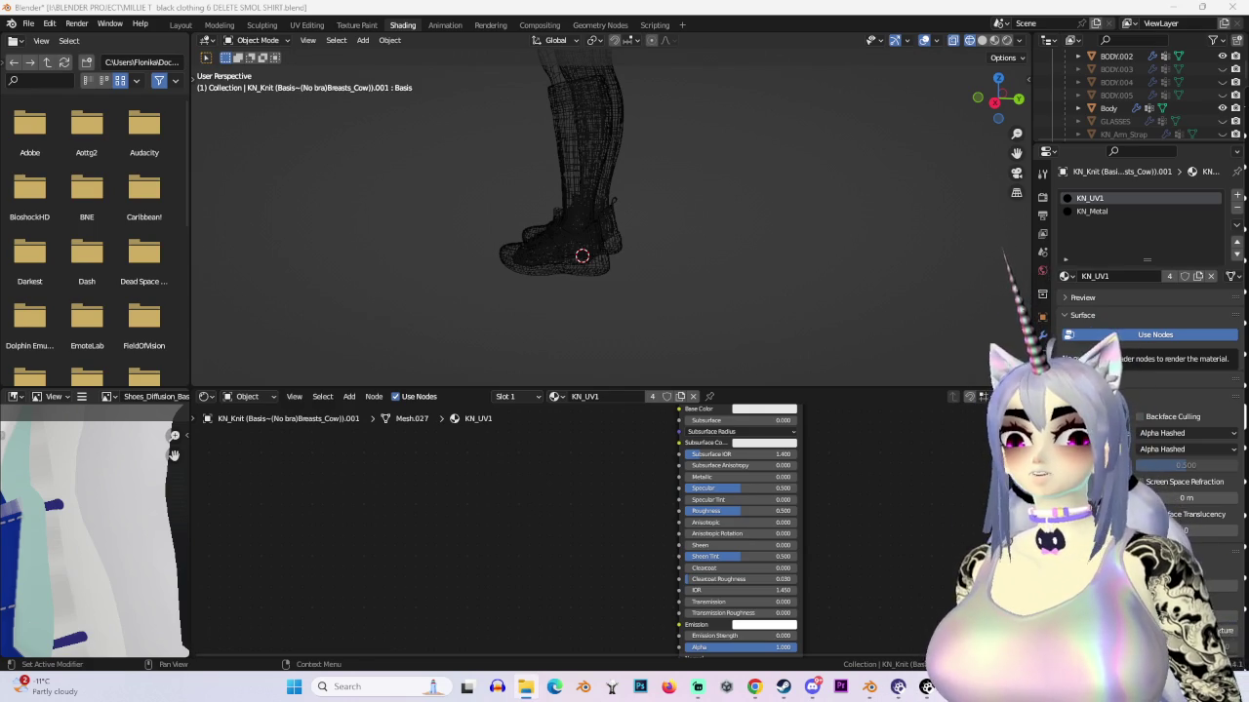
Step: Switch to the File Explorer window with Alt+Tab
key("alt+Tab")
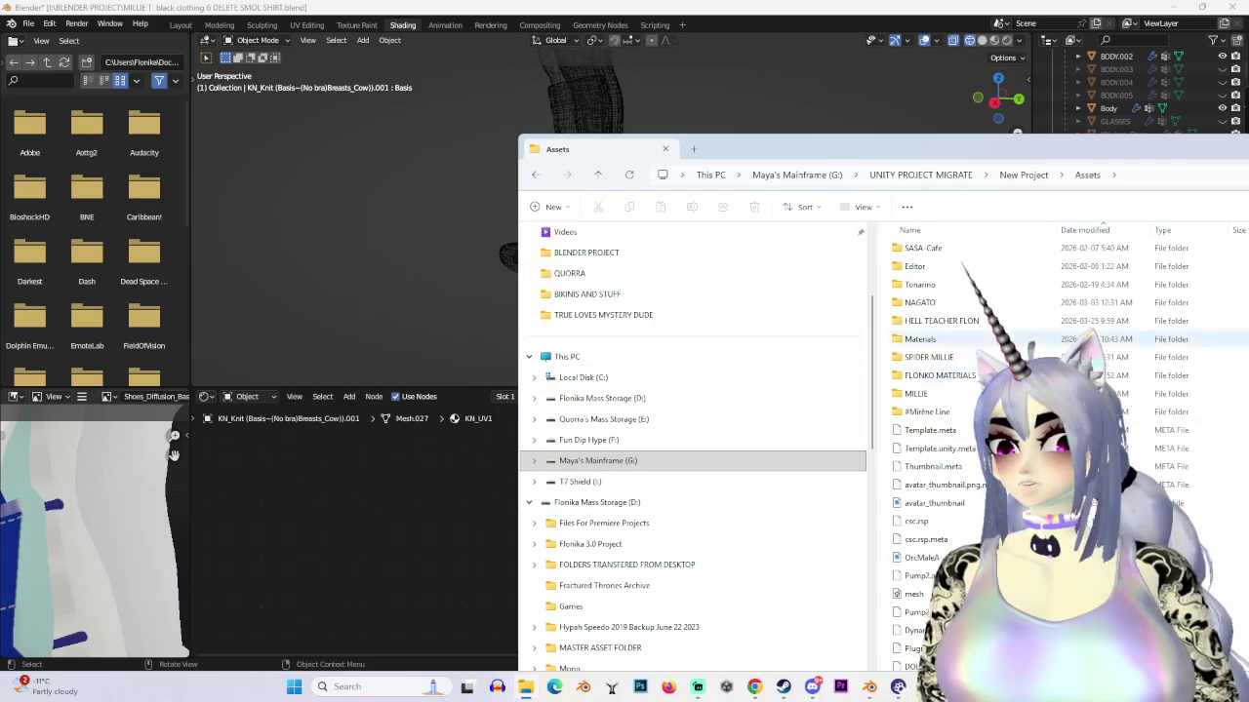
Step: Browse File Explorer into #Mirène Line > KnitNoise > _Material > _Texture
left_click_drag(917, 162, 609, 128)
double_click(738, 381)
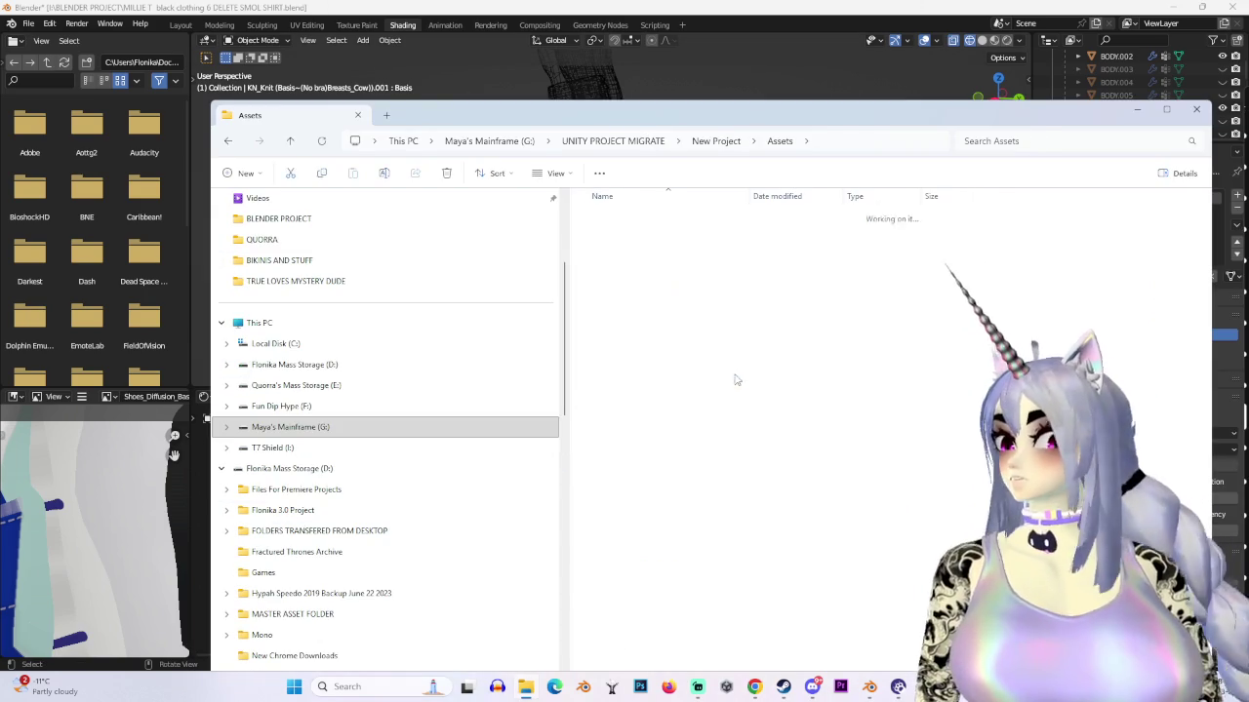
double_click(649, 215)
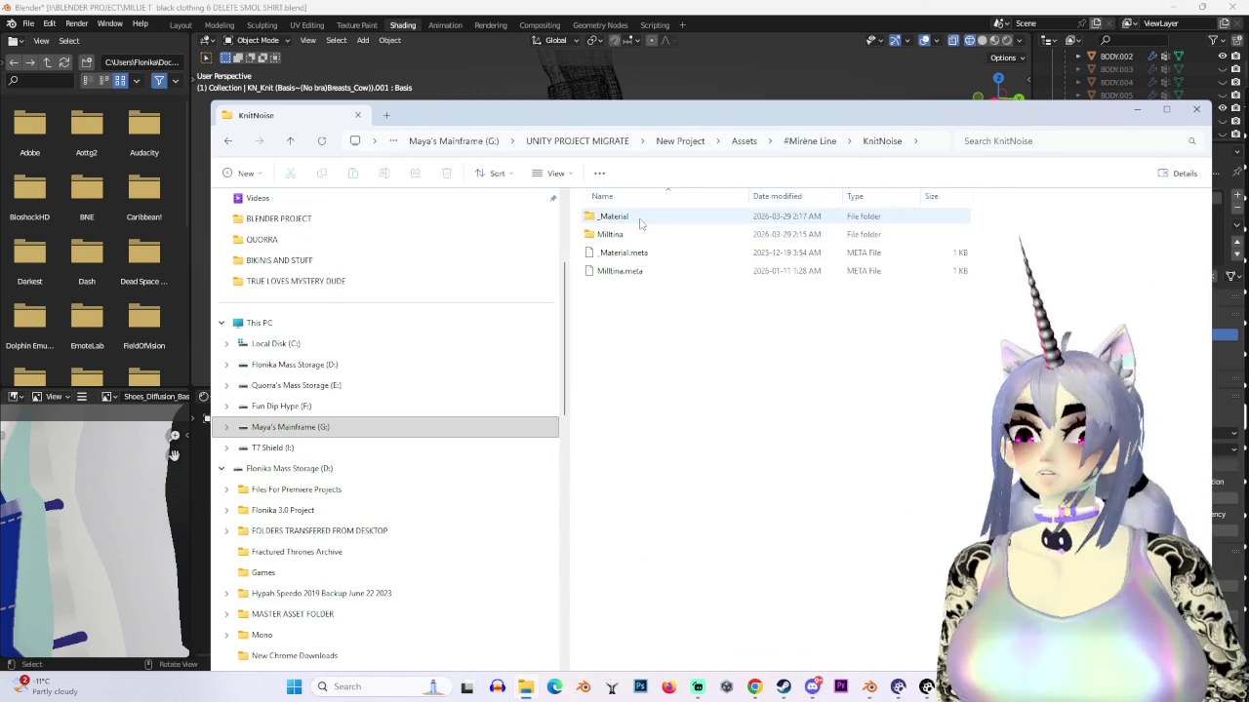
double_click(641, 220)
double_click(641, 240)
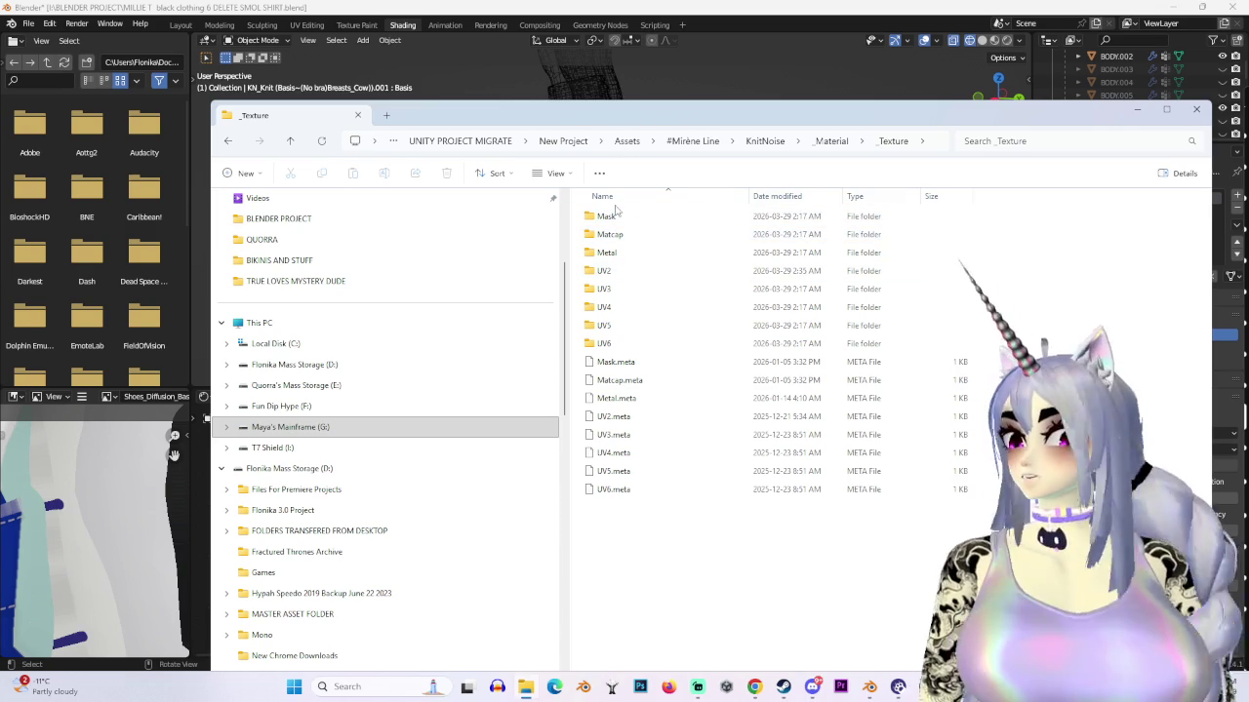
Step: Open the Mask texture folder, select UV1_Mask 1, and switch back to Blender
left_click_drag(1073, 119, 1080, 122)
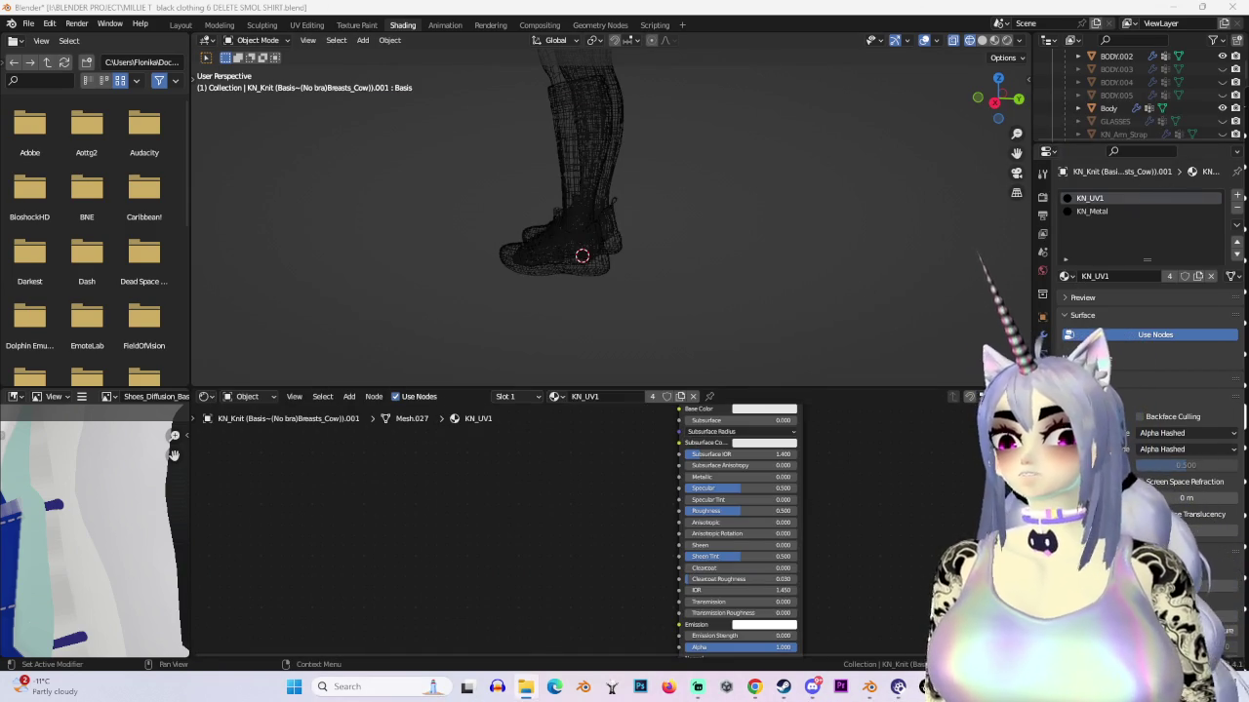
key("alt+Tab")
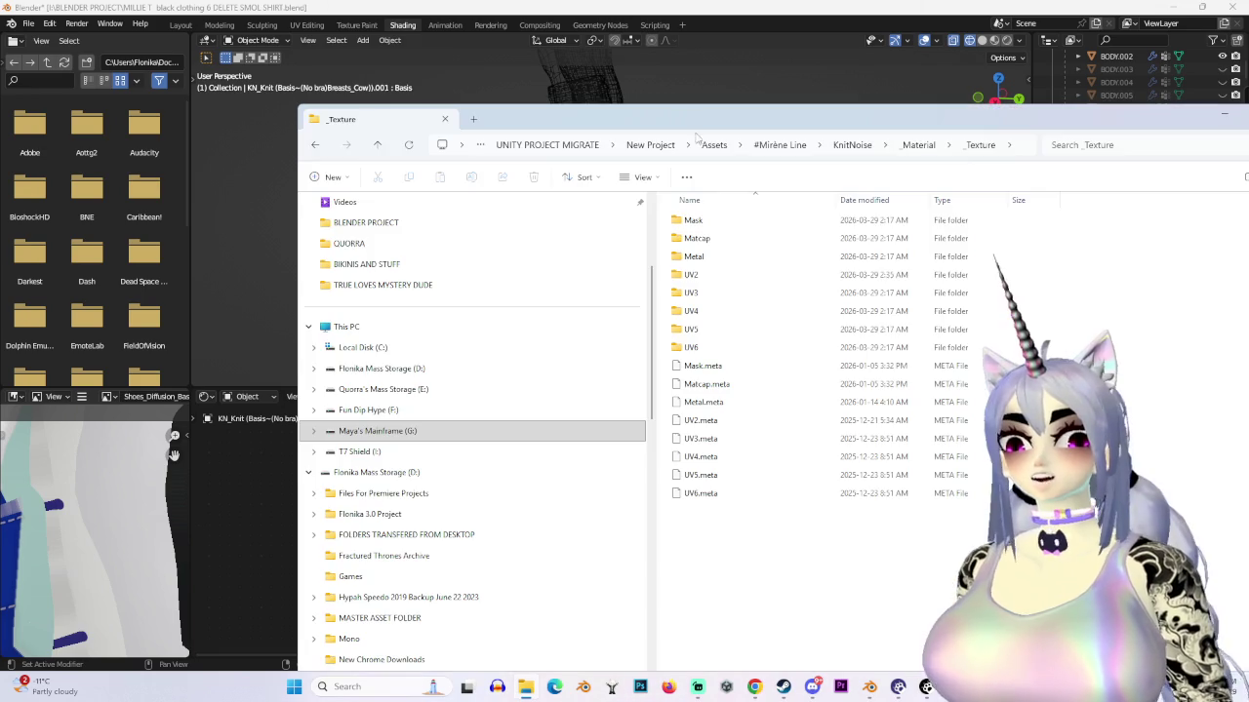
left_click(317, 145)
double_click(702, 238)
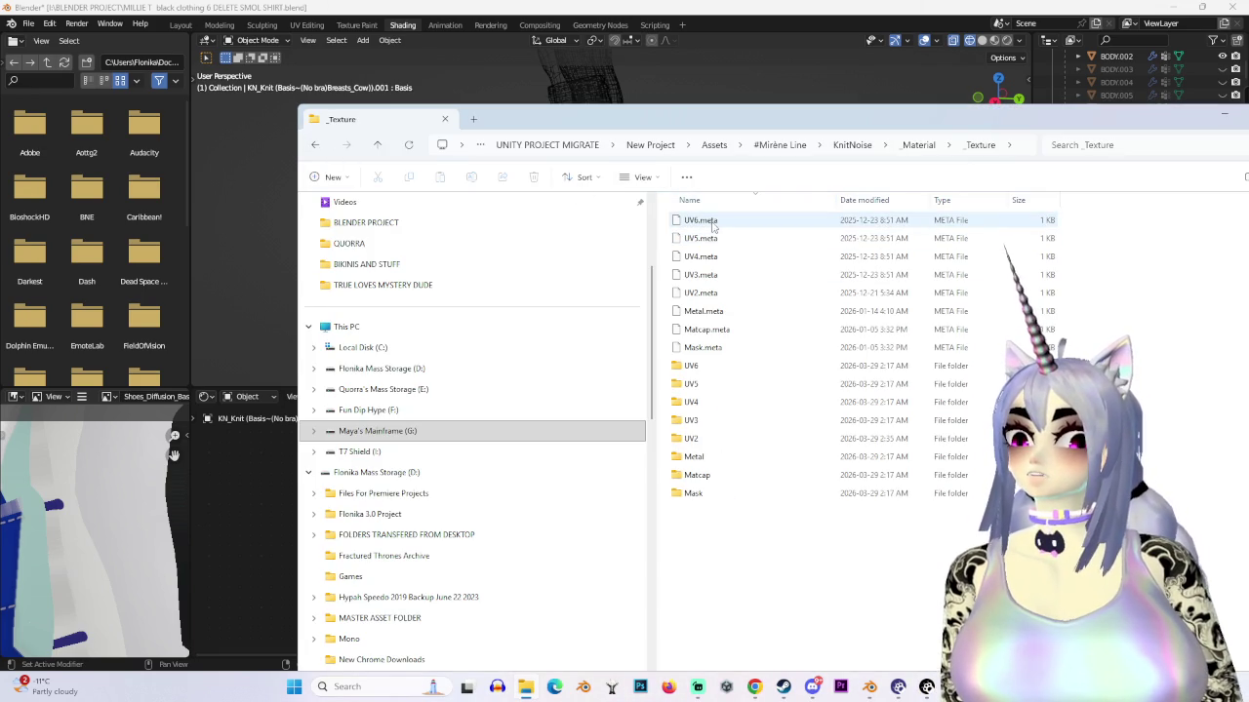
double_click(696, 492)
left_click(717, 256)
scroll(747, 591, "down", 4)
scroll(746, 593, "up", 4)
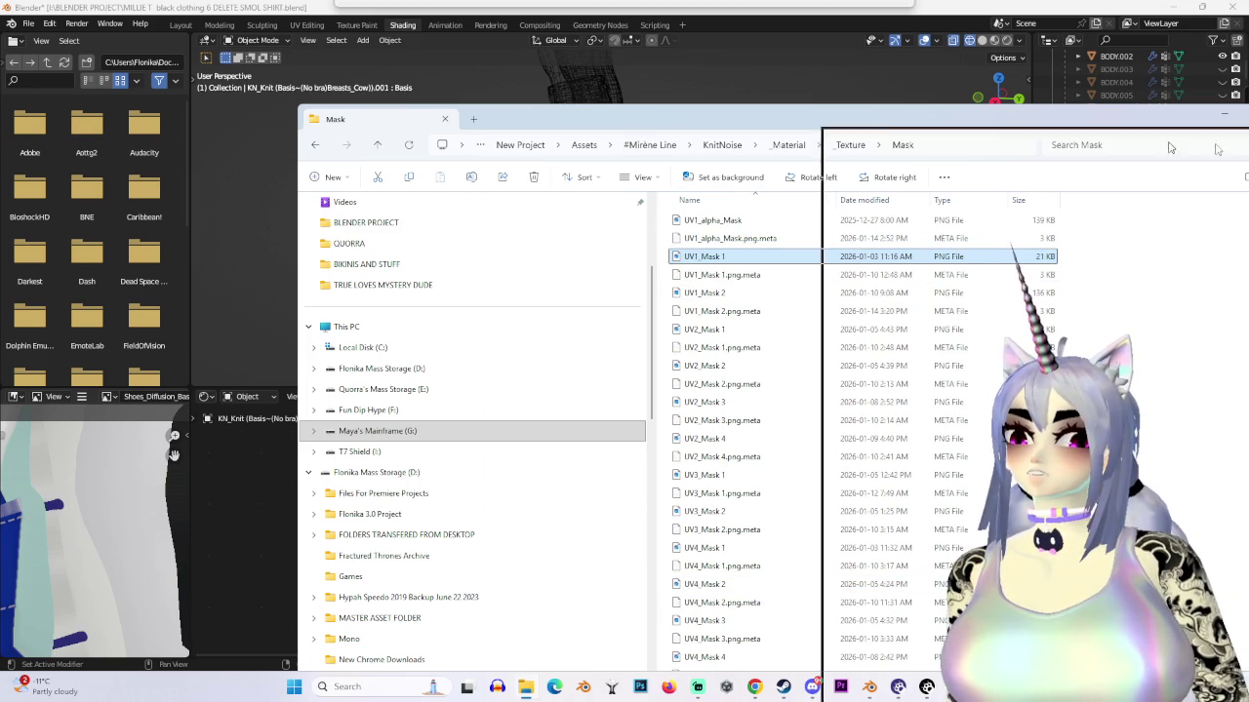
key("alt+Tab")
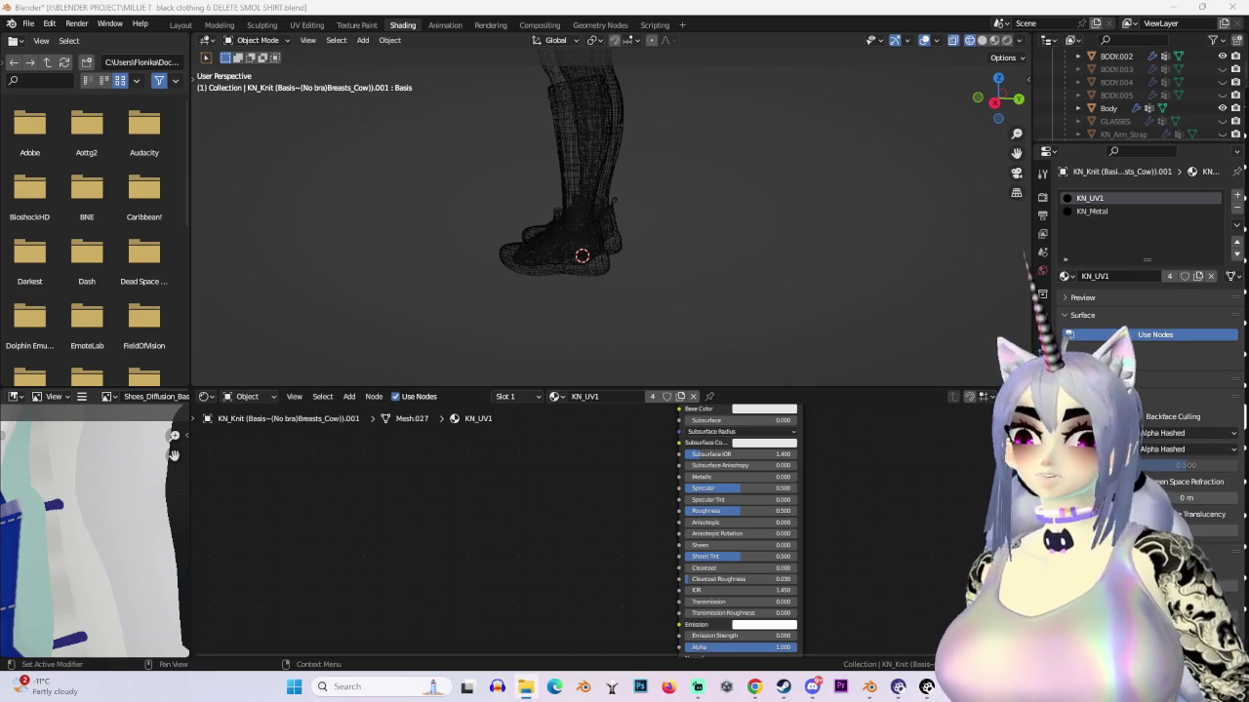
Step: Switch back to Blender's Layout workspace to see the whole avatar
left_click(183, 25)
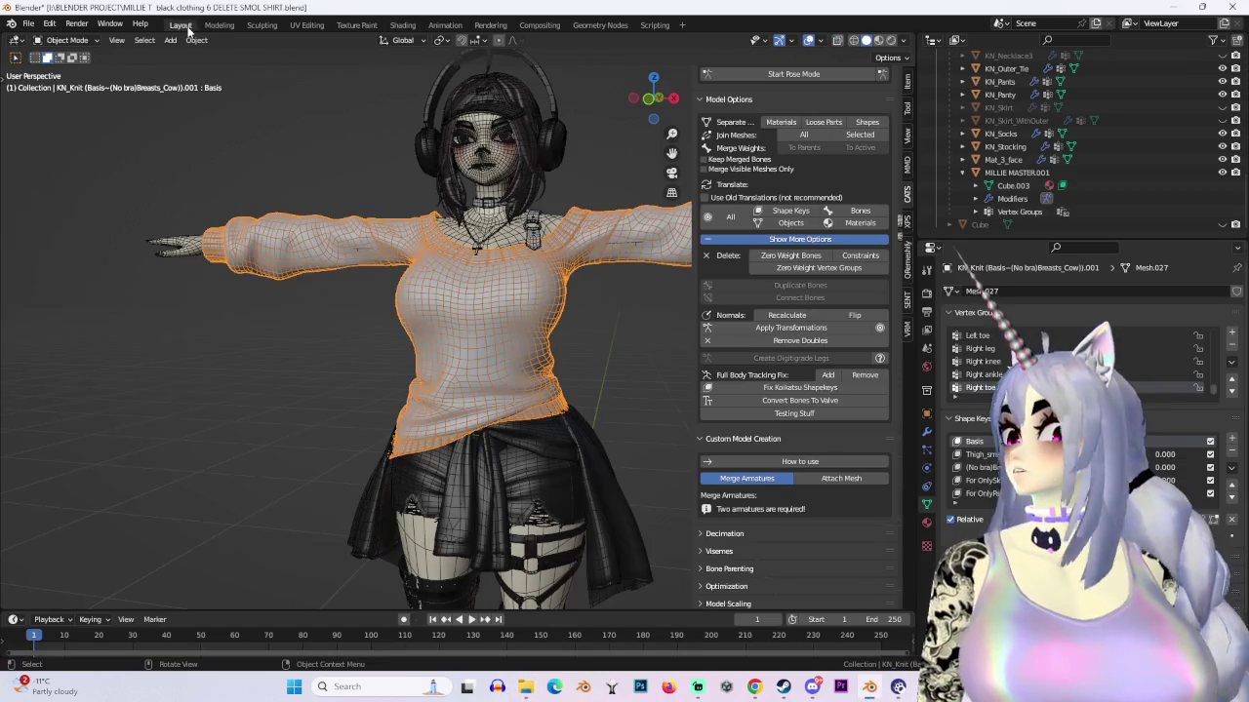
Step: Select the KN_Headset headphones and view the avatar's head from the front
scroll(388, 456, "up", 2)
scroll(477, 435, "up", 3)
scroll(477, 431, "down", 1)
middle_click_drag(441, 403, 488, 410)
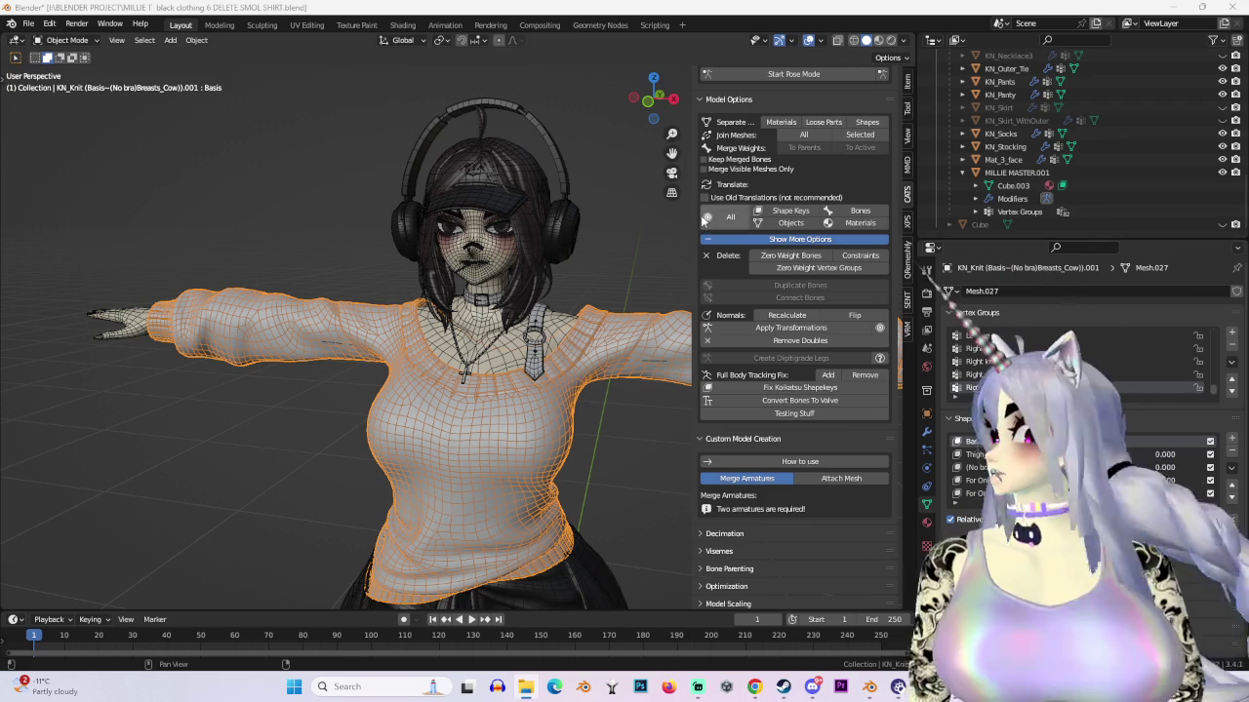
left_click(558, 195)
left_click(653, 84)
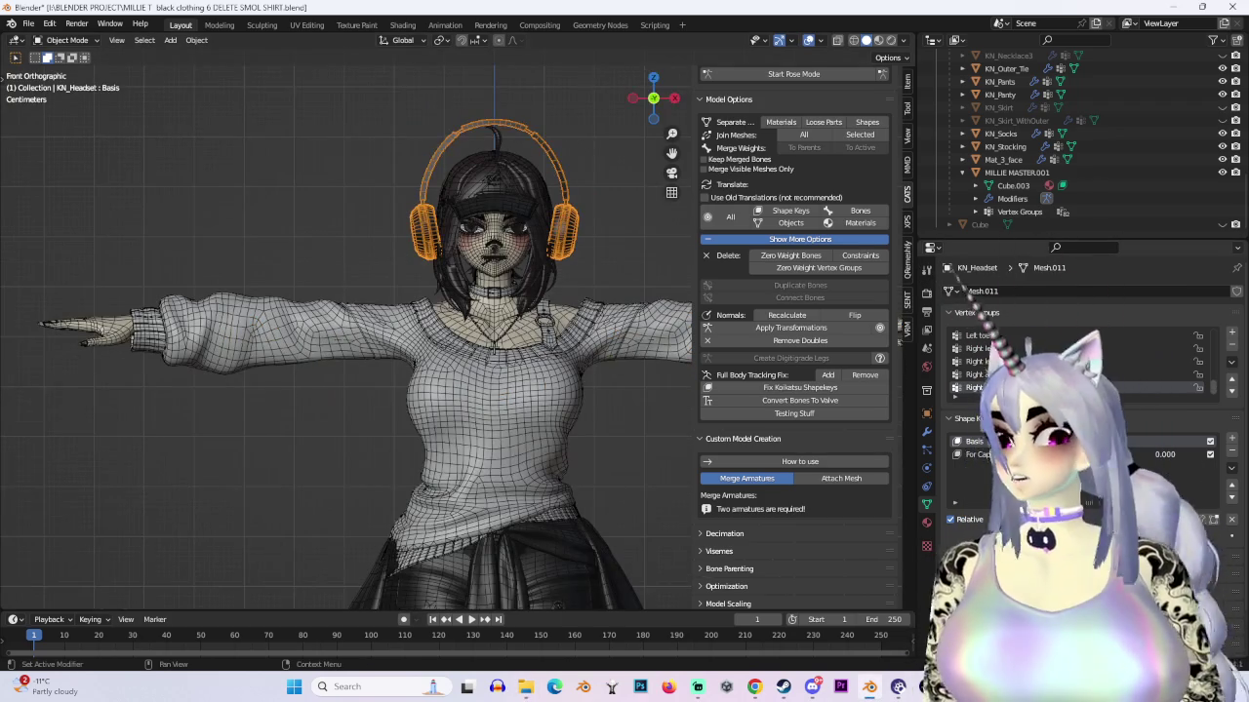
mouse_move(1164, 455)
left_mouse_down()
mouse_move(1210, 455)
mouse_move(1164, 455)
left_mouse_up()
scroll(1041, 186, "up", 3)
scroll(1041, 186, "up", 3)
Step: Hide the headset and orbit to look behind the head
key("h")
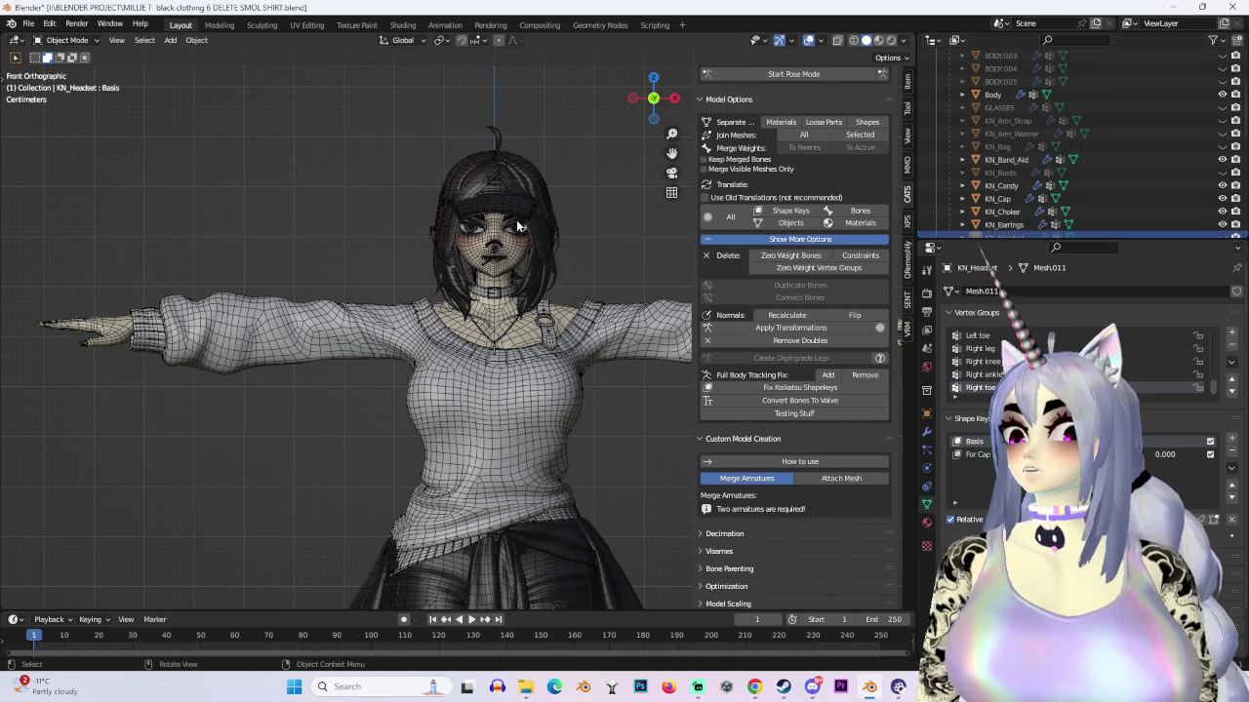
left_click(499, 208)
mouse_move(500, 209)
middle_mouse_down()
mouse_move(616, 315)
mouse_move(422, 297)
mouse_move(691, 312)
mouse_move(673, 293)
middle_mouse_up()
scroll(546, 253, "up", 3)
Step: Select the hair mesh MILLIE MASTER.001, view it from the right, and enter Edit Mode
left_click(423, 296)
left_click(651, 99)
left_click(67, 40)
left_click(58, 65)
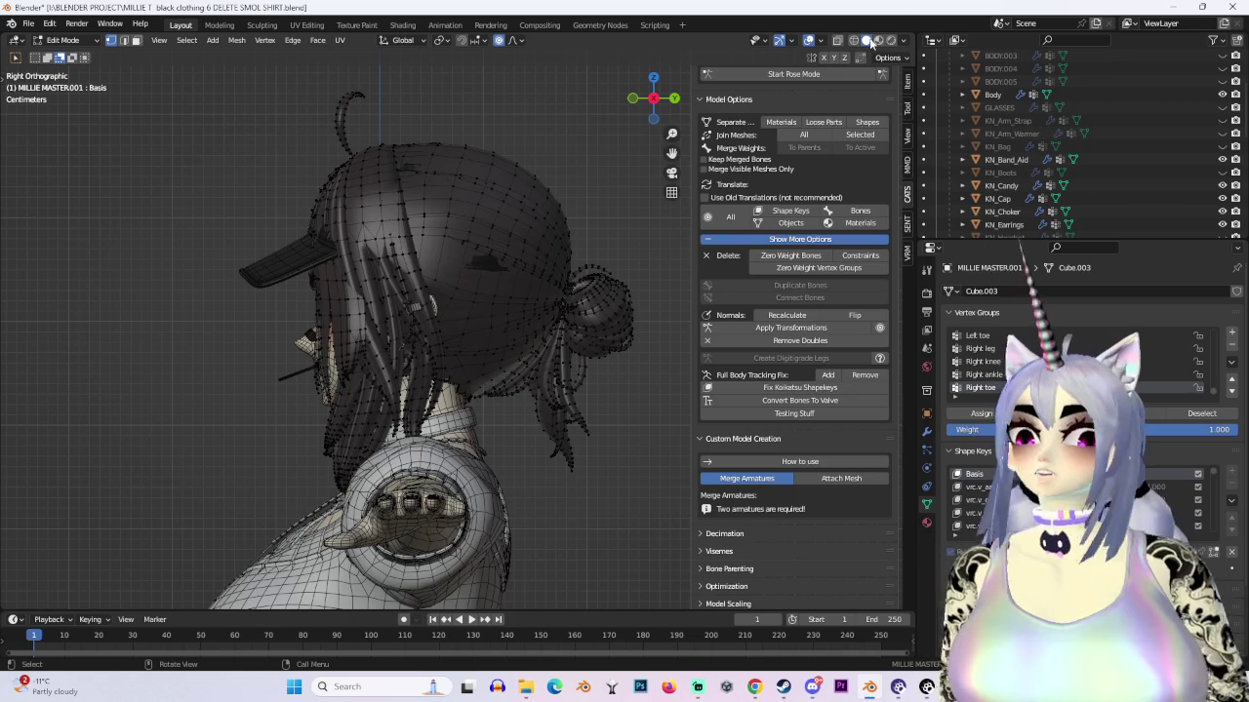
Step: In wireframe with face select, select the whole connected hair mesh
key("shift+z")
left_click(137, 40)
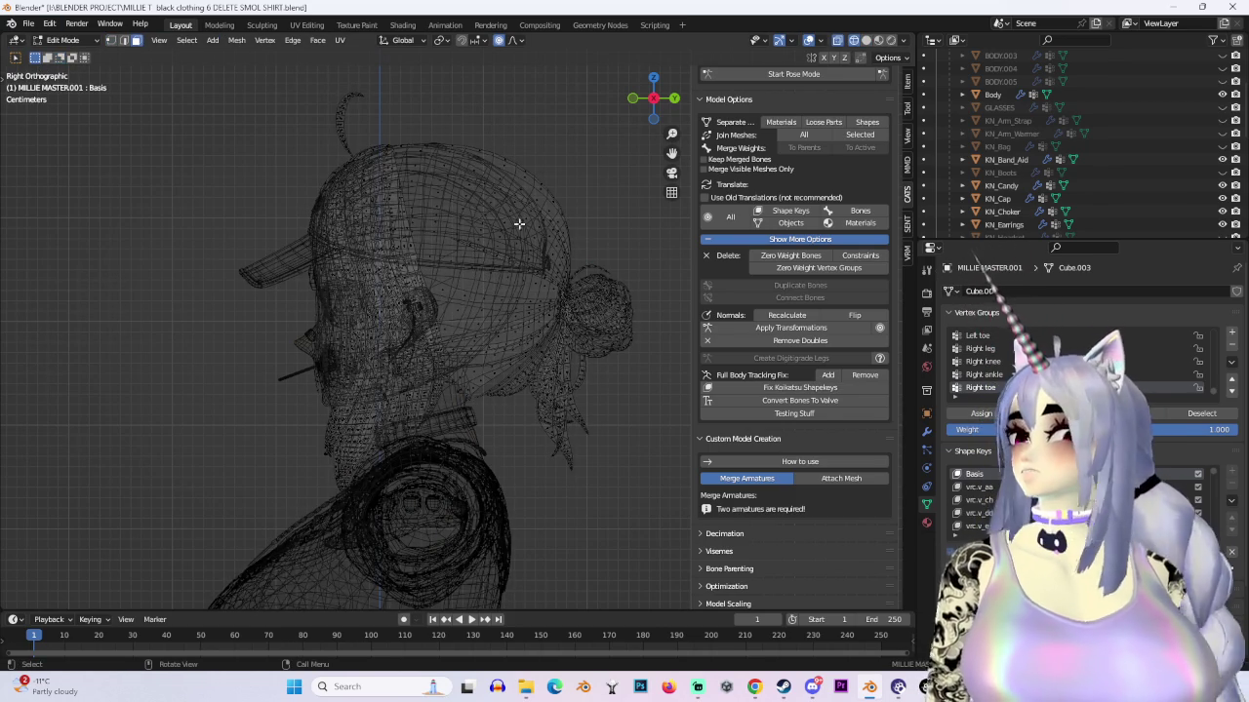
left_click_drag(431, 151, 493, 265)
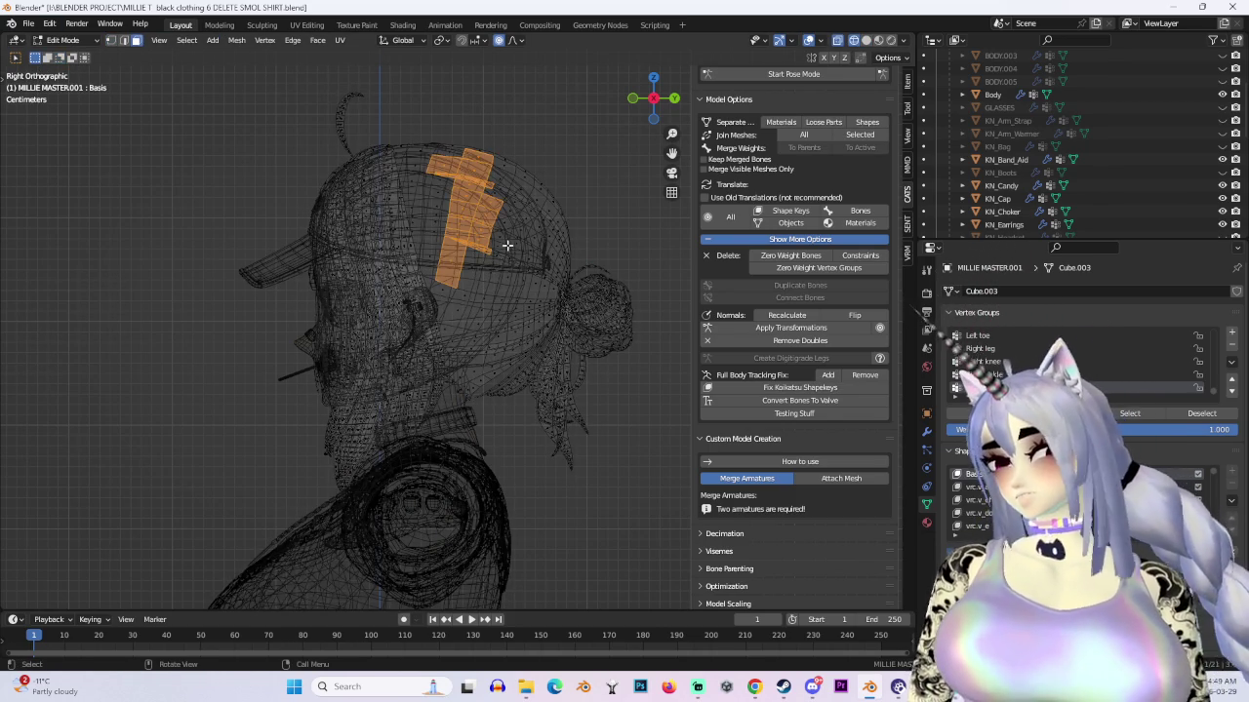
key("ctrl+l")
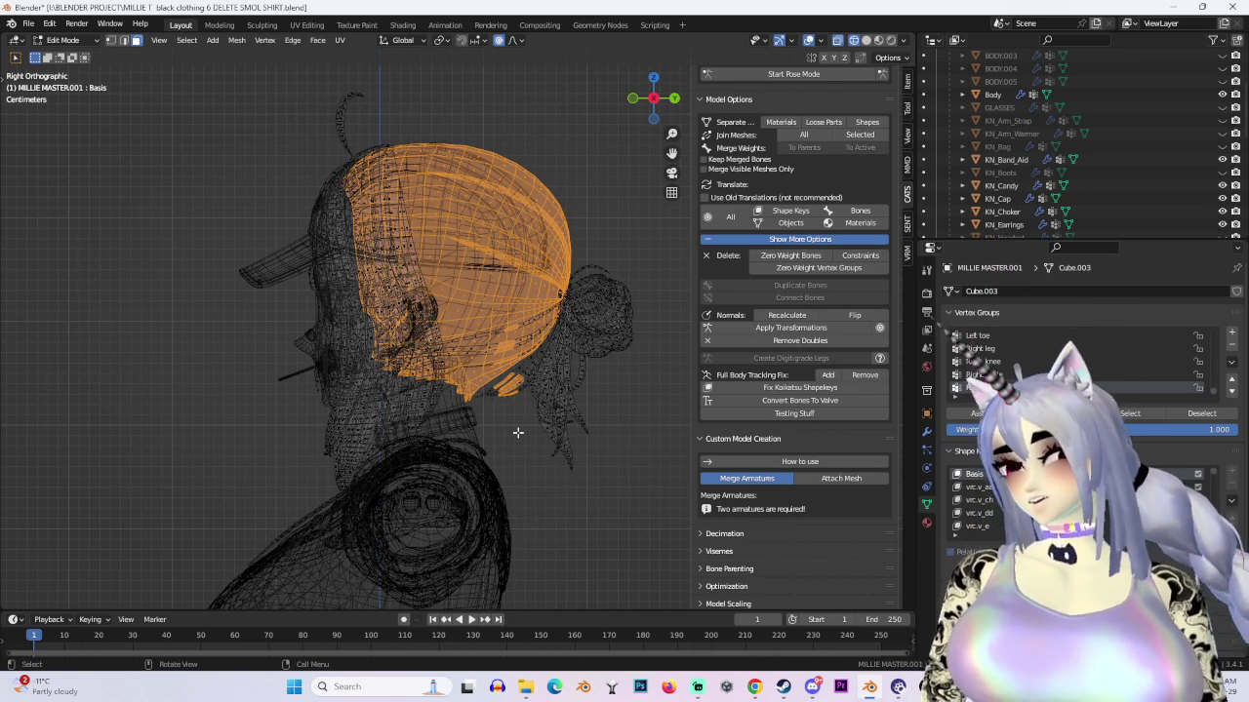
Step: Separate the selected hair strands into a new object with P > Selection
mouse_move(546, 414)
middle_mouse_down()
mouse_move(338, 325)
mouse_move(552, 323)
mouse_move(386, 325)
mouse_move(585, 341)
mouse_move(577, 326)
mouse_move(591, 329)
mouse_move(548, 339)
middle_mouse_up()
scroll(547, 340, "up", 2)
key("p")
left_click(547, 339)
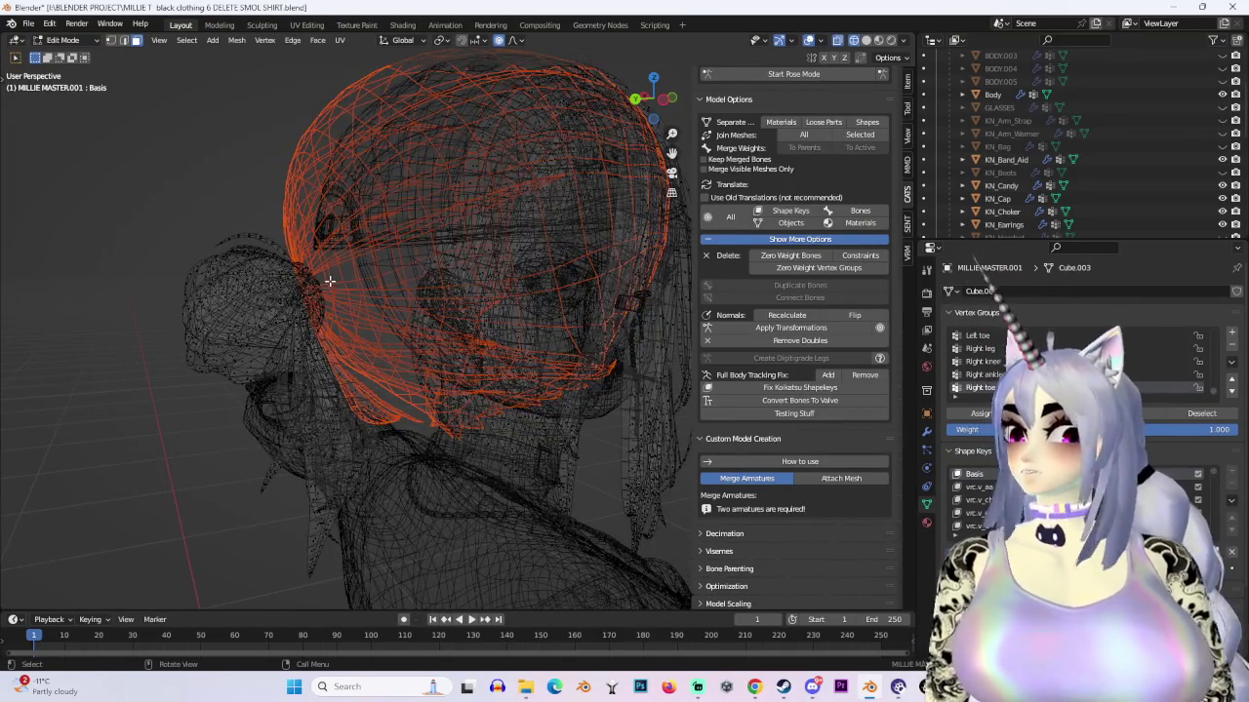
middle_click_drag(303, 272, 322, 264)
left_click(64, 40)
left_click(63, 40)
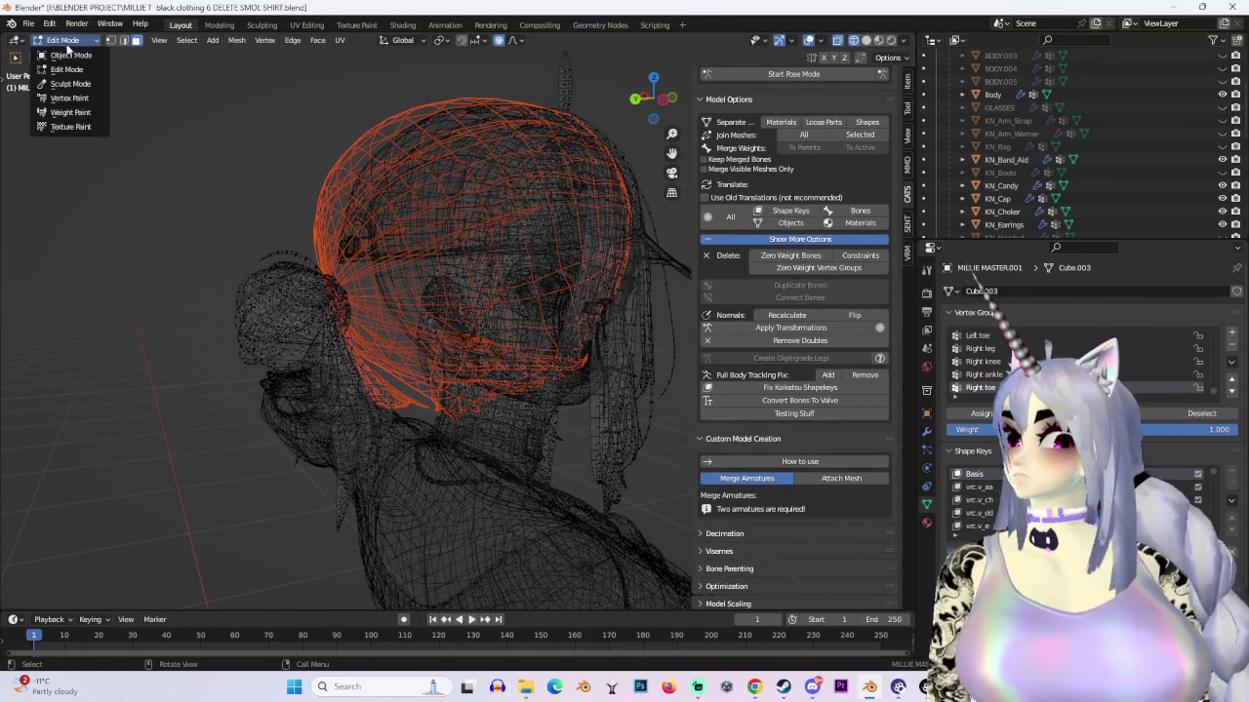
Step: Return to Object Mode, hide MILLIE MASTER.001, and make MILLIE MASTER.002 active
left_click(70, 54)
middle_click_drag(631, 328, 567, 333)
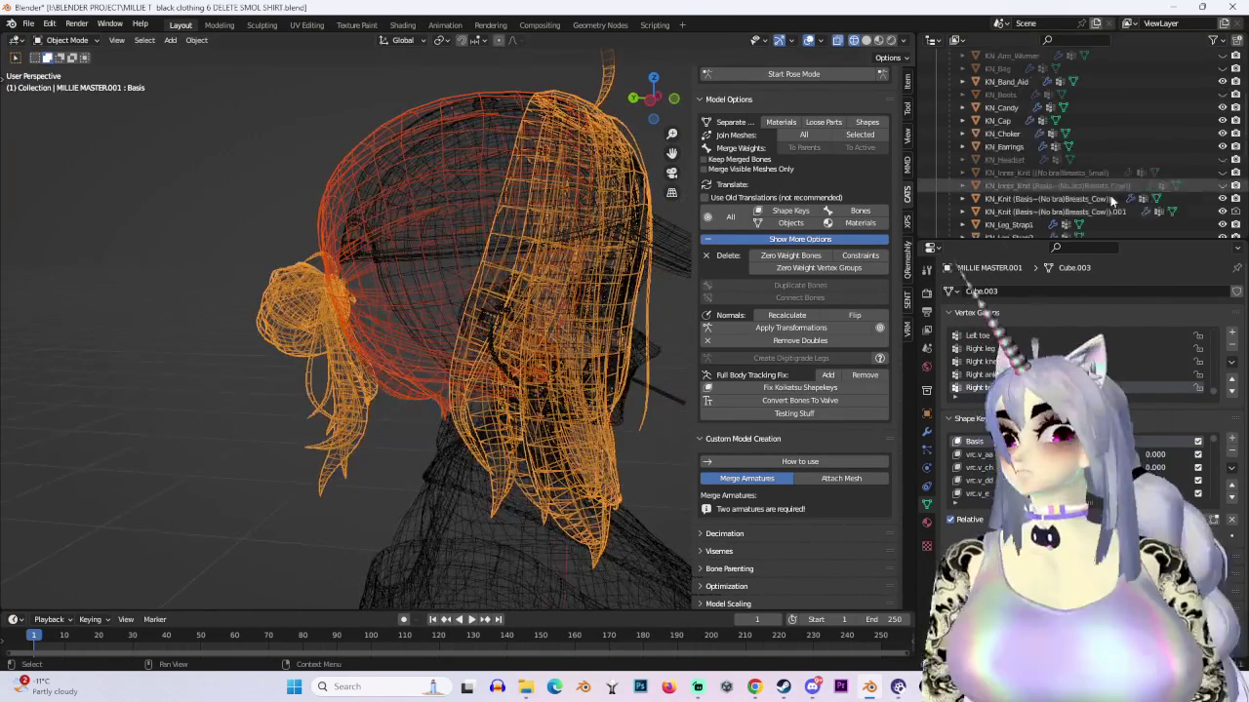
scroll(1106, 178, "down", 3)
scroll(1106, 179, "down", 3)
scroll(1110, 187, "down", 3)
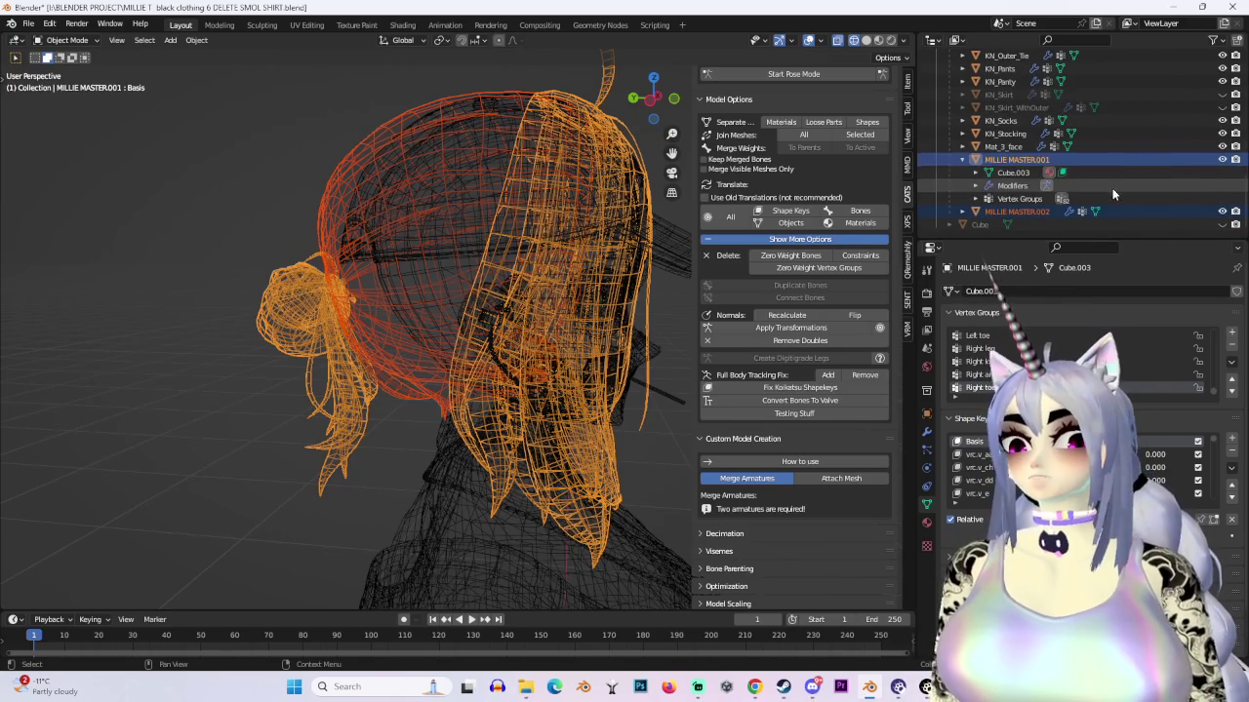
left_click(1222, 160)
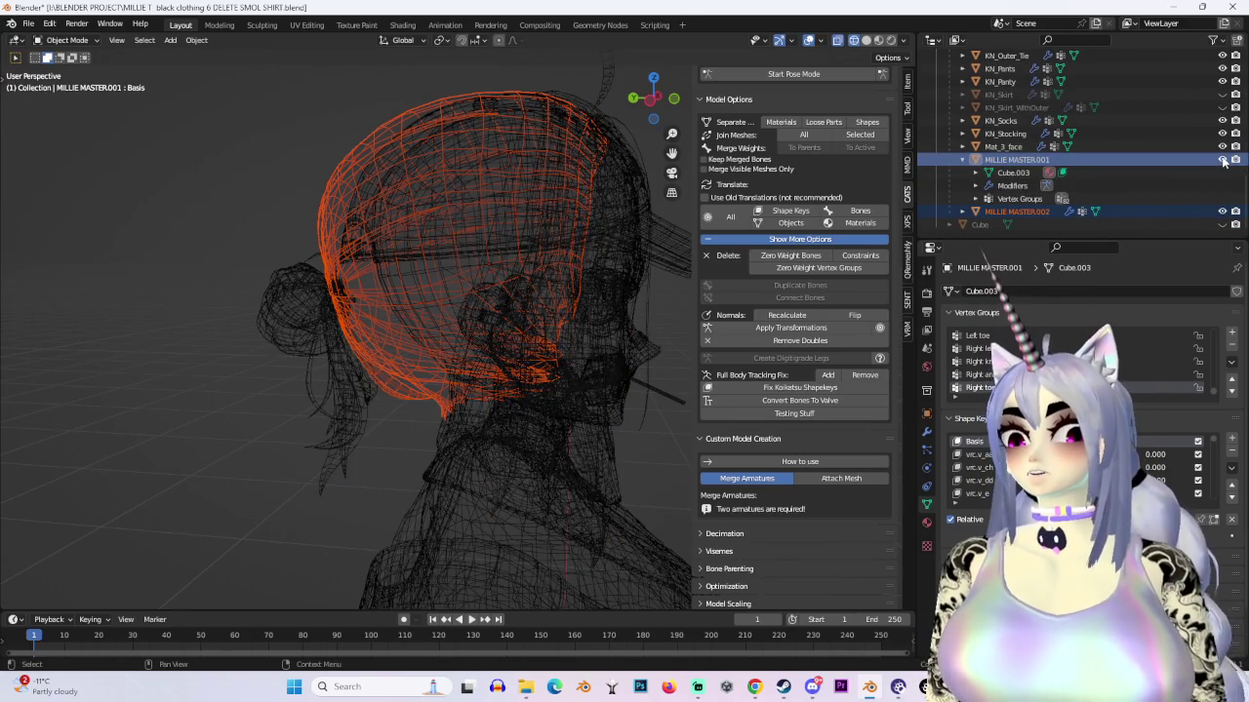
left_click(437, 316)
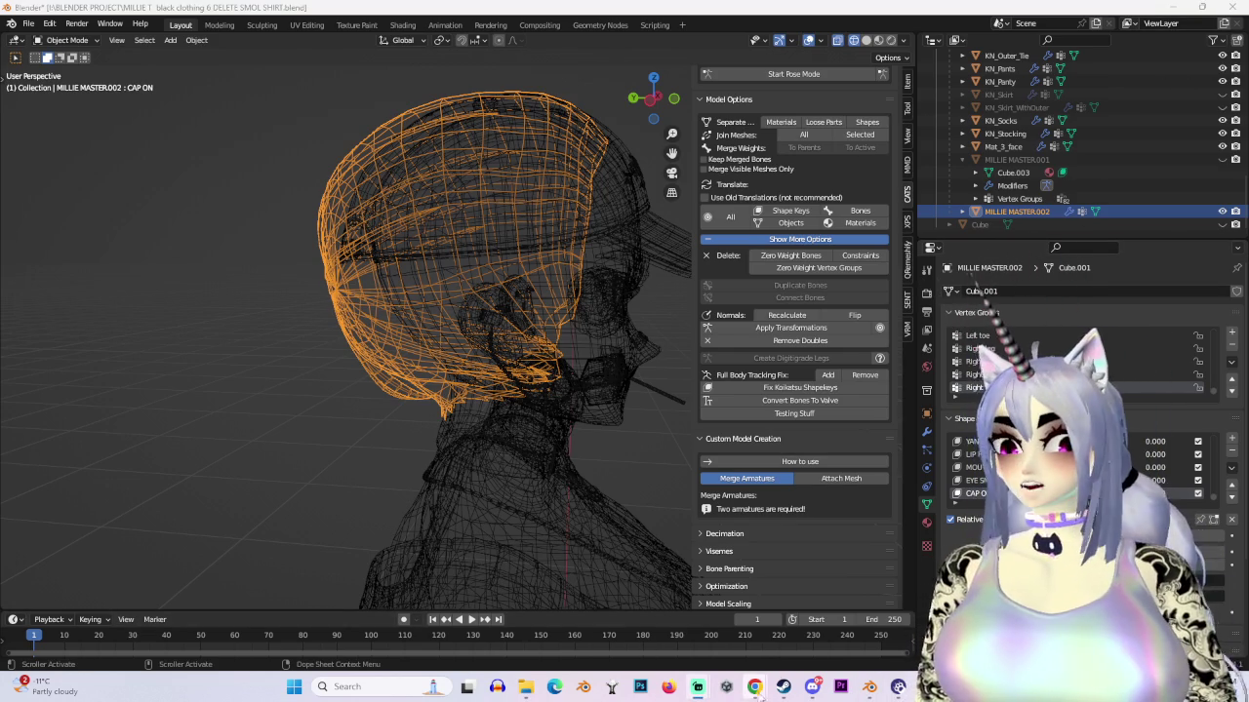
Step: Check the Casino Royale logo in the browser, then switch the viewport to Solid shading
mouse_move(754, 687)
left_click(874, 602)
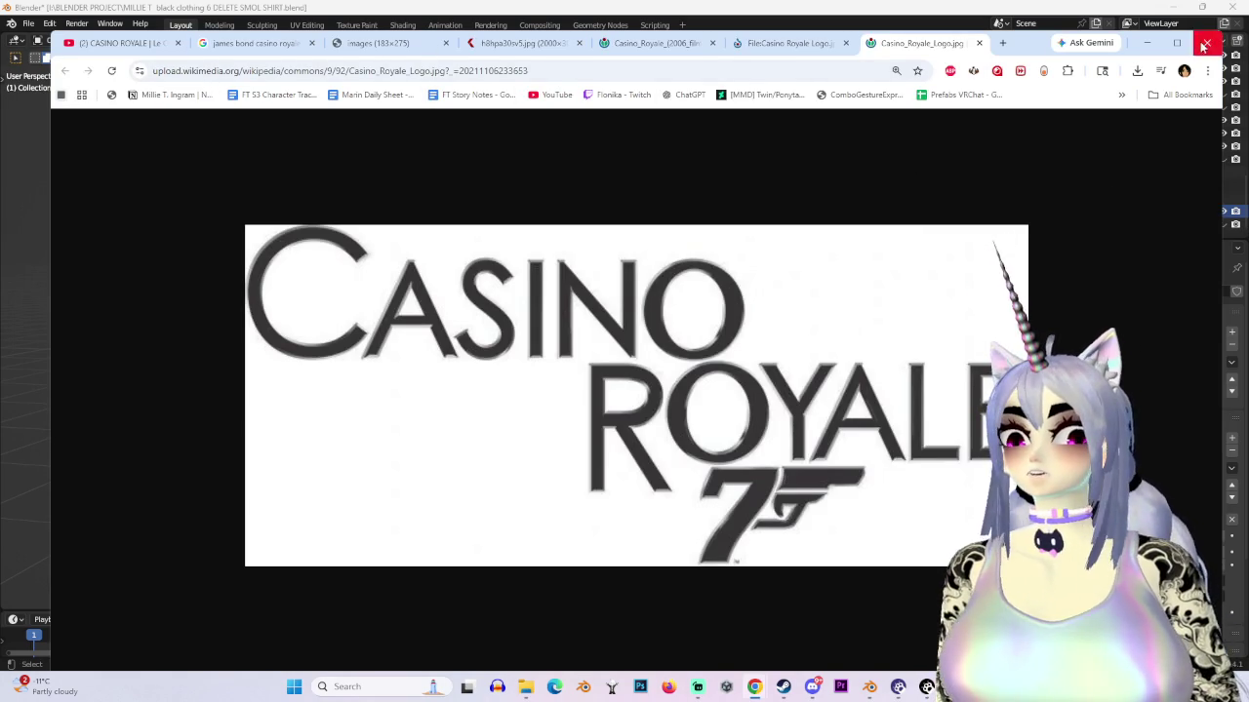
left_click(754, 687)
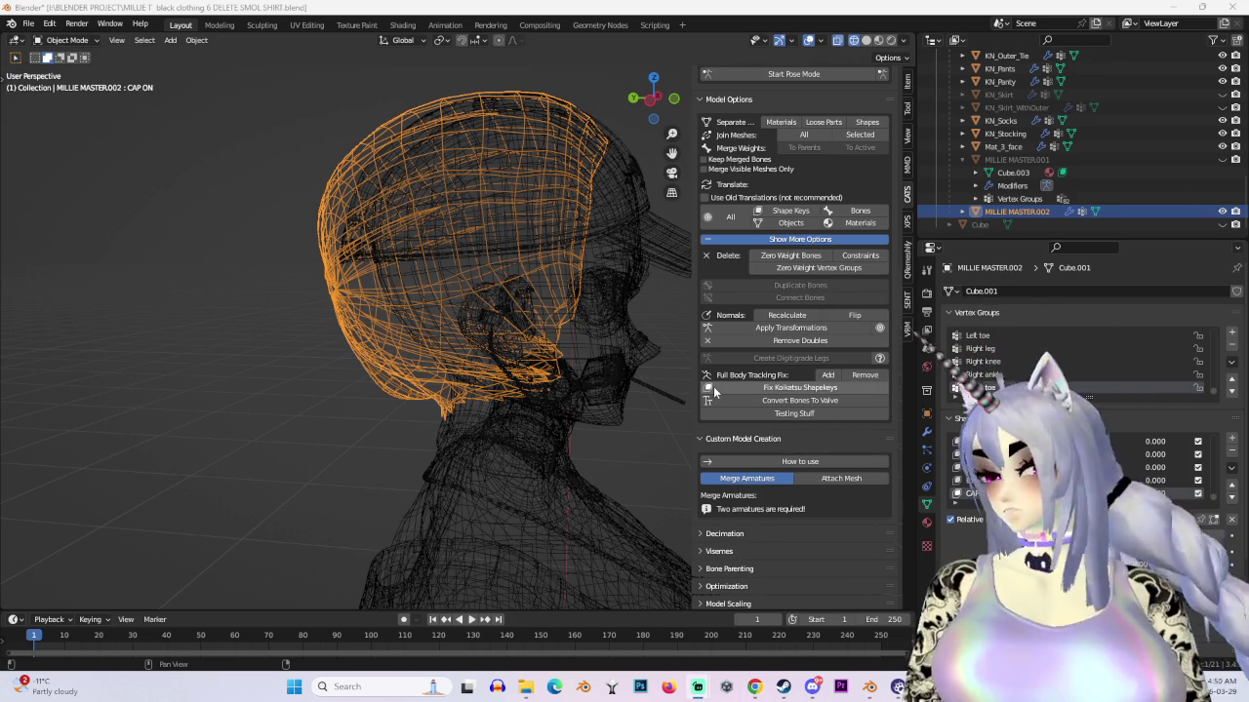
left_click(865, 40)
Step: Put MILLIE MASTER.002 in Sculpt Mode with X mirroring and colour the viewport by Material
mouse_move(234, 328)
middle_mouse_down()
mouse_move(577, 350)
mouse_move(551, 301)
middle_mouse_up()
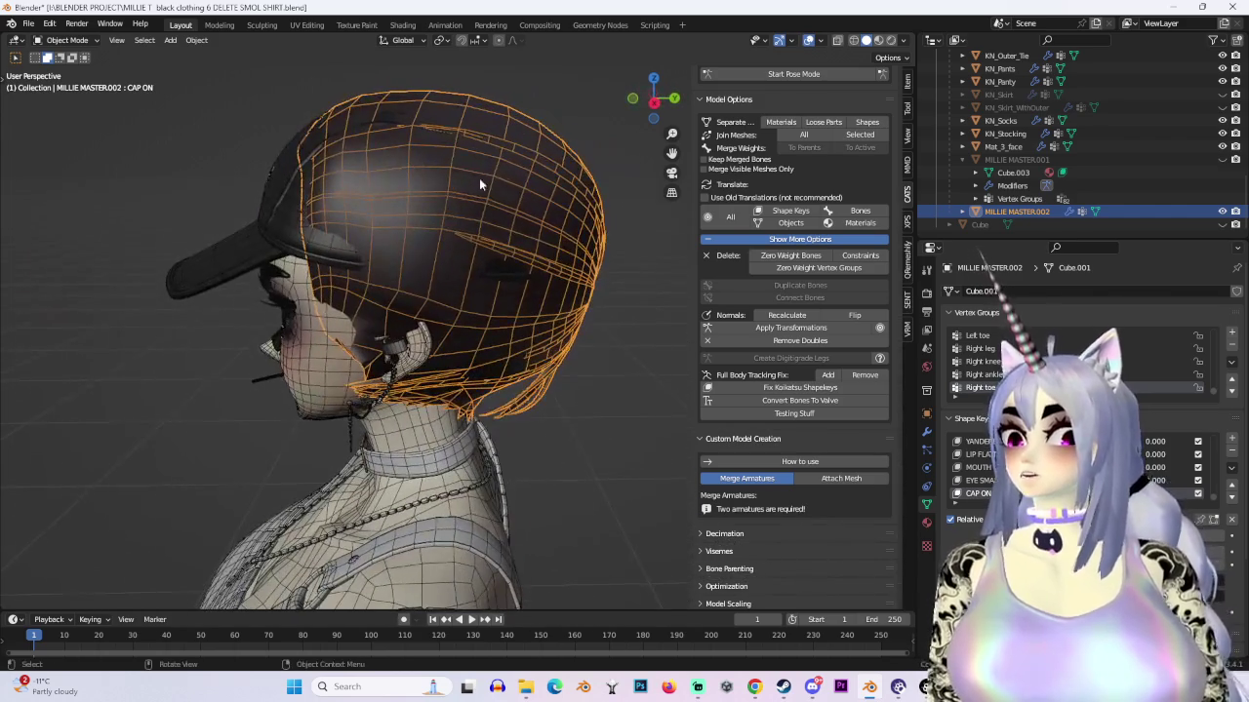
left_click(66, 40)
left_click(70, 84)
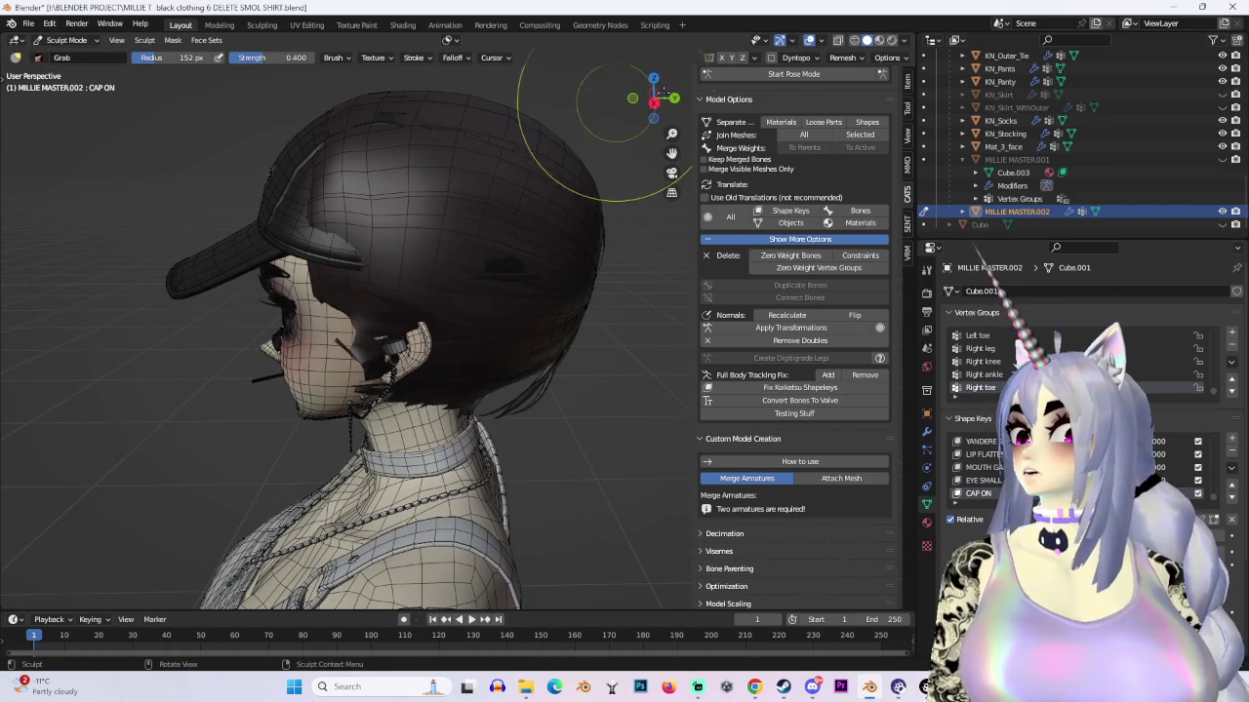
left_click(654, 99)
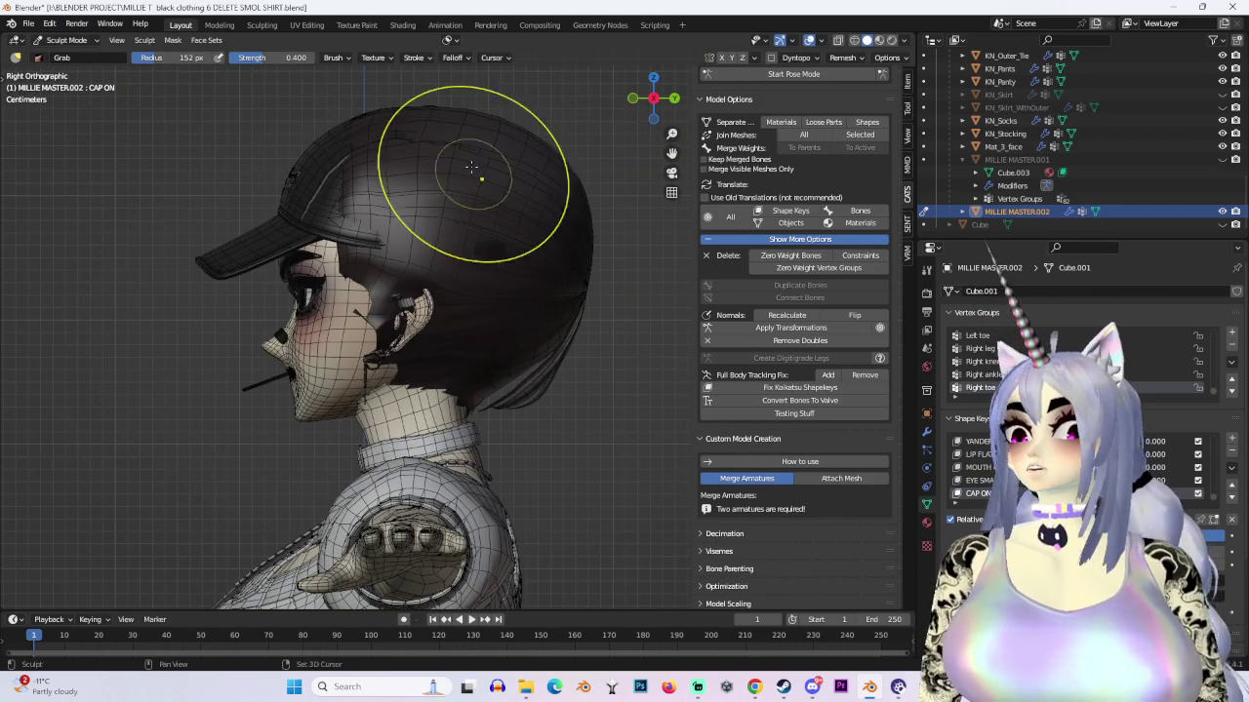
scroll(479, 195, "down", 2)
left_click(722, 57)
scroll(515, 195, "down", 1)
scroll(465, 245, "down", 1)
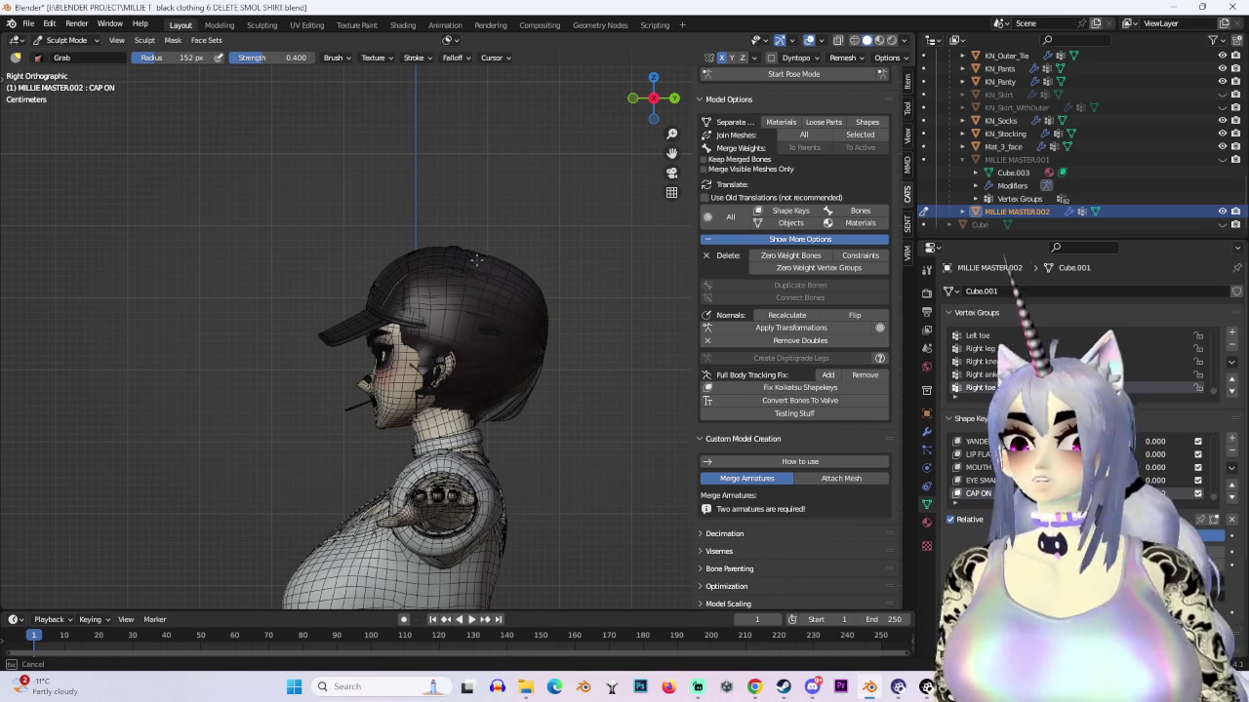
left_click(903, 41)
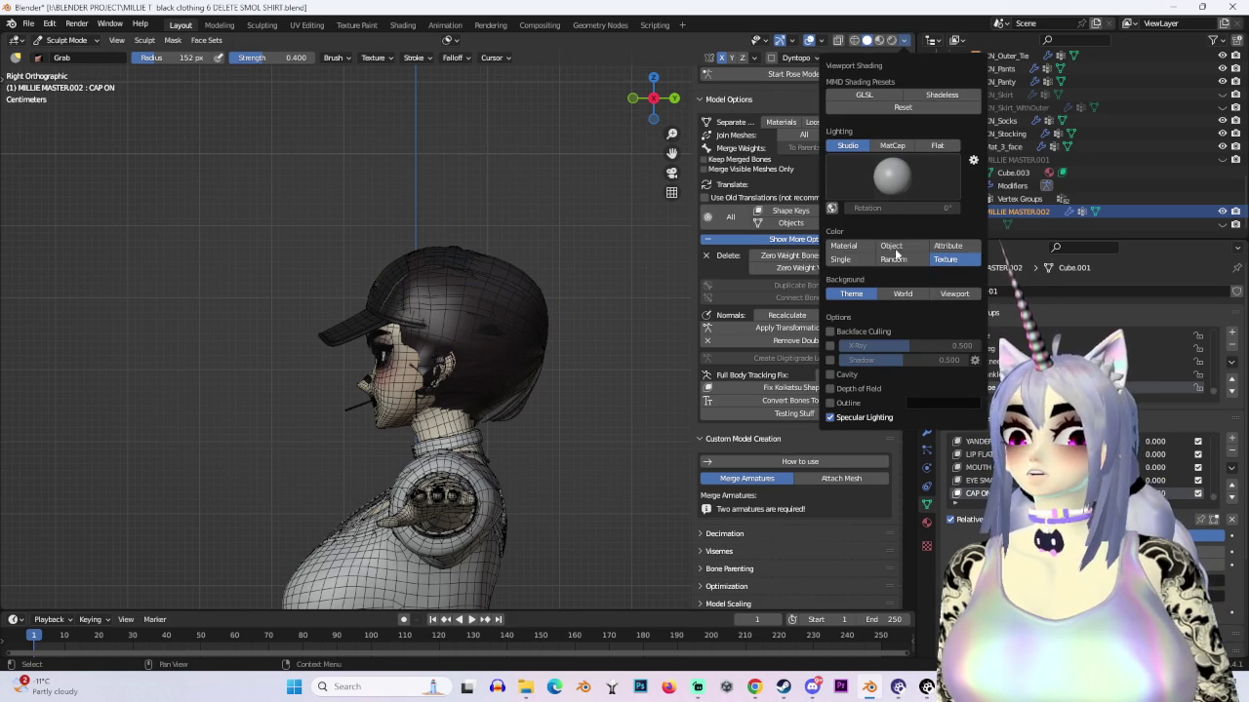
left_click(844, 246)
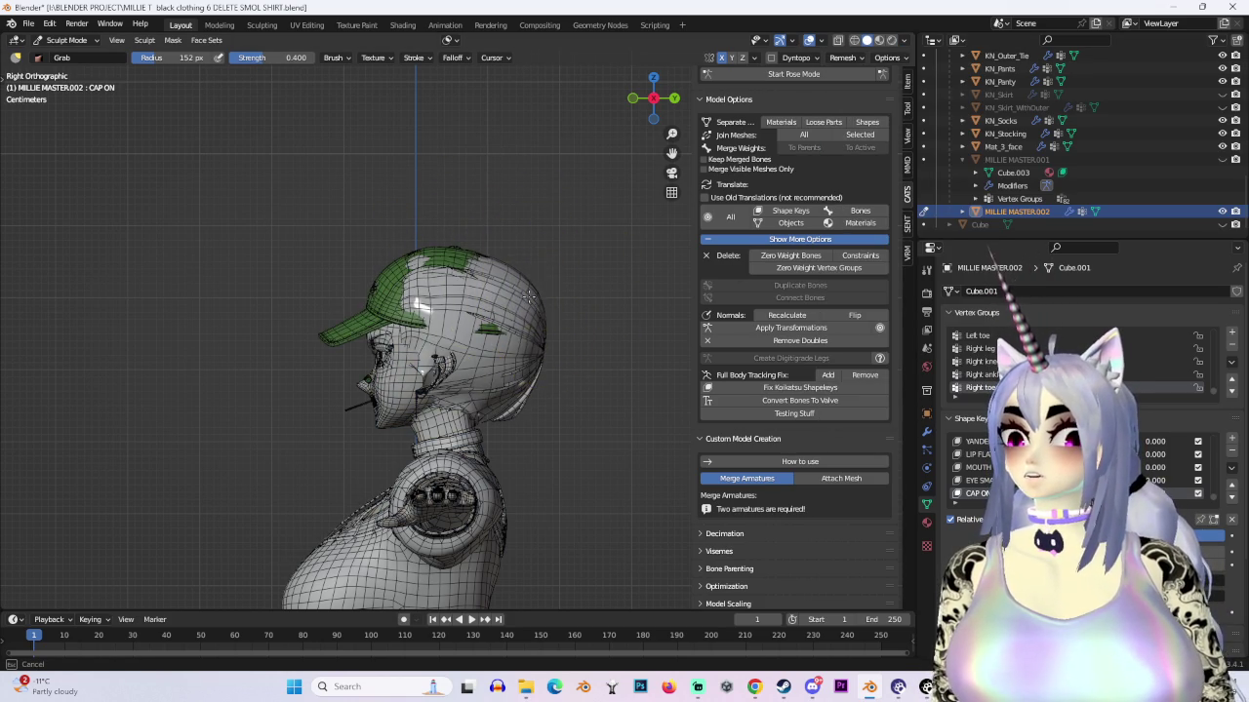
Step: Grab-sculpt the hair mesh inward beneath the green cap, checking from several angles
scroll(535, 283, "up", 2)
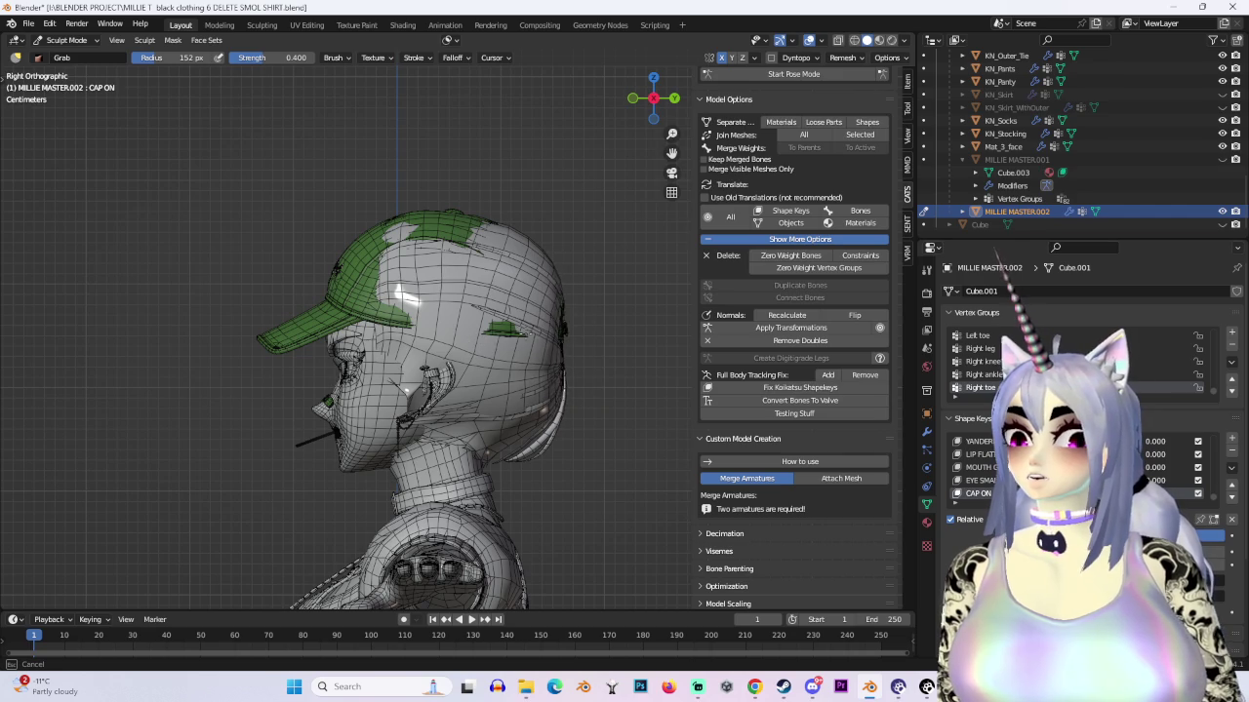
mouse_move(536, 326)
middle_mouse_down()
mouse_move(487, 348)
mouse_move(561, 366)
middle_mouse_up()
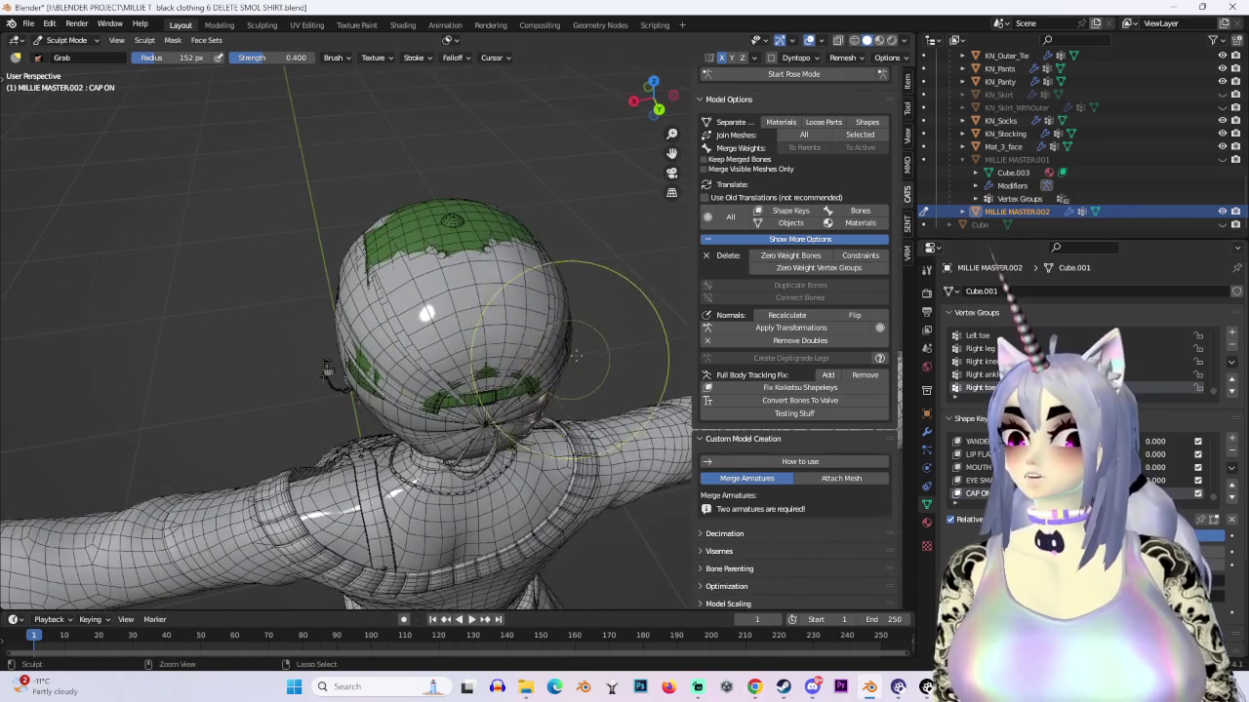
scroll(571, 392, "up", 2)
middle_click_drag(590, 429, 564, 414)
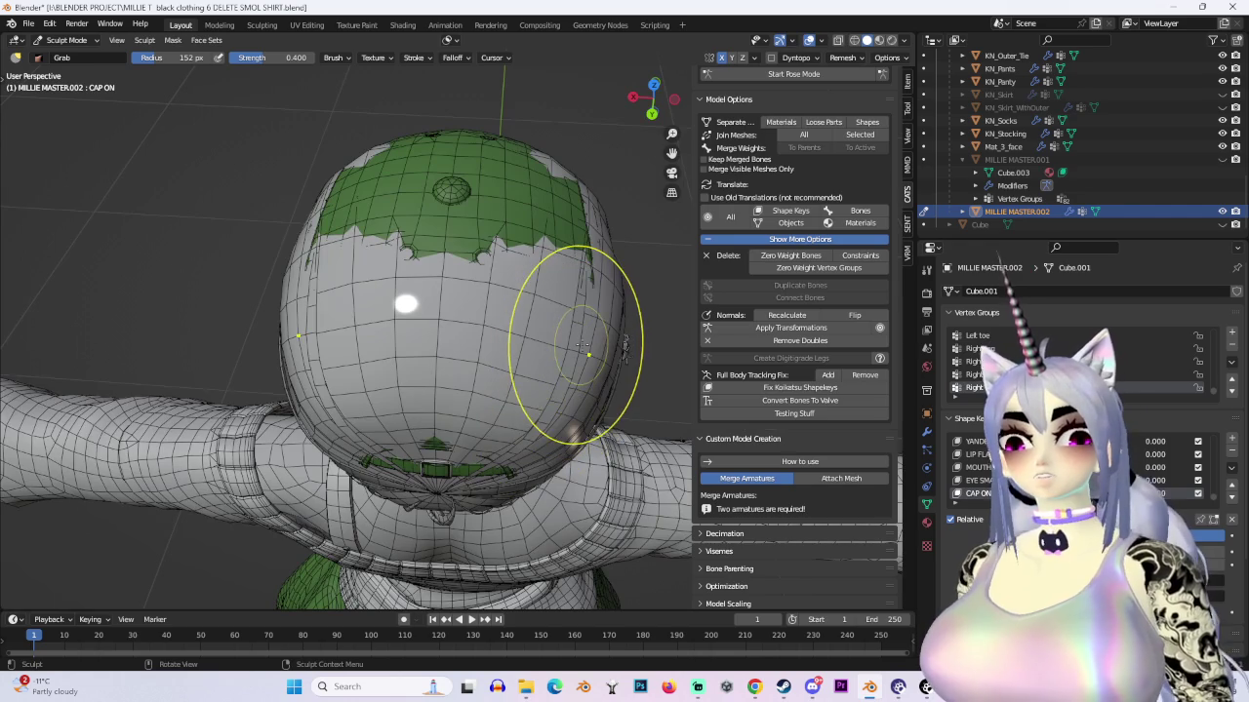
middle_click_drag(575, 373, 605, 402)
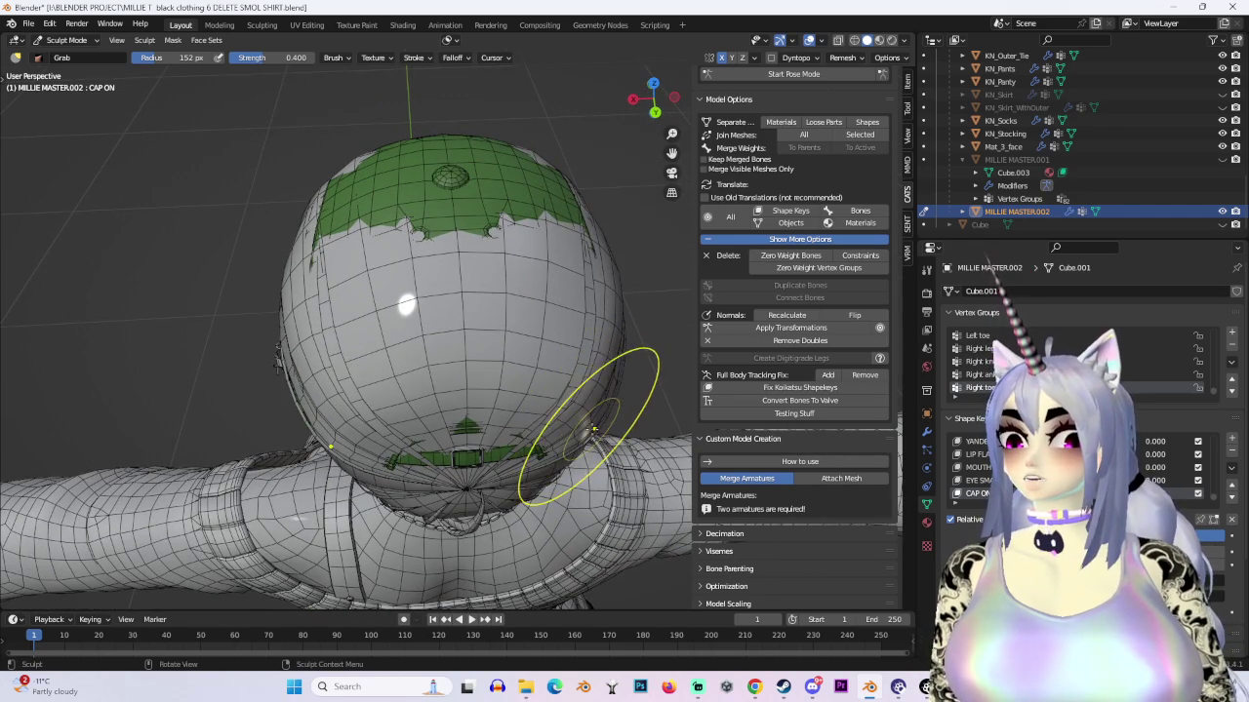
mouse_move(576, 417)
middle_mouse_down()
mouse_move(607, 322)
mouse_move(584, 296)
mouse_move(292, 279)
mouse_move(364, 307)
middle_mouse_up()
left_click_drag(363, 305, 353, 340)
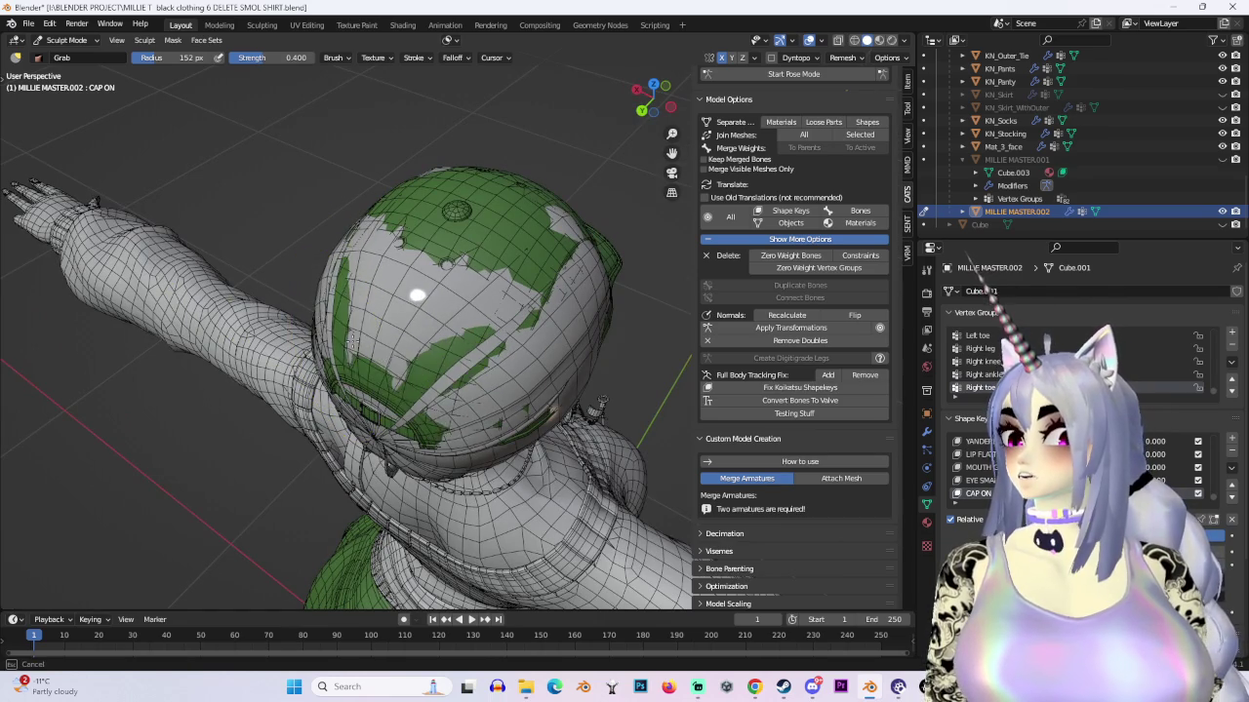
mouse_move(388, 290)
middle_mouse_down()
mouse_move(495, 232)
mouse_move(522, 261)
mouse_move(543, 245)
mouse_move(576, 250)
middle_mouse_up()
mouse_move(510, 220)
middle_mouse_down()
mouse_move(586, 209)
mouse_move(589, 310)
mouse_move(593, 237)
mouse_move(625, 234)
mouse_move(577, 218)
mouse_move(563, 198)
mouse_move(546, 264)
mouse_move(544, 298)
mouse_move(608, 346)
middle_mouse_up()
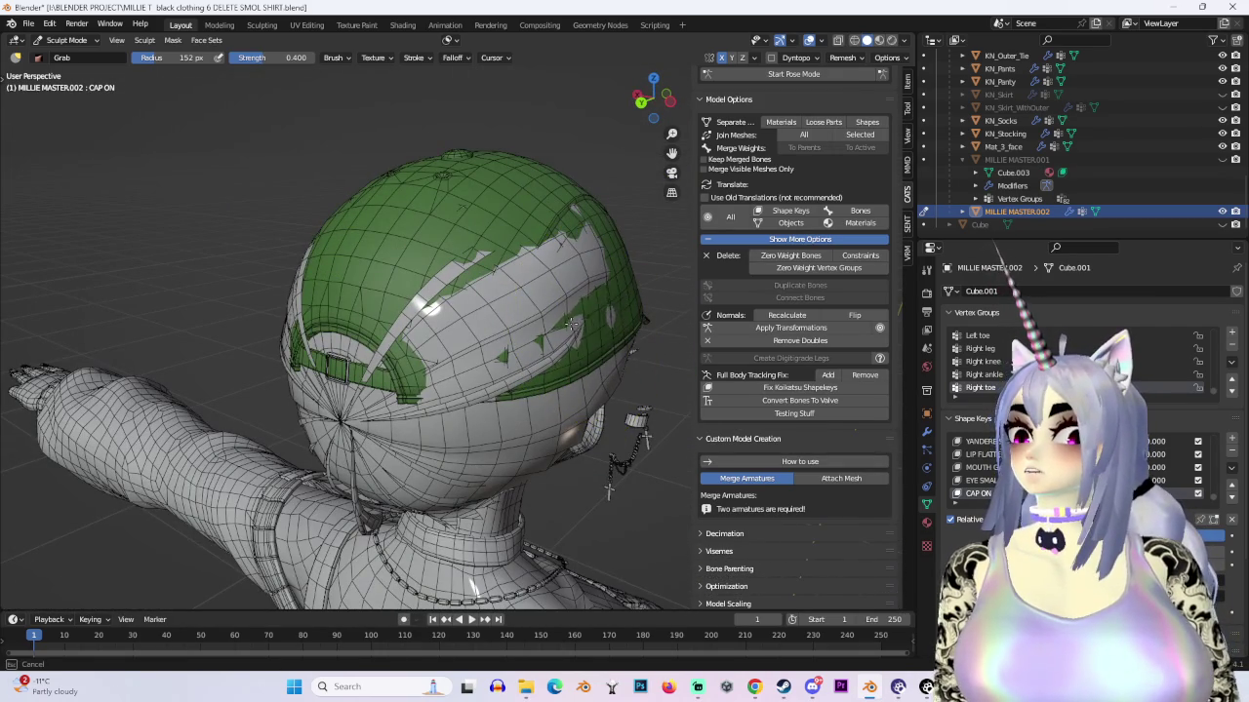
scroll(615, 314, "up", 1)
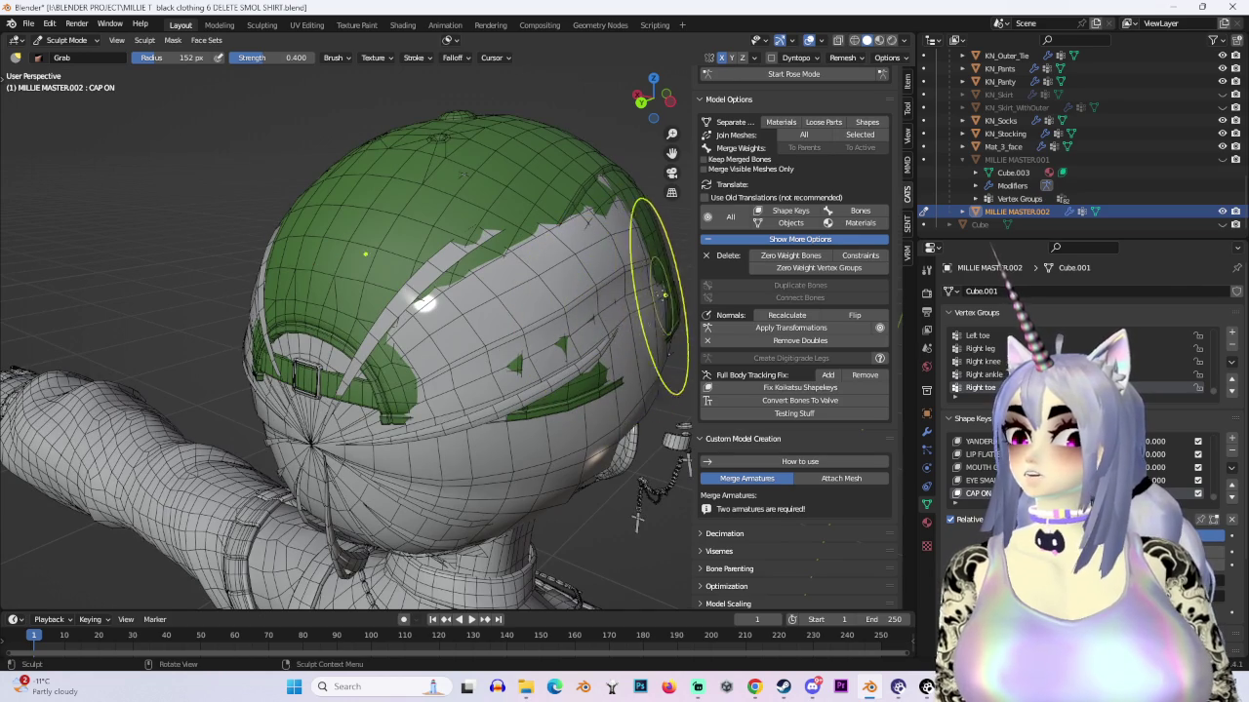
mouse_move(664, 295)
middle_mouse_down()
mouse_move(530, 306)
mouse_move(313, 435)
mouse_move(417, 321)
mouse_move(495, 398)
mouse_move(383, 252)
middle_mouse_up()
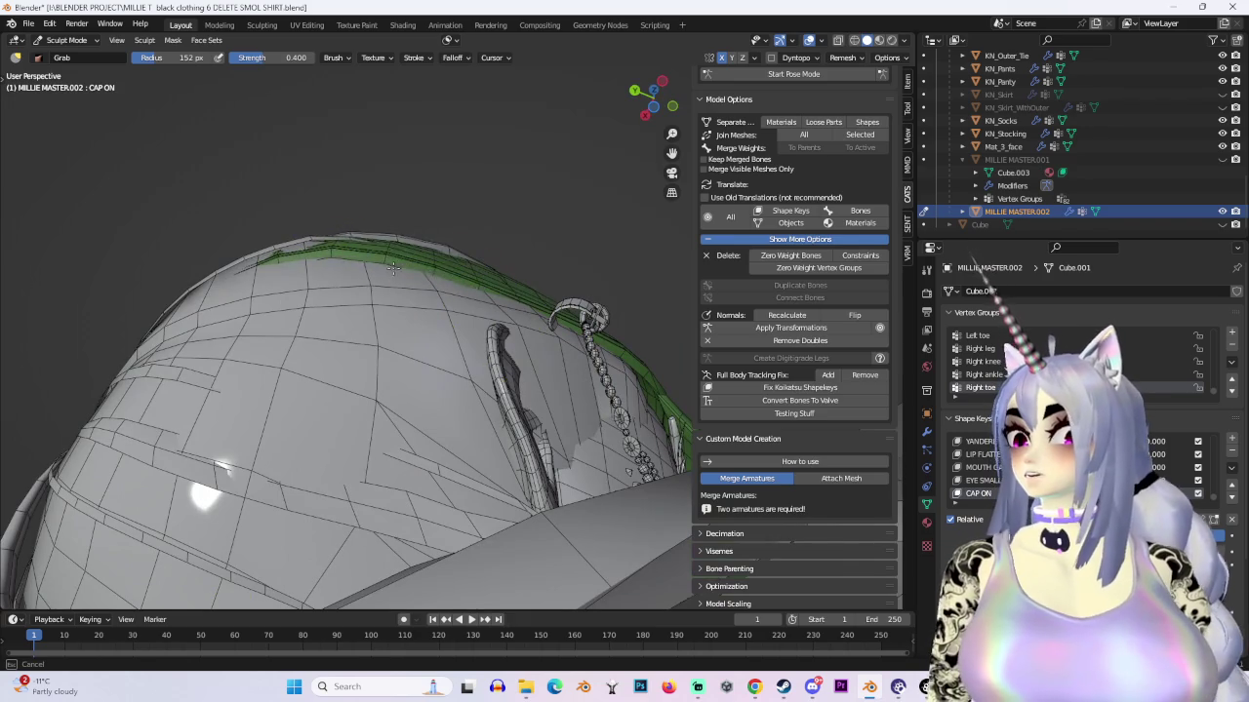
mouse_move(324, 251)
middle_mouse_down()
mouse_move(374, 288)
mouse_move(502, 328)
mouse_move(532, 321)
mouse_move(497, 300)
mouse_move(481, 333)
mouse_move(518, 348)
mouse_move(510, 324)
mouse_move(349, 371)
mouse_move(410, 371)
mouse_move(445, 389)
mouse_move(469, 299)
middle_mouse_up()
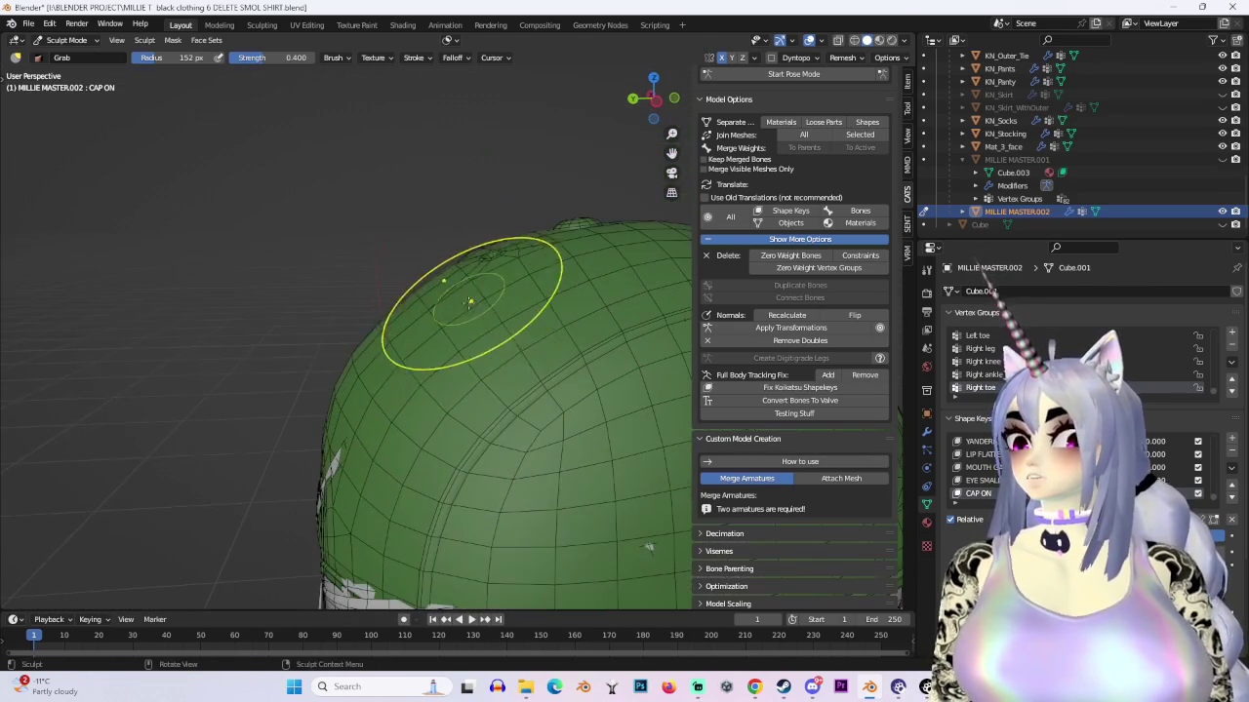
mouse_move(417, 390)
middle_mouse_down()
mouse_move(421, 371)
mouse_move(362, 377)
mouse_move(271, 432)
mouse_move(530, 349)
mouse_move(501, 419)
mouse_move(433, 487)
mouse_move(475, 365)
mouse_move(468, 474)
mouse_move(518, 404)
middle_mouse_up()
scroll(518, 403, "up", 4)
scroll(475, 362, "up", 2)
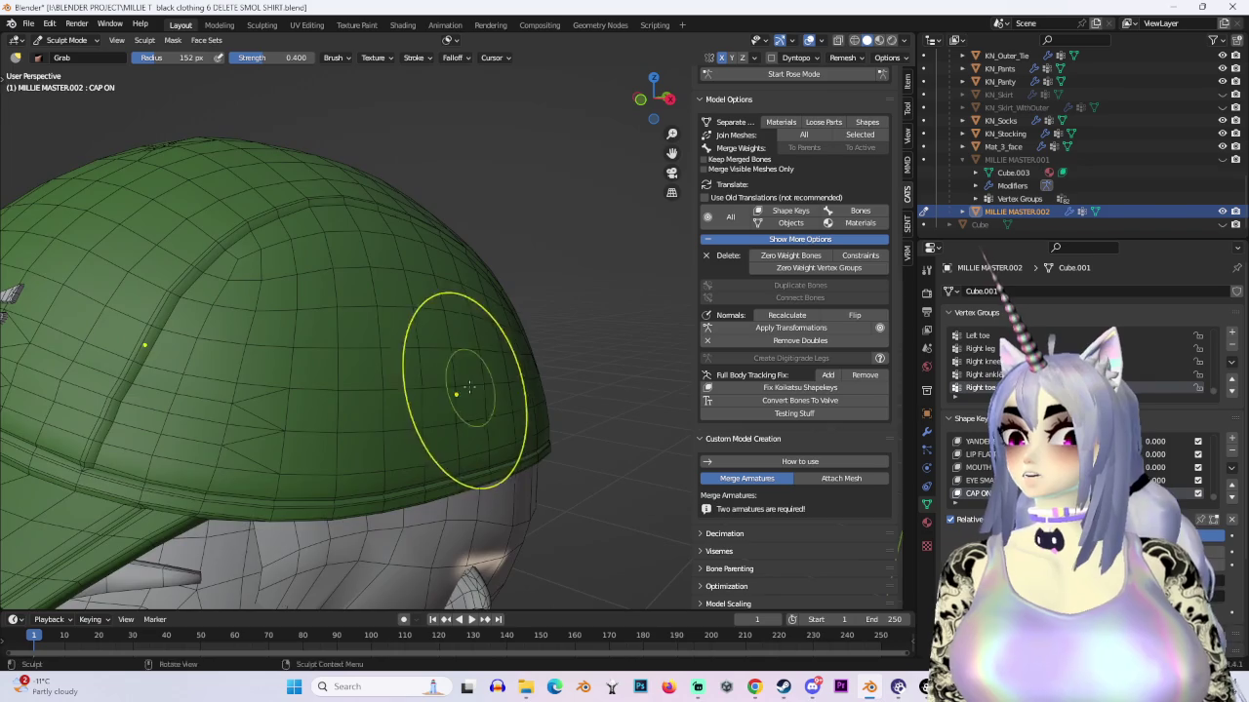
scroll(471, 388, "down", 4)
mouse_move(419, 362)
middle_mouse_down()
mouse_move(529, 391)
mouse_move(505, 353)
mouse_move(430, 380)
mouse_move(529, 404)
middle_mouse_up()
scroll(530, 404, "down", 2)
scroll(487, 390, "up", 2)
scroll(588, 324, "up", 2)
middle_click_drag(585, 324, 563, 382)
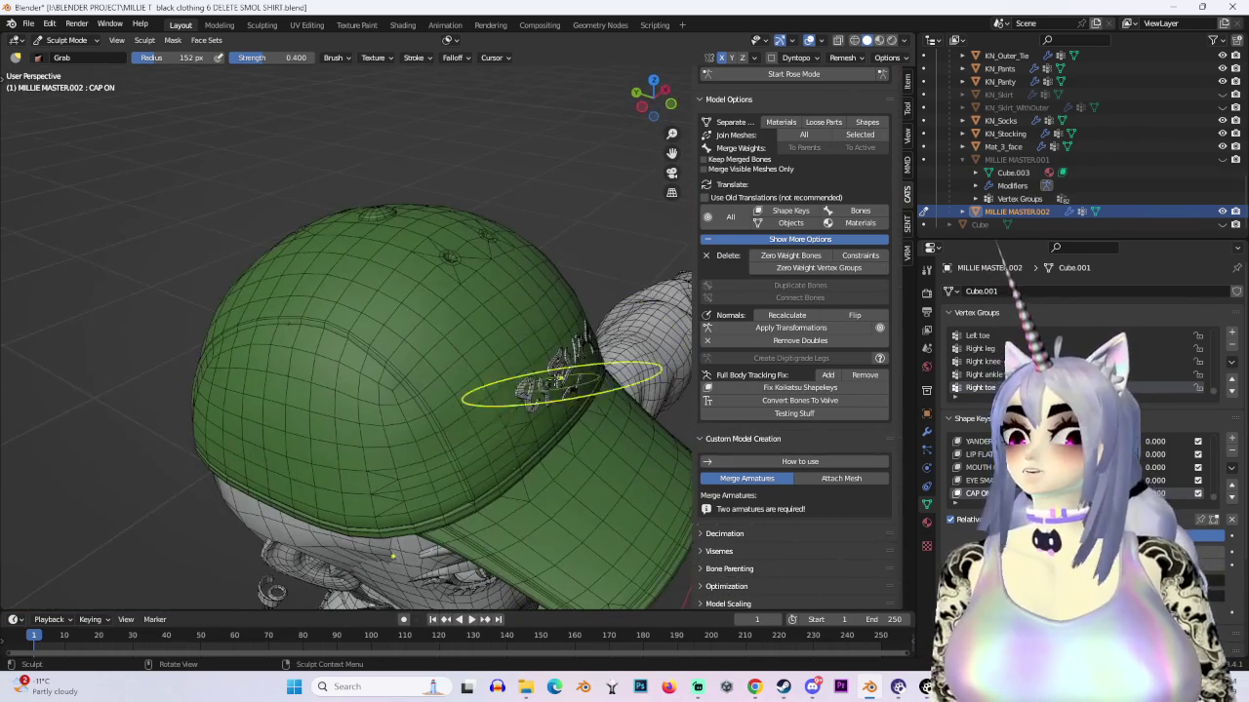
mouse_move(464, 375)
middle_mouse_down()
mouse_move(446, 326)
mouse_move(502, 321)
mouse_move(537, 453)
mouse_move(568, 371)
mouse_move(572, 292)
mouse_move(530, 404)
mouse_move(493, 434)
mouse_move(493, 414)
mouse_move(357, 353)
middle_mouse_up()
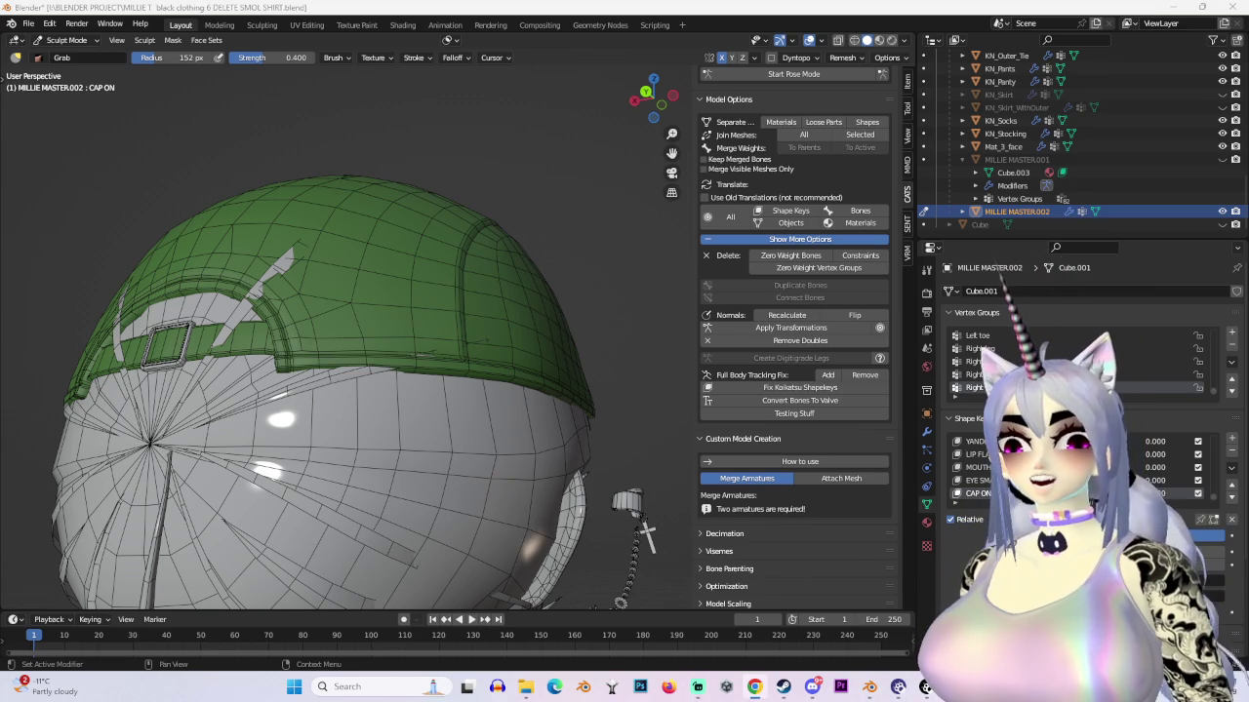
left_click_drag(1248, 134, 942, 135)
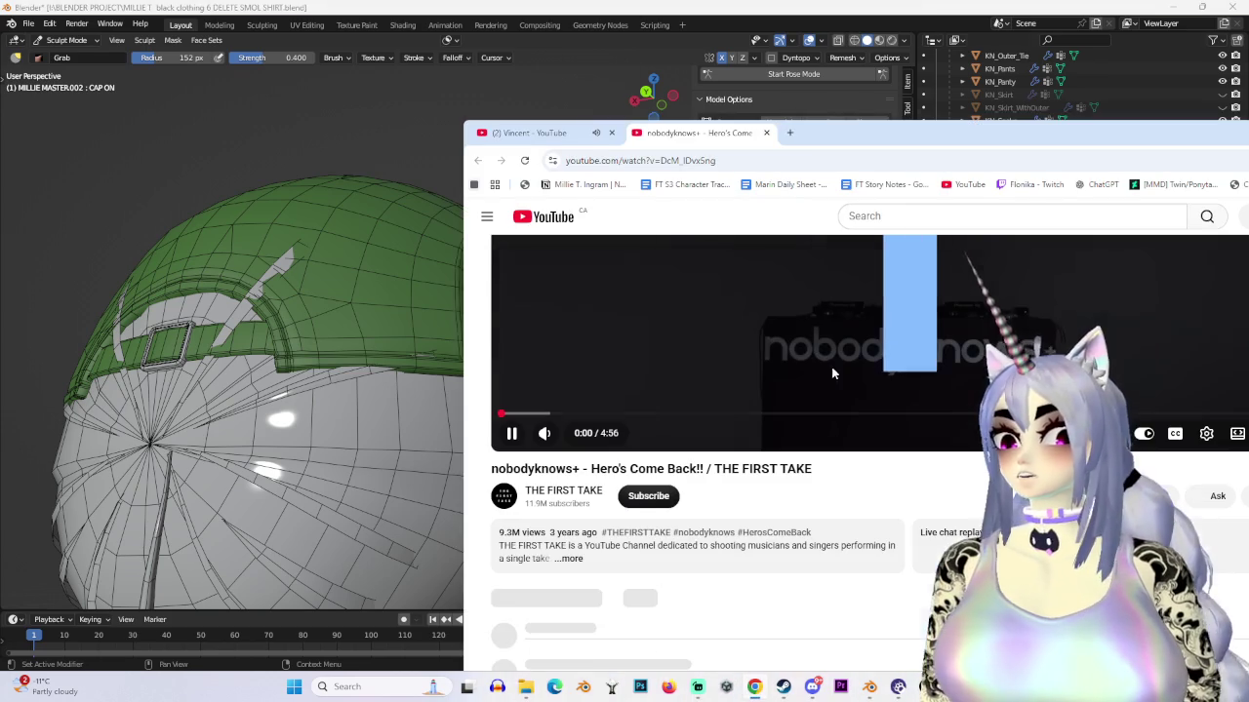
key("alt+Tab")
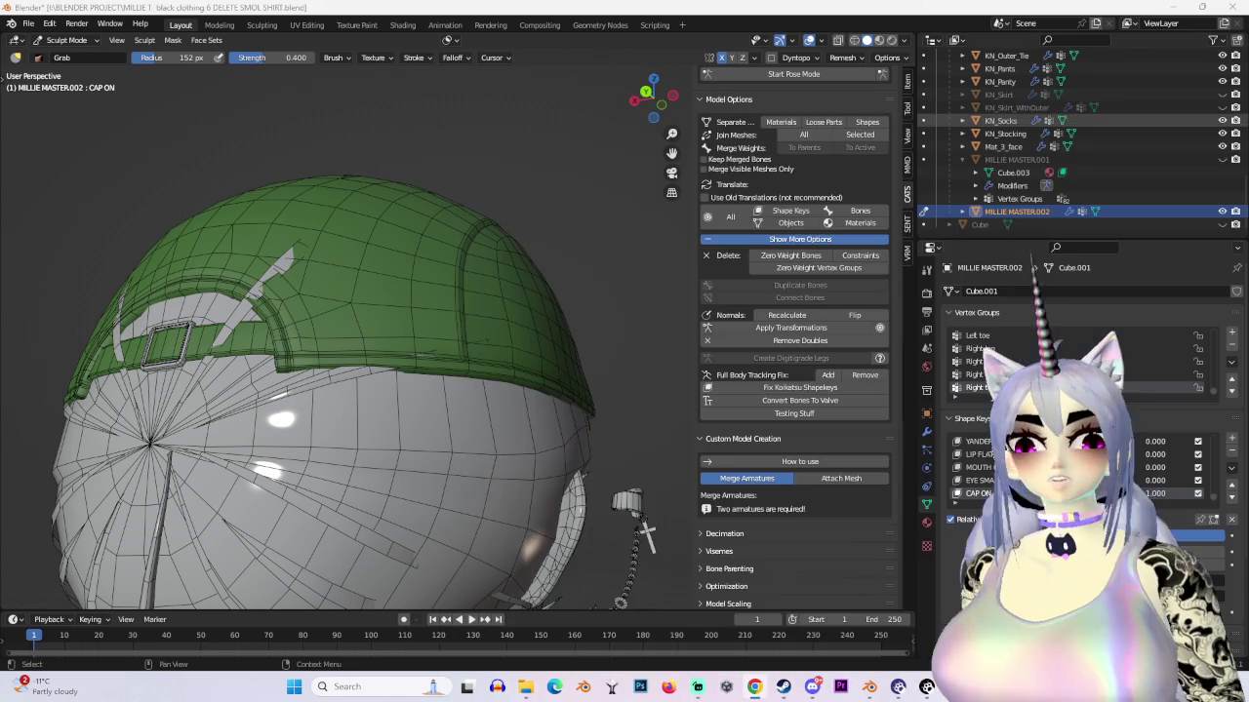
key("alt+Tab")
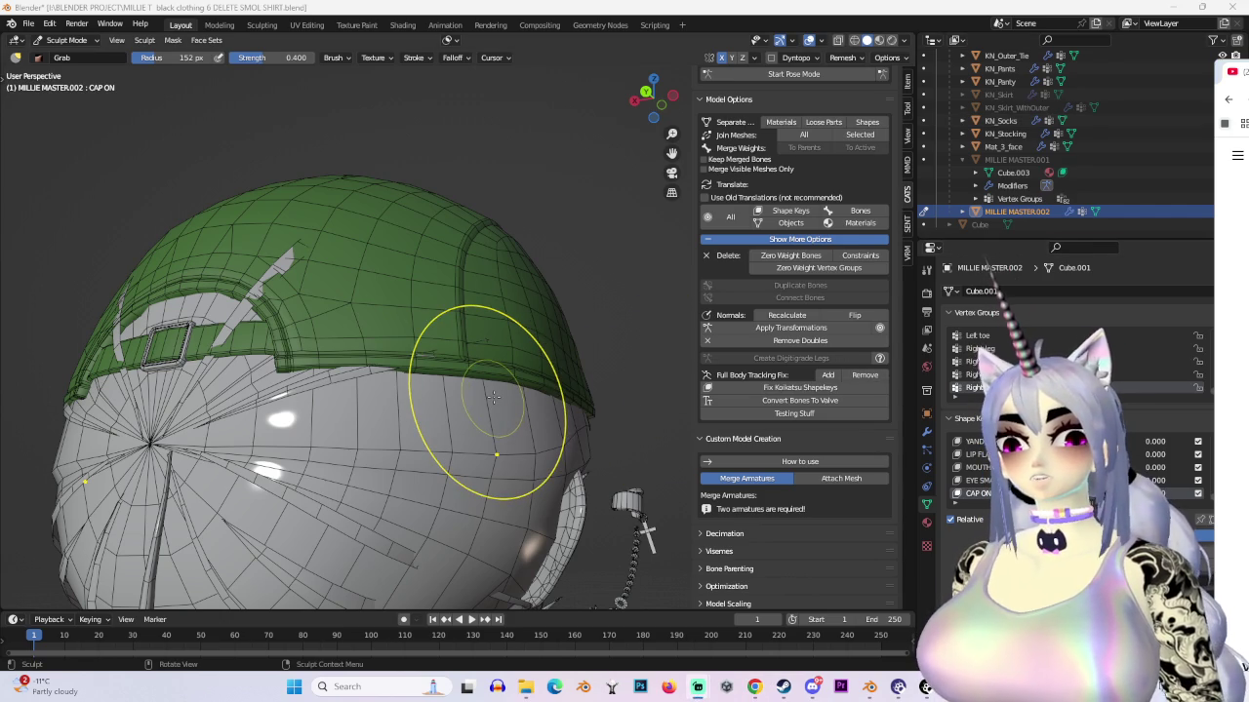
Step: Grab-sculpt the mesh around the cap's back strap and buckle in toward the head
scroll(293, 445, "up", 3)
mouse_move(293, 446)
middle_mouse_down()
mouse_move(472, 332)
mouse_move(426, 397)
middle_mouse_up()
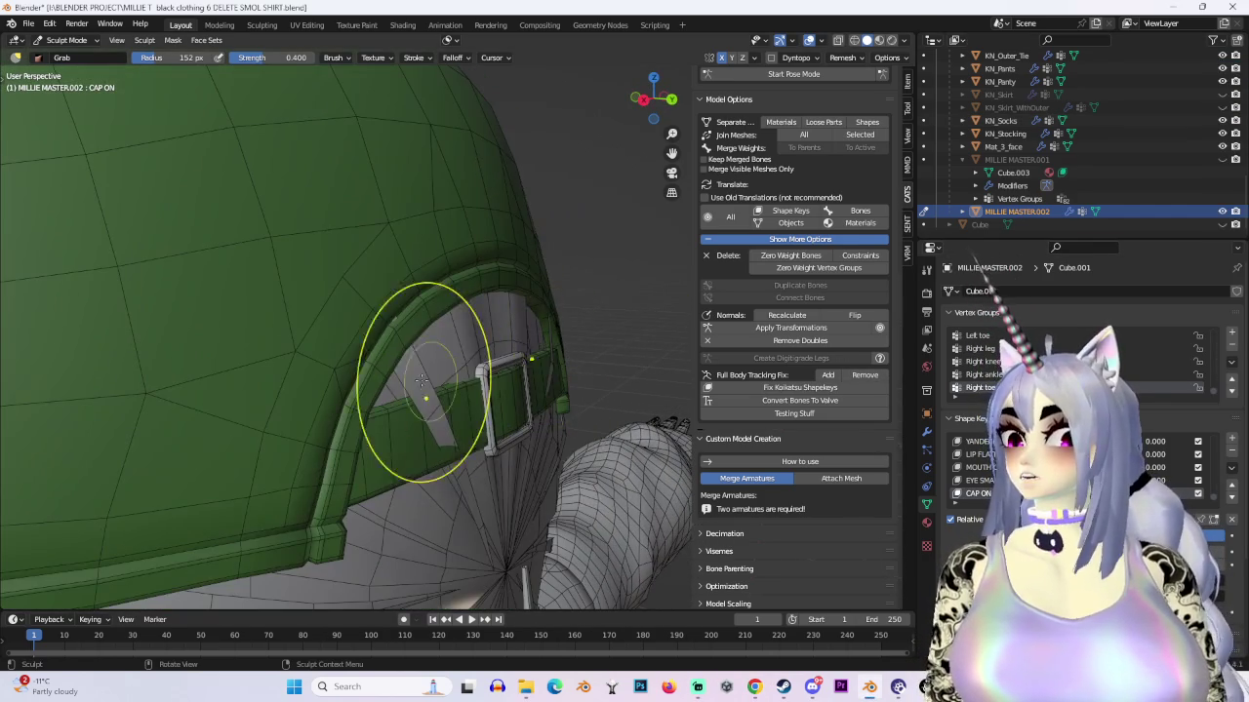
left_click_drag(431, 400, 381, 388)
middle_click_drag(472, 363, 343, 454)
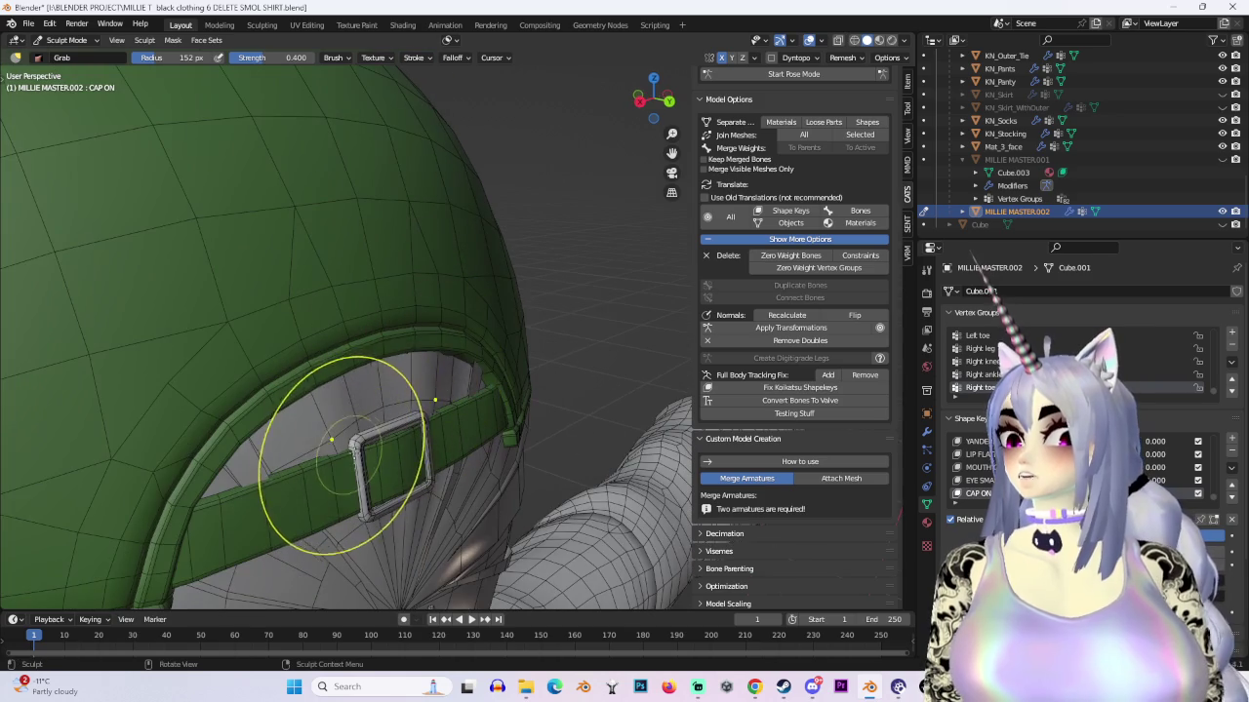
left_click_drag(315, 442, 481, 395)
mouse_move(460, 387)
middle_mouse_down()
mouse_move(349, 166)
mouse_move(271, 184)
middle_mouse_up()
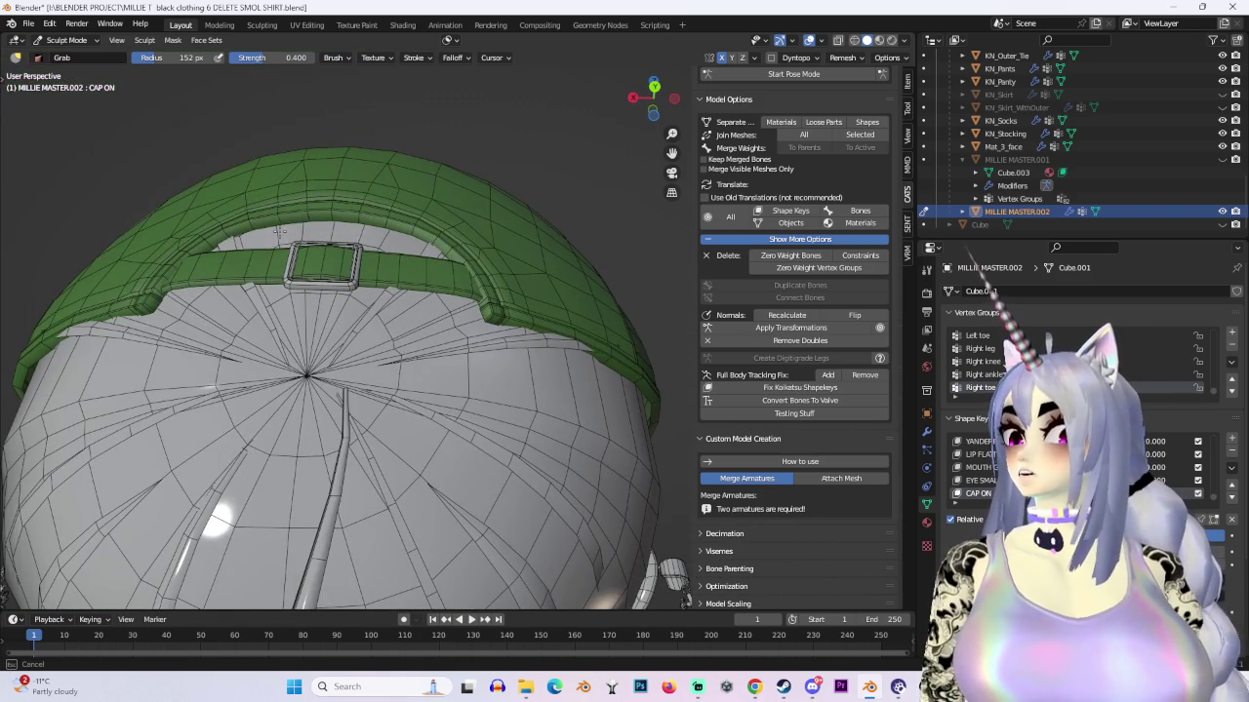
left_click_drag(257, 285, 253, 301)
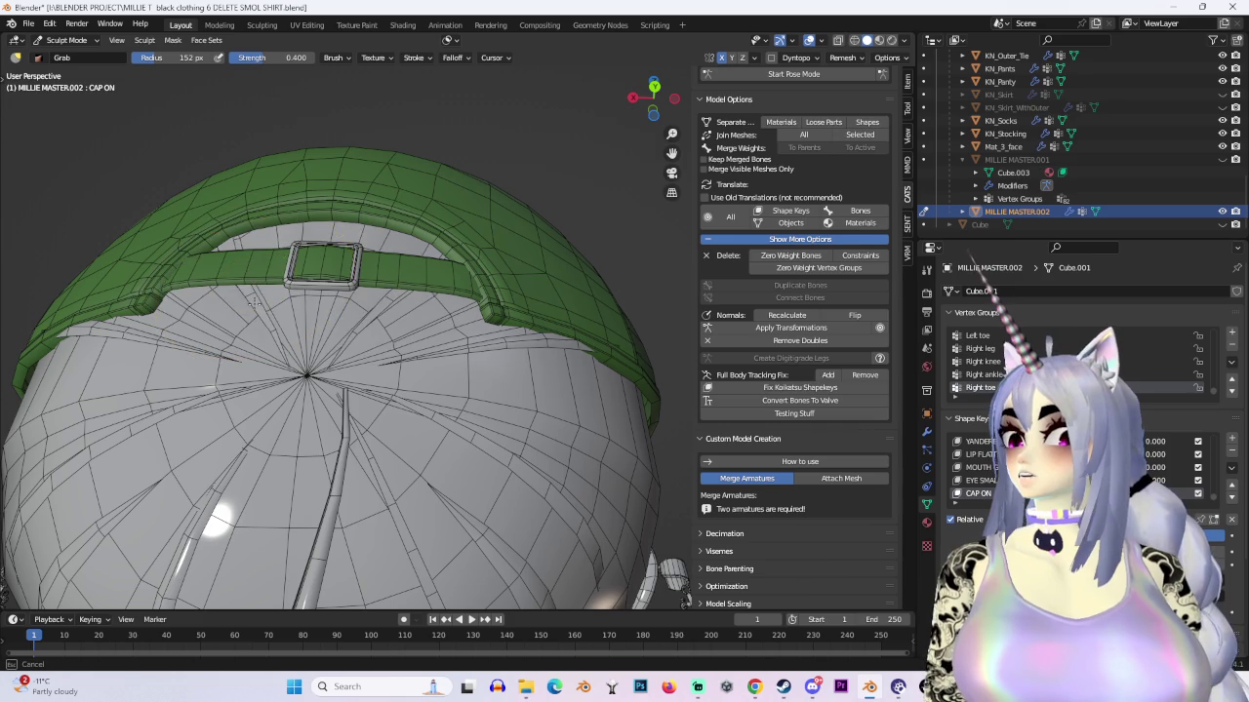
Step: Orbit around the strap, buckle and brim to inspect the sculpted cap
mouse_move(256, 293)
middle_mouse_down()
mouse_move(446, 176)
mouse_move(534, 202)
middle_mouse_up()
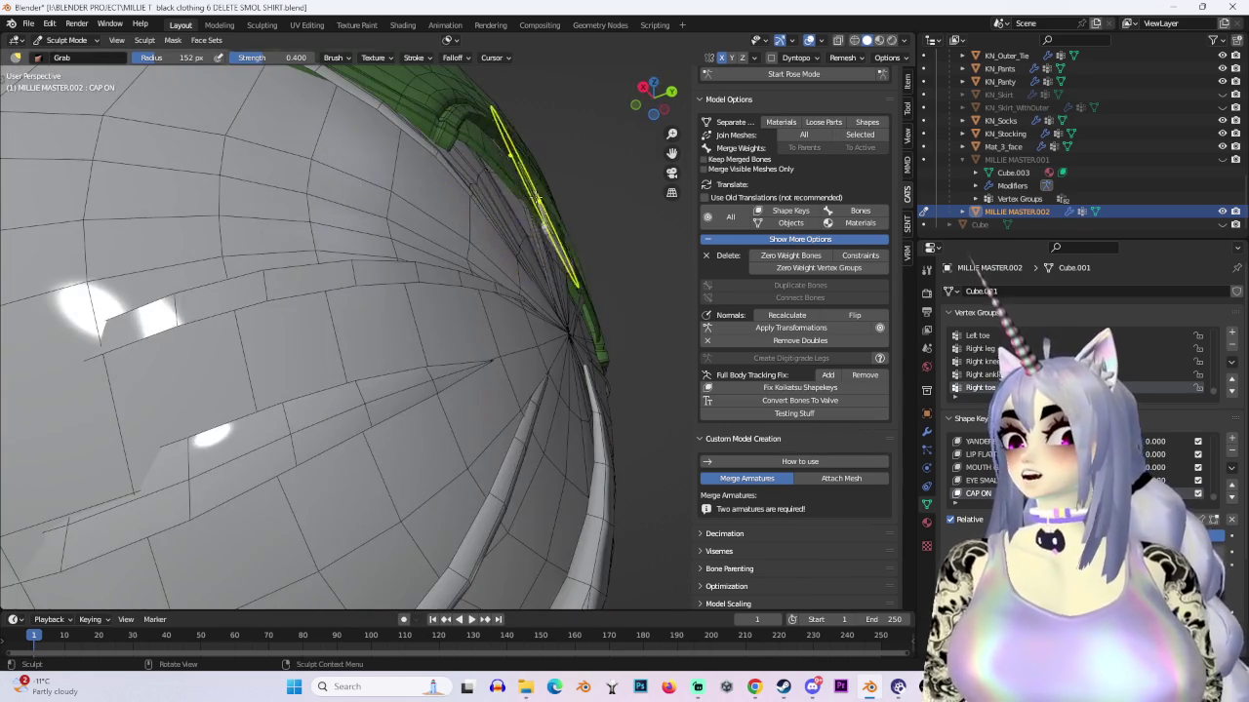
middle_click_drag(405, 157, 124, 278)
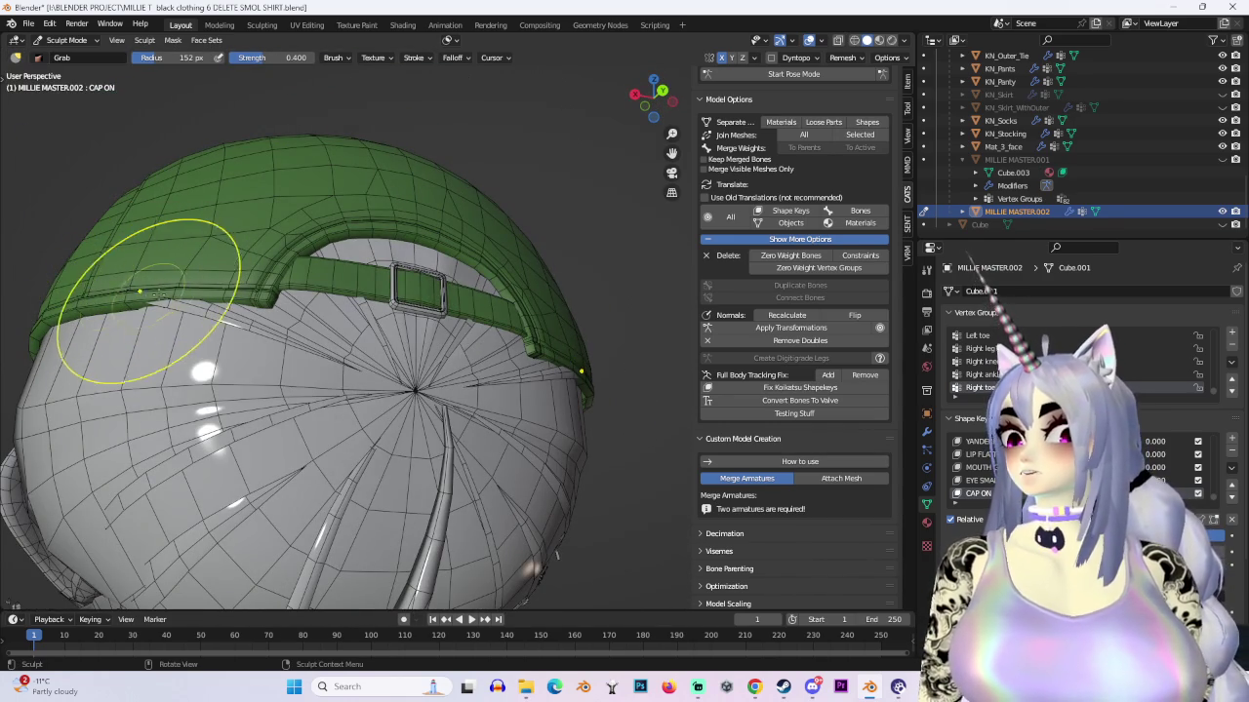
middle_click_drag(153, 314, 486, 144)
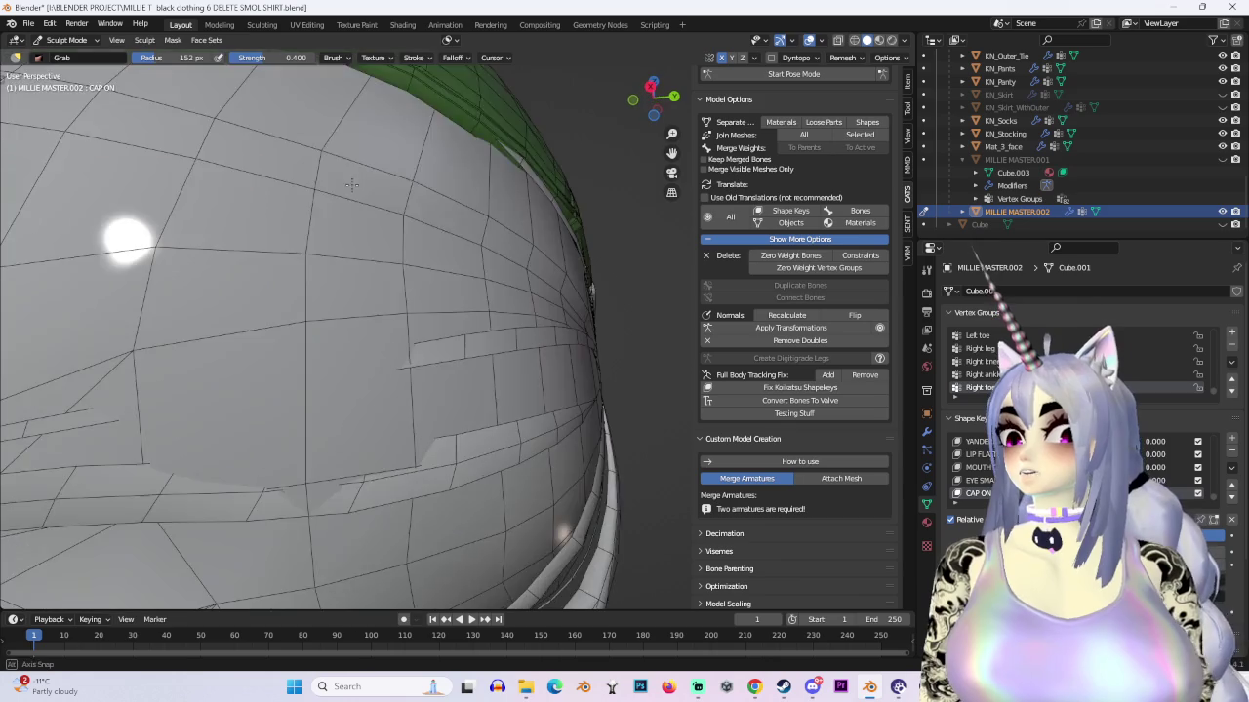
mouse_move(443, 201)
middle_mouse_down()
mouse_move(481, 330)
mouse_move(501, 335)
mouse_move(544, 276)
mouse_move(530, 283)
mouse_move(524, 256)
mouse_move(446, 251)
mouse_move(465, 404)
mouse_move(478, 361)
mouse_move(432, 390)
mouse_move(476, 404)
mouse_move(468, 425)
mouse_move(465, 396)
mouse_move(516, 362)
mouse_move(516, 224)
mouse_move(507, 234)
middle_mouse_up()
mouse_move(401, 532)
middle_mouse_down()
mouse_move(326, 251)
mouse_move(271, 232)
mouse_move(283, 263)
mouse_move(250, 330)
mouse_move(273, 264)
mouse_move(201, 377)
mouse_move(385, 362)
mouse_move(440, 427)
mouse_move(524, 390)
mouse_move(487, 284)
mouse_move(488, 326)
middle_mouse_up()
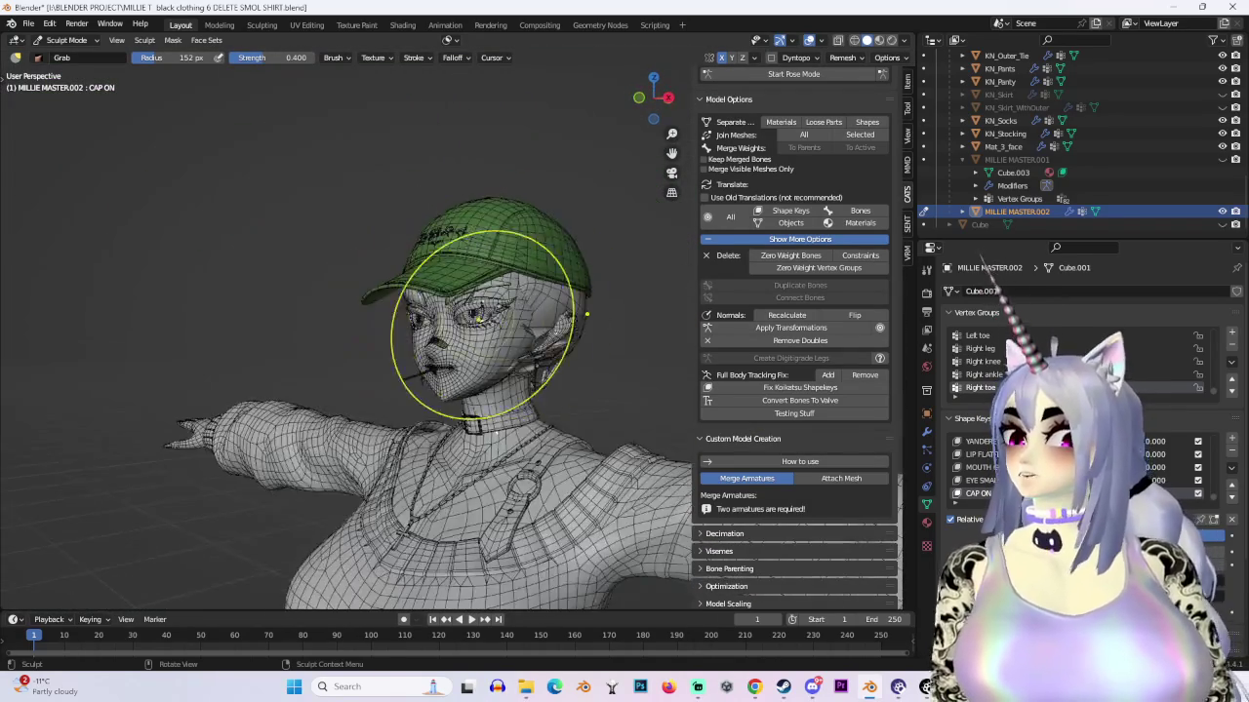
Step: Switch viewport shading colour to Texture and return to Object Mode
scroll(487, 322, "up", 2)
left_click(904, 40)
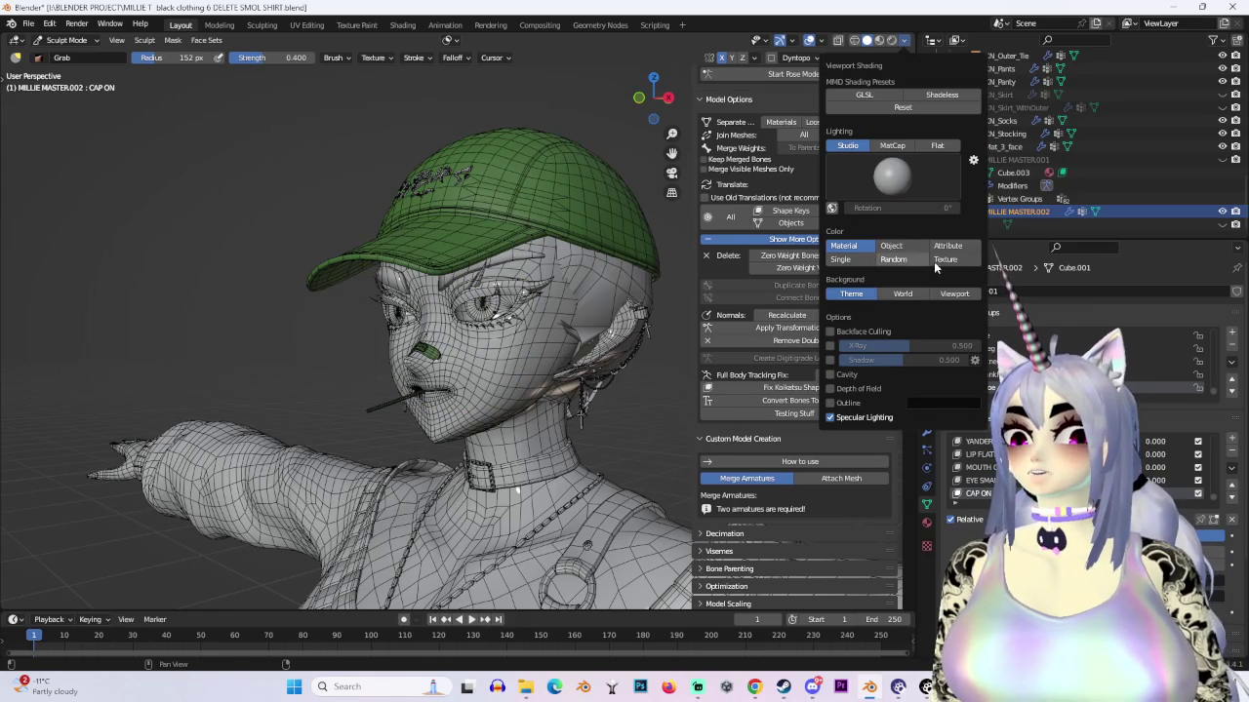
left_click(945, 260)
middle_click_drag(367, 377, 524, 339)
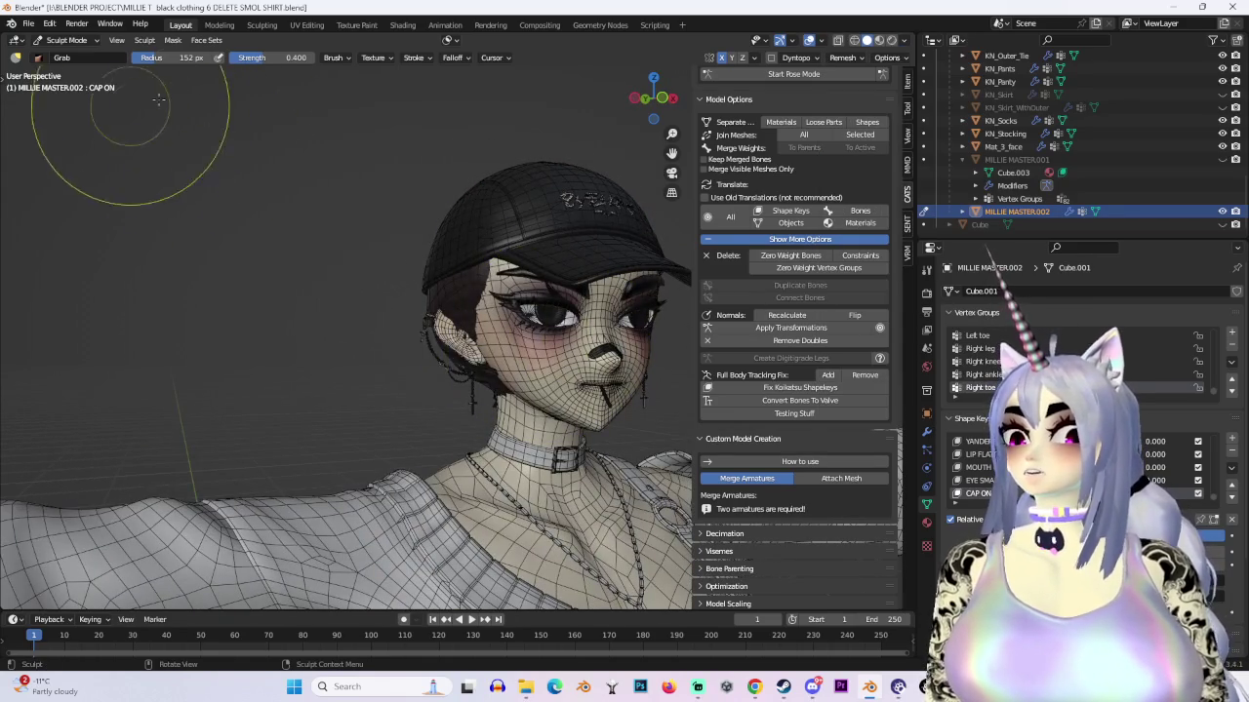
left_click(66, 40)
left_click(59, 51)
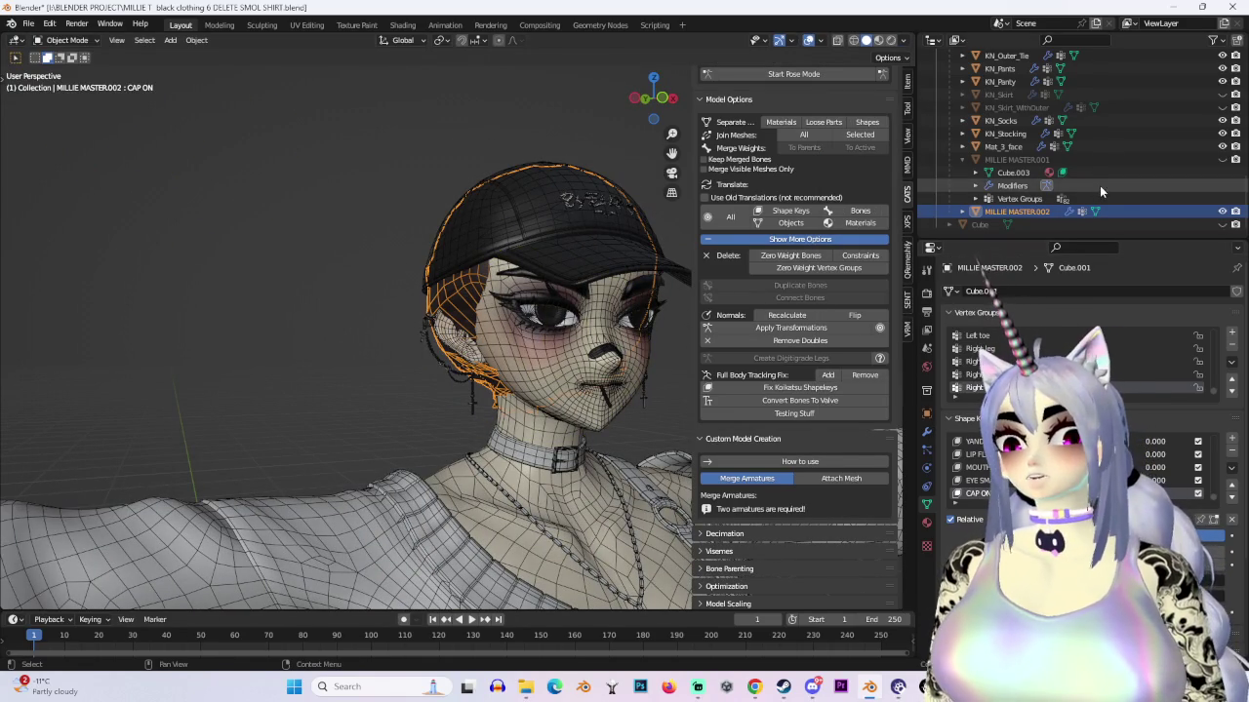
Step: Unhide and select MILLIE MASTER.001, then add a new shape key, Key 428
left_click(1222, 159)
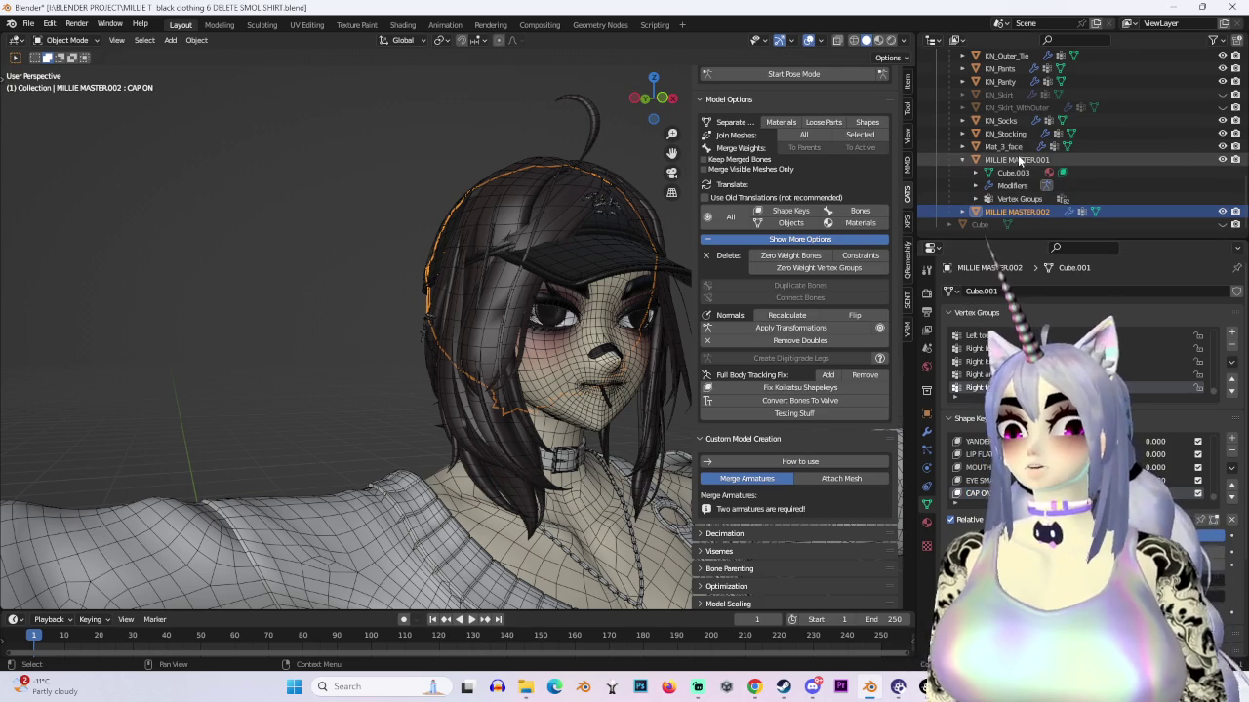
left_click(1015, 159)
left_click(1231, 440)
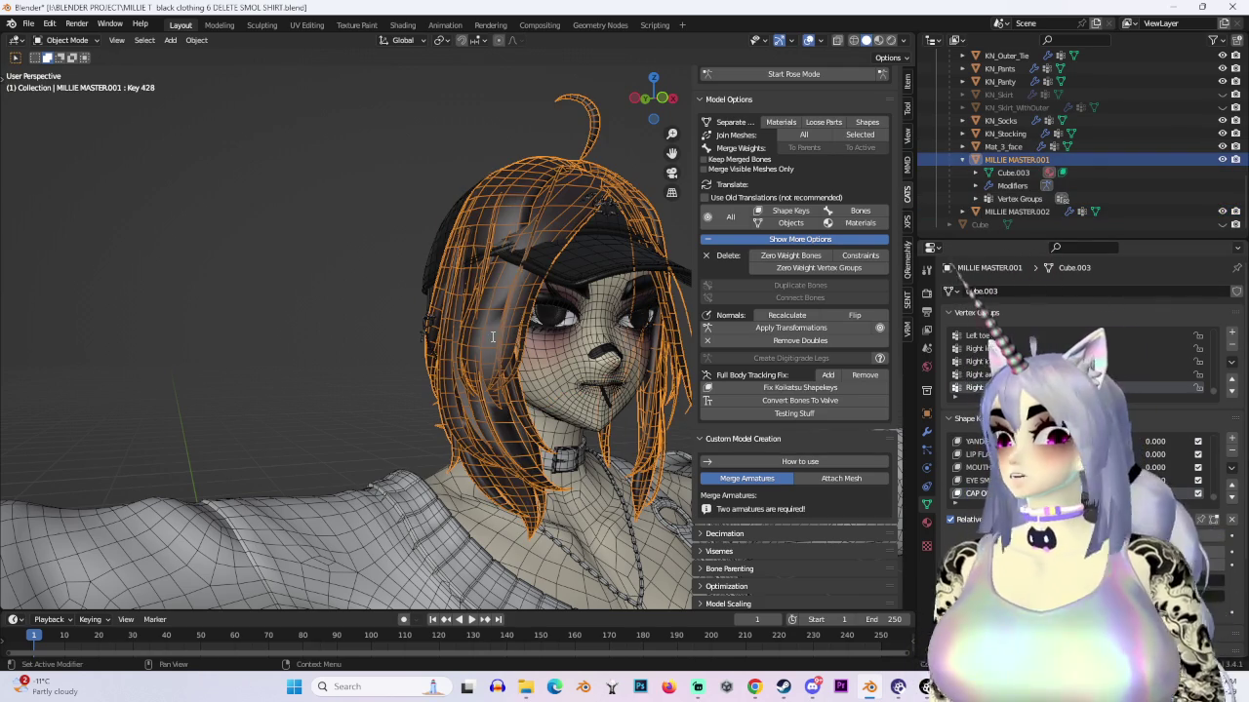
Step: Name the shape key CAP ON, then enter Edit Mode on the hair with see-through wireframe
key("Return")
mouse_move(375, 256)
middle_mouse_down()
mouse_move(667, 281)
mouse_move(522, 223)
mouse_move(489, 244)
middle_mouse_up()
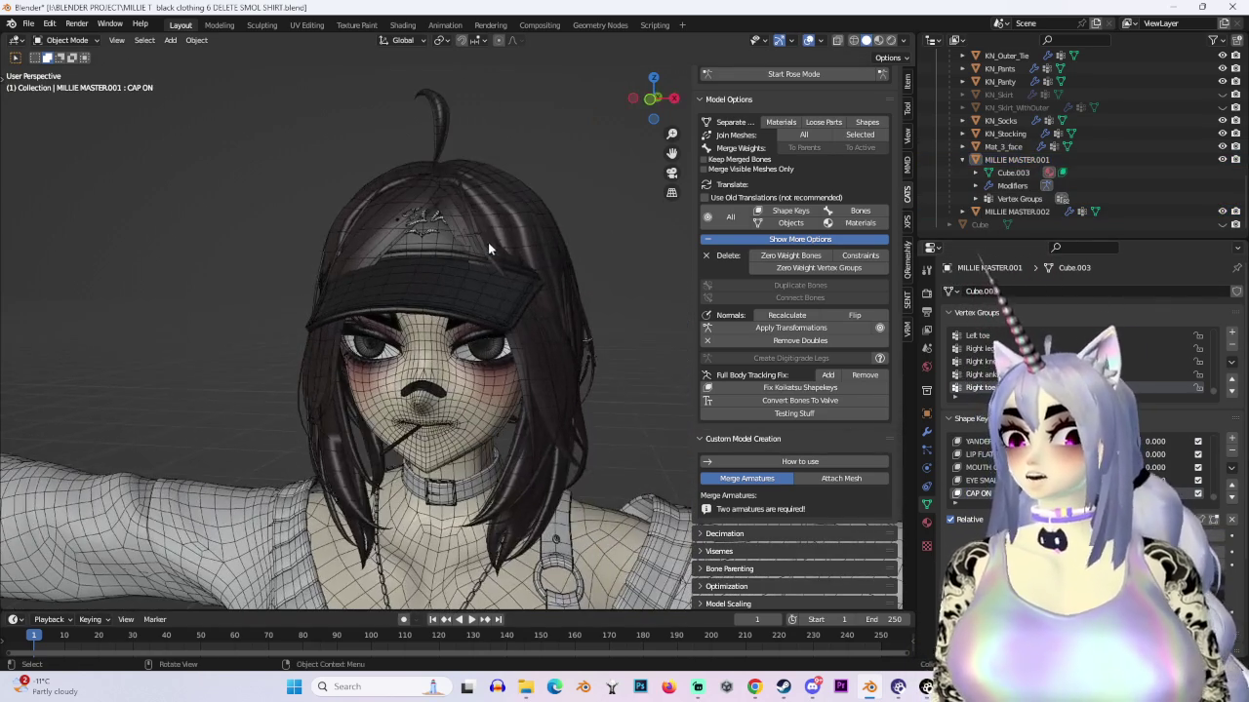
left_click(55, 41)
left_click(63, 70)
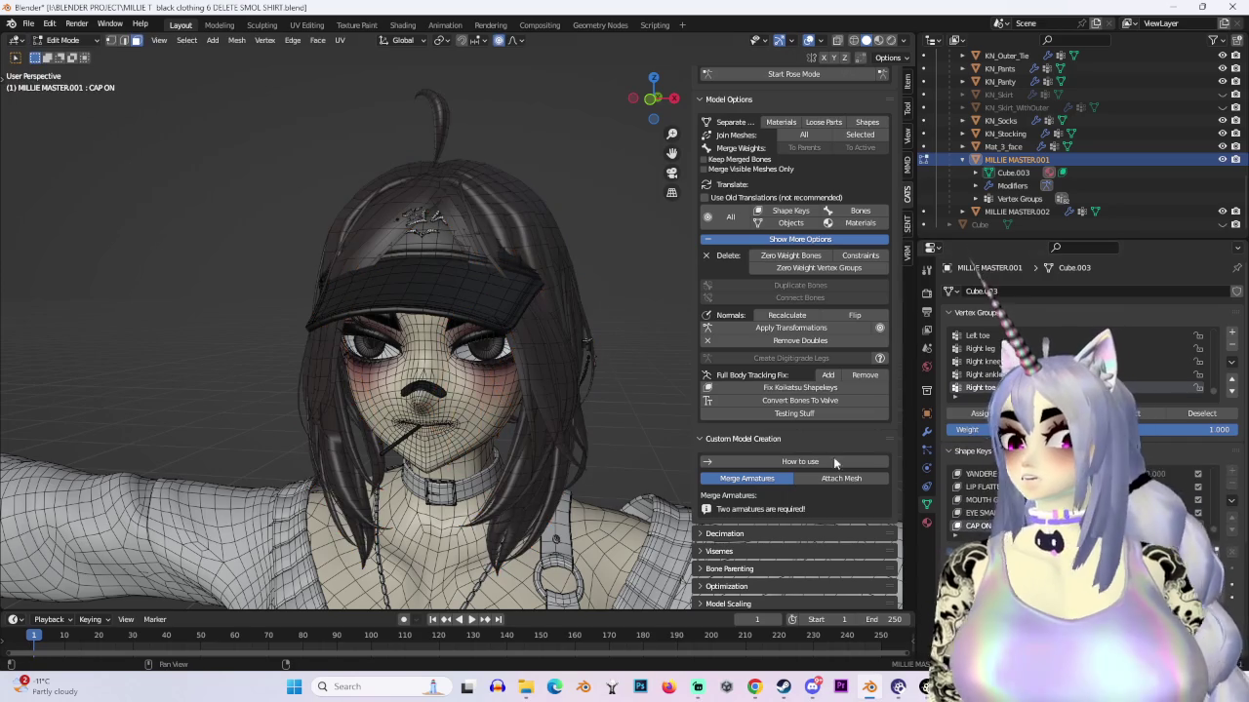
left_click(853, 40)
Step: Select the entire connected ahoge strand on top of the head, viewed from the front
left_click_drag(359, 56, 532, 136)
key("ctrl+l")
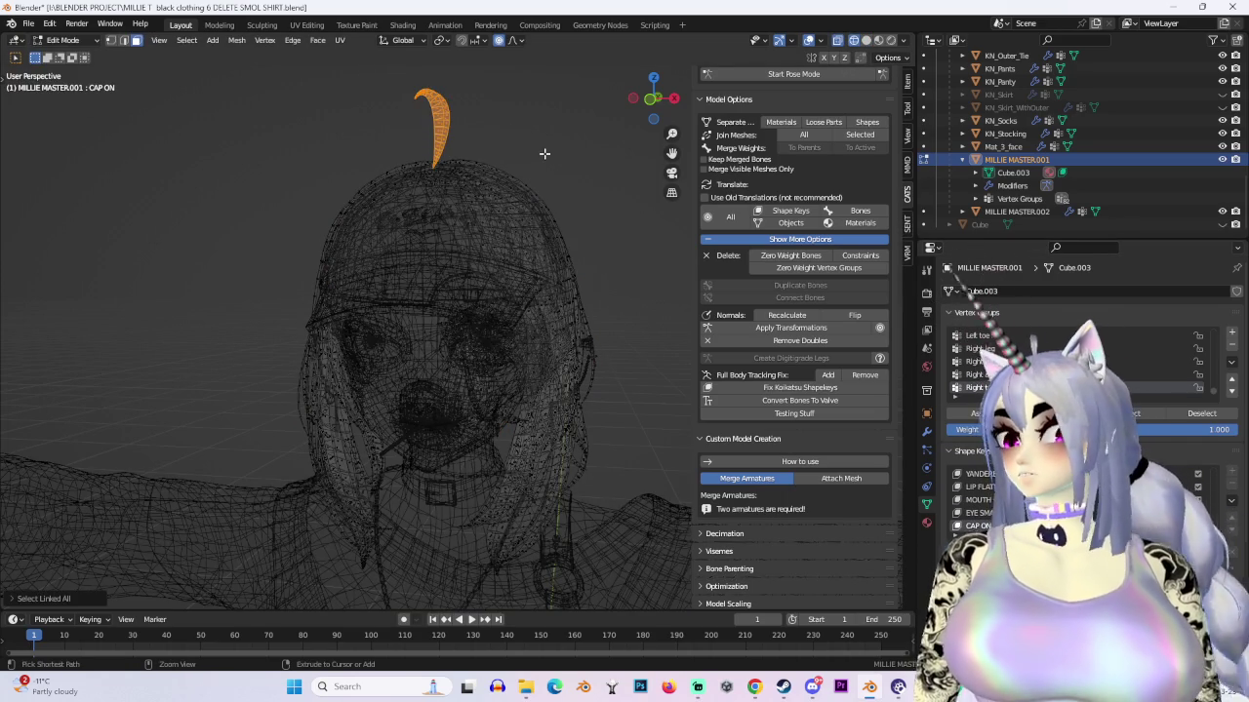
key("s")
key("0")
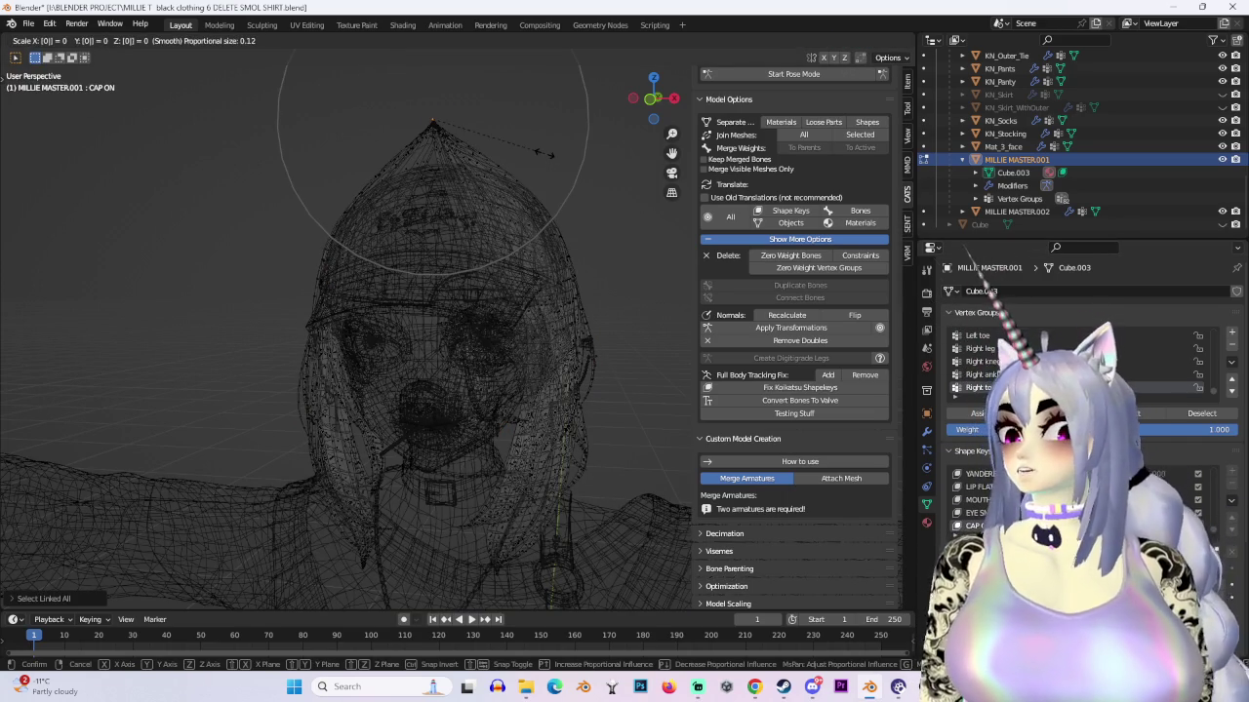
key("Escape")
middle_click_drag(486, 150, 366, 138)
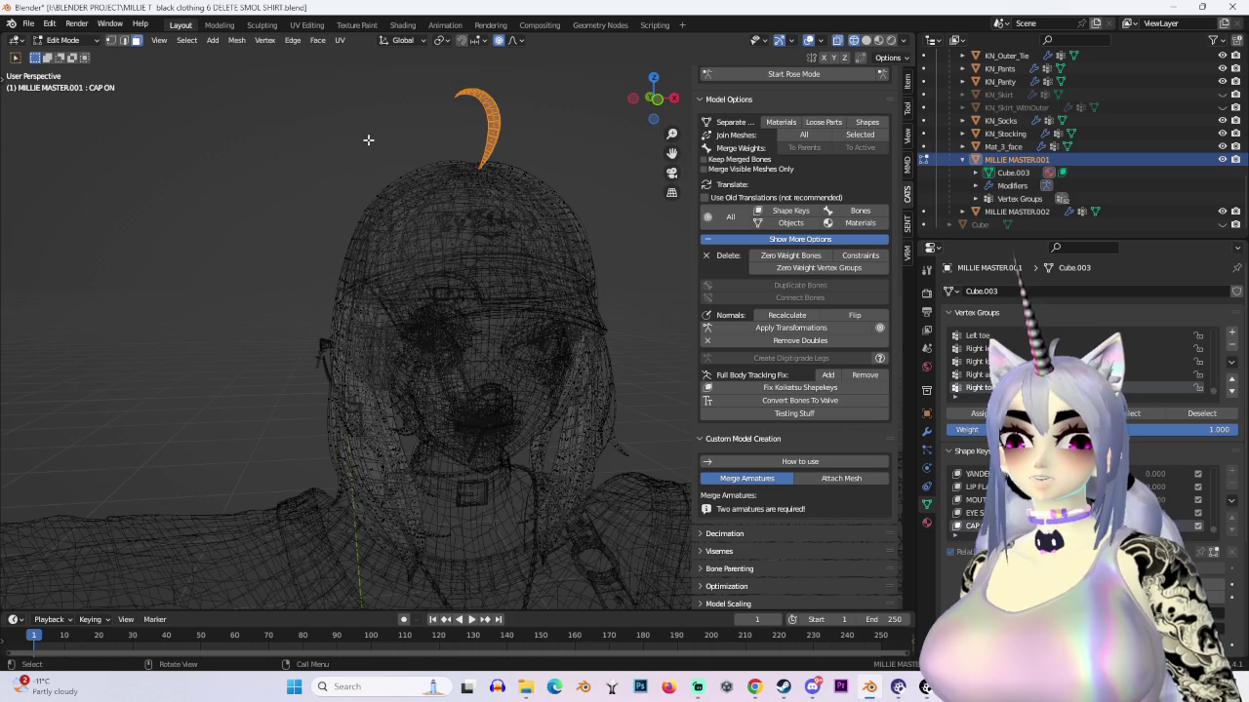
left_click(648, 98)
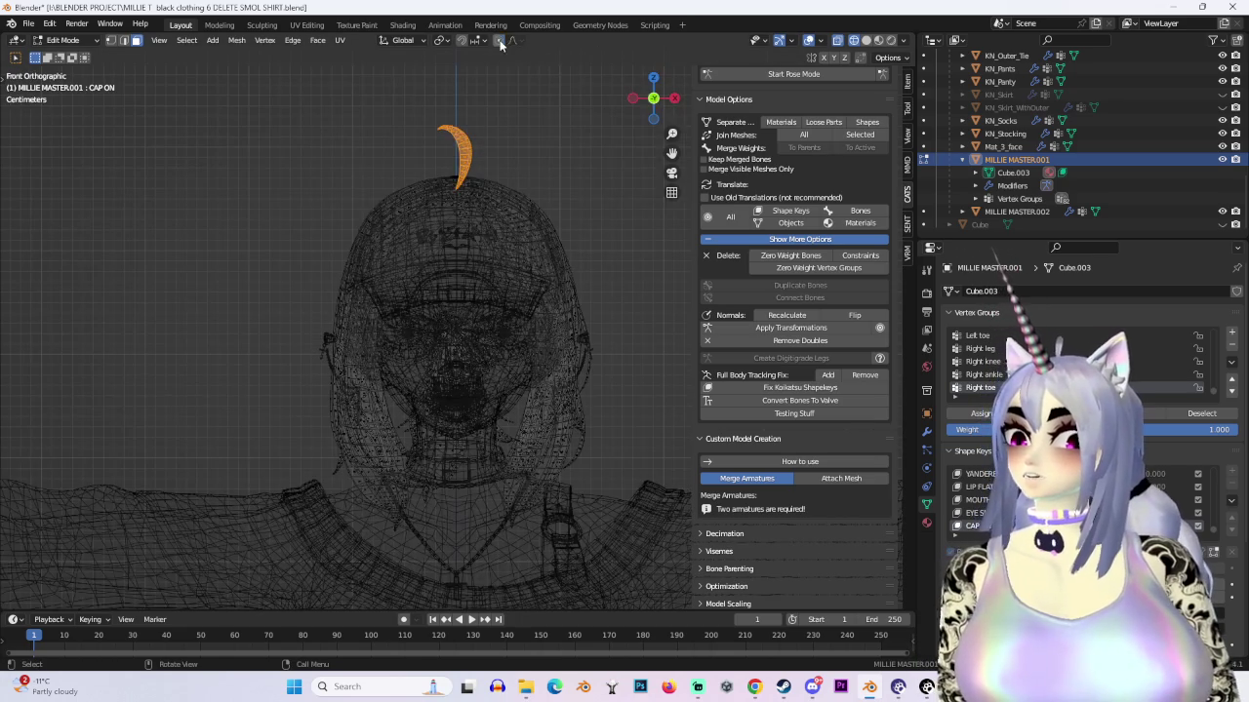
Step: Scale the ahoge strand to 0 and sink it down along Z into the head
key("s")
key("0")
key("Return")
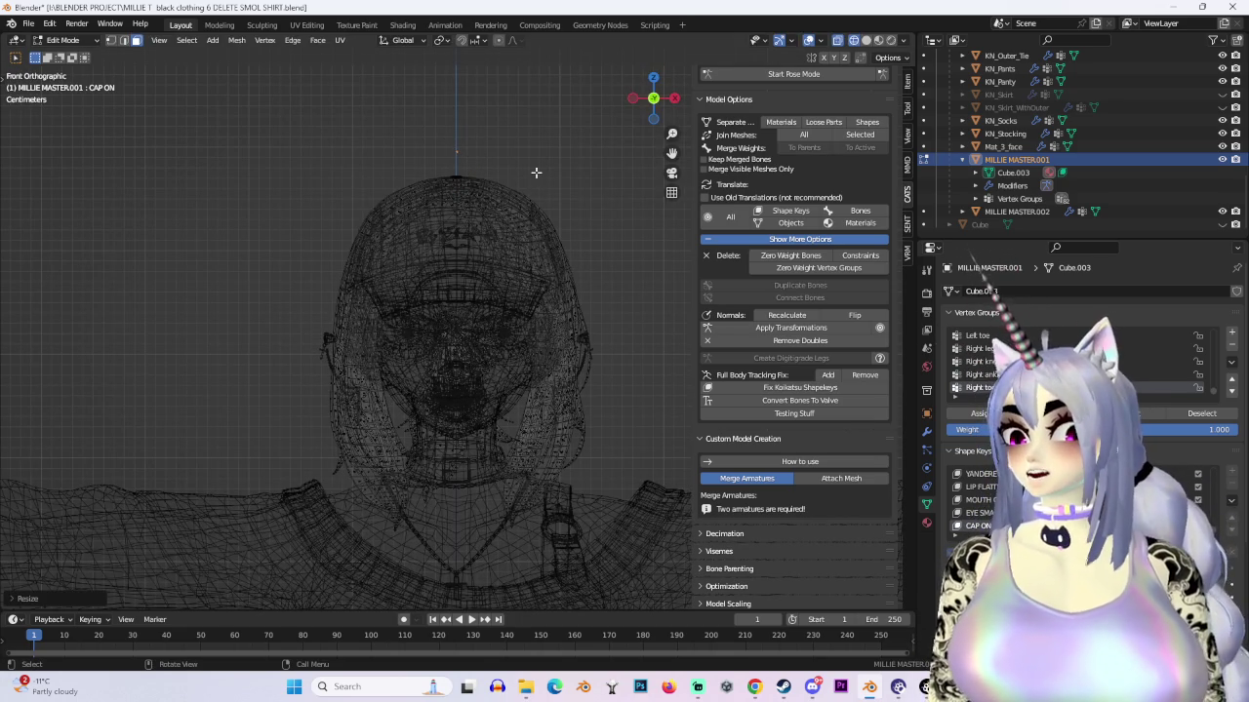
key("g")
key("z")
left_click(545, 236)
Step: Return to solid shading and adjust the selected hair vertices from the front view
key("shift+z")
middle_click_drag(544, 236, 434, 336)
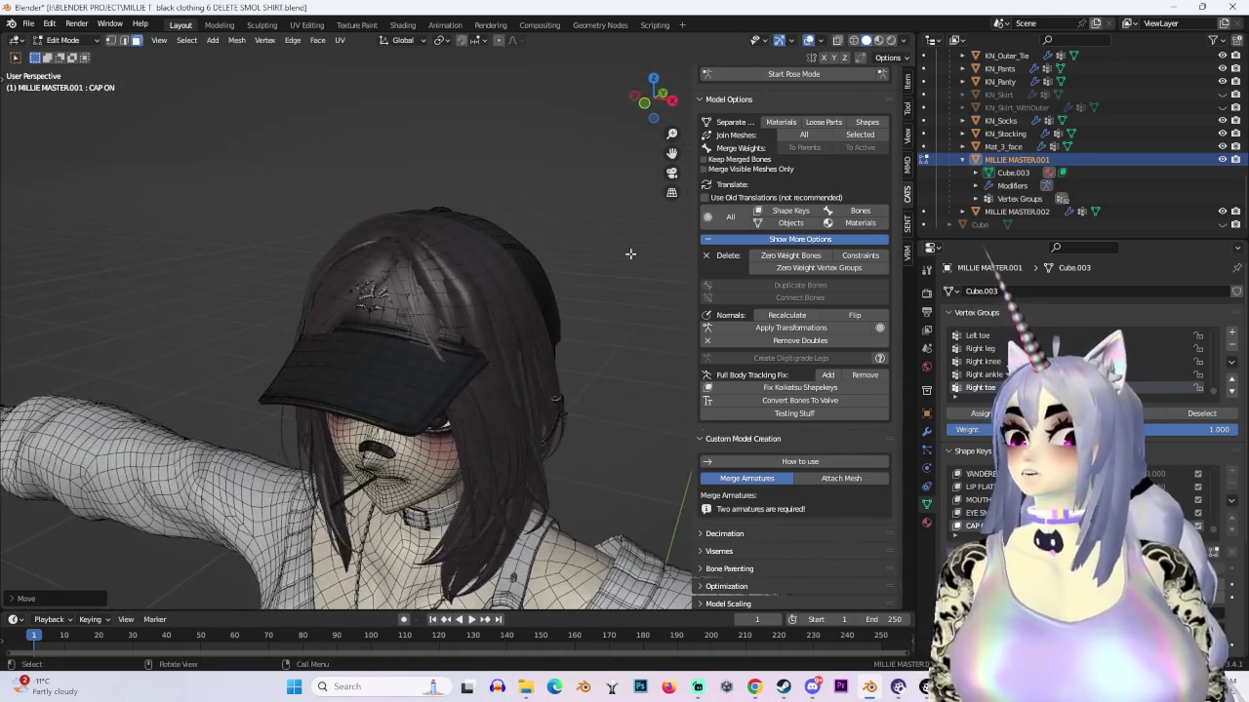
left_click(651, 101)
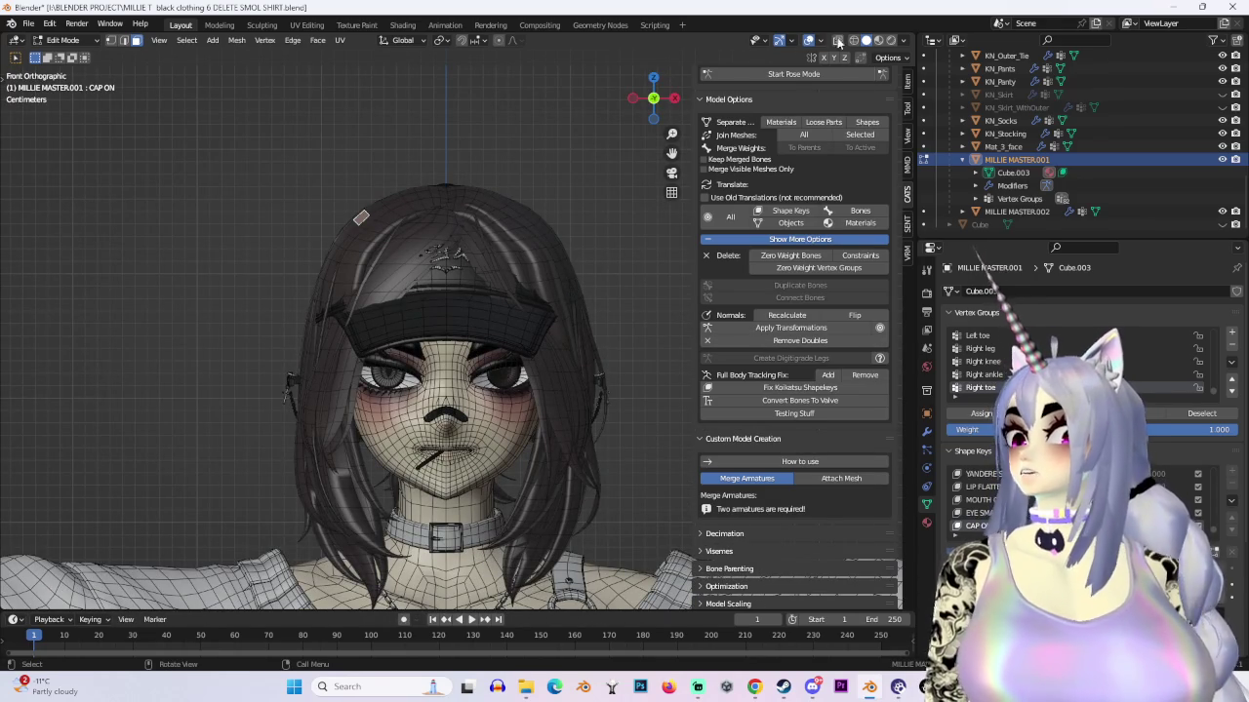
key("g")
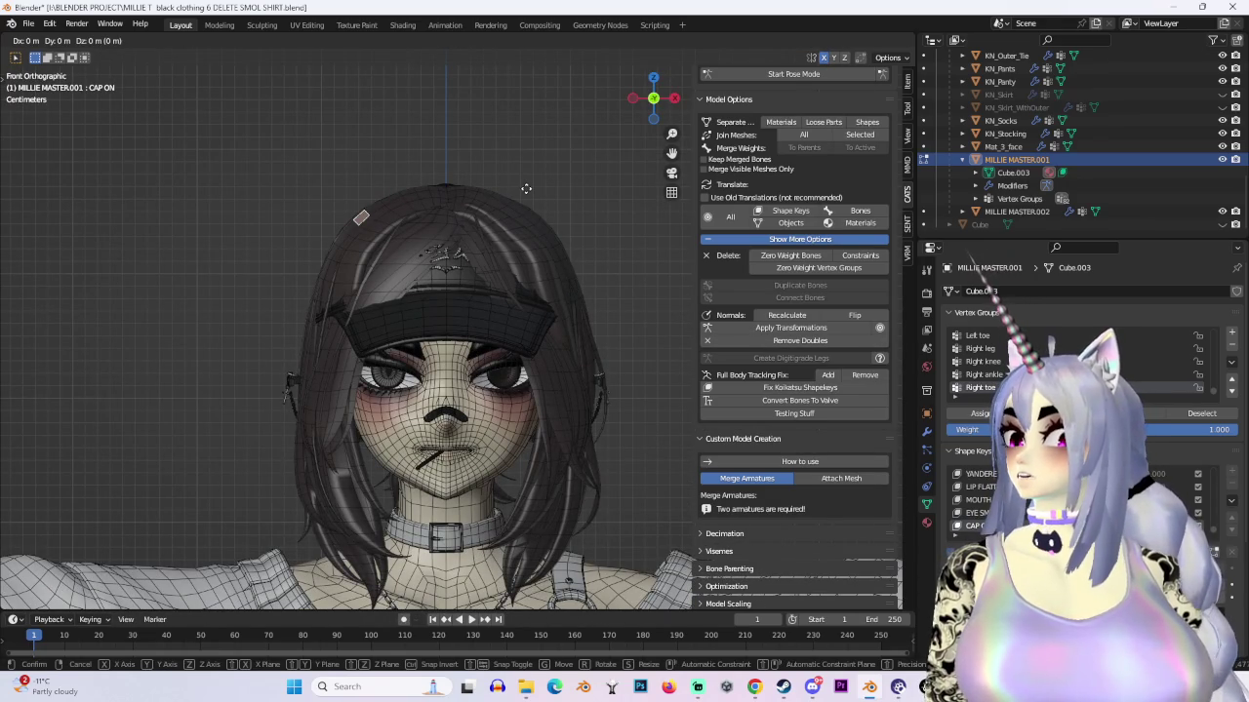
scroll(588, 255, "down", 2)
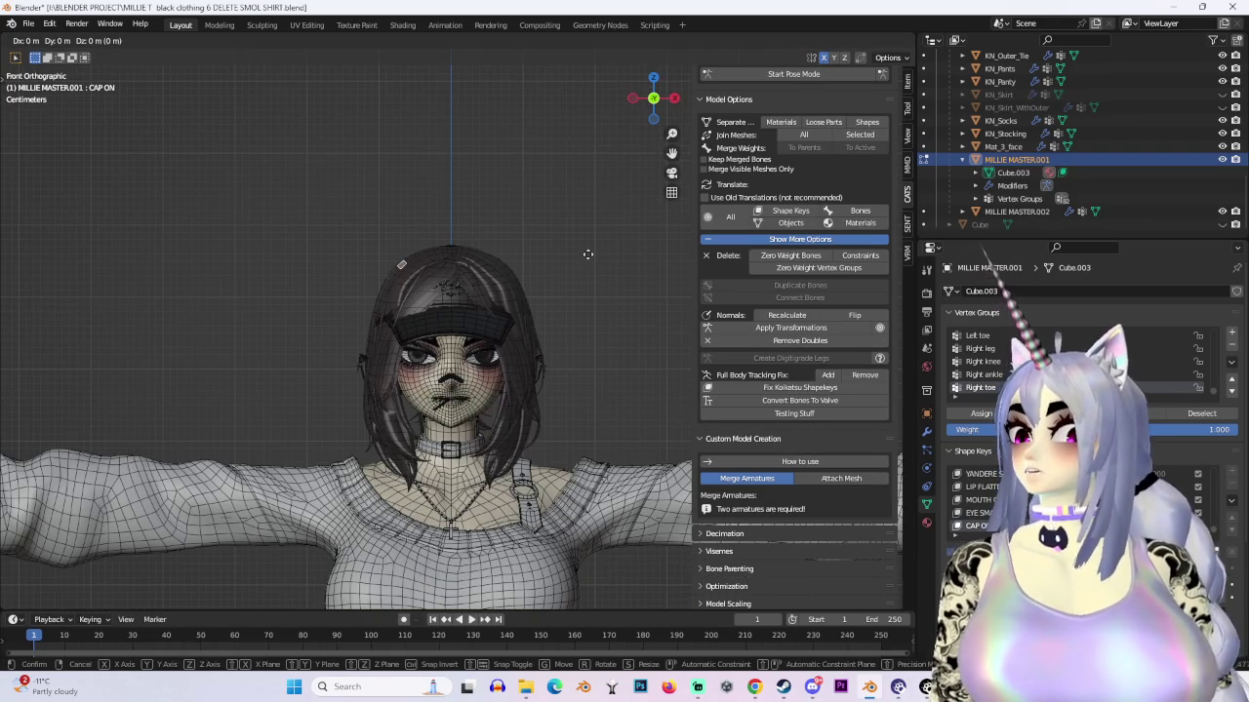
left_click(587, 254)
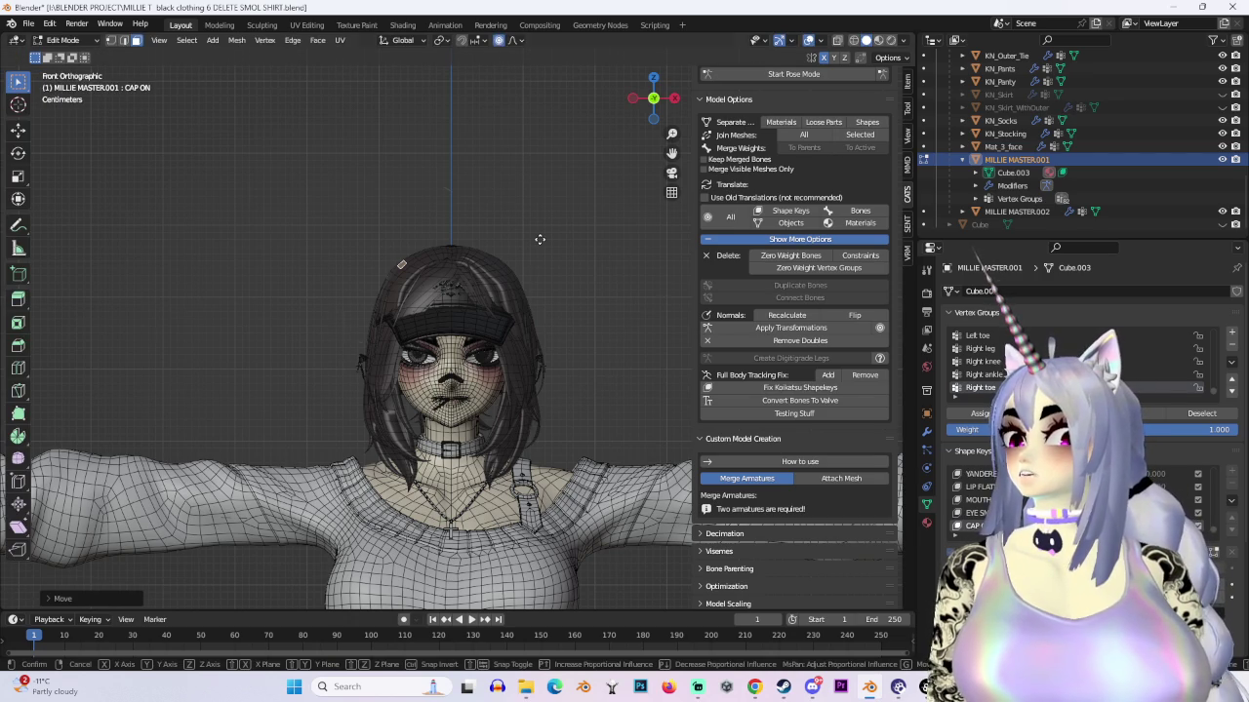
Step: Softly reshape the top of the hair with proportional moves
key("g")
key("Escape")
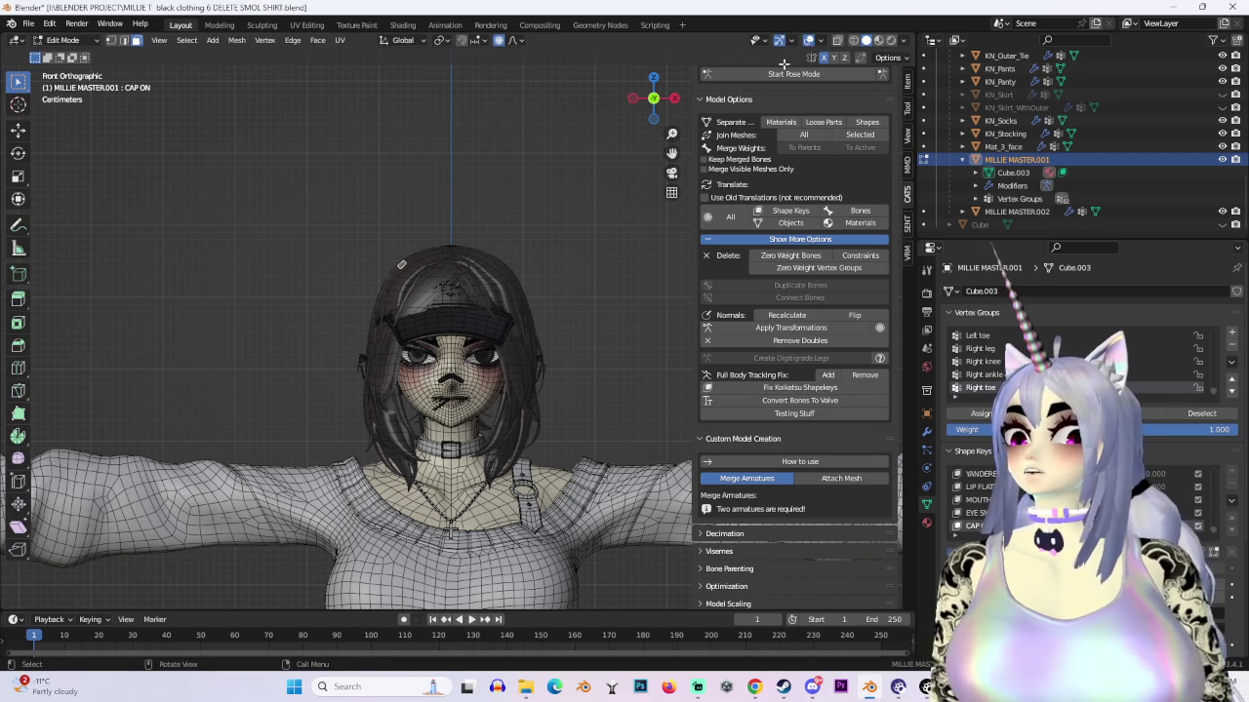
key("g")
left_click(514, 269)
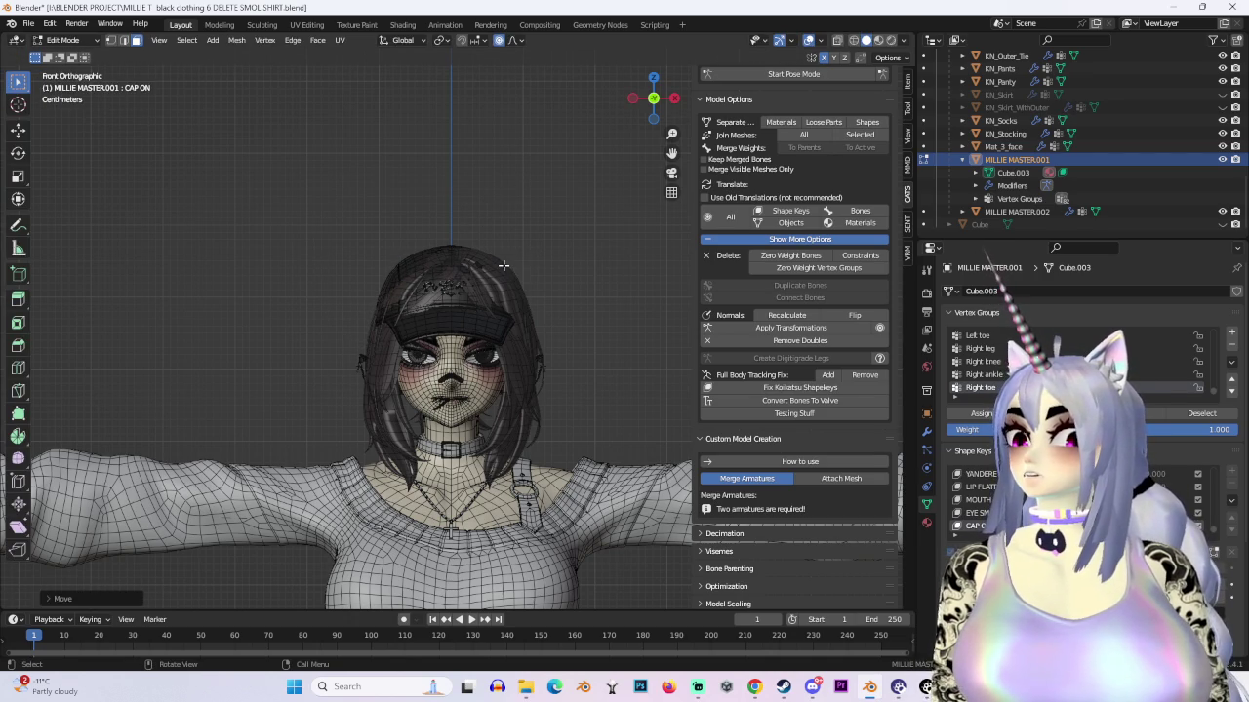
key("g")
left_click(500, 270)
Step: Pull the hair near the cap's side down beneath the visor
middle_click_drag(499, 270, 399, 339)
key("g")
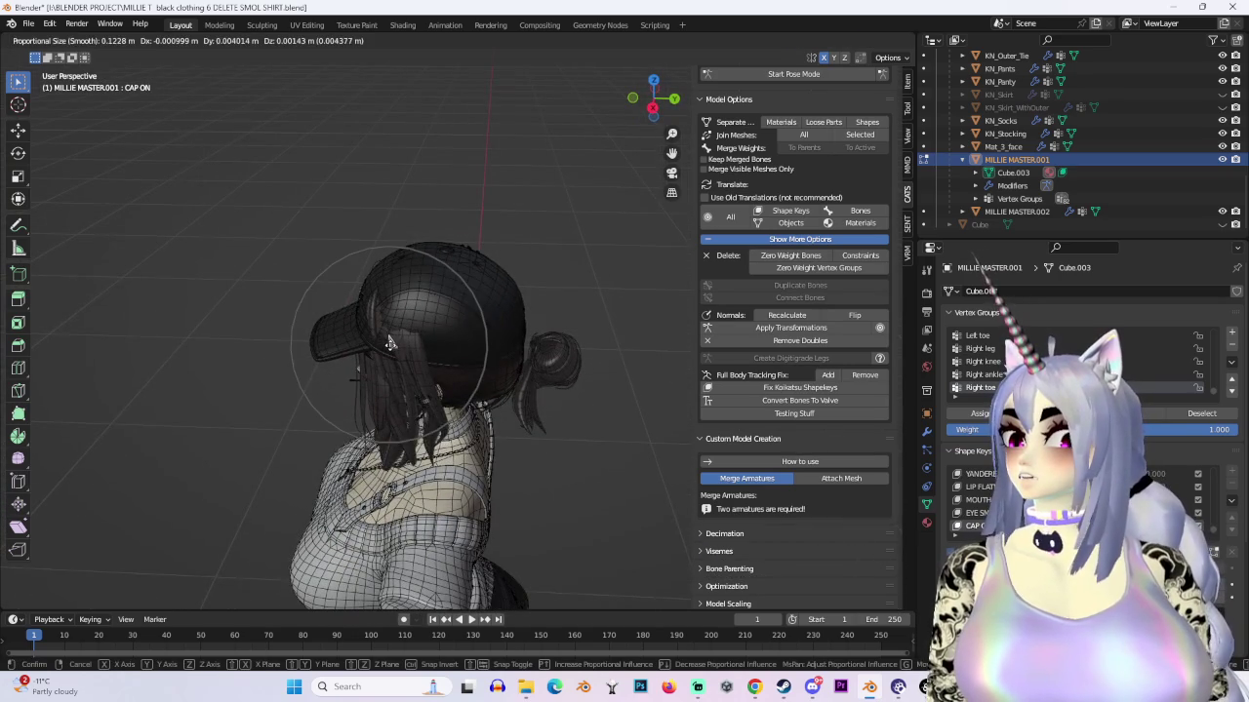
left_click(389, 343)
mouse_move(389, 343)
middle_mouse_down()
mouse_move(574, 296)
mouse_move(579, 279)
mouse_move(420, 365)
mouse_move(468, 395)
mouse_move(536, 397)
mouse_move(432, 253)
mouse_move(452, 285)
middle_mouse_up()
key("g")
left_click(378, 394)
key("g")
left_click(502, 362)
Step: Nudge hair sideways along X and push it back along Y under the cap
key("g")
mouse_move(433, 211)
middle_mouse_down()
mouse_move(527, 325)
mouse_move(451, 328)
mouse_move(426, 371)
mouse_move(587, 338)
middle_mouse_up()
left_click(520, 323)
key("g")
key("x")
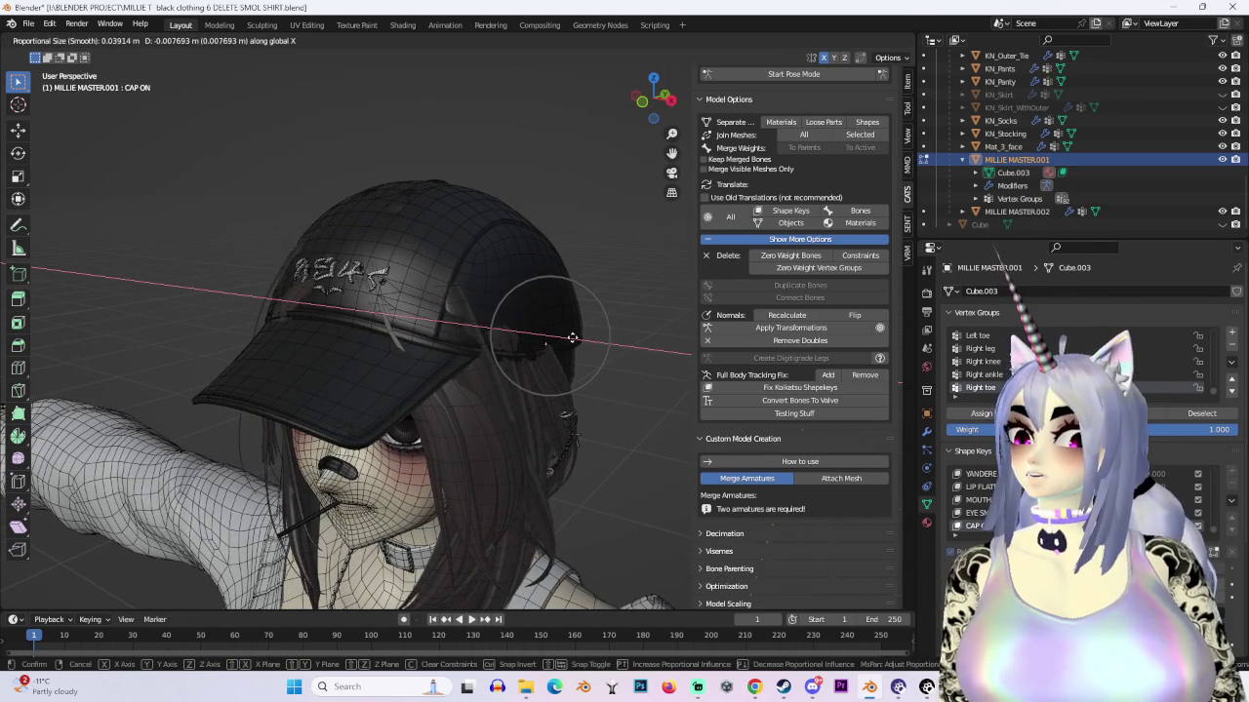
left_click(571, 339)
mouse_move(580, 341)
middle_mouse_down()
mouse_move(451, 354)
mouse_move(614, 351)
mouse_move(568, 291)
mouse_move(589, 292)
middle_mouse_up()
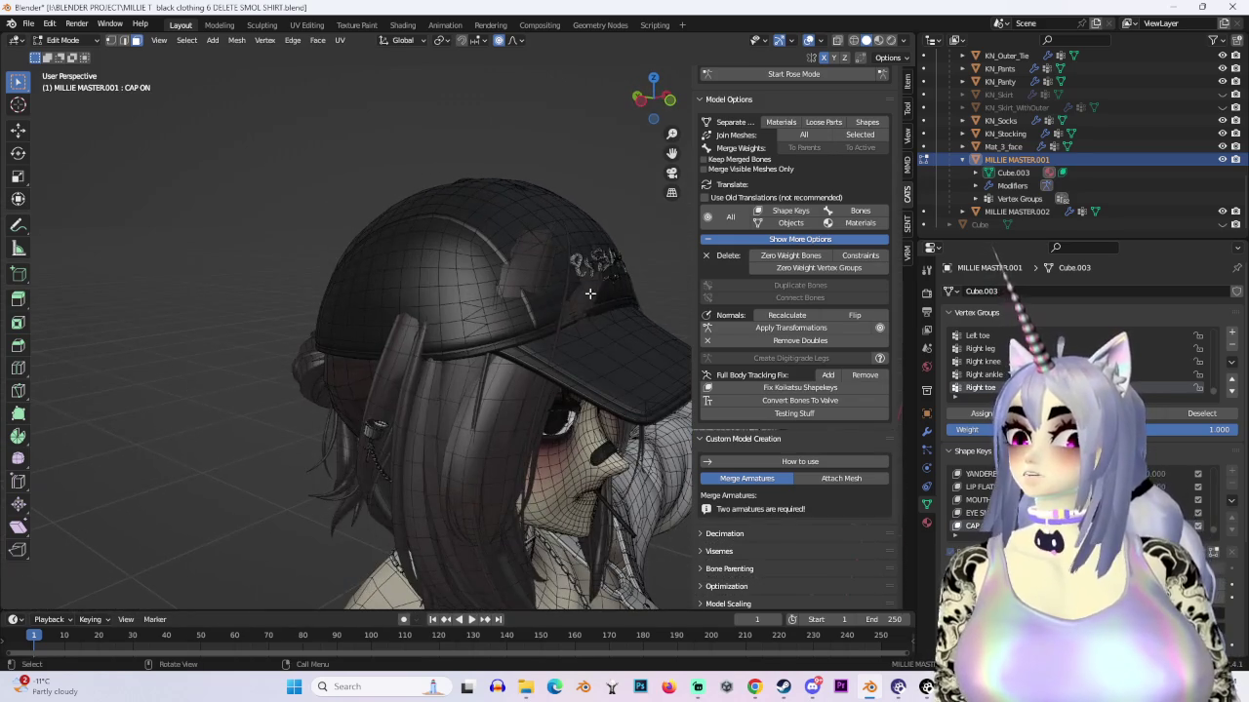
key("g")
key("y")
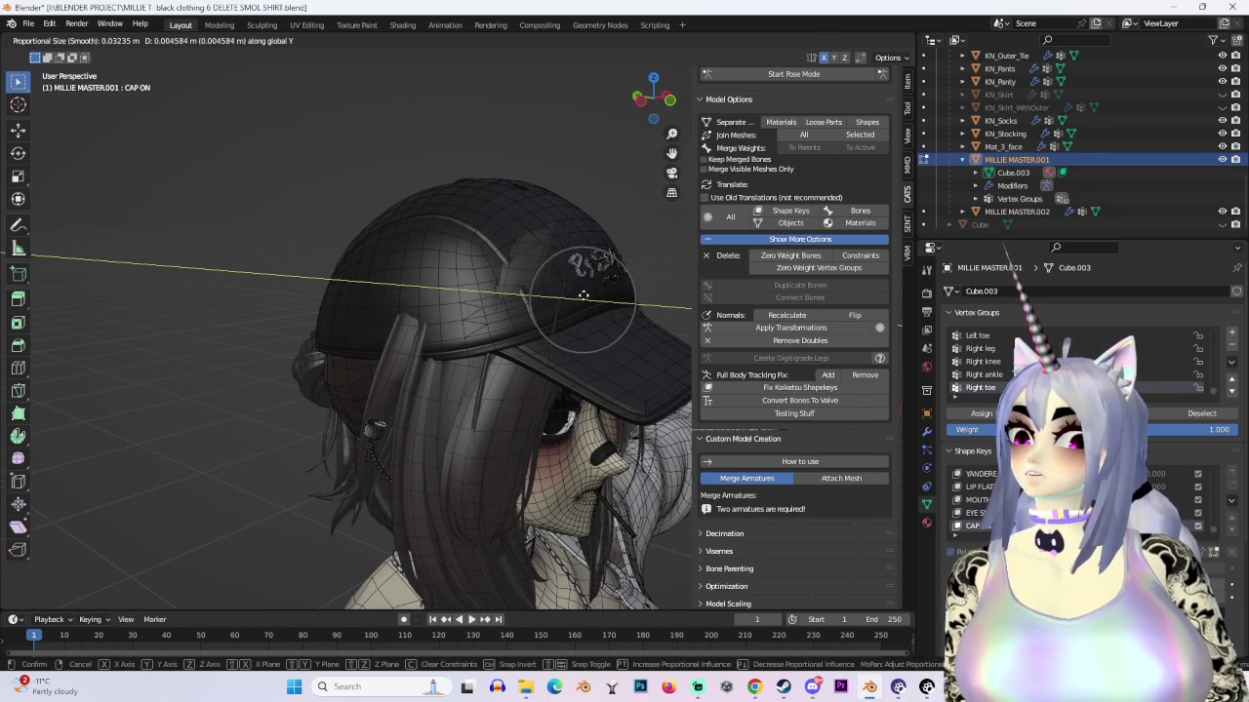
left_click(582, 294)
Step: Switch proportional editing to Smooth falloff and move a strand tip at the back of the head
mouse_move(583, 294)
middle_mouse_down()
mouse_move(546, 365)
mouse_move(488, 363)
mouse_move(589, 392)
middle_mouse_up()
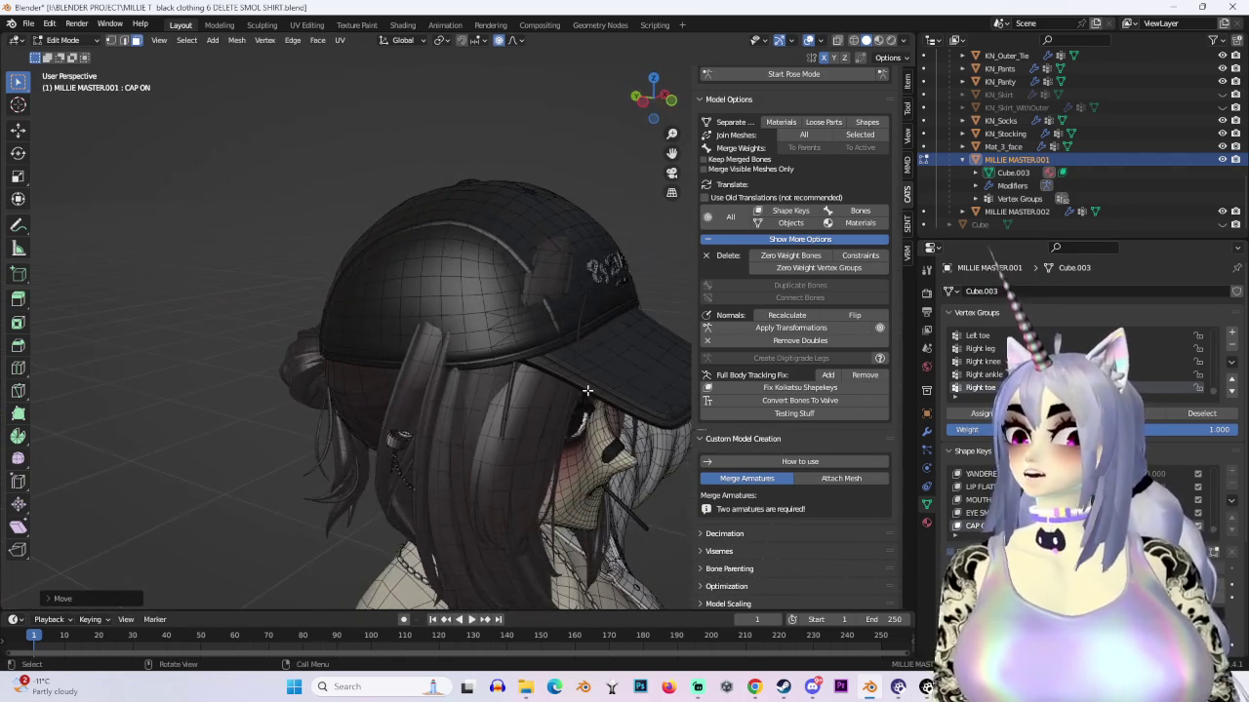
middle_click_drag(546, 282, 541, 63)
left_click(514, 40)
left_click(502, 100)
key("g")
left_click(665, 286)
key("ctrl+z")
key("g")
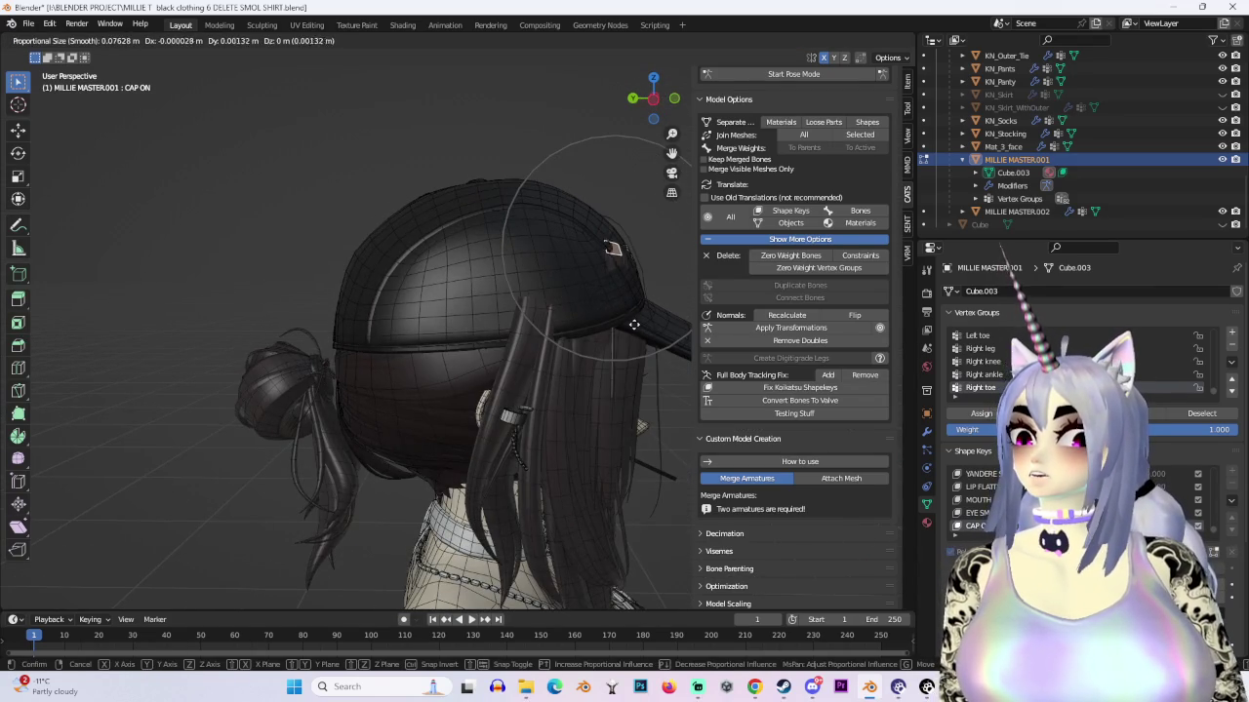
left_click(635, 324)
Step: Tuck the strand tip under the cap band, then shift it along X
middle_click_drag(635, 324, 578, 291)
mouse_move(593, 293)
middle_mouse_down()
mouse_move(538, 298)
mouse_move(549, 345)
mouse_move(622, 363)
mouse_move(696, 321)
mouse_move(586, 358)
mouse_move(604, 348)
mouse_move(605, 388)
middle_mouse_up()
key("g")
left_click(624, 364)
key("g")
key("x")
left_click(544, 383)
Step: Rotate a strand tip to follow the cap and move it under the band
key("r")
left_click(524, 390)
middle_click_drag(524, 390, 549, 361)
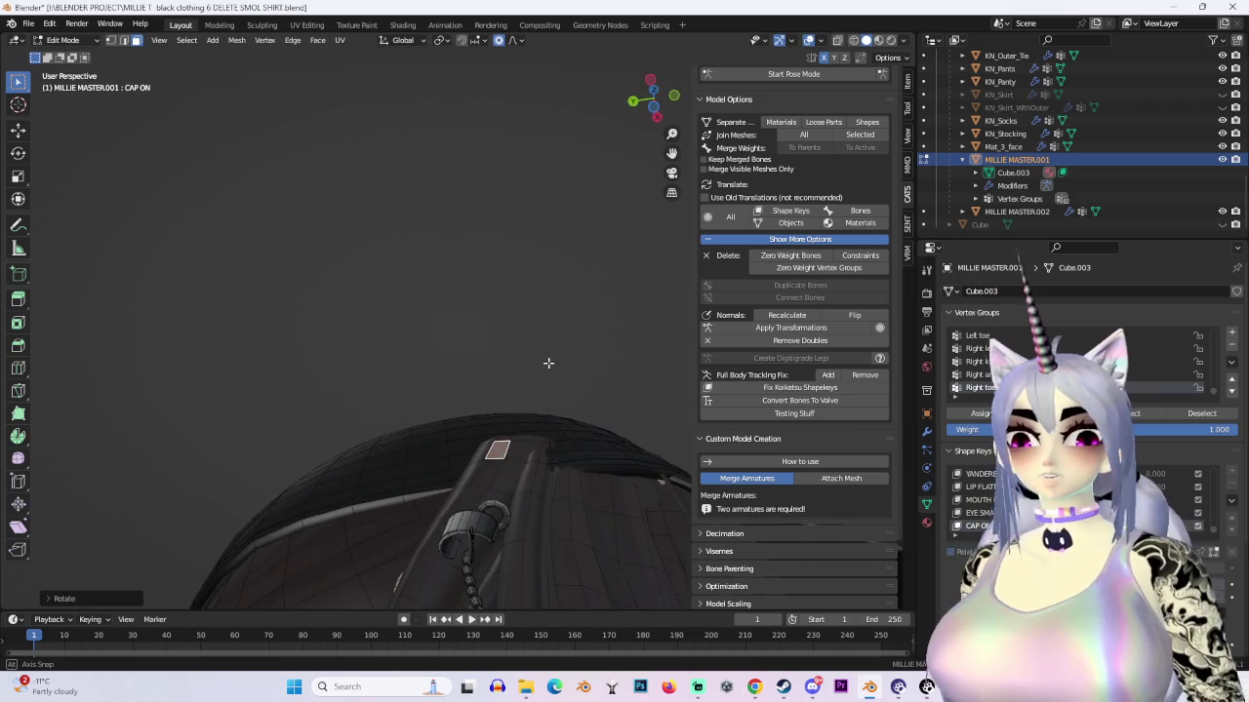
key("g")
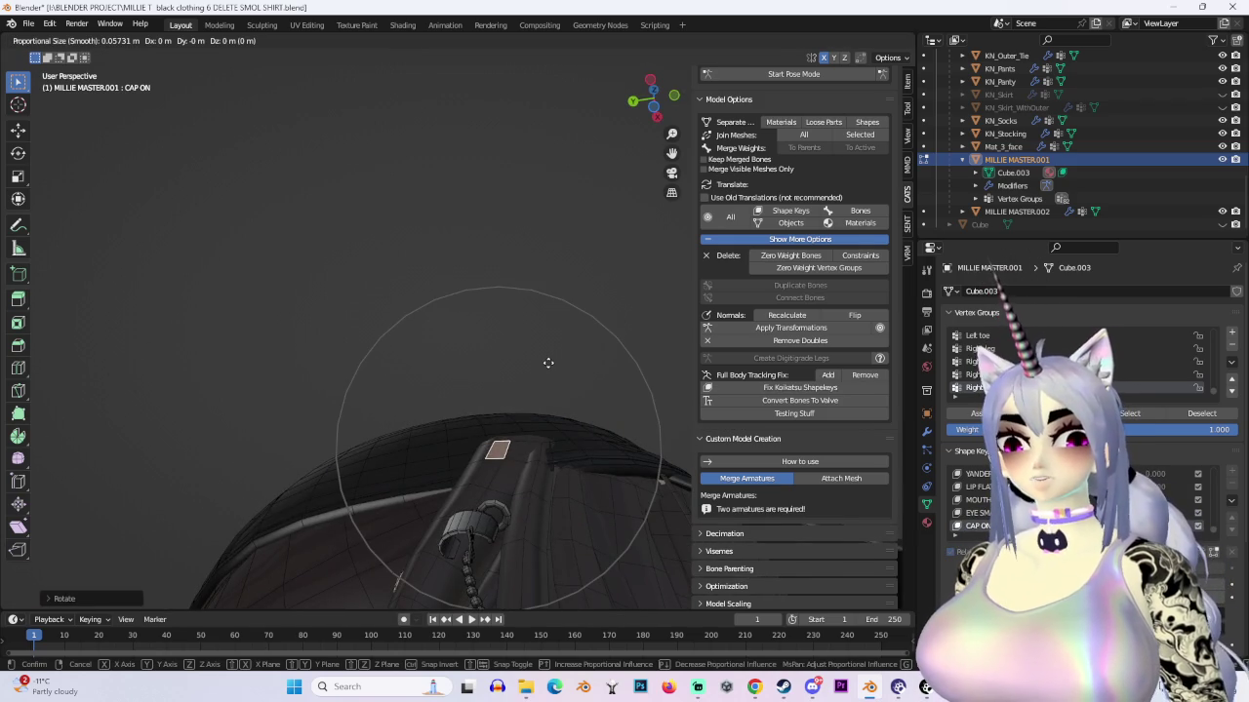
scroll(548, 363, "up", 3)
scroll(548, 362, "up", 2)
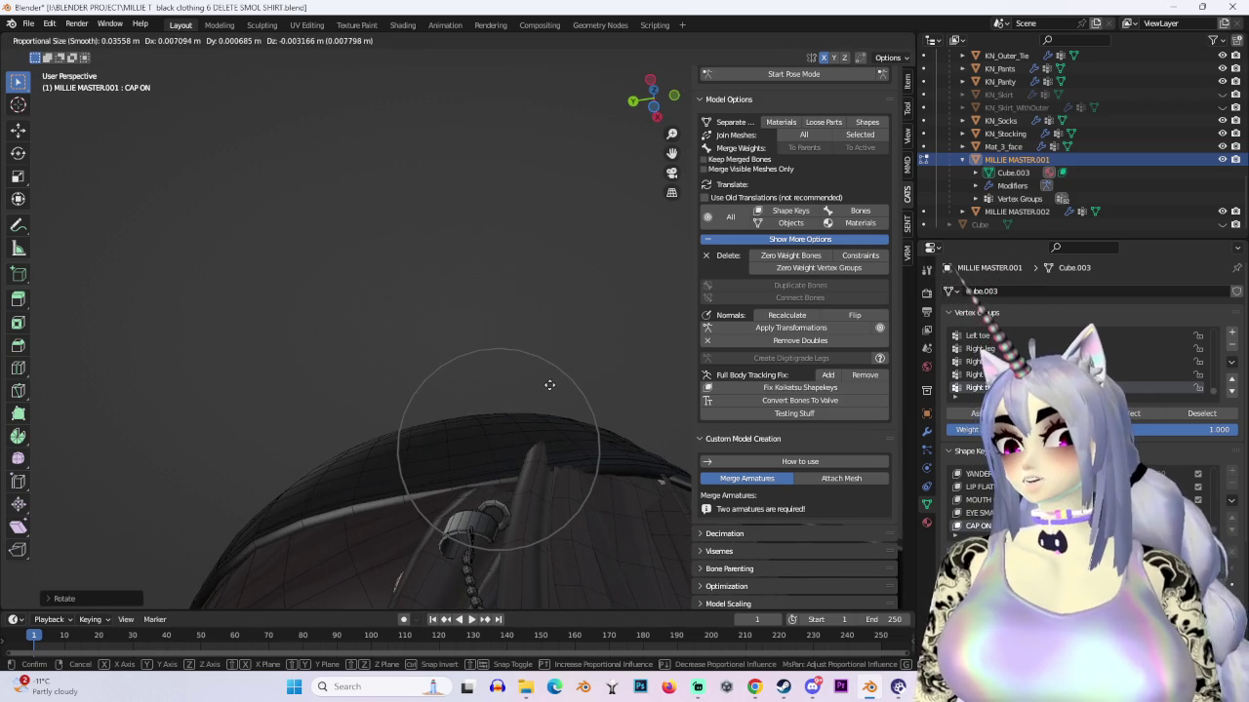
left_click(550, 384)
left_click(607, 360)
Step: Move and rotate the next strand beneath the back of the cap
mouse_move(607, 361)
middle_mouse_down()
mouse_move(669, 432)
mouse_move(611, 454)
mouse_move(503, 360)
middle_mouse_up()
key("g")
mouse_move(617, 349)
middle_mouse_down()
mouse_move(480, 384)
mouse_move(543, 348)
mouse_move(544, 325)
middle_mouse_up()
left_click(607, 353)
key("r")
left_click(535, 371)
left_click(543, 329)
Step: Reposition that strand again and rotate its tip a little further
key("g")
left_click(503, 353)
left_click(546, 356)
key("r")
left_click(546, 359)
Step: Tuck the remaining strand tips at the cap band and near the brim underneath the cap
middle_click_drag(547, 359, 588, 353)
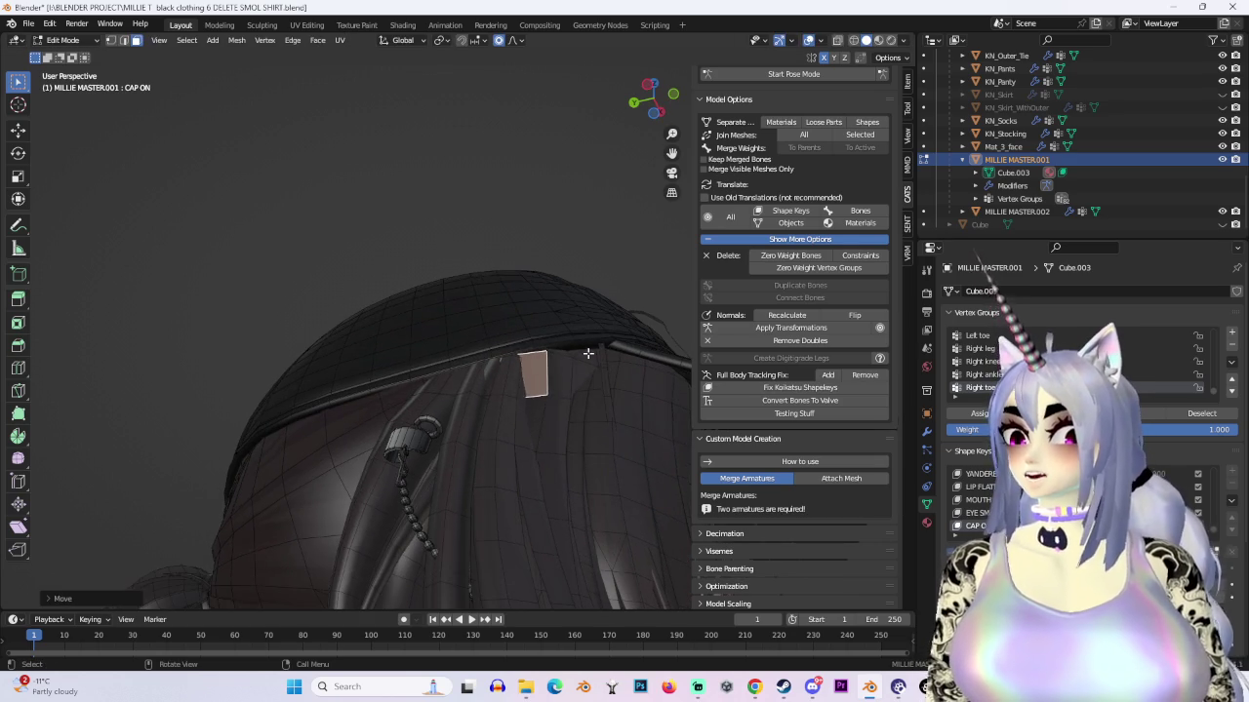
key("g")
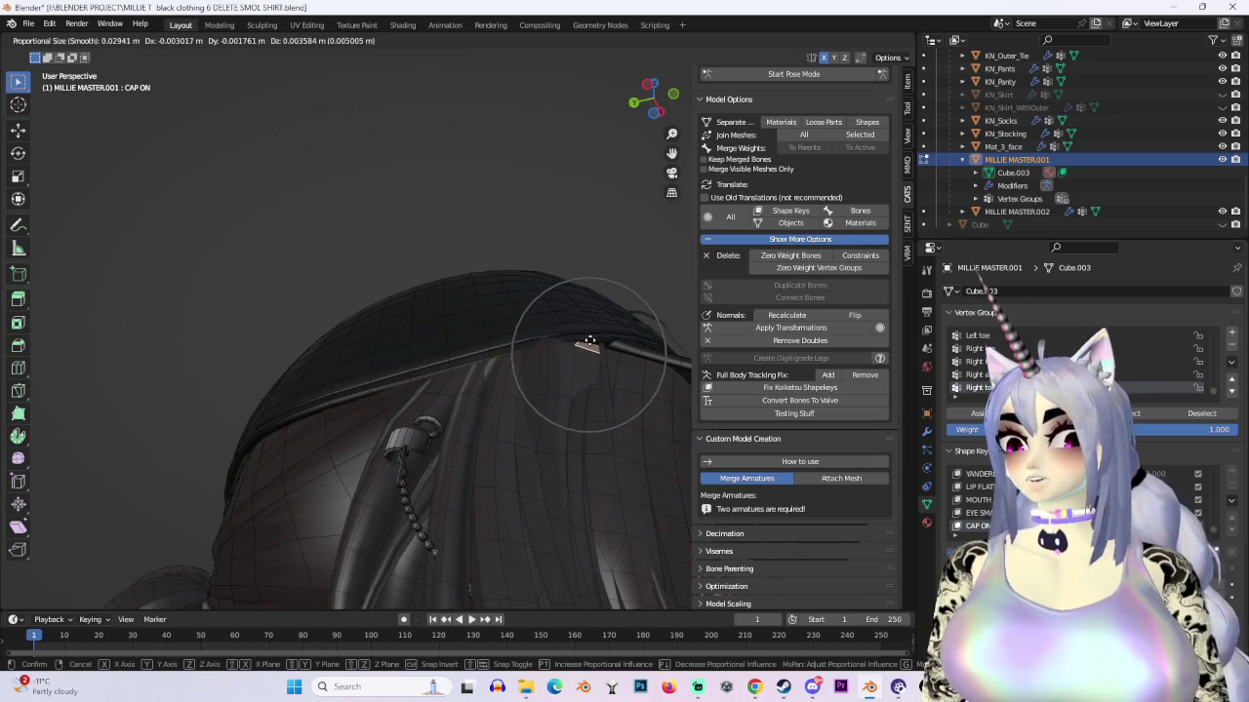
left_click(589, 343)
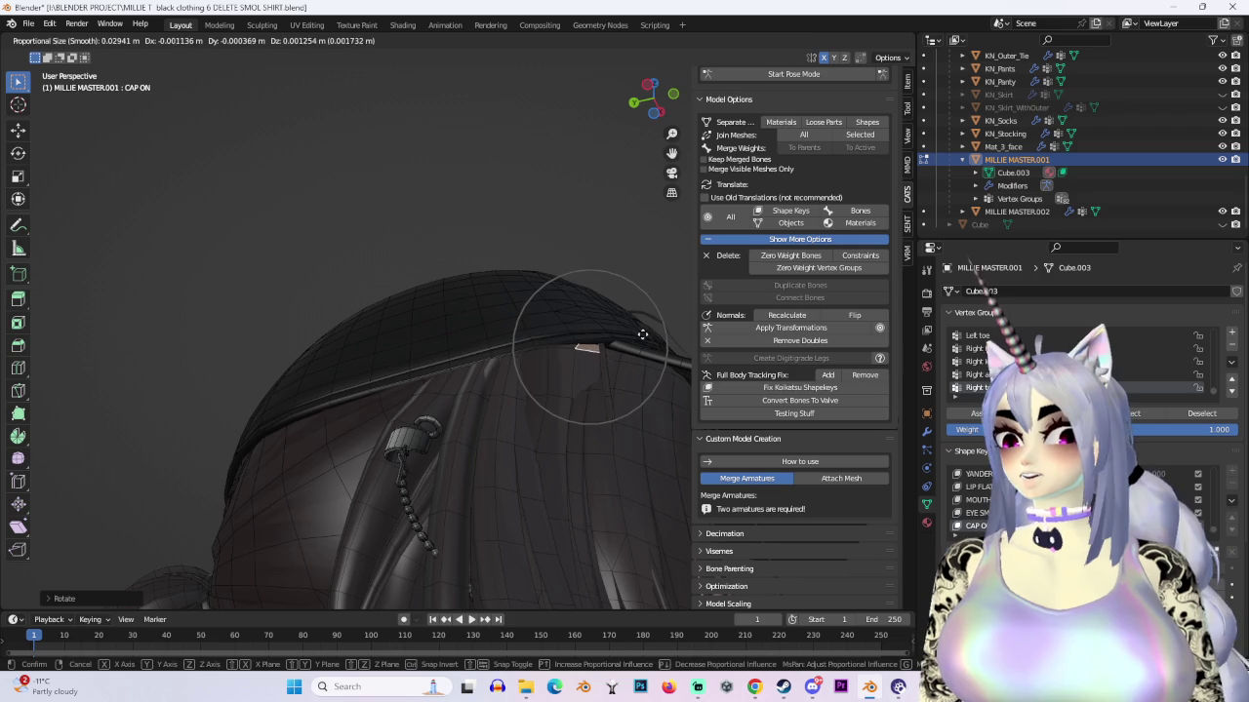
left_click(589, 349)
mouse_move(589, 348)
middle_mouse_down()
mouse_move(563, 388)
mouse_move(596, 316)
mouse_move(607, 348)
mouse_move(474, 295)
mouse_move(612, 340)
mouse_move(436, 358)
mouse_move(626, 307)
mouse_move(629, 292)
mouse_move(460, 365)
mouse_move(570, 315)
mouse_move(638, 329)
mouse_move(616, 322)
middle_mouse_up()
key("g")
left_click(492, 303)
key("g")
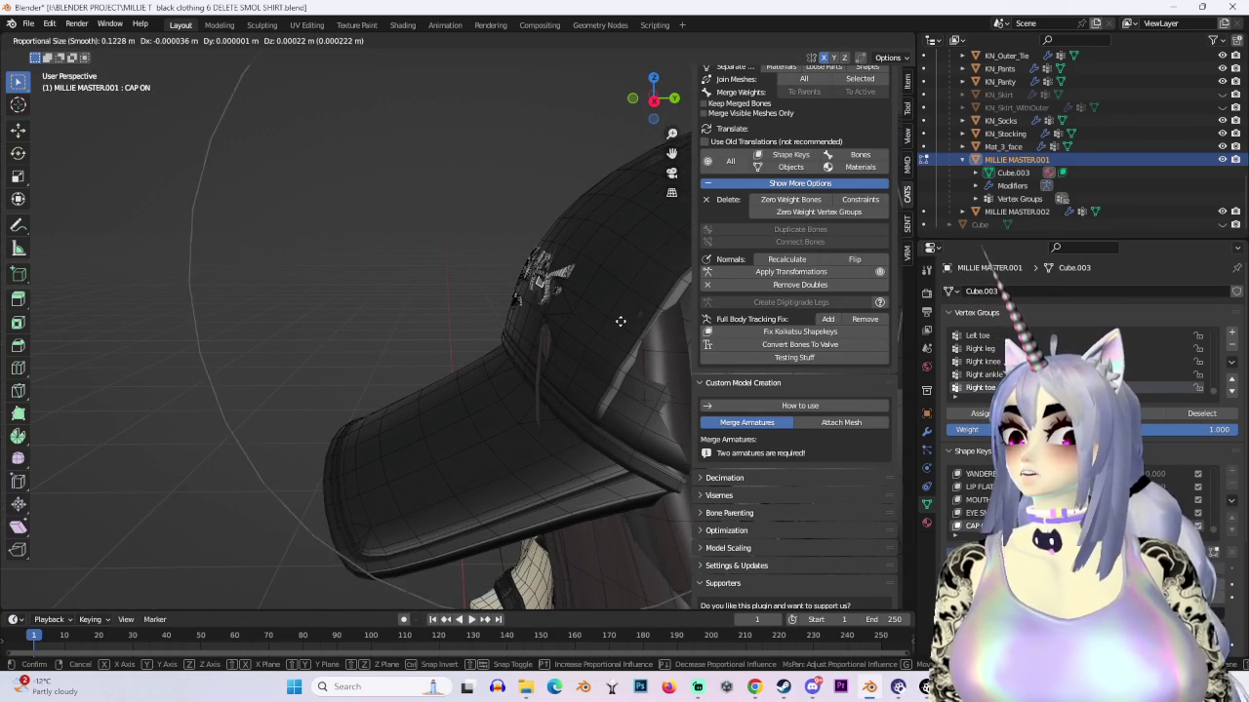
Step: Settle the strand tip near the brim, then shift its vertices along the Y axis
left_click(624, 320)
mouse_move(624, 320)
middle_mouse_down()
mouse_move(643, 336)
mouse_move(575, 344)
mouse_move(623, 289)
mouse_move(497, 418)
middle_mouse_up()
key("g")
left_click(582, 354)
key("g")
key("y")
left_click(574, 347)
Step: From the front, move and rotate the strand tip to follow the cap's edge
mouse_move(529, 321)
middle_mouse_down()
mouse_move(510, 340)
mouse_move(553, 280)
mouse_move(526, 351)
mouse_move(511, 336)
middle_mouse_up()
key("g")
left_click(536, 321)
key("g")
left_click(533, 351)
key("r")
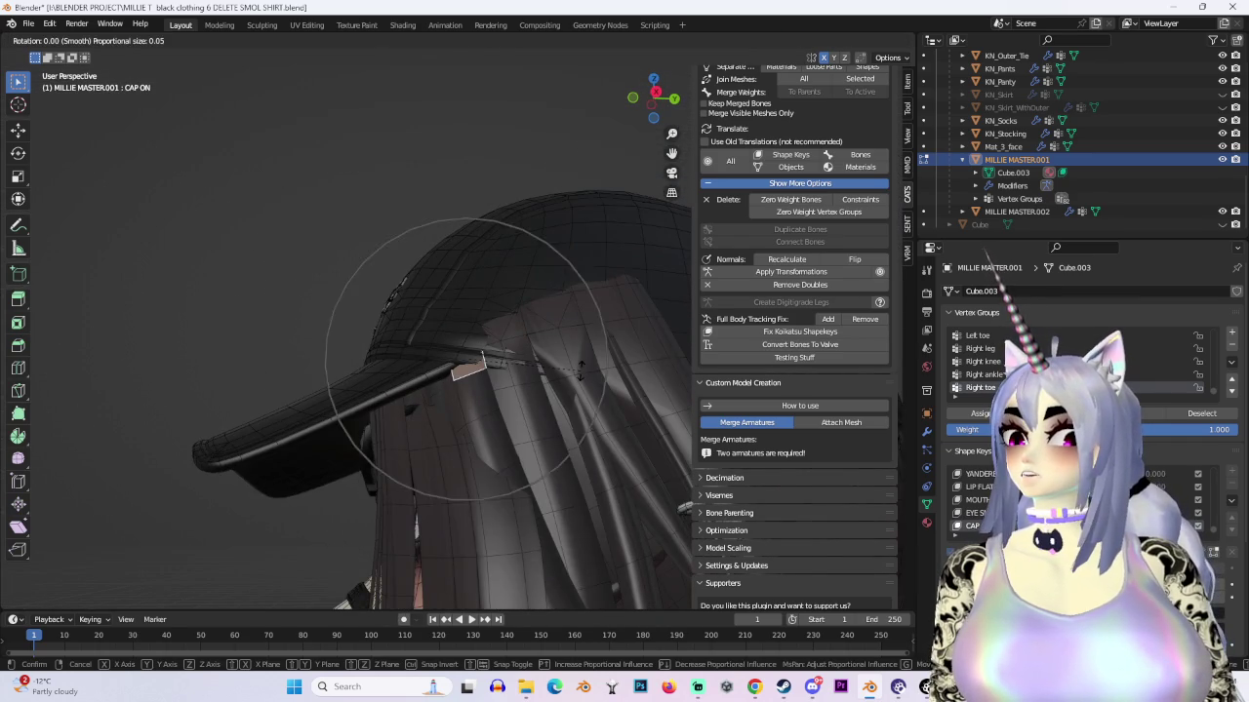
left_click(583, 375)
Step: Tuck the strand tip under the cap band with a smaller proportional influence, then rotate it
middle_click_drag(583, 375, 569, 376)
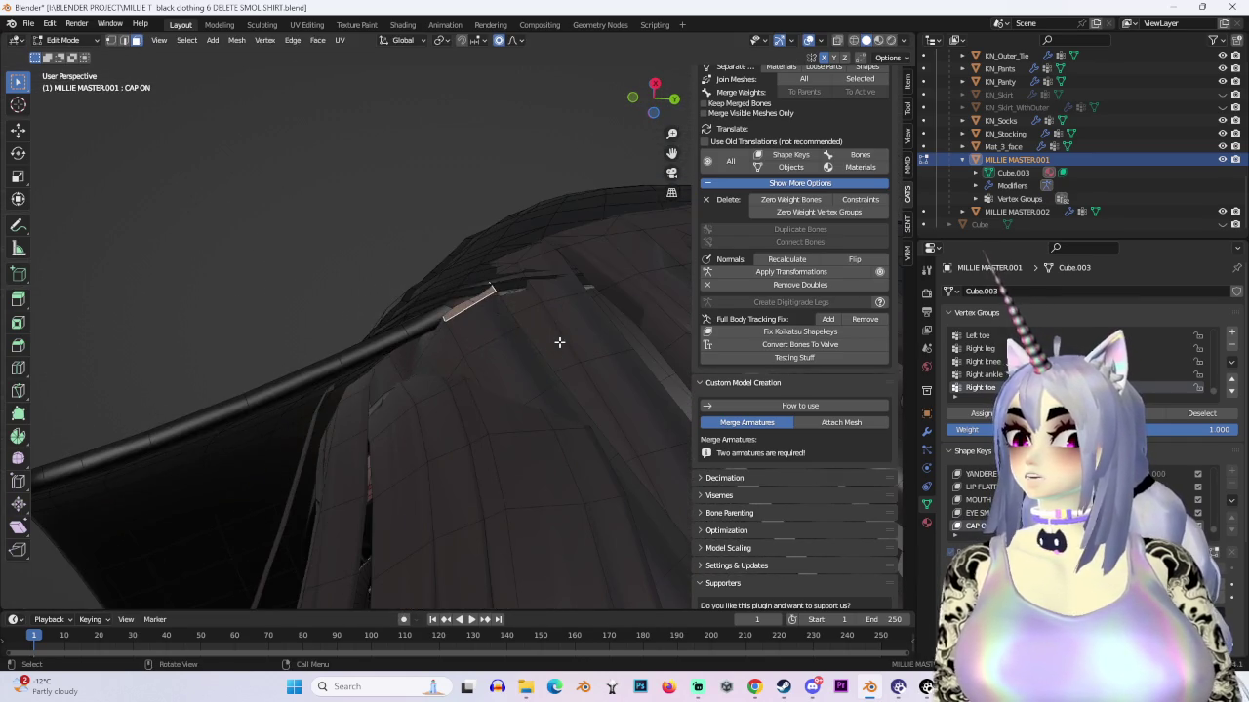
key("g")
left_click(569, 364)
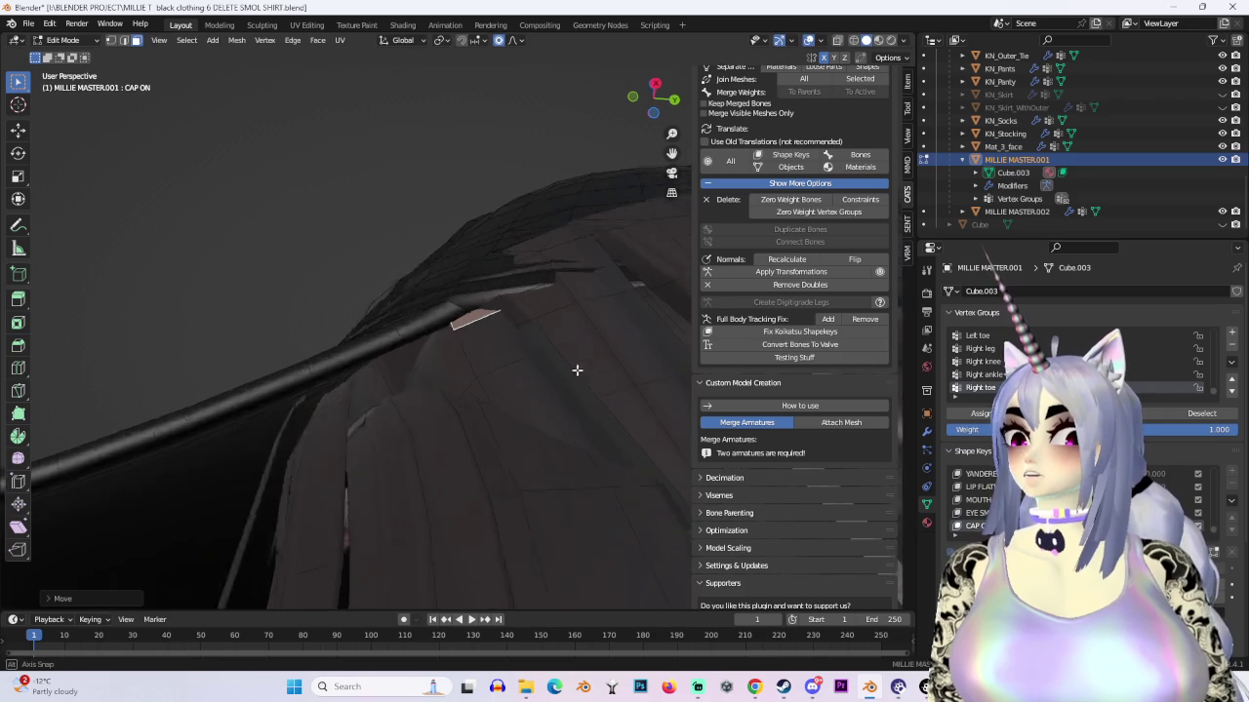
middle_click_drag(568, 363, 576, 363)
key("g")
left_click(583, 364)
key("g")
scroll(582, 364, "down", 2)
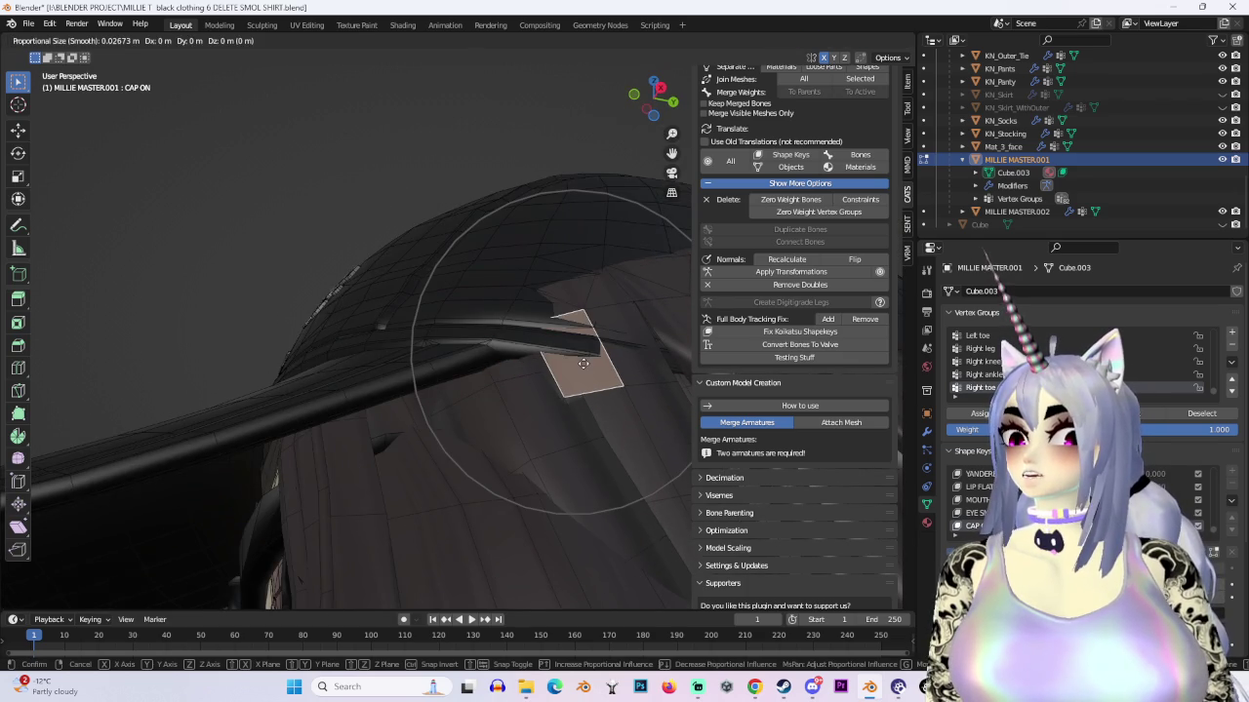
left_click(583, 383)
key("r")
left_click(585, 375)
Step: Pull the strand tip up beneath the cap, narrowing the proportional falloff
middle_click_drag(585, 375, 500, 290)
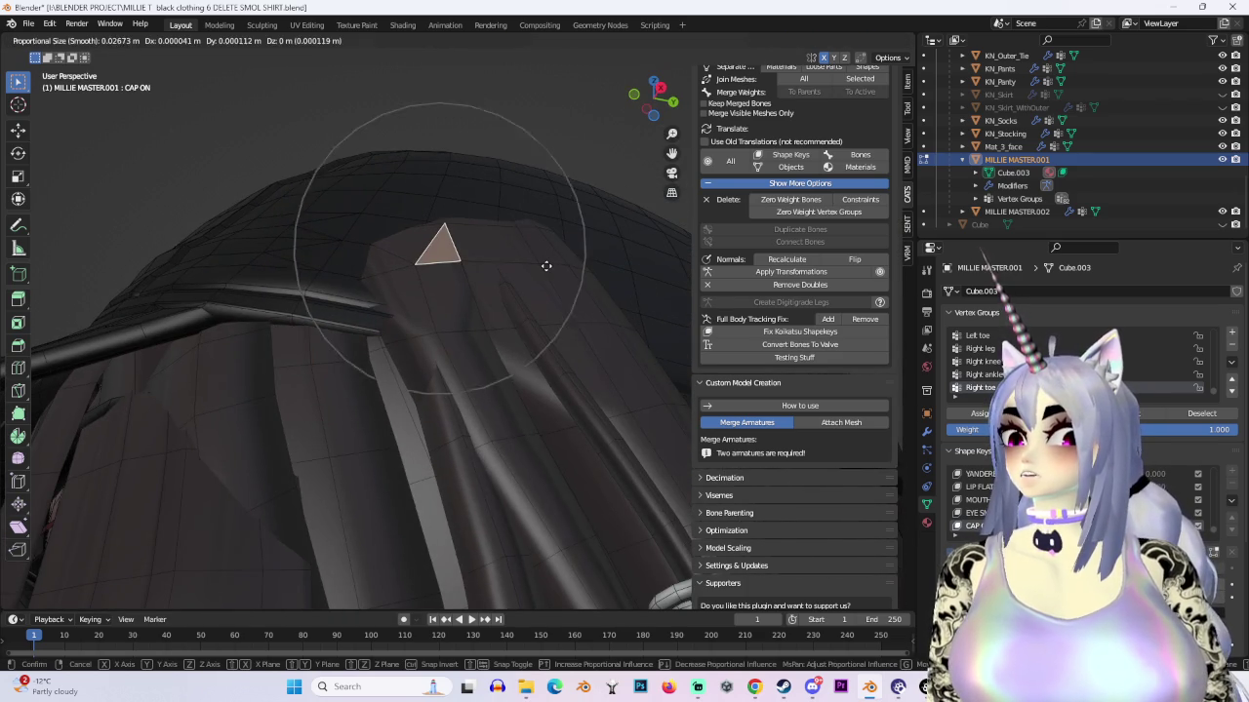
left_click(543, 286)
mouse_move(543, 286)
middle_mouse_down()
mouse_move(498, 301)
mouse_move(327, 296)
middle_mouse_up()
key("g")
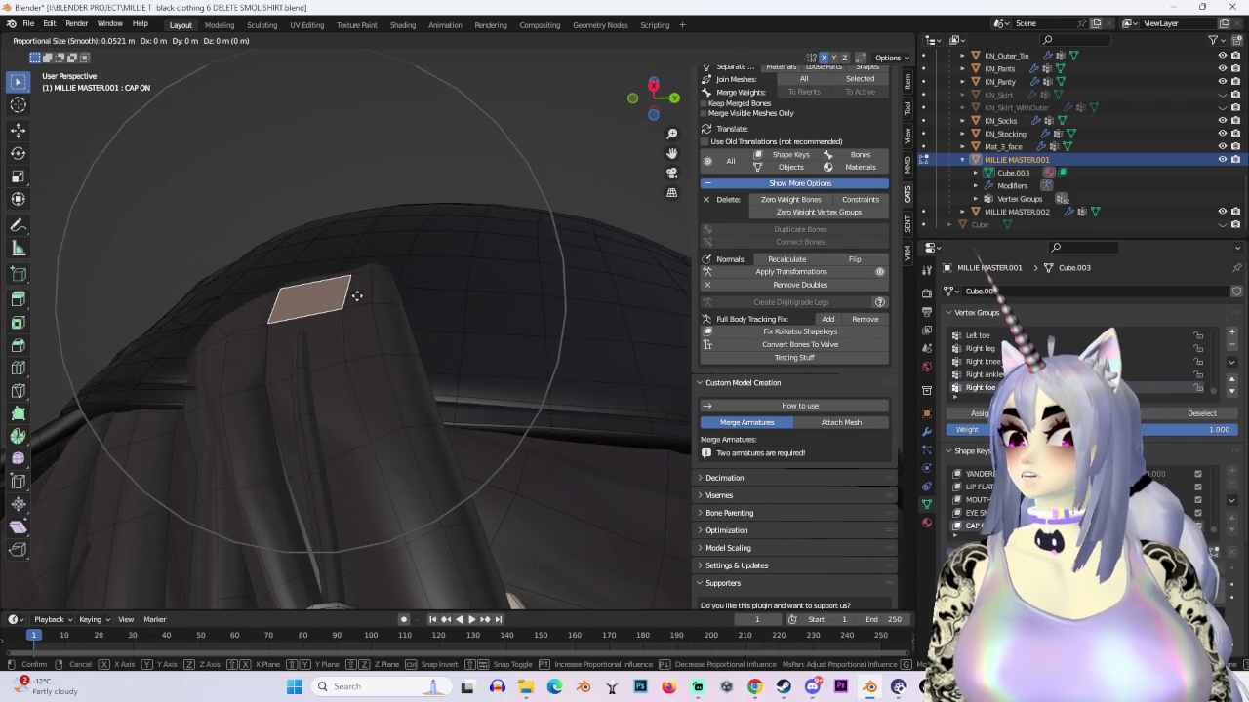
left_click(358, 297)
key("g")
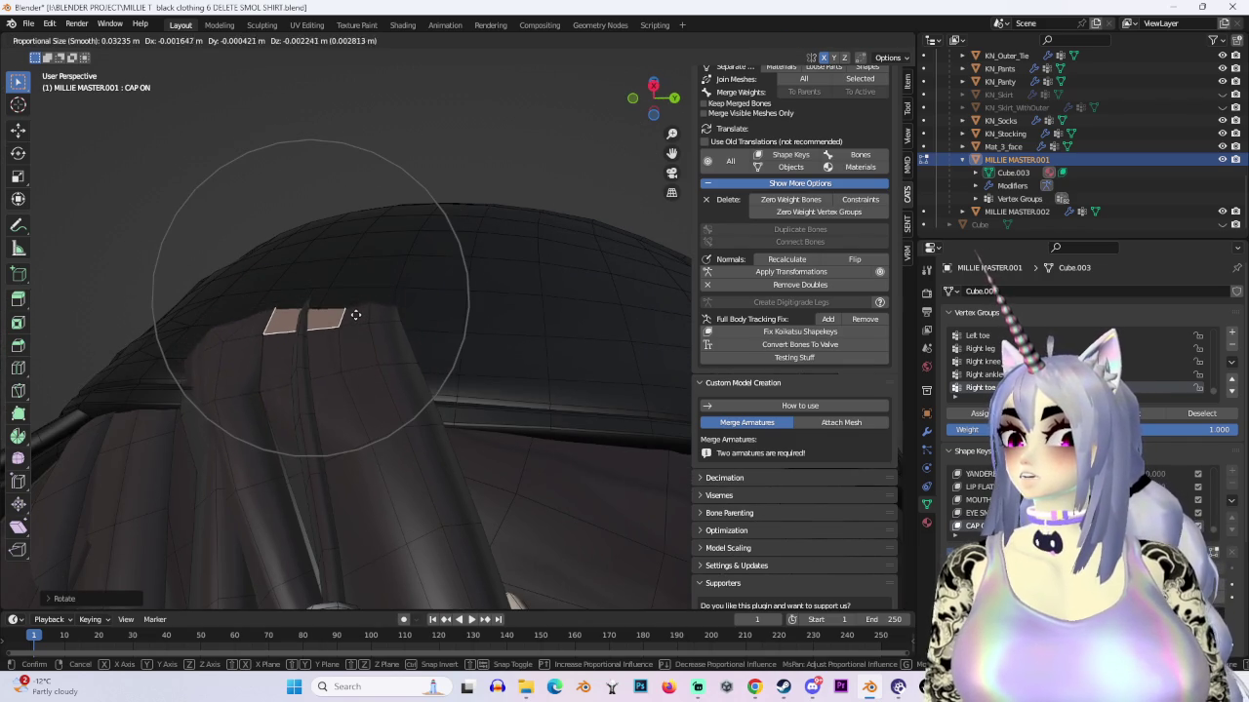
scroll(357, 322, "down", 4)
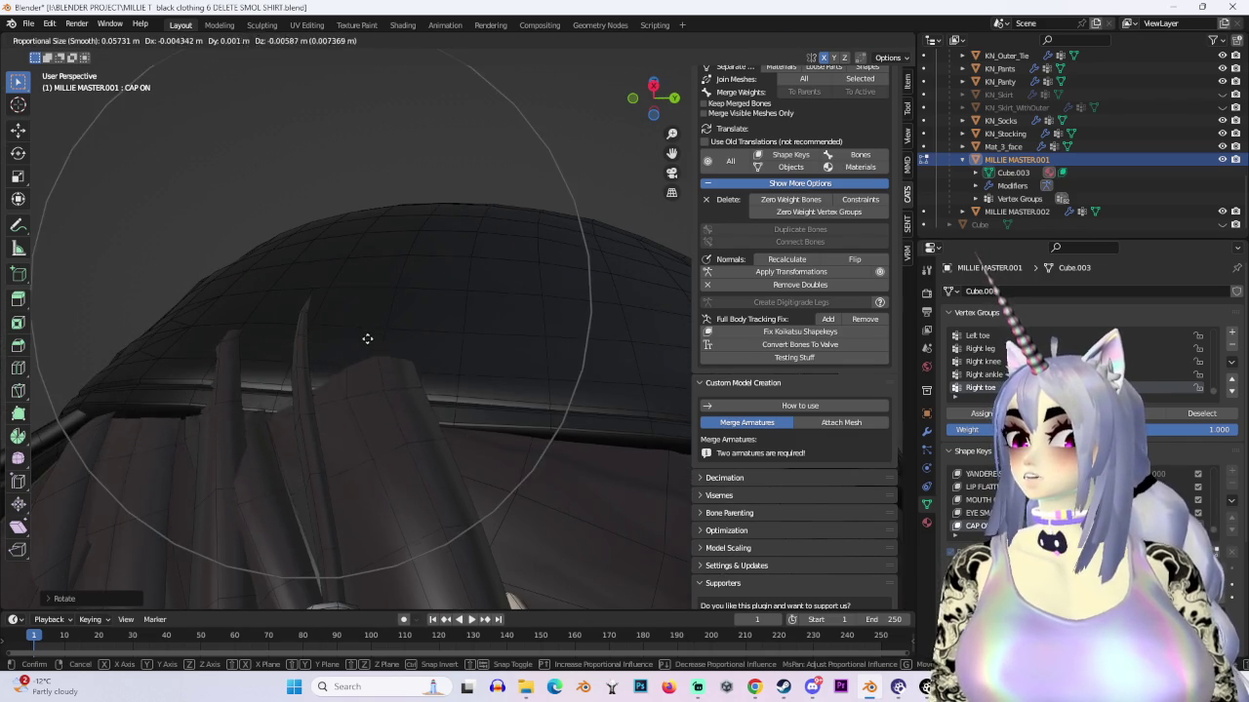
left_click(398, 399)
Step: Reposition the next strand tip so it flows from under the cap edge
key("g")
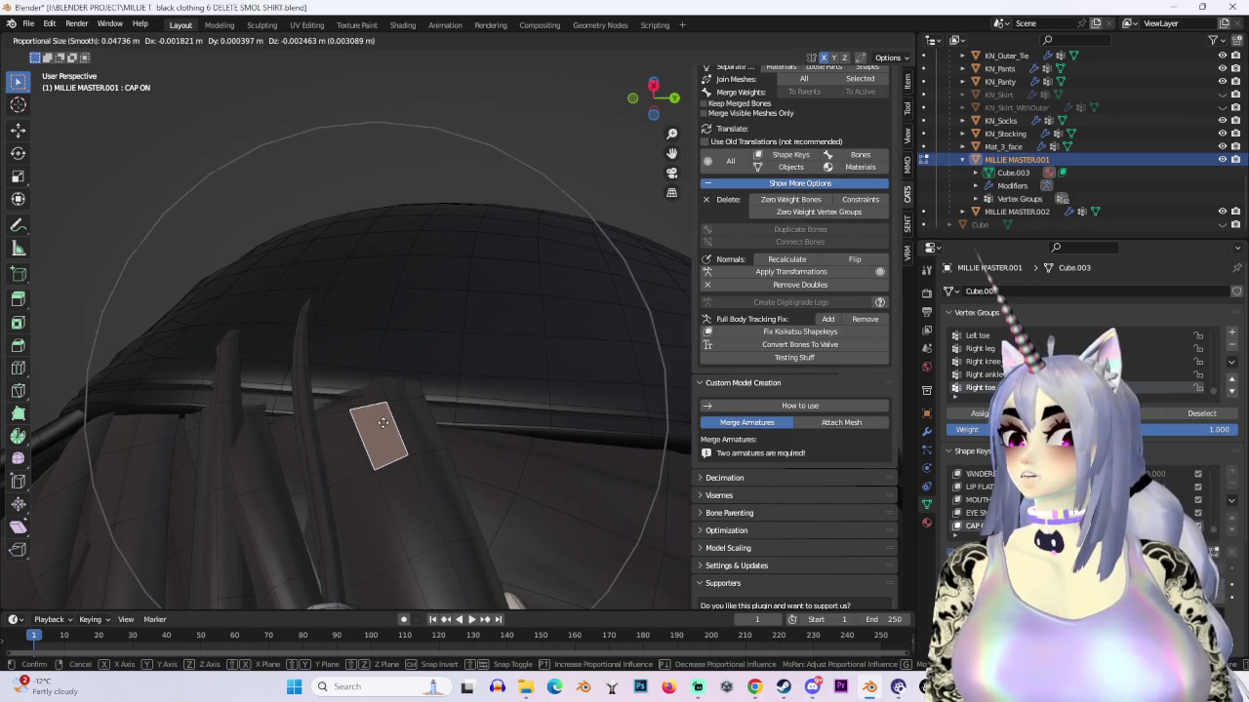
mouse_move(377, 419)
middle_mouse_down()
mouse_move(360, 371)
mouse_move(423, 368)
mouse_move(378, 349)
mouse_move(432, 313)
mouse_move(387, 323)
mouse_move(538, 368)
mouse_move(413, 263)
mouse_move(438, 293)
middle_mouse_up()
left_click(392, 345)
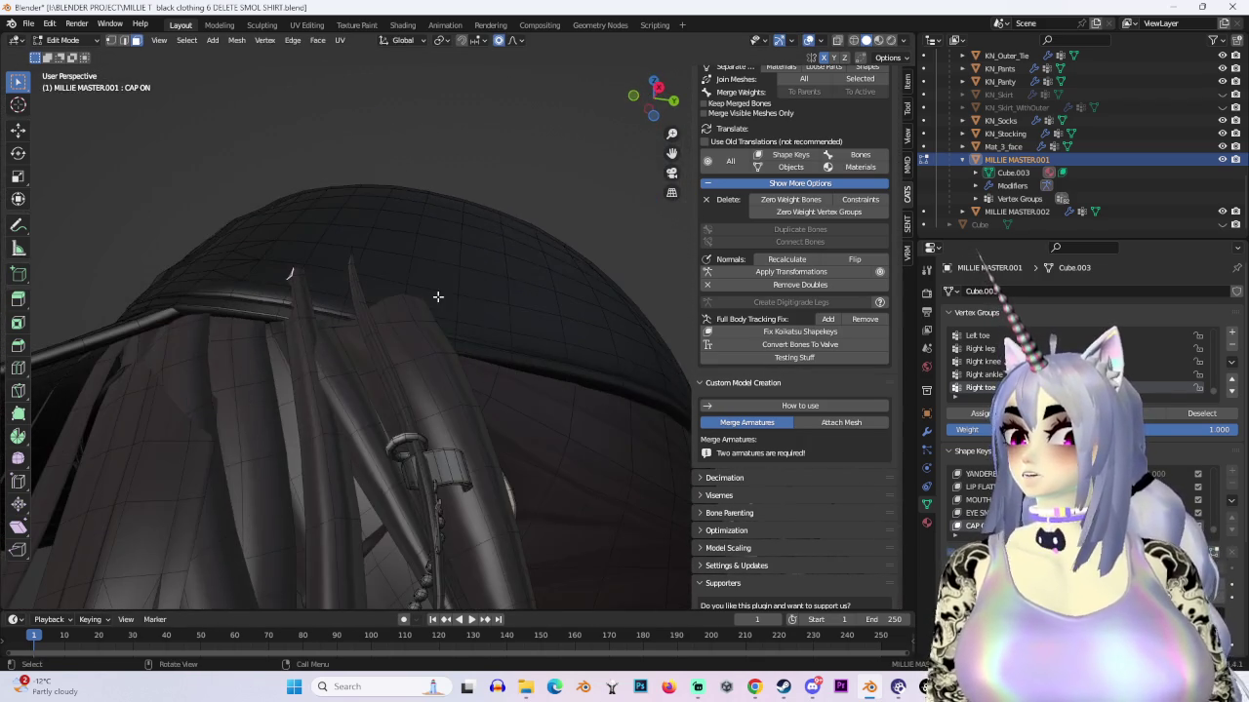
key("g")
left_click(436, 316)
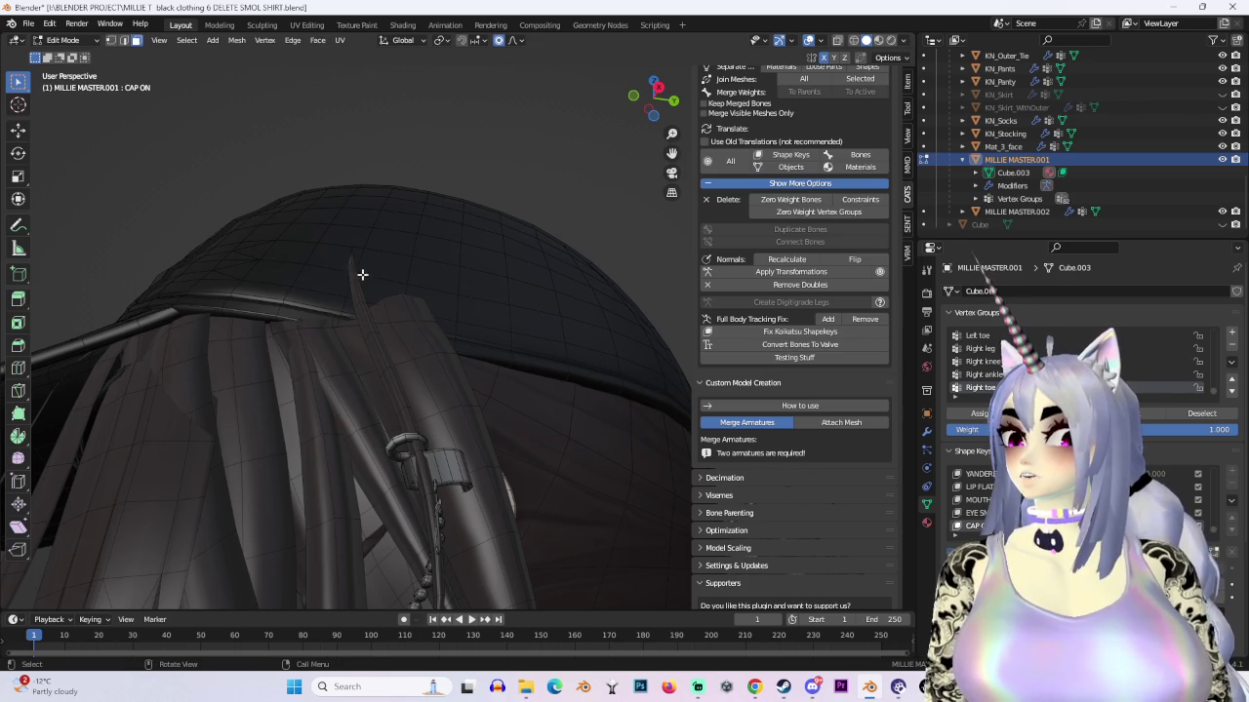
left_click(422, 353)
mouse_move(422, 353)
middle_mouse_down()
mouse_move(351, 343)
mouse_move(400, 393)
mouse_move(518, 338)
mouse_move(440, 365)
mouse_move(384, 354)
mouse_move(387, 376)
mouse_move(507, 365)
mouse_move(357, 295)
mouse_move(387, 312)
middle_mouse_up()
key("g")
left_click(404, 400)
Step: Move the strand tip with an adjusted, wider proportional influence
key("g")
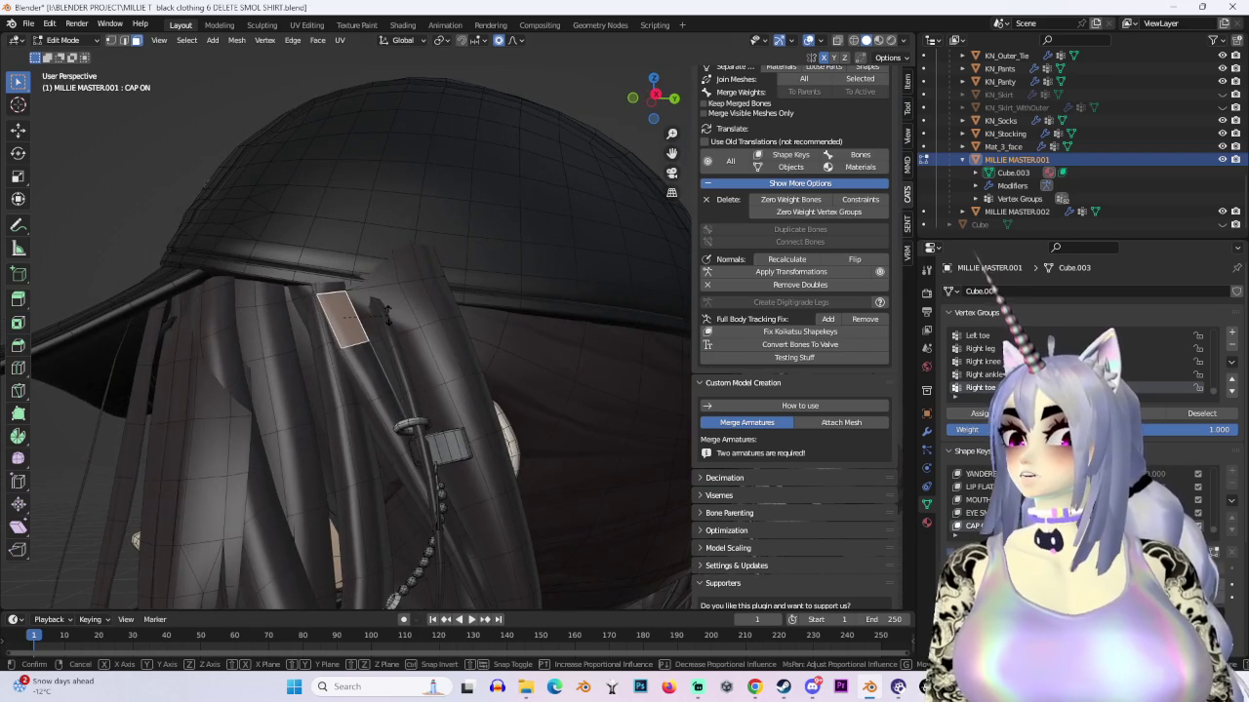
scroll(387, 312, "down", 10)
scroll(389, 322, "up", 3)
scroll(388, 326, "down", 3)
scroll(389, 333, "down", 4)
left_click(390, 323)
Step: Tuck the side strand tip near the back band under the cap and rotate it into place
mouse_move(390, 322)
middle_mouse_down()
mouse_move(454, 313)
mouse_move(439, 315)
middle_mouse_up()
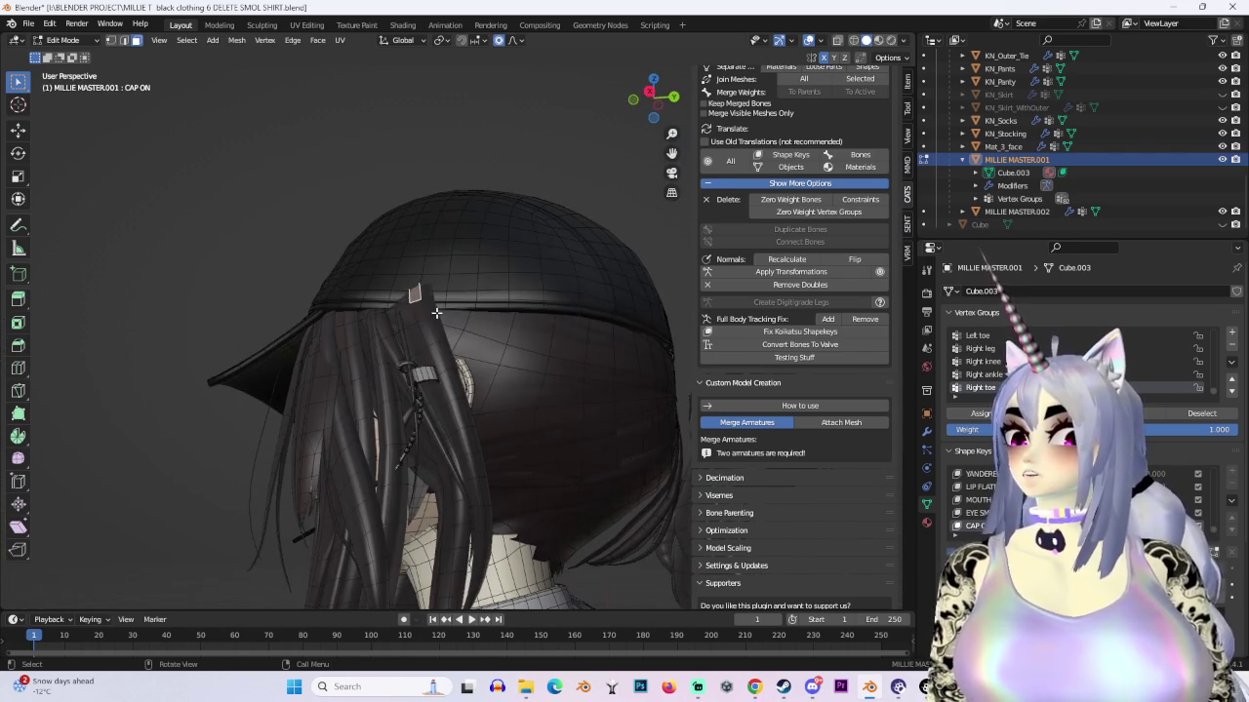
key("g")
left_click(430, 326)
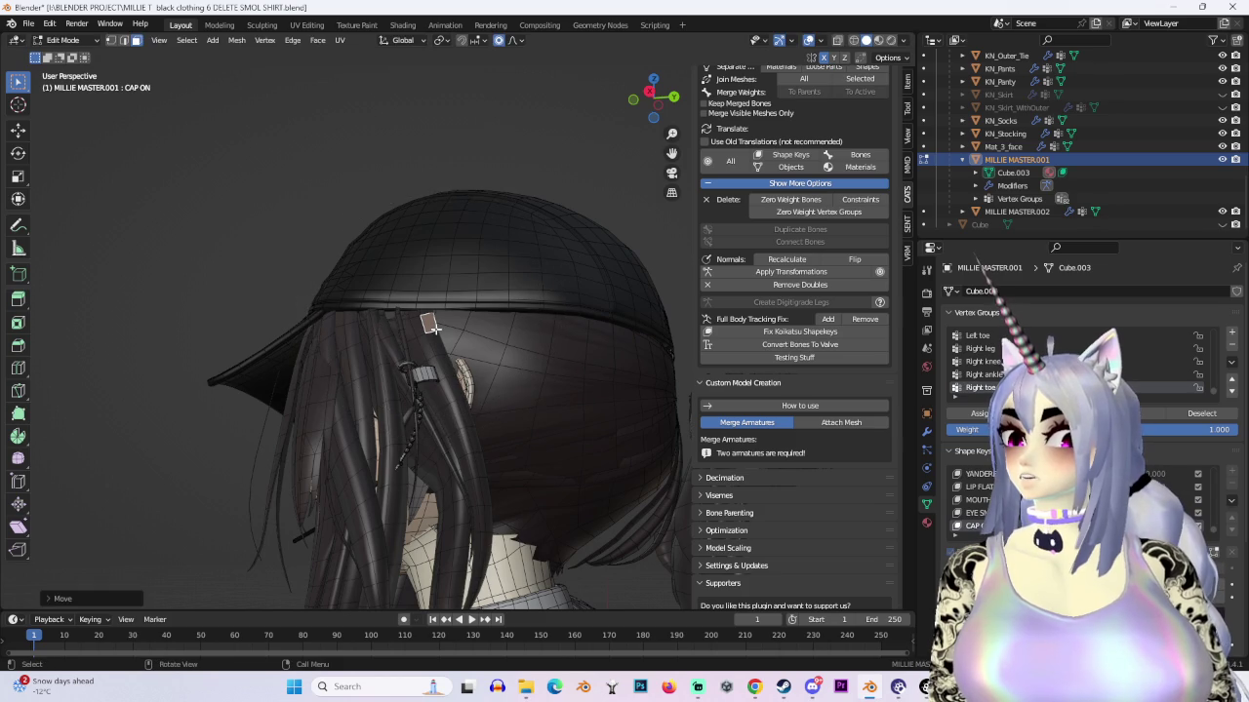
key("g")
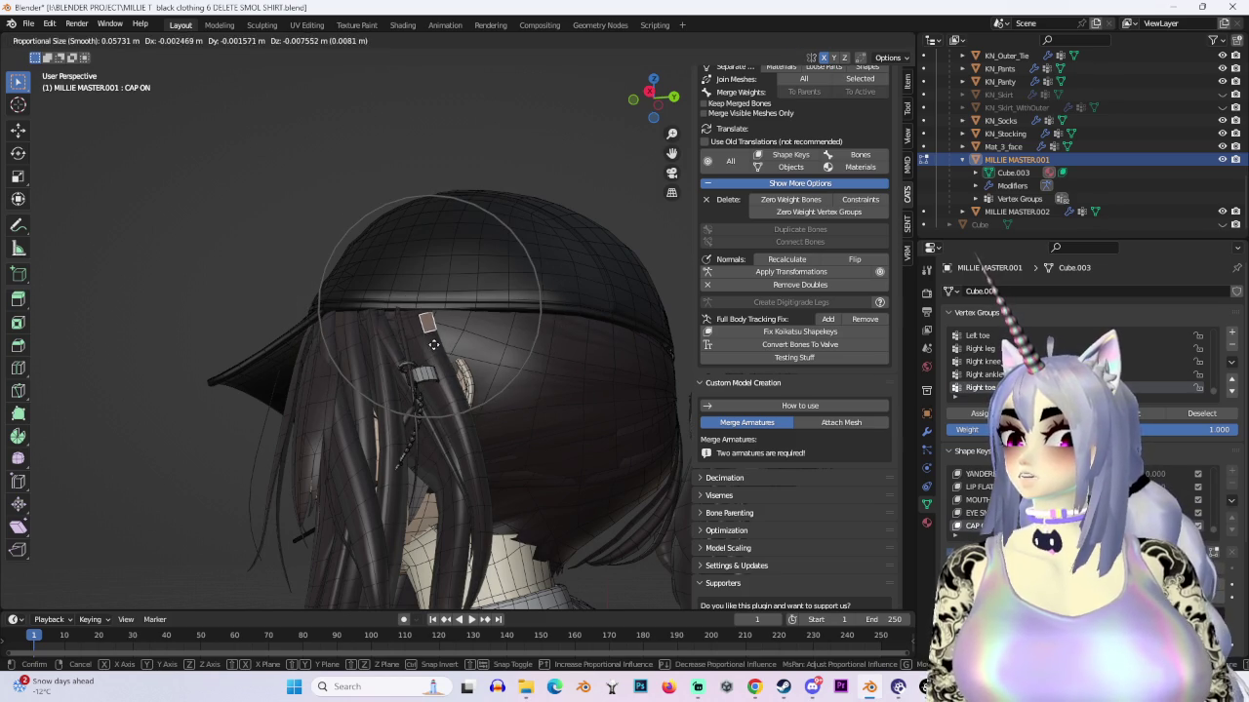
middle_click_drag(433, 345, 371, 307, "ctrl")
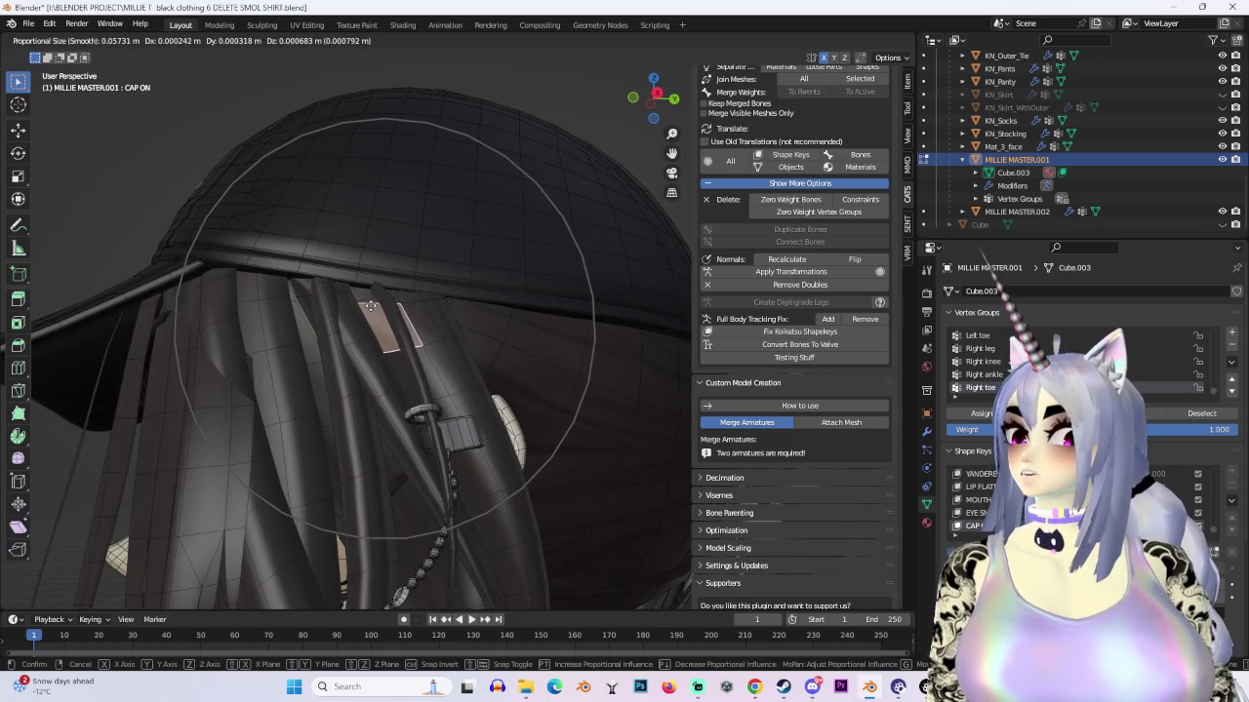
scroll(375, 307, "up", 3)
scroll(388, 311, "up", 1)
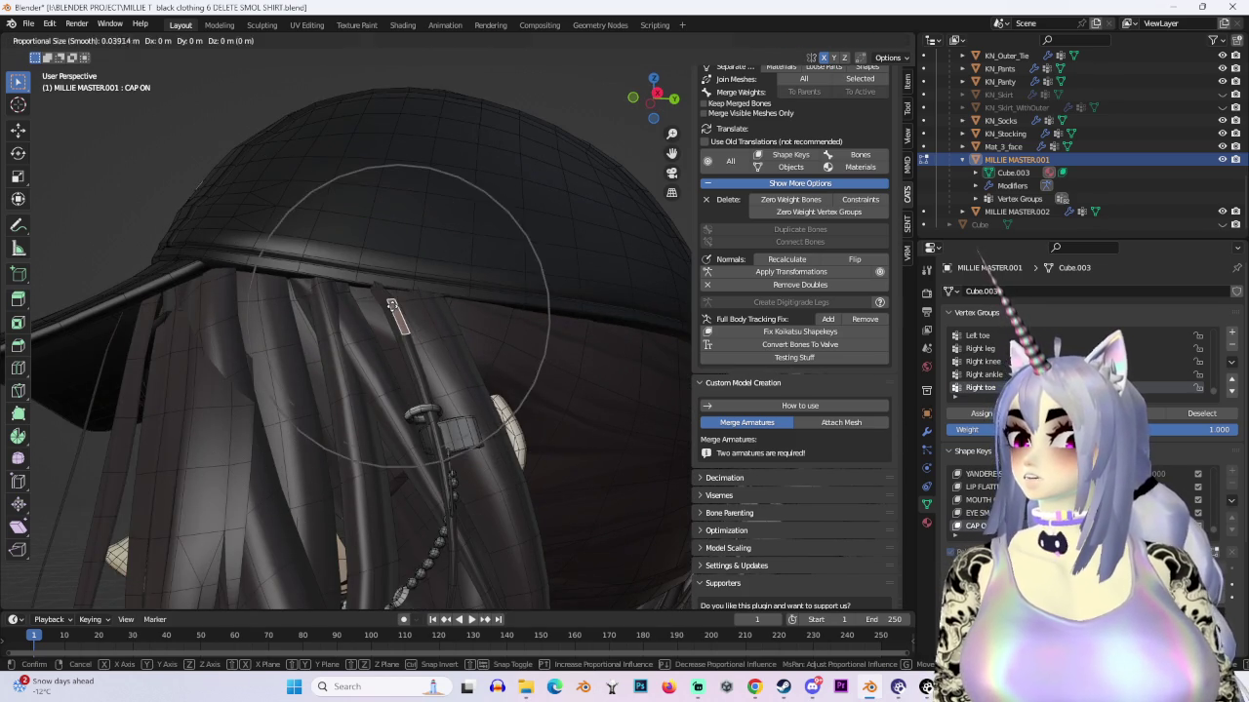
left_click(389, 324)
mouse_move(479, 320)
middle_mouse_down()
mouse_move(443, 315)
mouse_move(578, 329)
middle_mouse_up()
key("r")
left_click(443, 315)
left_click(442, 322)
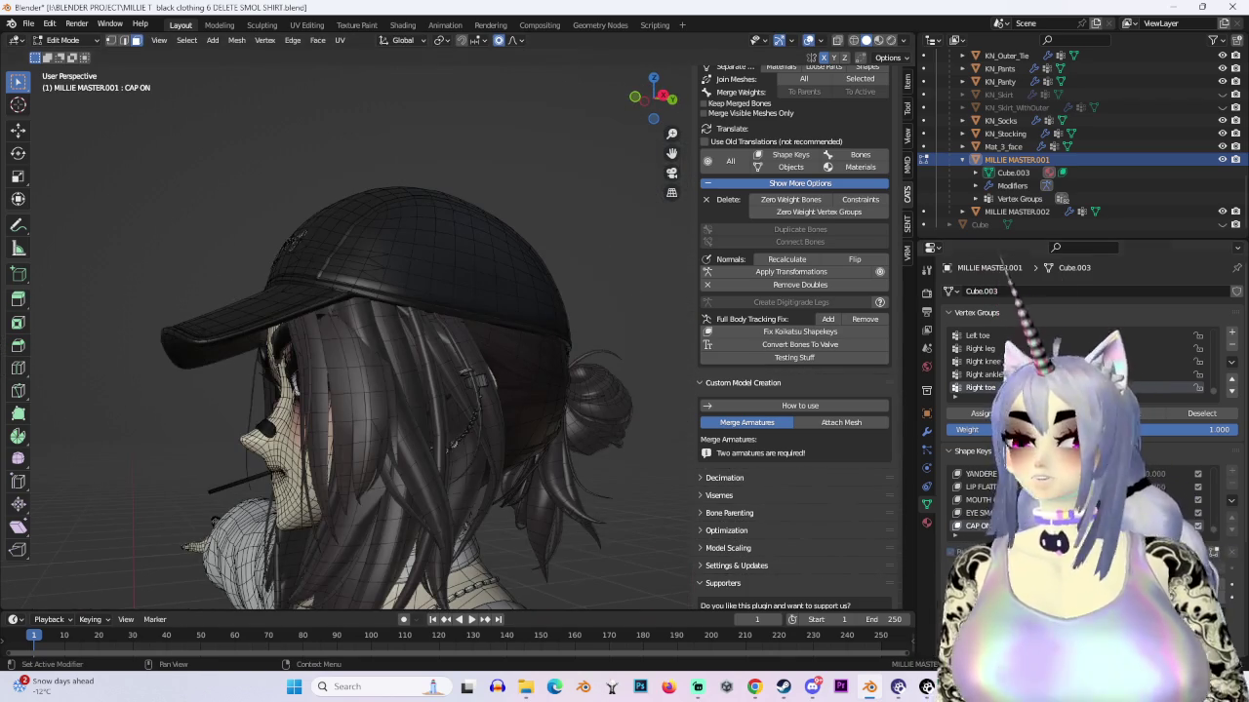
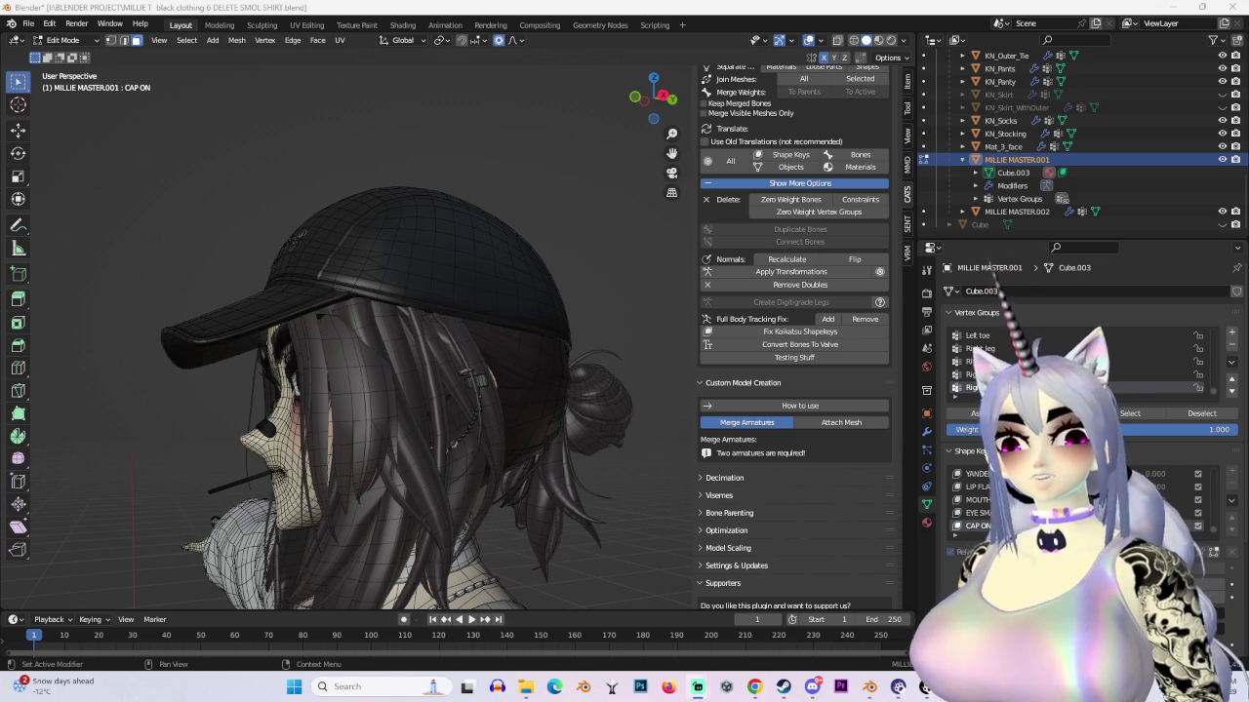
Step: From behind the head, try rotating the selected hair faces at the back of the cap
mouse_move(469, 395)
middle_mouse_down()
mouse_move(606, 406)
mouse_move(547, 371)
middle_mouse_up()
scroll(527, 337, "up", 3)
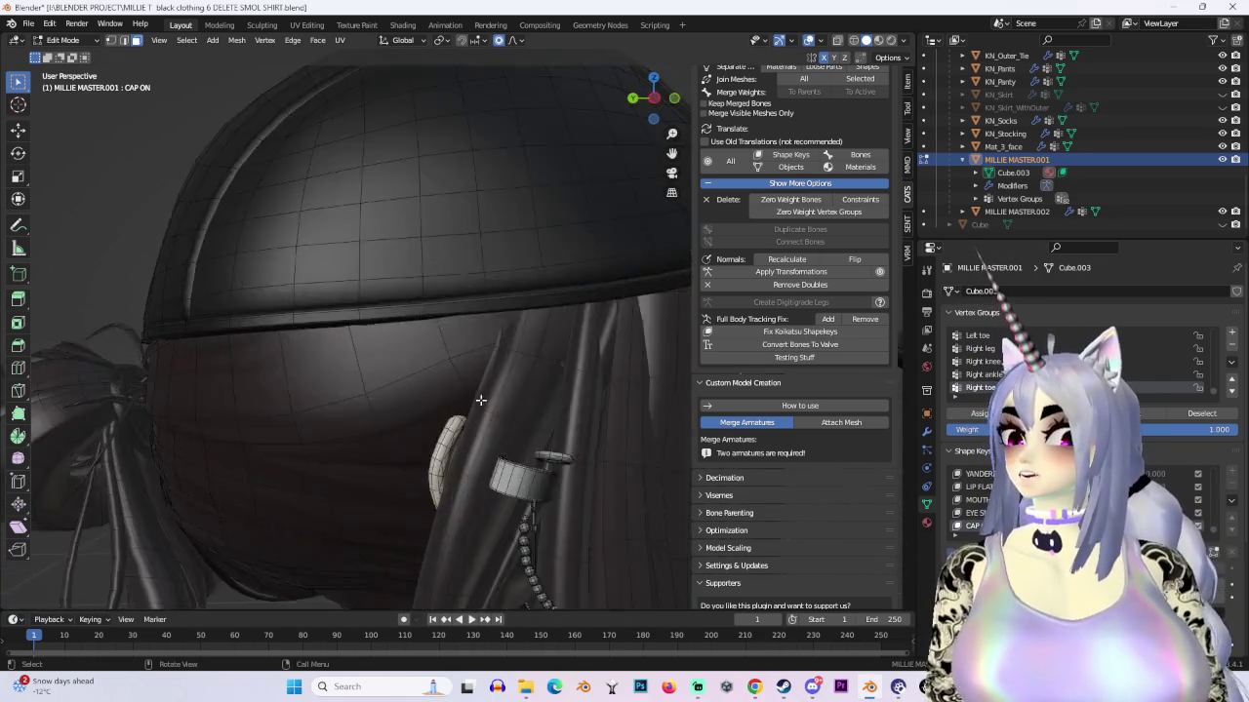
scroll(524, 329, "up", 3)
middle_click_drag(524, 330, 448, 225)
key("r")
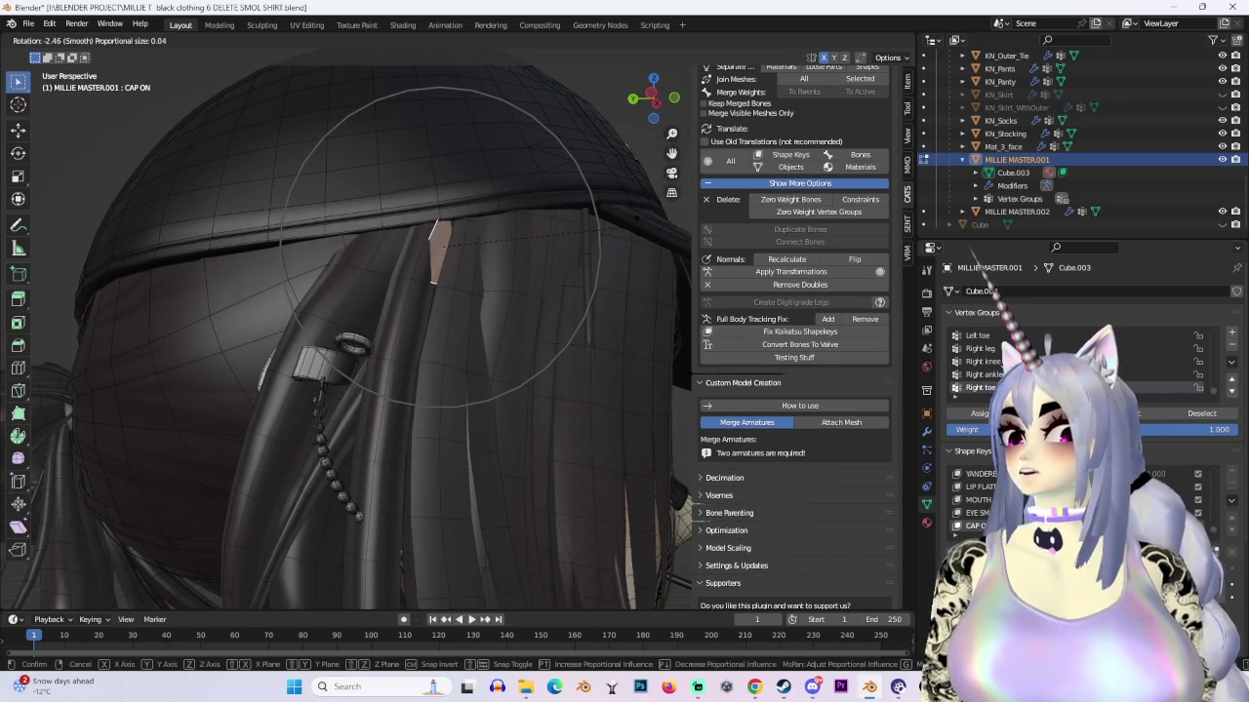
key("Escape")
key("r")
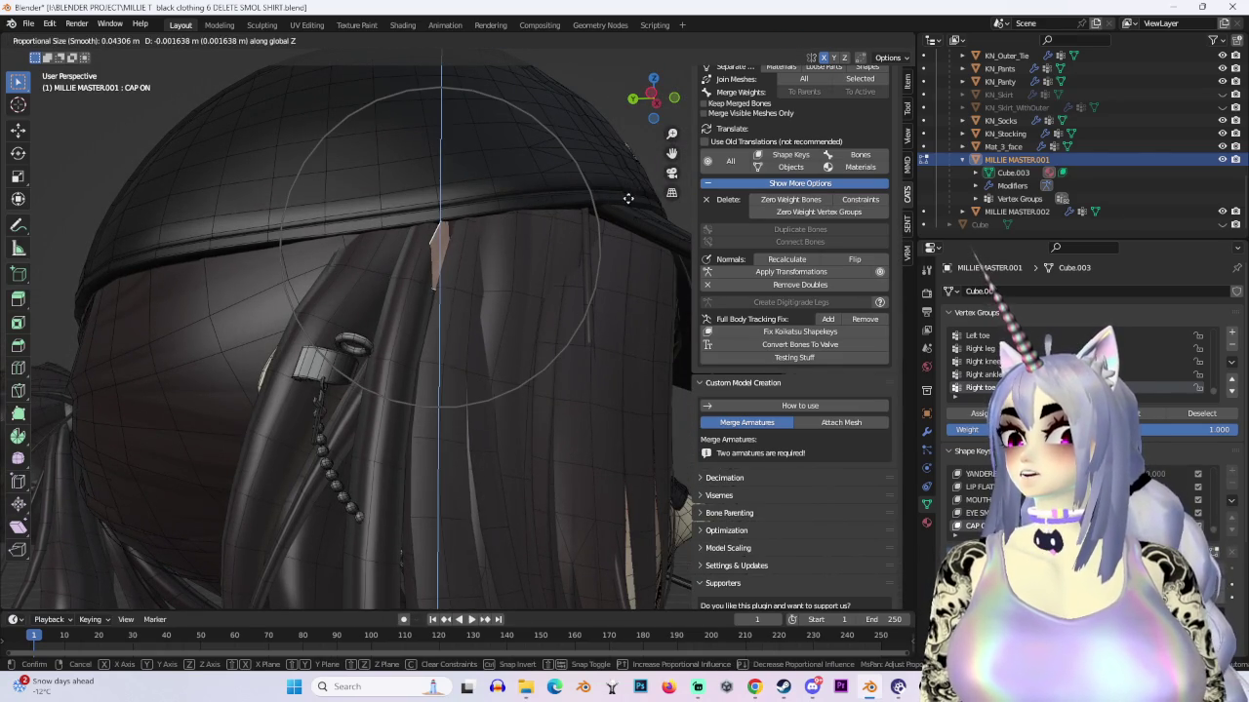
key("Escape")
mouse_move(607, 228)
middle_mouse_down()
mouse_move(615, 274)
mouse_move(557, 201)
mouse_move(555, 282)
mouse_move(594, 345)
mouse_move(575, 318)
mouse_move(479, 271)
mouse_move(513, 376)
mouse_move(459, 339)
middle_mouse_up()
Step: From the side, try proportional moves on the hair face poking through the cap
key("g")
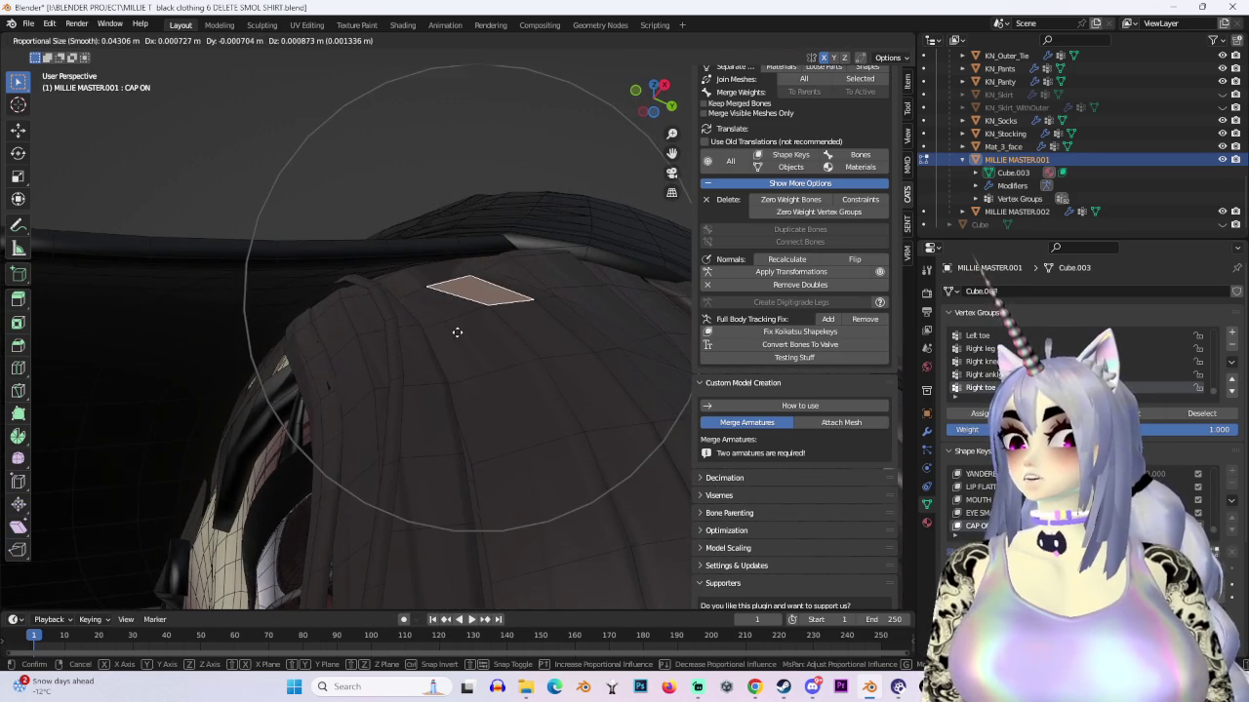
scroll(452, 315, "up", 3)
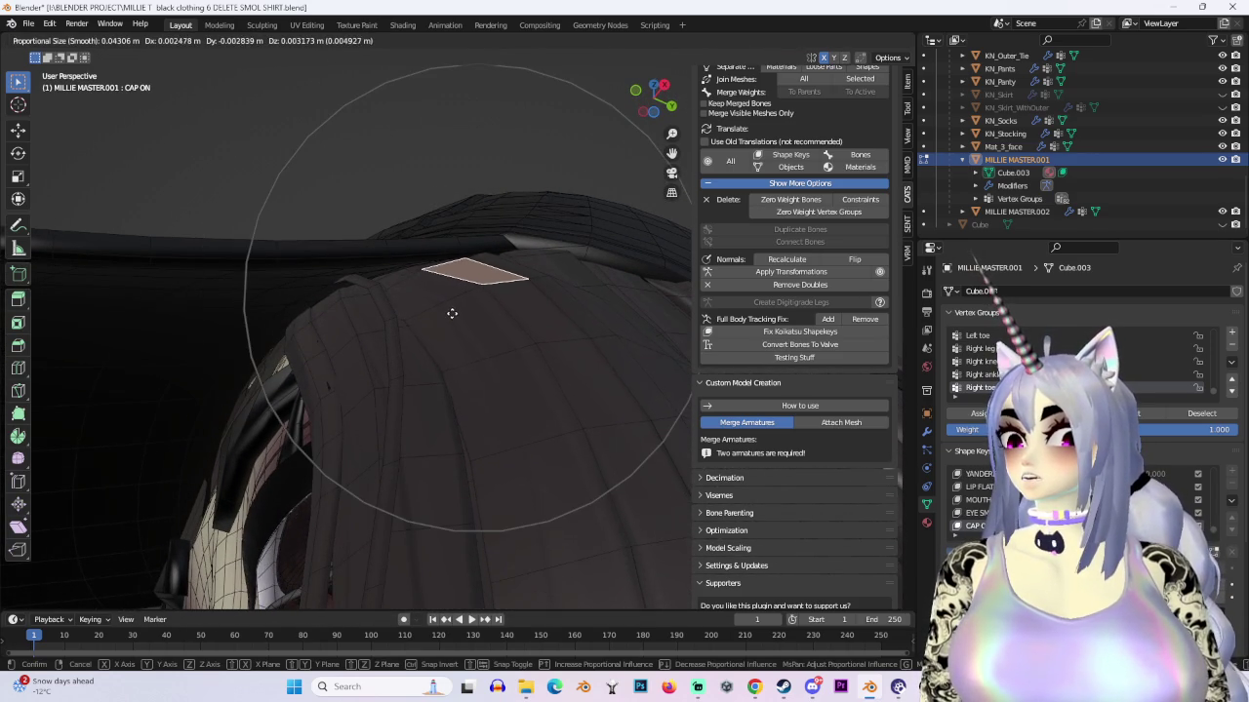
key("r")
left_click(448, 315)
key("g")
right_click(518, 306)
key("g")
right_click(538, 276)
middle_click_drag(537, 276, 407, 276)
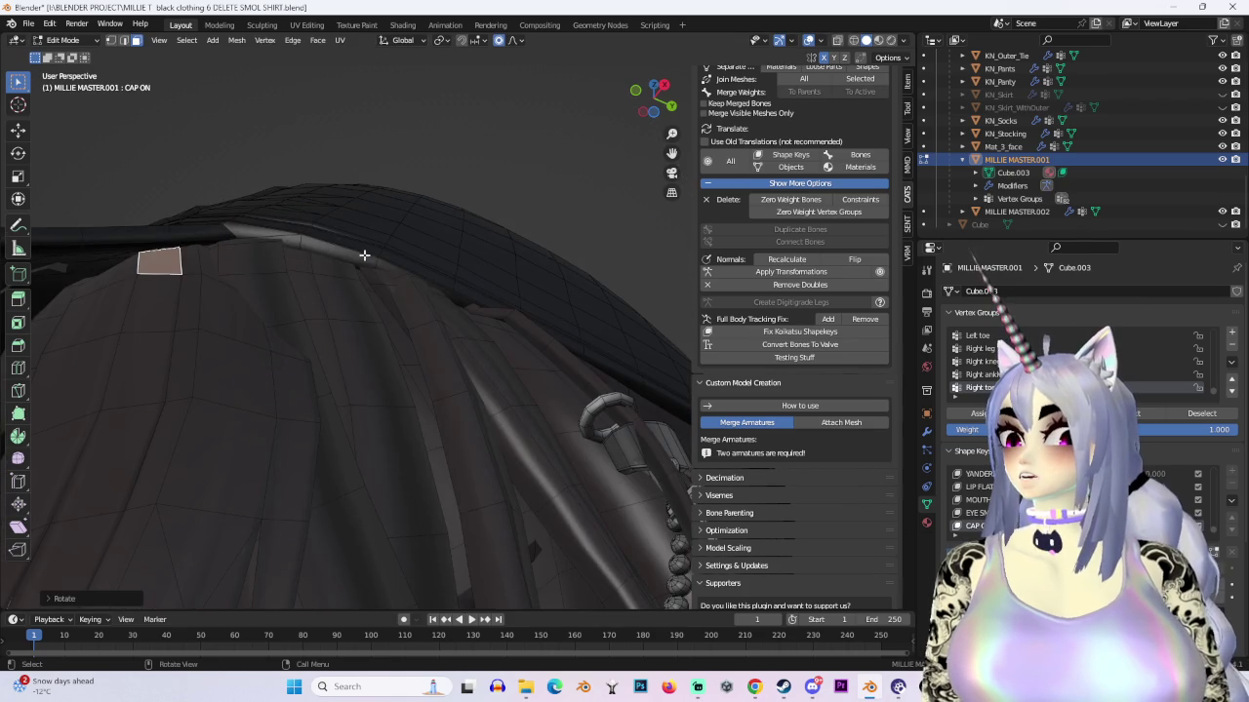
Step: Select the hair face under the cap edge and move it beneath the brim
left_click(271, 250)
key("r")
right_click(274, 251)
key("g")
left_click(275, 262)
mouse_move(275, 261)
middle_mouse_down()
mouse_move(496, 315)
mouse_move(357, 368)
mouse_move(524, 341)
mouse_move(506, 364)
middle_mouse_up()
key("g")
left_click(380, 362)
Step: Move and tilt that hair face with wider proportional falloff to tuck it under the cap
key("g")
left_click(500, 371)
key("r")
left_click(586, 334)
key("g")
scroll(585, 334, "down", 7)
left_click(565, 353)
middle_click_drag(565, 352, 467, 341)
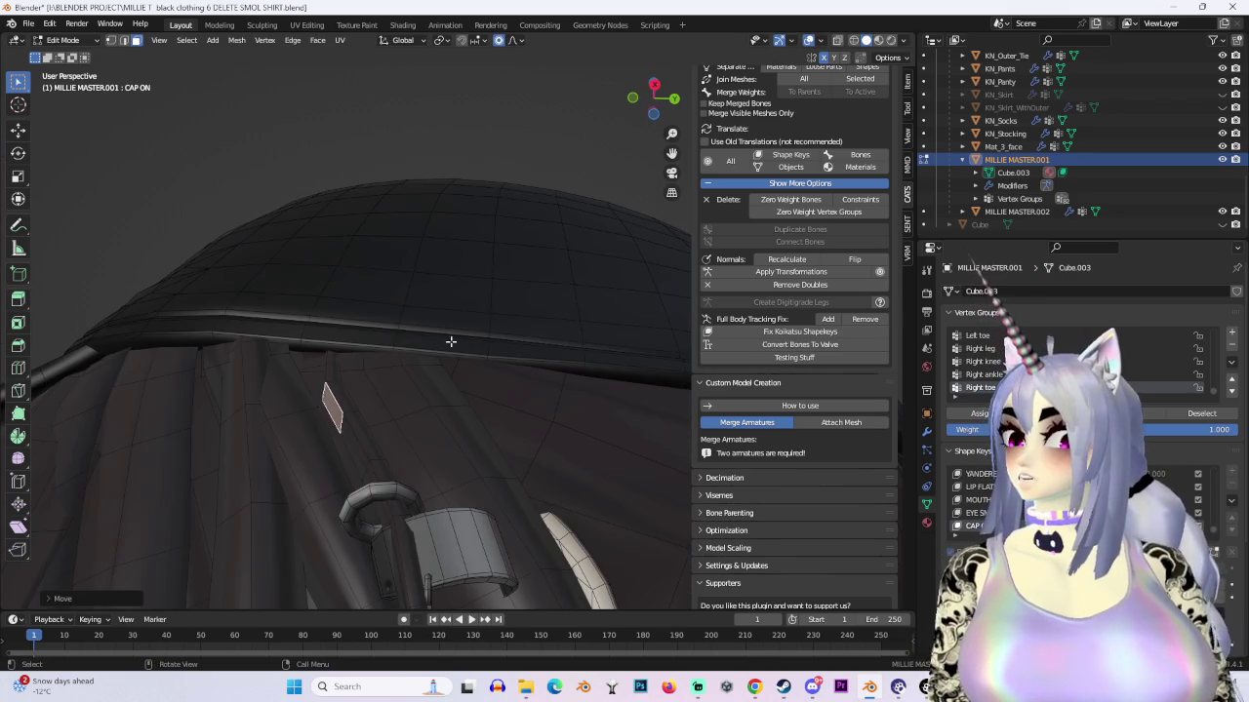
Step: Nudge the hair face under the cap three more times and check it from the front
key("g")
left_click(332, 358)
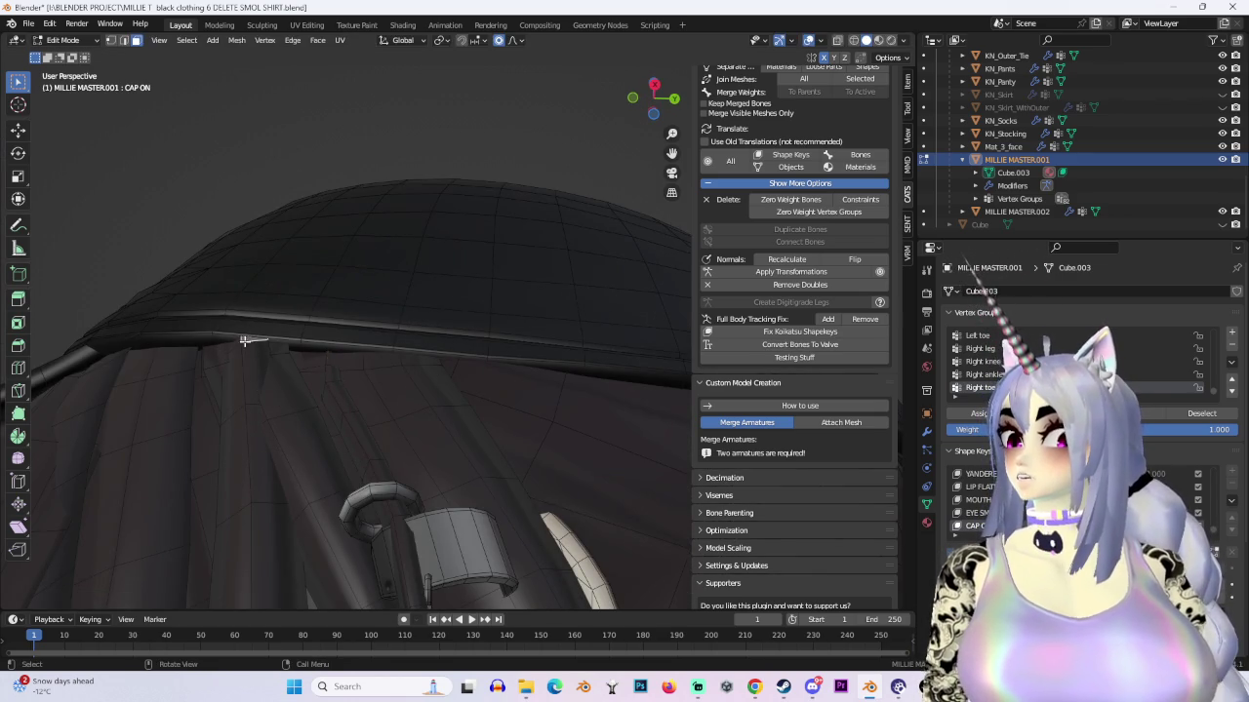
key("g")
left_click(275, 349)
key("g")
left_click(279, 349)
mouse_move(279, 349)
middle_mouse_down()
mouse_move(459, 338)
mouse_move(501, 381)
mouse_move(569, 365)
mouse_move(531, 272)
mouse_move(438, 197)
mouse_move(315, 243)
mouse_move(304, 185)
middle_mouse_up()
left_click(64, 40)
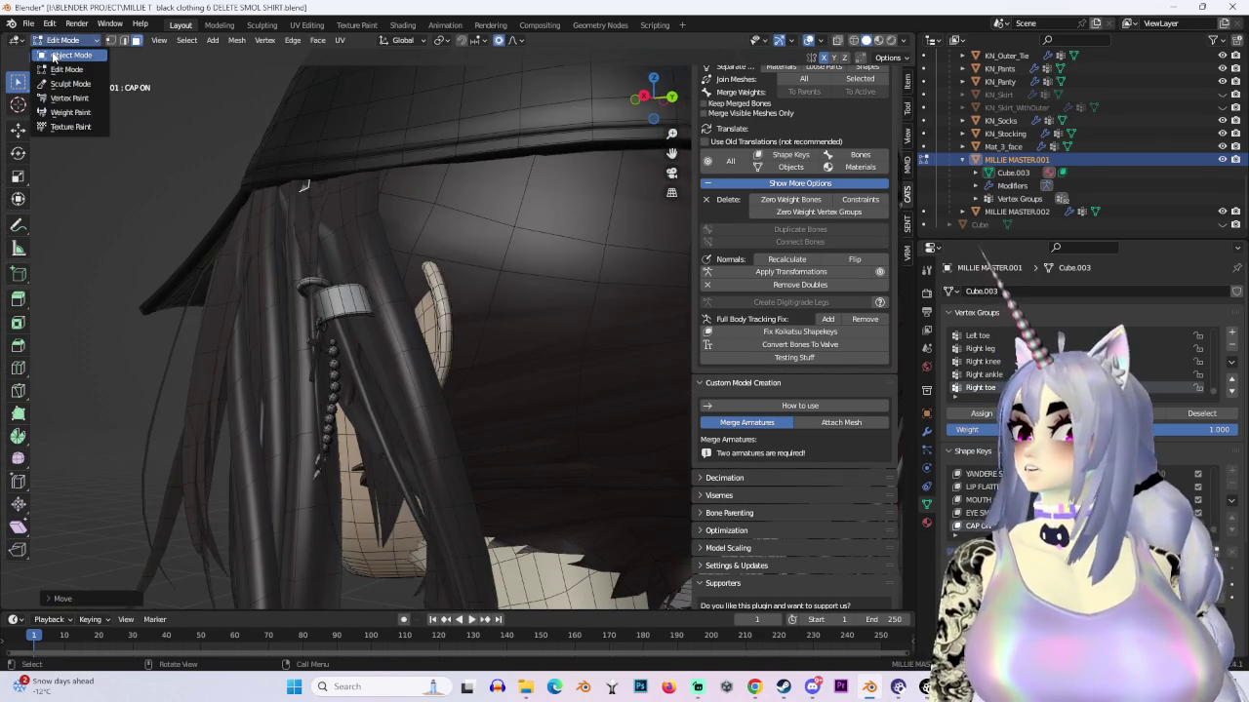
Step: Return to Object Mode and select the KN_Earrings object to inspect the earring chain
left_click(54, 56)
left_click(329, 288)
scroll(328, 293, "up", 5)
mouse_move(390, 293)
middle_mouse_down("shift")
mouse_move(446, 283)
mouse_move(371, 293)
middle_mouse_up("shift")
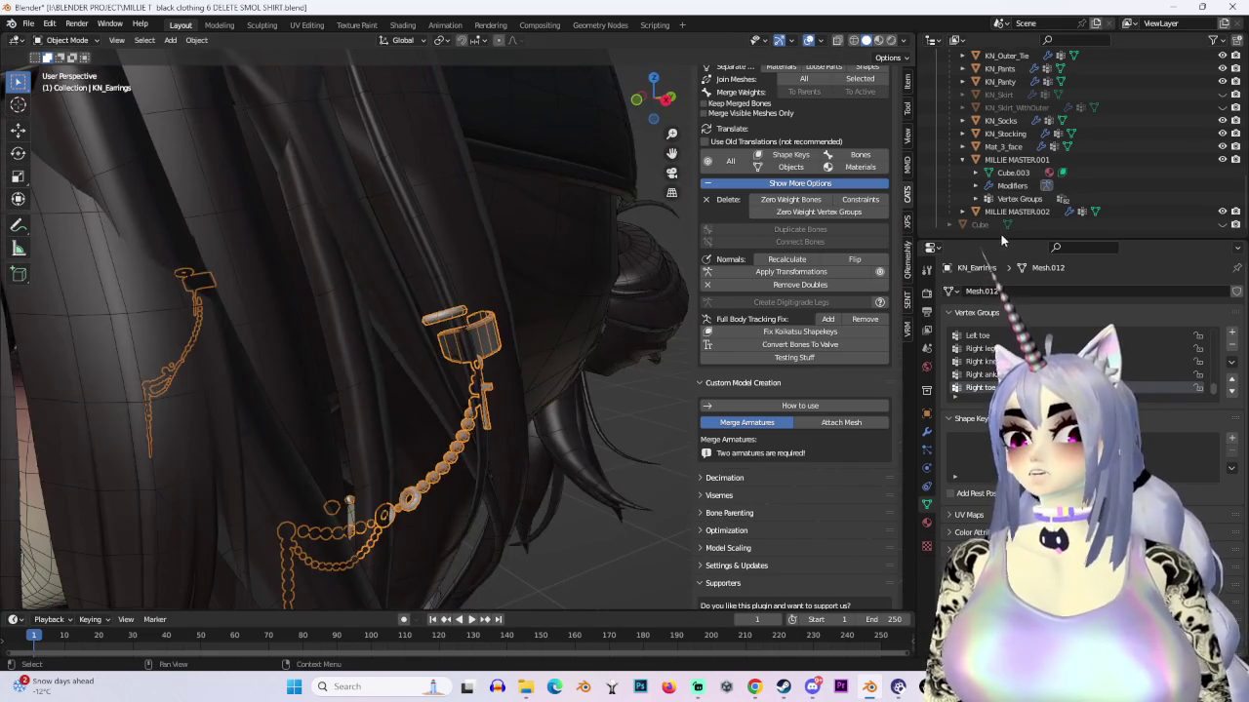
scroll(1015, 165, "up", 2)
scroll(1014, 165, "up", 4)
mouse_move(546, 234)
middle_mouse_down()
mouse_move(465, 240)
mouse_move(305, 357)
mouse_move(441, 304)
middle_mouse_up()
scroll(441, 304, "down", 5)
Step: Select the hair object MILLIE MASTER.001 and hide it to reveal the cap
left_click(434, 234)
mouse_move(434, 234)
middle_mouse_down()
mouse_move(507, 244)
mouse_move(439, 244)
middle_mouse_up()
scroll(1122, 175, "down", 5)
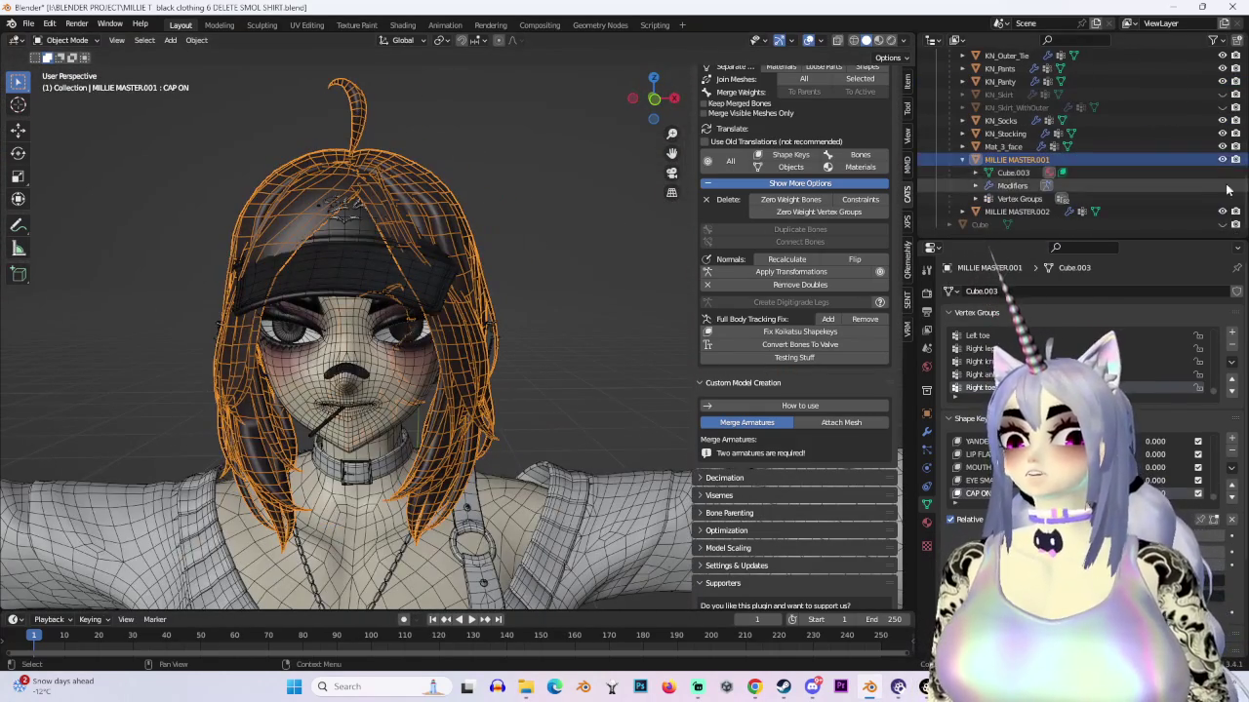
left_click(1235, 163)
Step: Select the earrings, view them from the front in Edit Mode with X-ray enabled
left_click(498, 325)
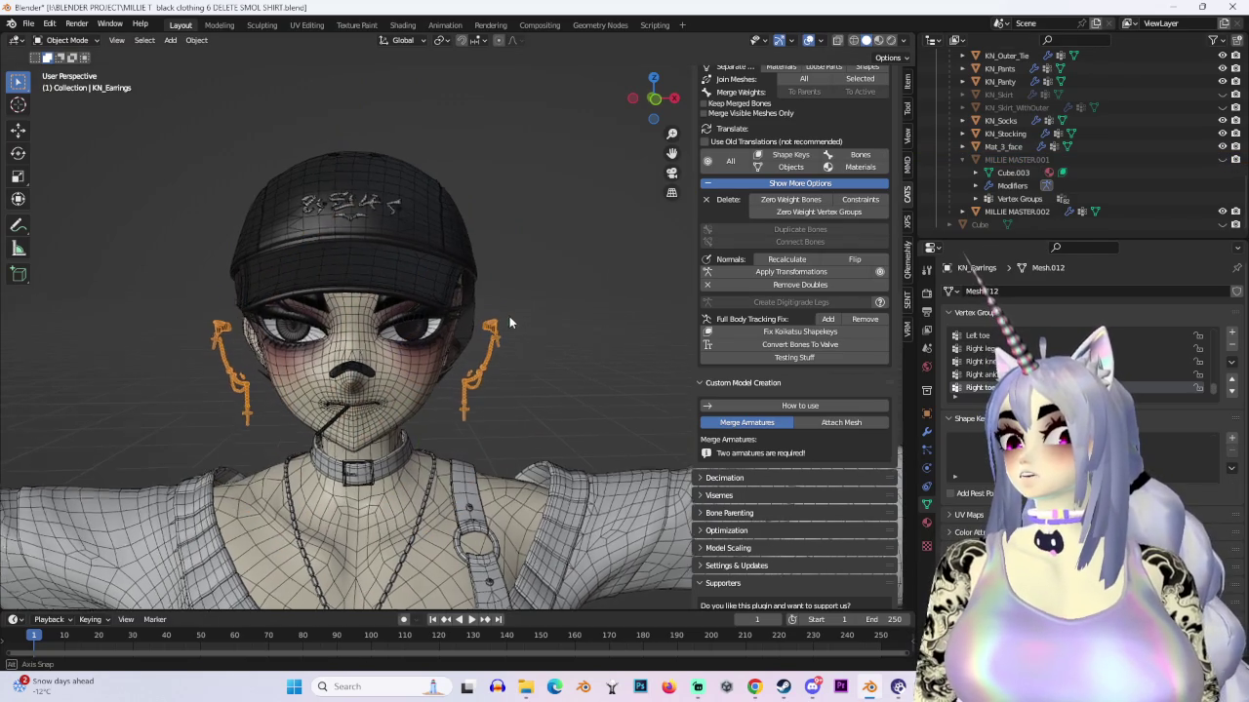
left_click(655, 100)
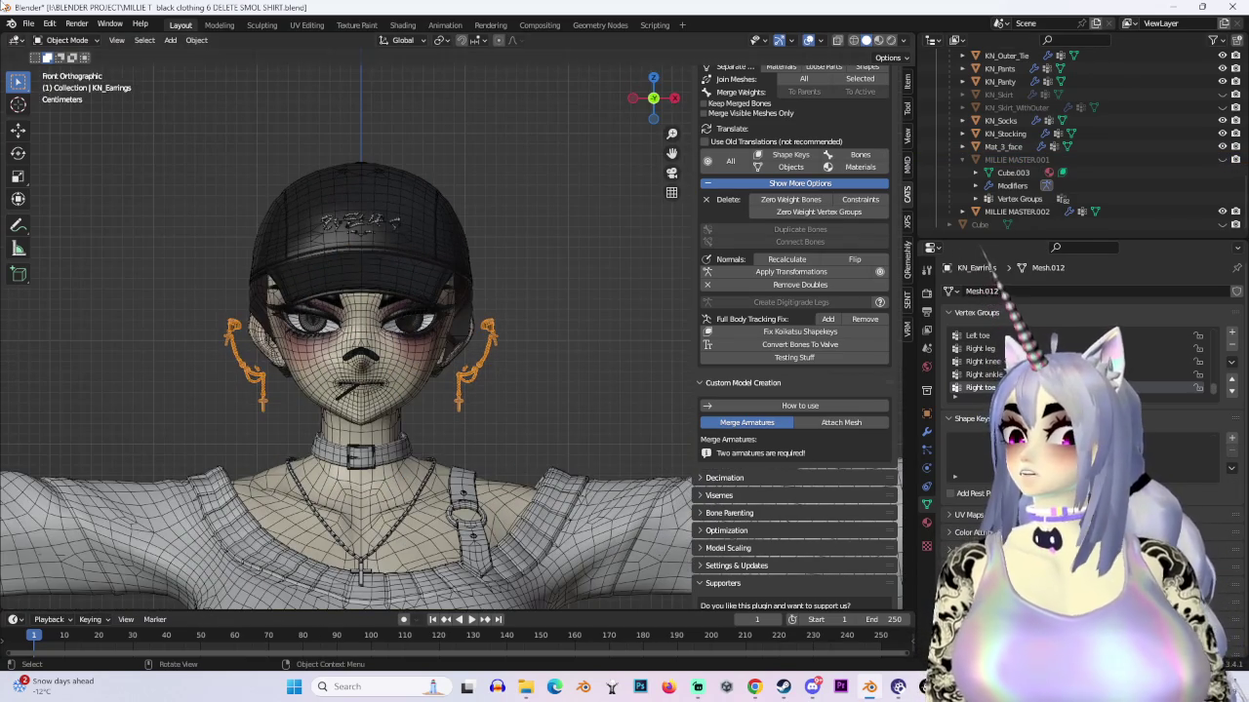
left_click(66, 40)
left_click(63, 74)
left_click(839, 39)
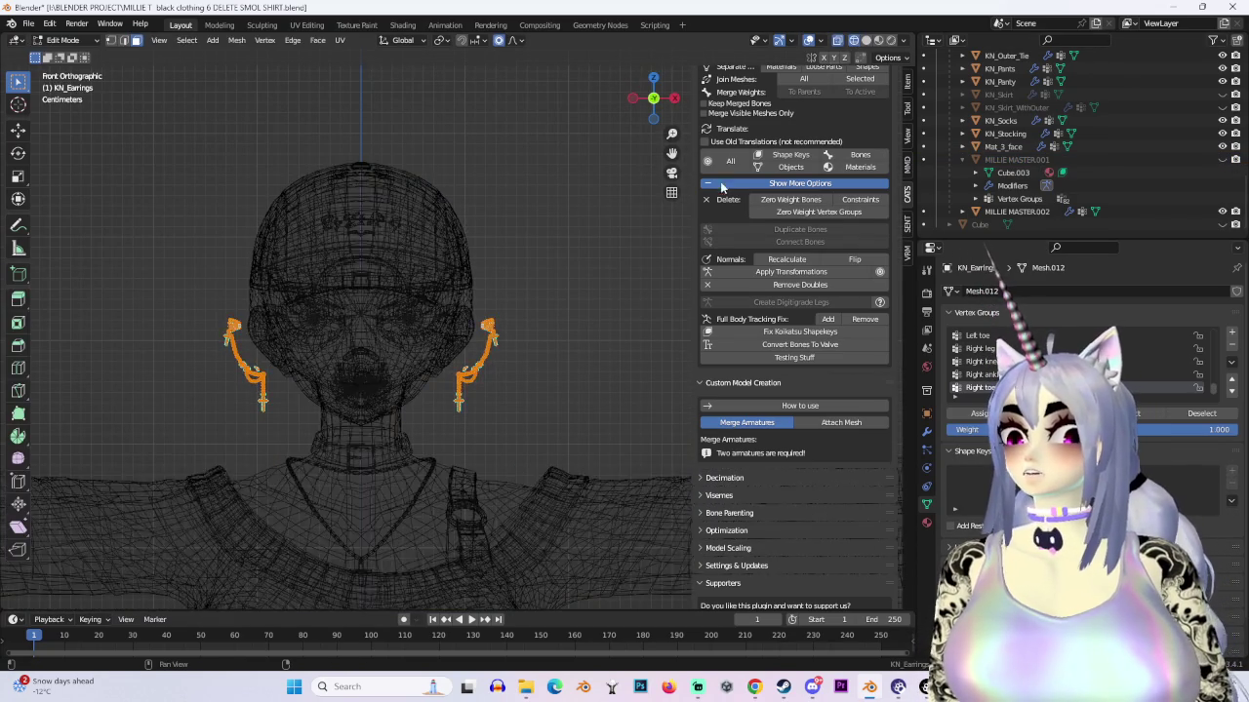
scroll(483, 341, "up", 3)
scroll(483, 342, "up", 3)
scroll(1092, 185, "up", 5)
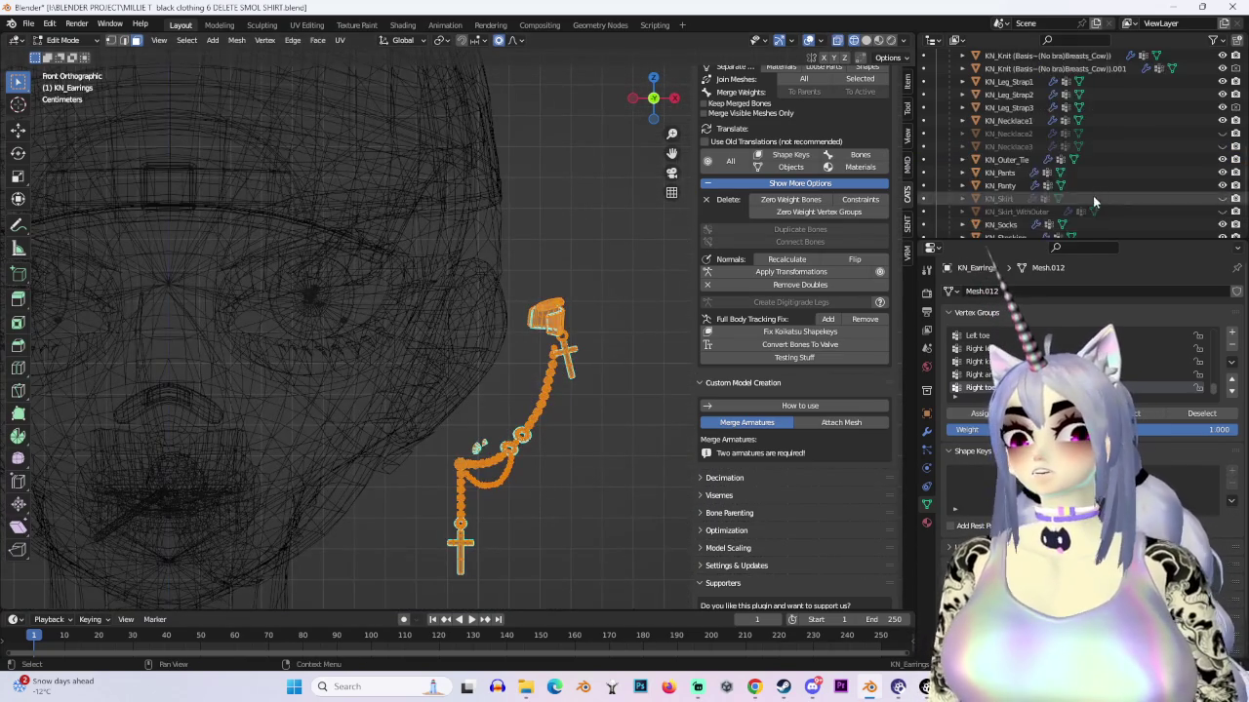
scroll(1092, 201, "up", 5)
scroll(1107, 205, "up", 5)
Step: Unhide the Armature, return to Object Mode and select it
left_click(1222, 82)
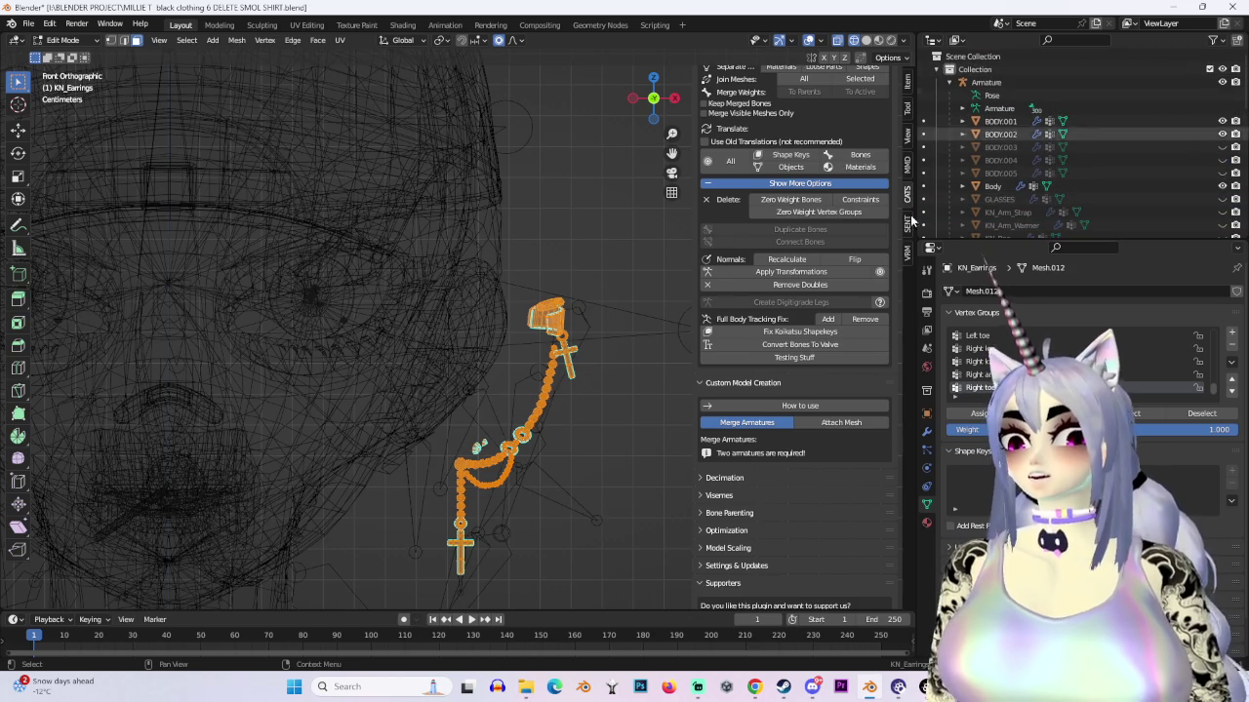
left_click(62, 40)
left_click(58, 52)
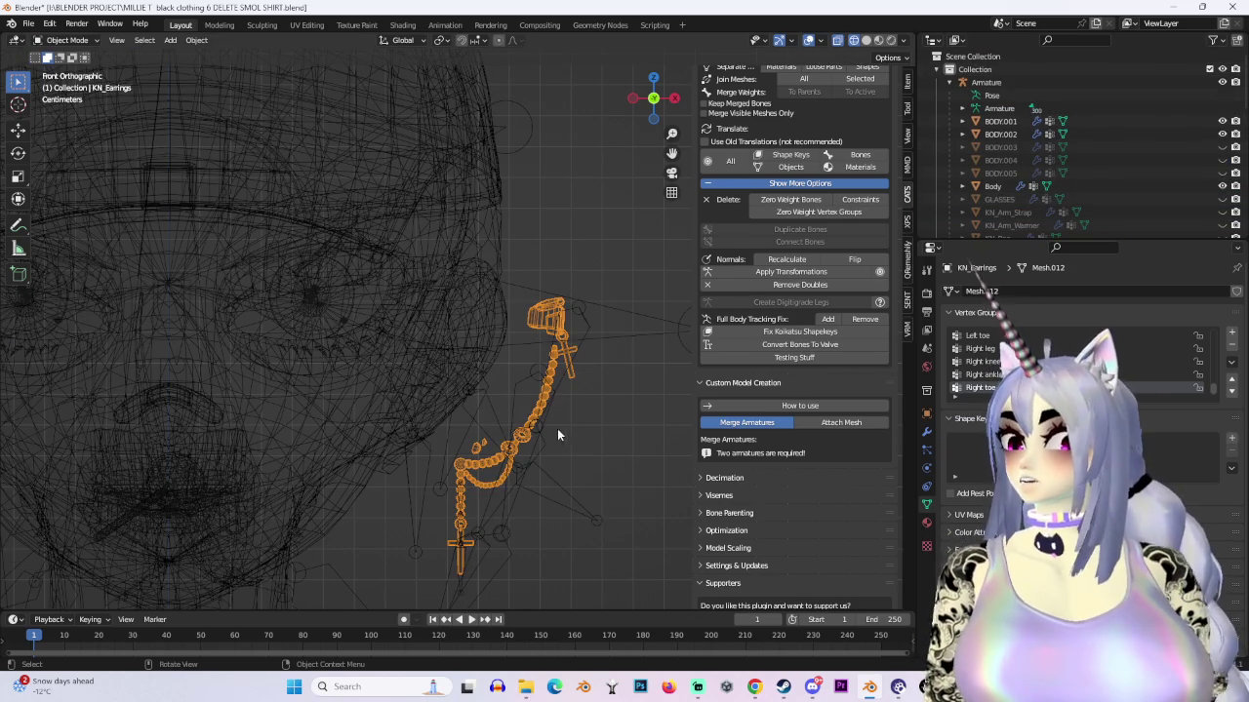
left_click(535, 434)
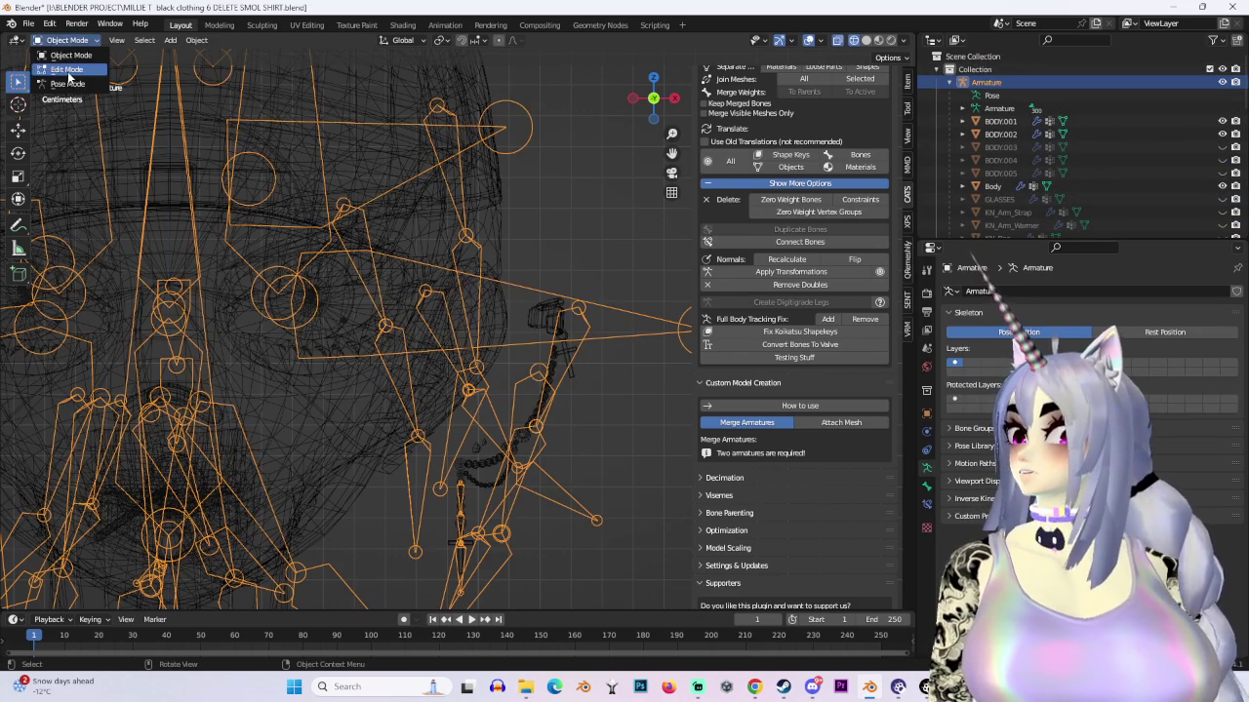
Step: Edit the armature, select the Ear_L_002 bone and switch the viewport to solid shading
left_click(68, 73)
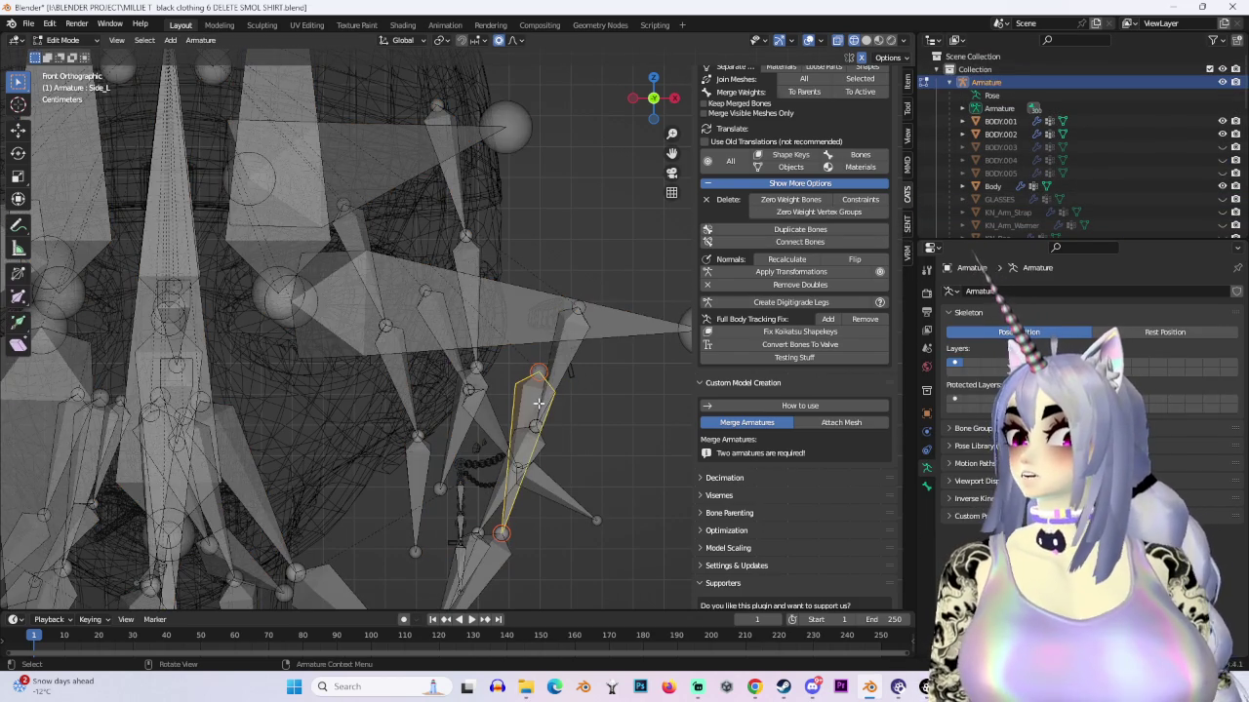
mouse_move(564, 364)
middle_mouse_down()
mouse_move(446, 348)
mouse_move(485, 396)
middle_mouse_up()
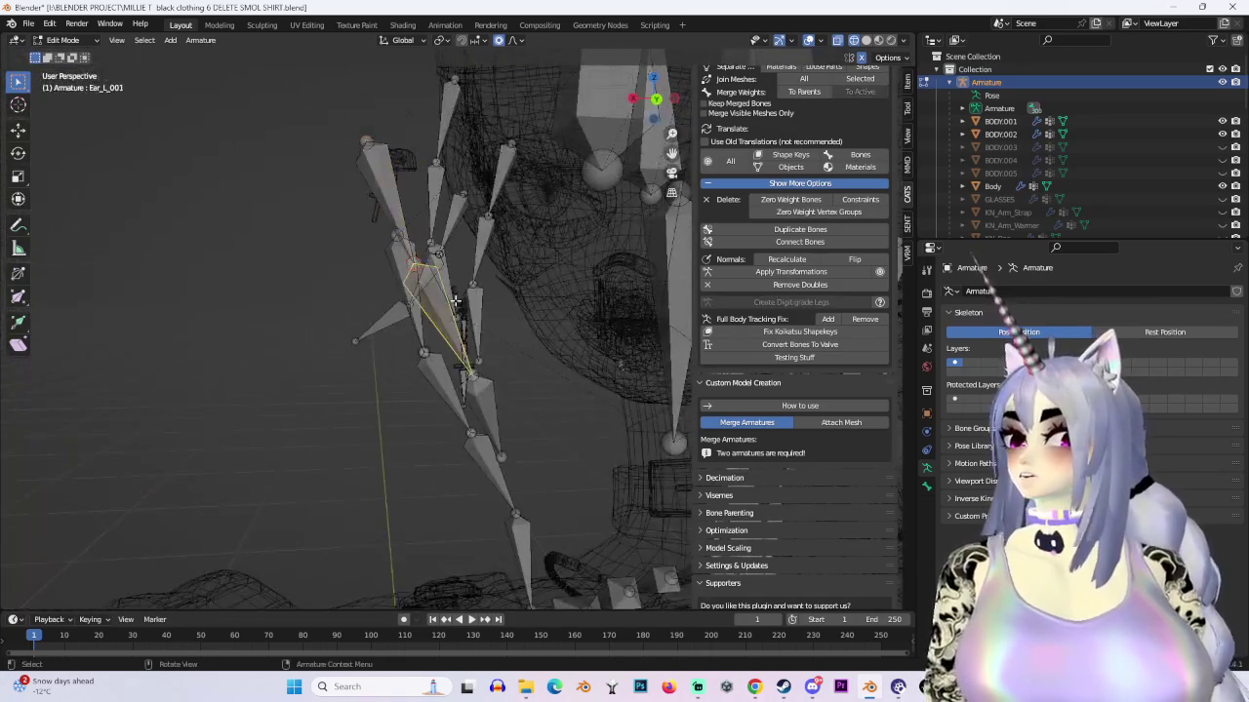
scroll(485, 396, "up", 4)
left_click(485, 396)
scroll(484, 396, "down", 3)
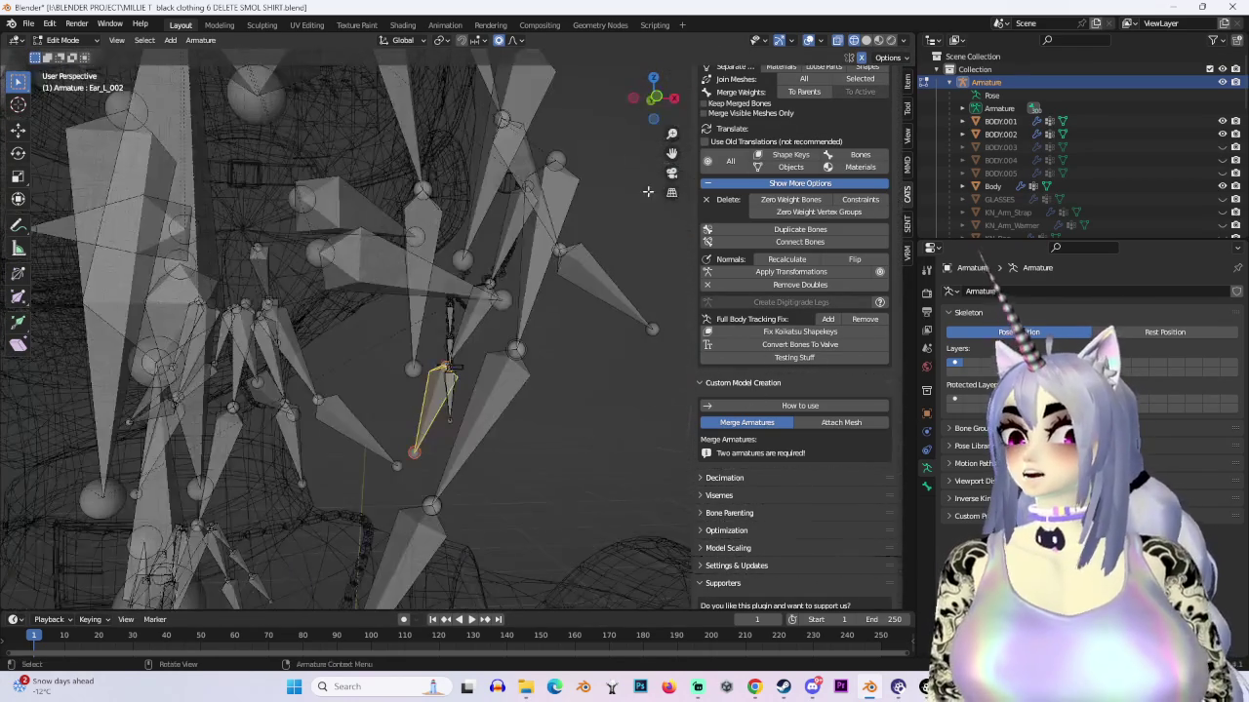
scroll(828, 173, "up", 5)
left_click(792, 151)
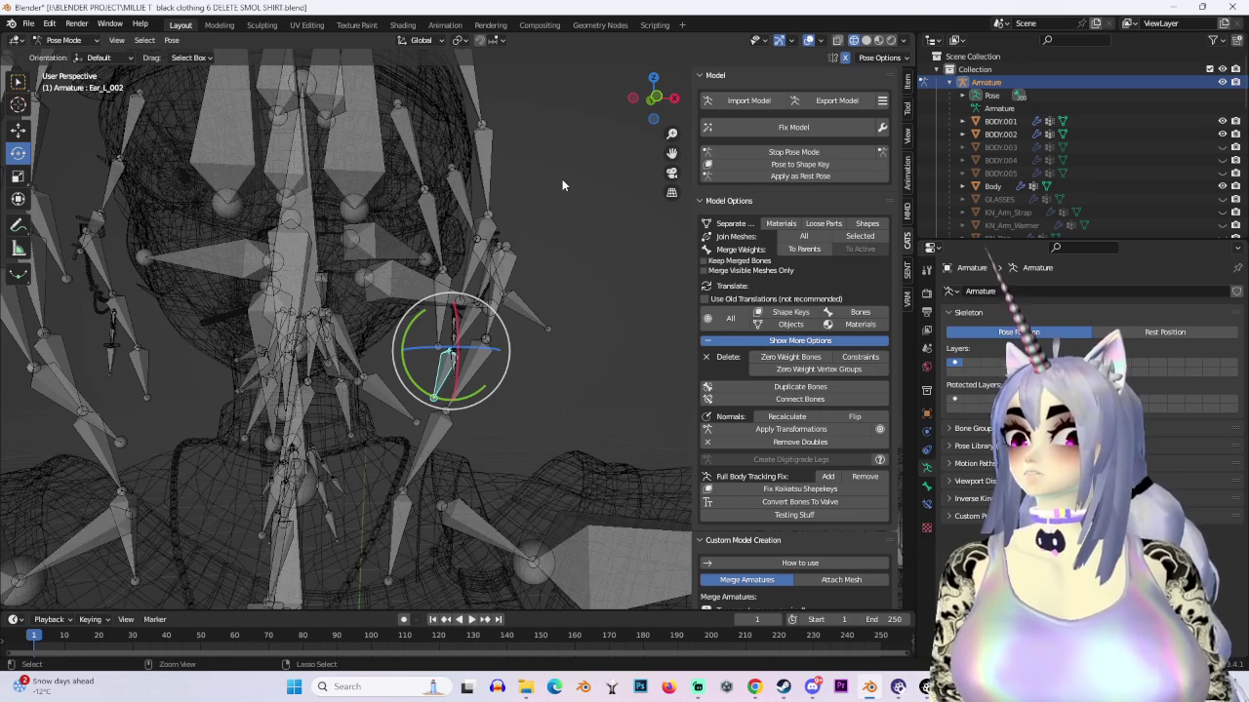
left_click(792, 151)
left_click(866, 40)
middle_click_drag(625, 214, 680, 237)
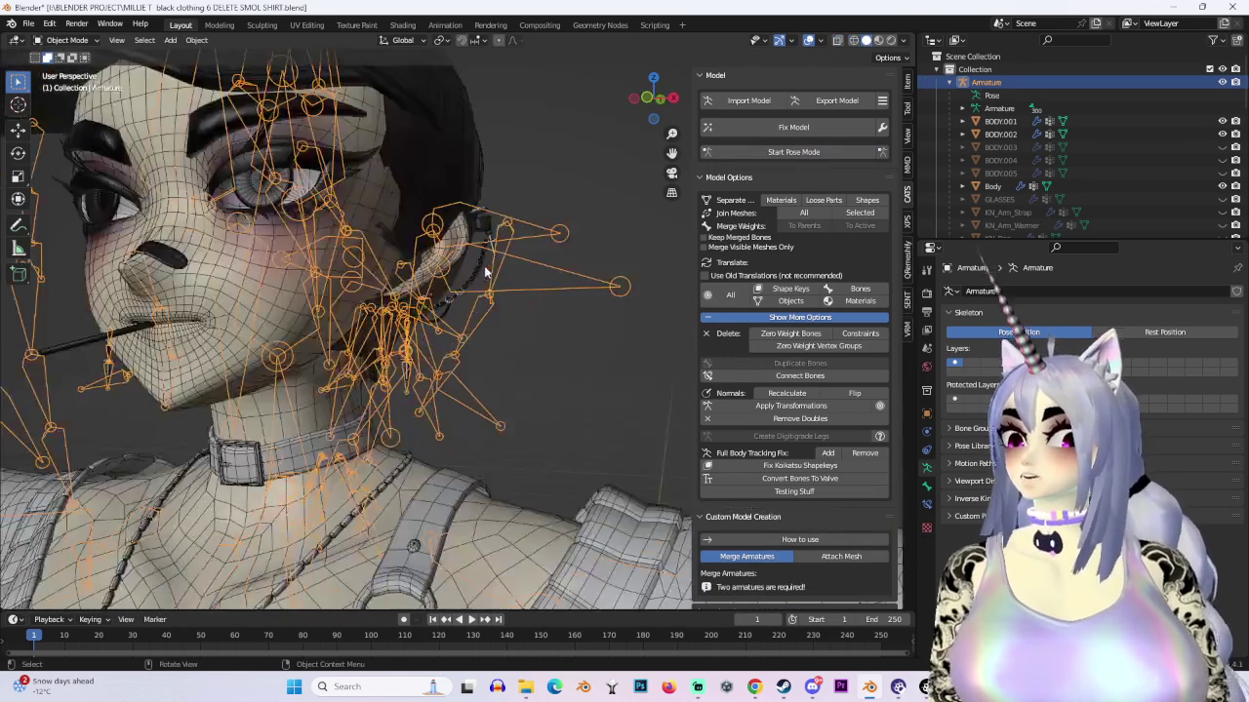
Step: In Pose Mode, move the Ear_L bone to a new position
left_click(777, 161)
left_click(515, 251)
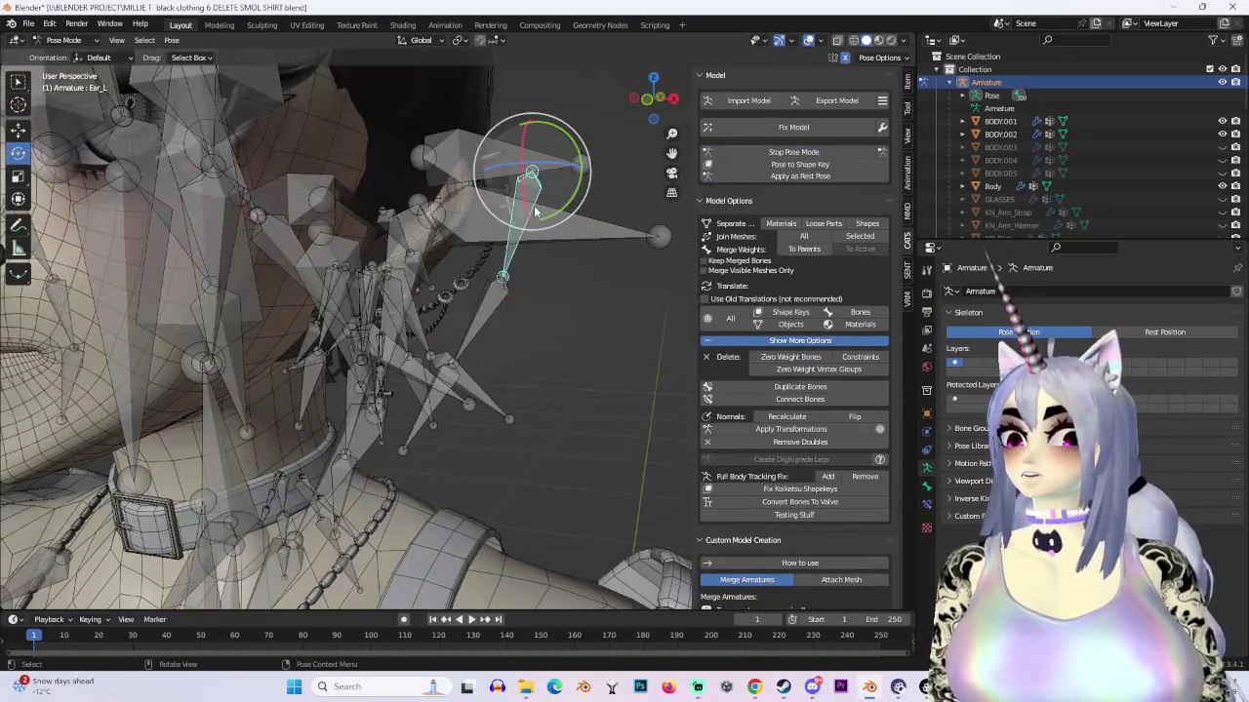
key("g")
left_click(518, 339)
middle_click_drag(518, 339, 467, 330)
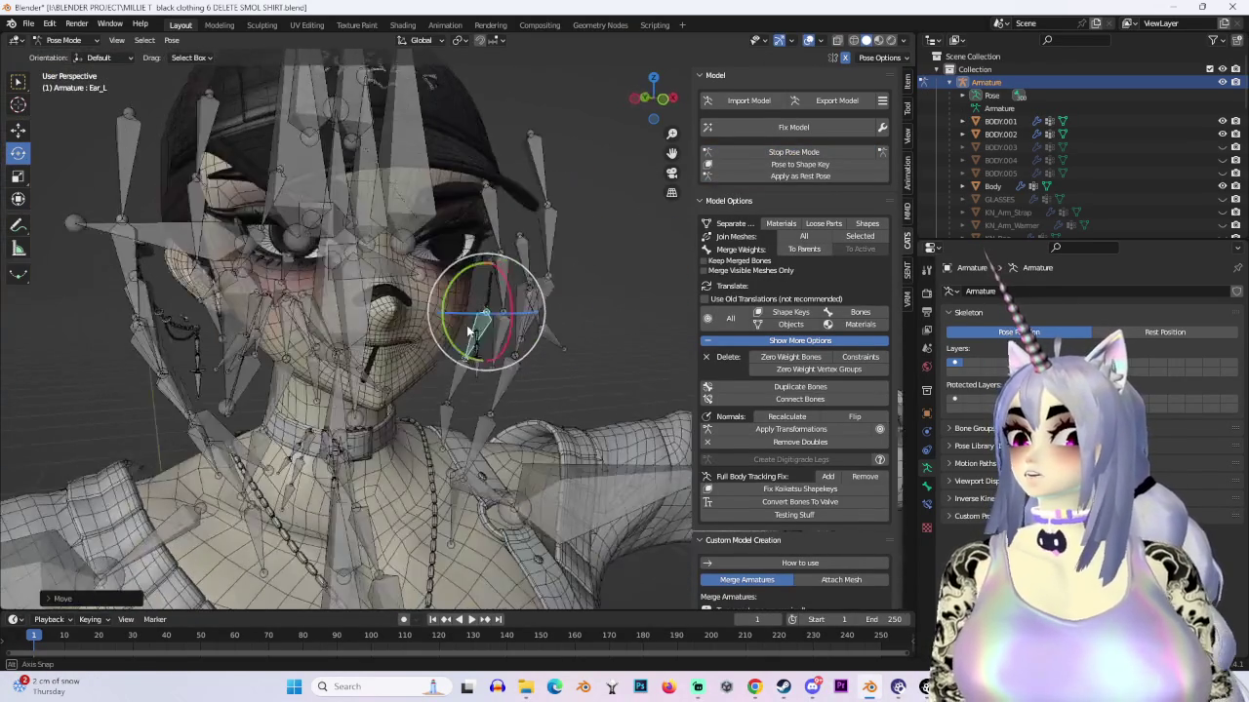
Step: Deselect all bones, then move the Side_L bone to a new position
key("a")
mouse_move(523, 253)
middle_mouse_down()
mouse_move(506, 273)
mouse_move(373, 310)
mouse_move(420, 292)
middle_mouse_up()
scroll(824, 147, "down", 1)
key("alt+a")
left_click(372, 310)
key("g")
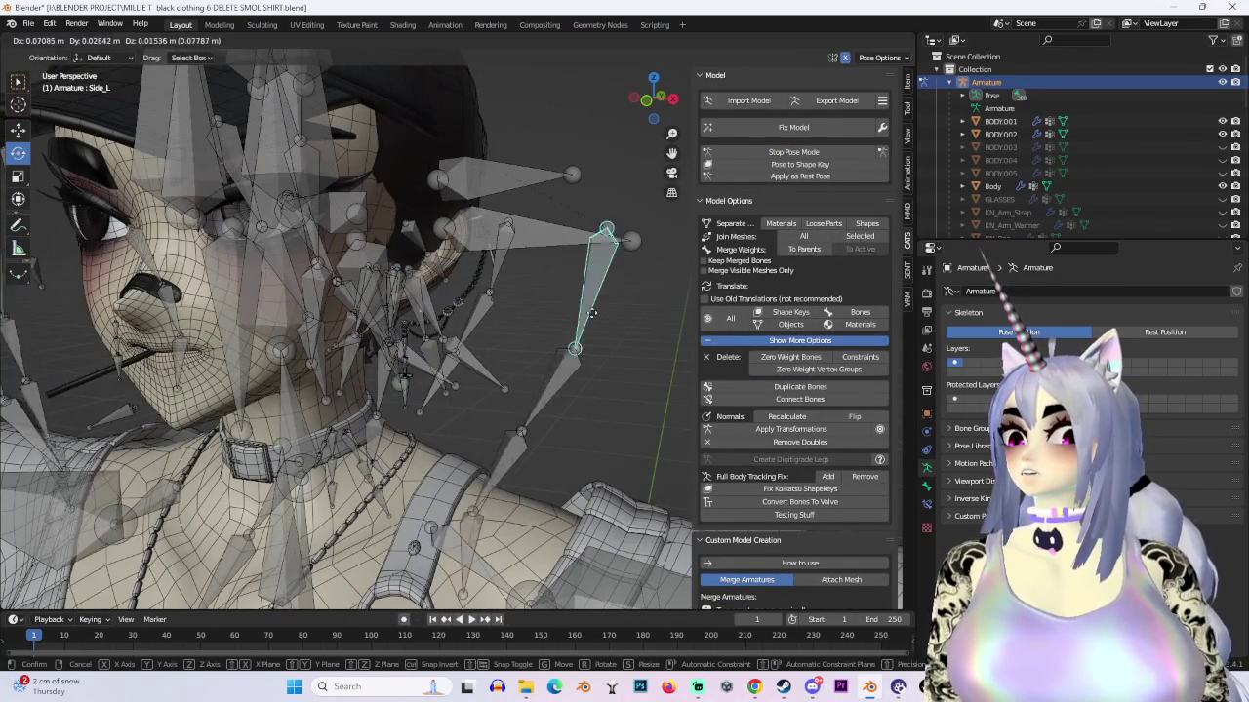
left_click(519, 291)
middle_click_drag(519, 291, 571, 318)
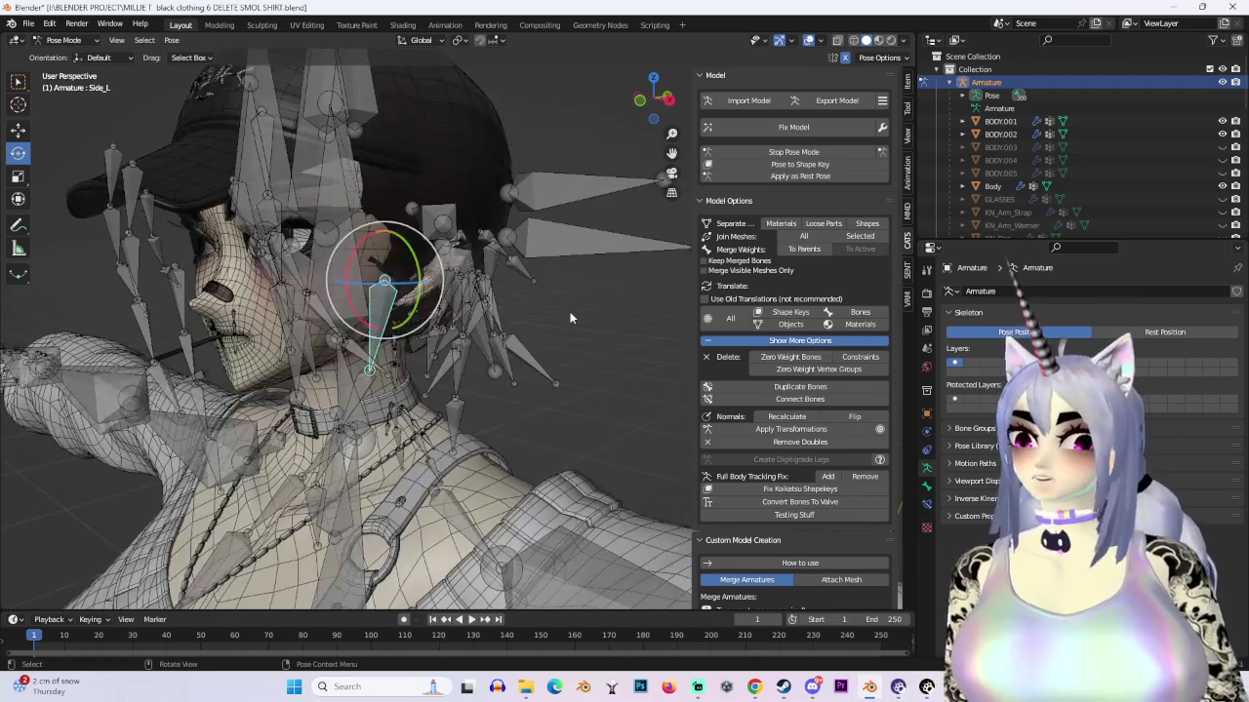
Step: Return the rig to Object Mode and select the earrings, then the cap MILLIE MASTER.002
left_click(63, 40)
left_click(59, 57)
scroll(569, 227, "up", 3)
mouse_move(570, 226)
middle_mouse_down()
mouse_move(517, 237)
mouse_move(437, 199)
mouse_move(489, 168)
mouse_move(606, 244)
middle_mouse_up()
left_click(517, 237)
left_click(437, 199)
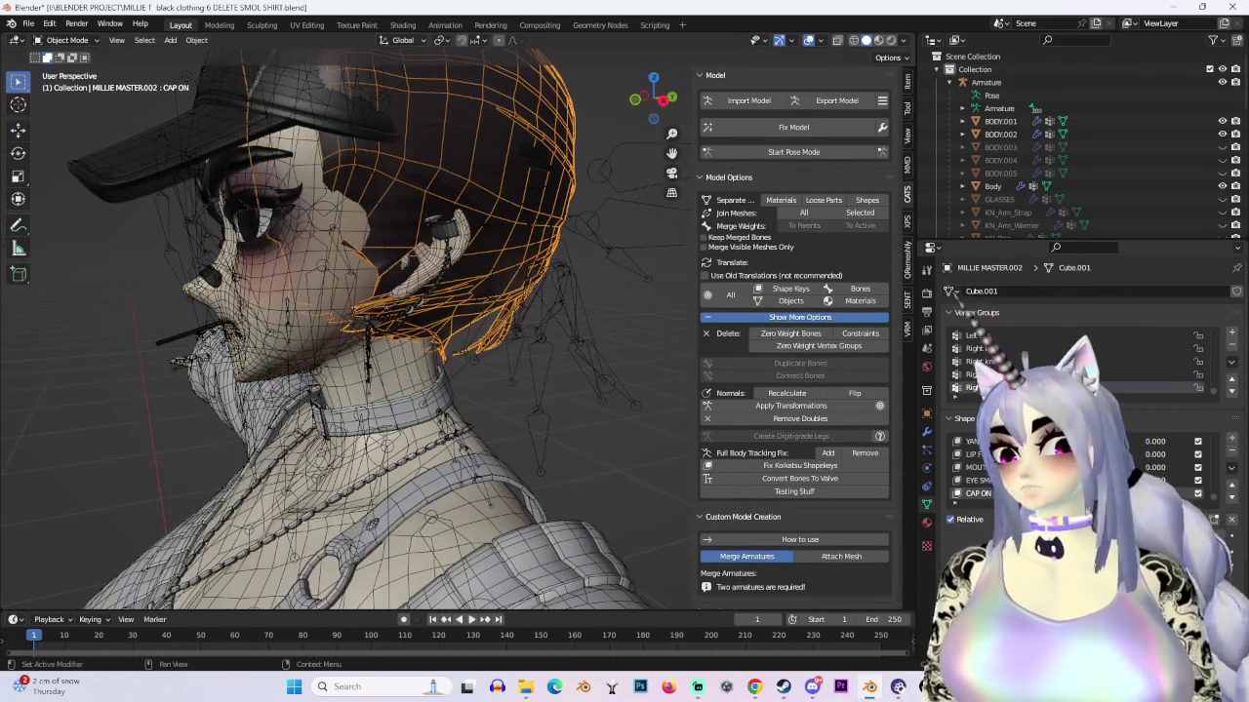
Step: Unhide MILLIE MASTER.001 and select the cap with the hair as the active object
scroll(1102, 174, "down", 5)
scroll(1077, 179, "down", 5)
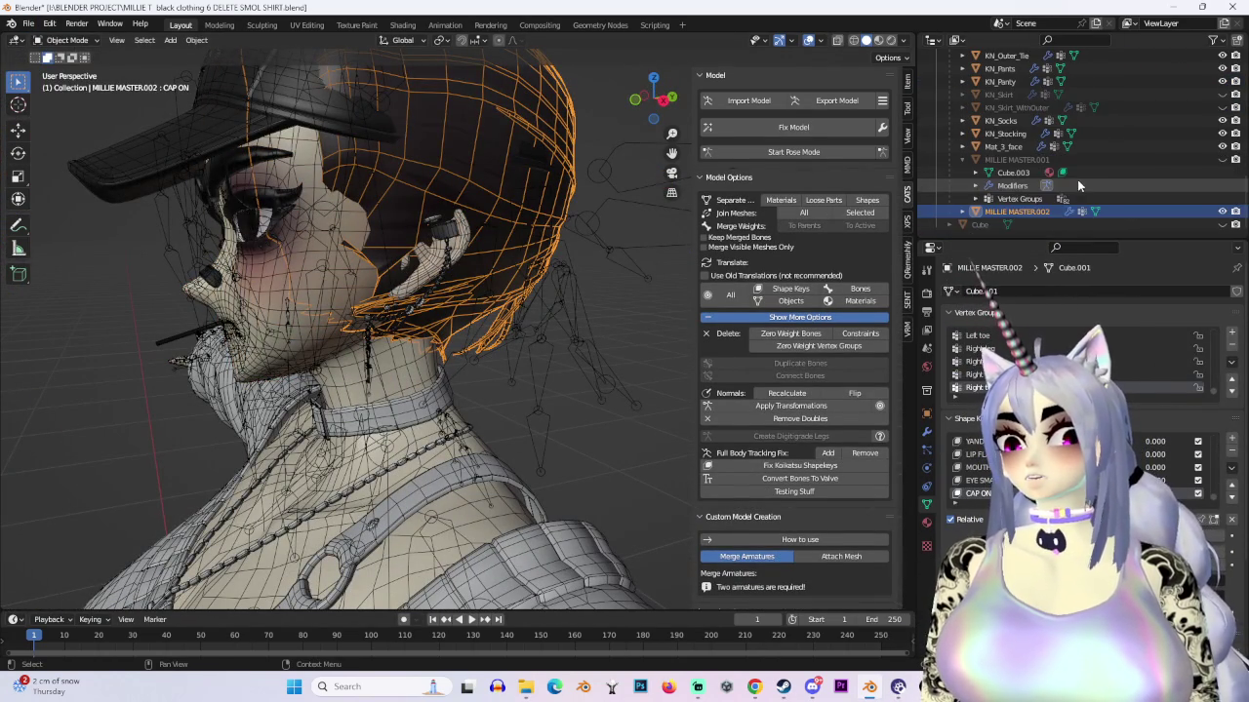
left_click(1221, 159)
middle_click_drag(585, 293, 434, 278)
left_click(404, 184)
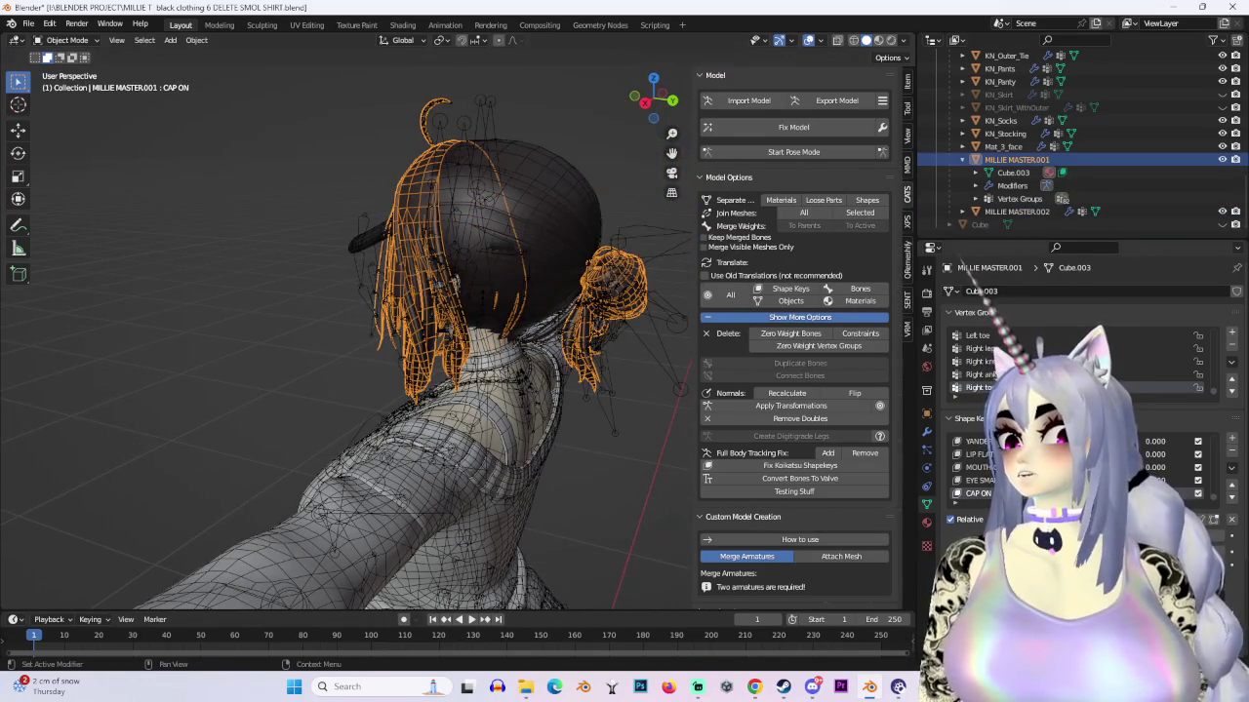
left_click(585, 207)
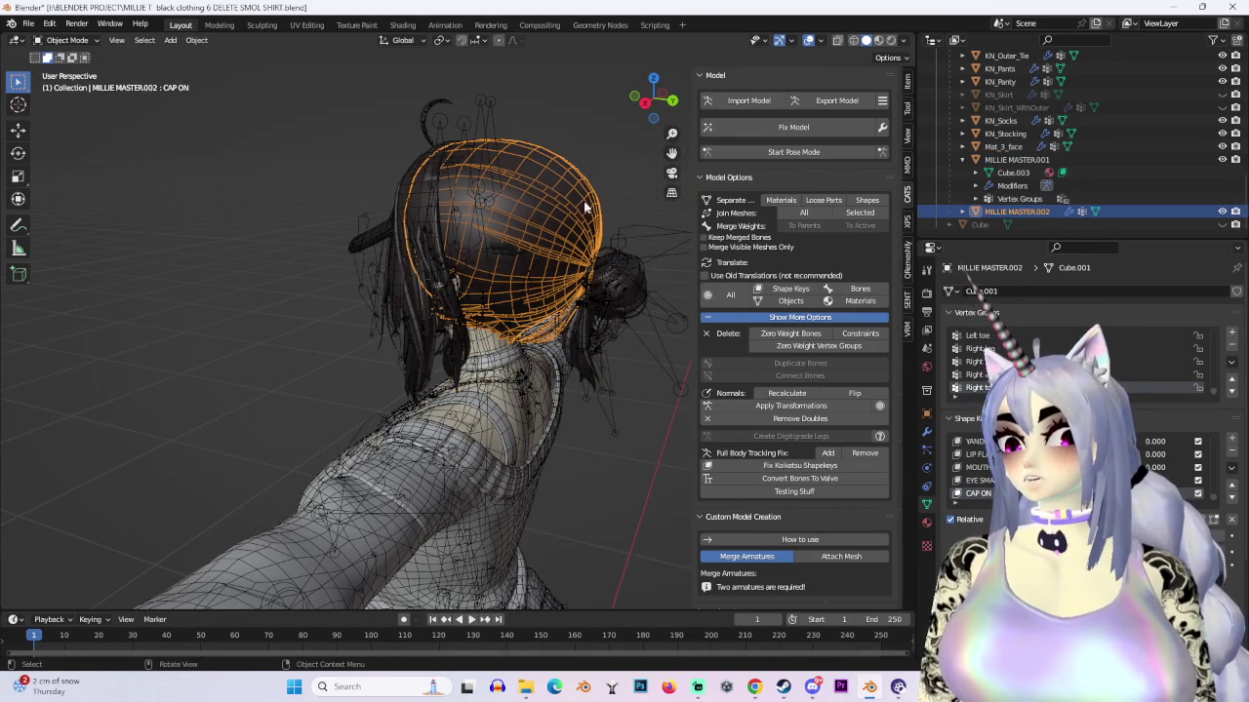
left_click(403, 181, "shift")
Step: Join the cap into the hair, undo the join, and enter Edit Mode on the hair
key("ctrl+j")
middle_click_drag(403, 172, 690, 309)
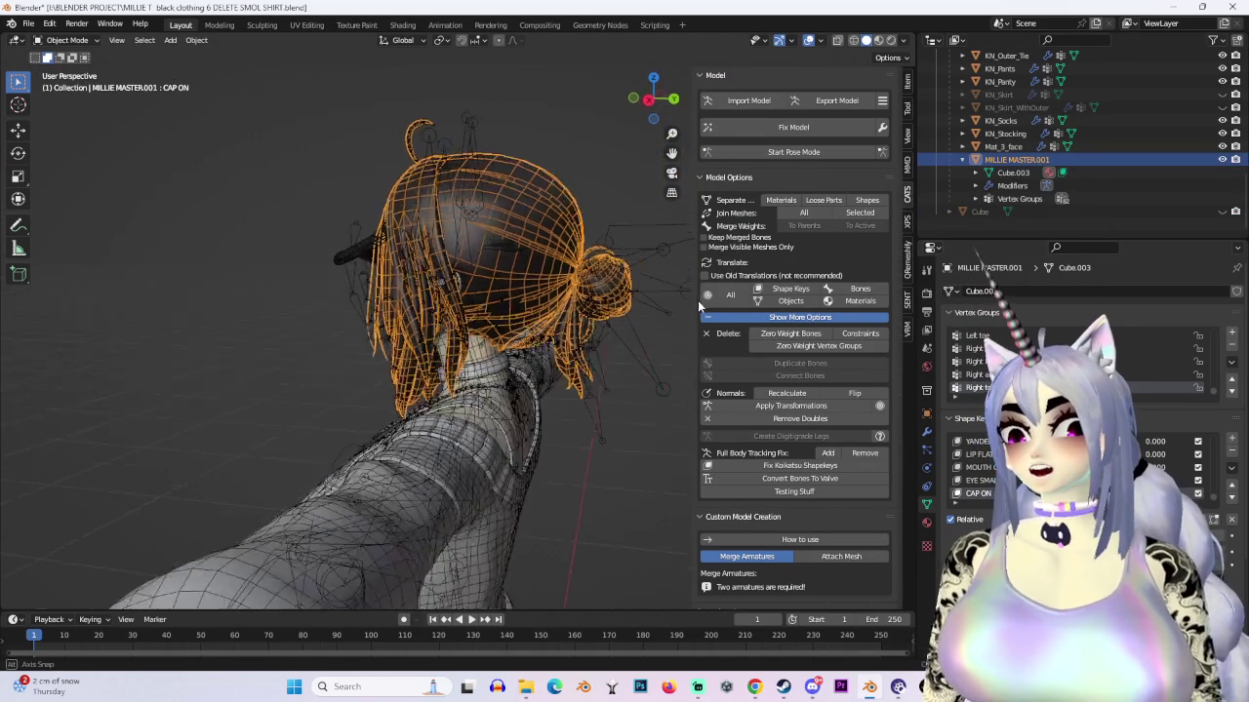
key("ctrl+z")
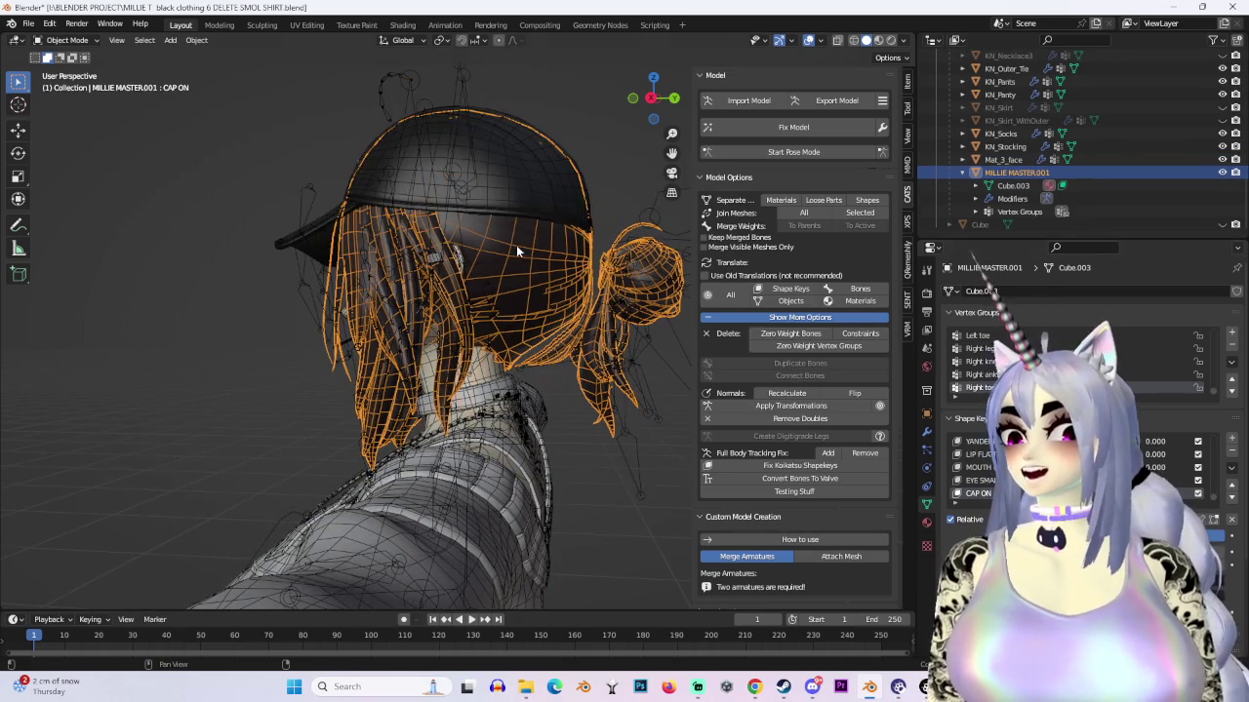
middle_click_drag(634, 276, 562, 247)
middle_click_drag(655, 246, 887, 450)
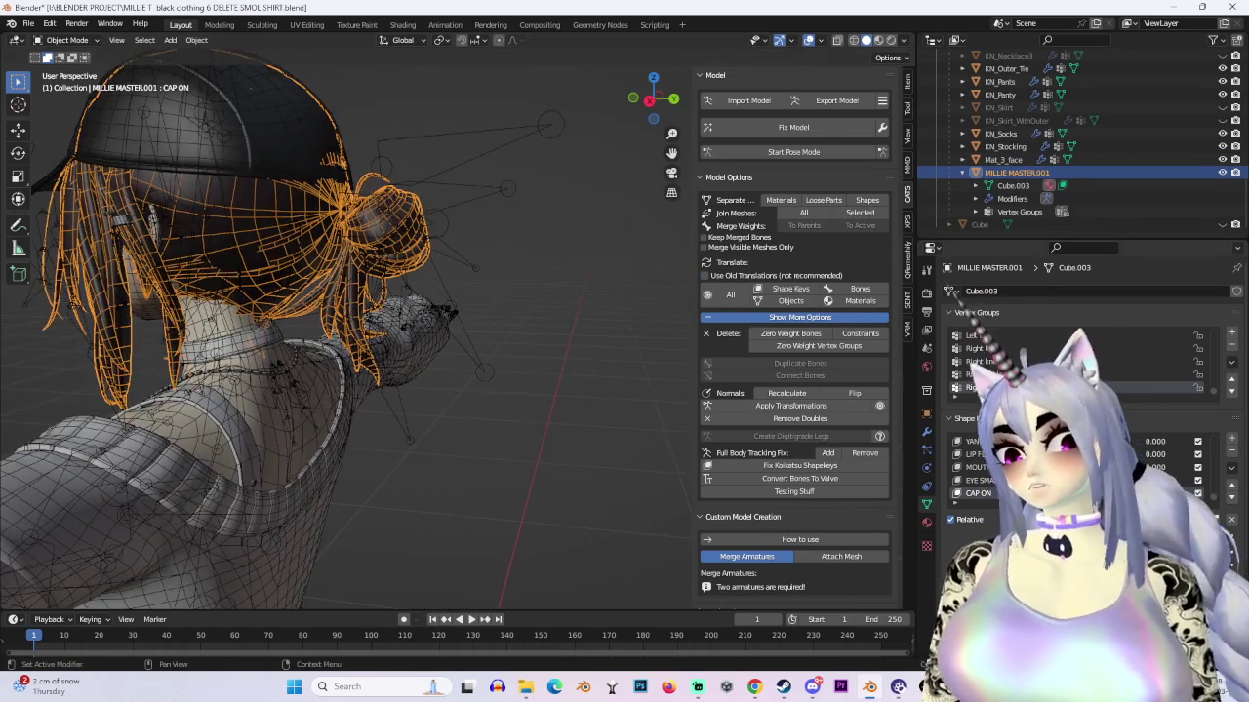
middle_click_drag(530, 242, 886, 404)
scroll(590, 273, "up", 2)
scroll(590, 273, "up", 2)
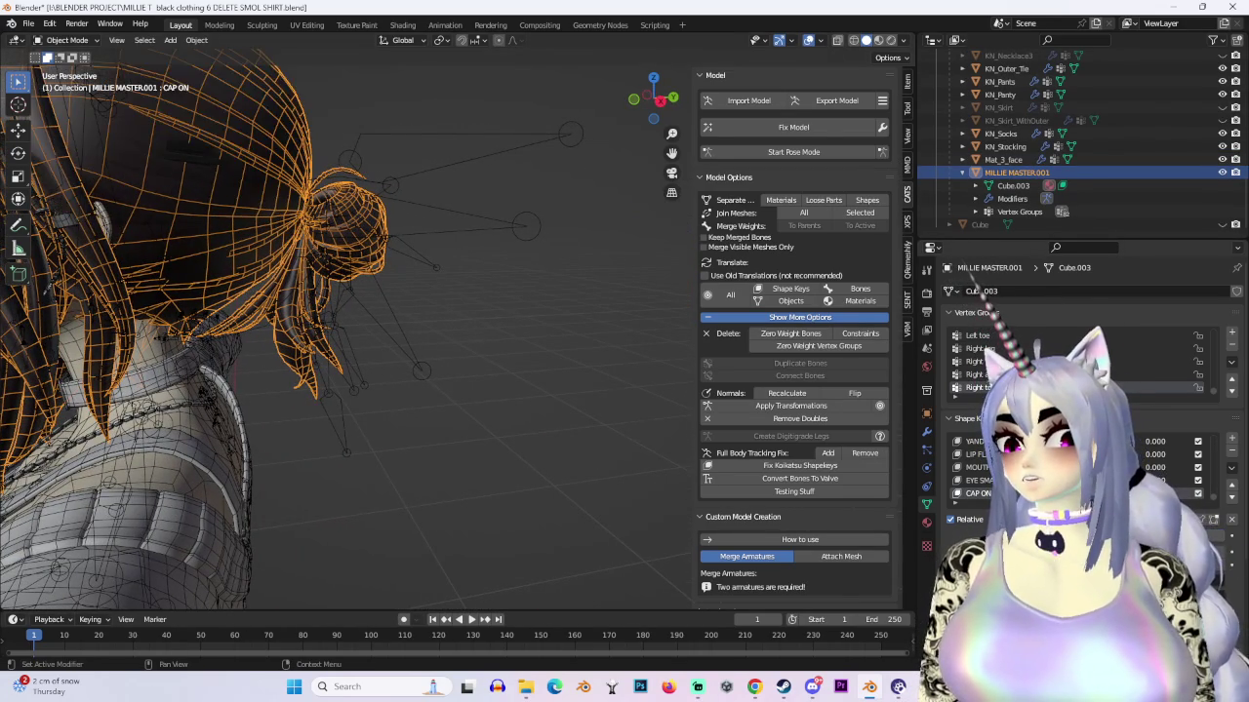
left_click(74, 70)
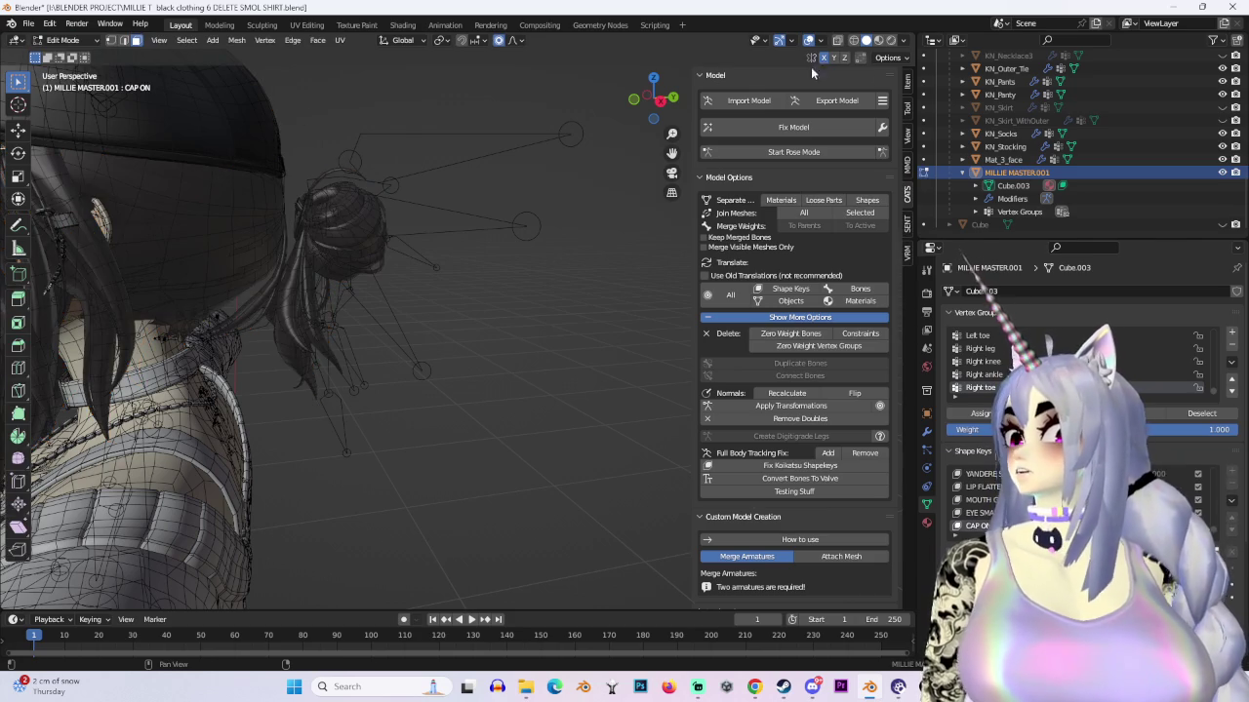
Step: In right-side wireframe view, box-select the hair bun and extend to linked geometry with Ctrl+L
left_click(672, 98)
left_click(853, 41)
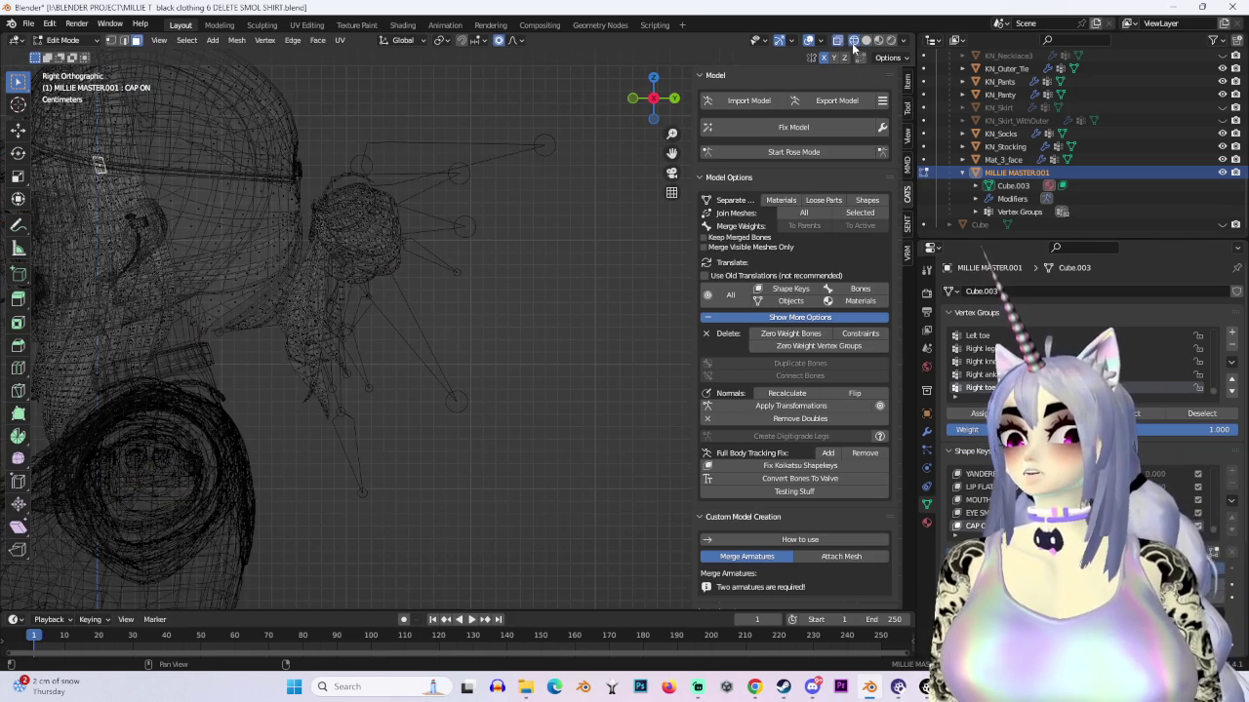
left_click_drag(582, 507, 302, 110)
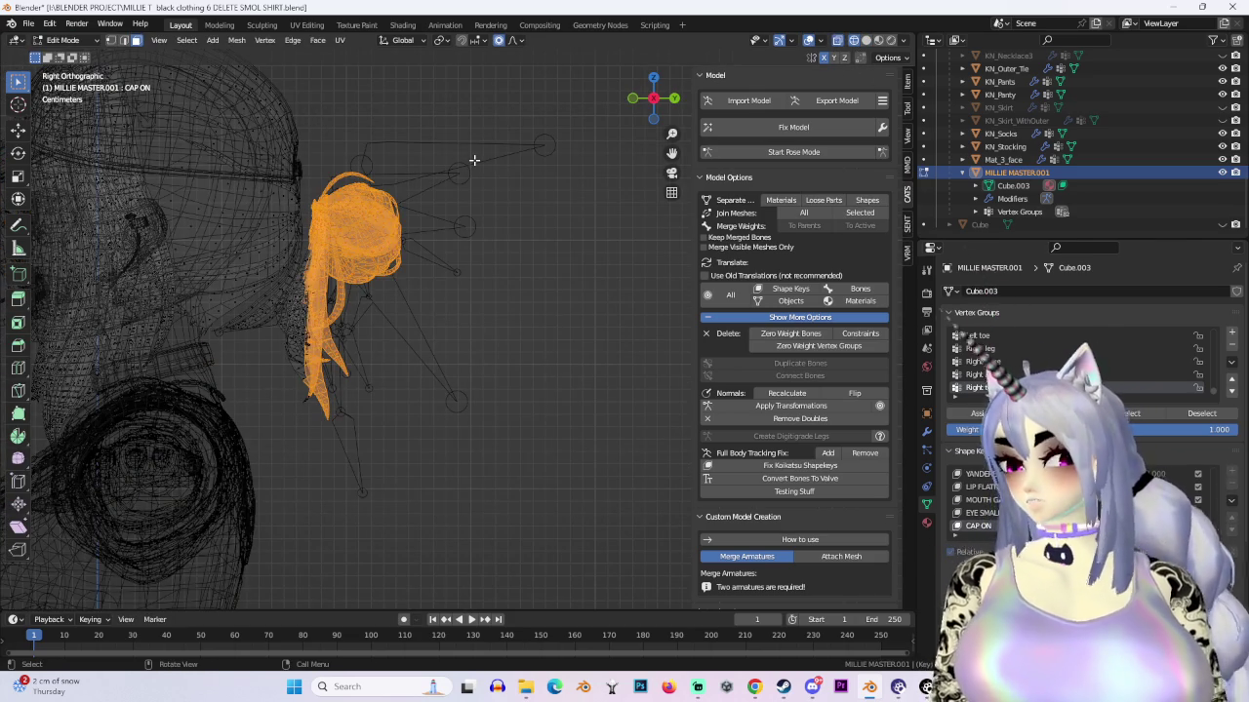
scroll(449, 201, "up", 3)
scroll(424, 293, "up", 3)
key("ctrl+l")
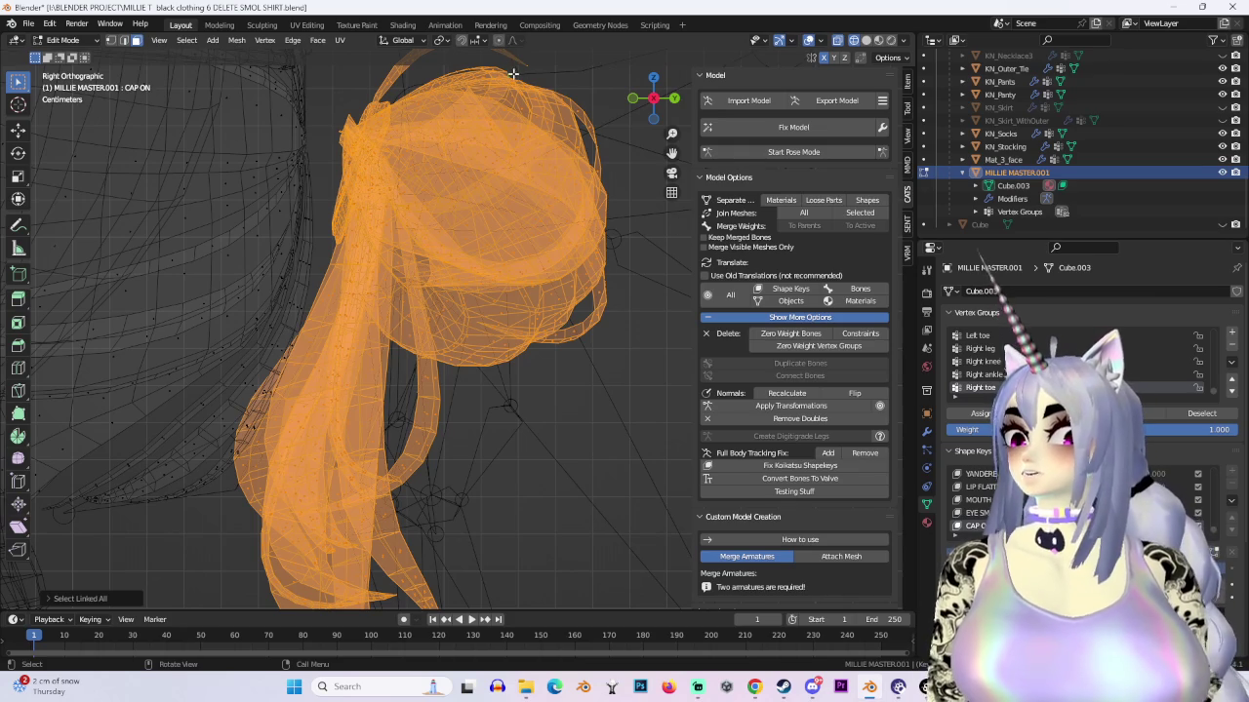
Step: Back in solid shading, move the bun along Y toward the head
left_click(867, 40)
key("g")
key("y")
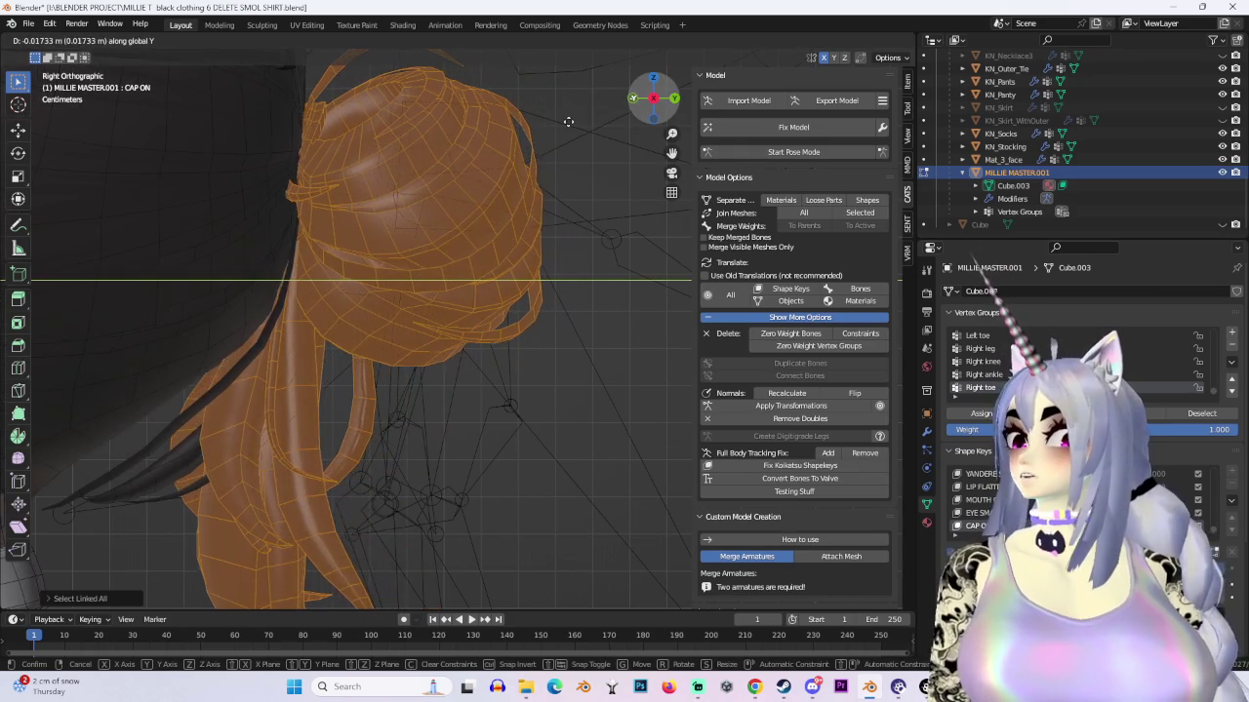
left_click(571, 161)
mouse_move(577, 201)
middle_mouse_down()
mouse_move(390, 234)
mouse_move(594, 264)
mouse_move(490, 267)
middle_mouse_up()
scroll(489, 268, "down", 5)
mouse_move(575, 254)
middle_mouse_down()
mouse_move(504, 273)
mouse_move(532, 280)
middle_mouse_up()
scroll(531, 280, "up", 3)
scroll(493, 292, "up", 2)
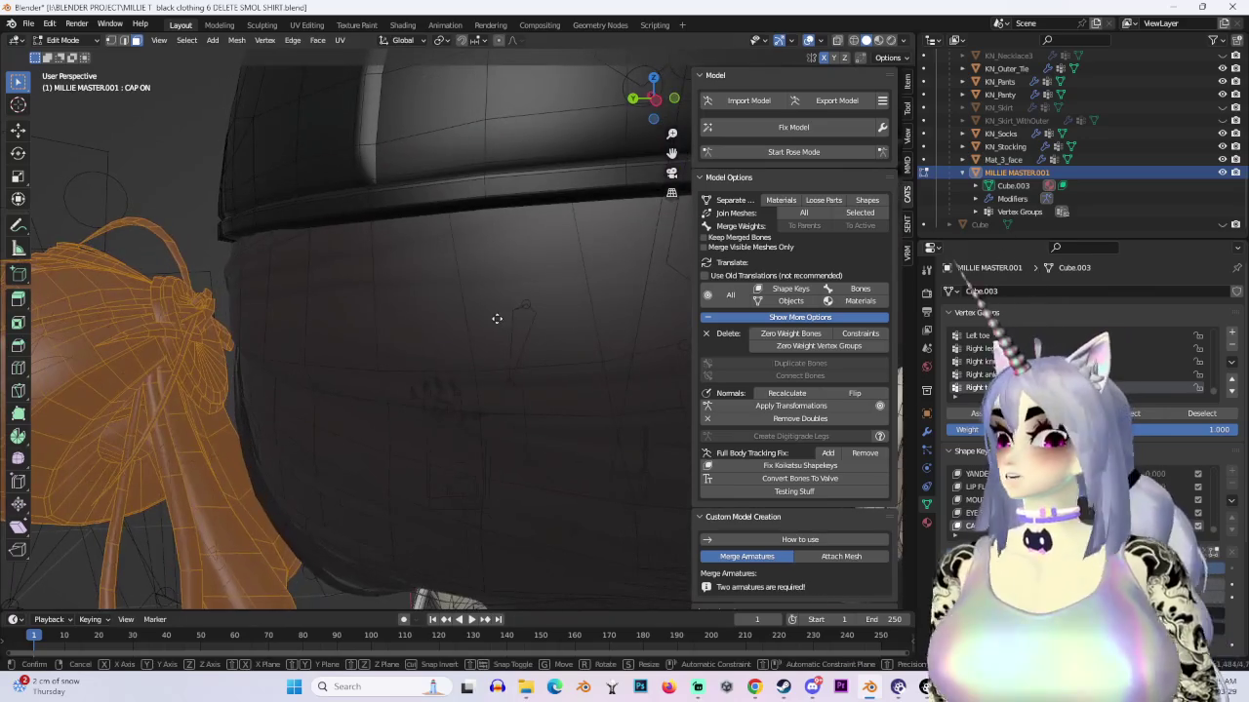
Step: Shift the bun along Y a second time, then deselect and check the right-side view
key("g")
key("y")
left_click(560, 320)
mouse_move(560, 320)
middle_mouse_down()
mouse_move(533, 340)
mouse_move(572, 172)
mouse_move(599, 211)
middle_mouse_up()
scroll(538, 341, "down", 2)
scroll(507, 331, "down", 3)
left_click(599, 210)
left_click(653, 99)
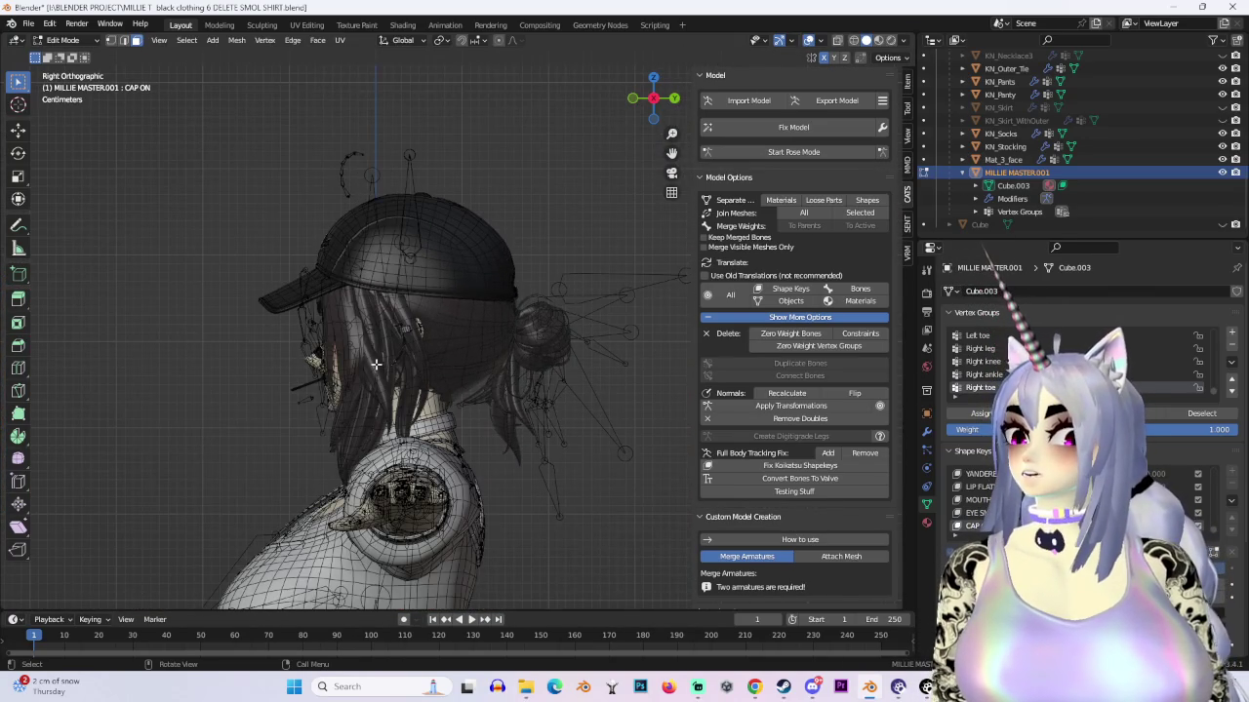
Step: Switch the viewport lighting to Flat and orbit to a front view of the whole model
mouse_move(352, 323)
middle_mouse_down()
mouse_move(537, 359)
mouse_move(537, 330)
middle_mouse_up()
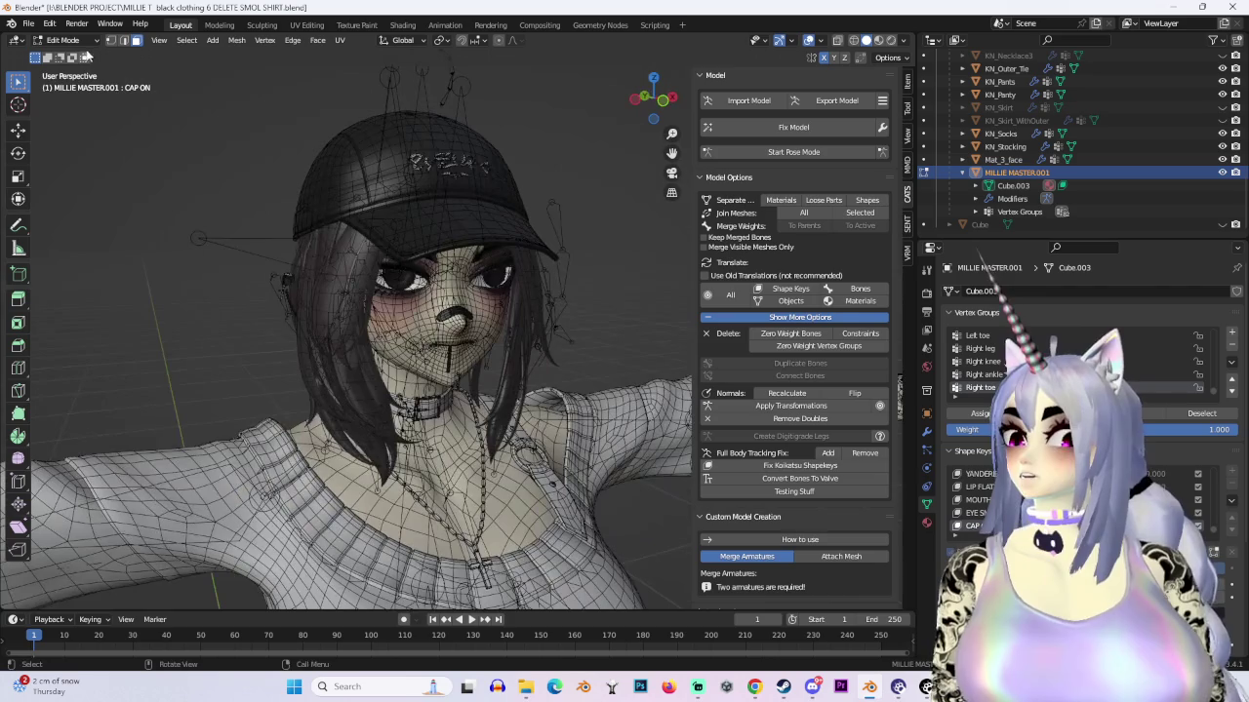
left_click(903, 43)
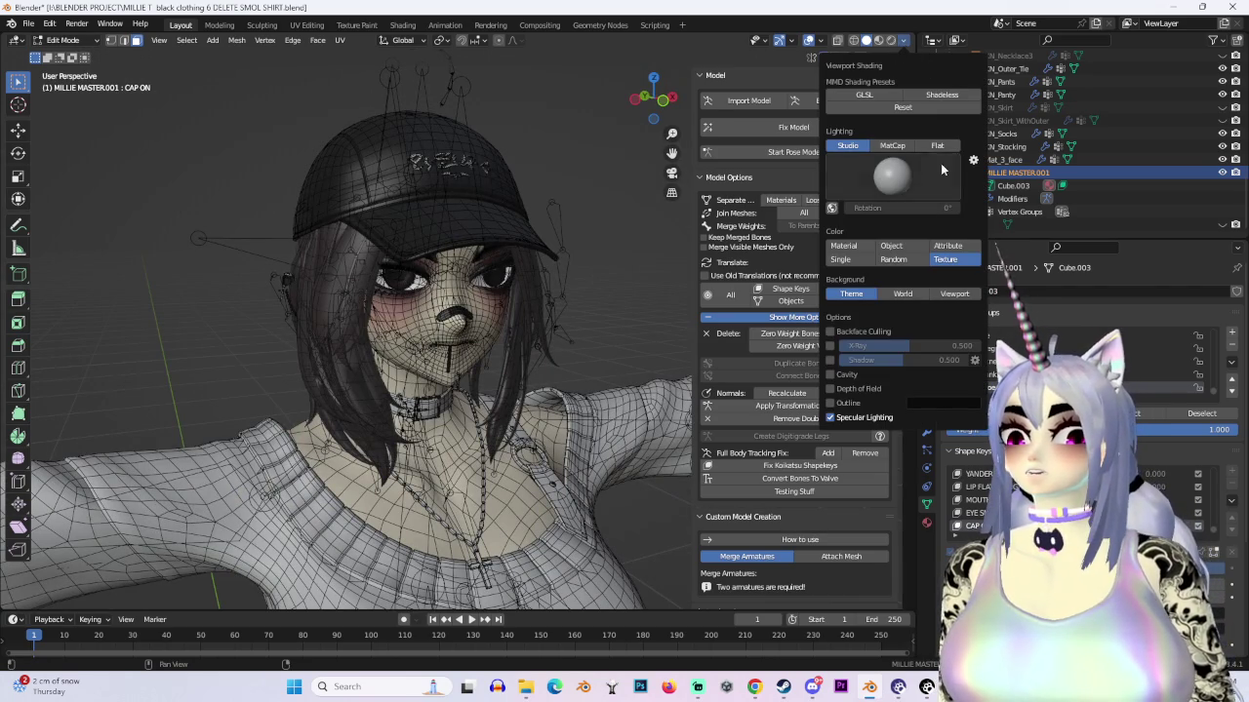
left_click(936, 146)
mouse_move(507, 224)
middle_mouse_down()
mouse_move(573, 318)
mouse_move(479, 323)
mouse_move(609, 318)
middle_mouse_up()
middle_click_drag(617, 234, 661, 102)
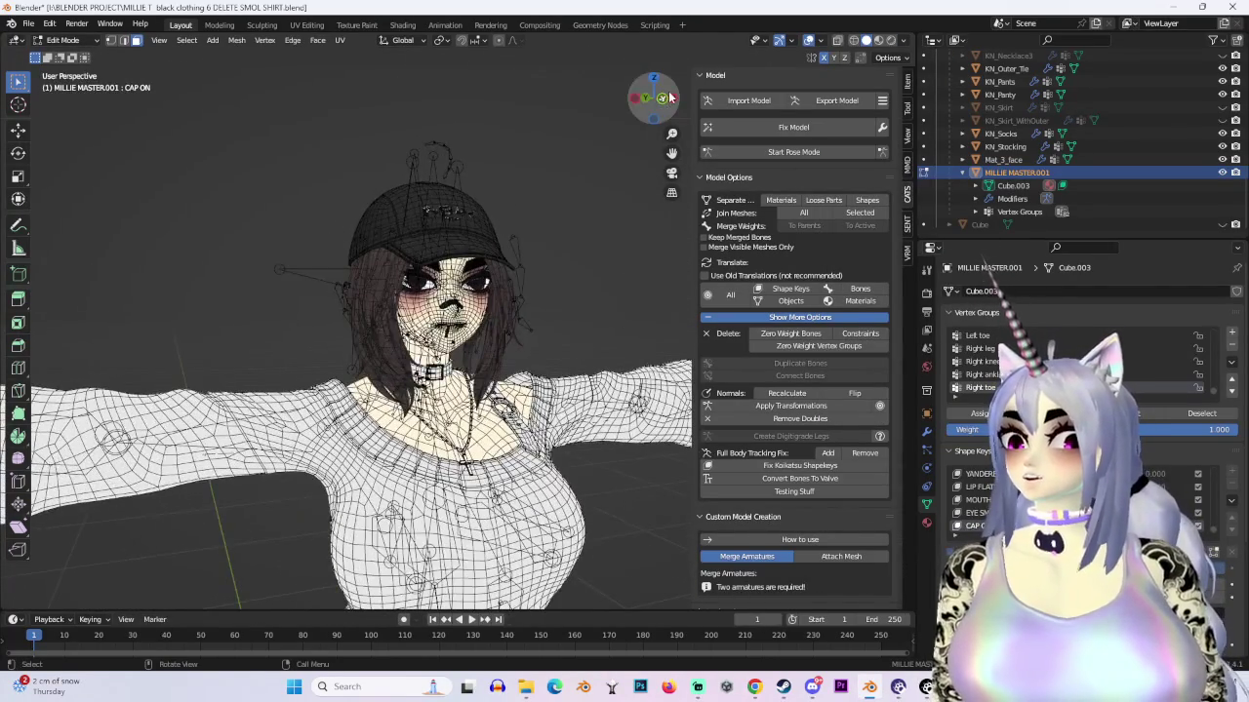
left_click(665, 97)
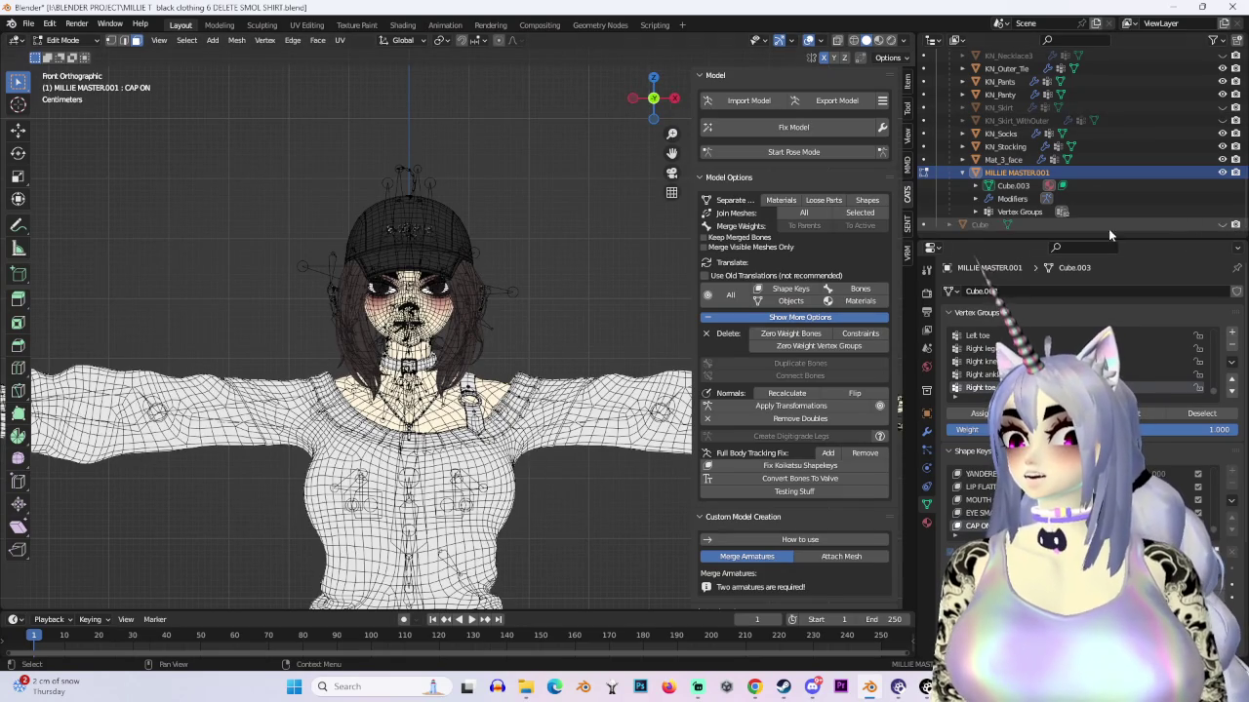
mouse_move(587, 345)
middle_mouse_down()
mouse_move(616, 289)
mouse_move(685, 272)
middle_mouse_up()
scroll(600, 312, "down", 3)
scroll(595, 283, "up", 3)
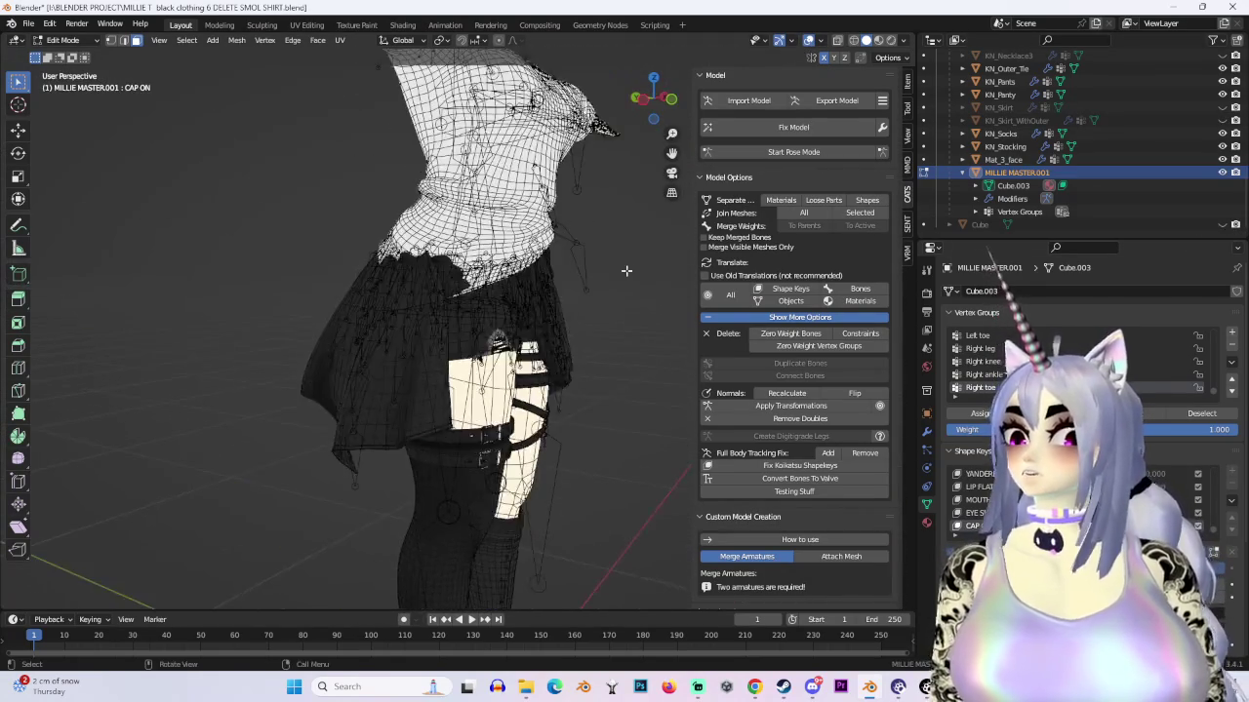
Step: Return from Edit Mode to Object Mode and select the KN_Knit shirt
left_click(63, 40)
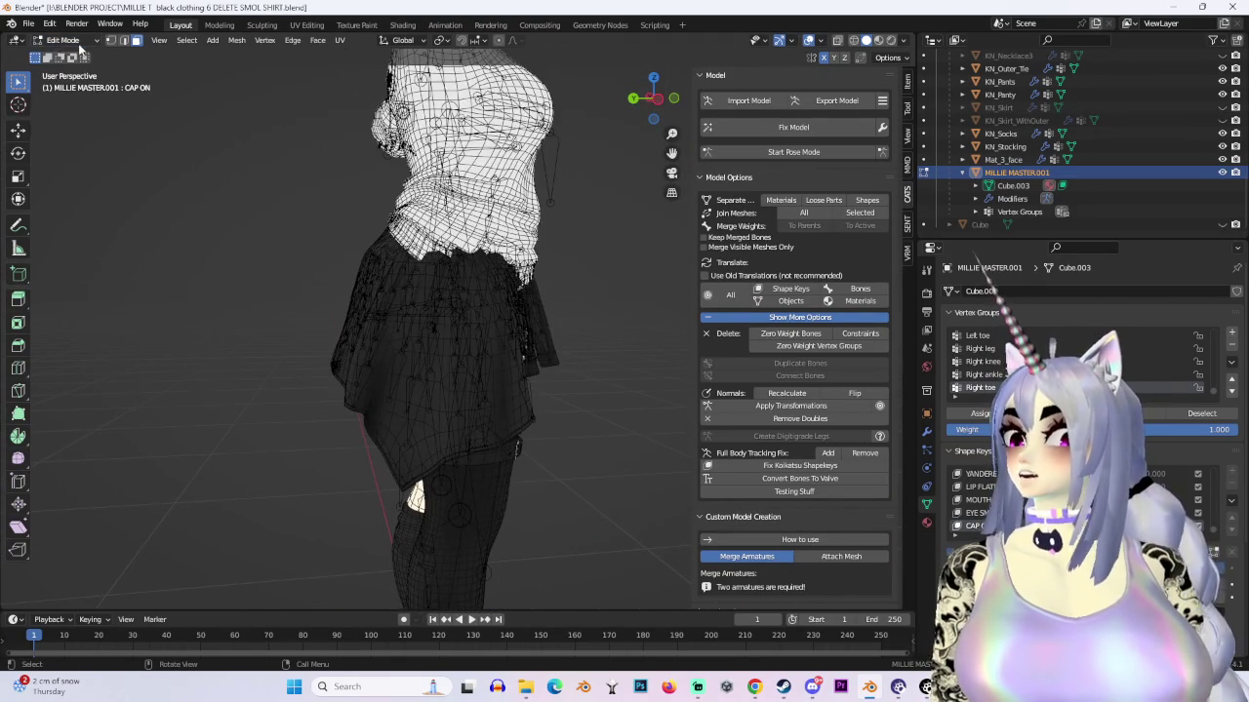
left_click(63, 40)
left_click(78, 47)
left_click(459, 176)
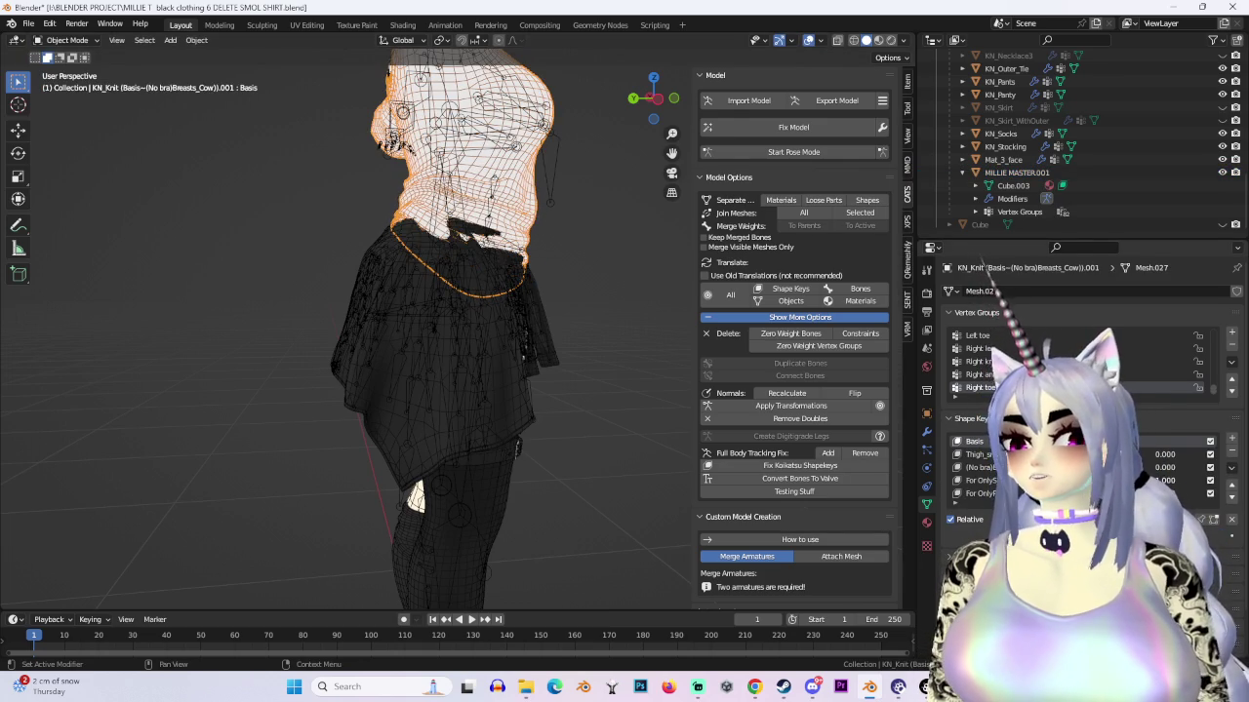
Step: Turn off the wireframe and selection overlays and face the model straight on
scroll(1083, 390, "down", 2)
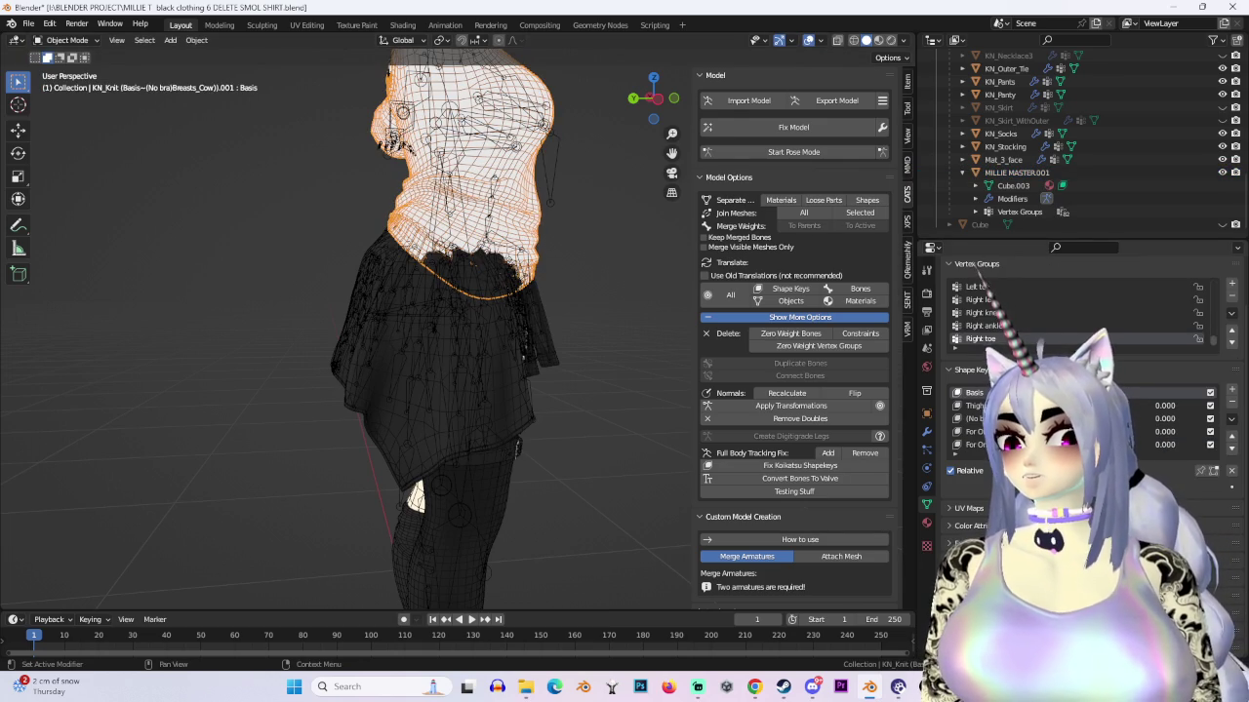
middle_click_drag(377, 372, 559, 410)
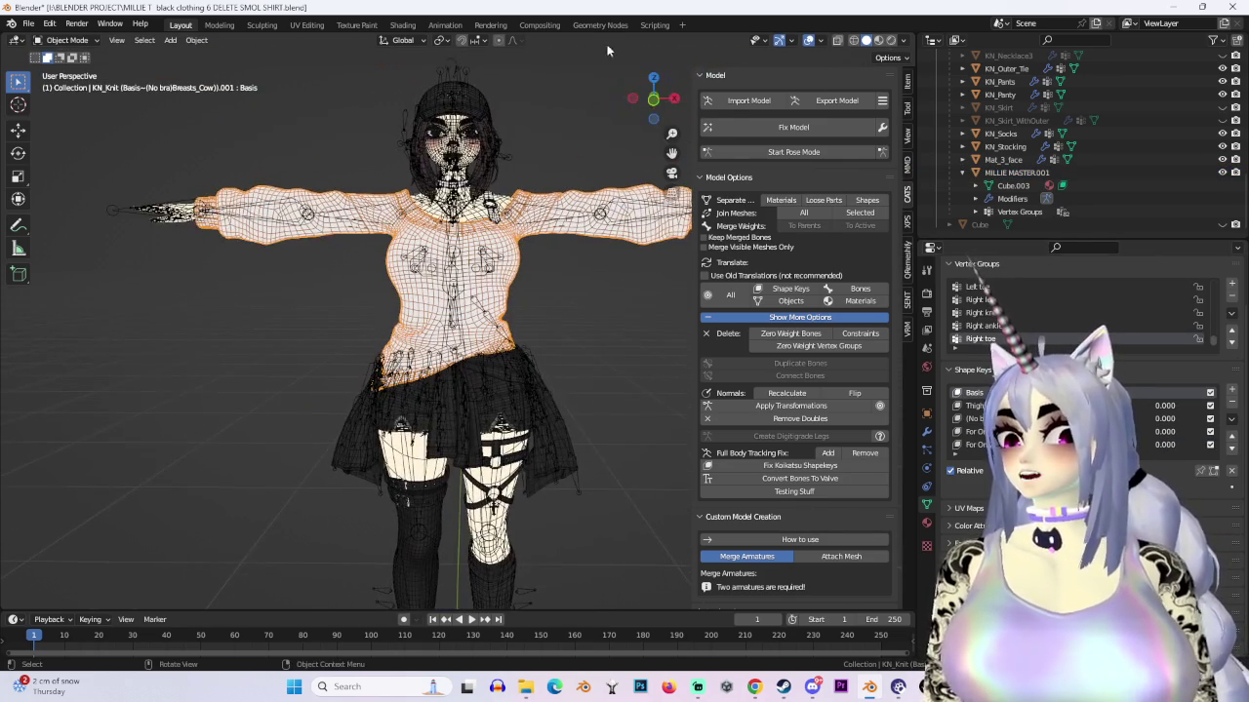
left_click(660, 112)
key("shift+alt+z")
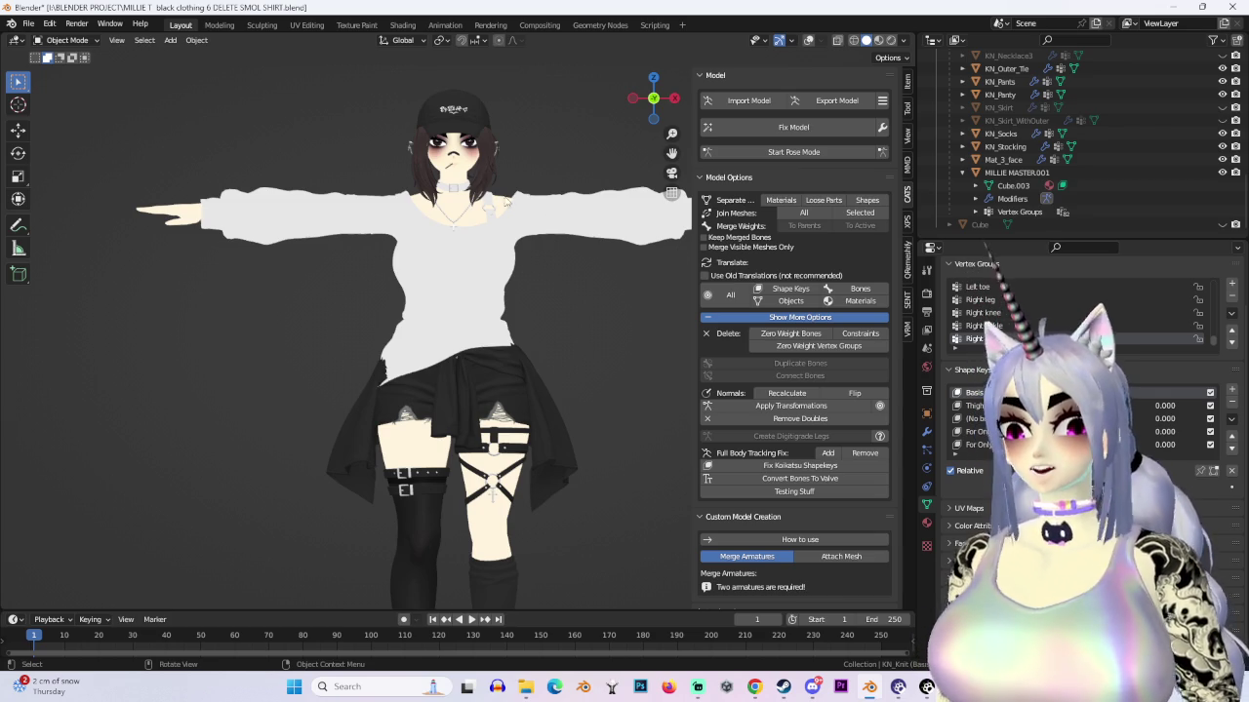
Step: Set the viewport lighting to Studio, centre the face, and make MILLIE MASTER.001 active
left_click(904, 40)
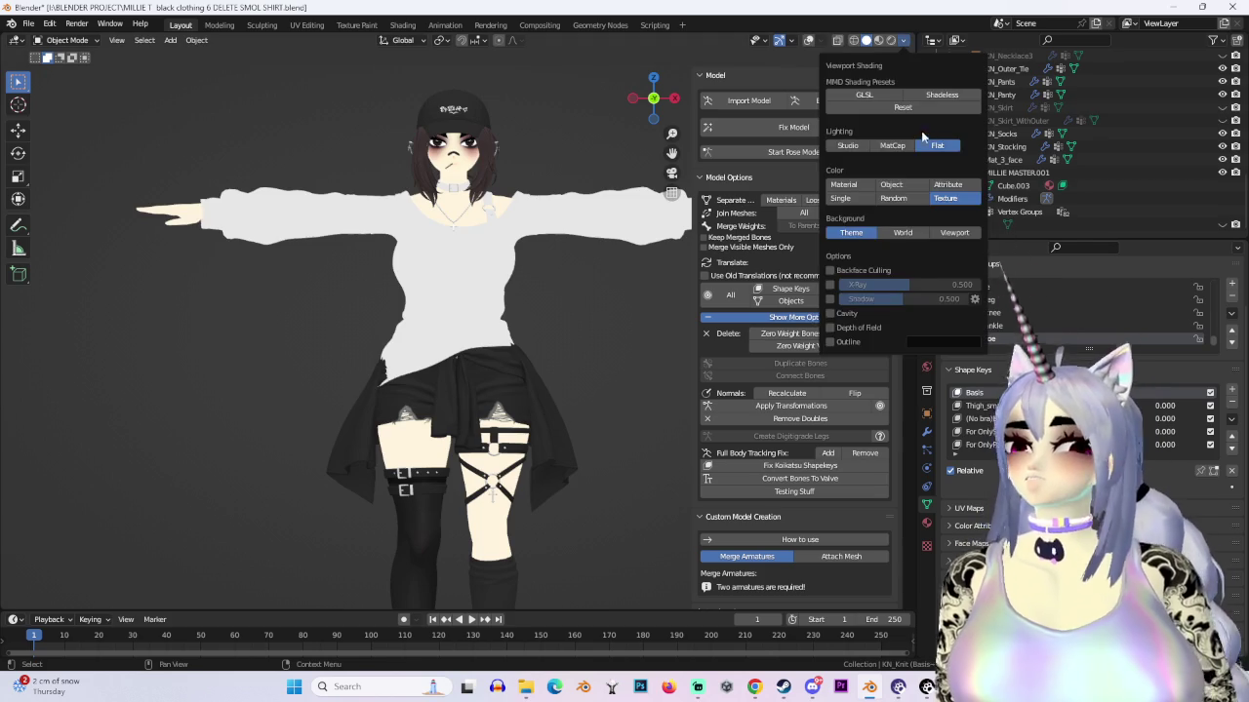
left_click(848, 145)
mouse_move(540, 370)
middle_mouse_down()
mouse_move(613, 357)
mouse_move(537, 366)
middle_mouse_up()
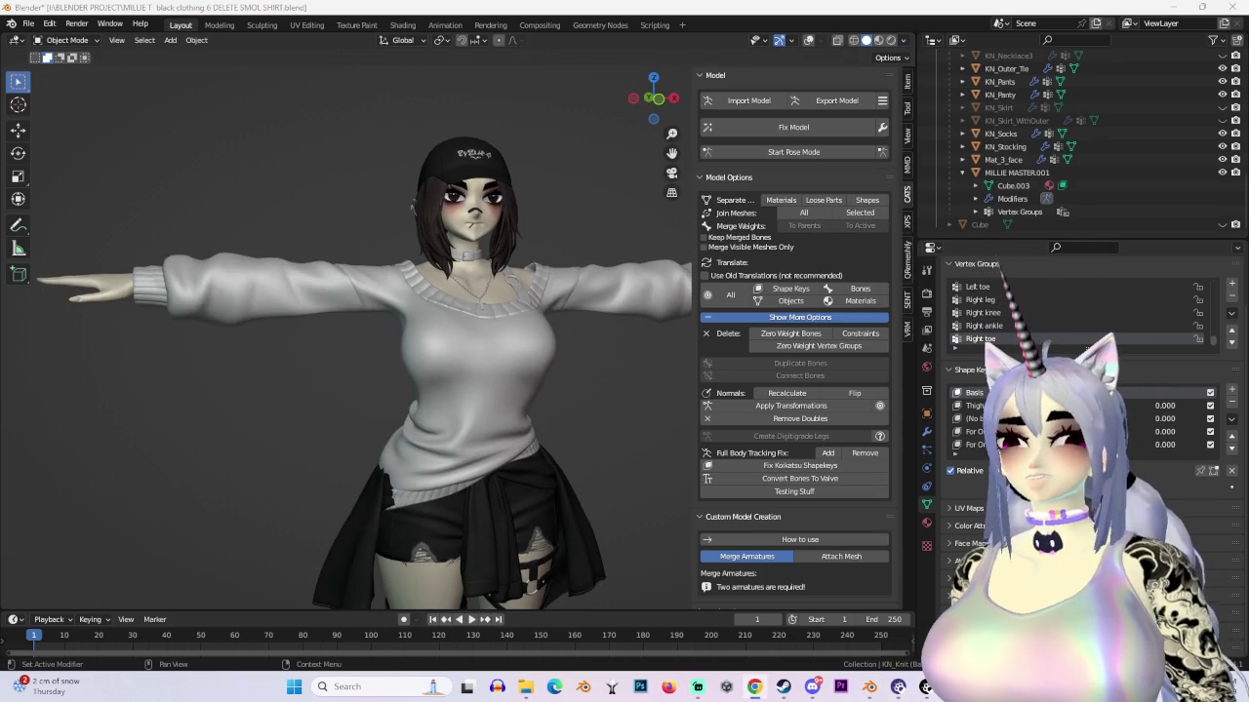
scroll(496, 430, "up", 2)
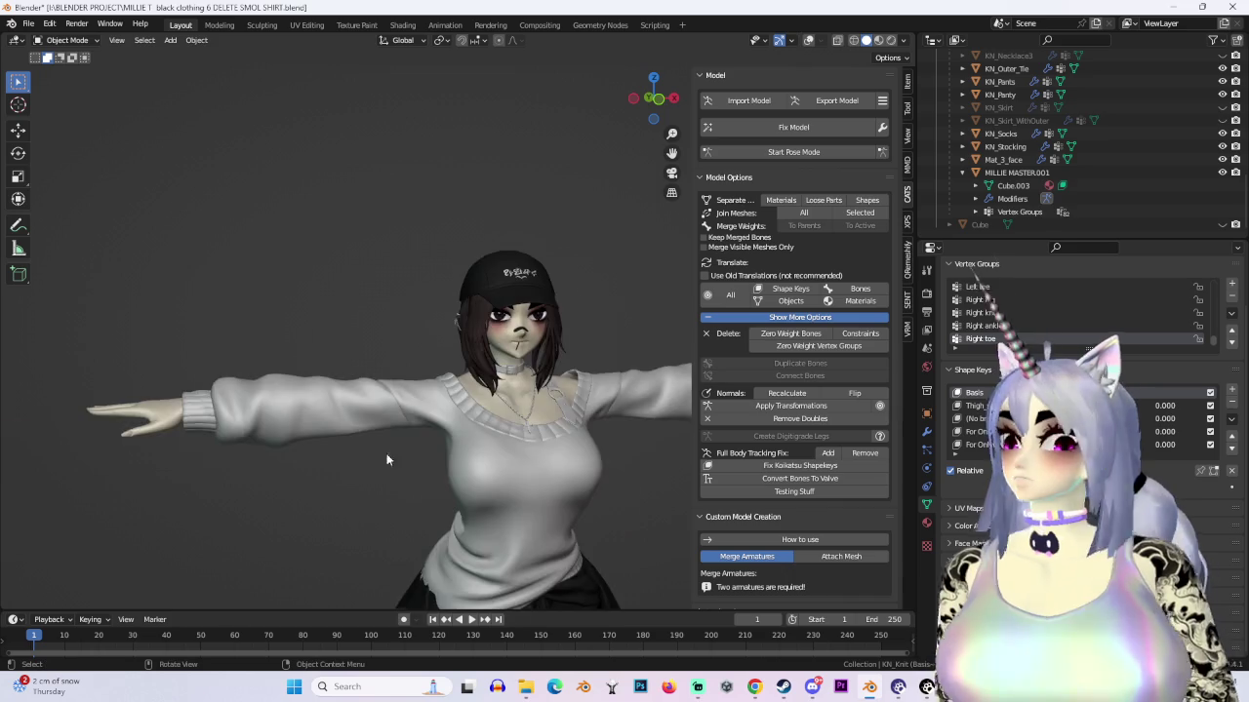
scroll(547, 379, "up", 3)
middle_click_drag(547, 379, 412, 422, "shift")
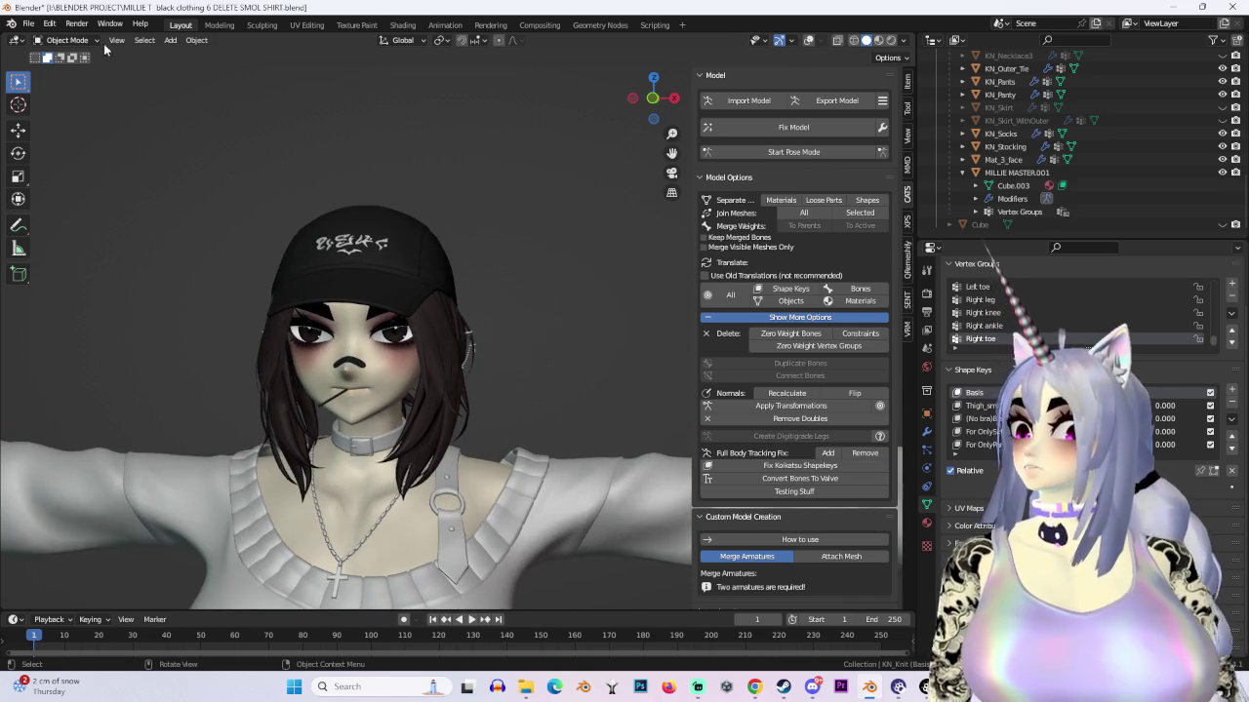
left_click(67, 40)
left_click(1014, 172)
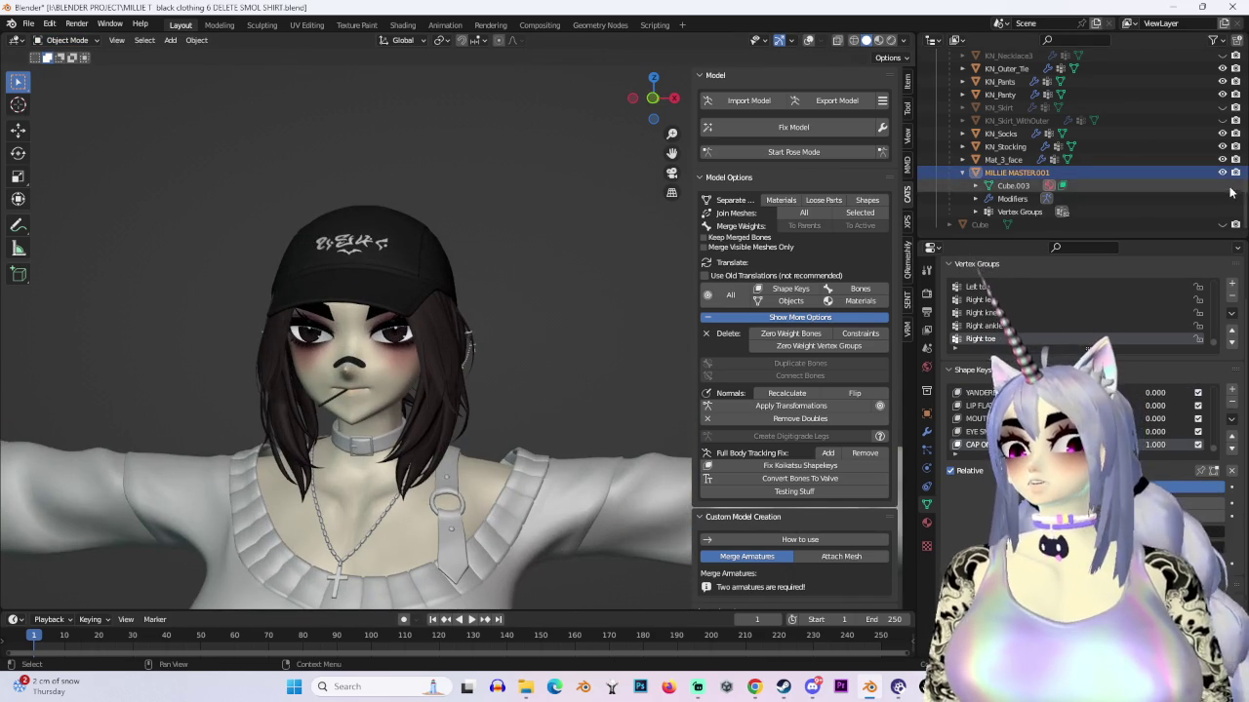
Step: Hide the body, select KN_Earrings with X-ray and wireframe on, and enter Edit Mode
key("h")
left_click(496, 382)
left_click(808, 40)
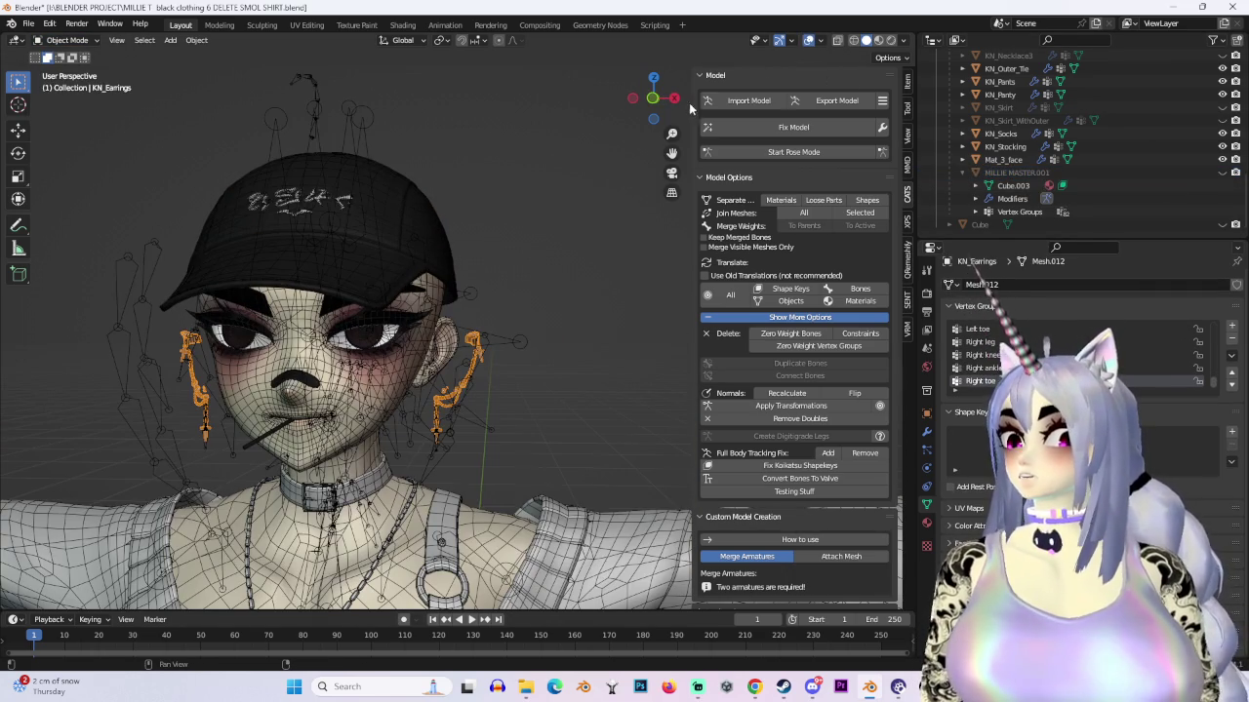
left_click(651, 99)
key("shift+z")
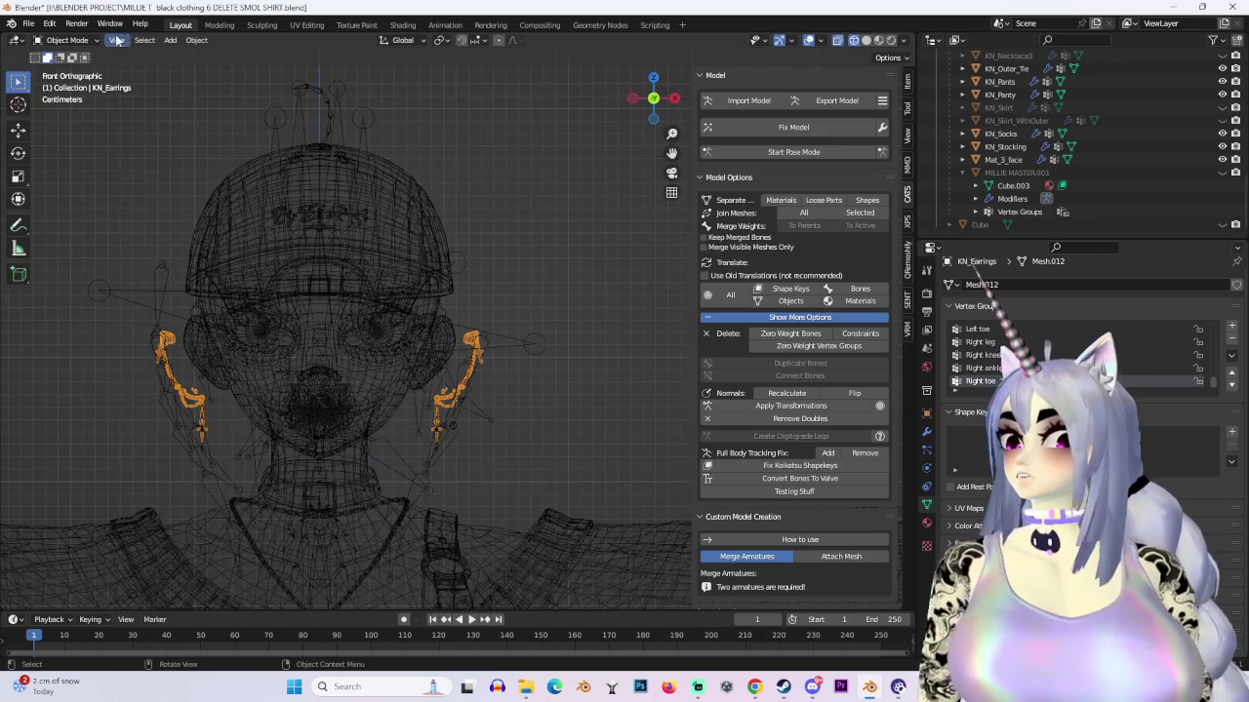
left_click(69, 40)
left_click(66, 70)
Step: Box-select the right-hand earring, frame it, and move it toward the ear
left_click_drag(588, 524, 362, 234)
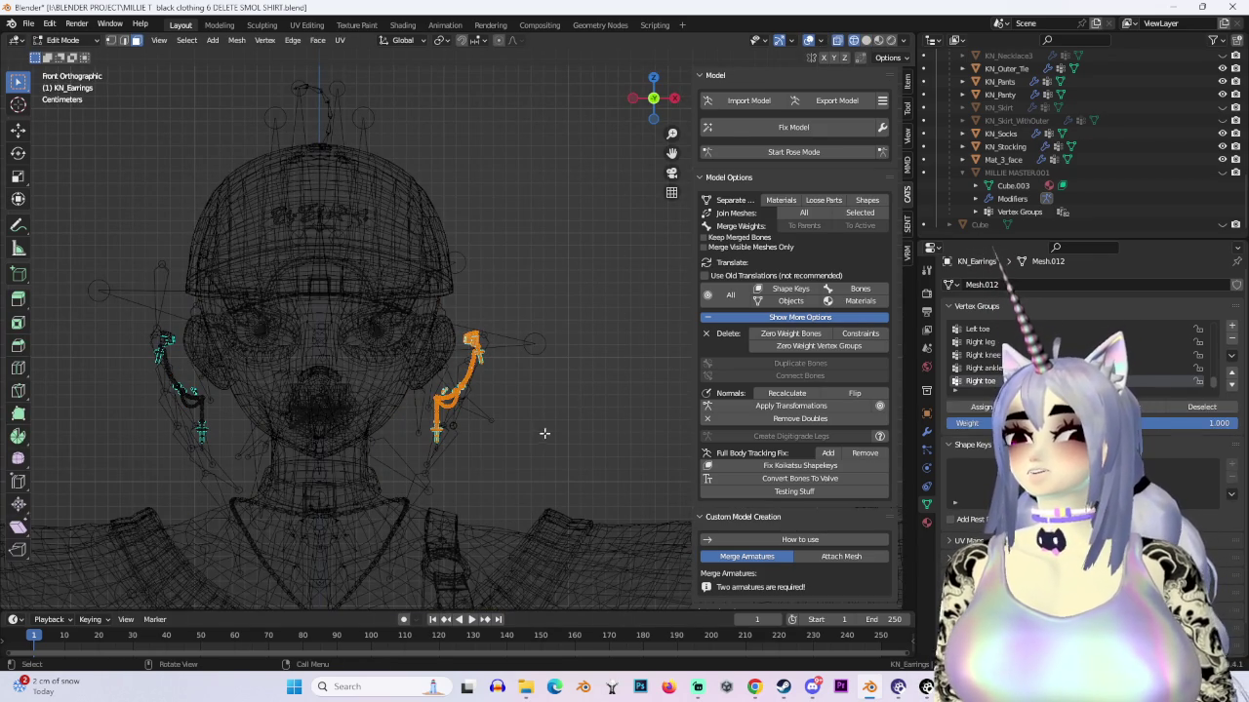
key("KP_Decimal")
key("g")
left_click(592, 253)
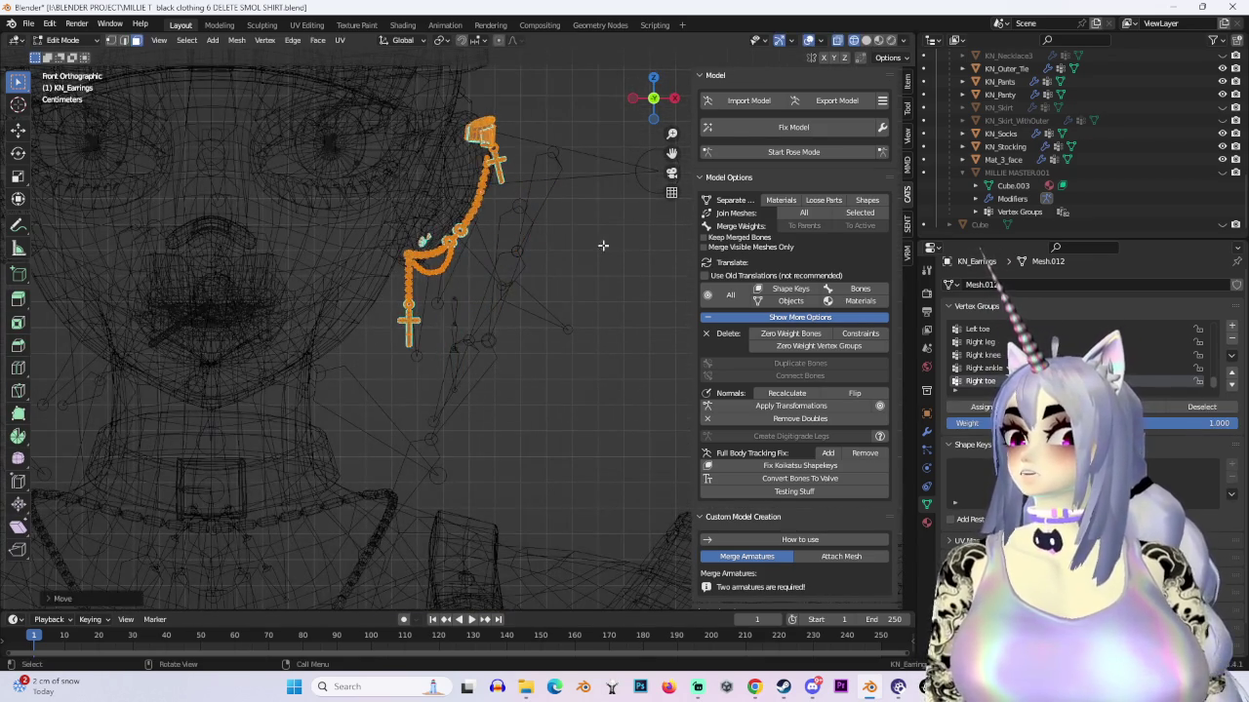
key("ctrl+z")
scroll(506, 280, "down", 5)
key("g")
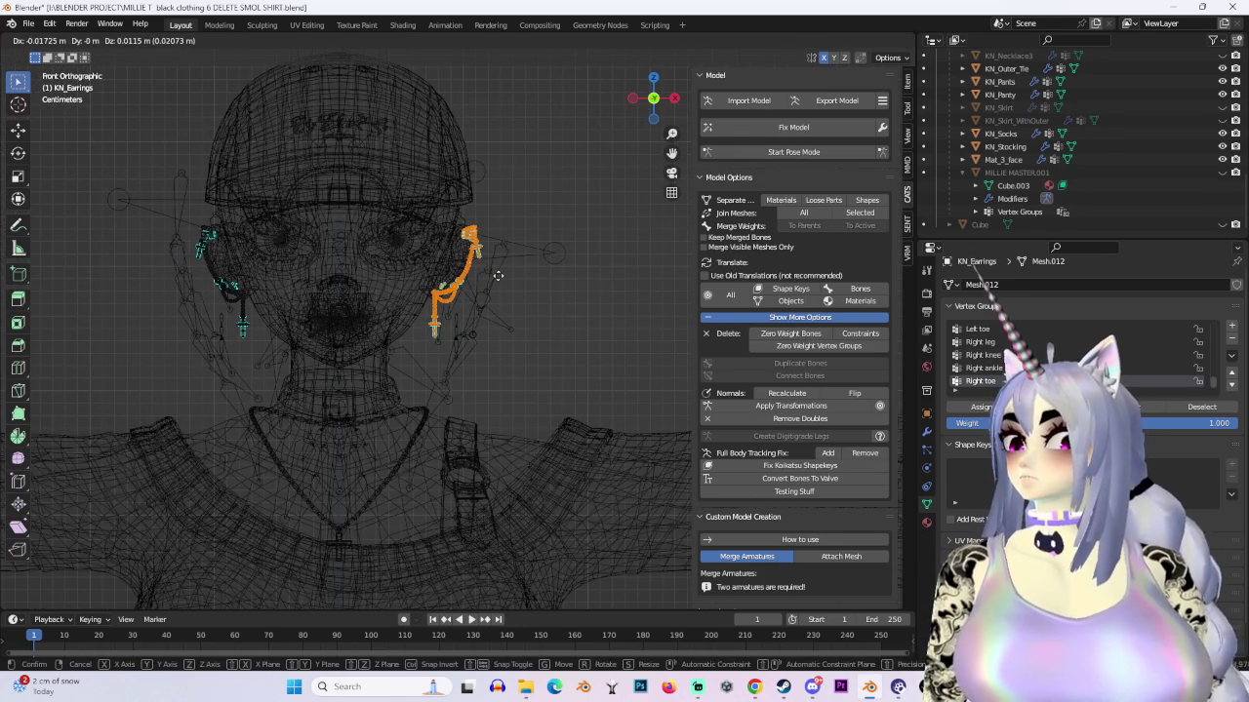
left_click(498, 275)
key("shift+z")
mouse_move(497, 275)
middle_mouse_down()
mouse_move(443, 333)
mouse_move(414, 304)
middle_mouse_up()
scroll(443, 332, "up", 4)
scroll(414, 304, "down", 2)
Step: Nudge the earring again, then shift it along the Y axis against the ear
key("g")
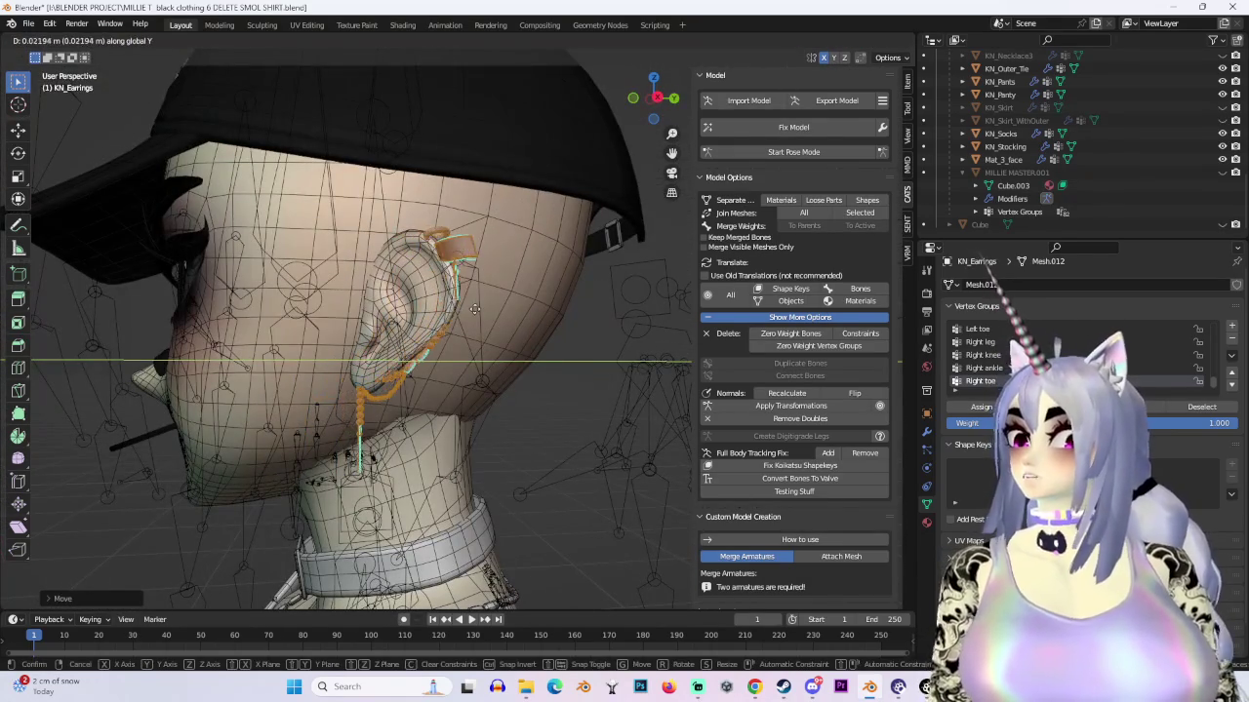
left_click(469, 311)
scroll(470, 310, "up", 3)
mouse_move(469, 310)
middle_mouse_down()
mouse_move(429, 345)
mouse_move(487, 353)
mouse_move(458, 336)
mouse_move(441, 298)
mouse_move(512, 247)
middle_mouse_up()
scroll(429, 345, "up", 3)
key("g")
key("y")
left_click(469, 354)
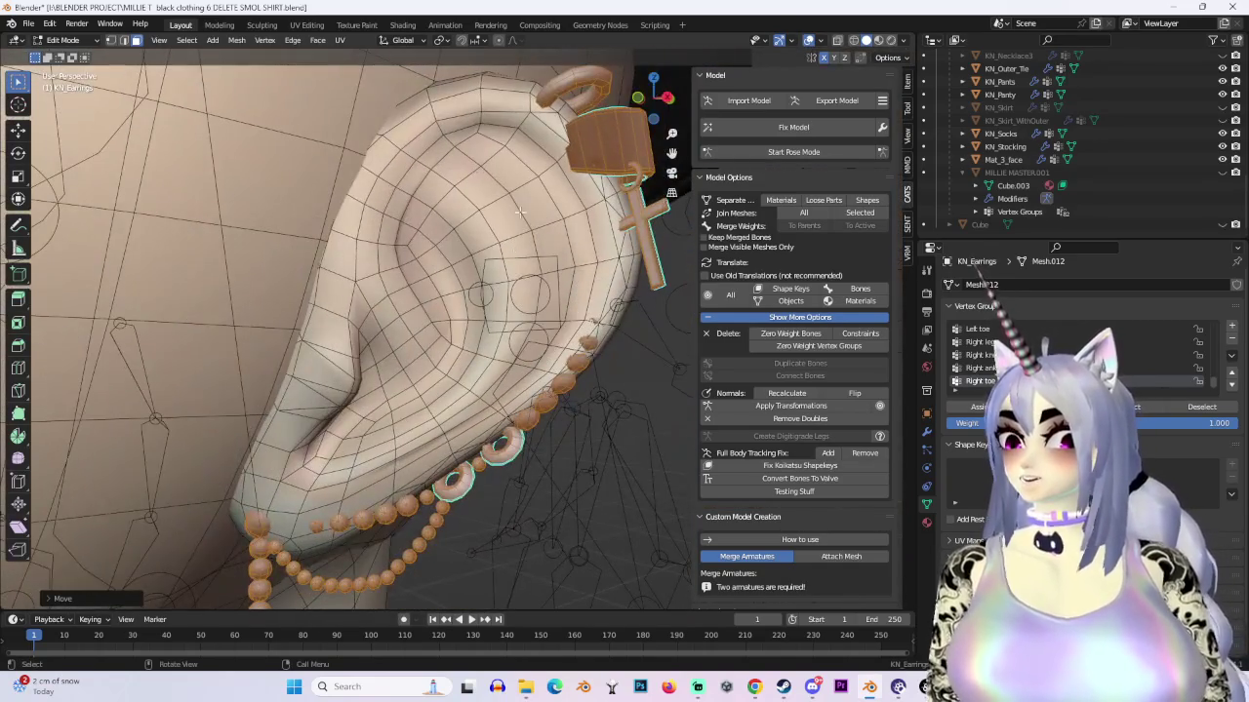
Step: Check the earring from behind and settle its final position on the ear
mouse_move(635, 98)
middle_mouse_down()
mouse_move(442, 262)
mouse_move(457, 306)
mouse_move(493, 322)
mouse_move(541, 316)
mouse_move(484, 163)
mouse_move(427, 224)
mouse_move(469, 309)
mouse_move(664, 375)
mouse_move(569, 336)
middle_mouse_up()
key("g")
right_click(542, 315)
key("g")
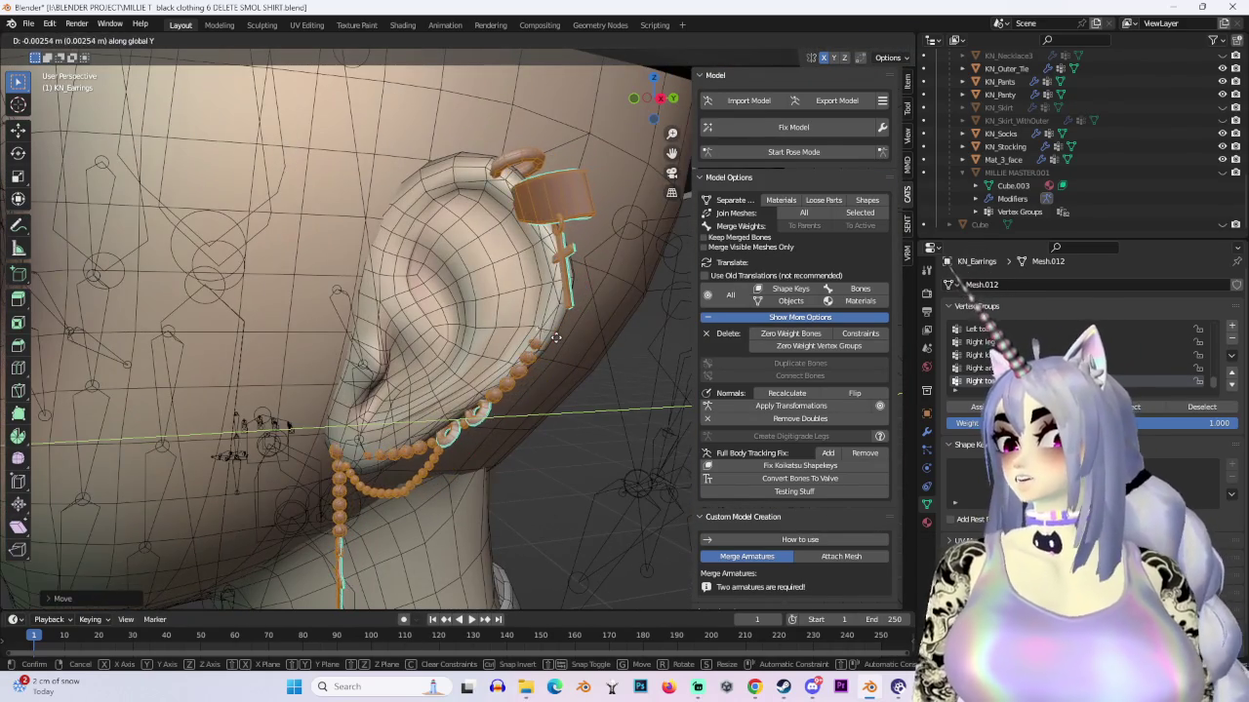
left_click(545, 337)
mouse_move(544, 337)
middle_mouse_down()
mouse_move(635, 323)
mouse_move(589, 329)
mouse_move(530, 374)
middle_mouse_up()
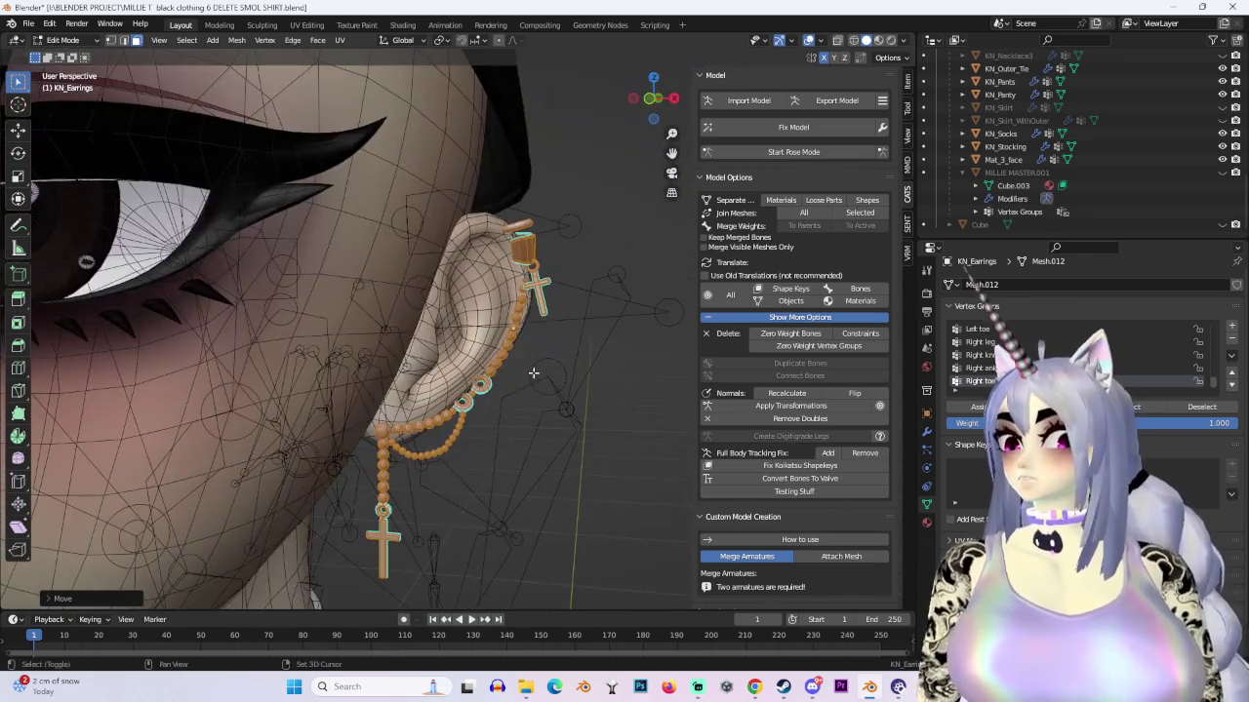